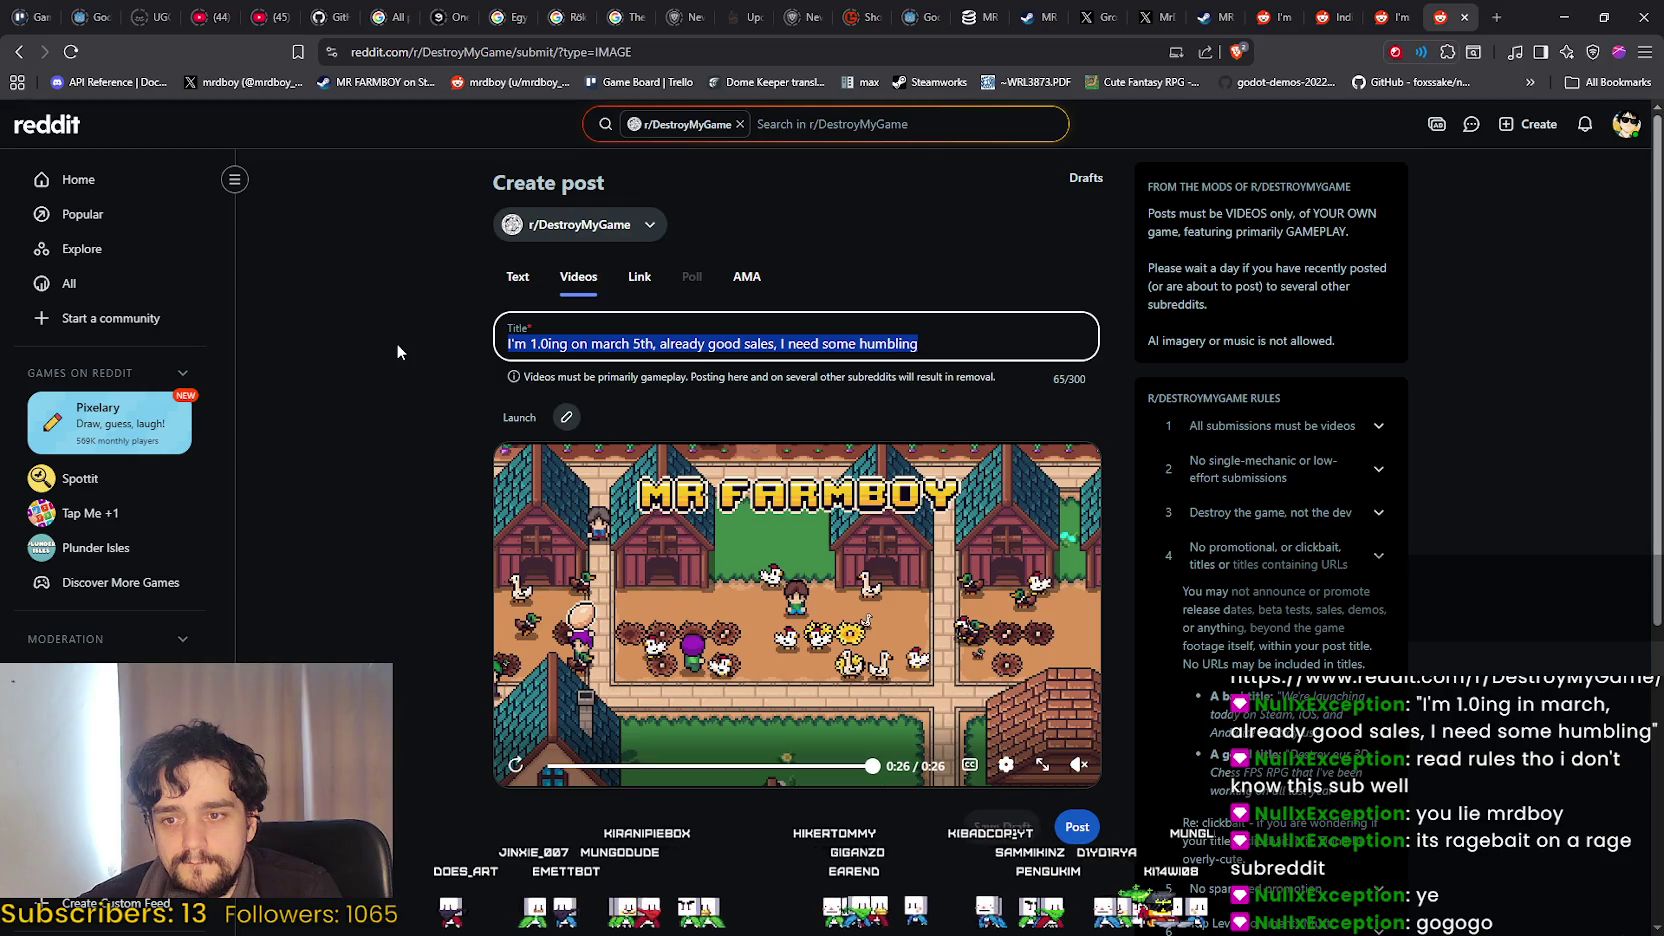
Type 'This is my 1.0 Trailer, any feedback?' over the old post title.
scroll(430, 380, down, 3)
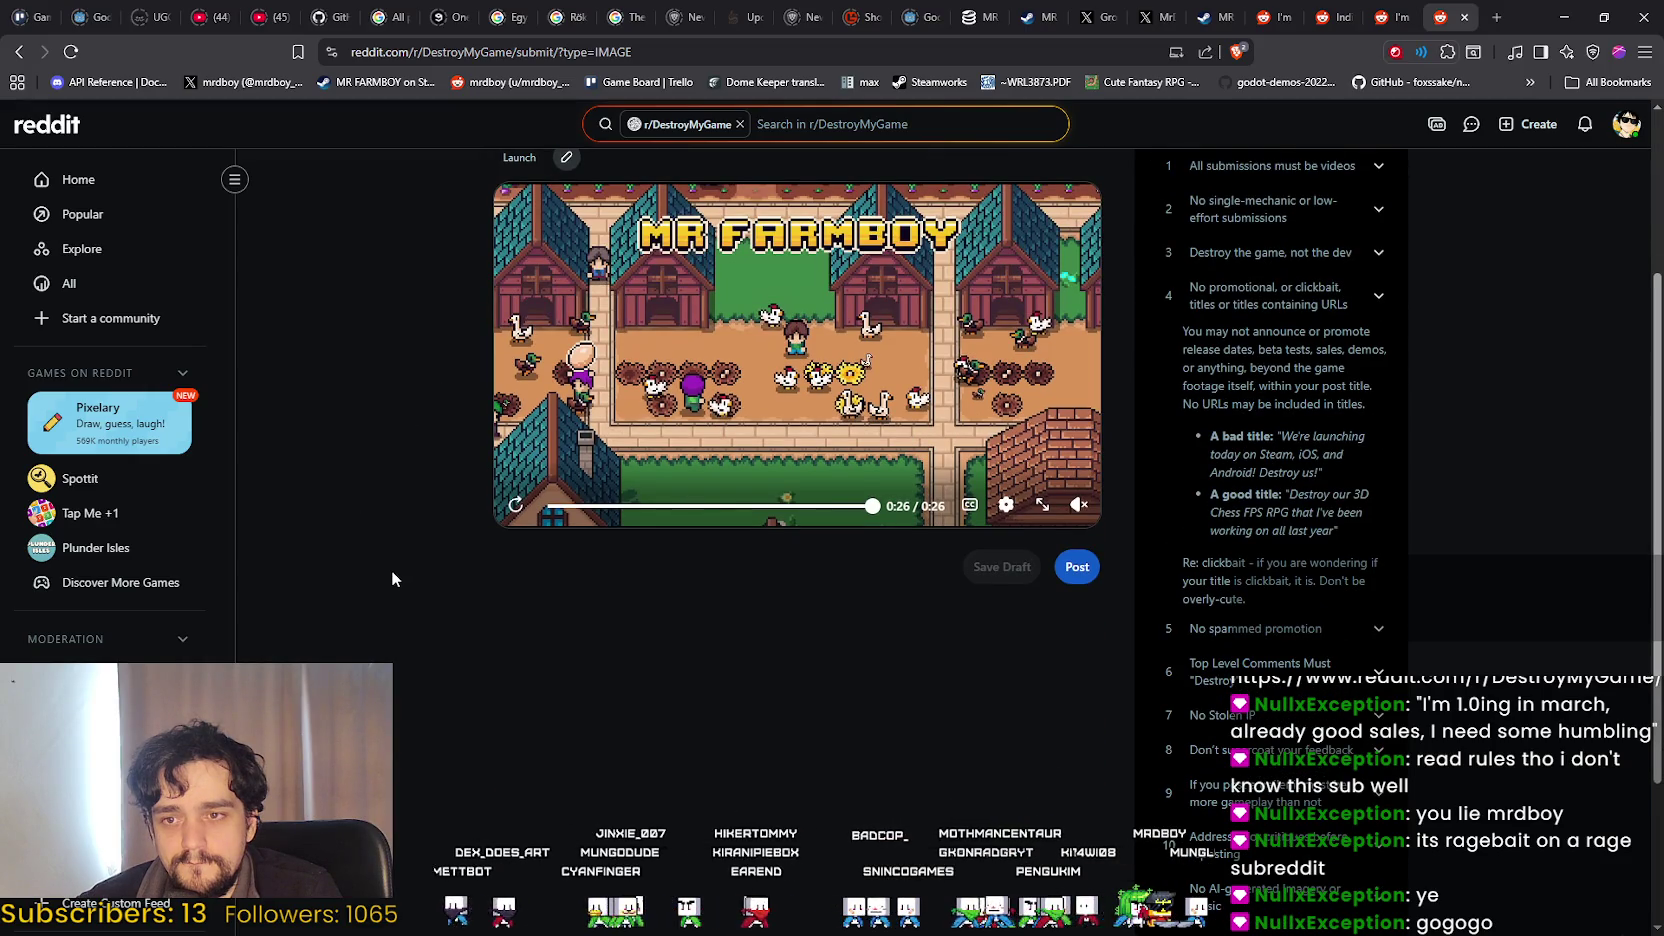
scroll(387, 567, up, 2)
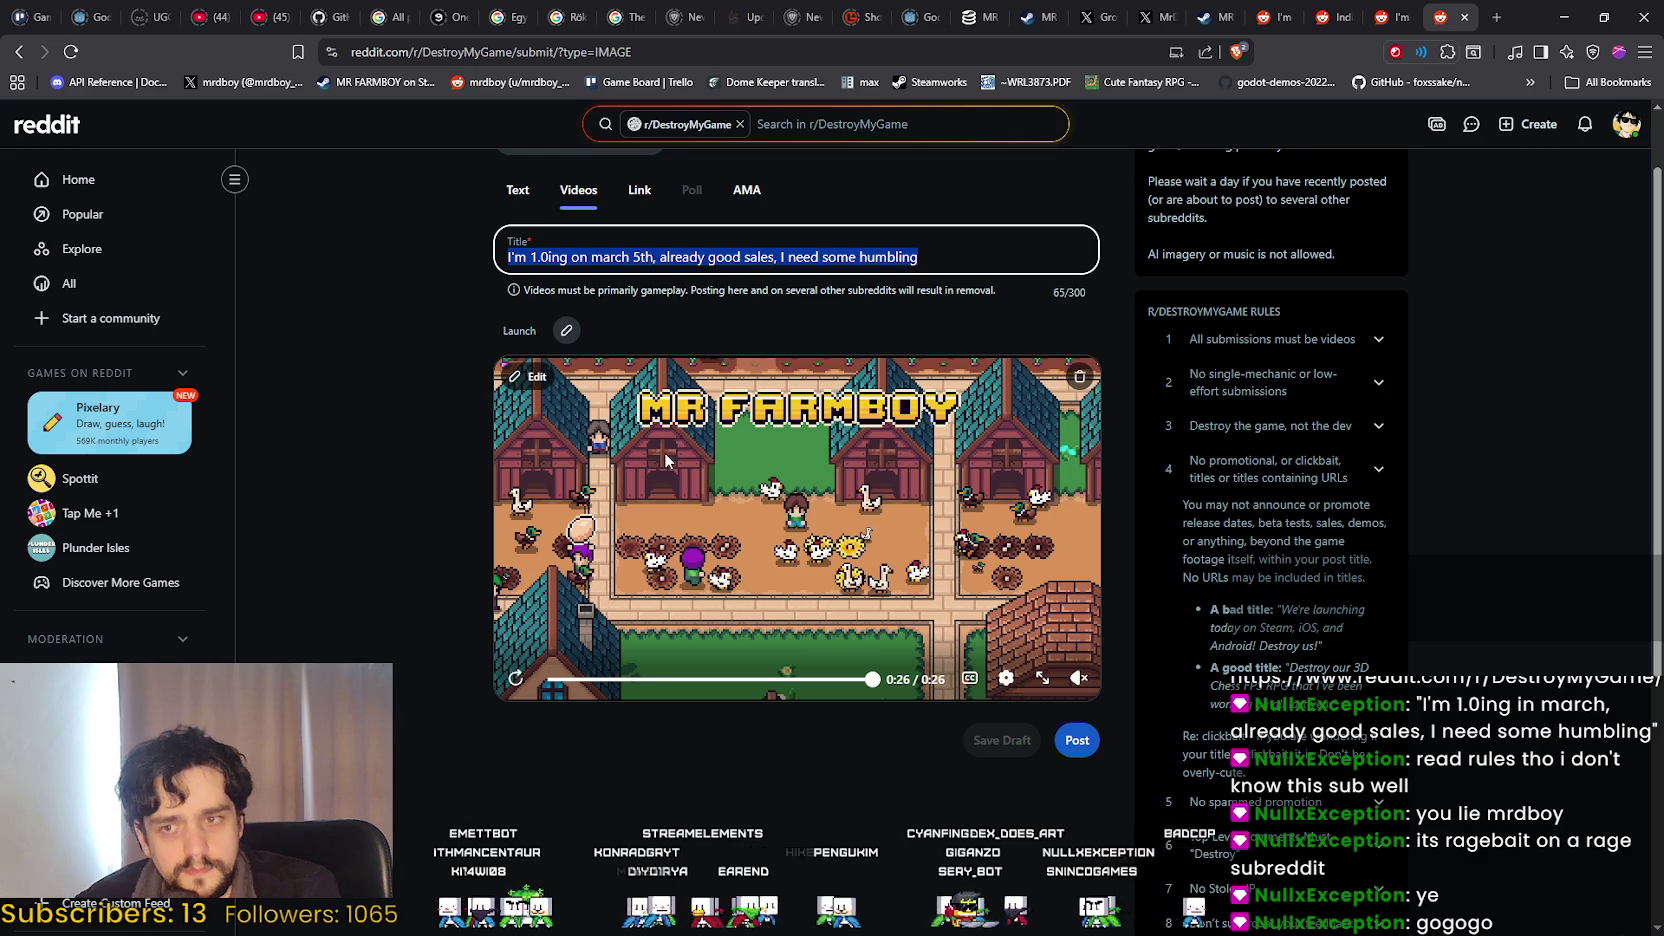
text(This is)
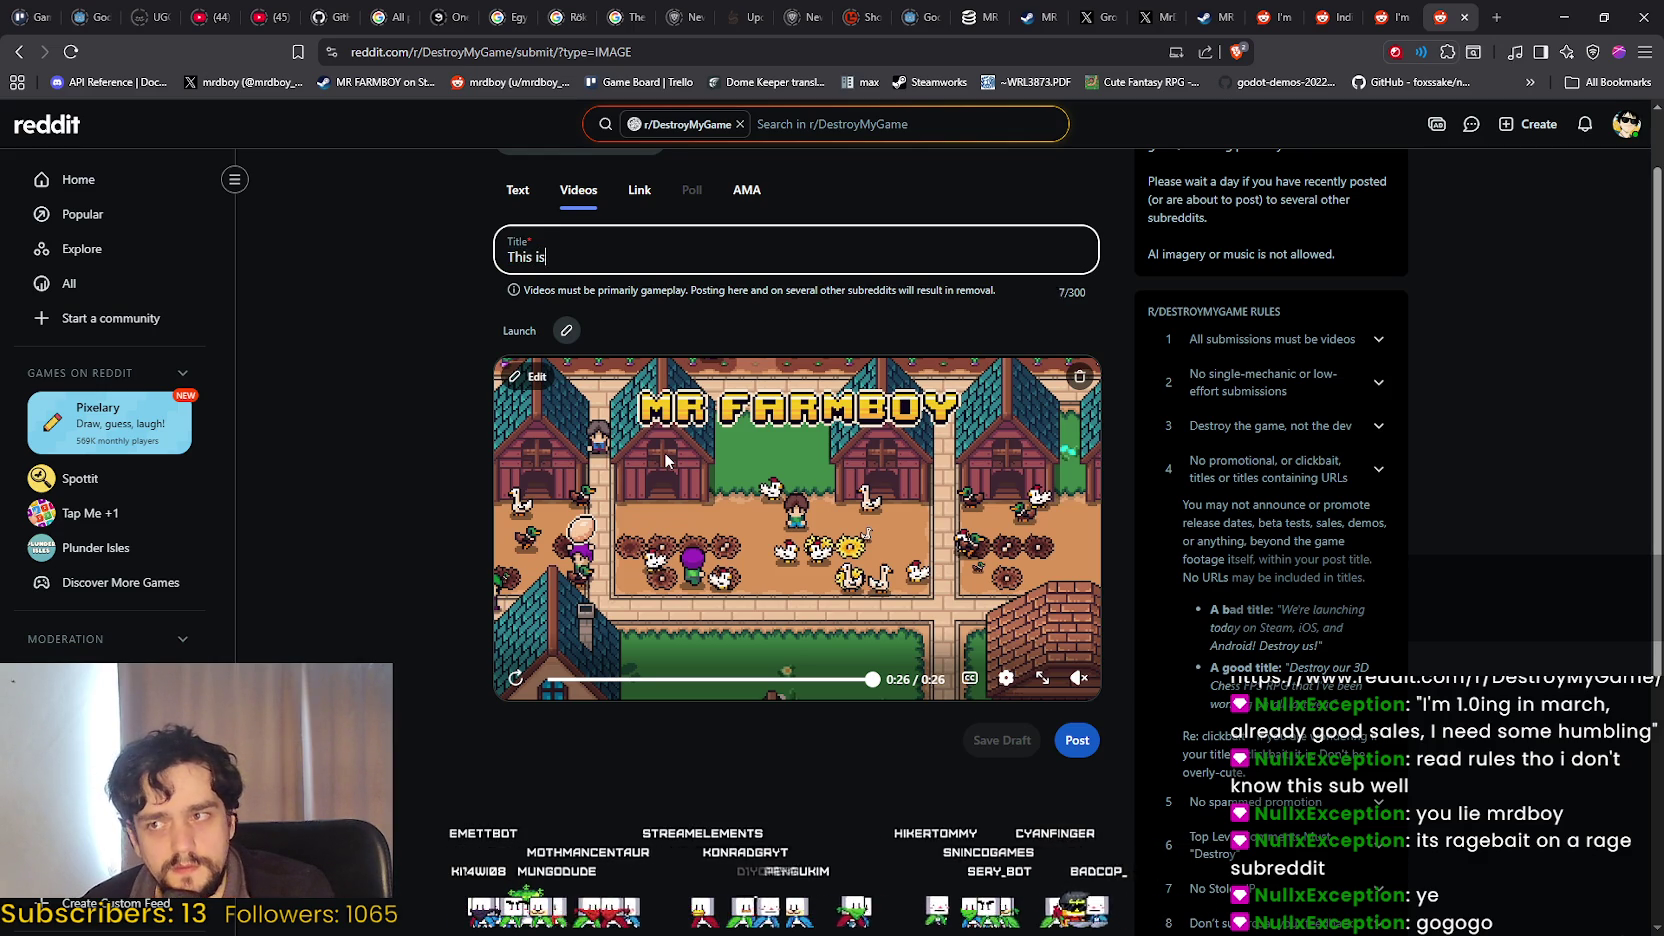
text( my 1.0)
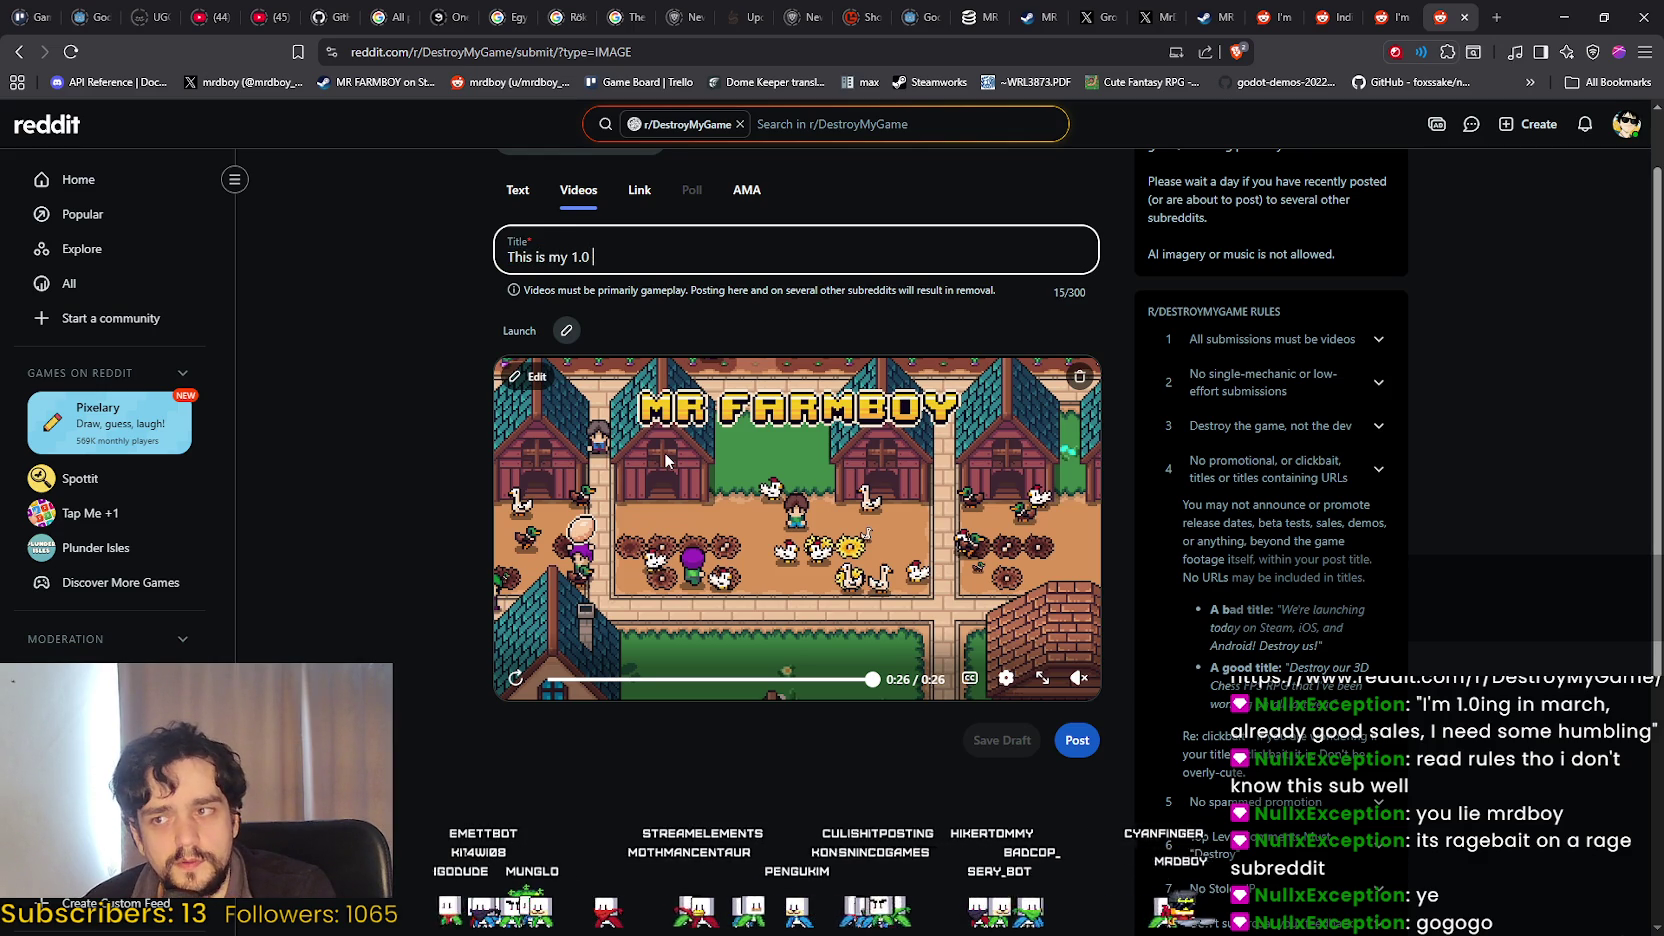
text(er, any feedback?)
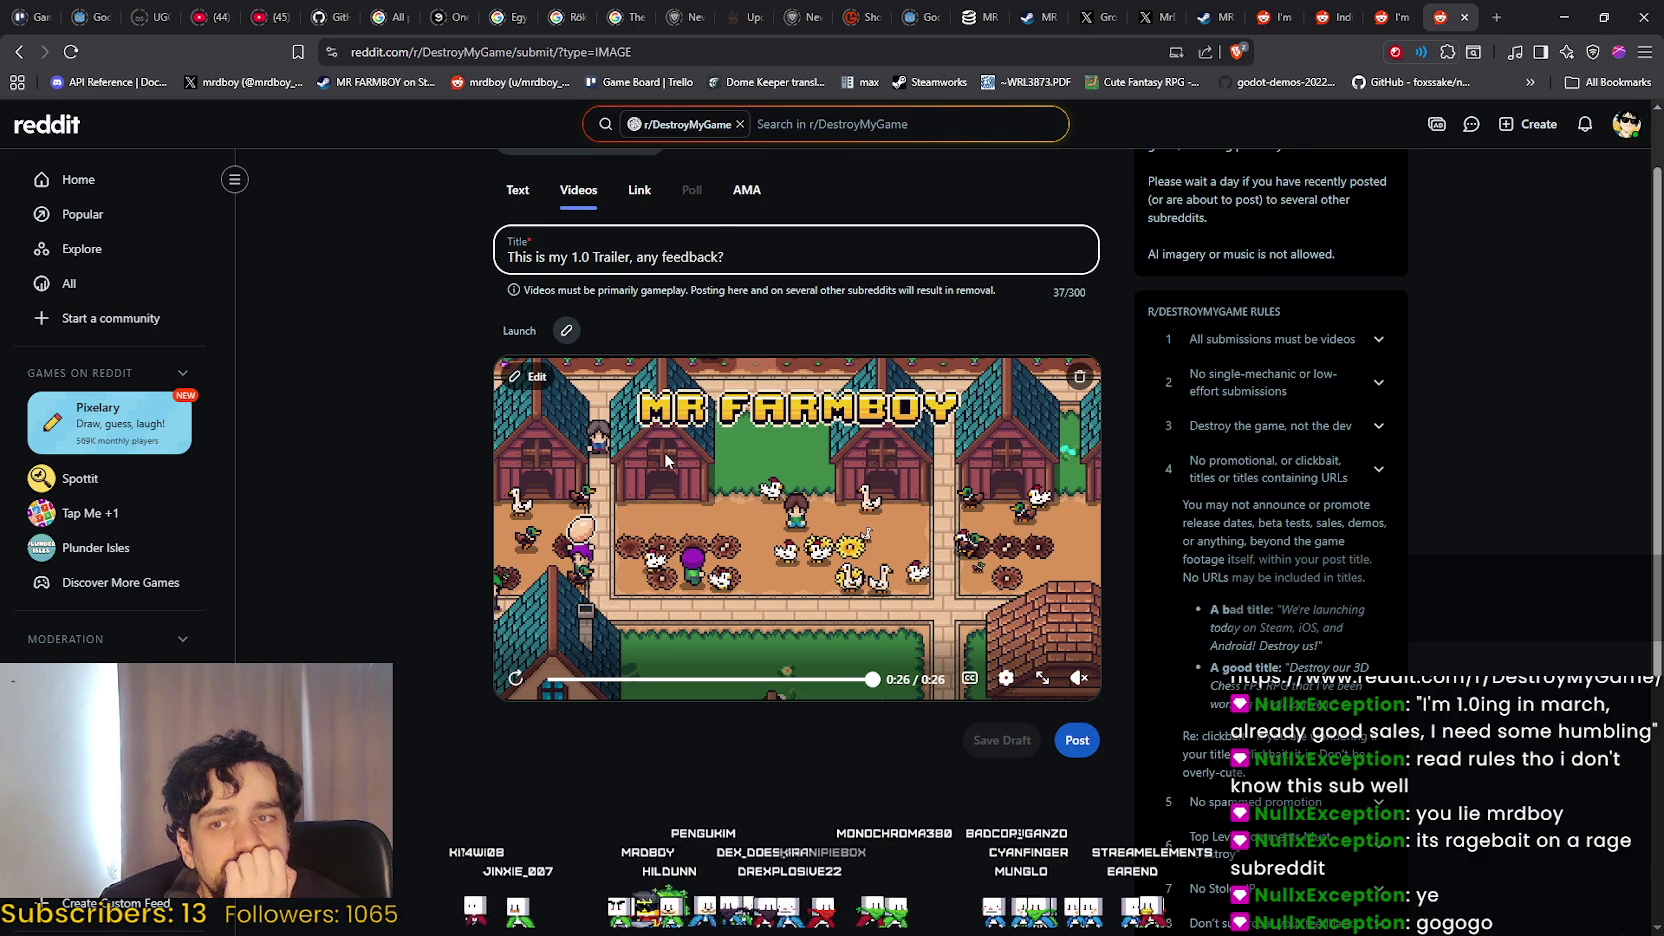
Expand and read rule 2 on low-effort submissions, then bring up the post's flair and tags options.
click(1330, 381)
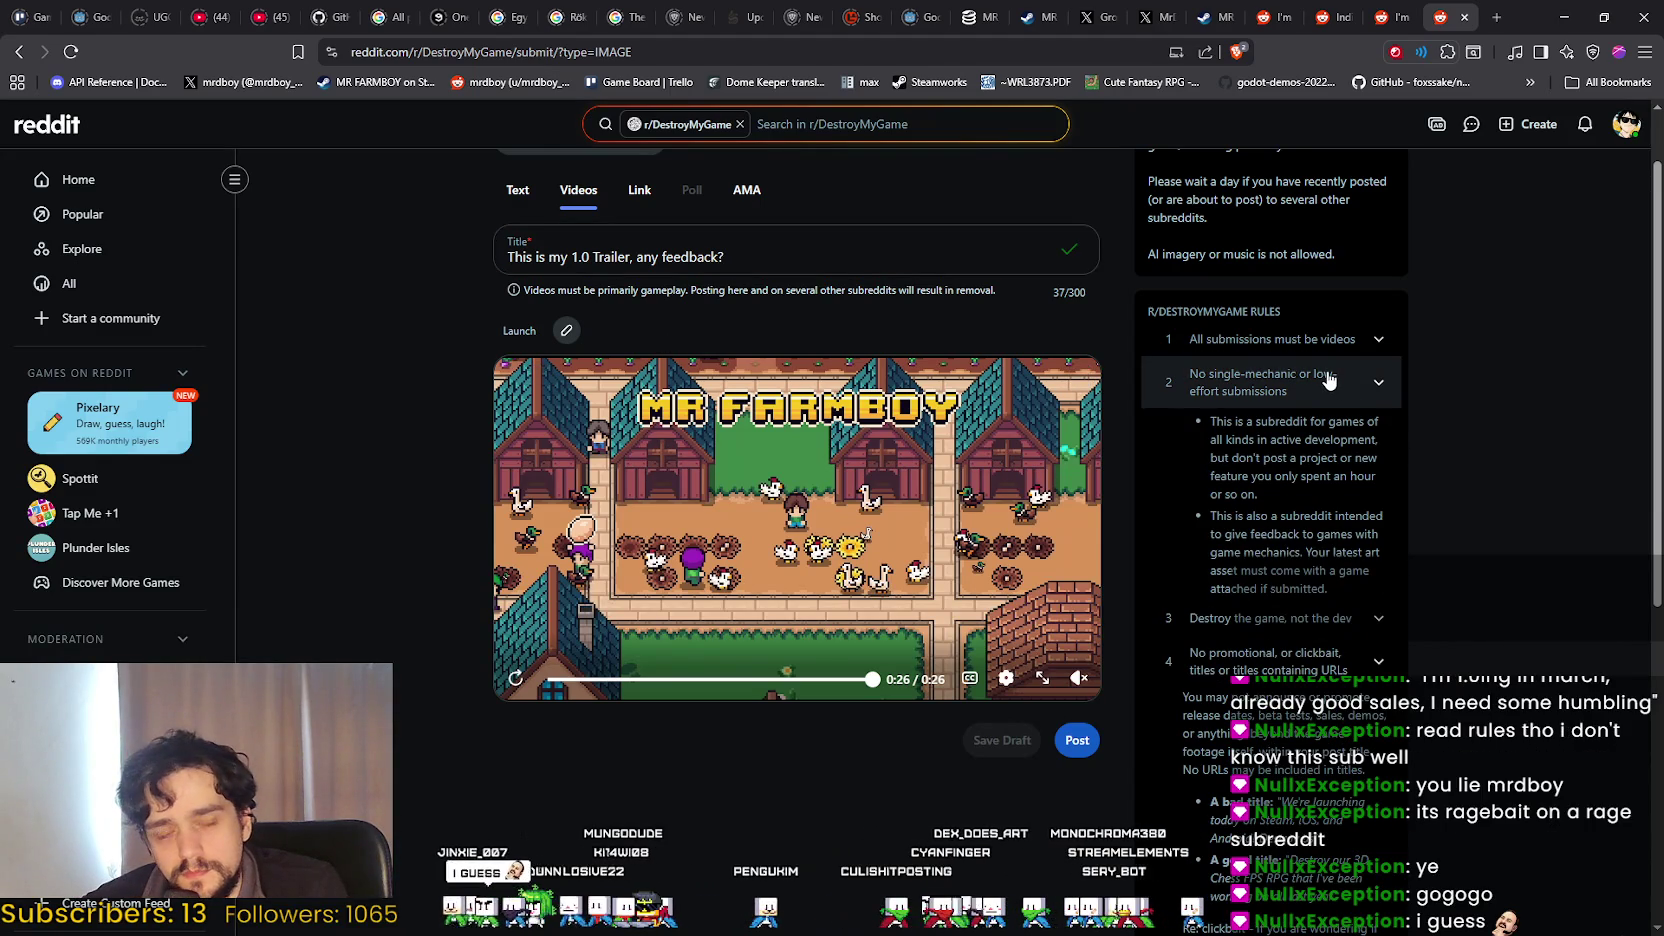
mouse_move(1219, 421)
mouse_down()
mouse_move(1398, 459)
mouse_move(1422, 585)
mouse_up()
click(1473, 552)
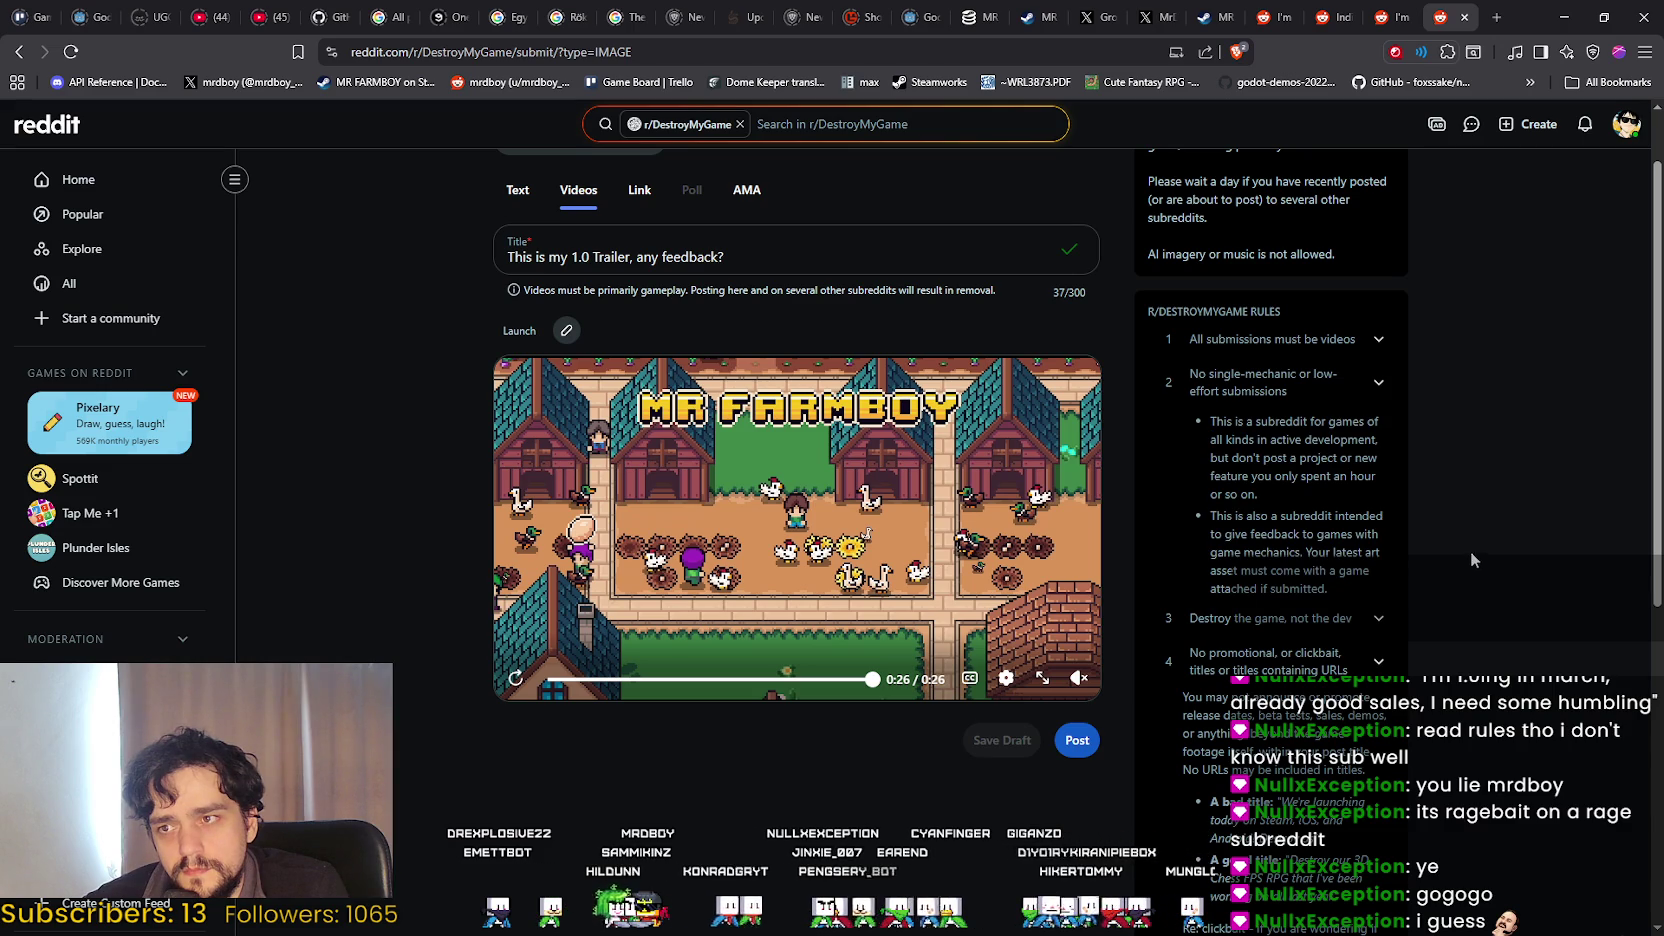
click(566, 330)
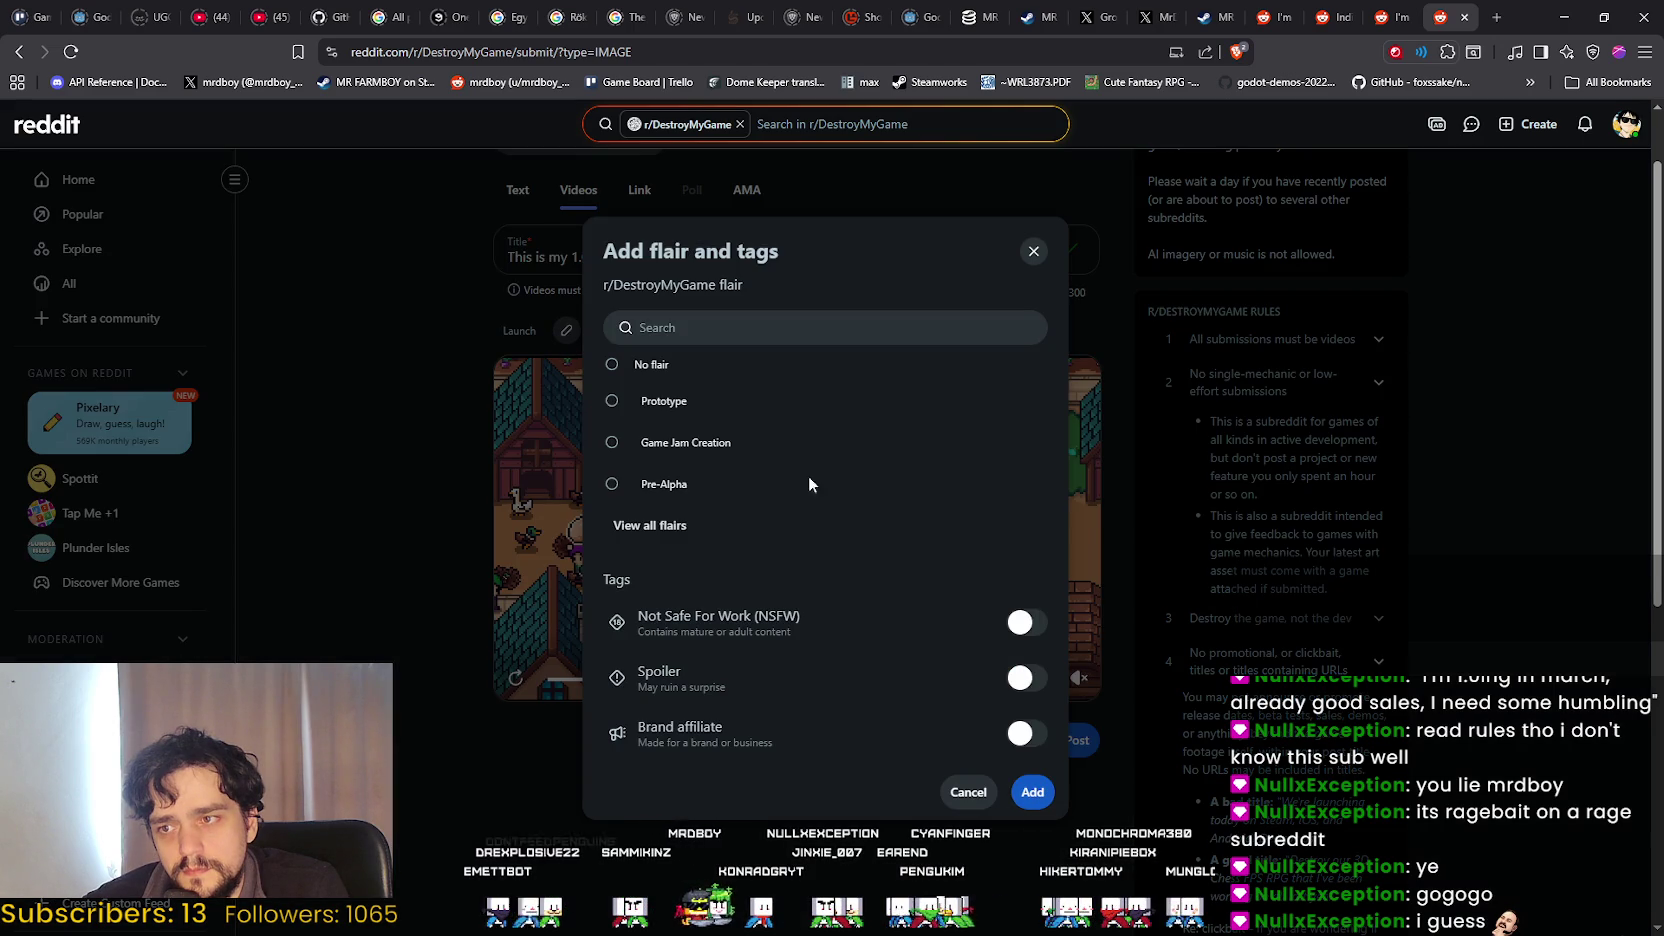
Replace the post's Launch flair with the Trailer flair.
click(665, 525)
scroll(829, 491, down, 2)
scroll(935, 514, down, 1)
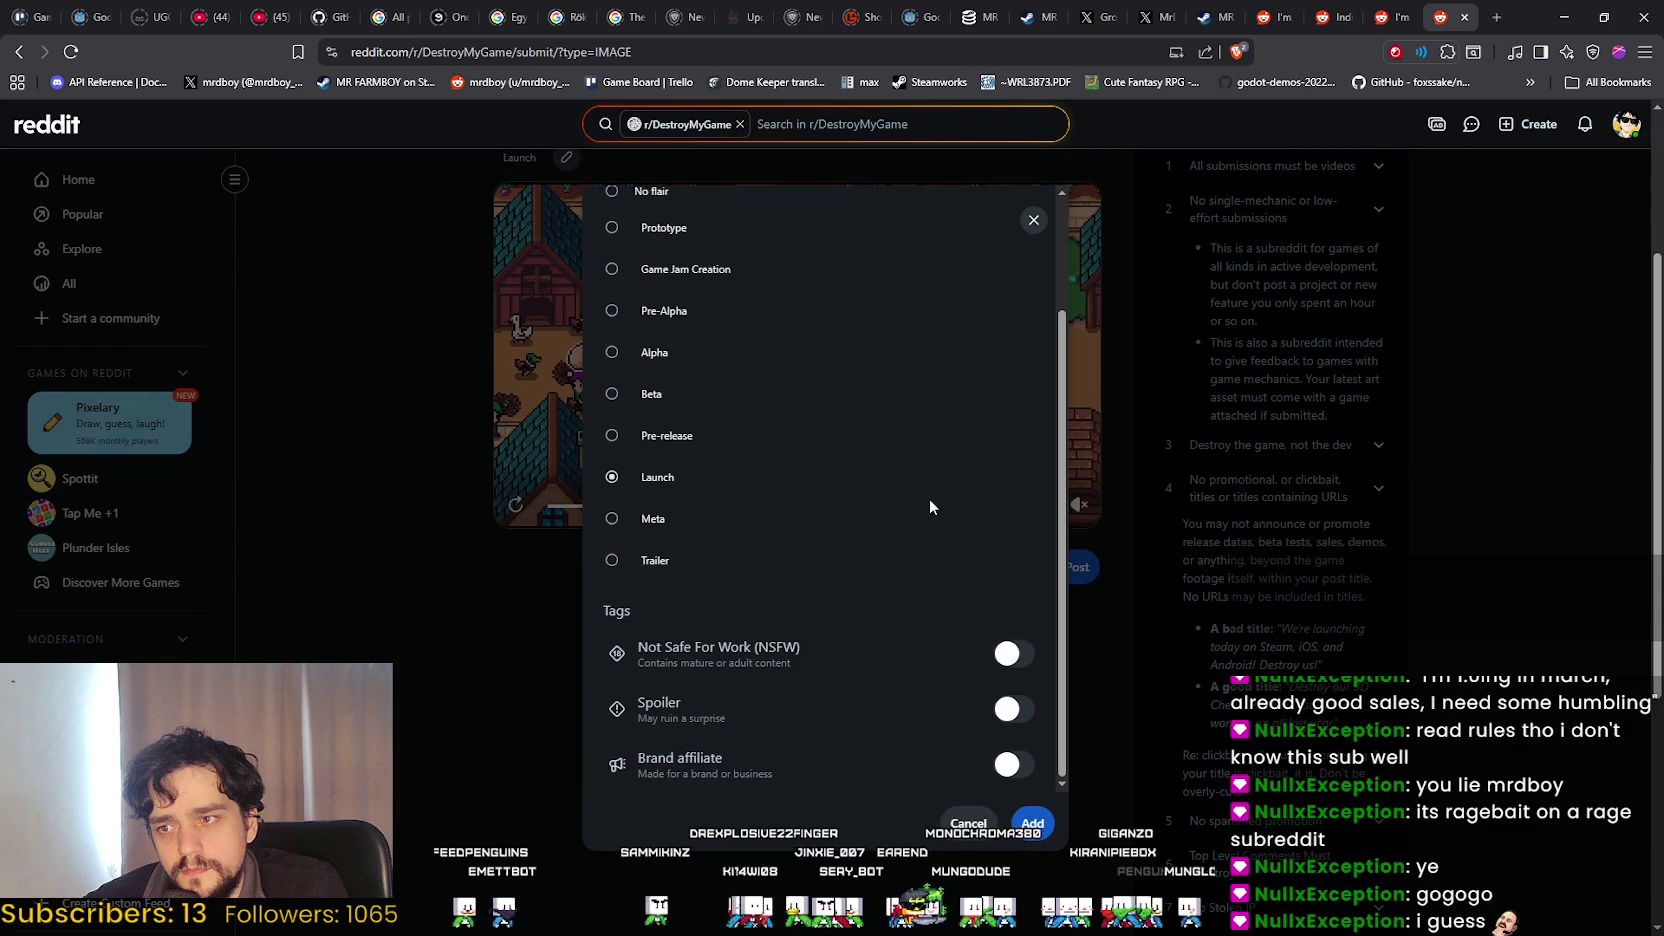
click(661, 561)
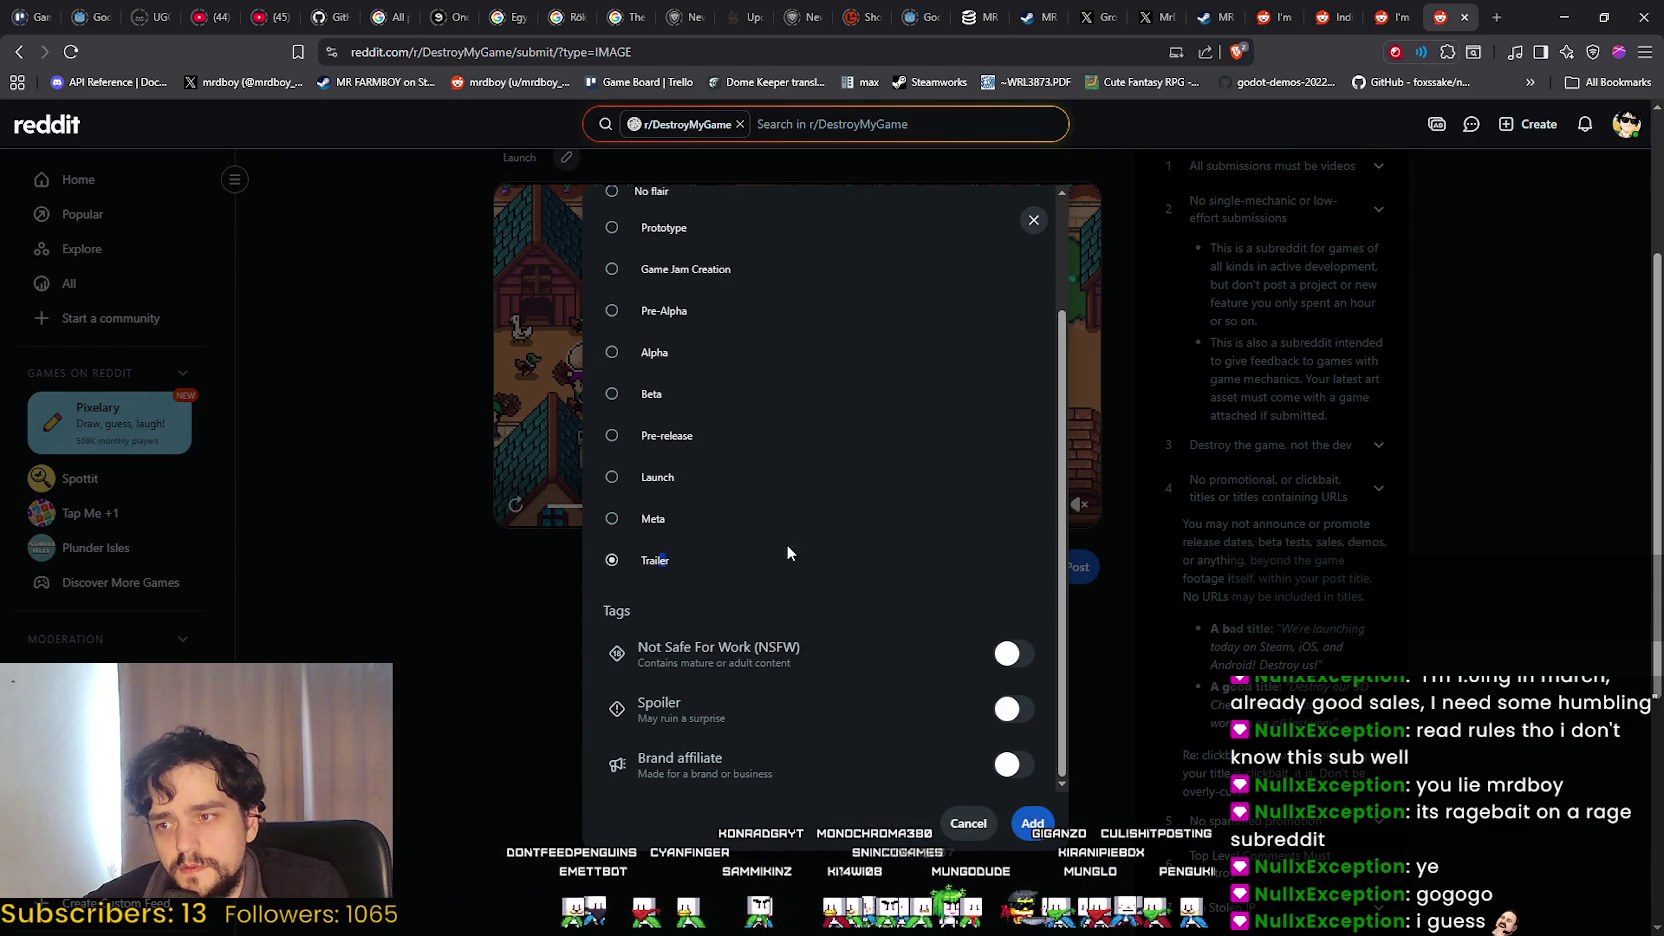
click(1013, 822)
Replay the attached trailer preview and publish the post to r/DestroyMyGame.
scroll(864, 725, up, 3)
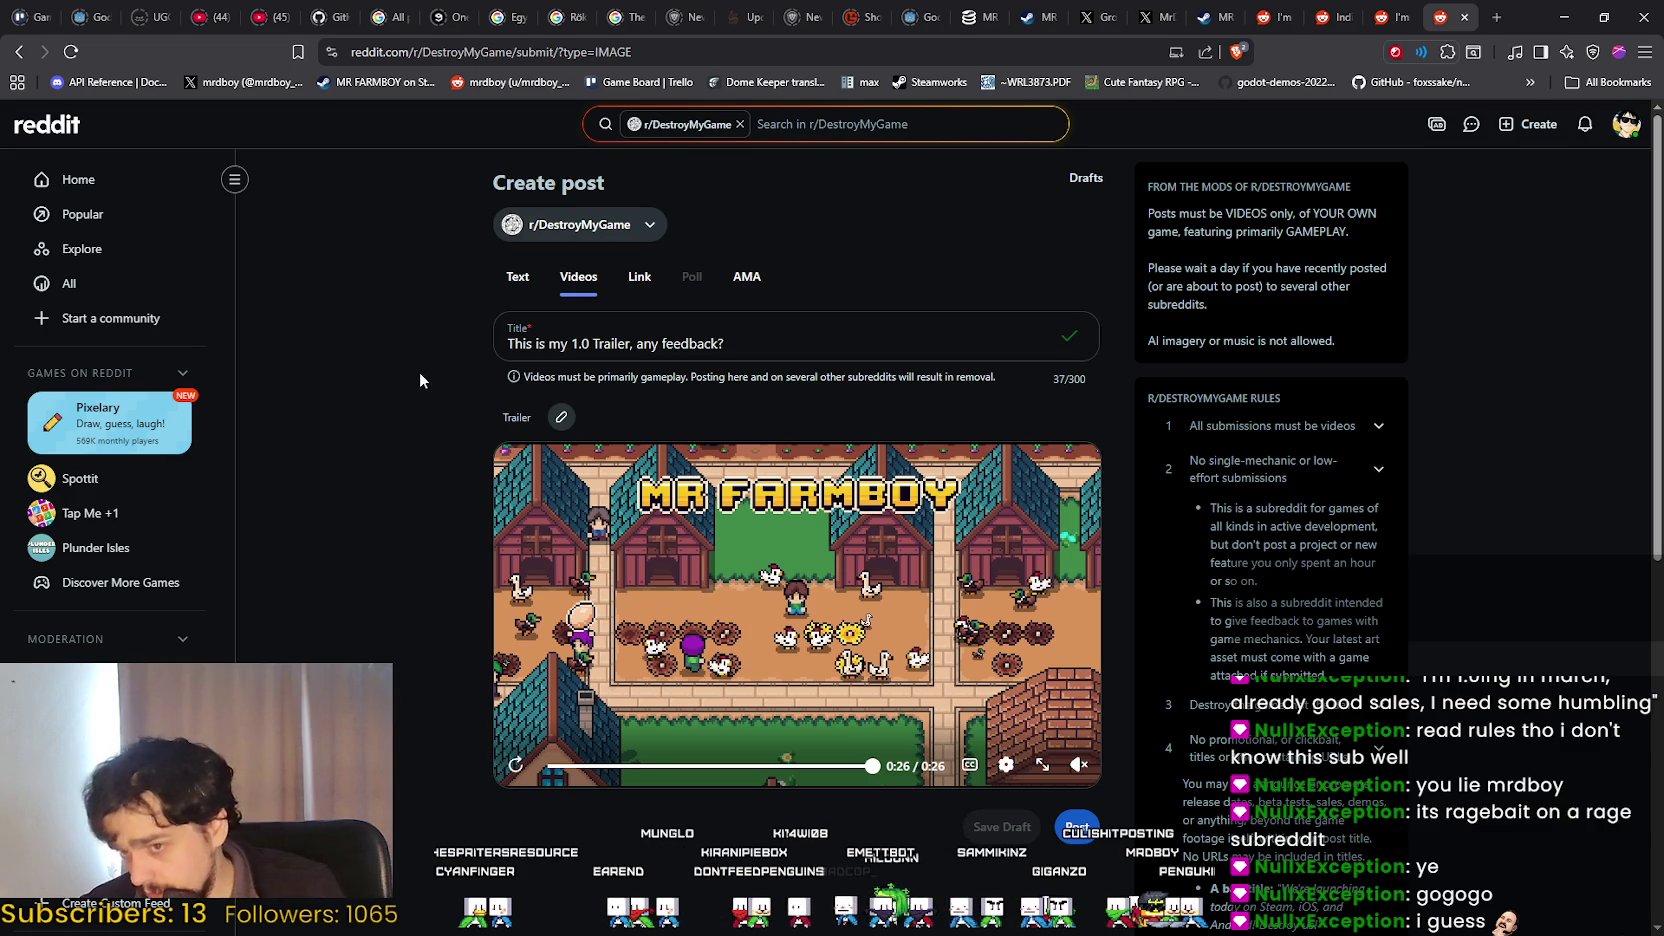
click(515, 765)
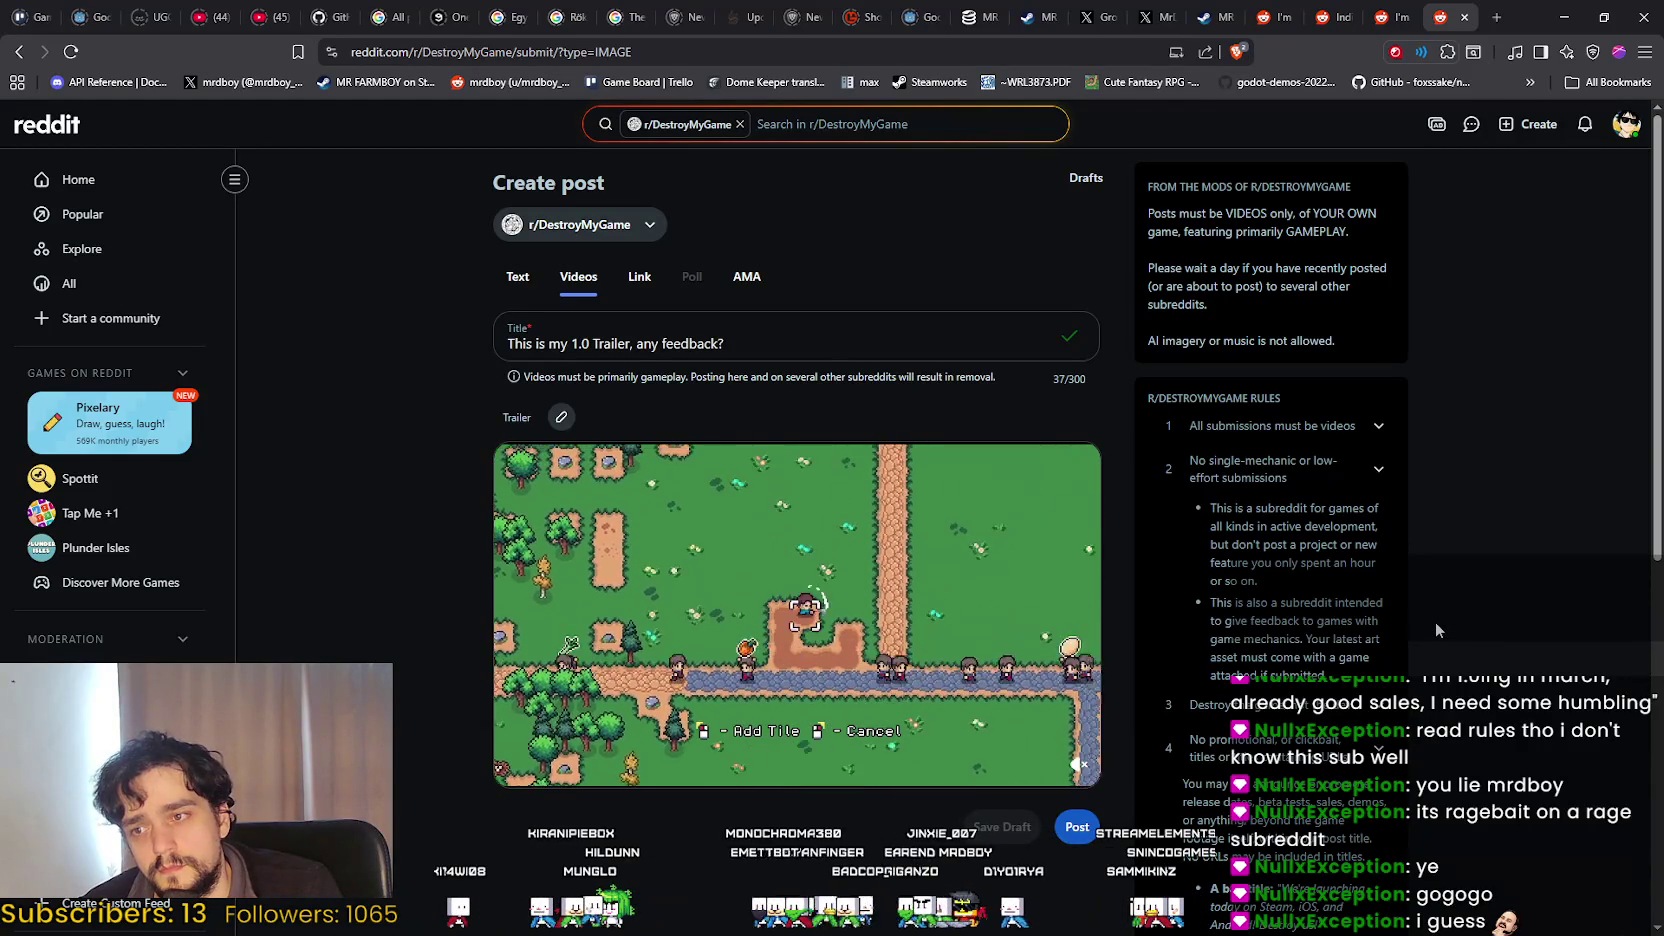
mouse_move(904, 523)
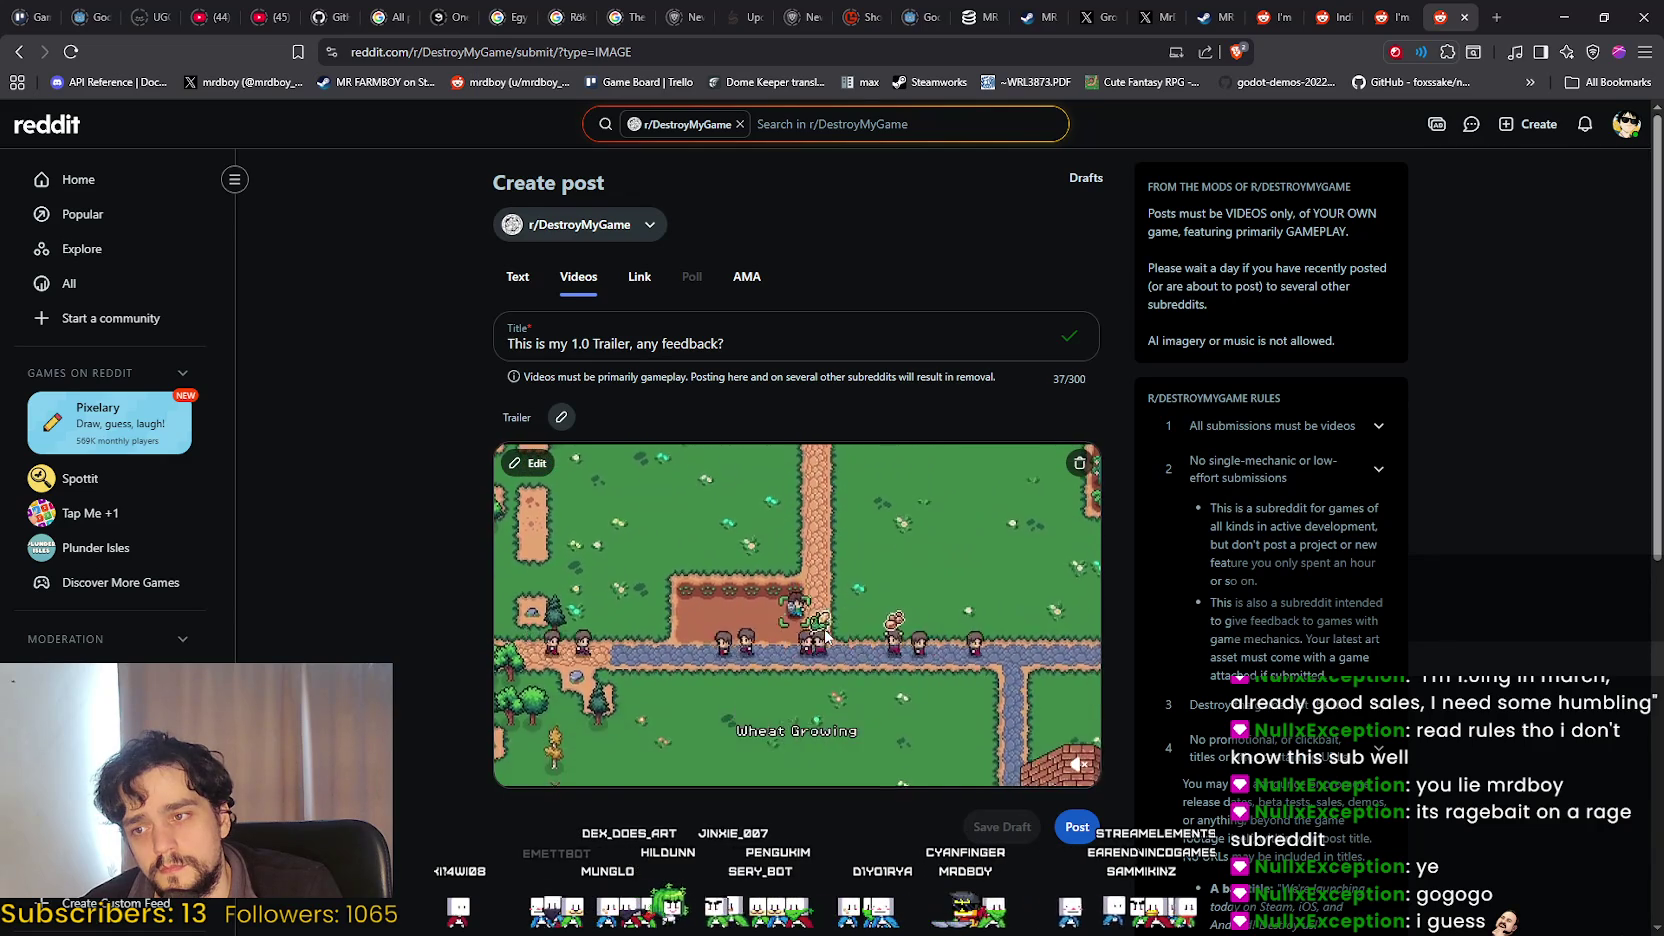
click(1077, 826)
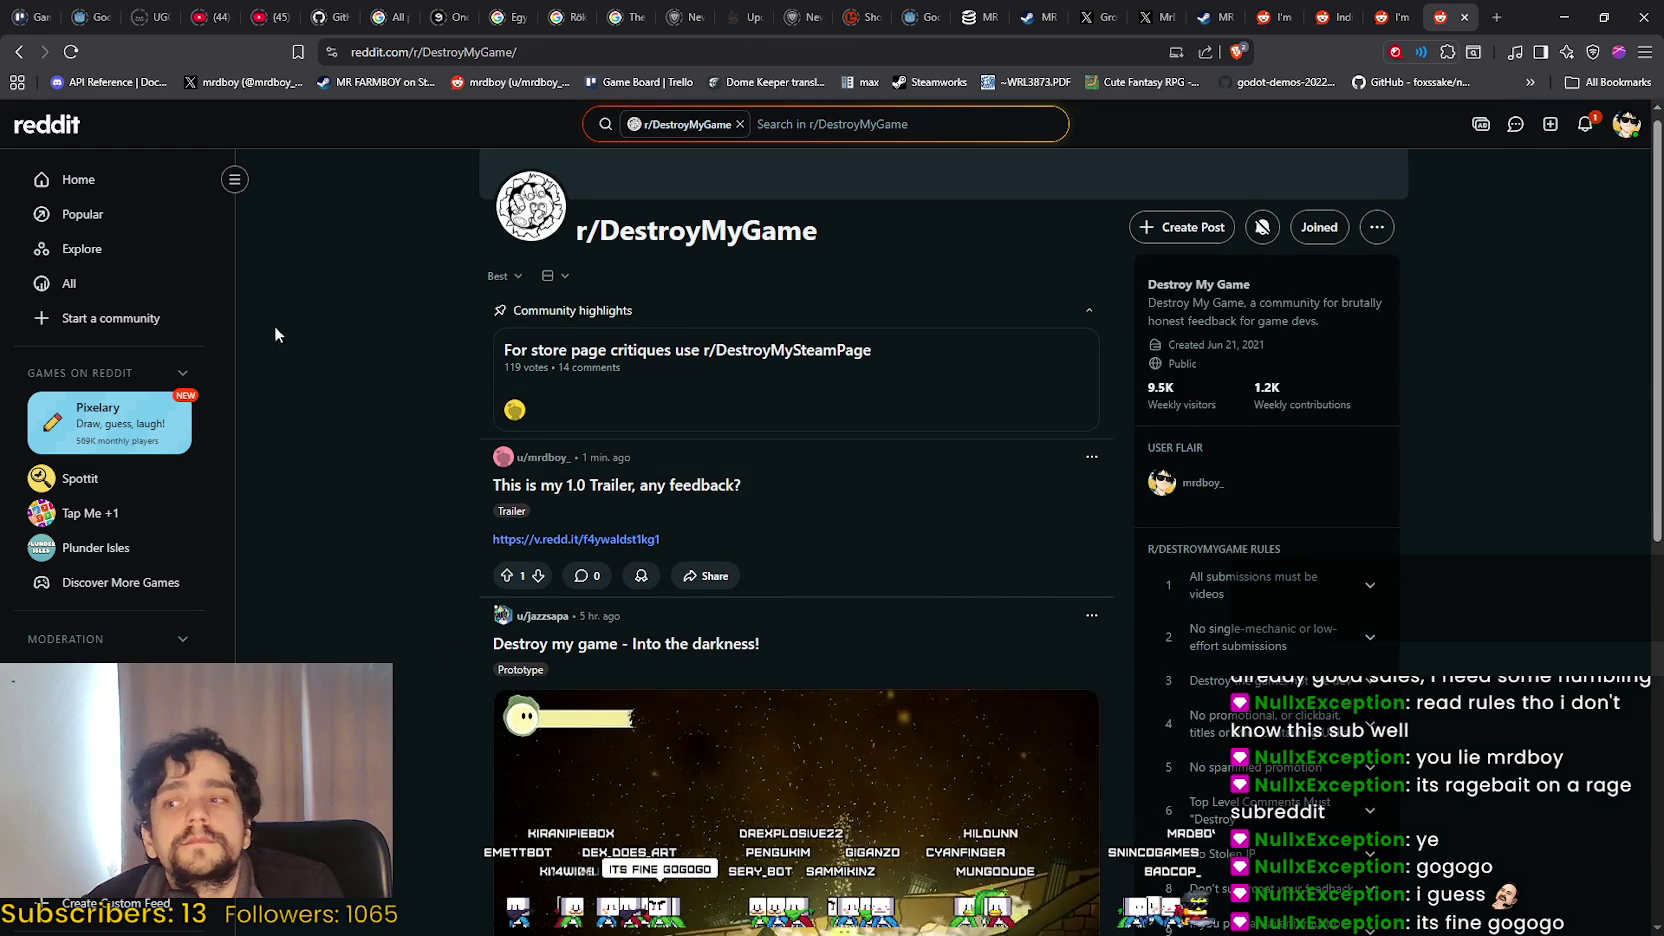
Reload r/DestroyMyGame and sort its feed by New.
click(505, 275)
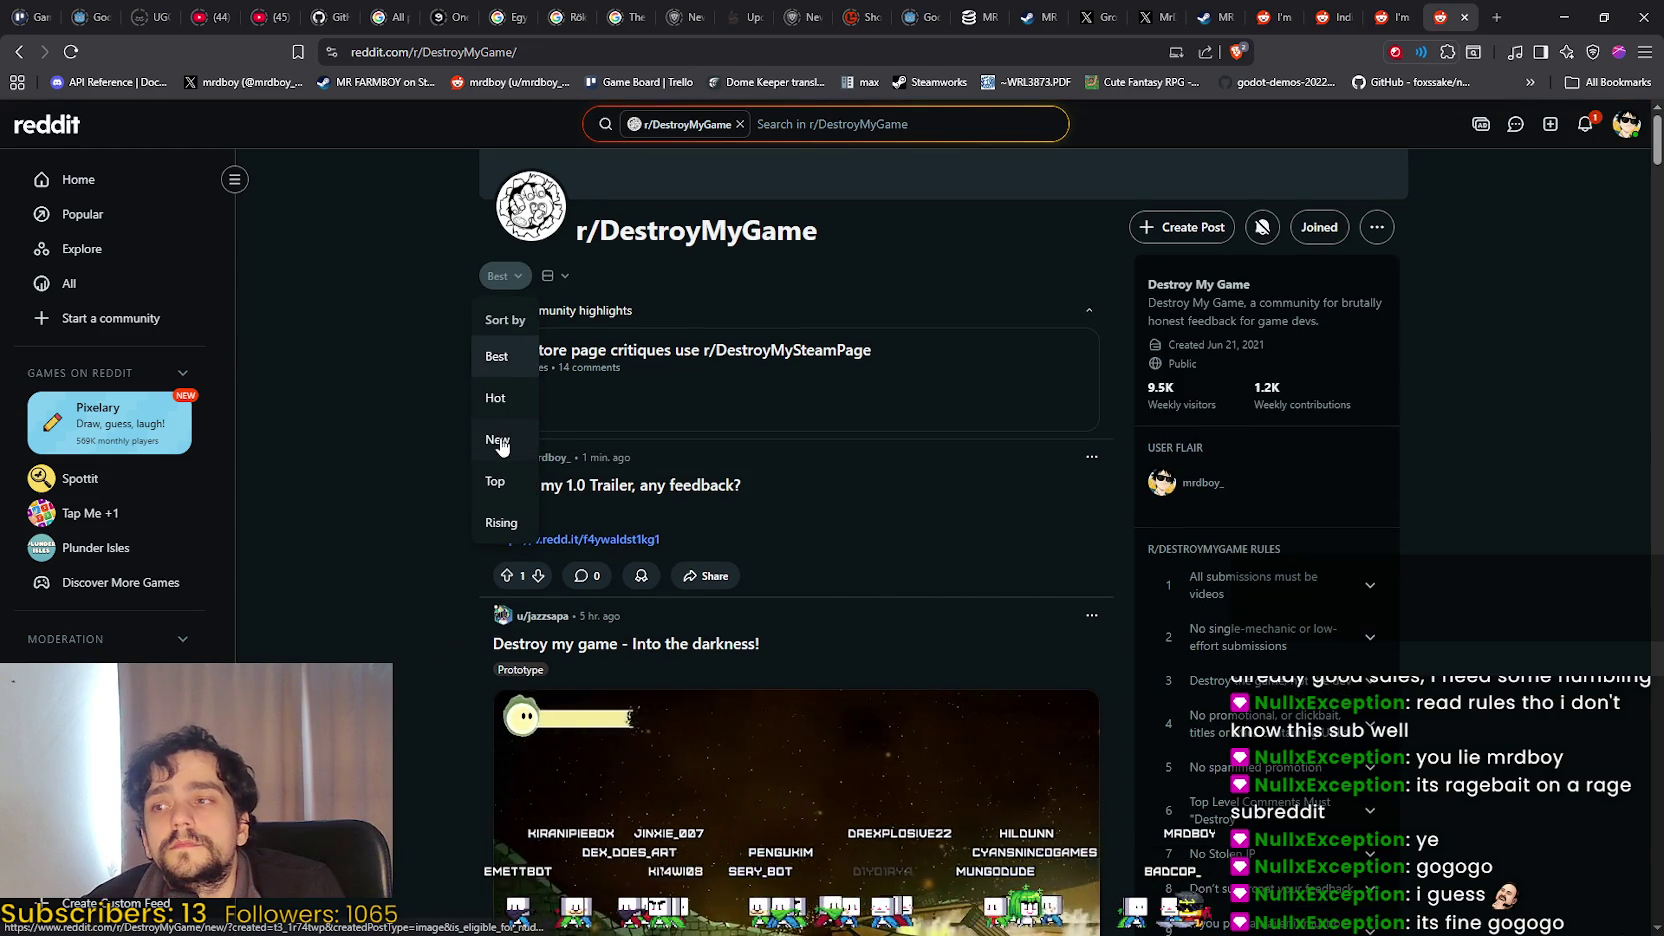
click(497, 439)
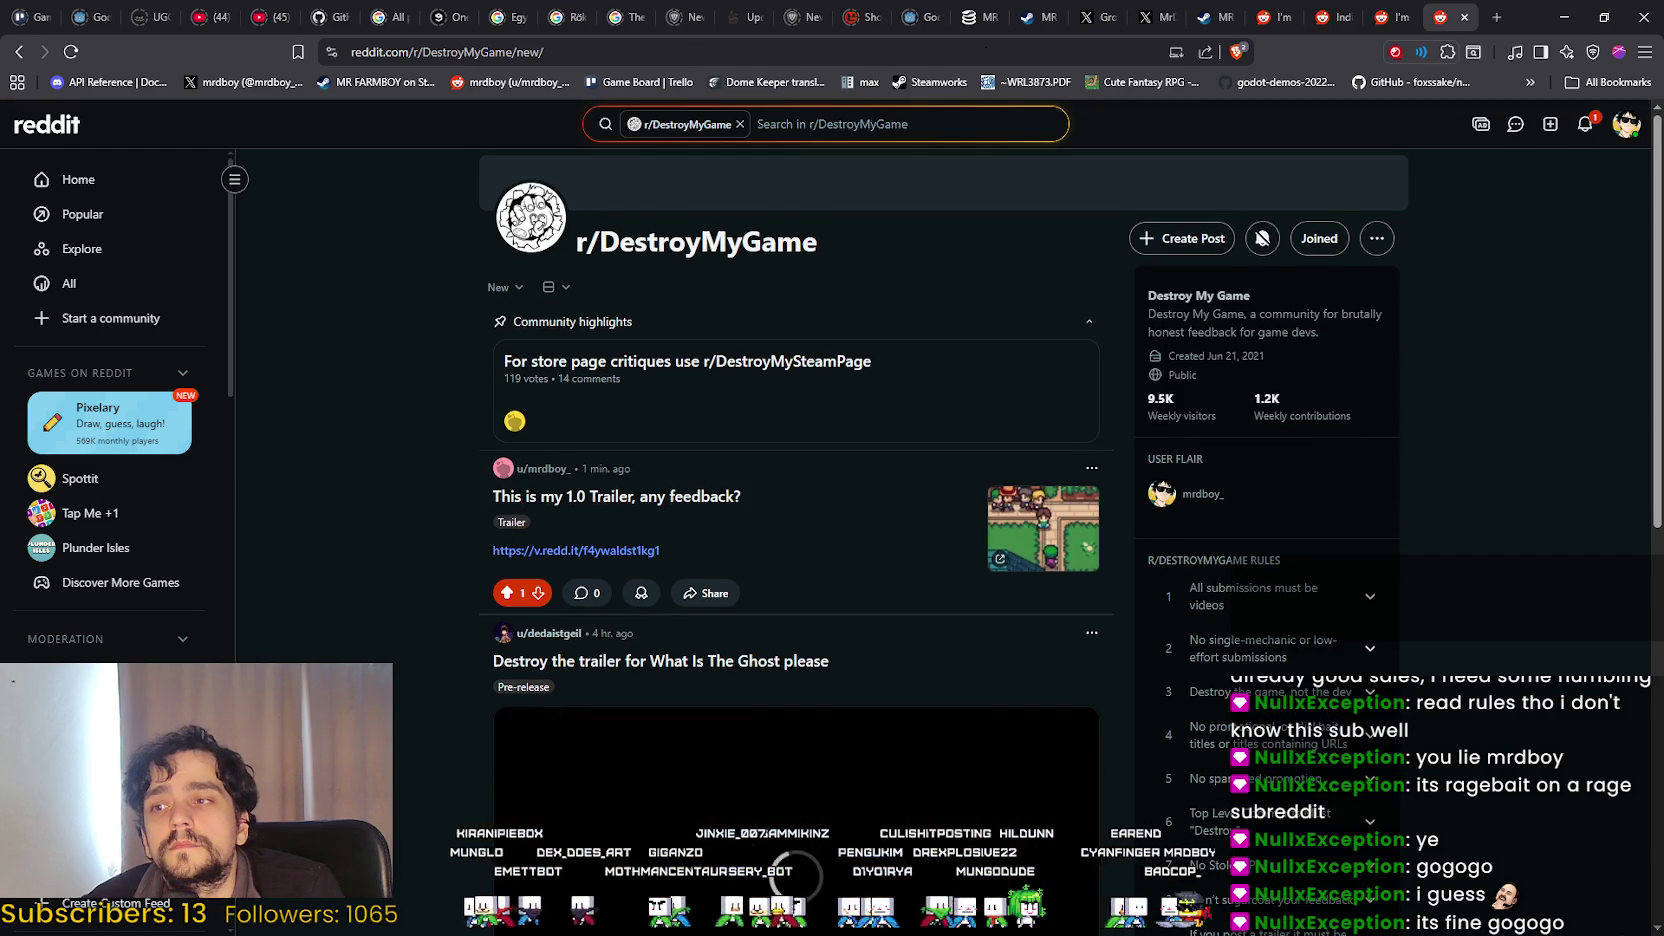
right_click(330, 529)
click(370, 589)
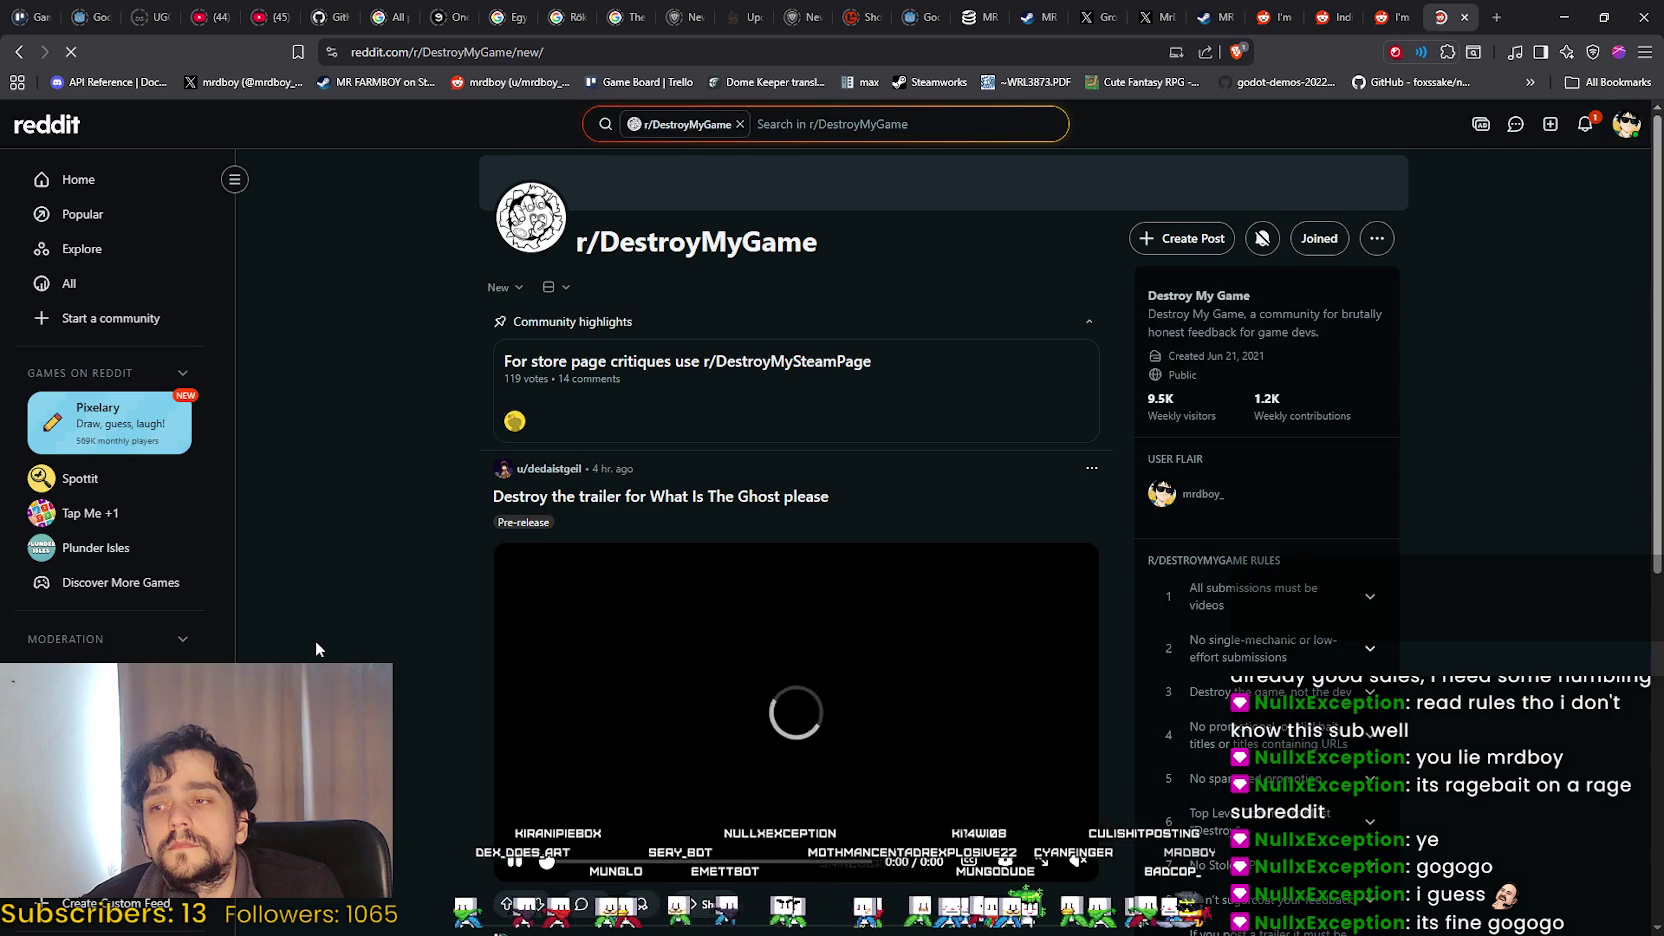
right_click(374, 560)
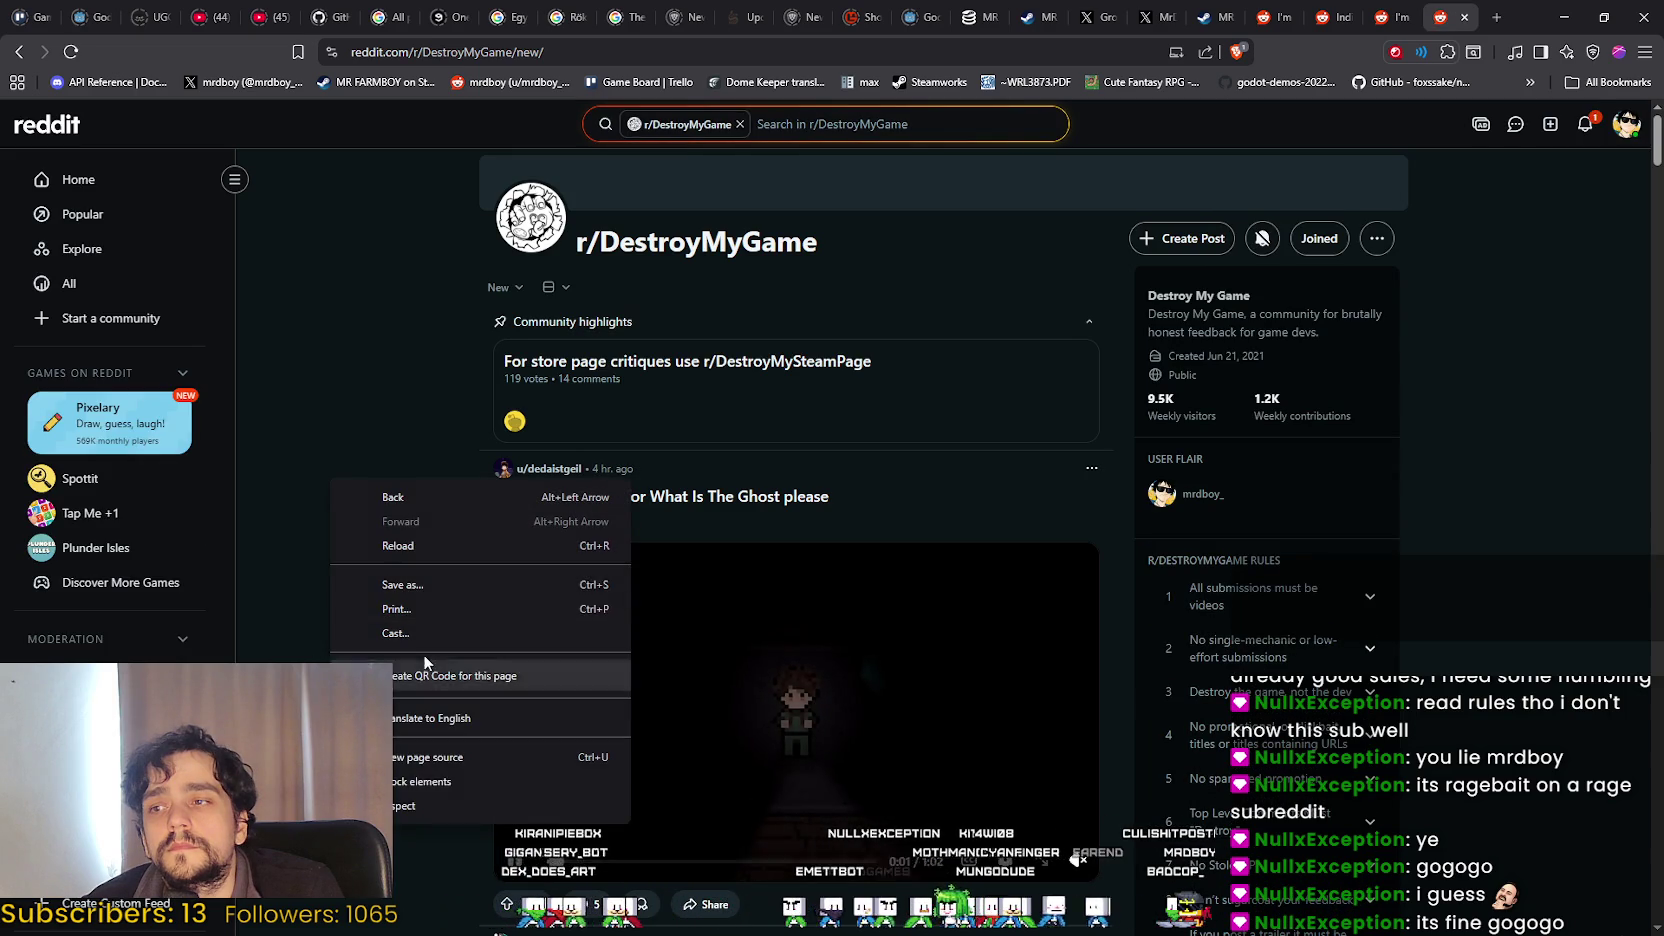
click(389, 309)
click(509, 290)
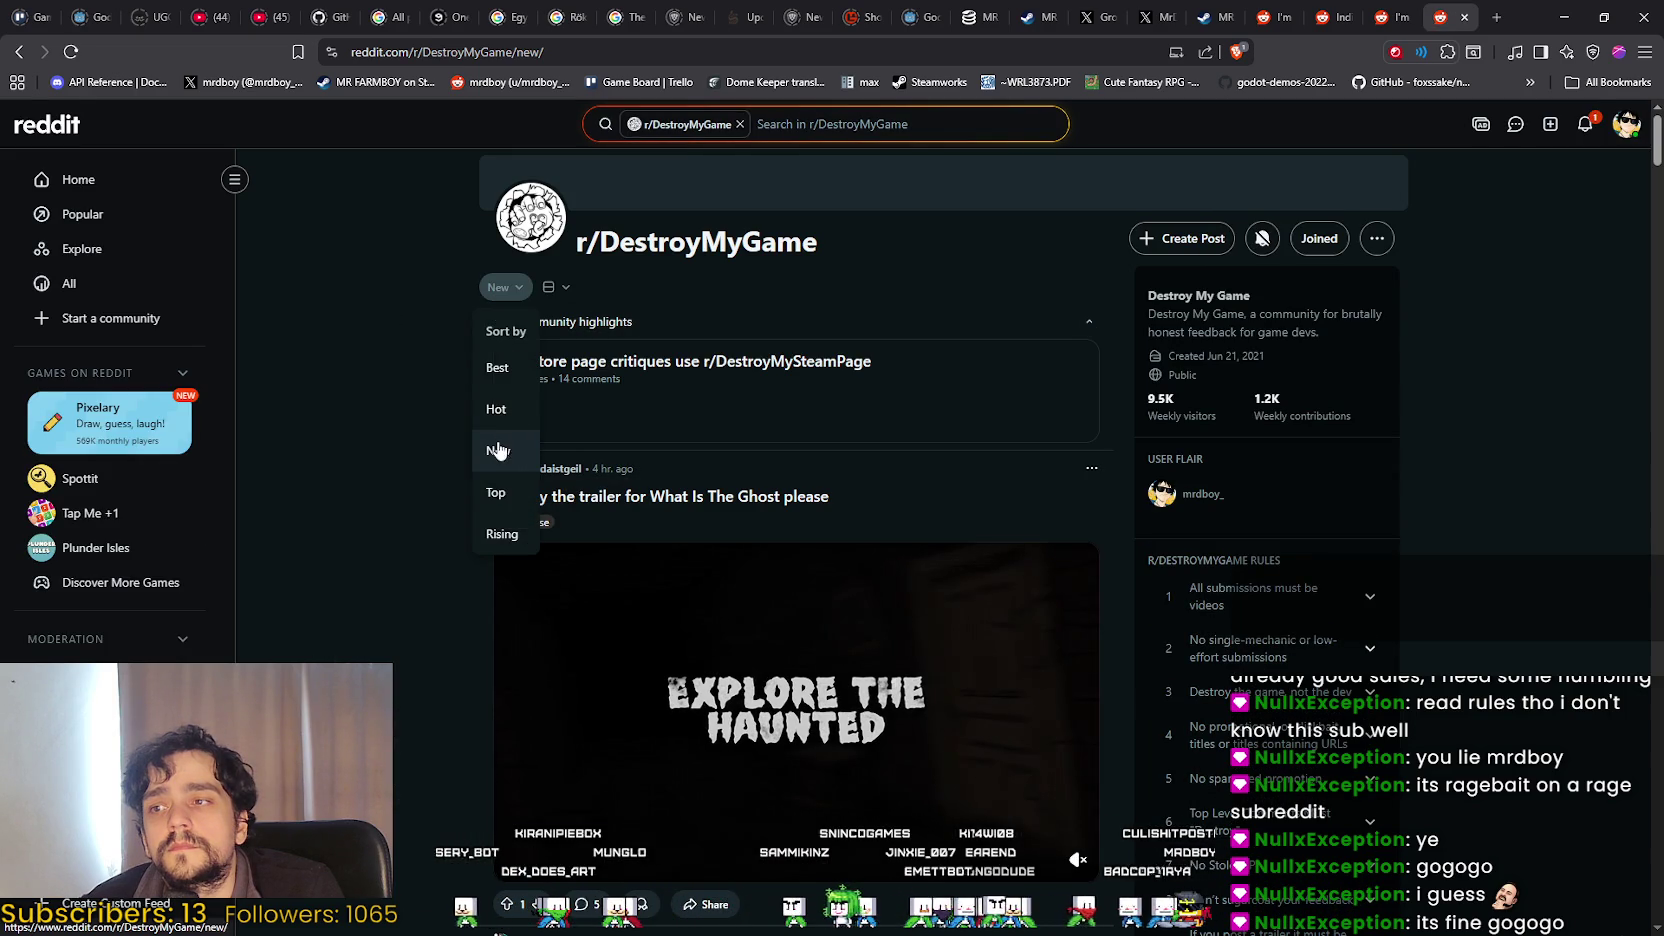
click(497, 449)
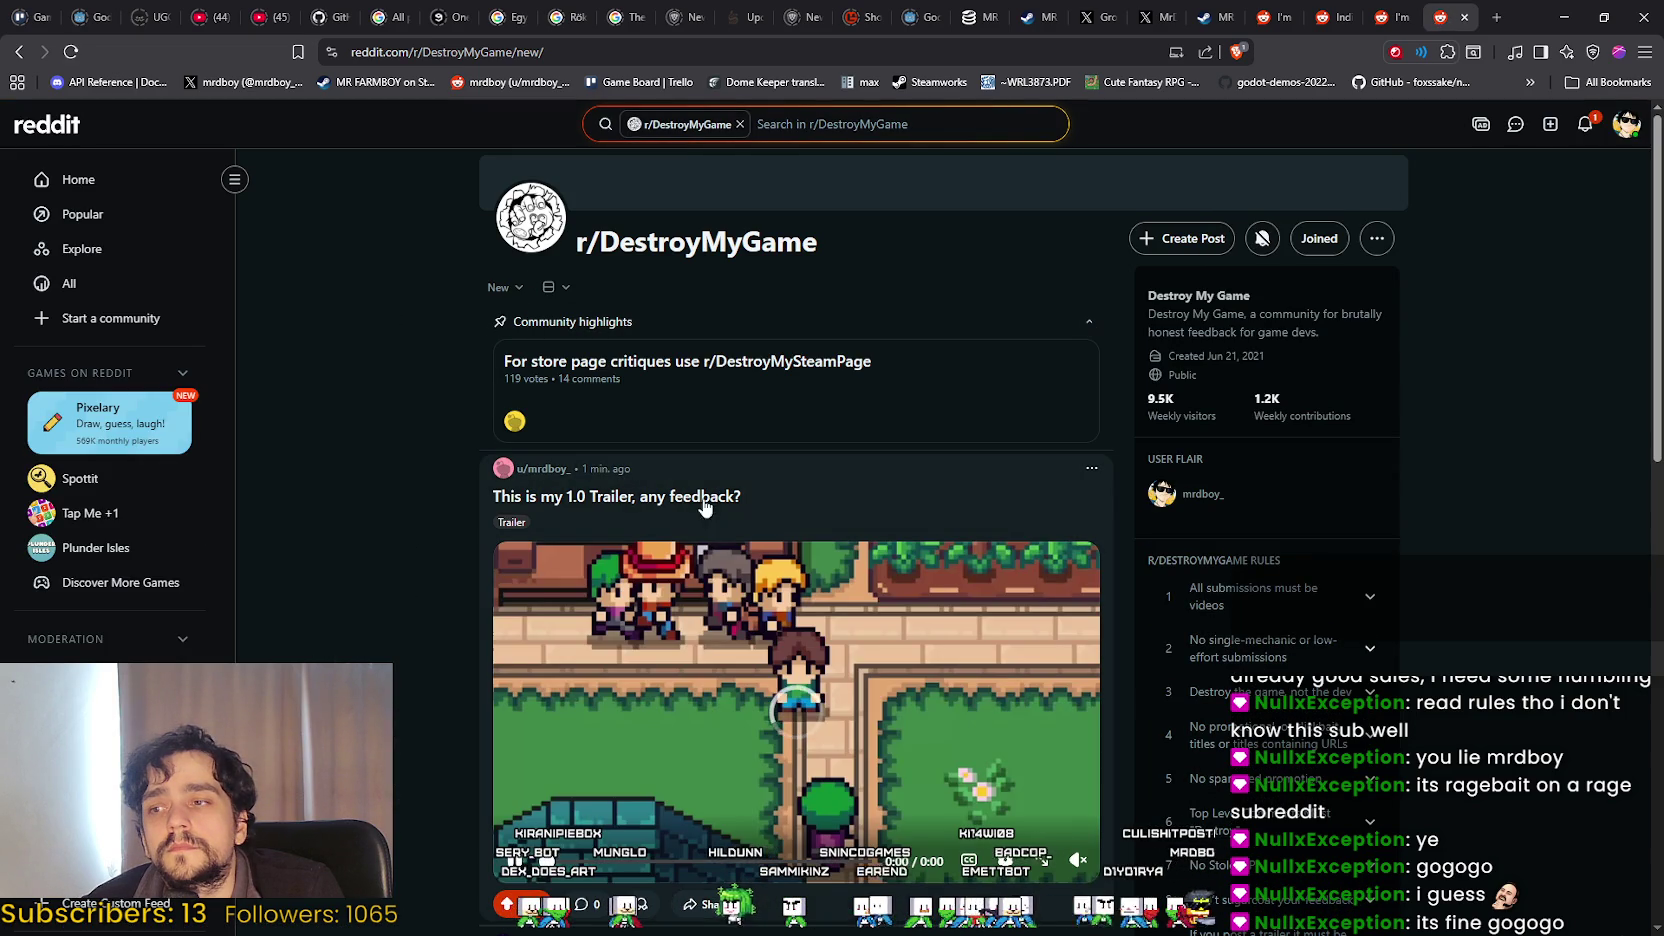
Open the new trailer post, copy its URL, and view the notifications.
click(825, 488)
click(655, 51)
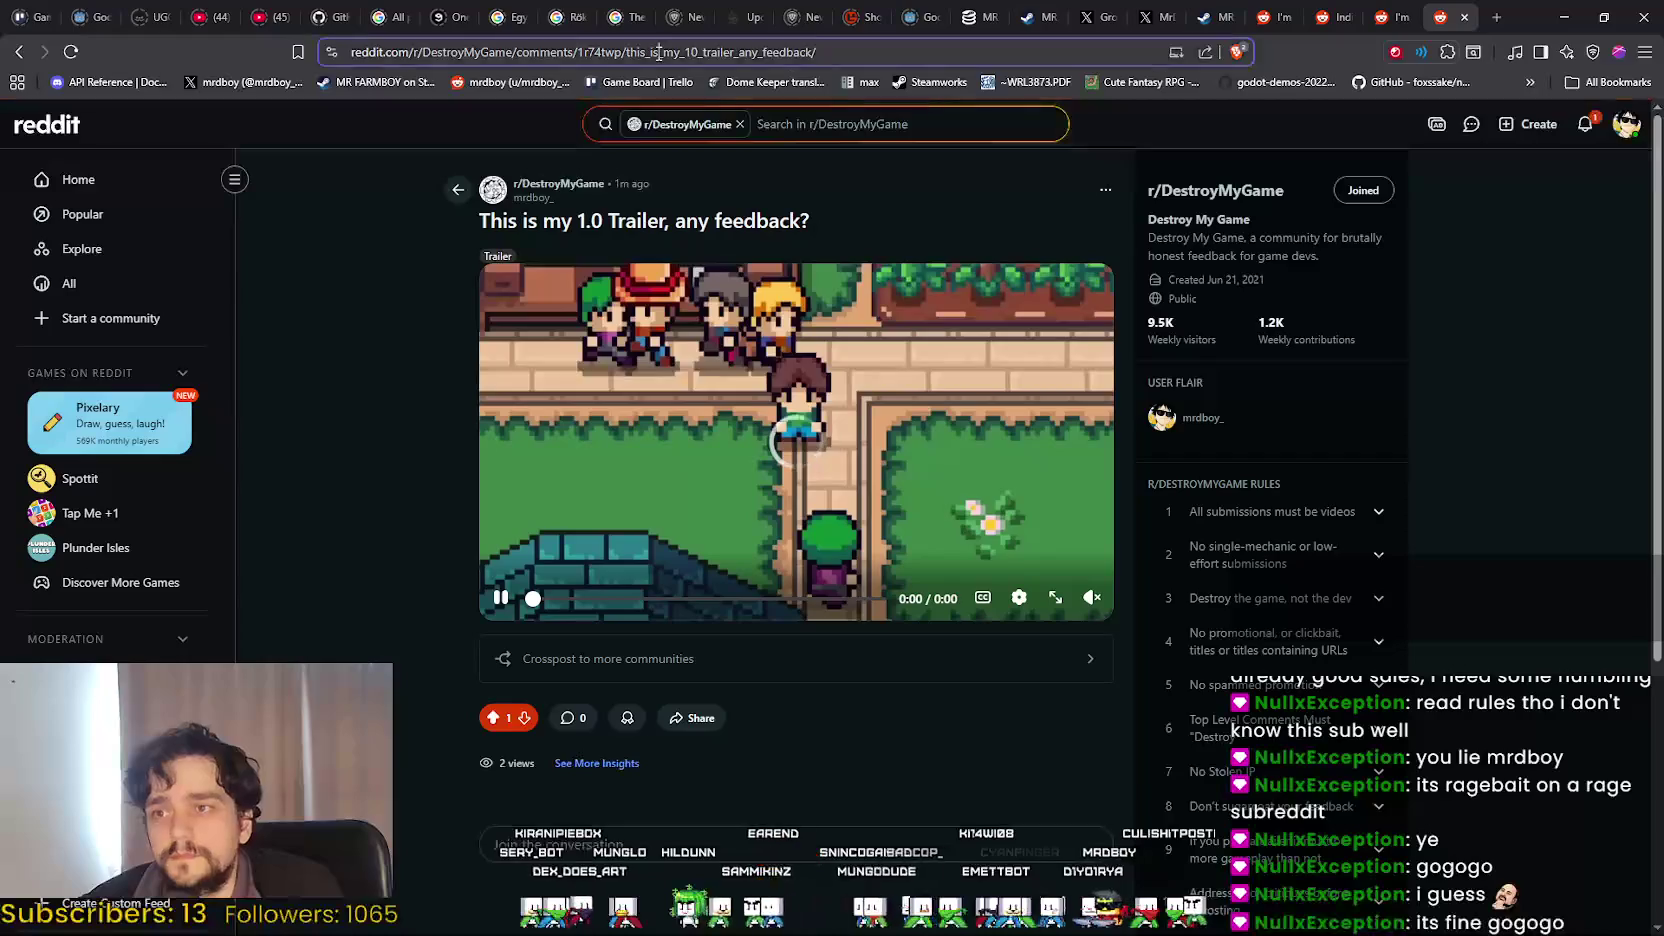
key(alt+Tab)
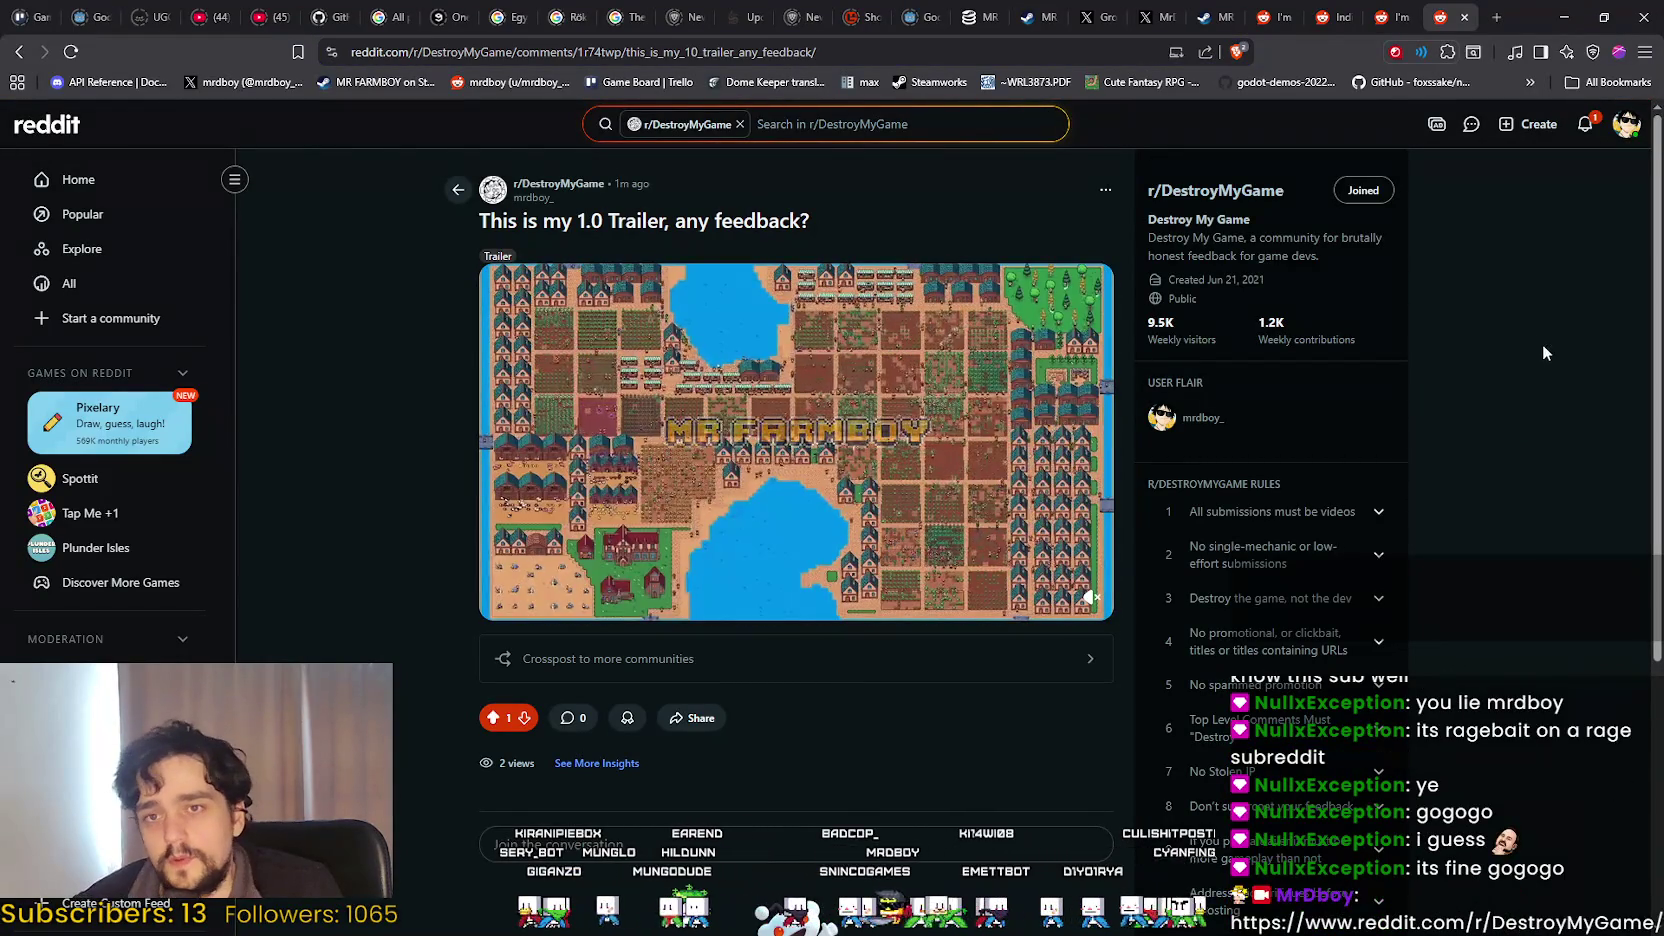
click(1585, 124)
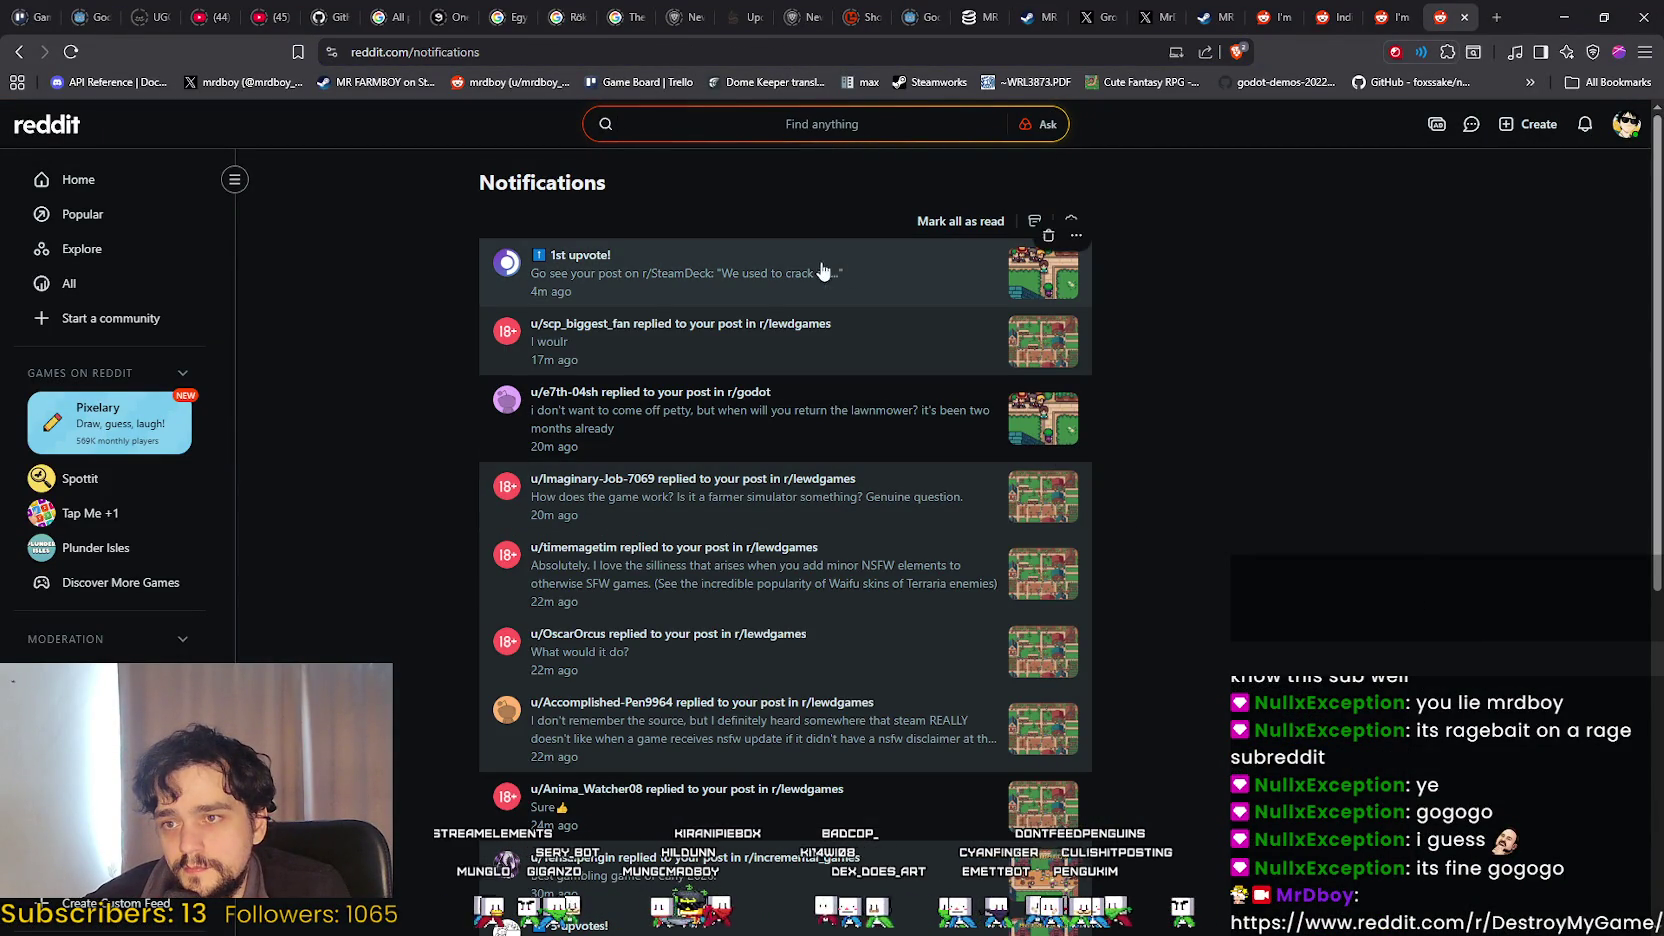
click(1618, 135)
click(1500, 182)
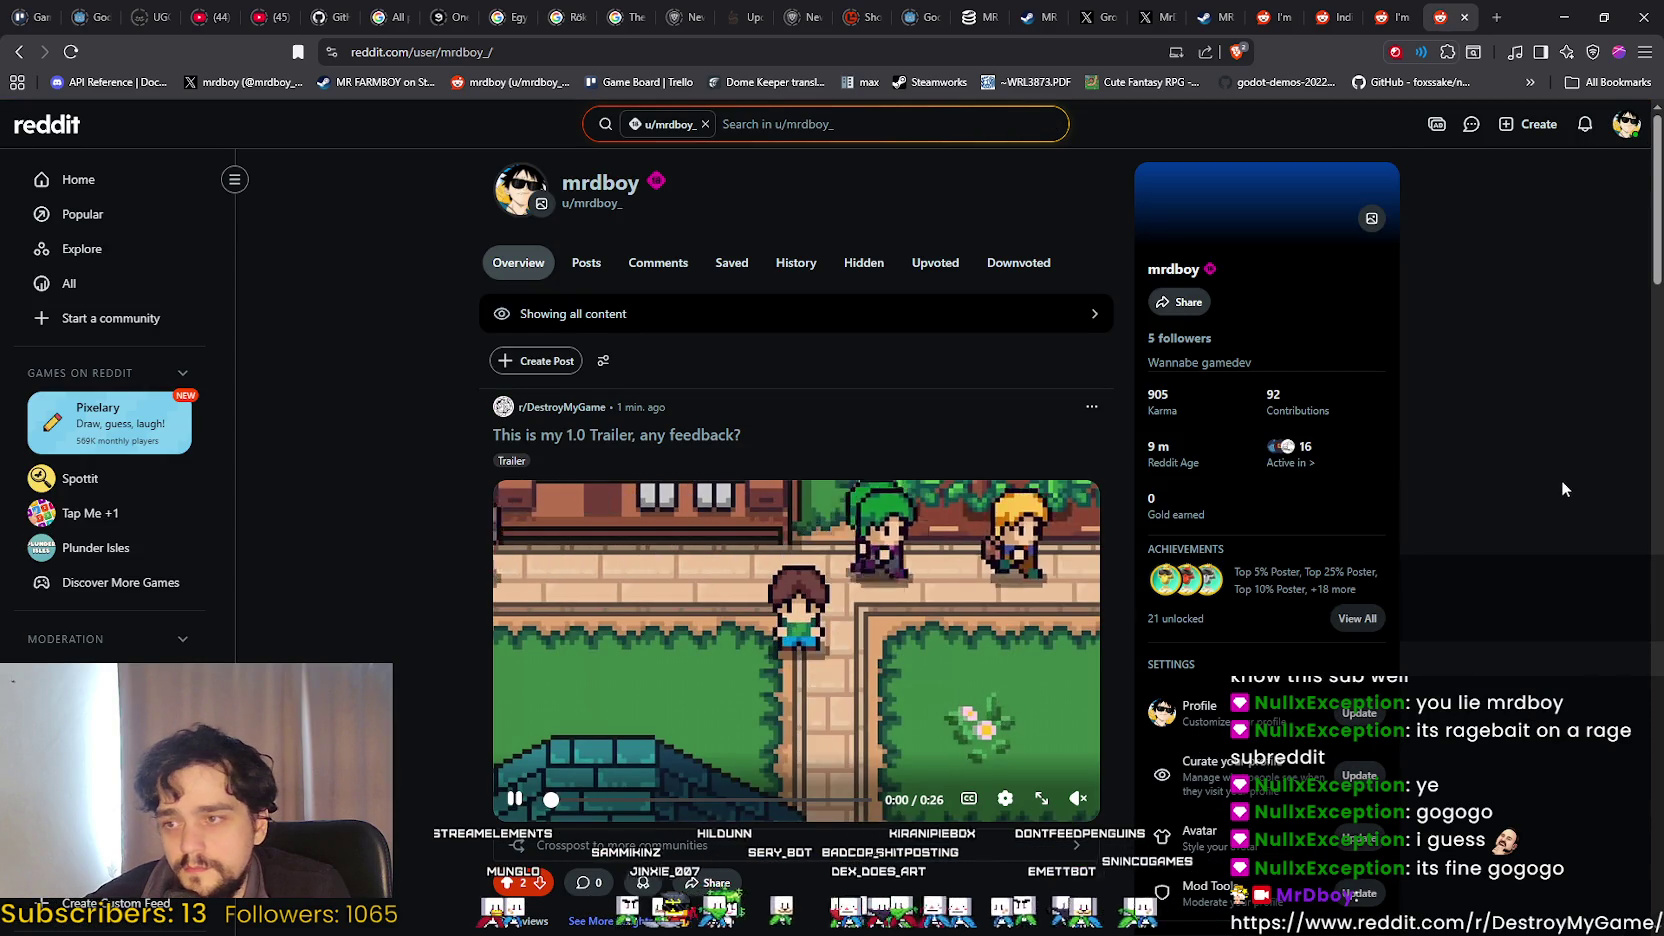
scroll(1500, 485, down, 3)
scroll(1486, 585, down, 3)
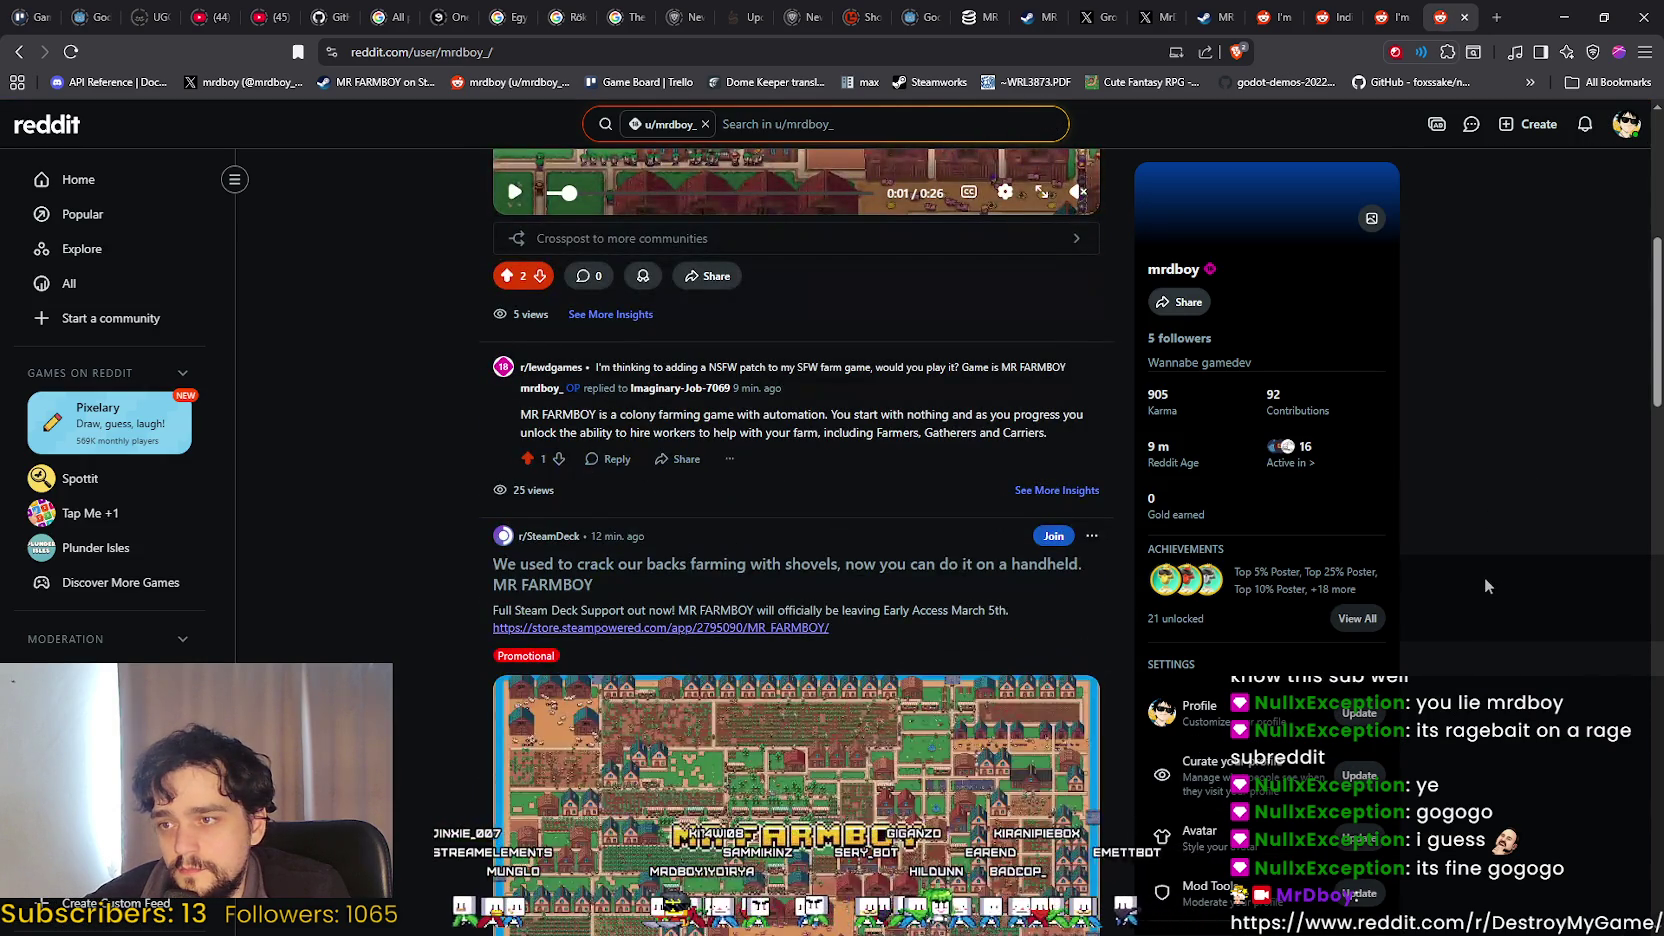
scroll(1482, 573, down, 4)
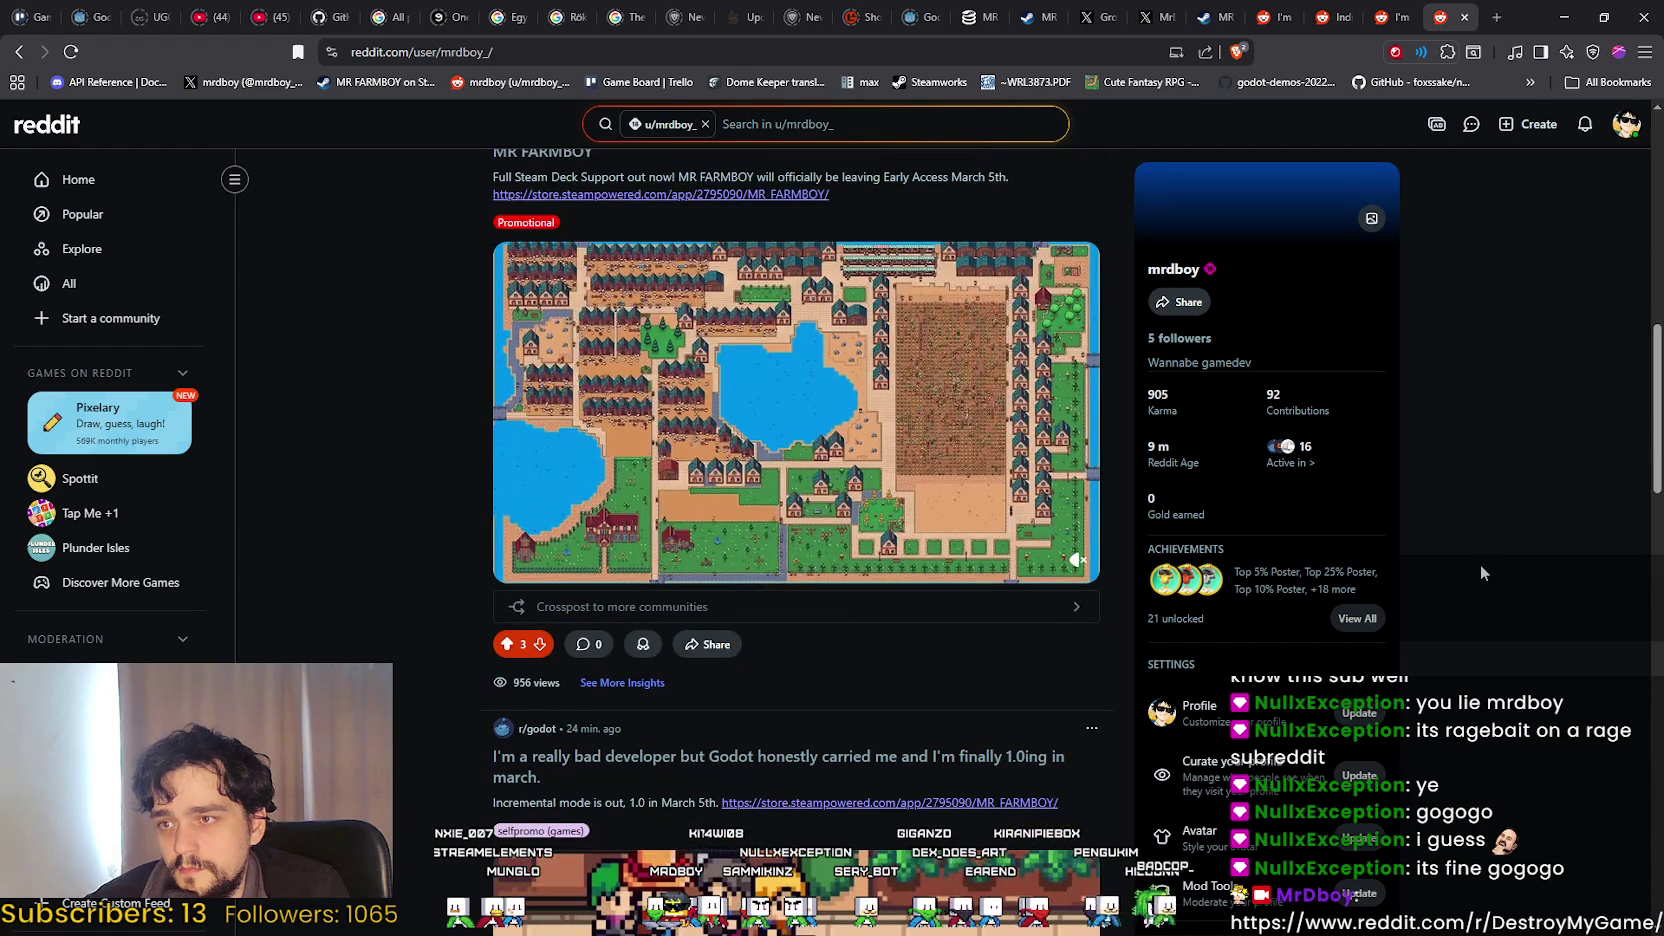
scroll(1479, 564, down, 3)
scroll(1479, 564, up, 4)
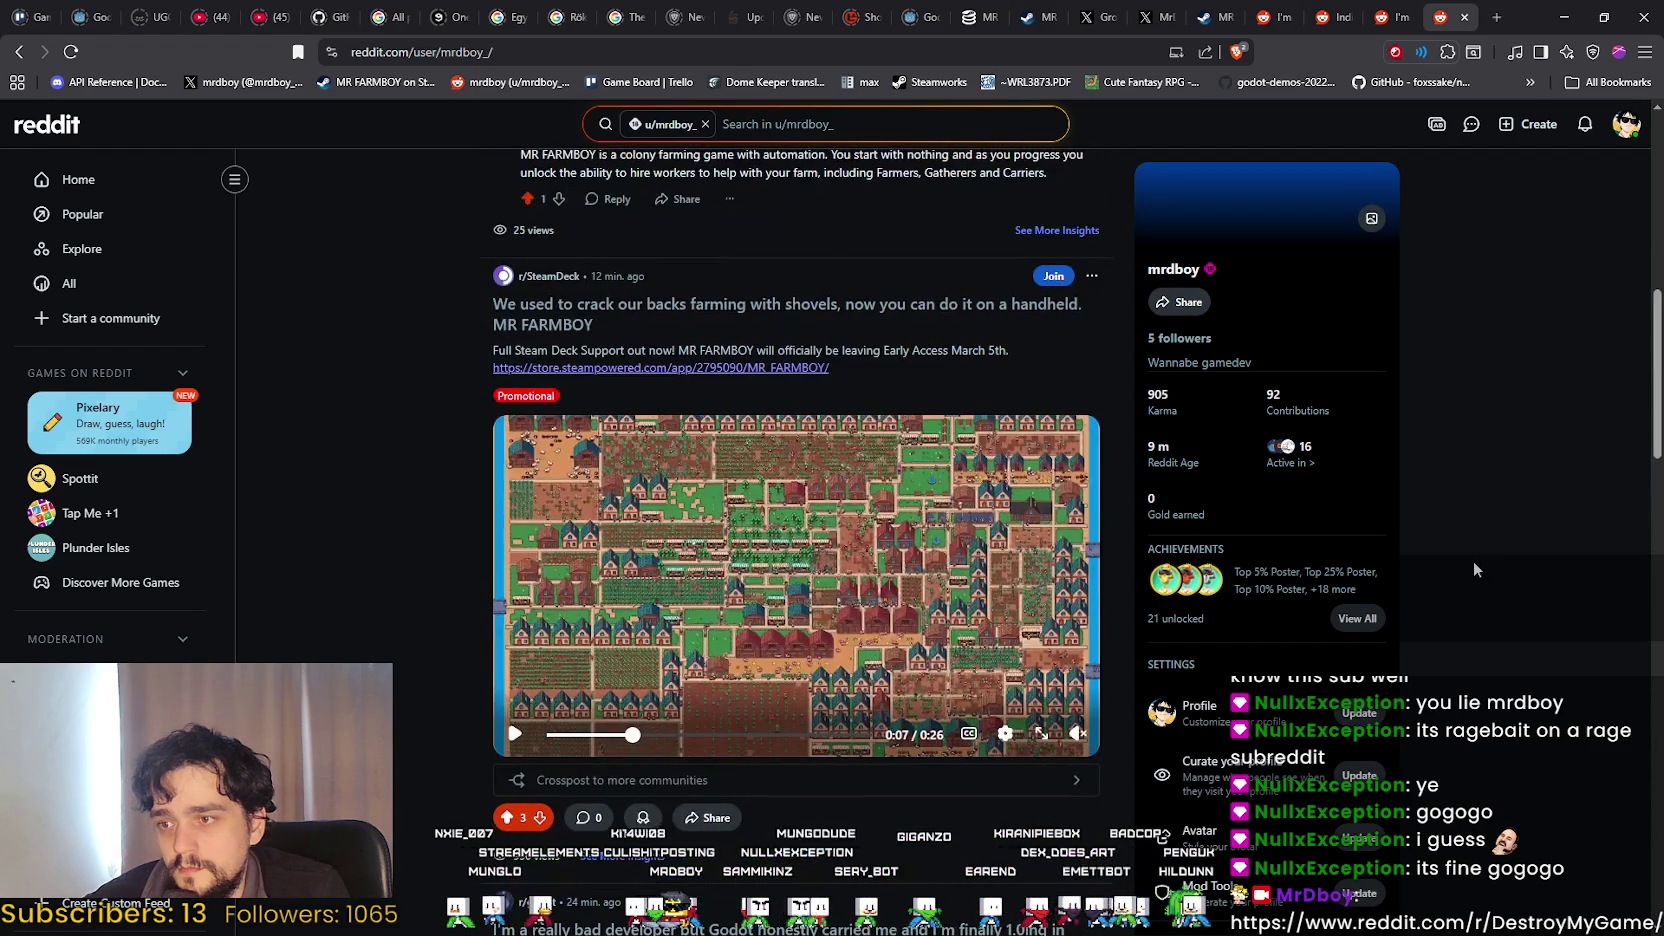
scroll(1473, 560, down, 7)
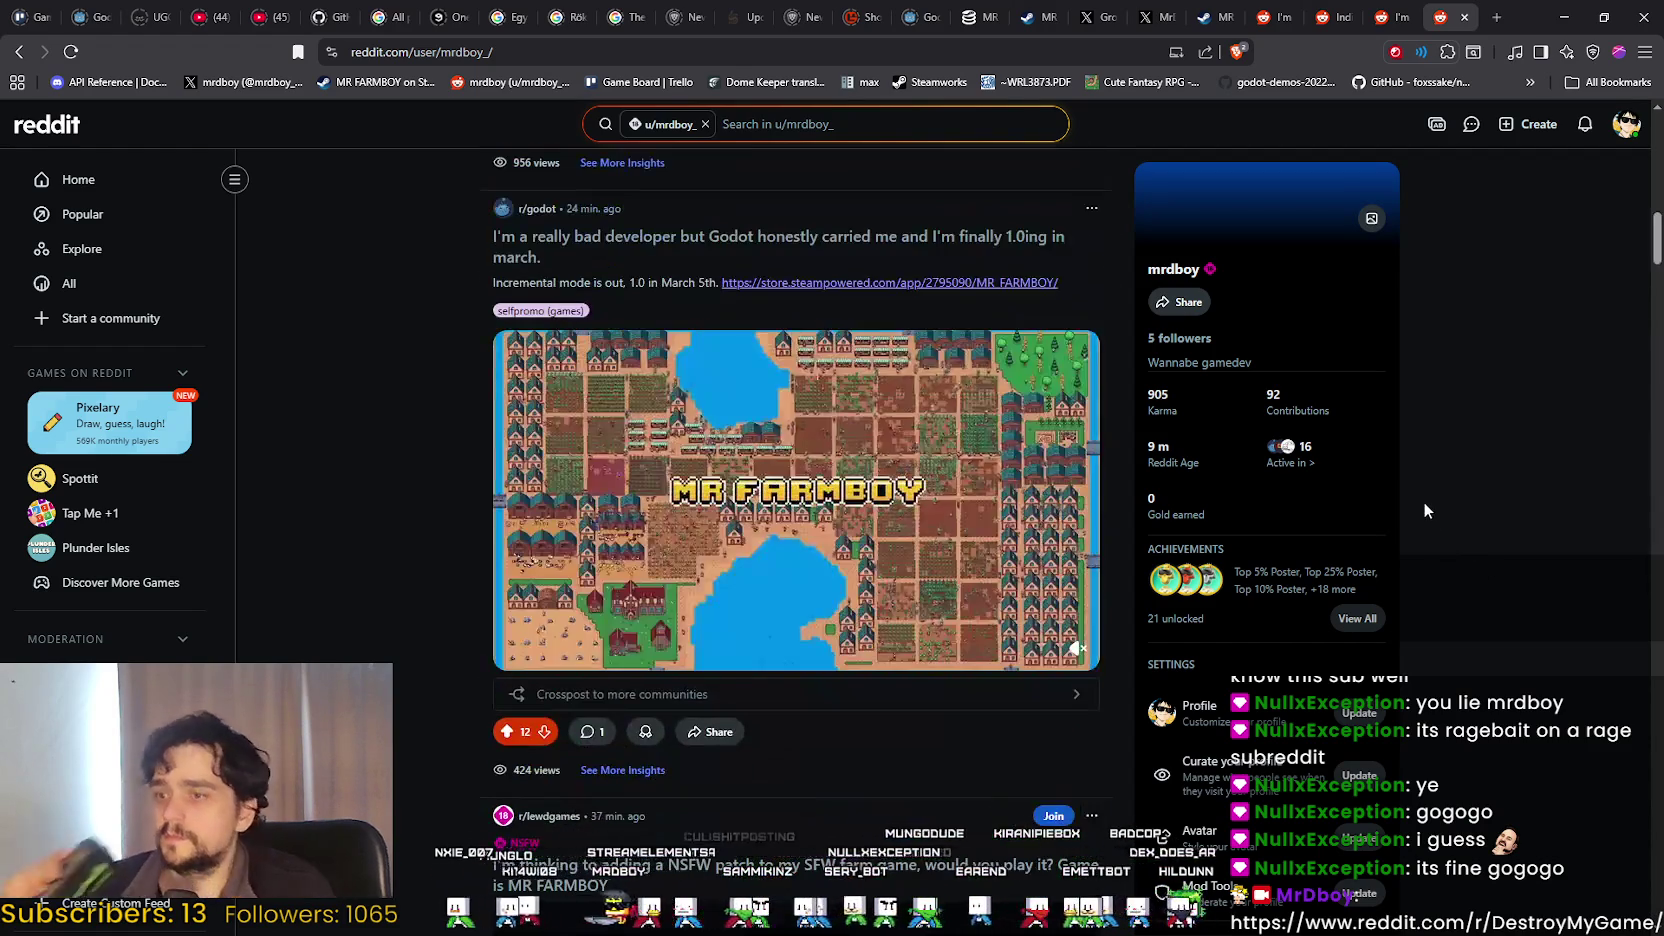
scroll(1414, 486, down, 7)
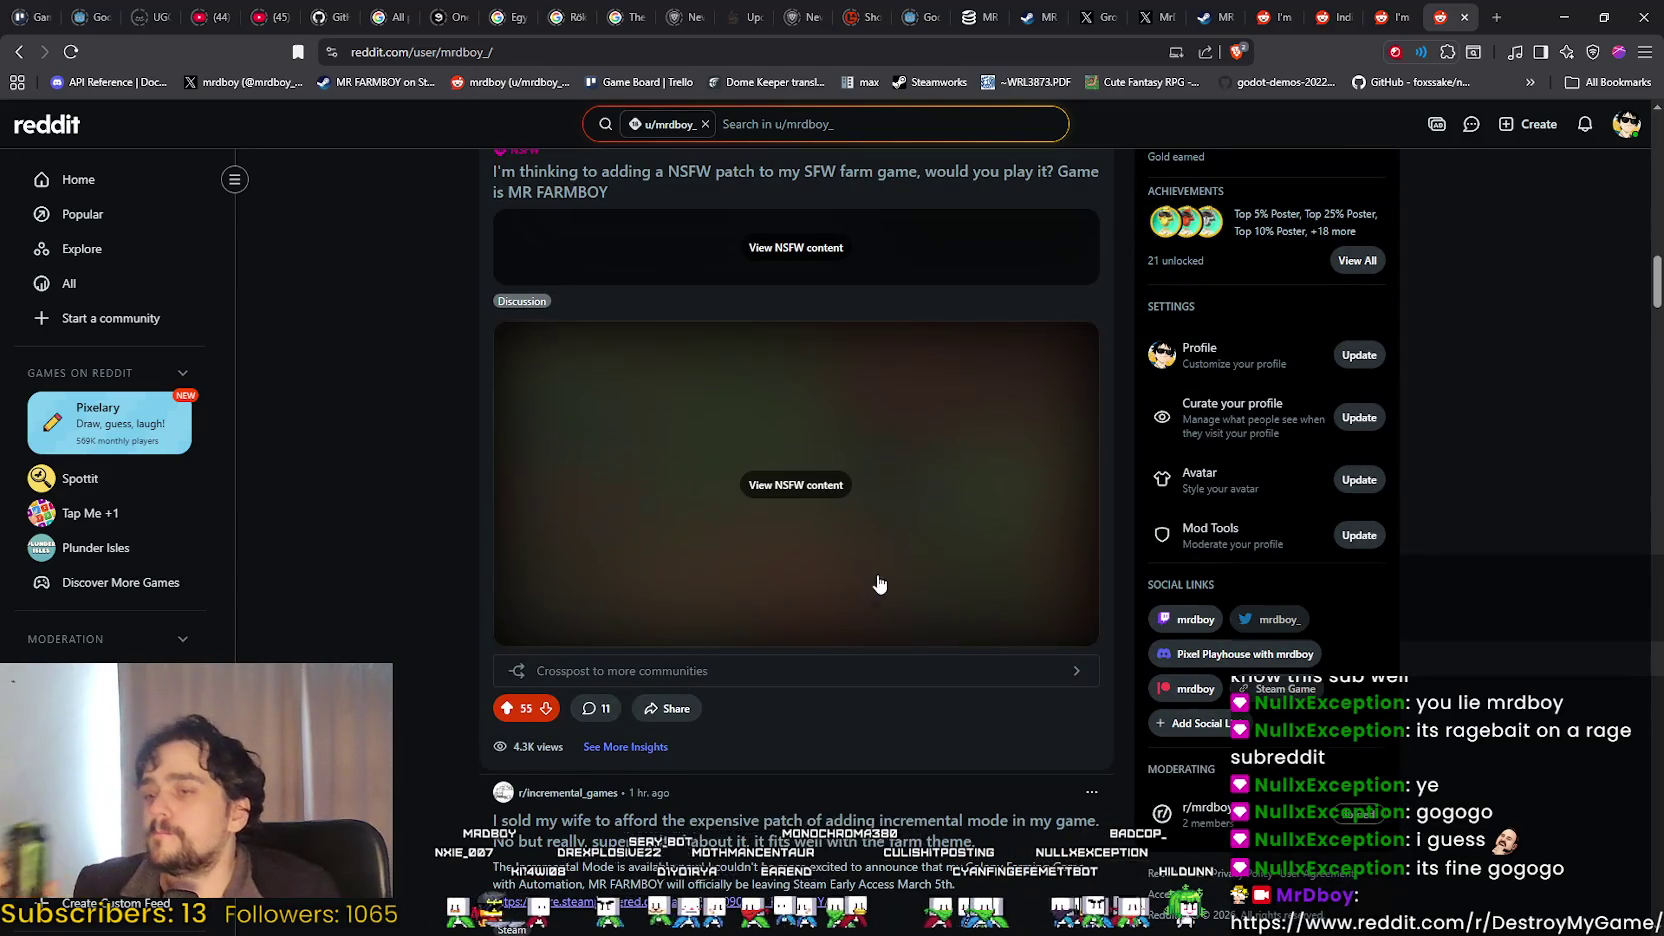
scroll(877, 583, down, 7)
scroll(850, 493, up, 5)
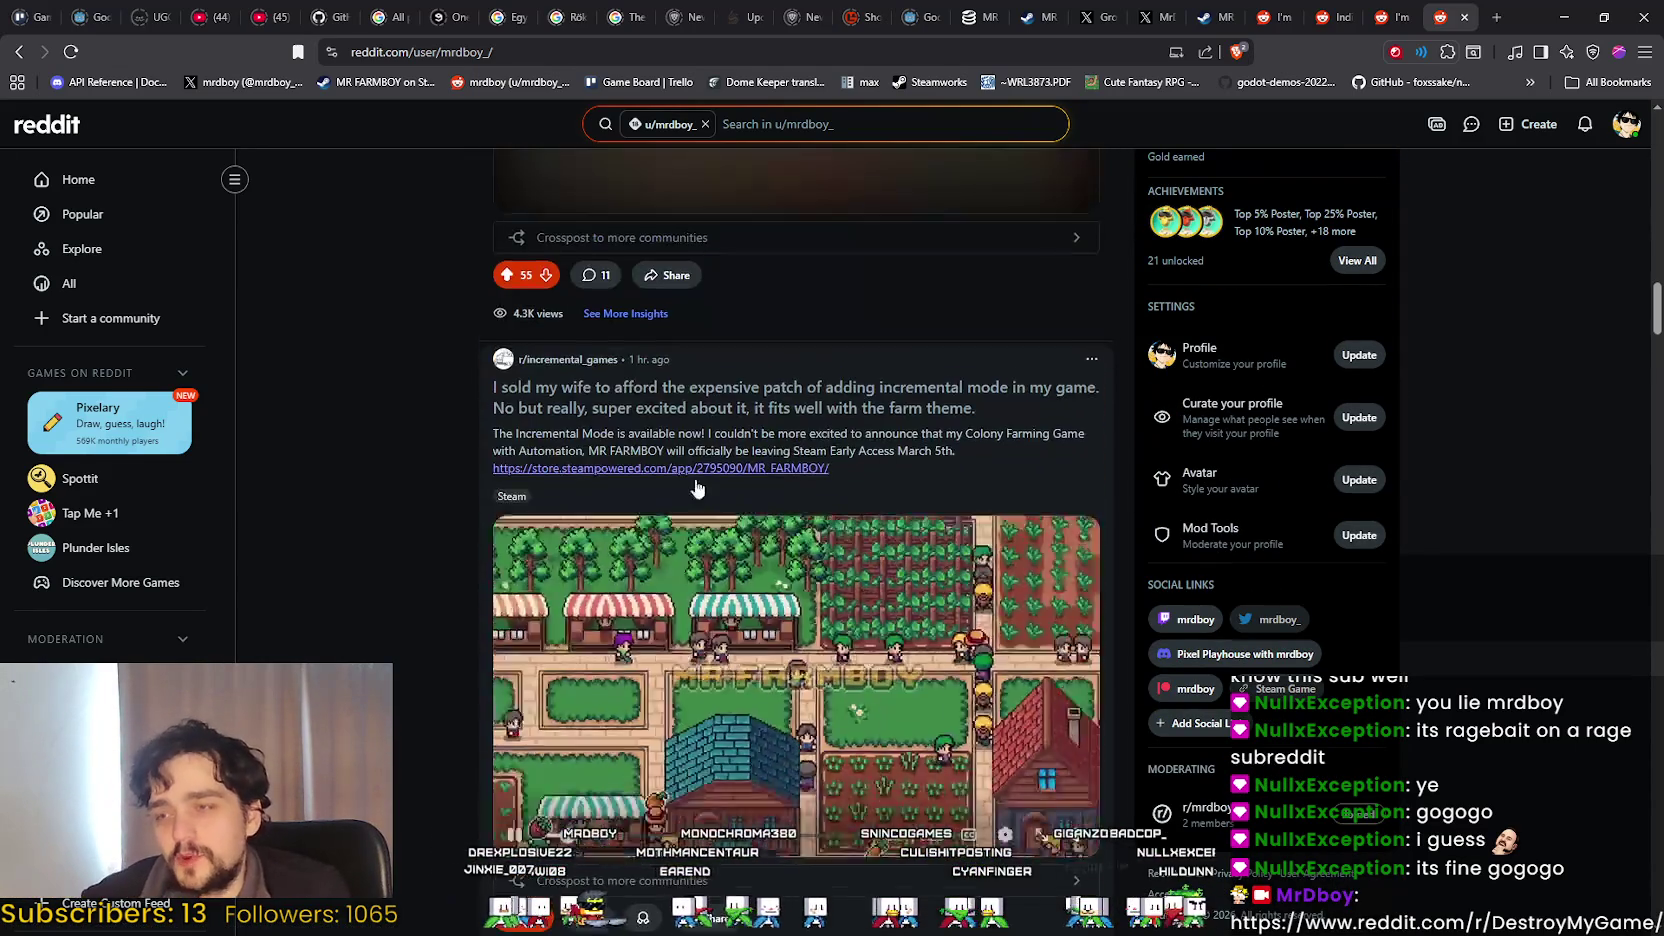
scroll(503, 587, up, 2)
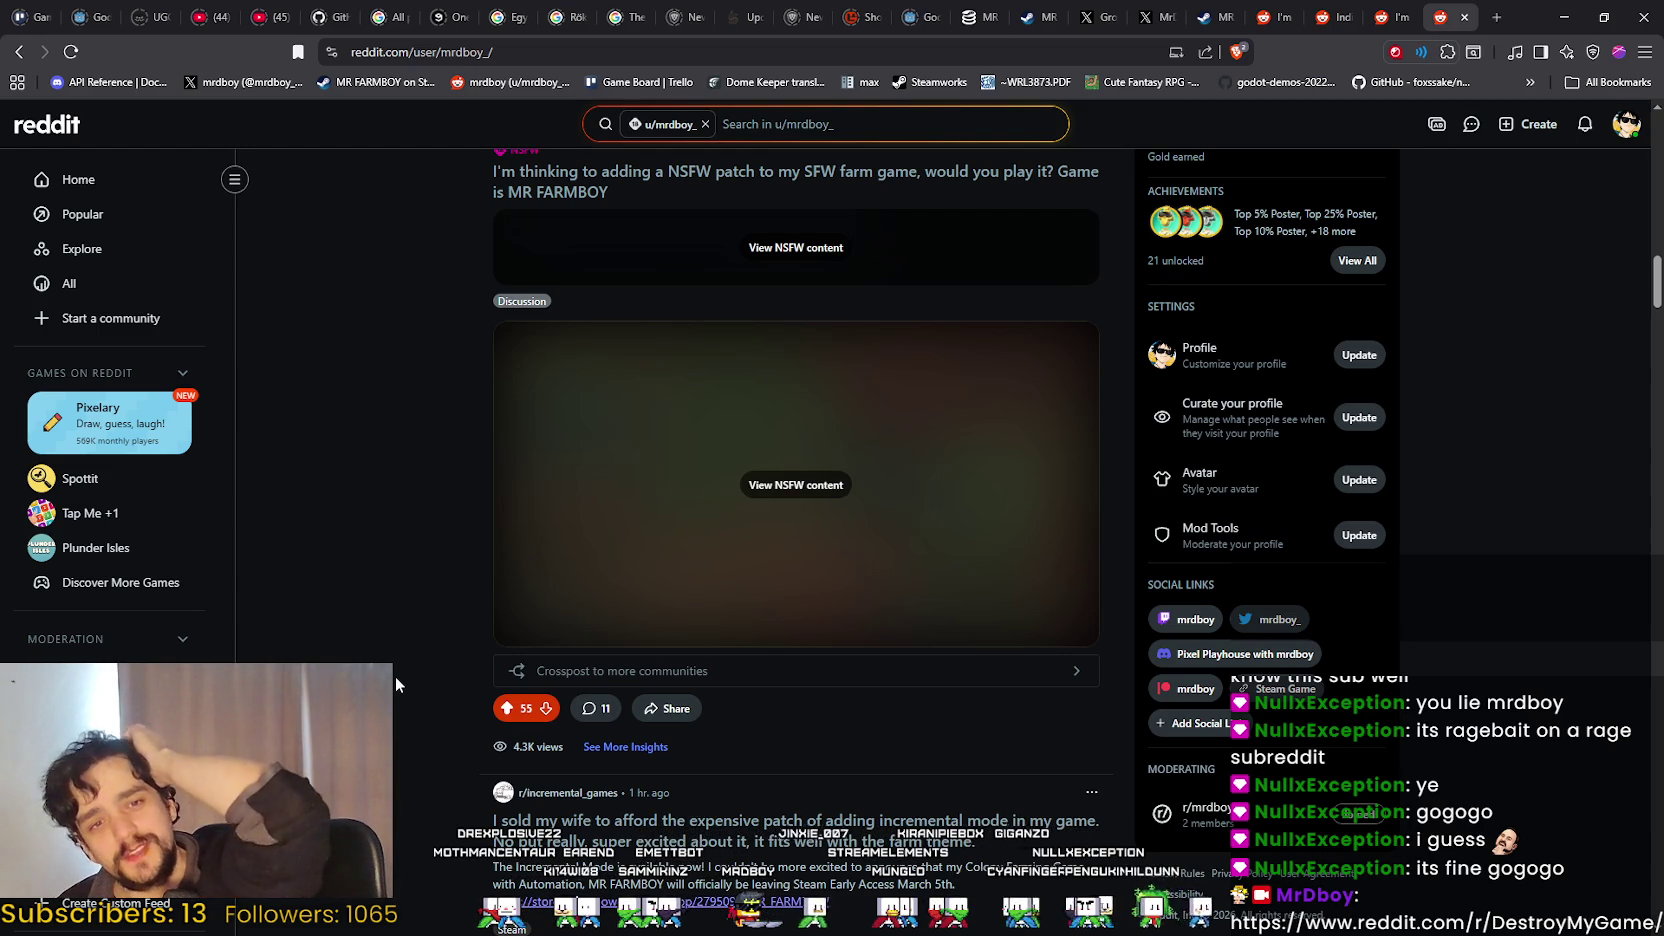
scroll(557, 631, up, 15)
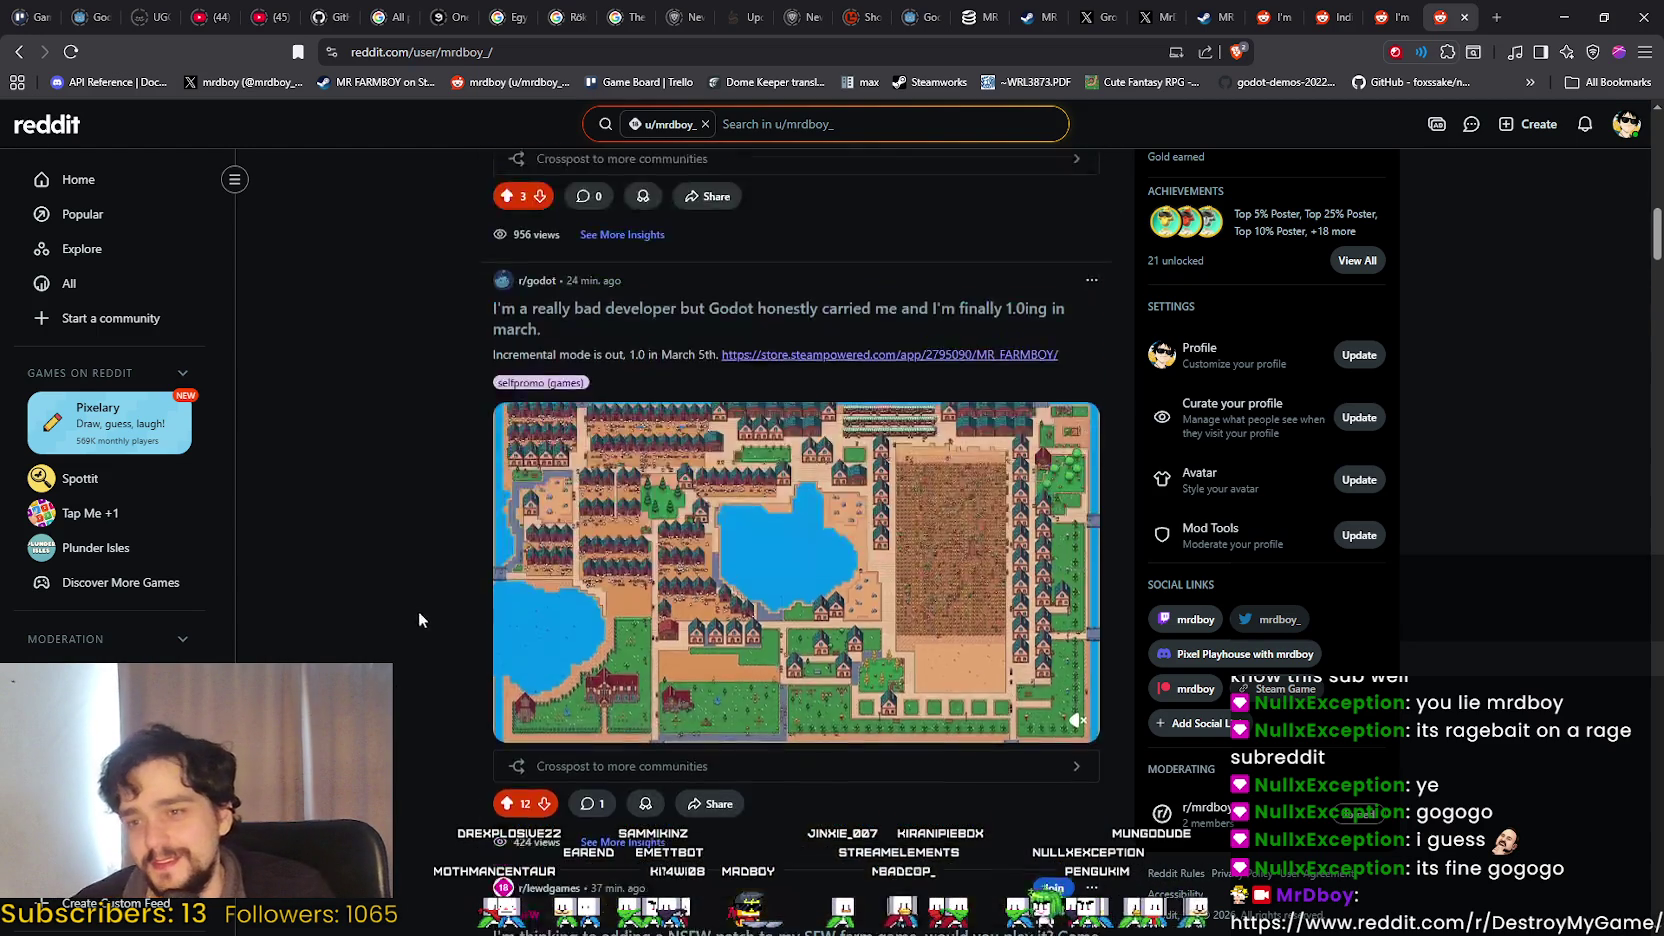
scroll(528, 590, up, 6)
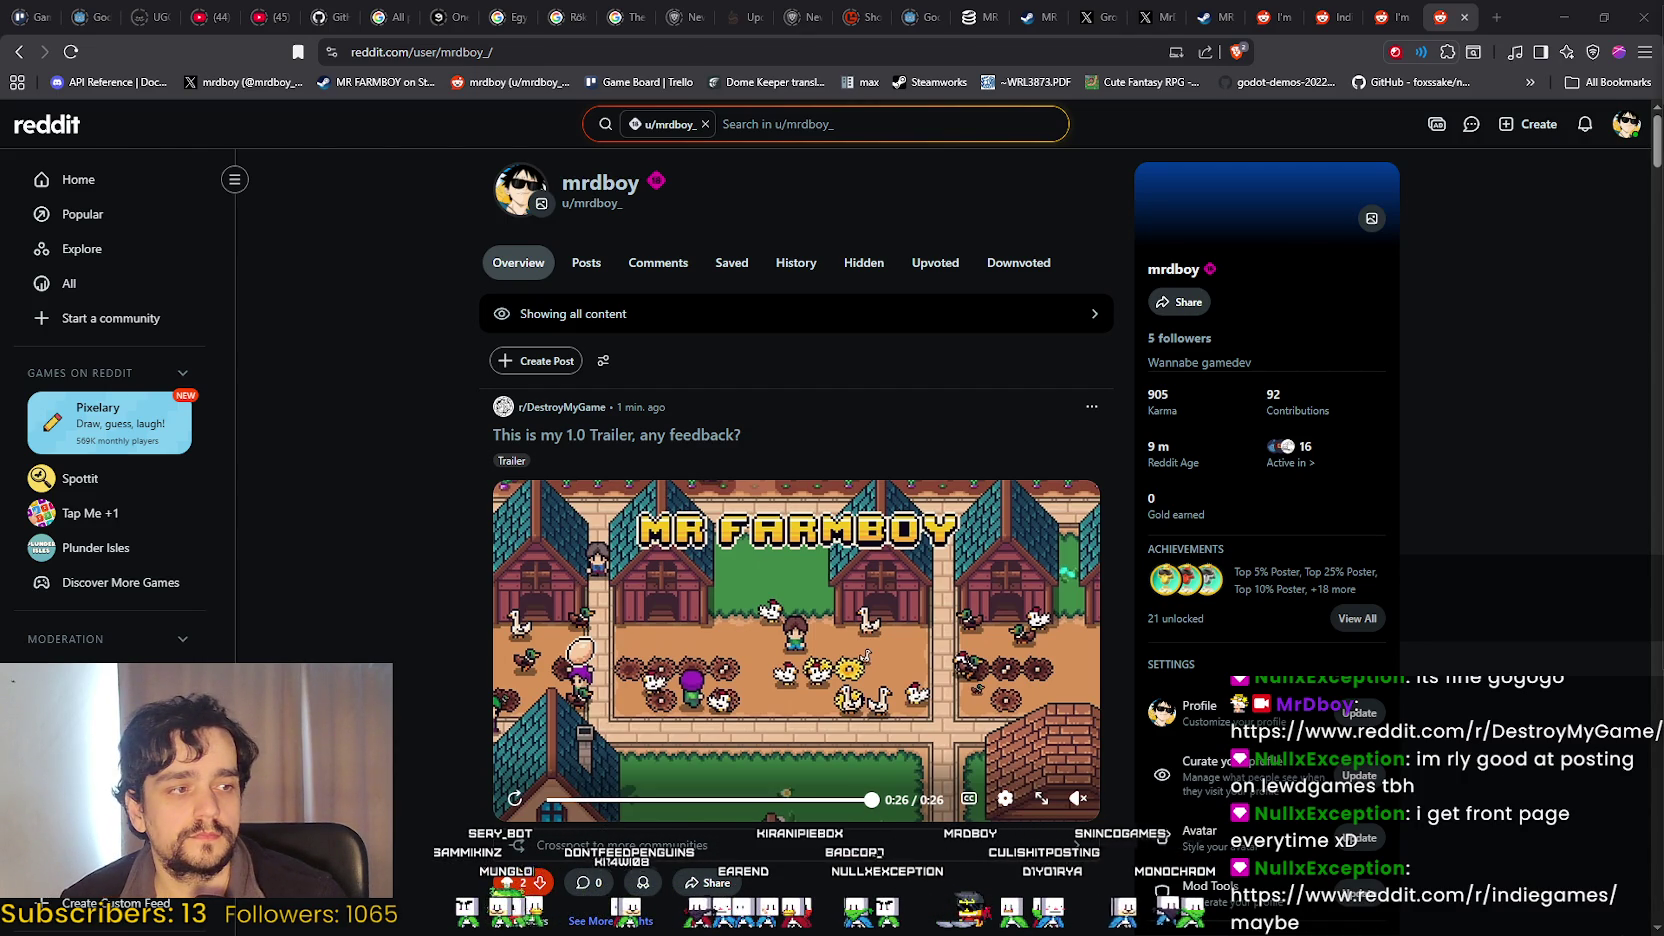
Load reddit.com/r/indiegames/ in the browser.
click(710, 52)
text(https://www.reddit.com/r/indiegames/)
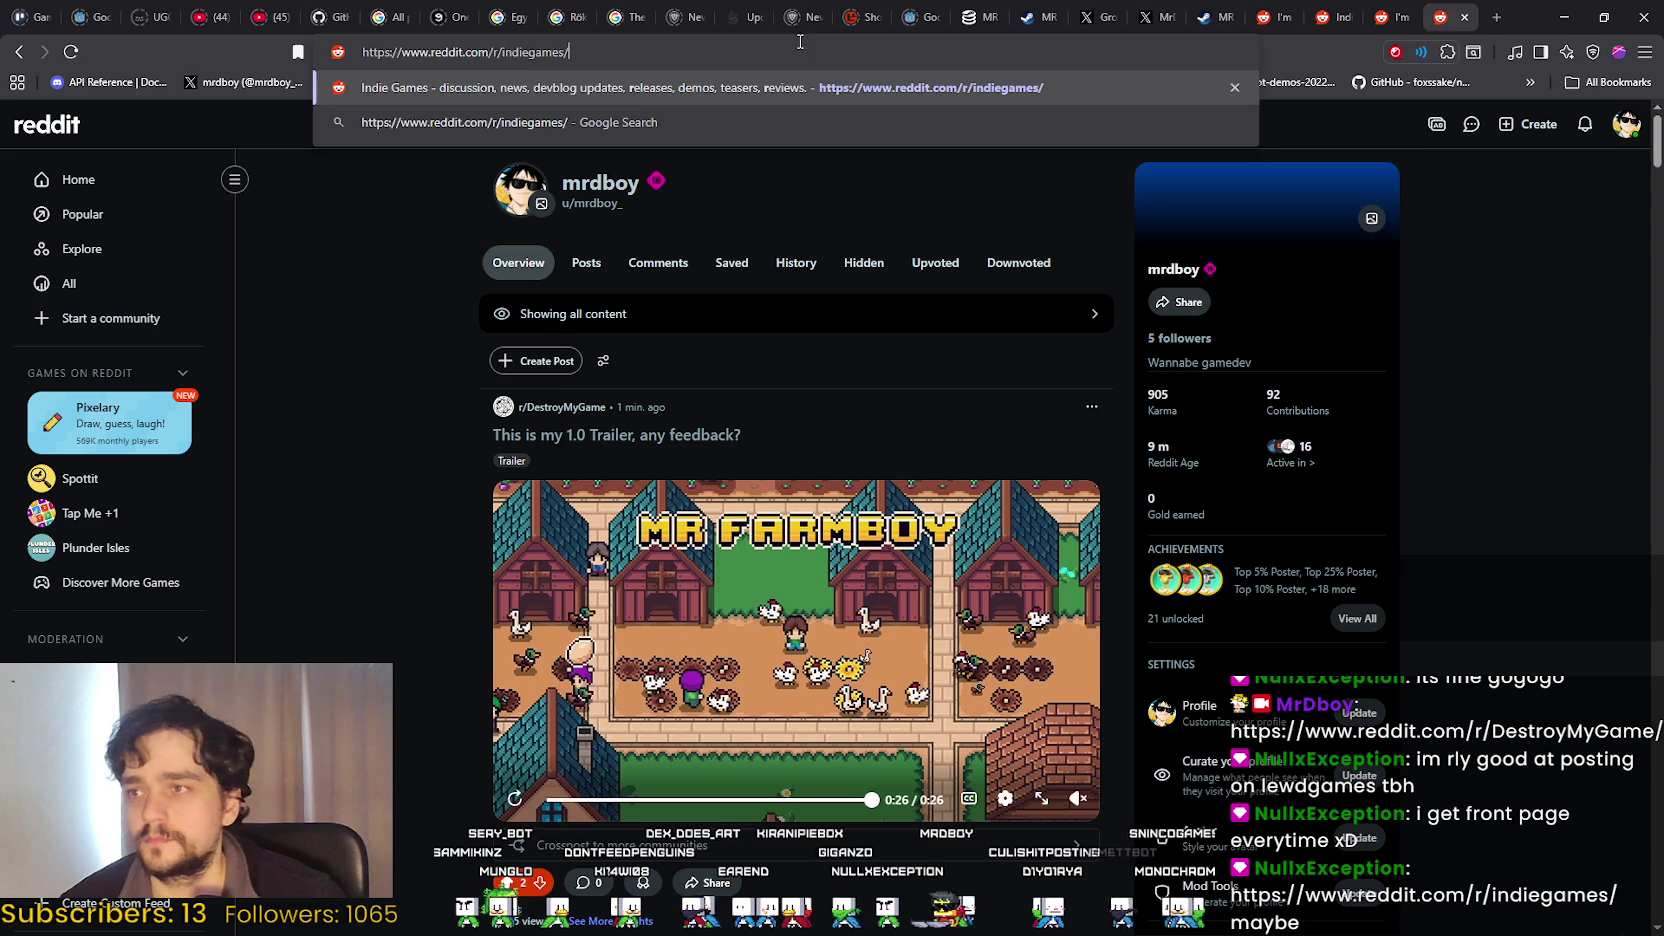
key(Return)
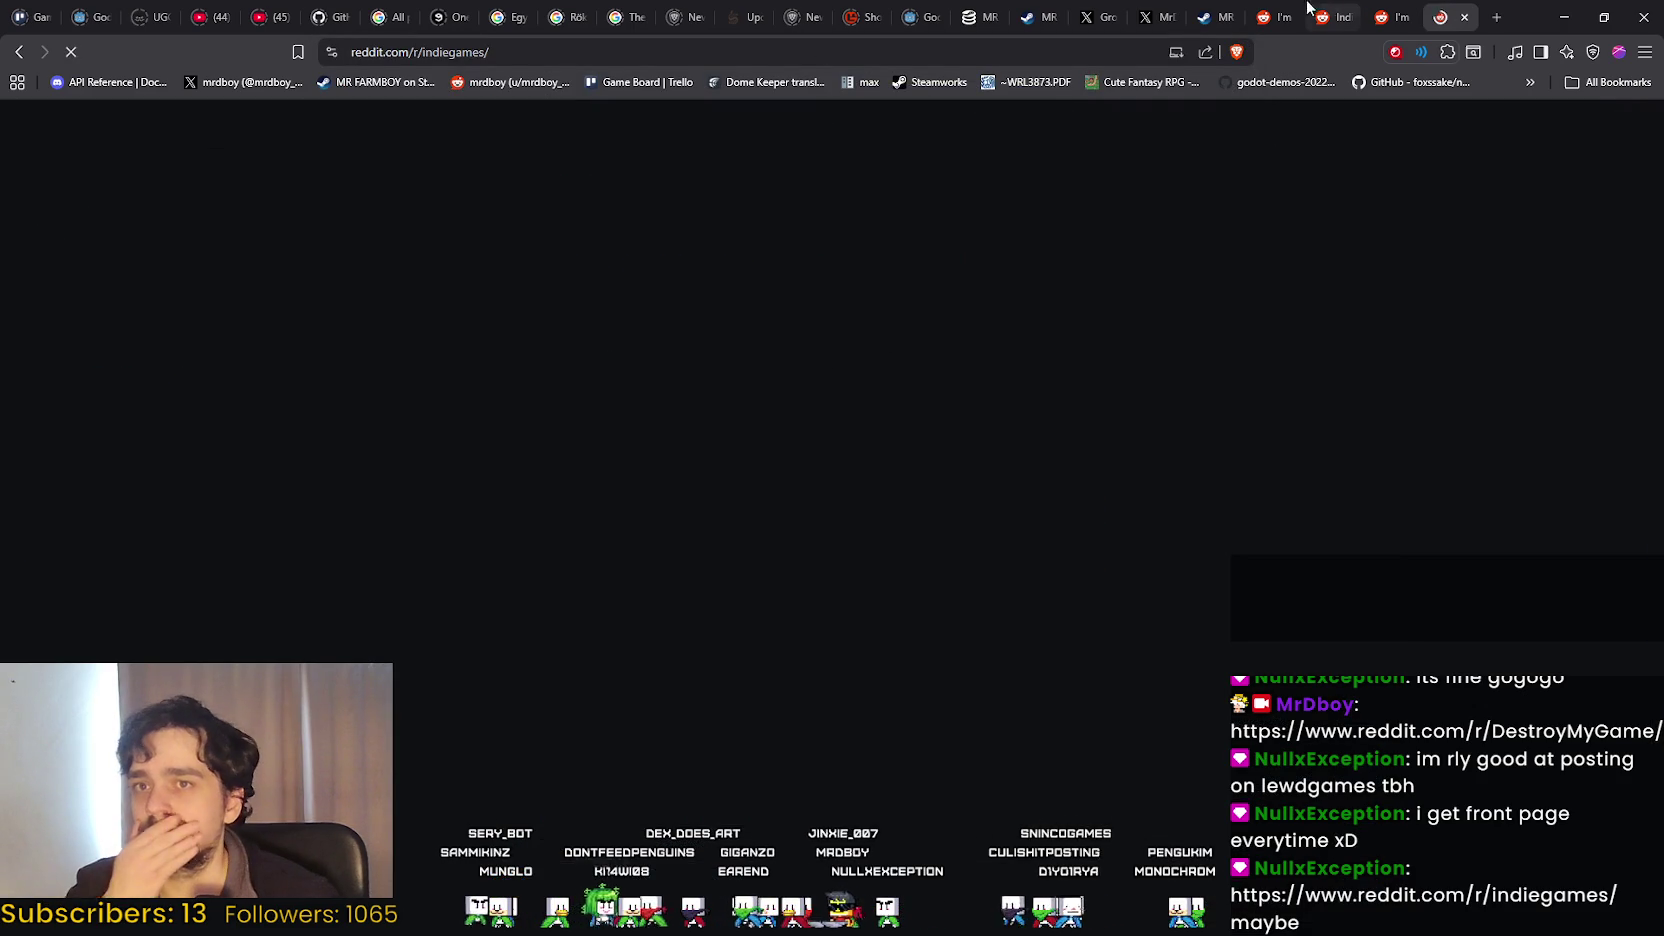
Look over your own profile's posts, then start a new post in r/indiegames.
click(1376, 10)
click(1613, 145)
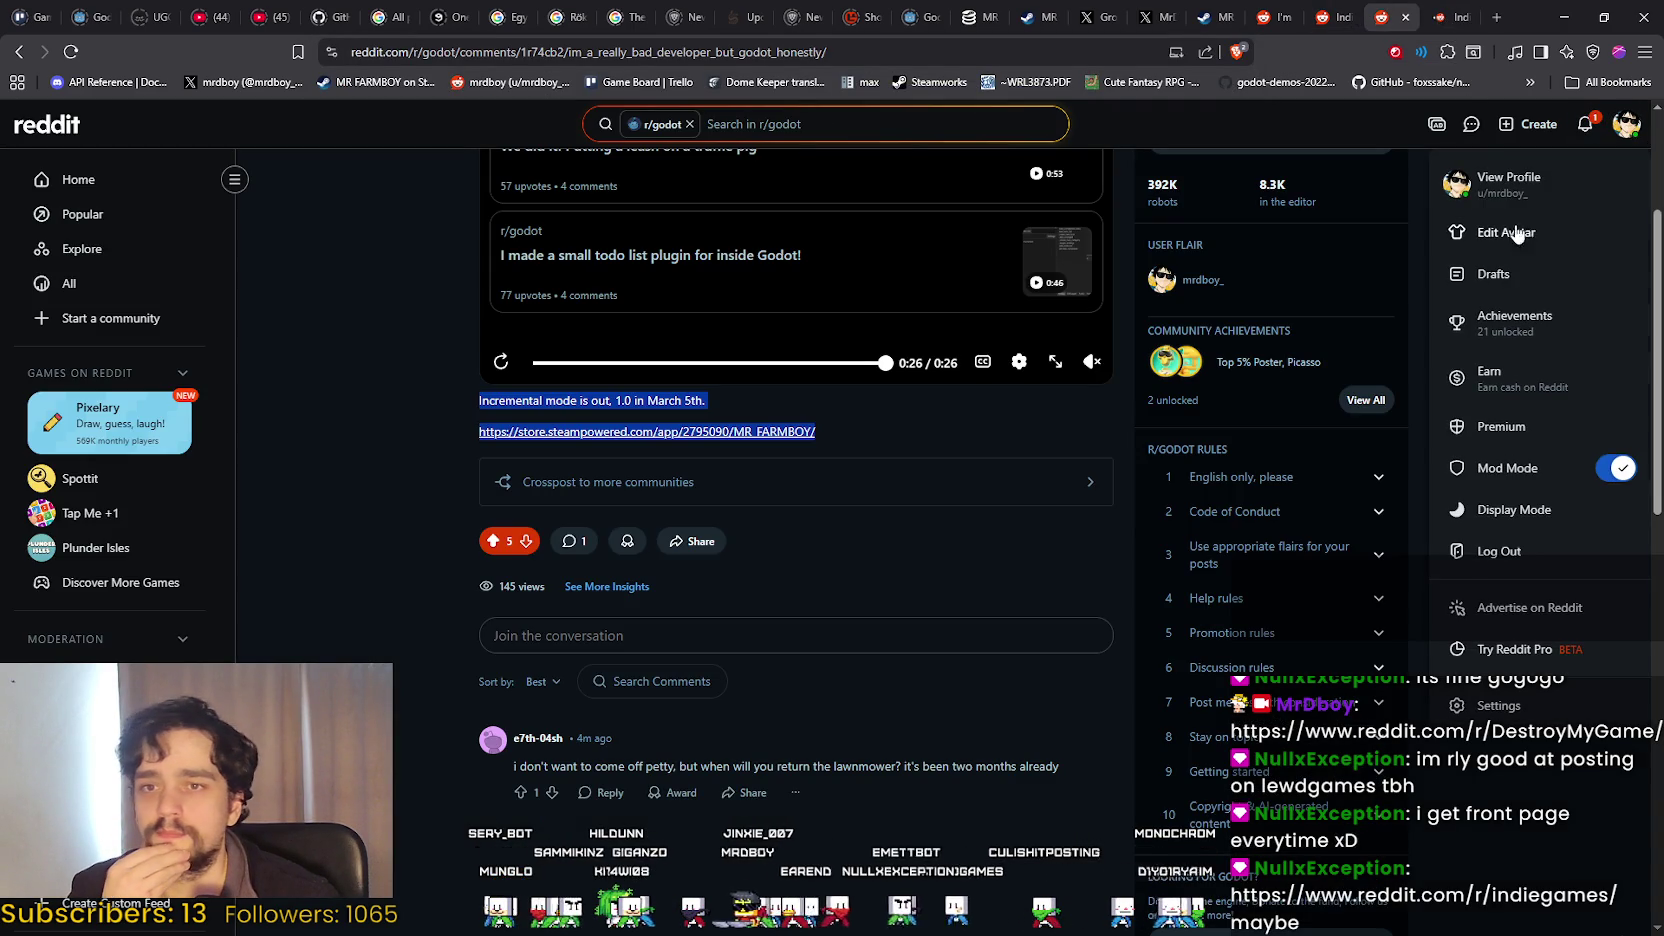
click(1521, 186)
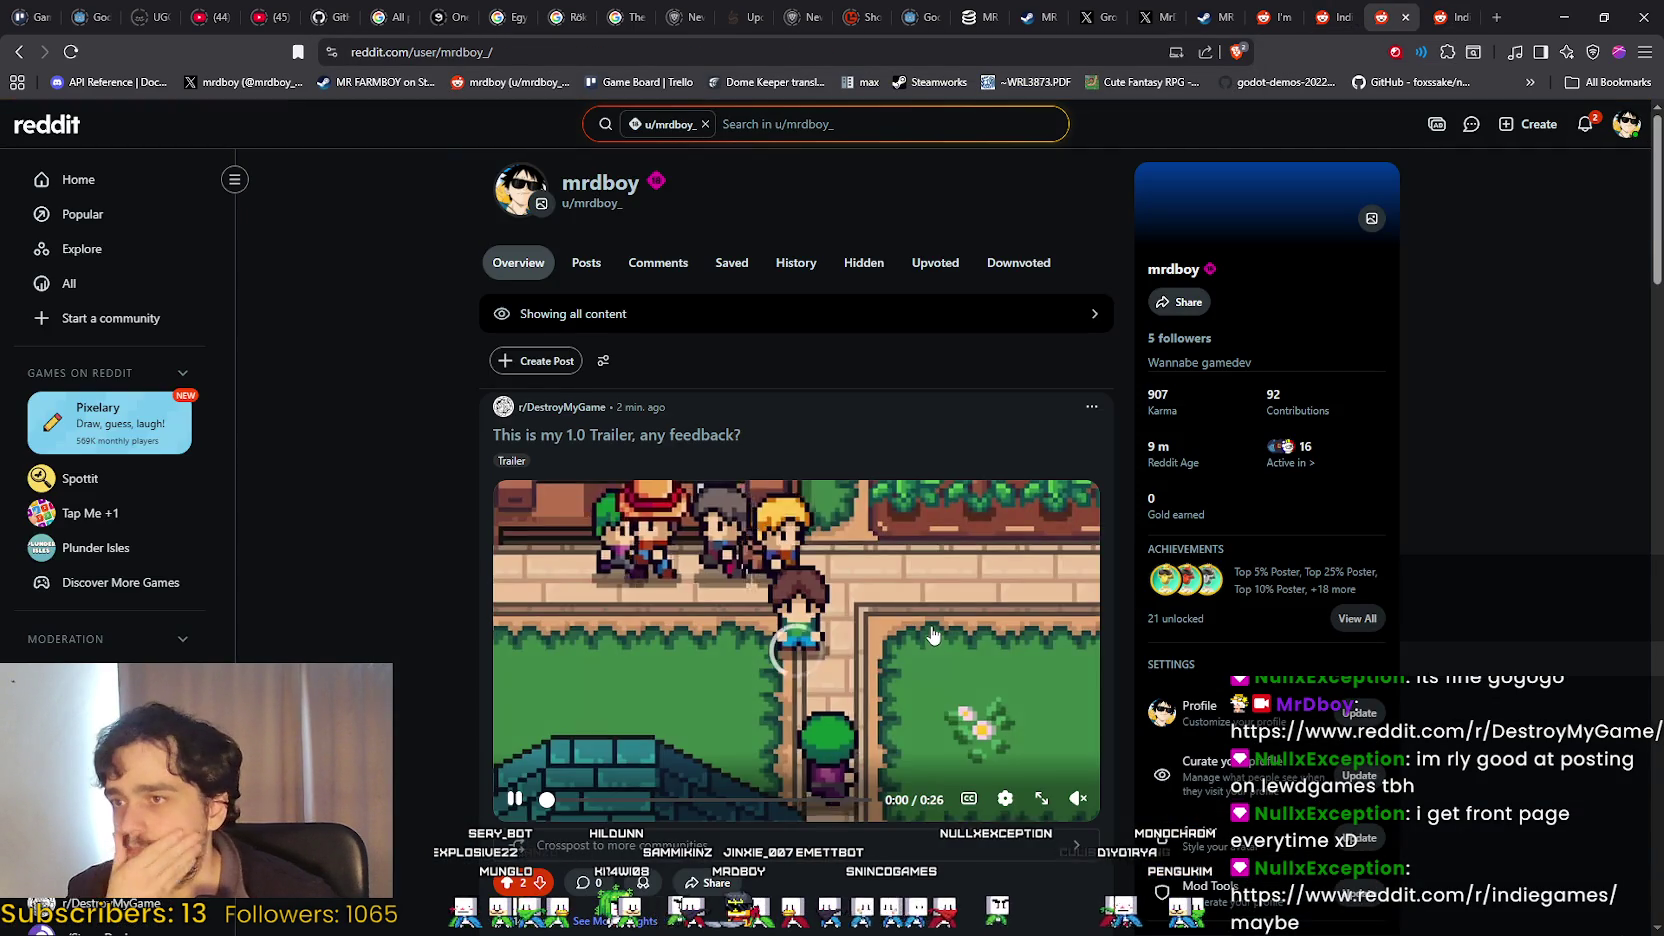
scroll(935, 620, down, 3)
scroll(938, 616, down, 5)
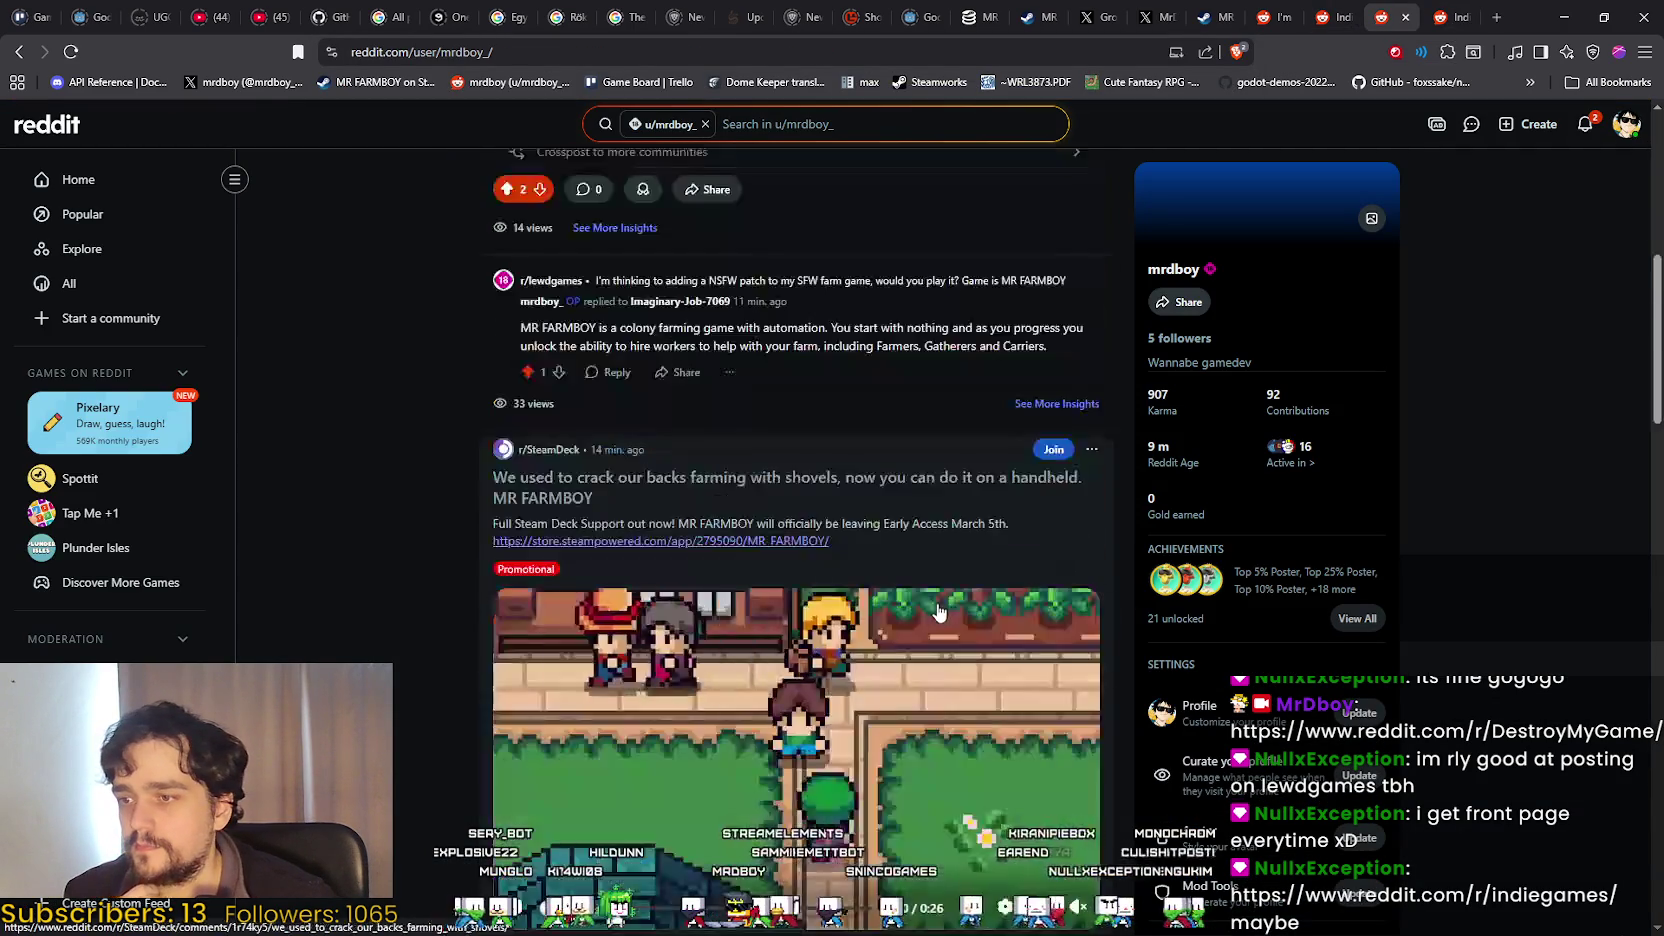
key(ctrl+Tab)
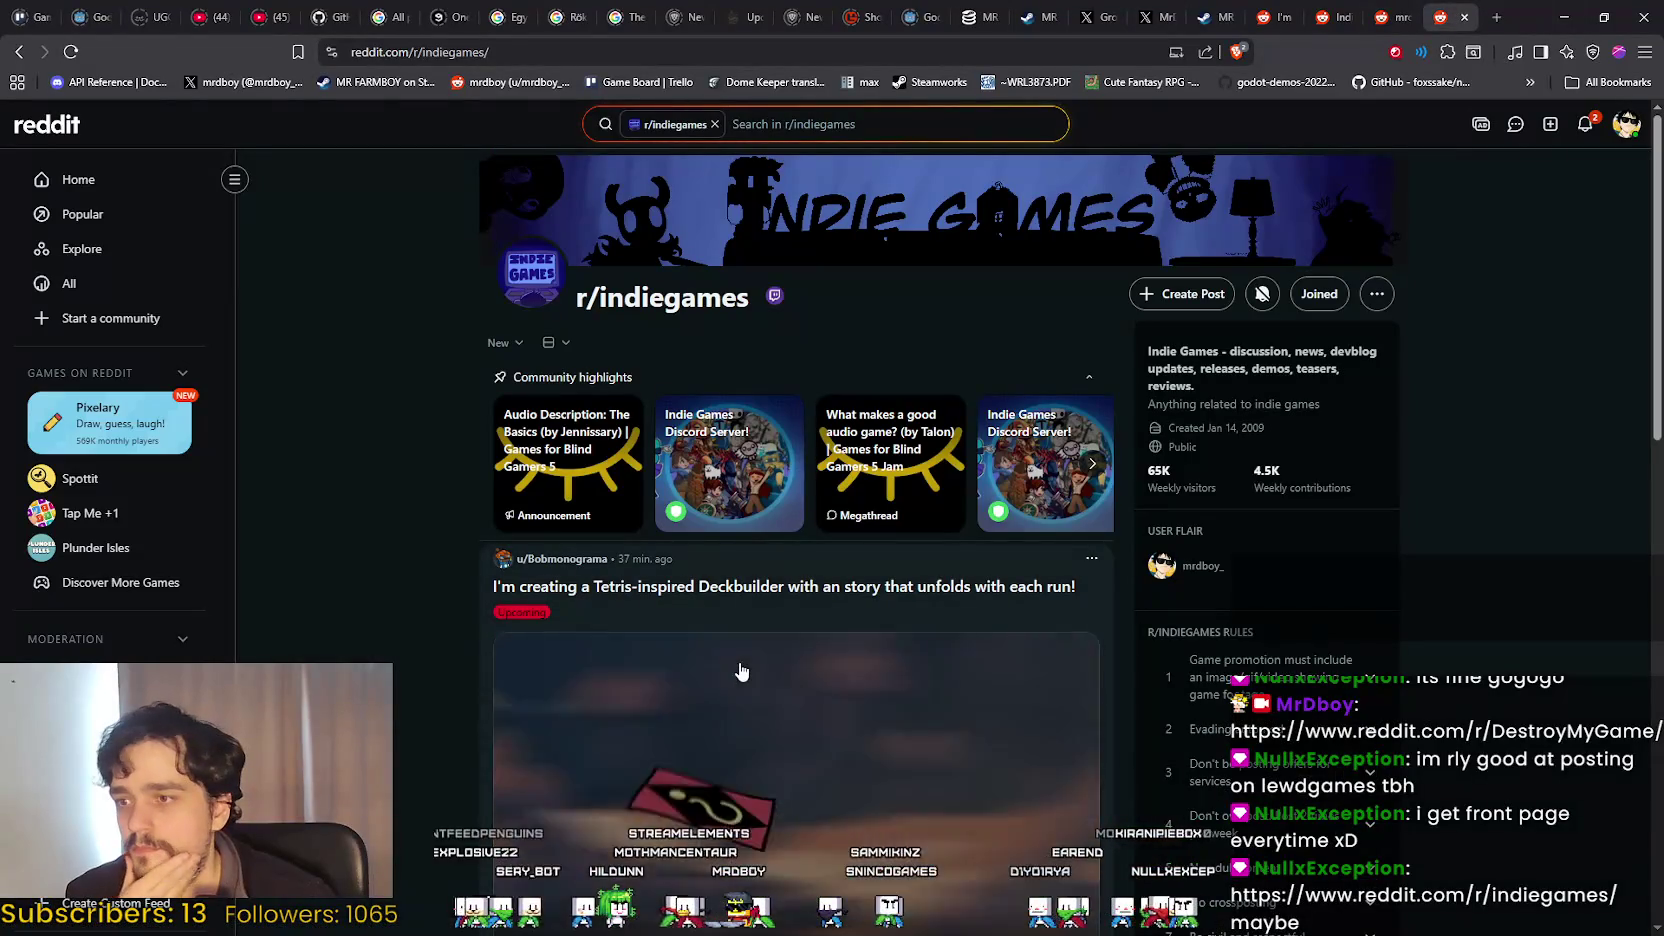
click(1178, 298)
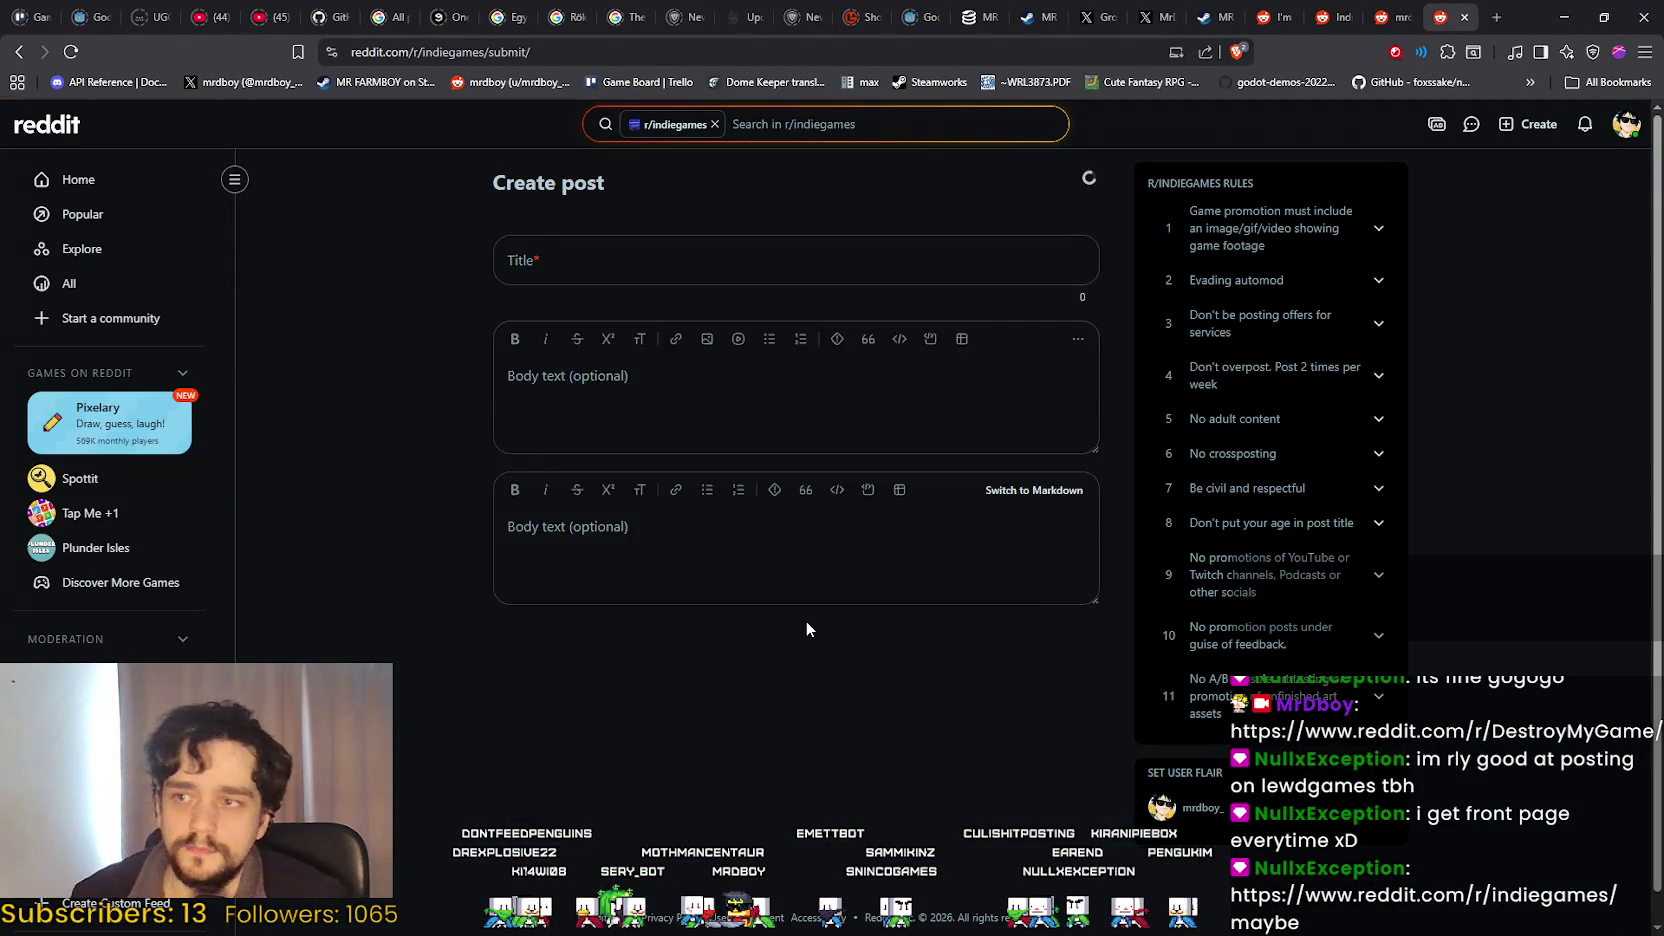
Make it an Images & Video post with the Upcoming flair and drag in NewTrailerV4.mov.
click(625, 277)
click(546, 408)
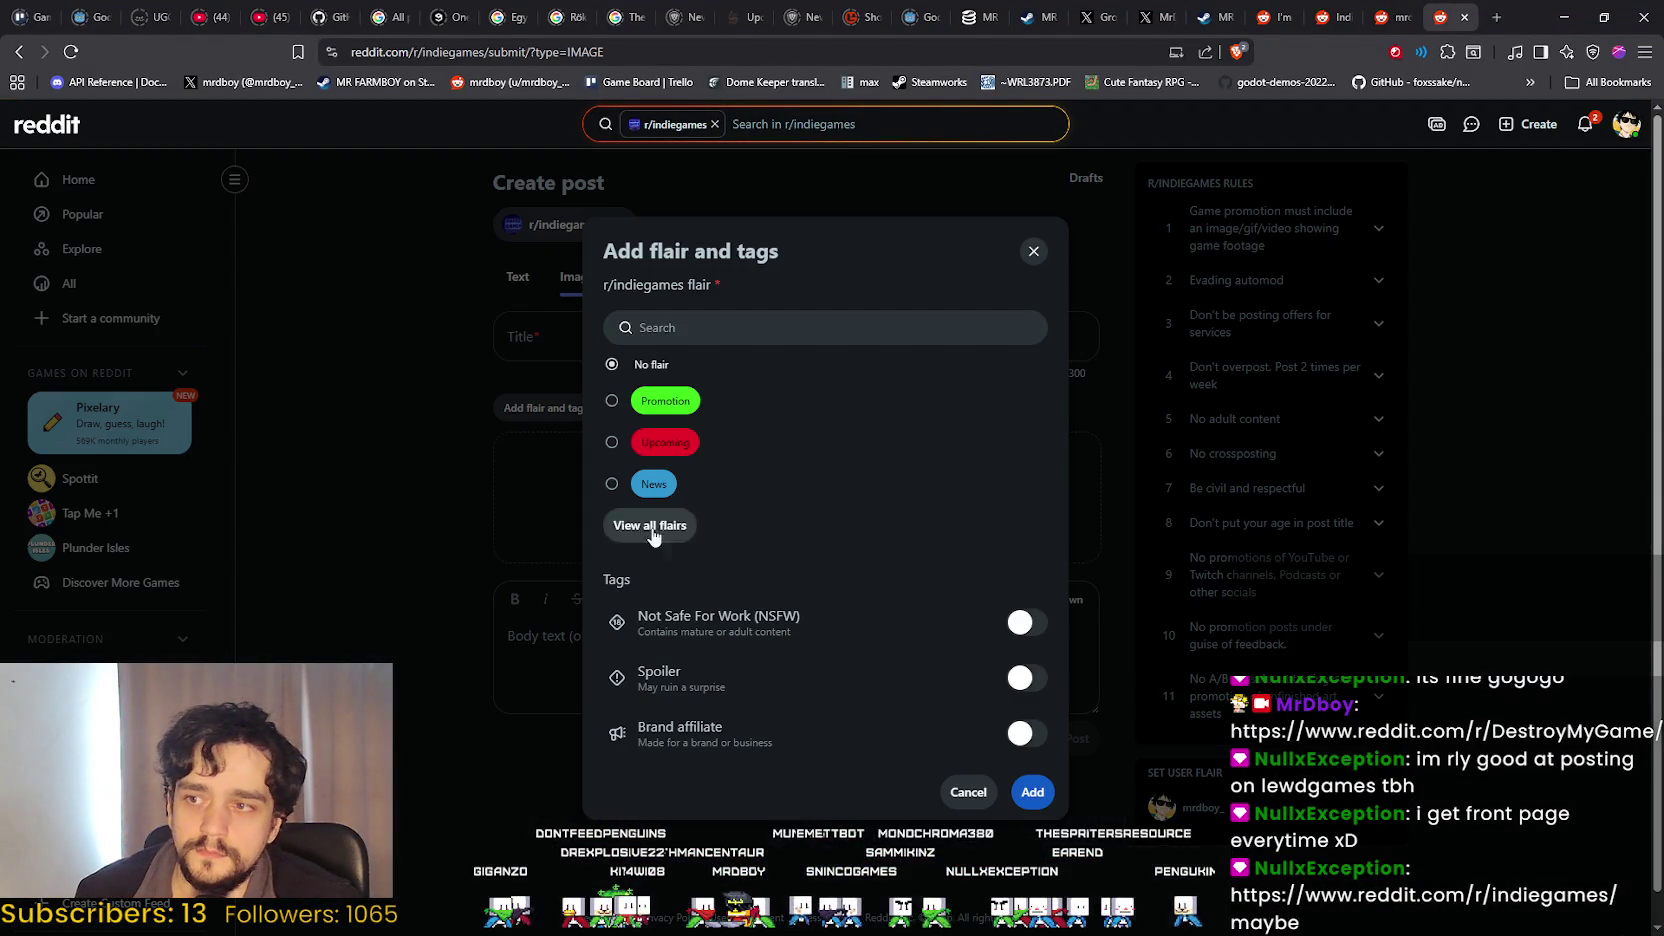
click(650, 525)
scroll(840, 482, down, 5)
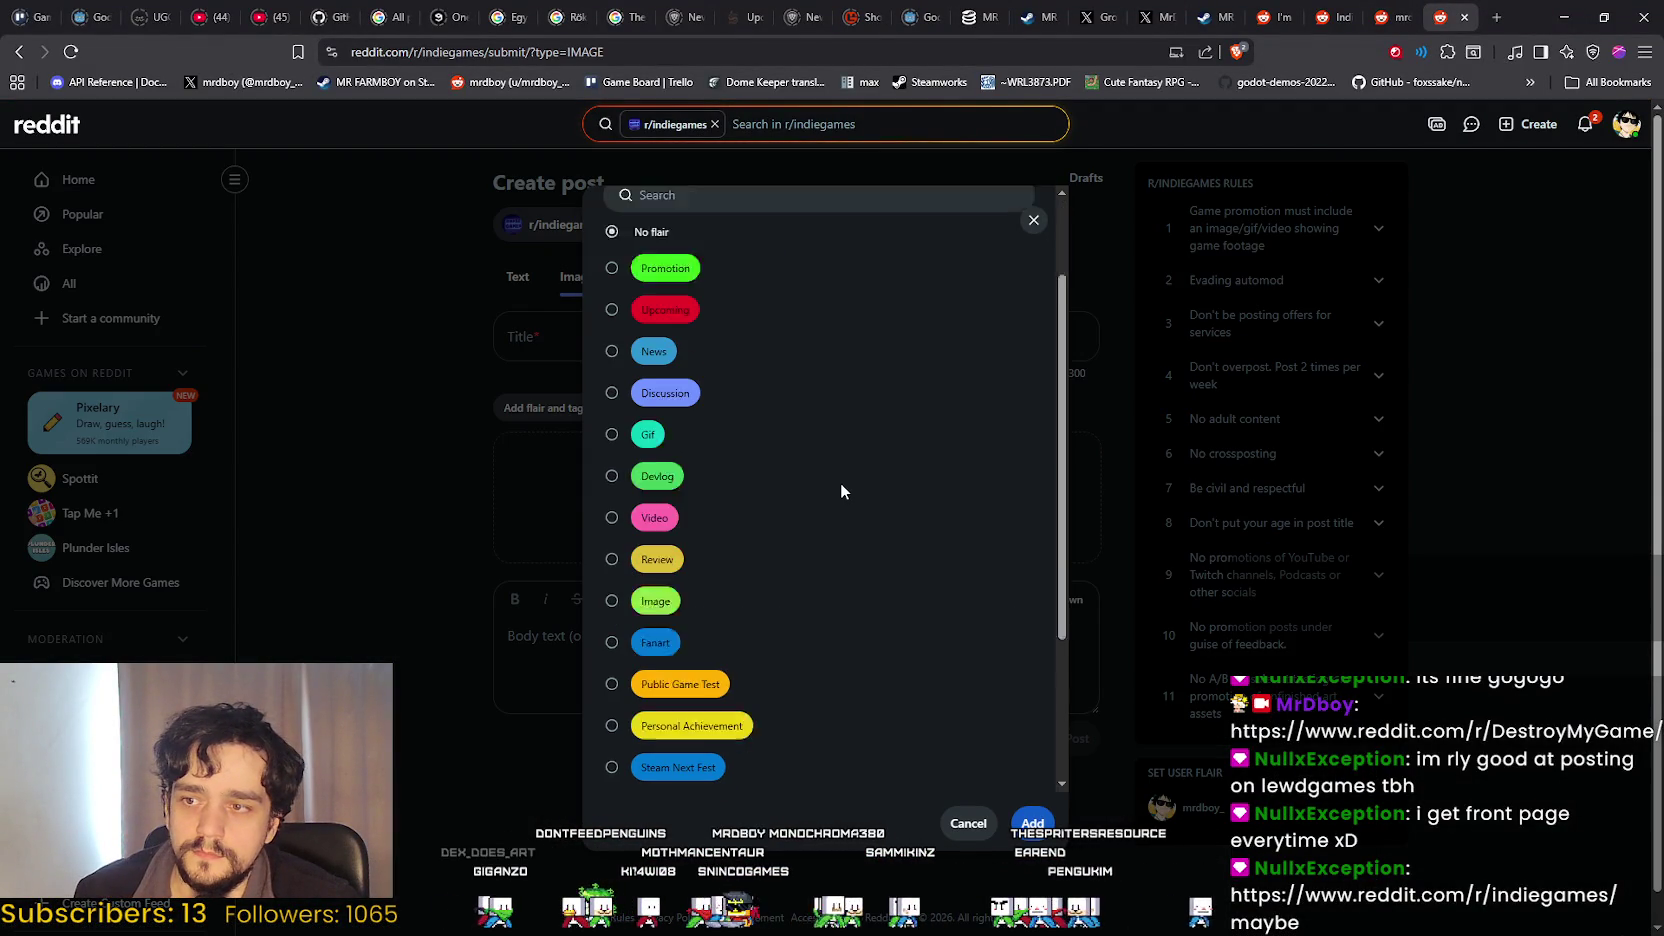
scroll(841, 481, down, 1)
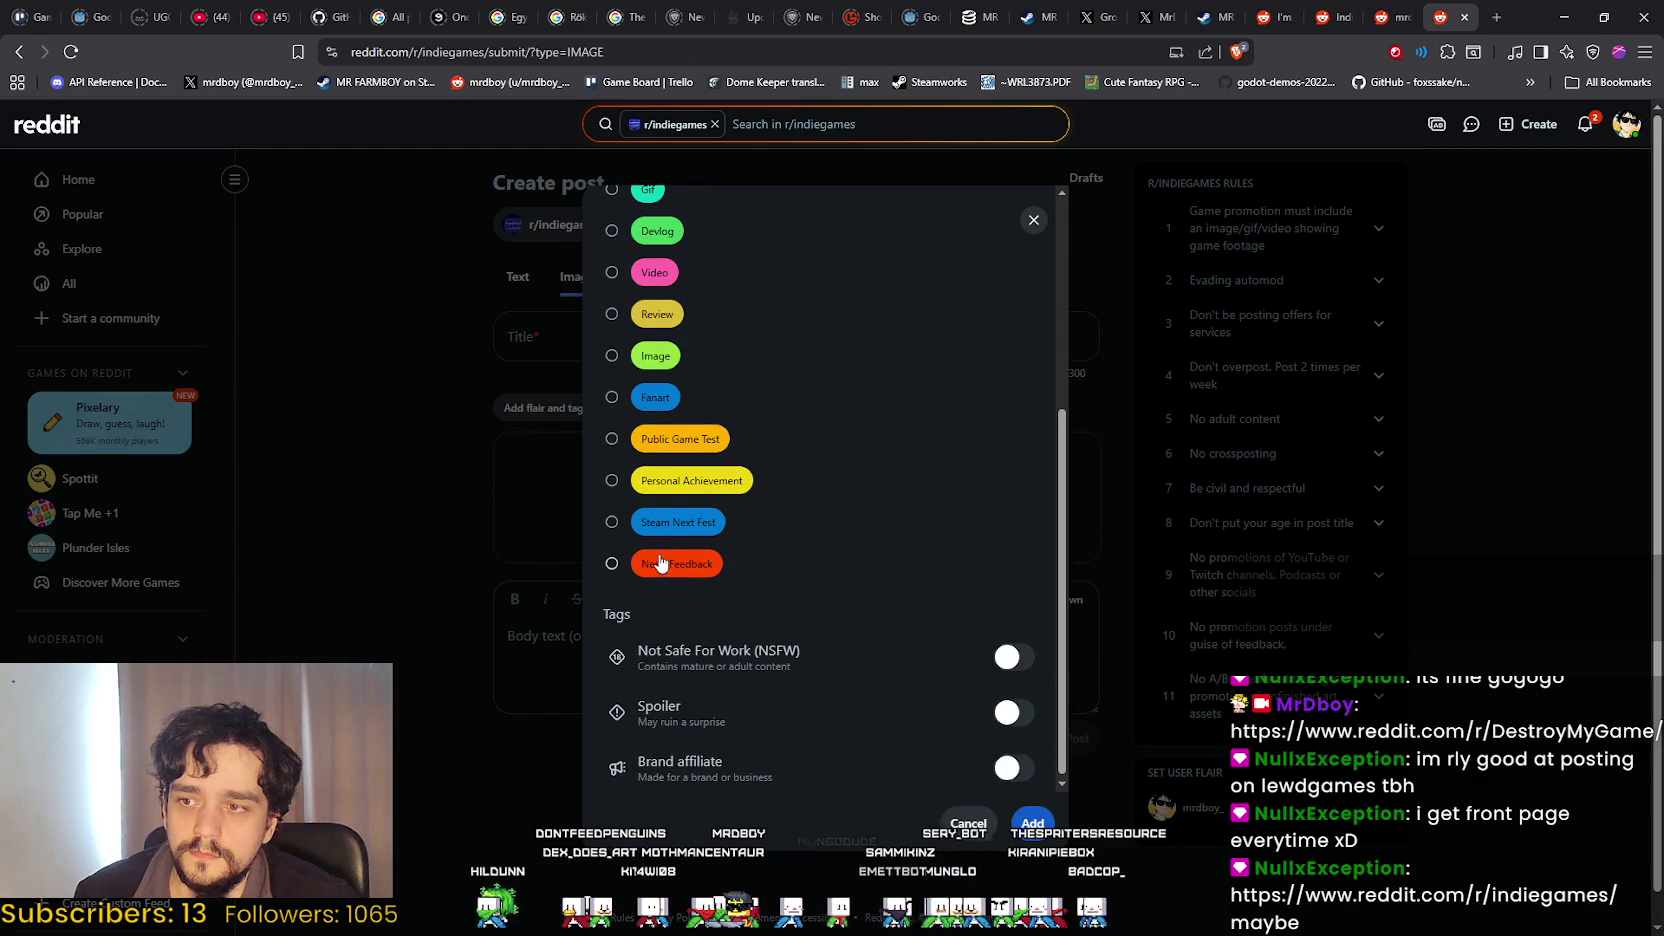
scroll(666, 485, up, 6)
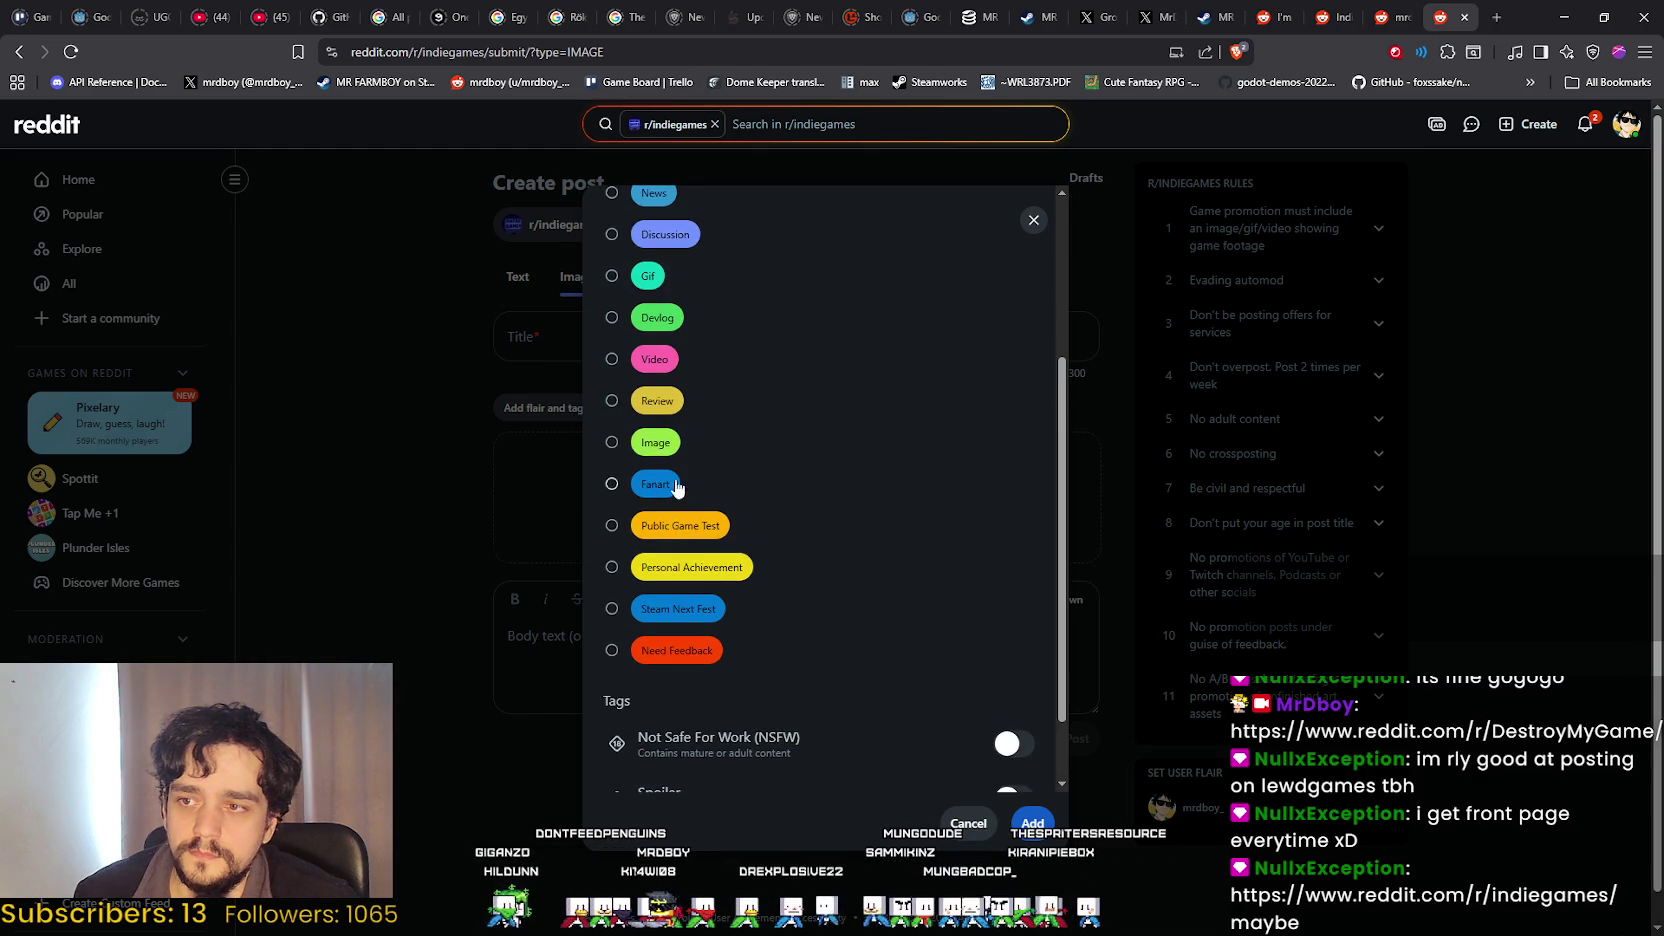
scroll(664, 622, up, 1)
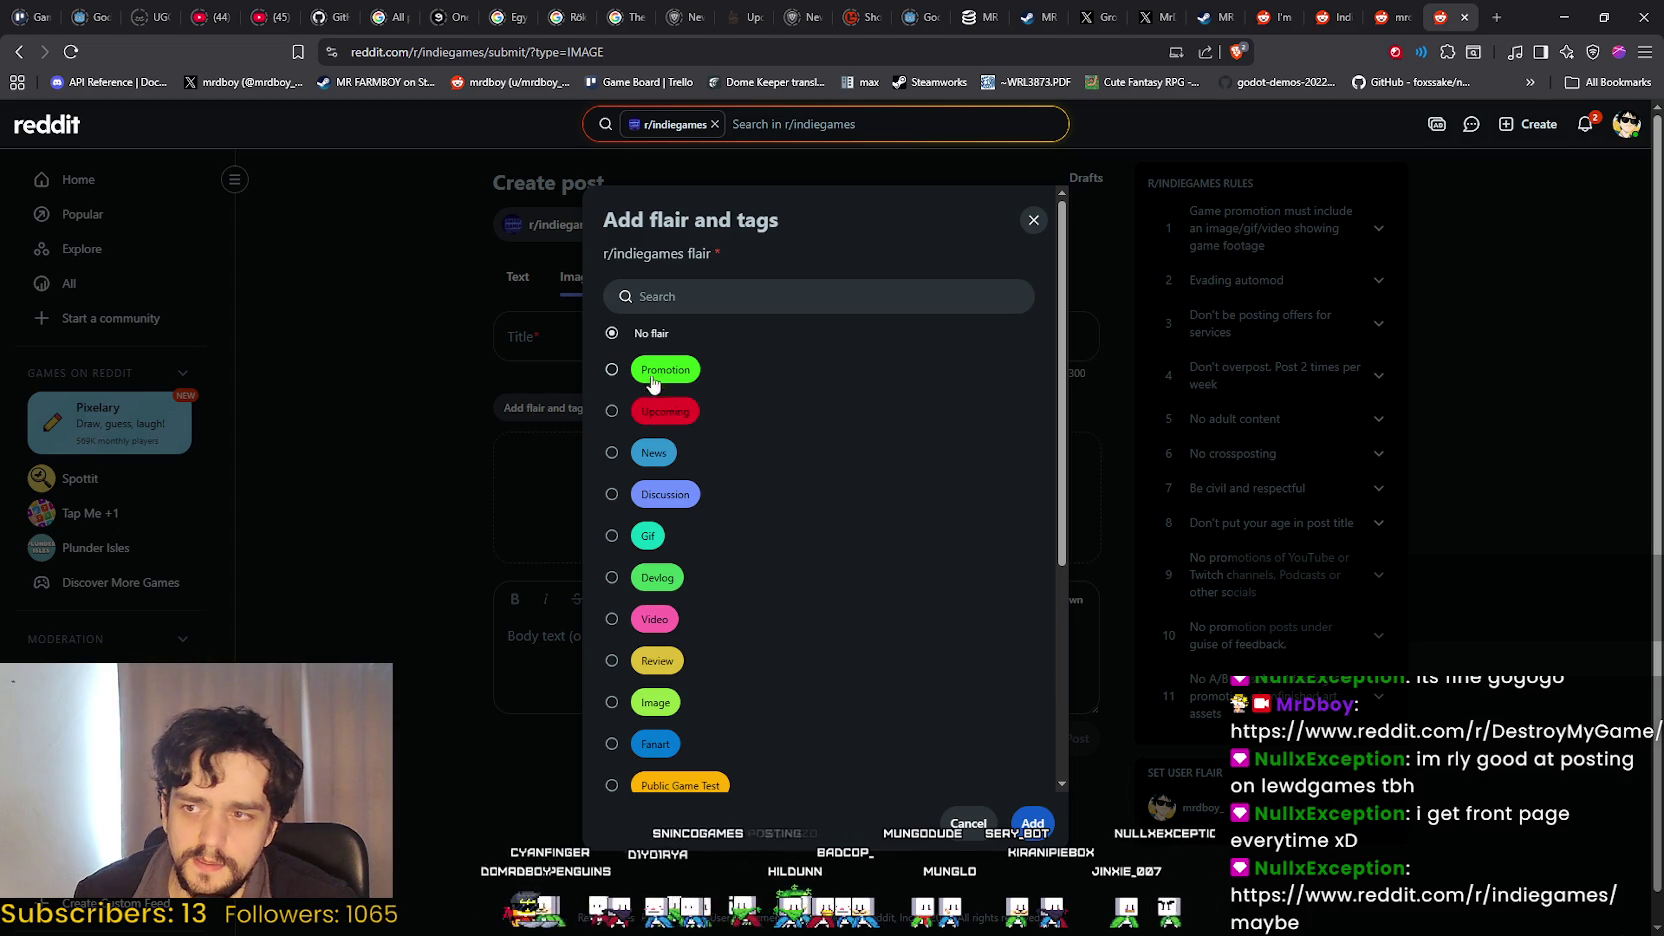
click(678, 425)
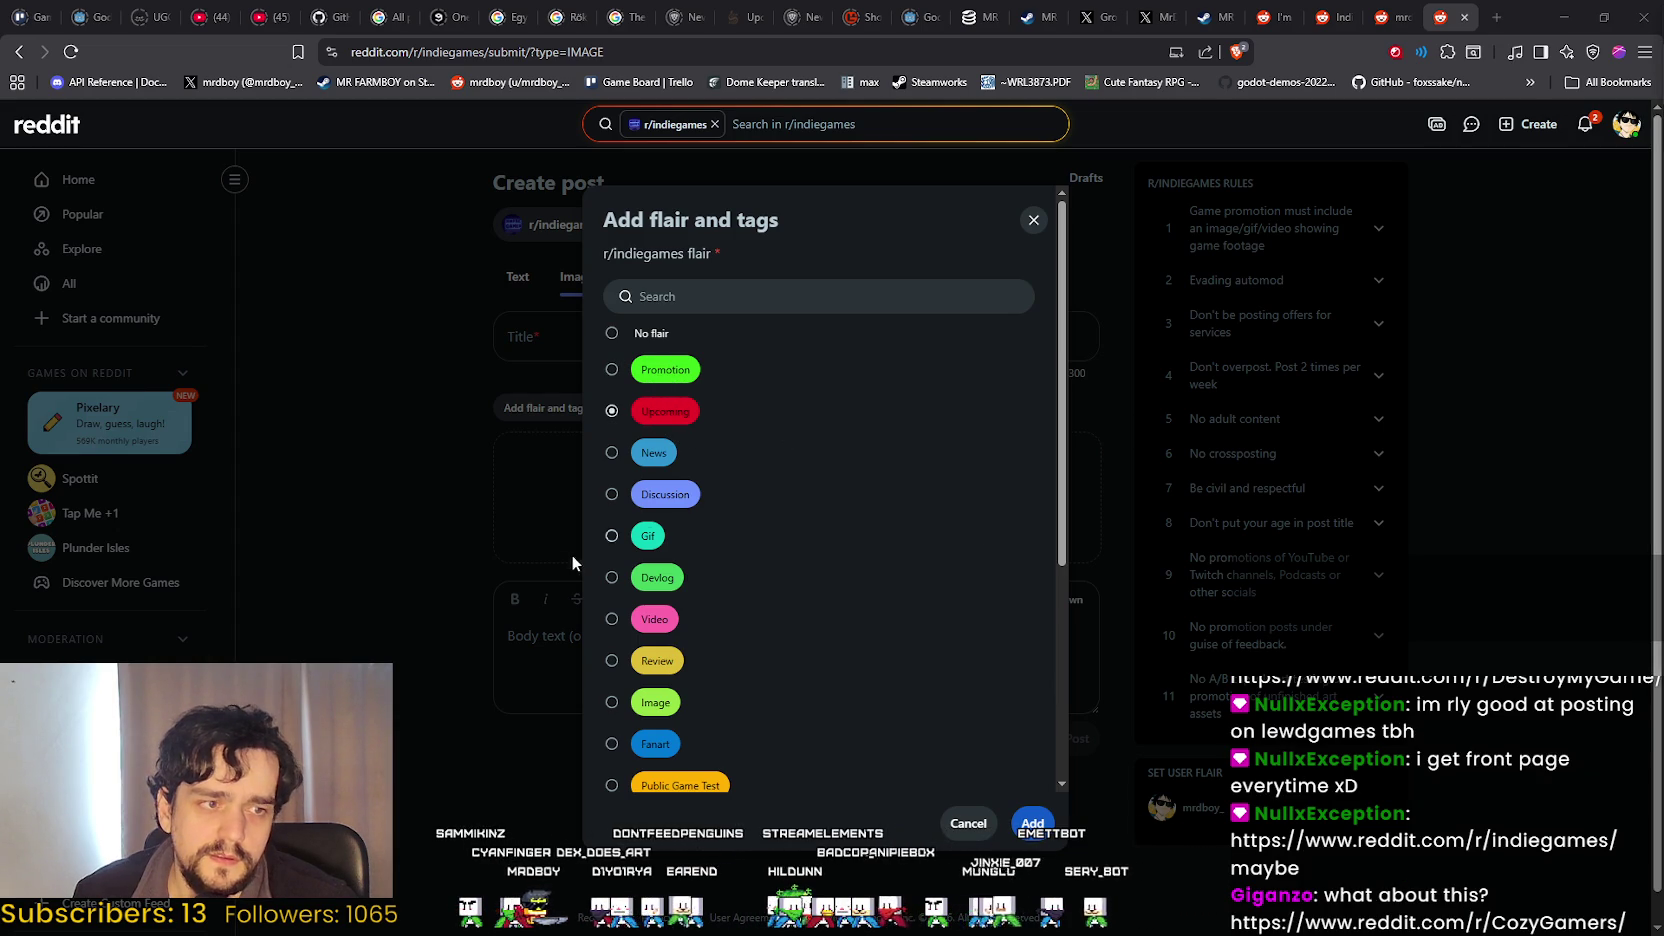
click(1024, 834)
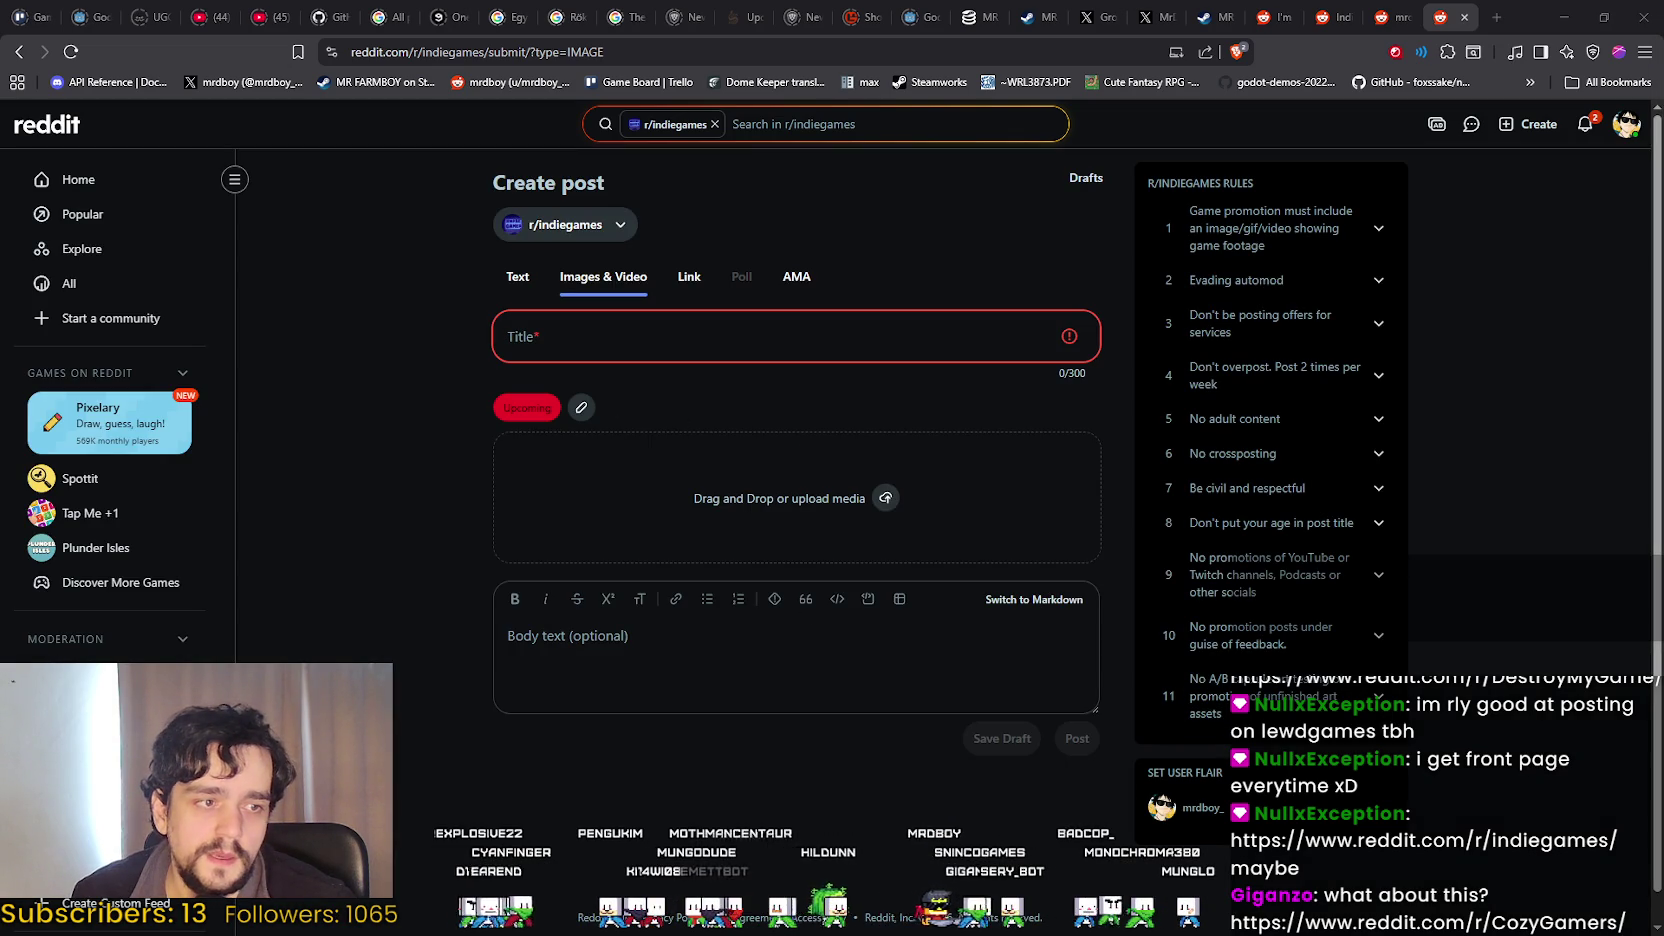
drag(956, 704, 748, 516)
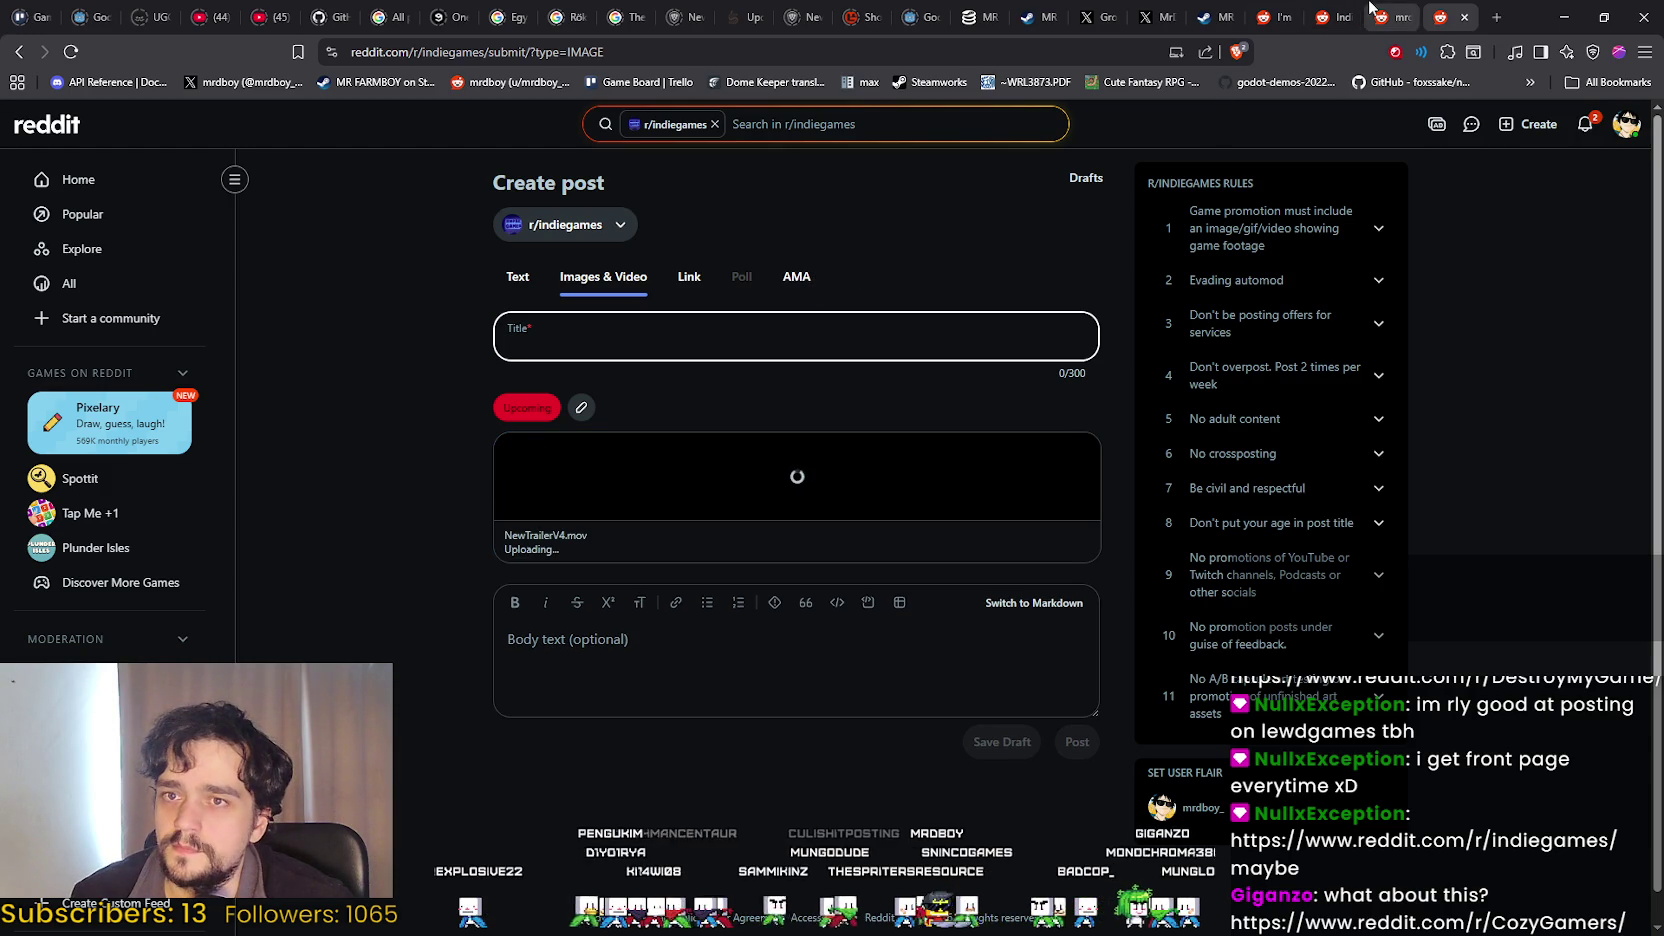
Switch to the X profile page while the trailer uploads.
click(1170, 15)
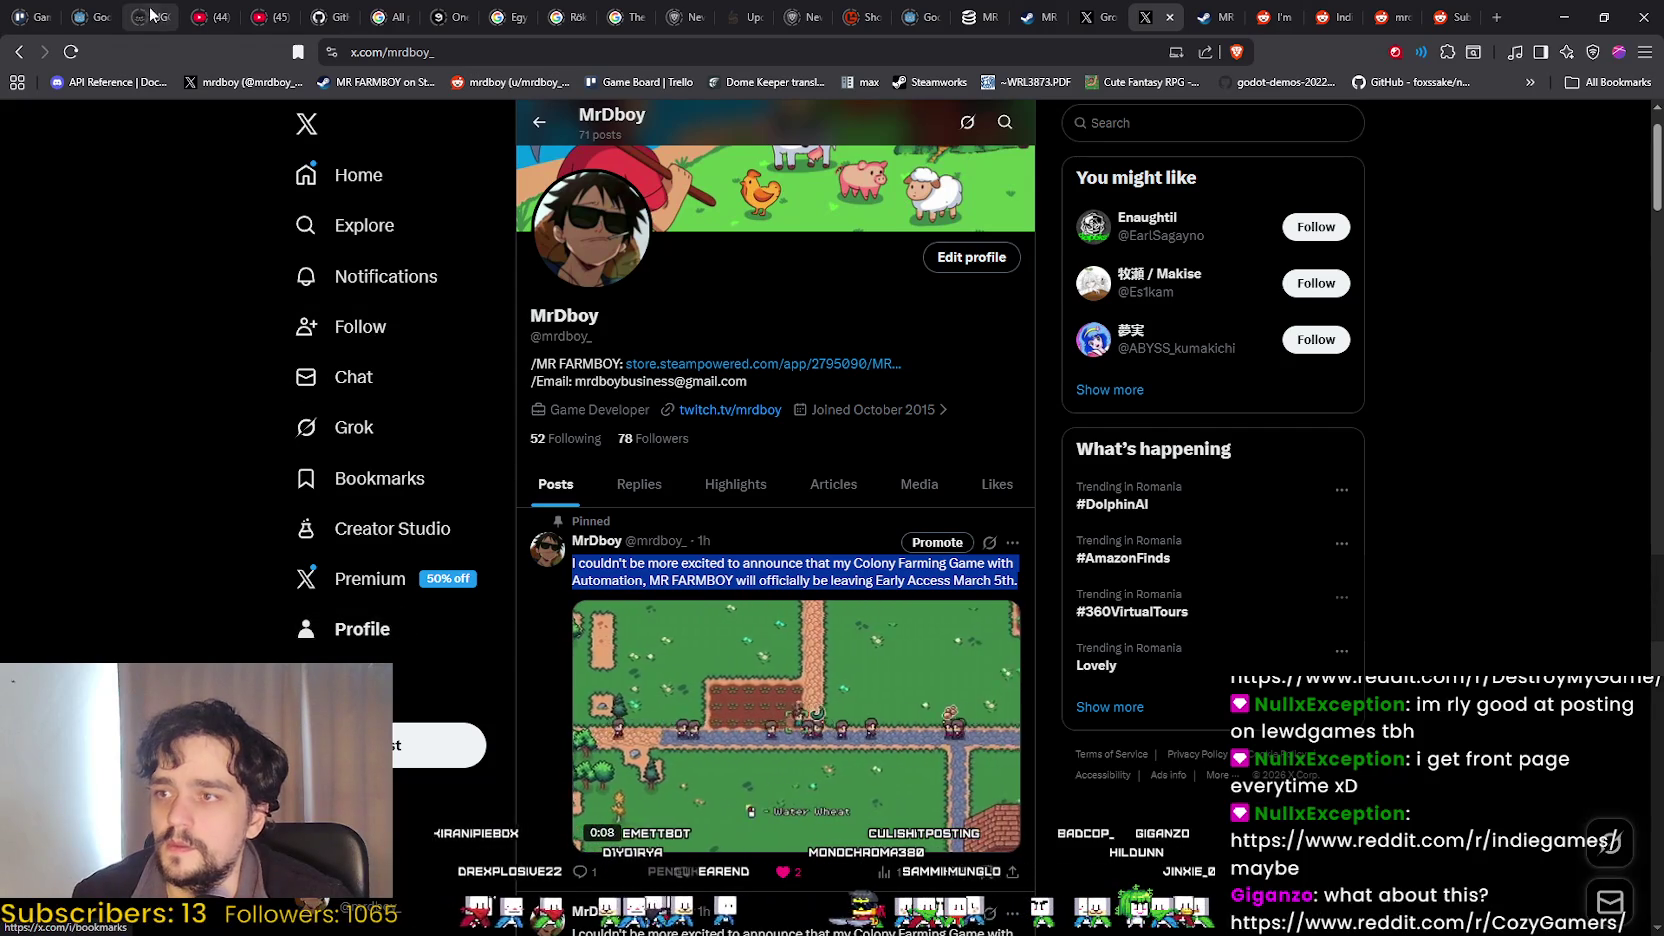
Reload the X profile and copy the MR FARMBOY leaving Early Access March 5th announcement text.
click(71, 51)
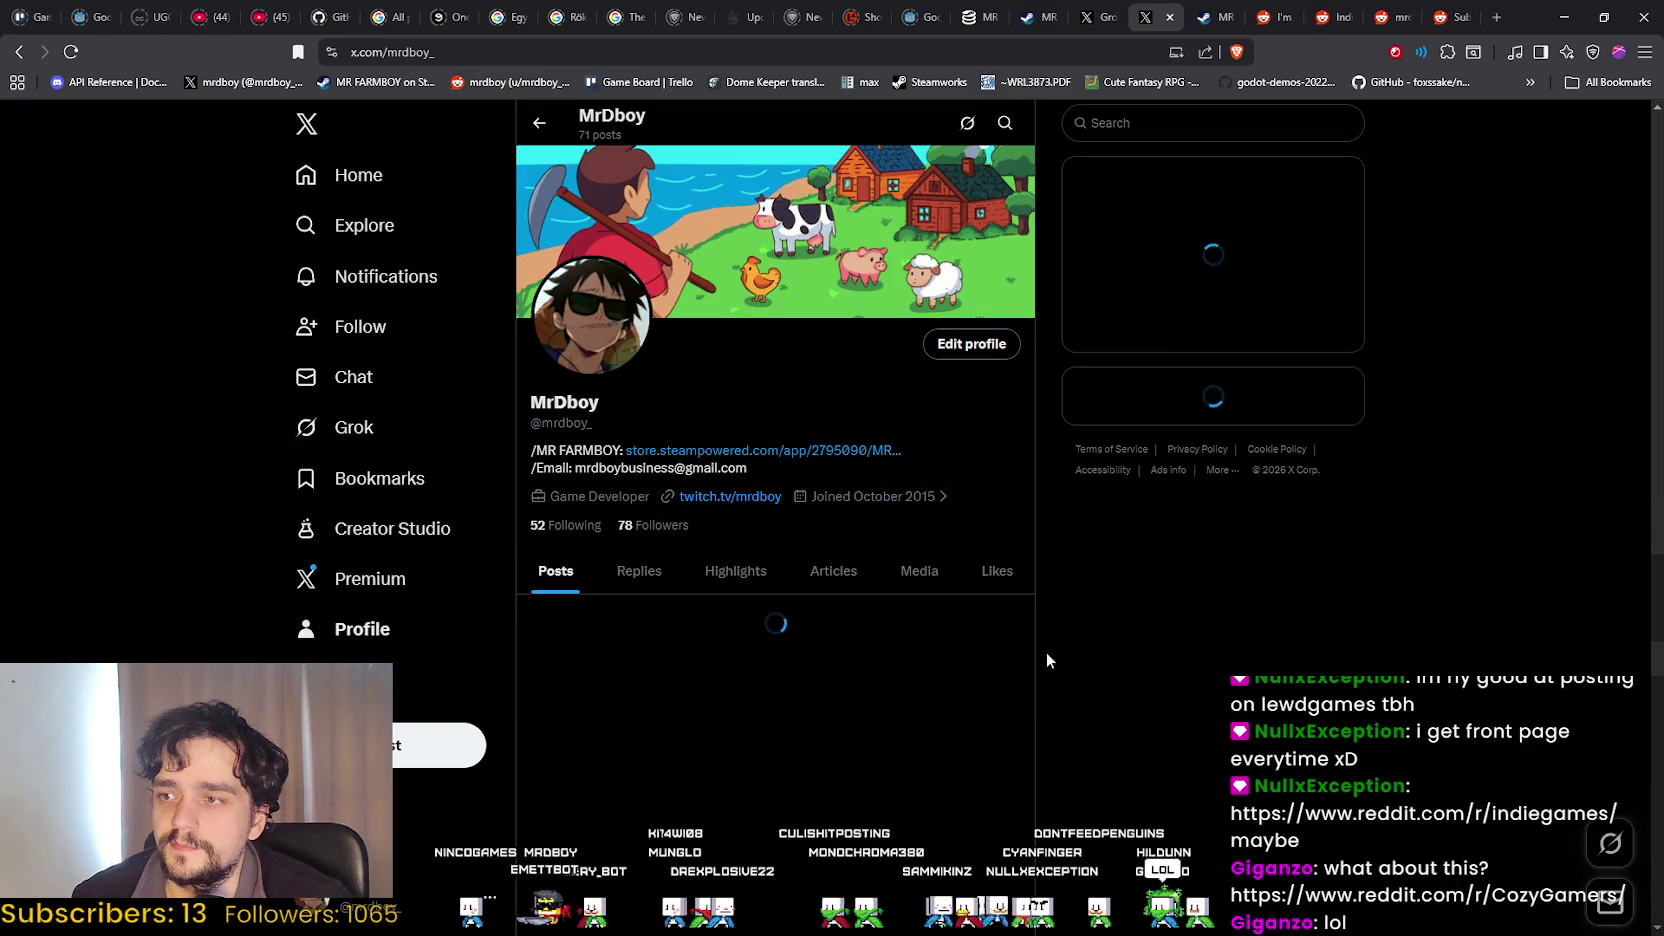
scroll(809, 438, down, 5)
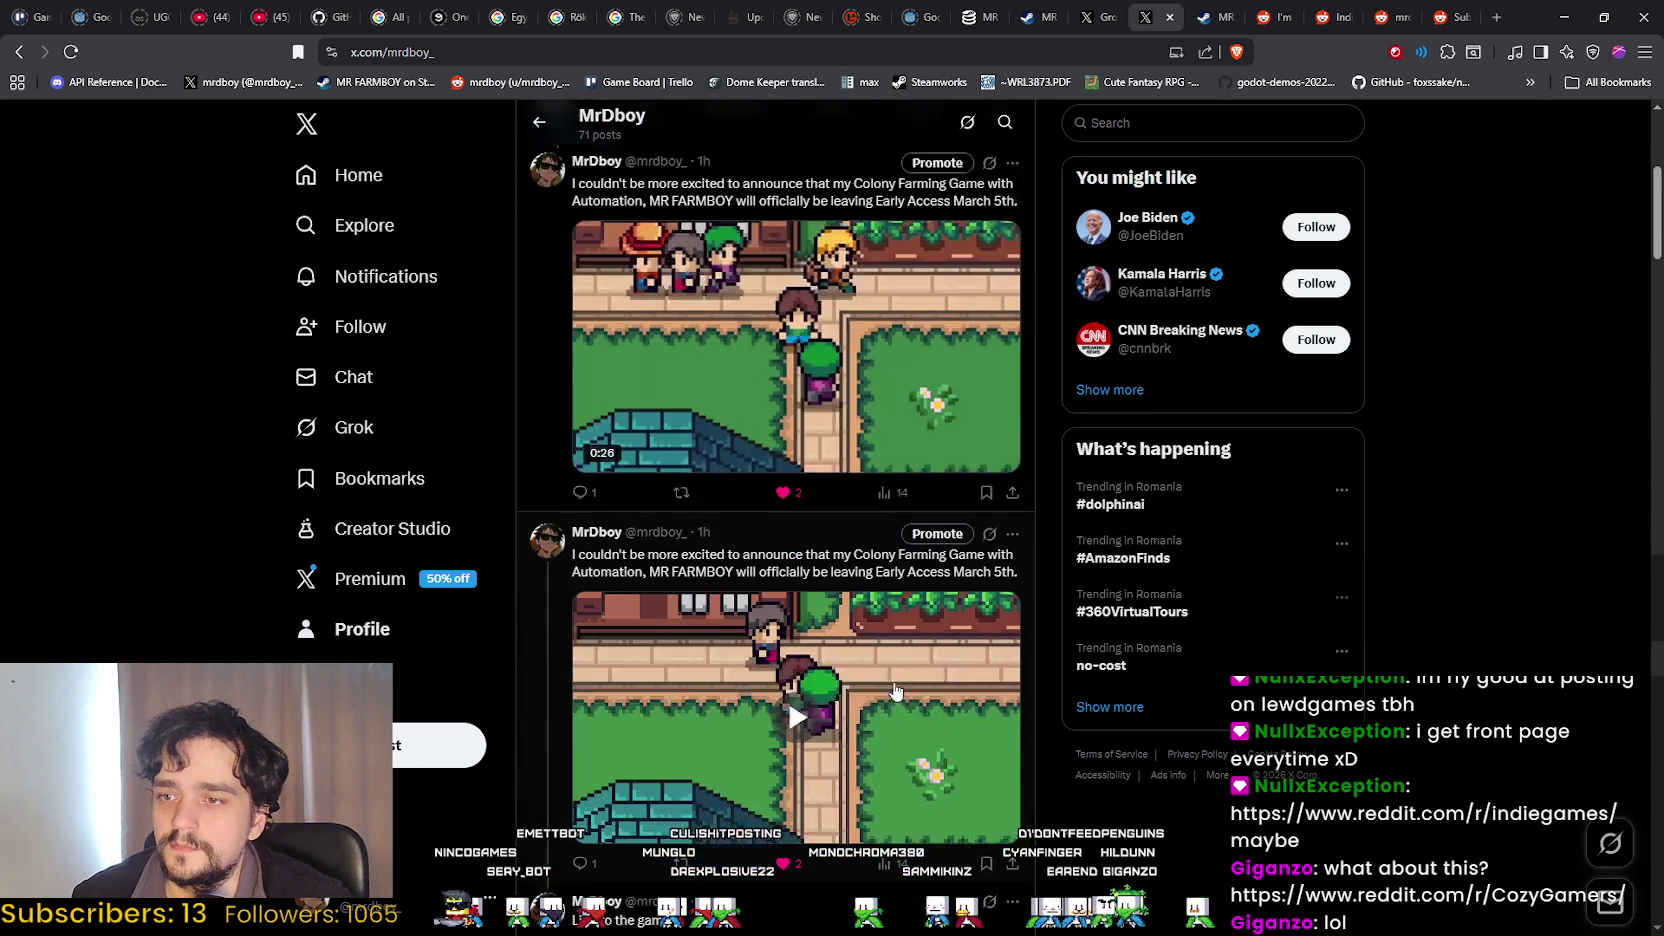
scroll(897, 689, up, 1)
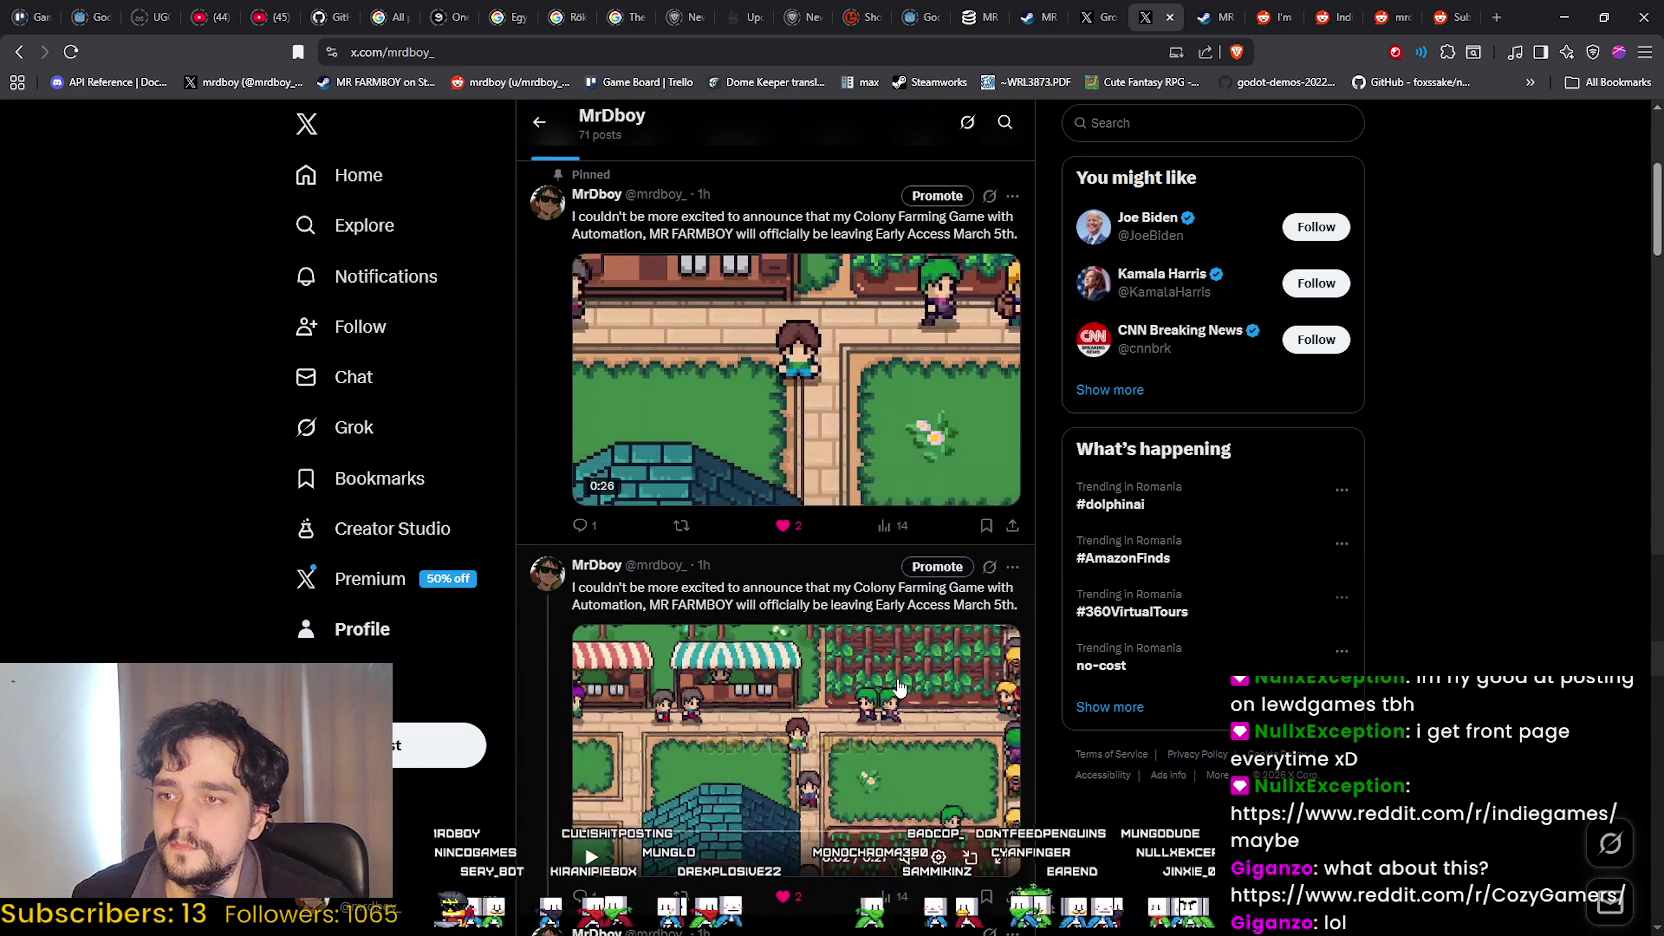
scroll(897, 687, down, 4)
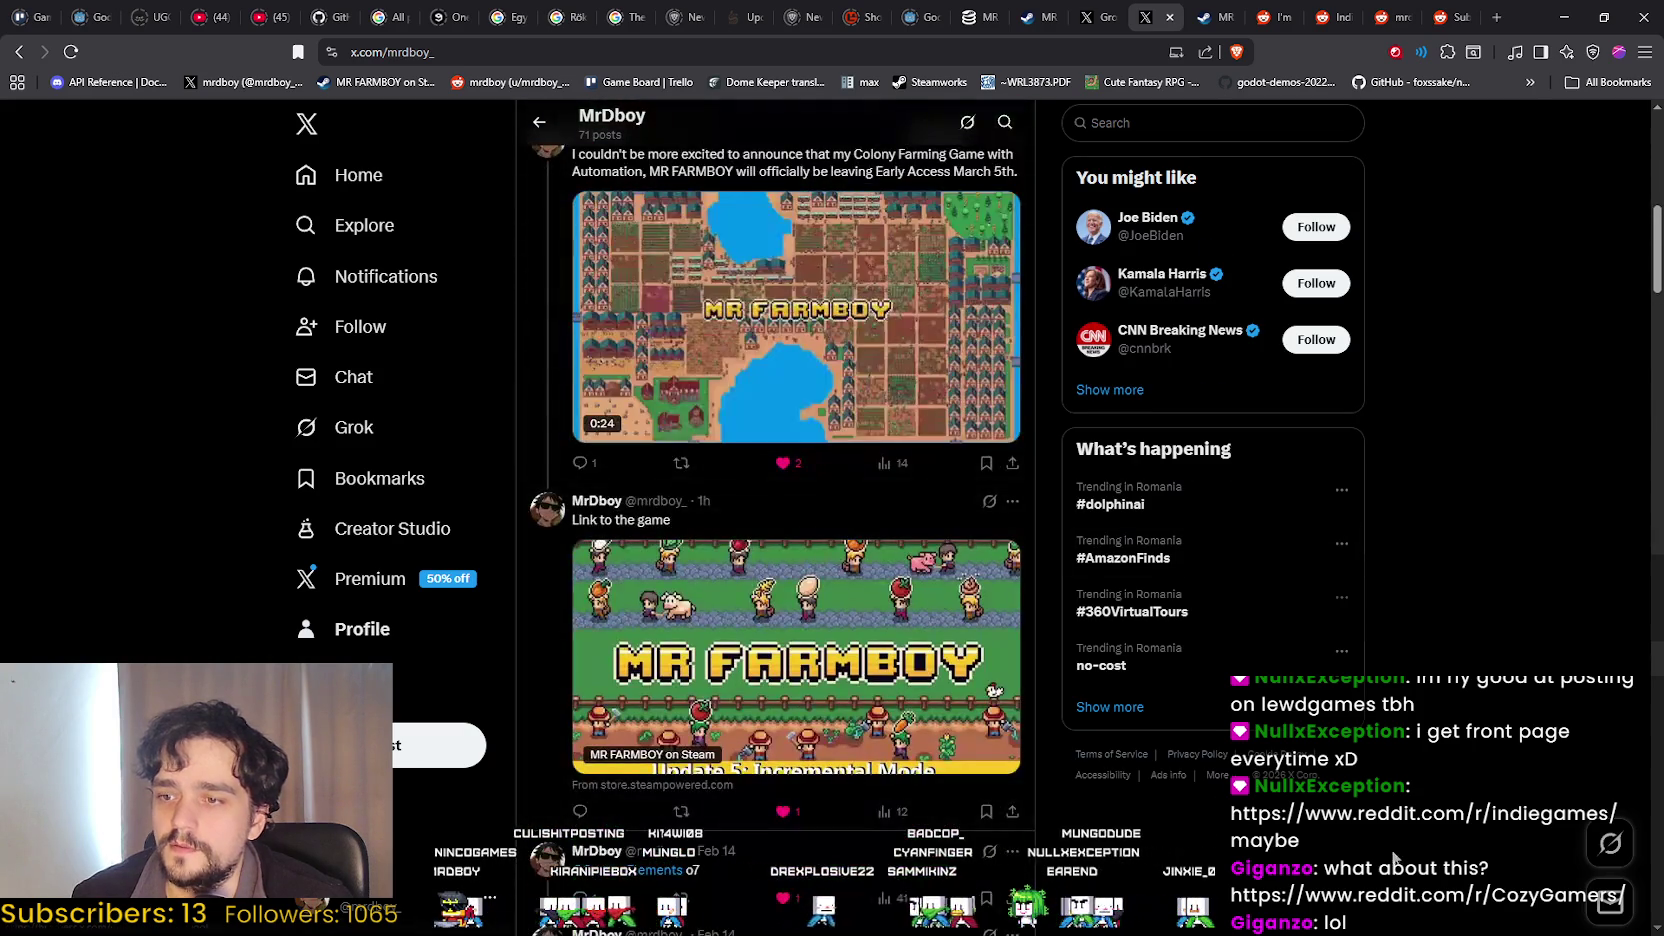
scroll(889, 355, up, 1)
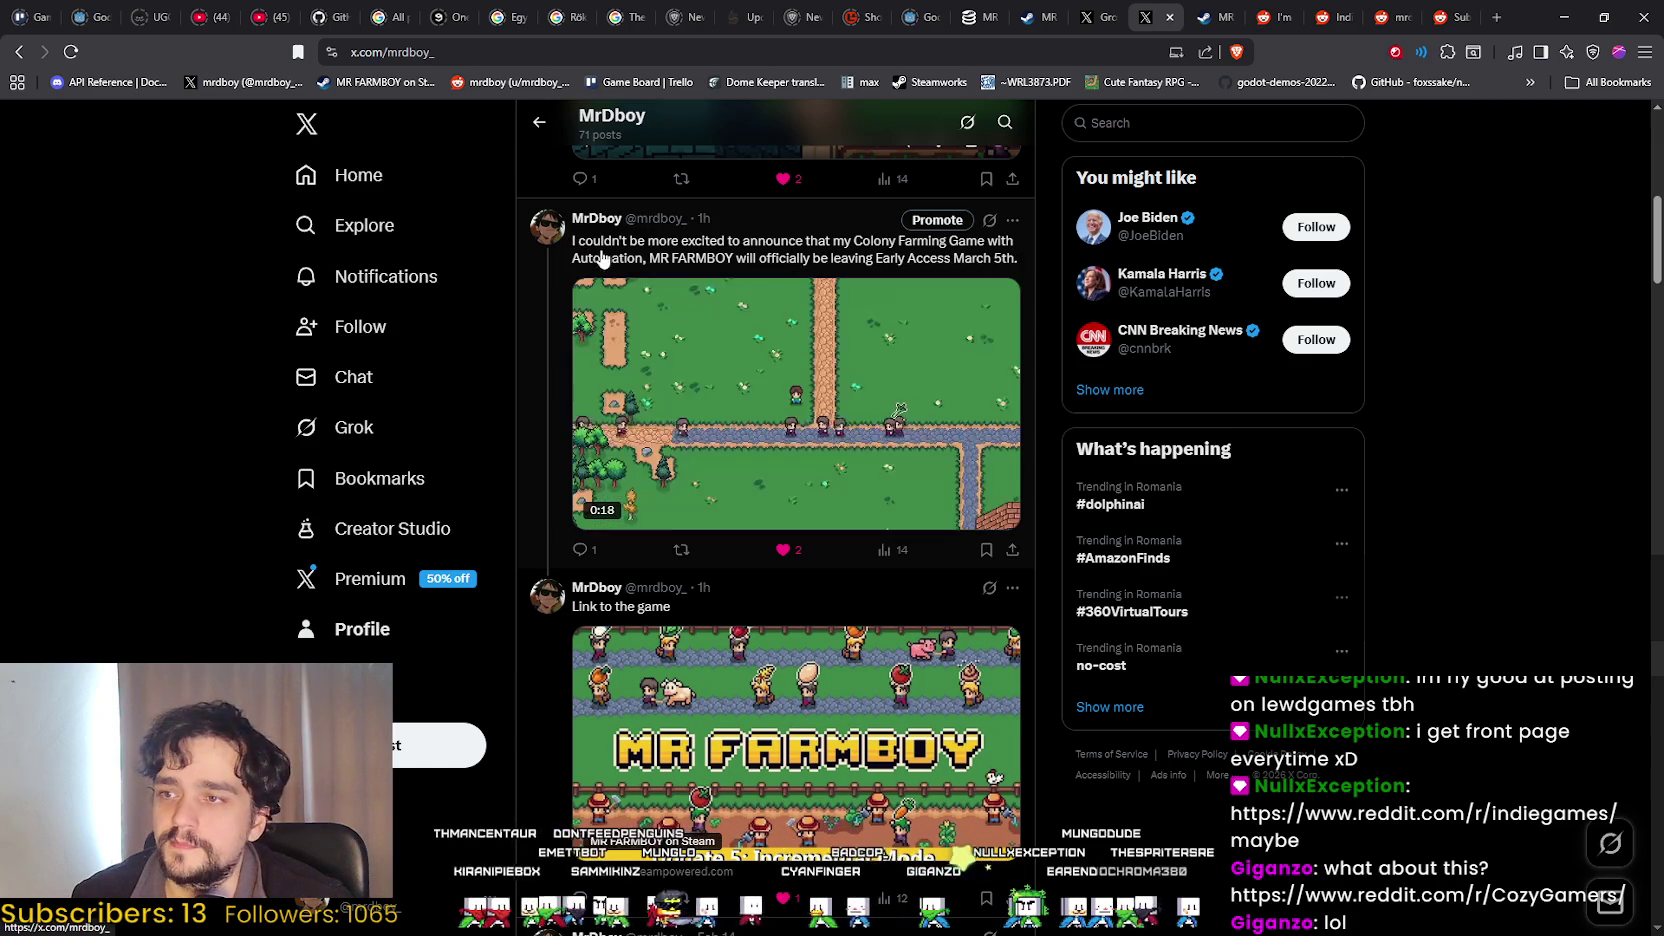
drag(572, 241, 1005, 268)
right_click(1005, 268)
click(1000, 278)
click(1450, 17)
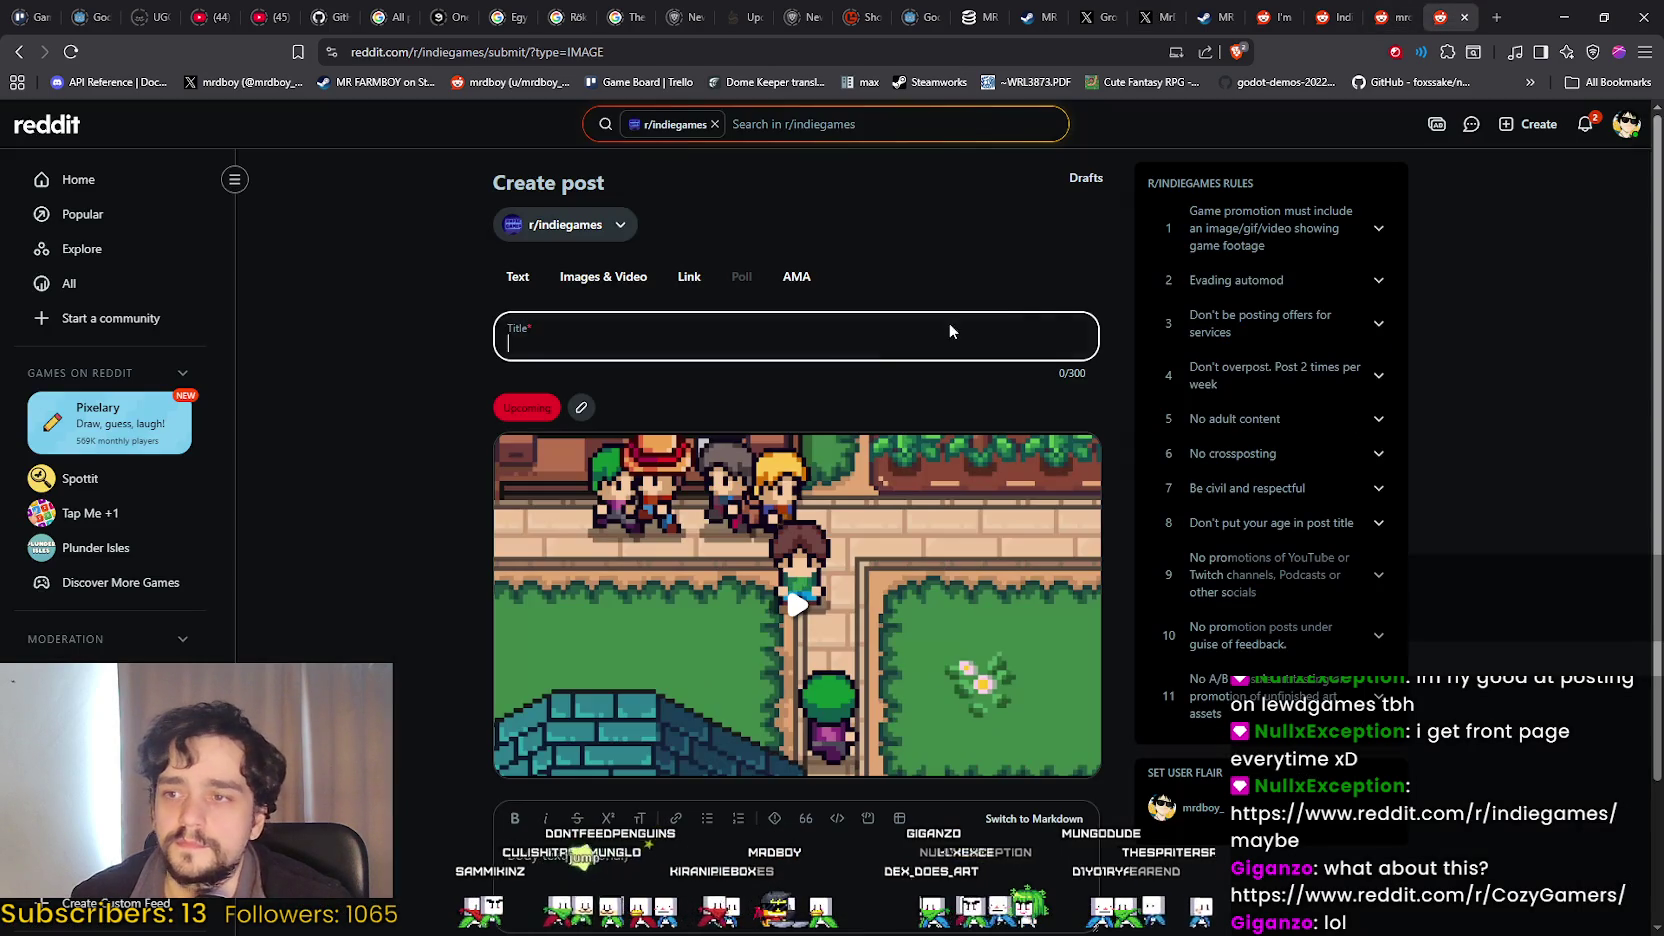
click(739, 852)
key(ctrl+v)
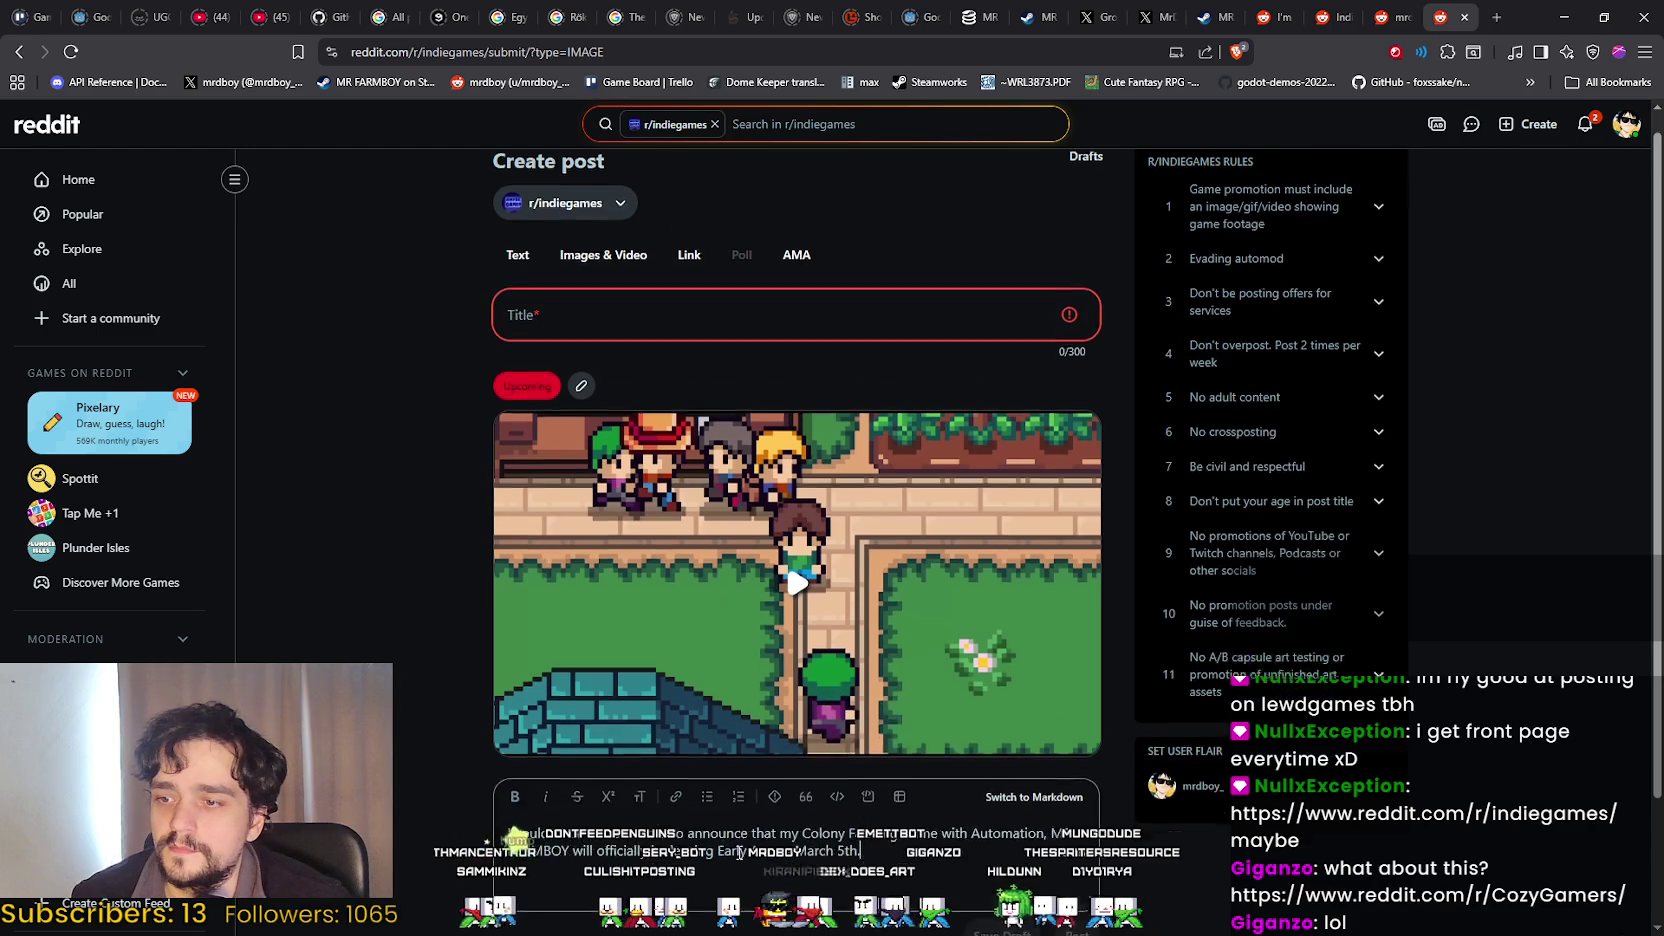
key(Return)
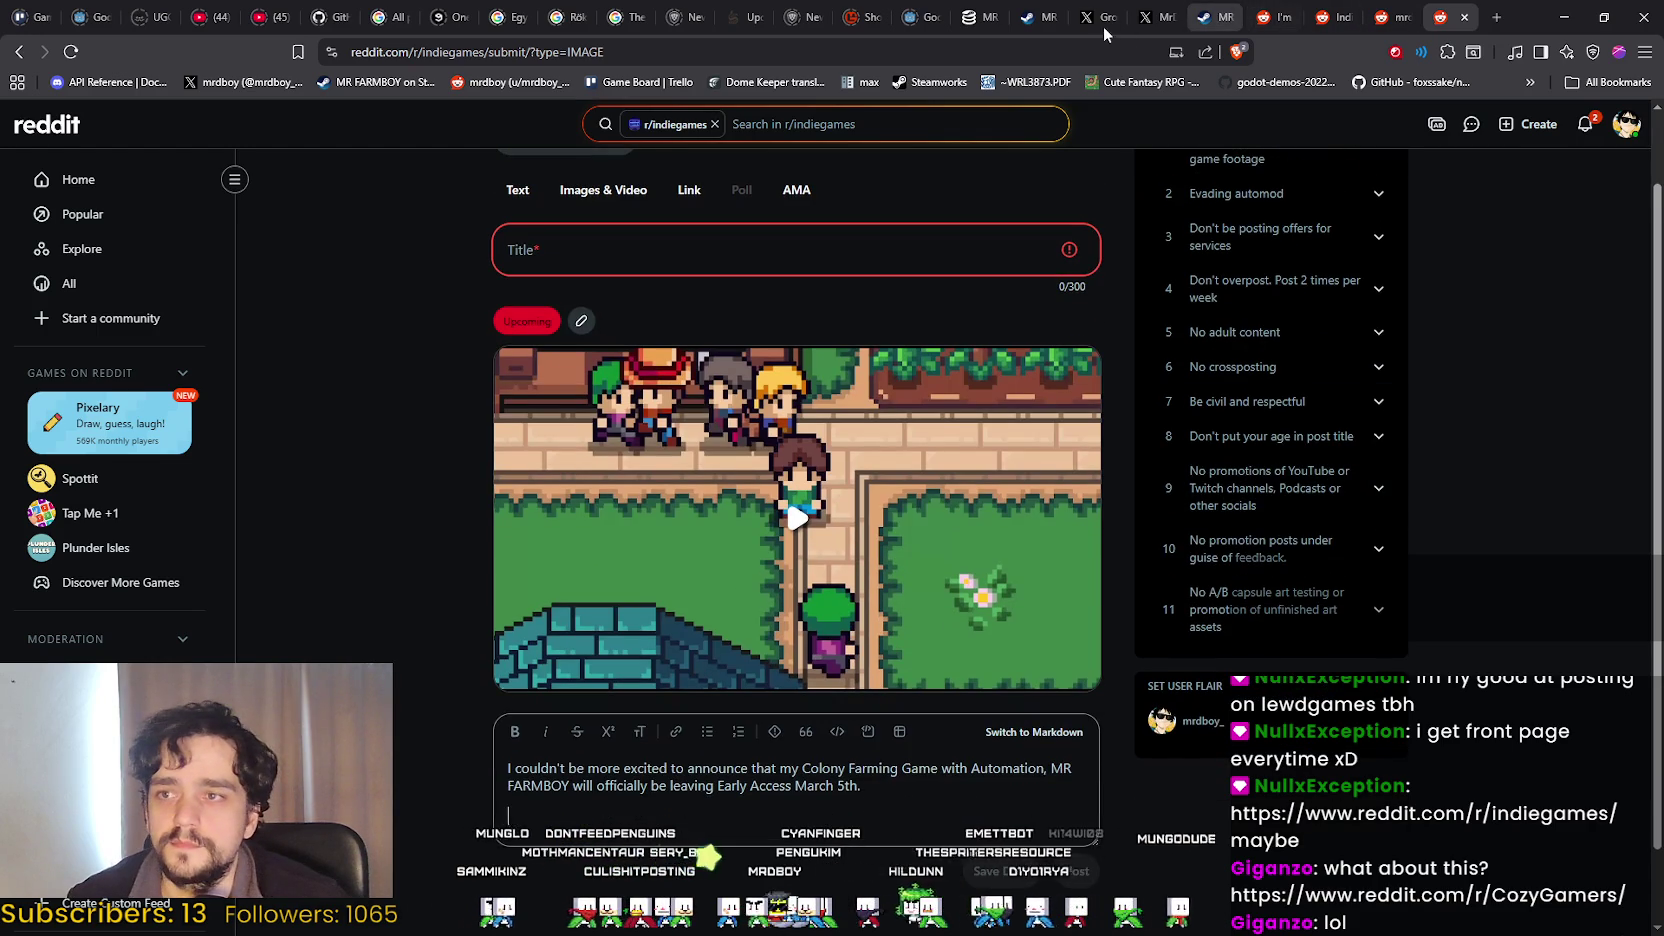
click(1203, 17)
click(1440, 17)
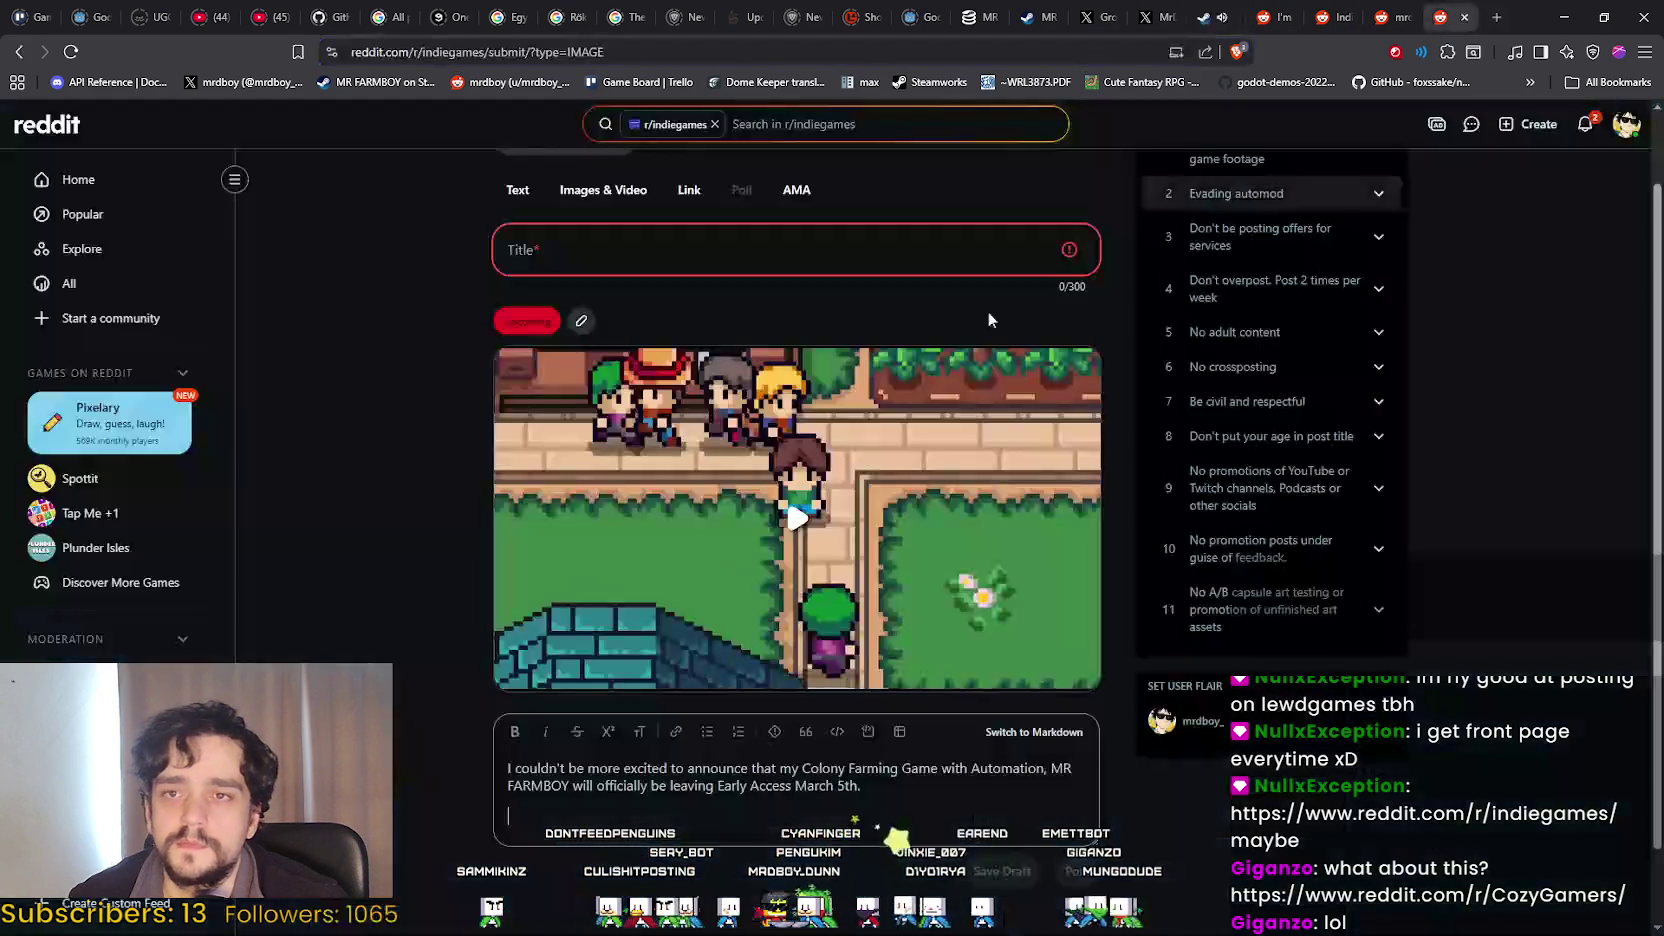
key(ctrl+v)
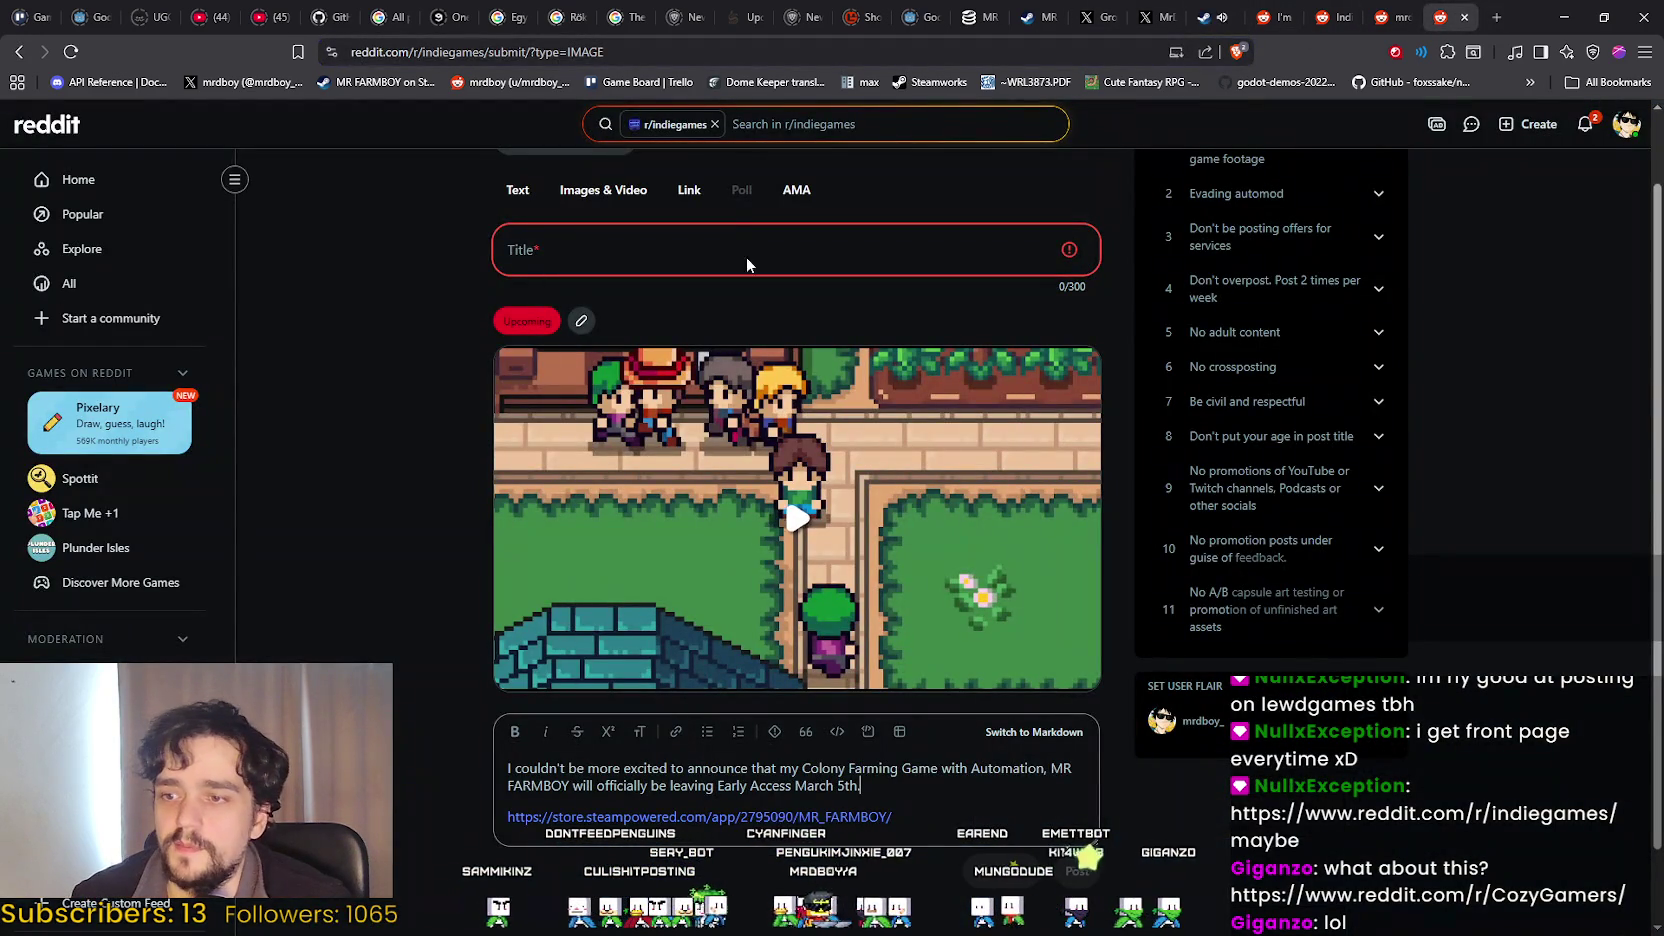
click(746, 257)
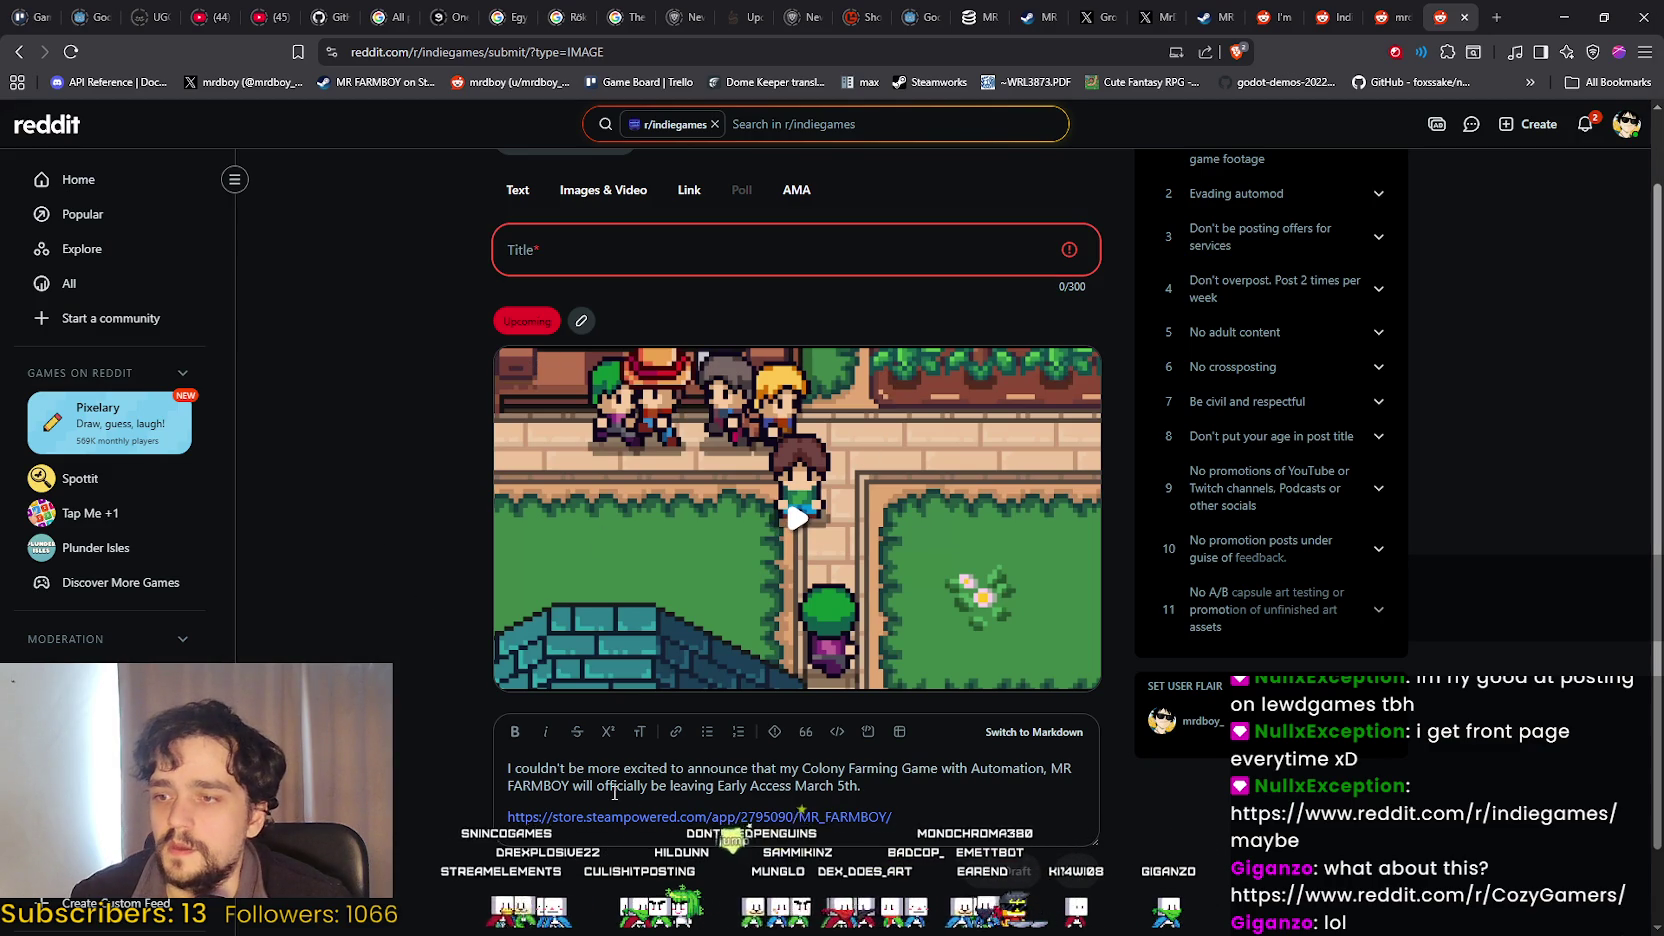
scroll(1430, 359, up, 1)
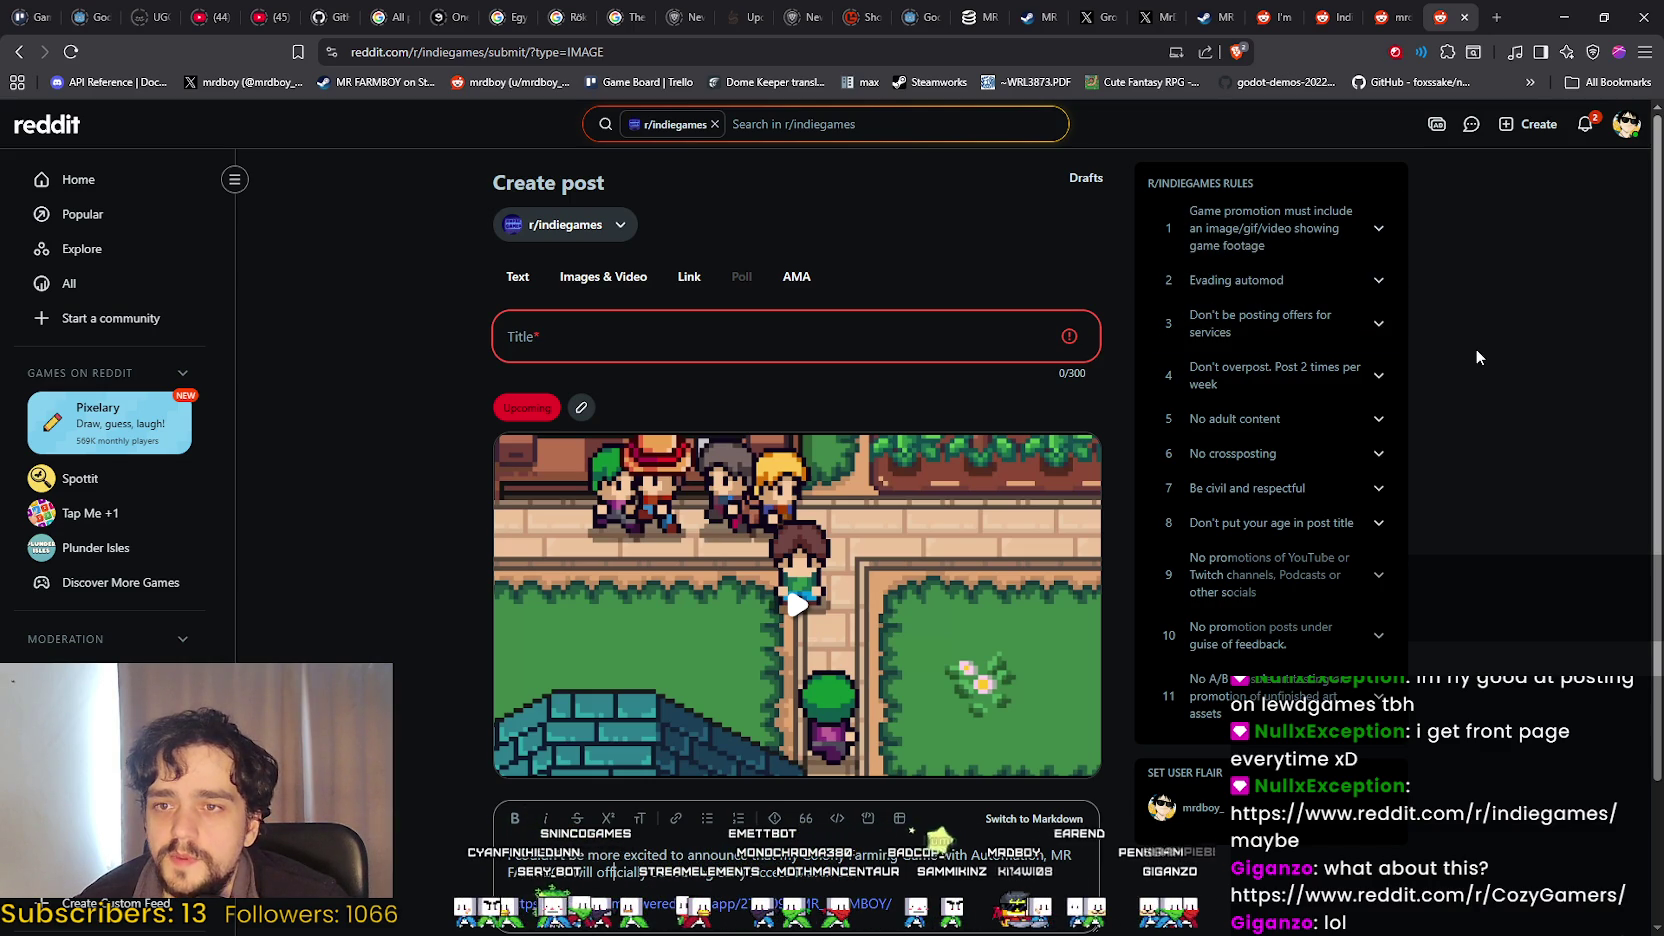
scroll(1468, 356, down, 1)
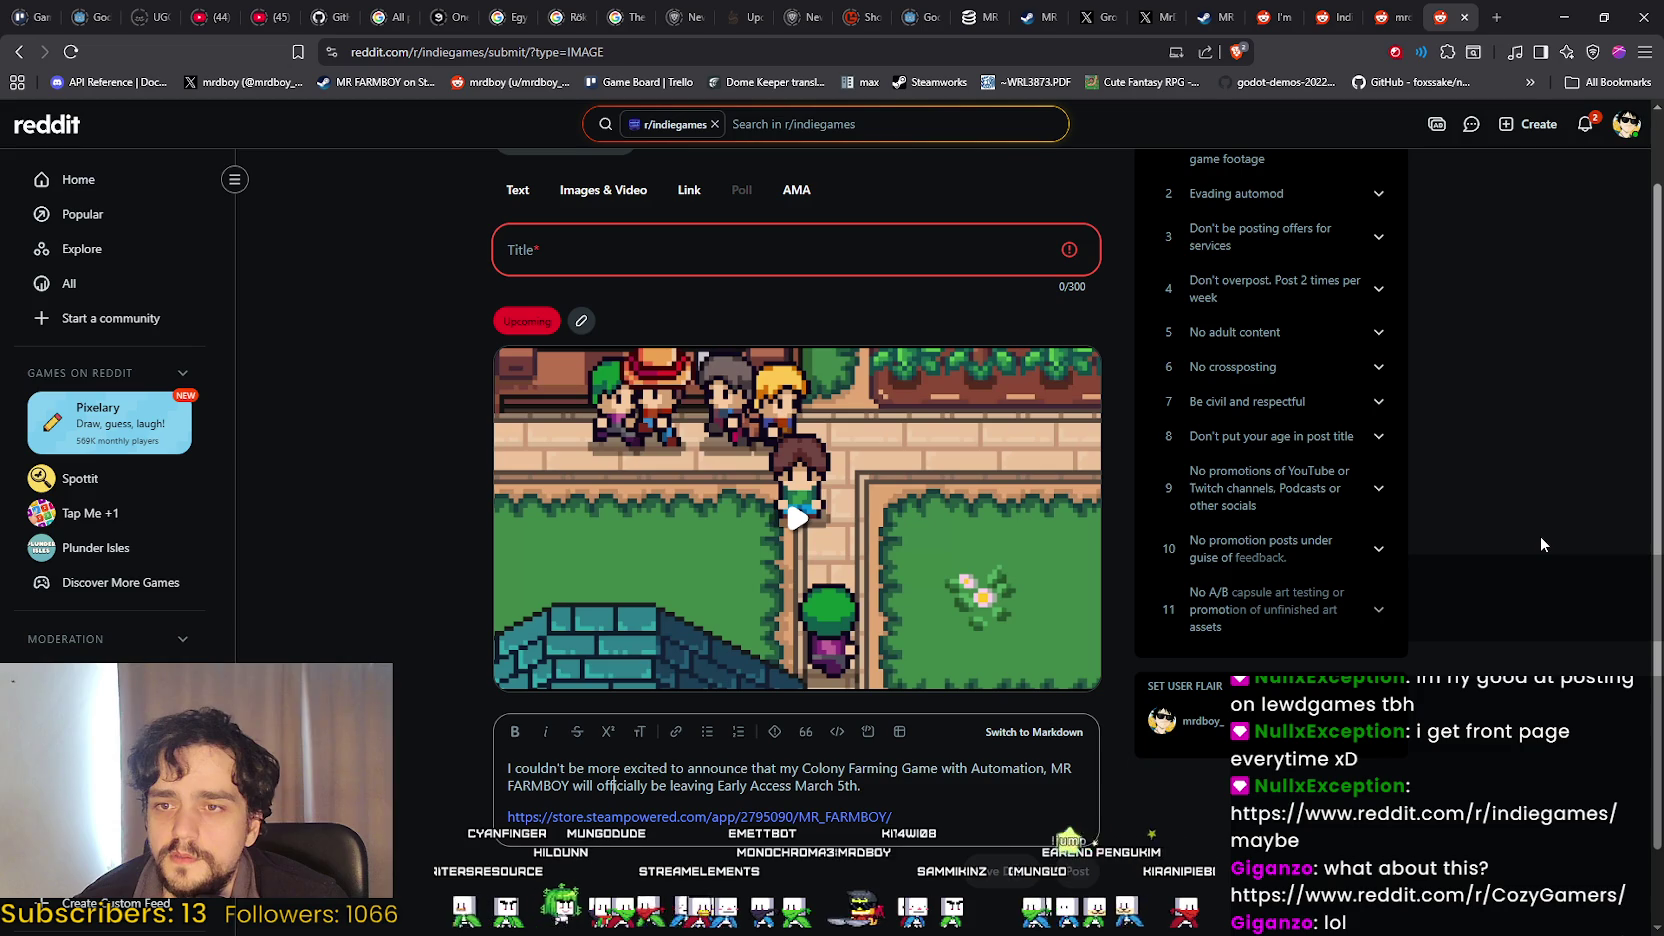
click(1337, 378)
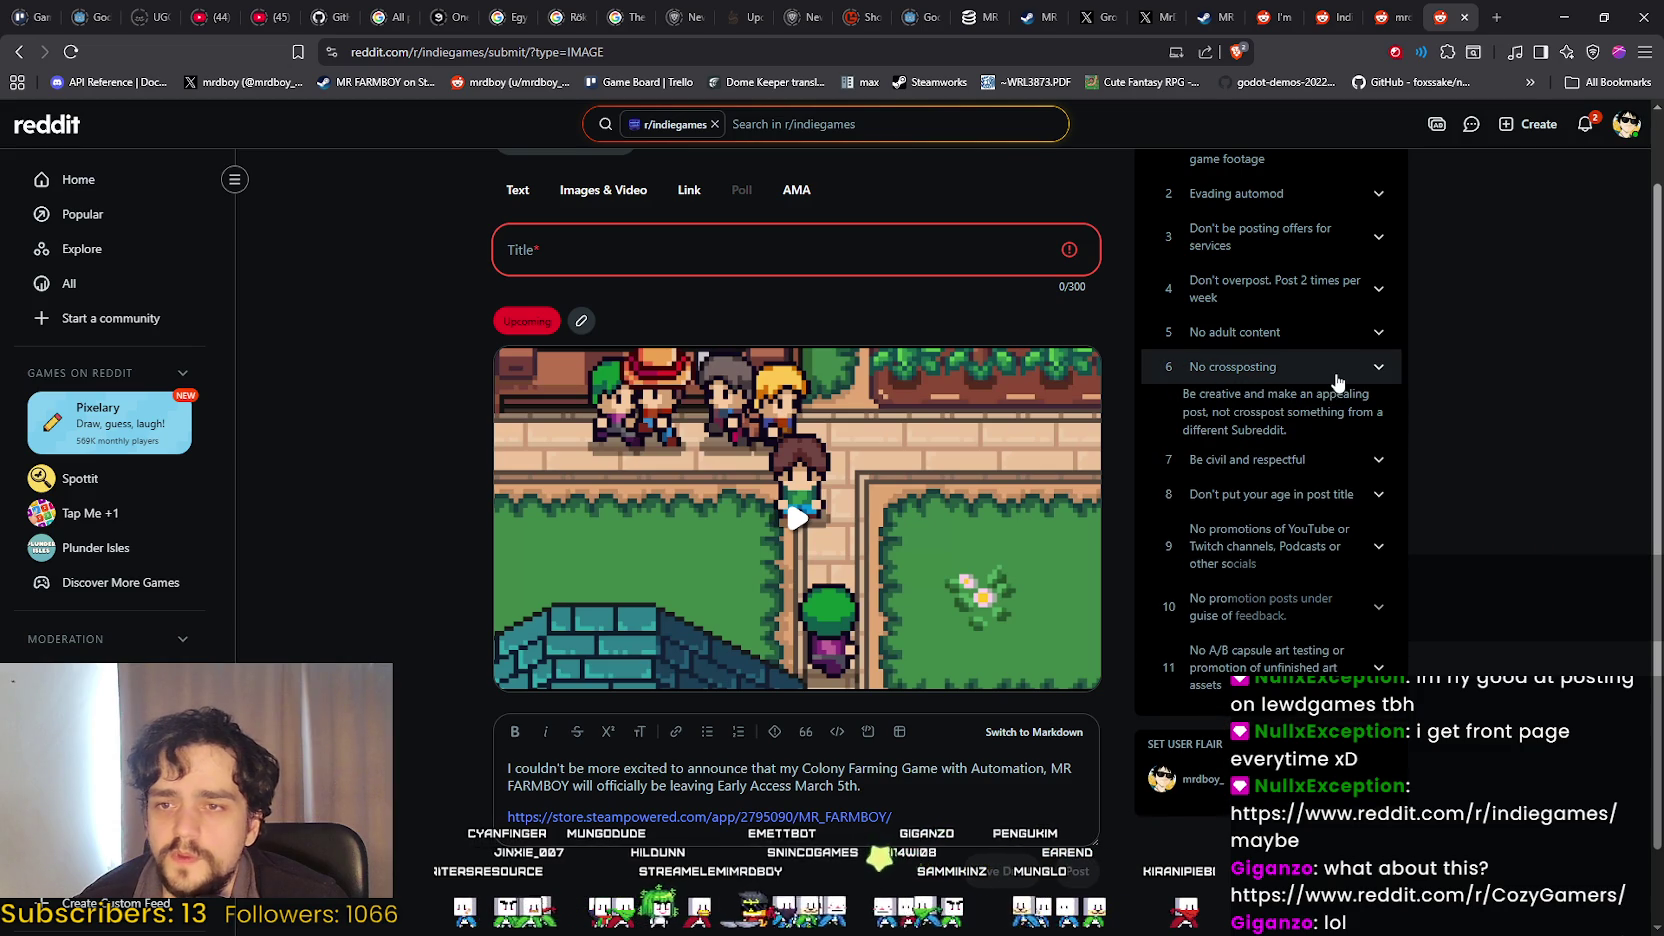
click(1295, 368)
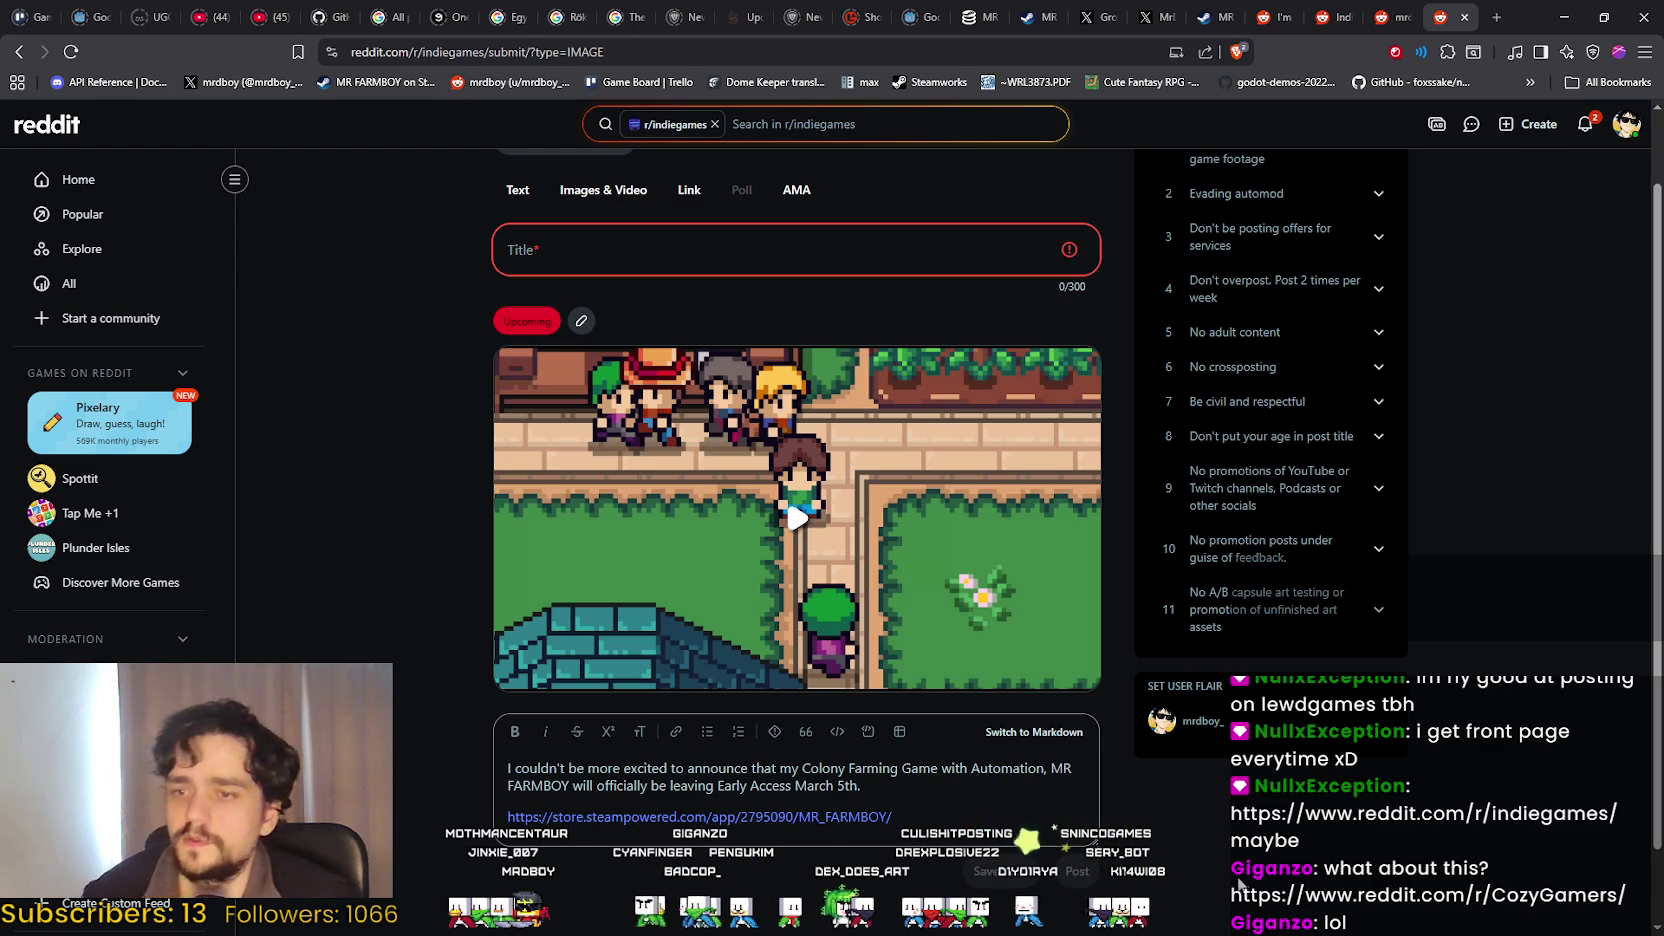
drag(862, 786, 402, 754)
Move the announcement paragraph from the body into the post title.
key(ctrl+c)
click(583, 252)
key(ctrl+v)
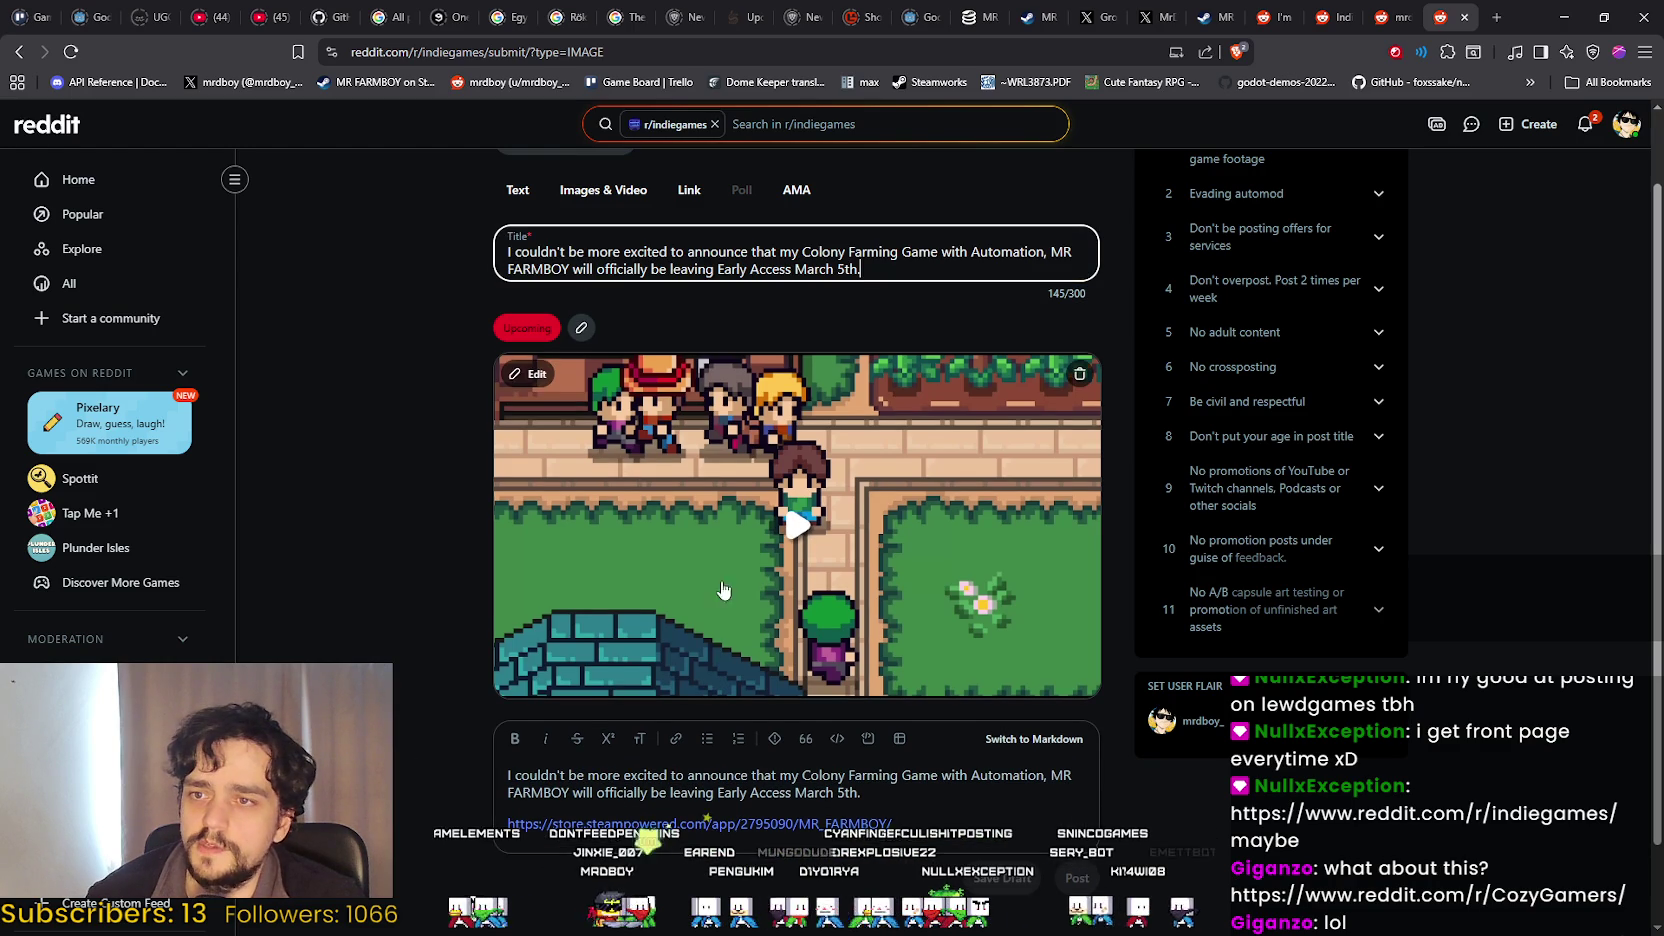
drag(861, 792, 441, 790)
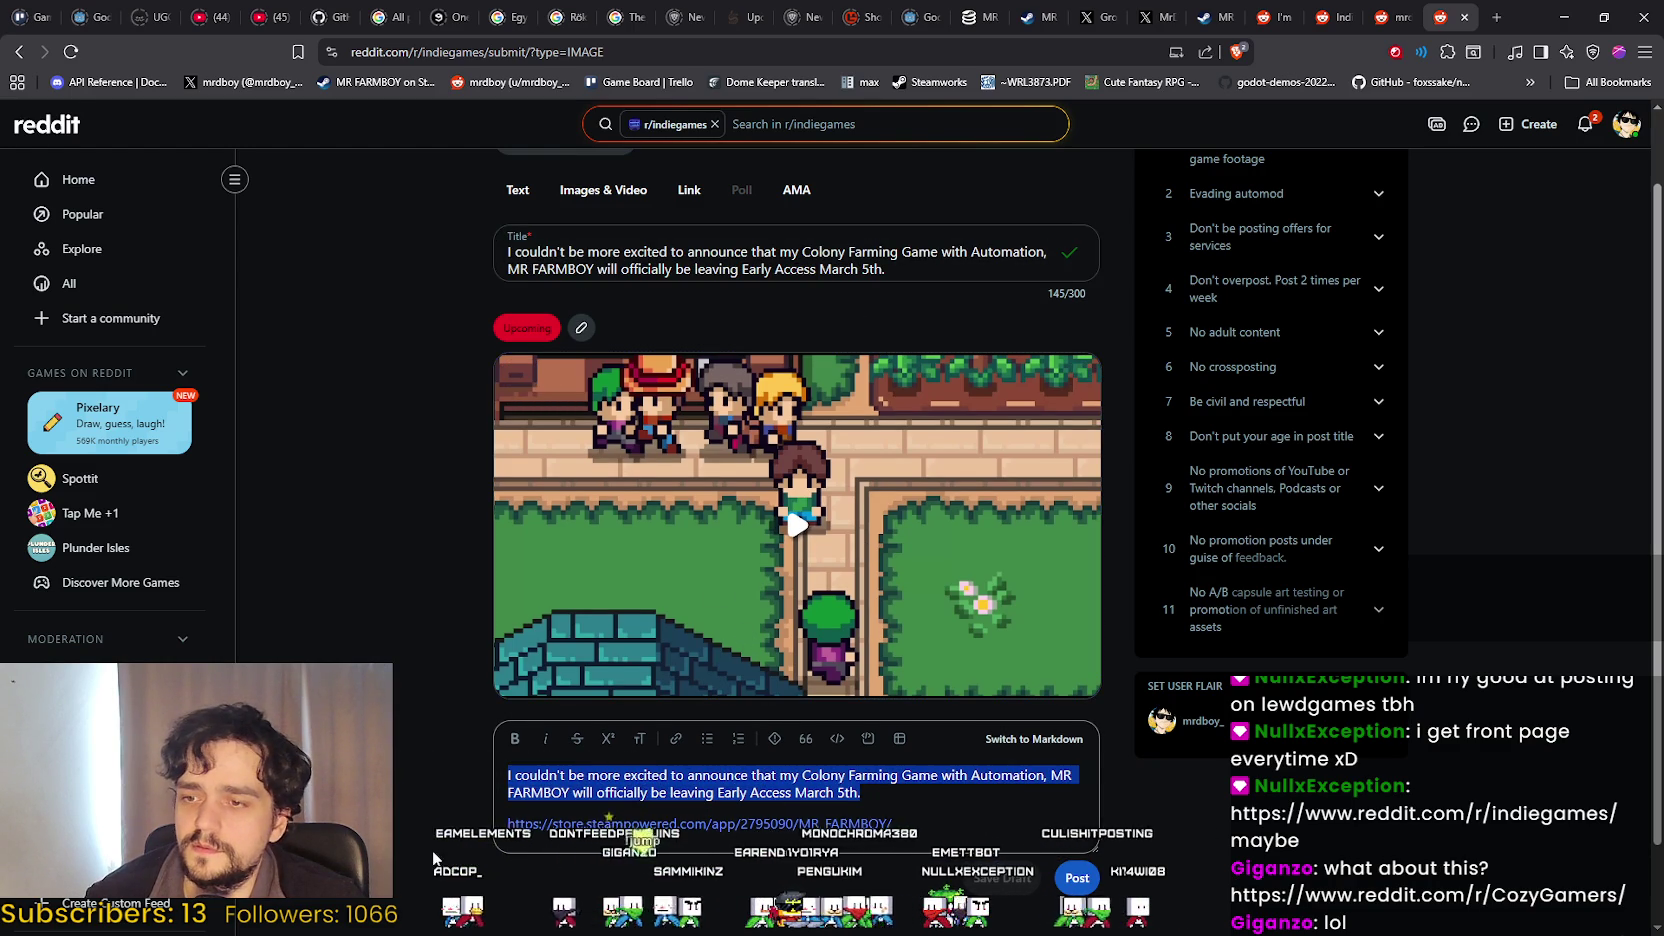
key(BackSpace)
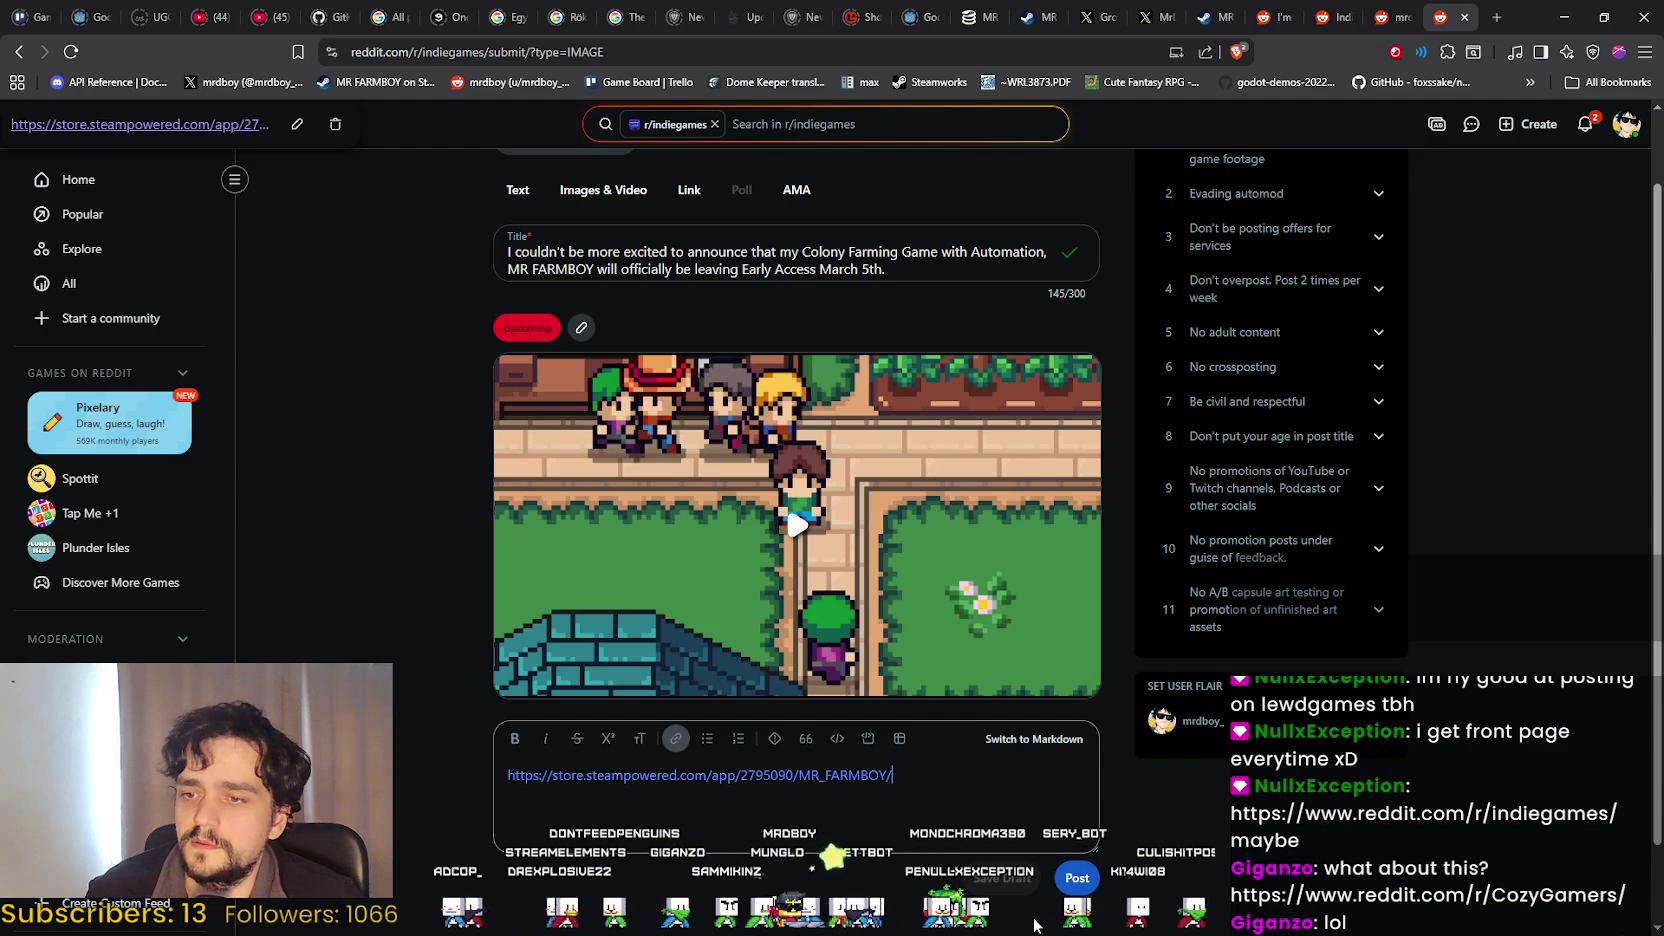
Prefix the Steam store URL in the body with 'LINK:'.
click(978, 860)
click(978, 860)
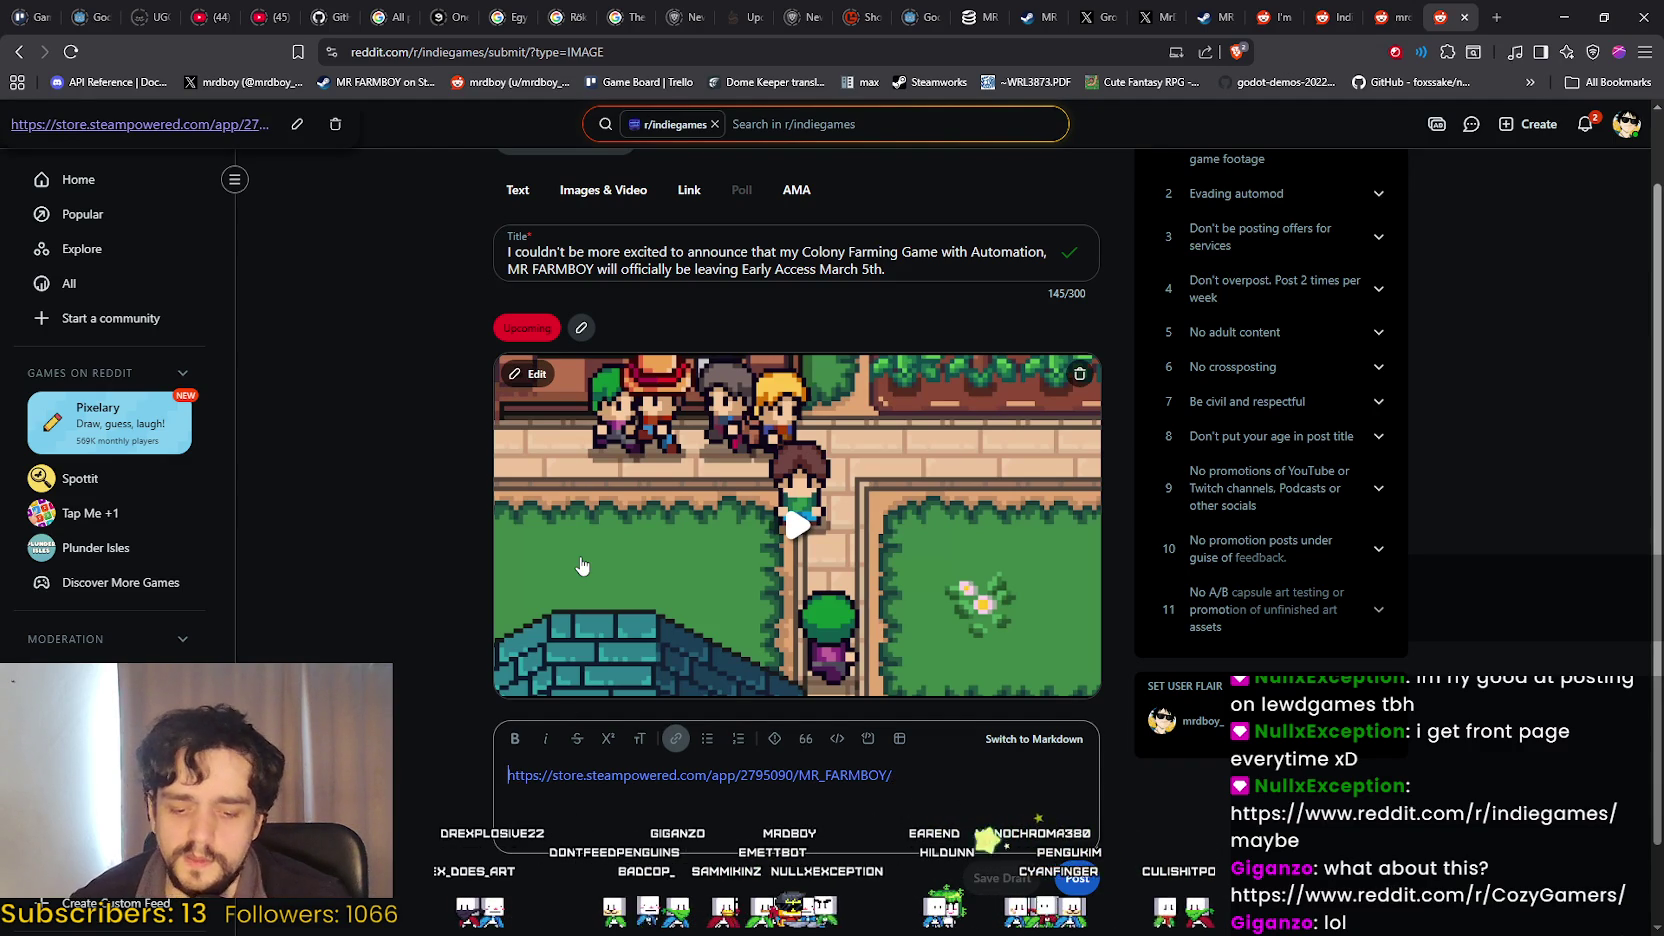
text(LINK:)
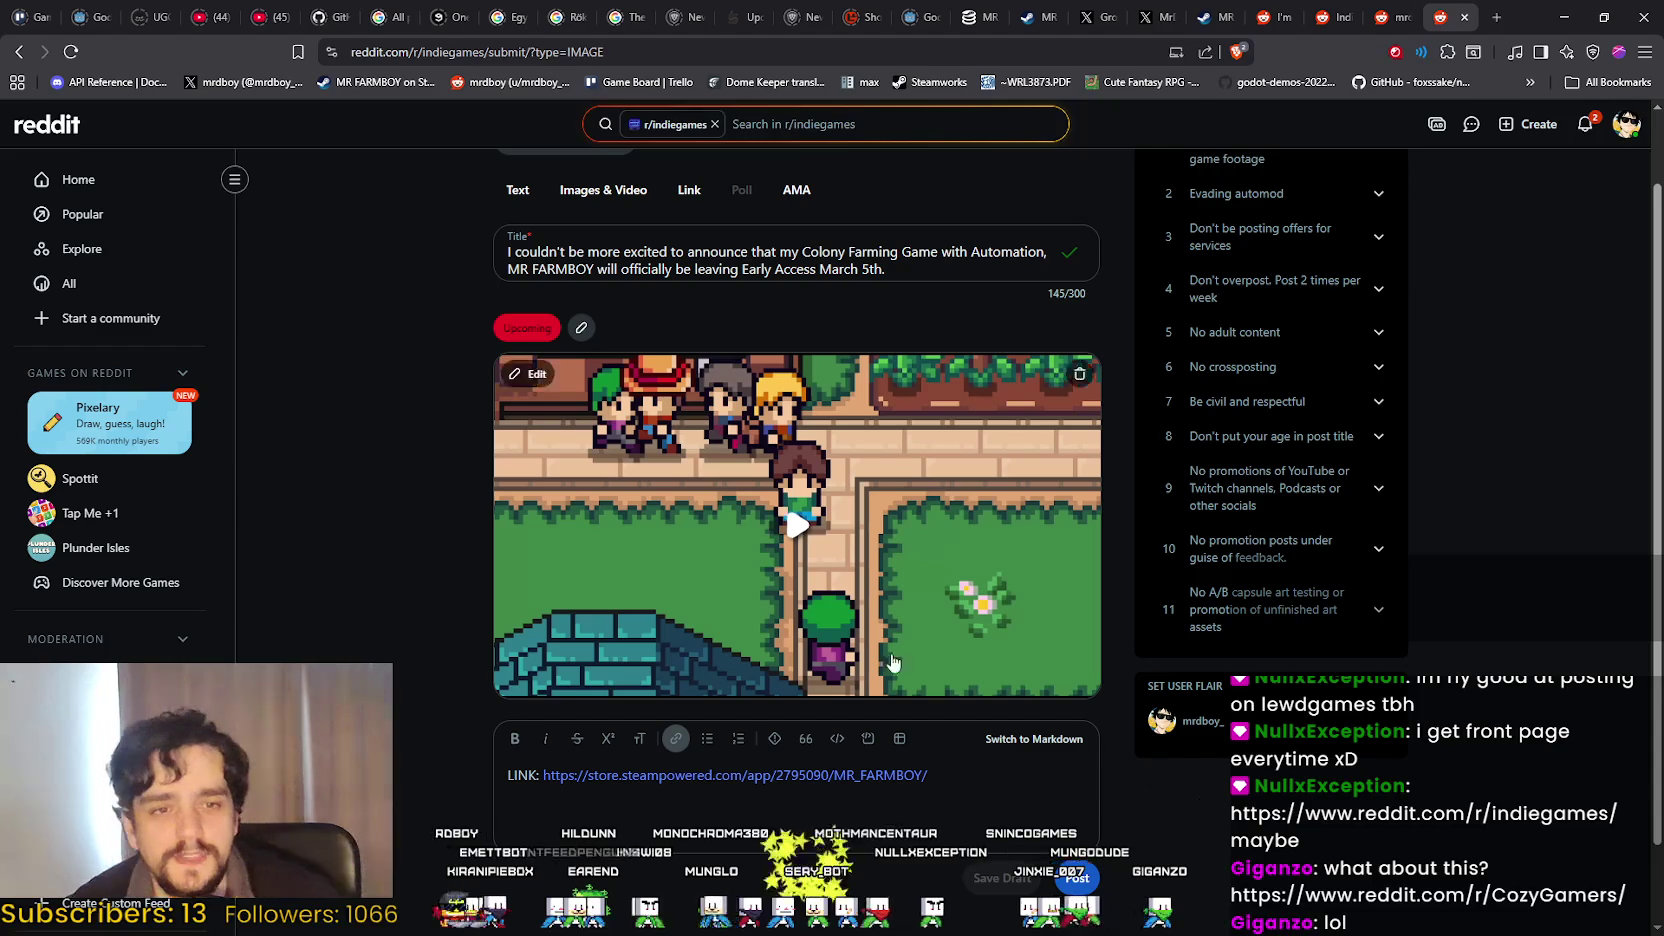
mouse_move(921, 415)
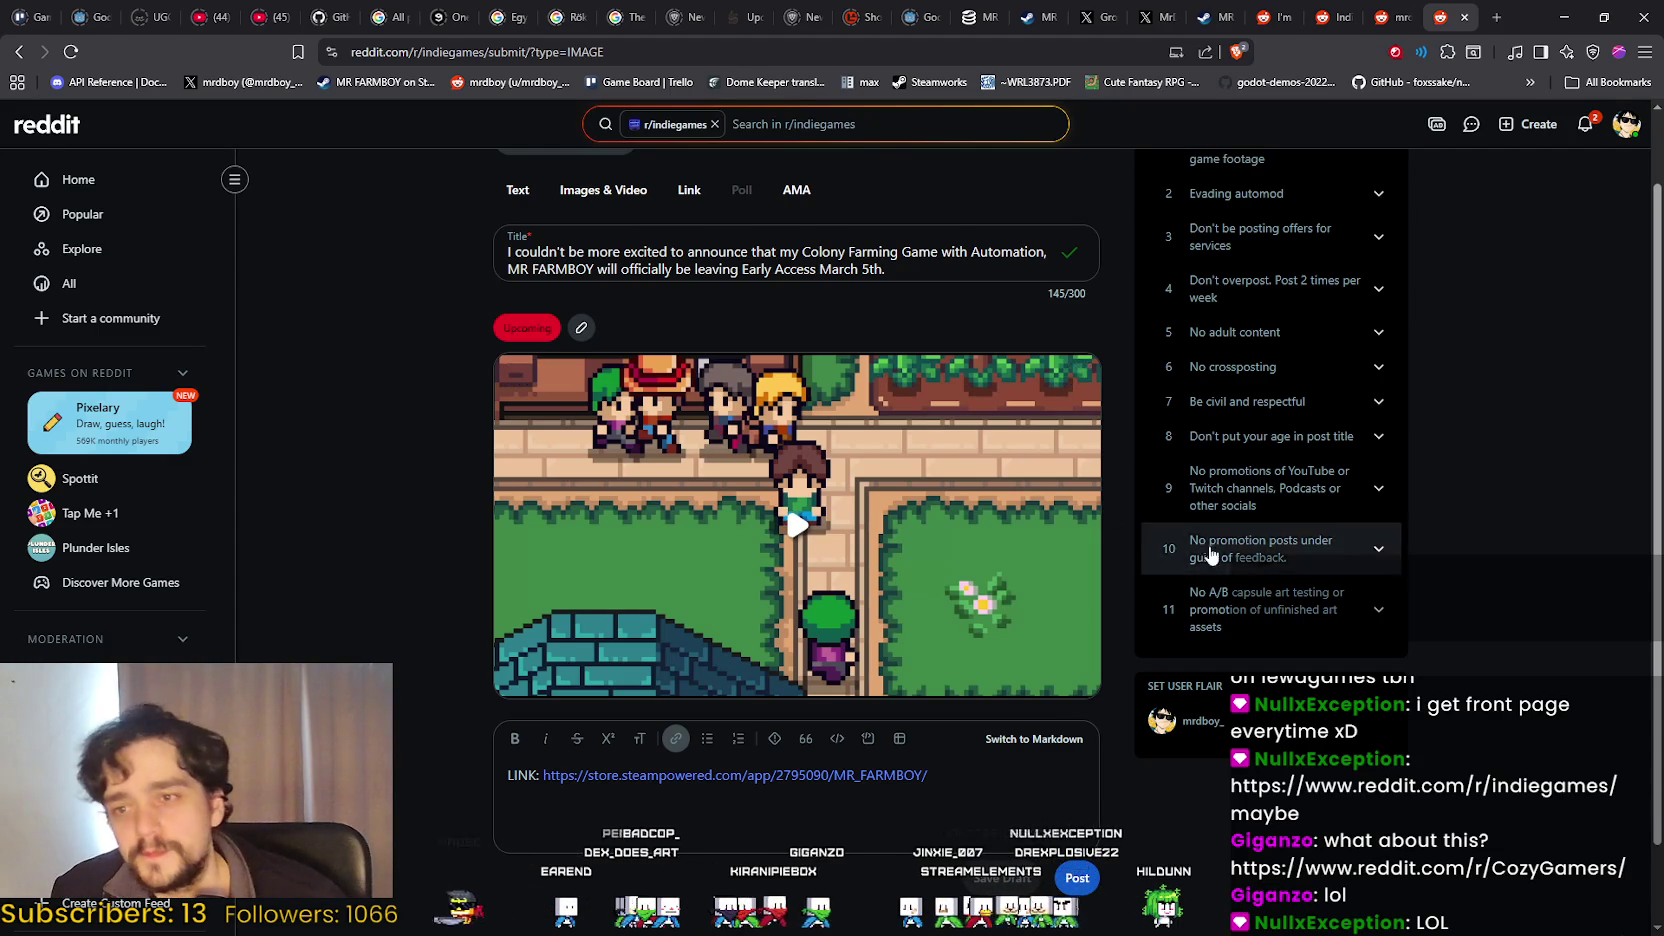
scroll(1457, 612, up, 1)
click(1397, 10)
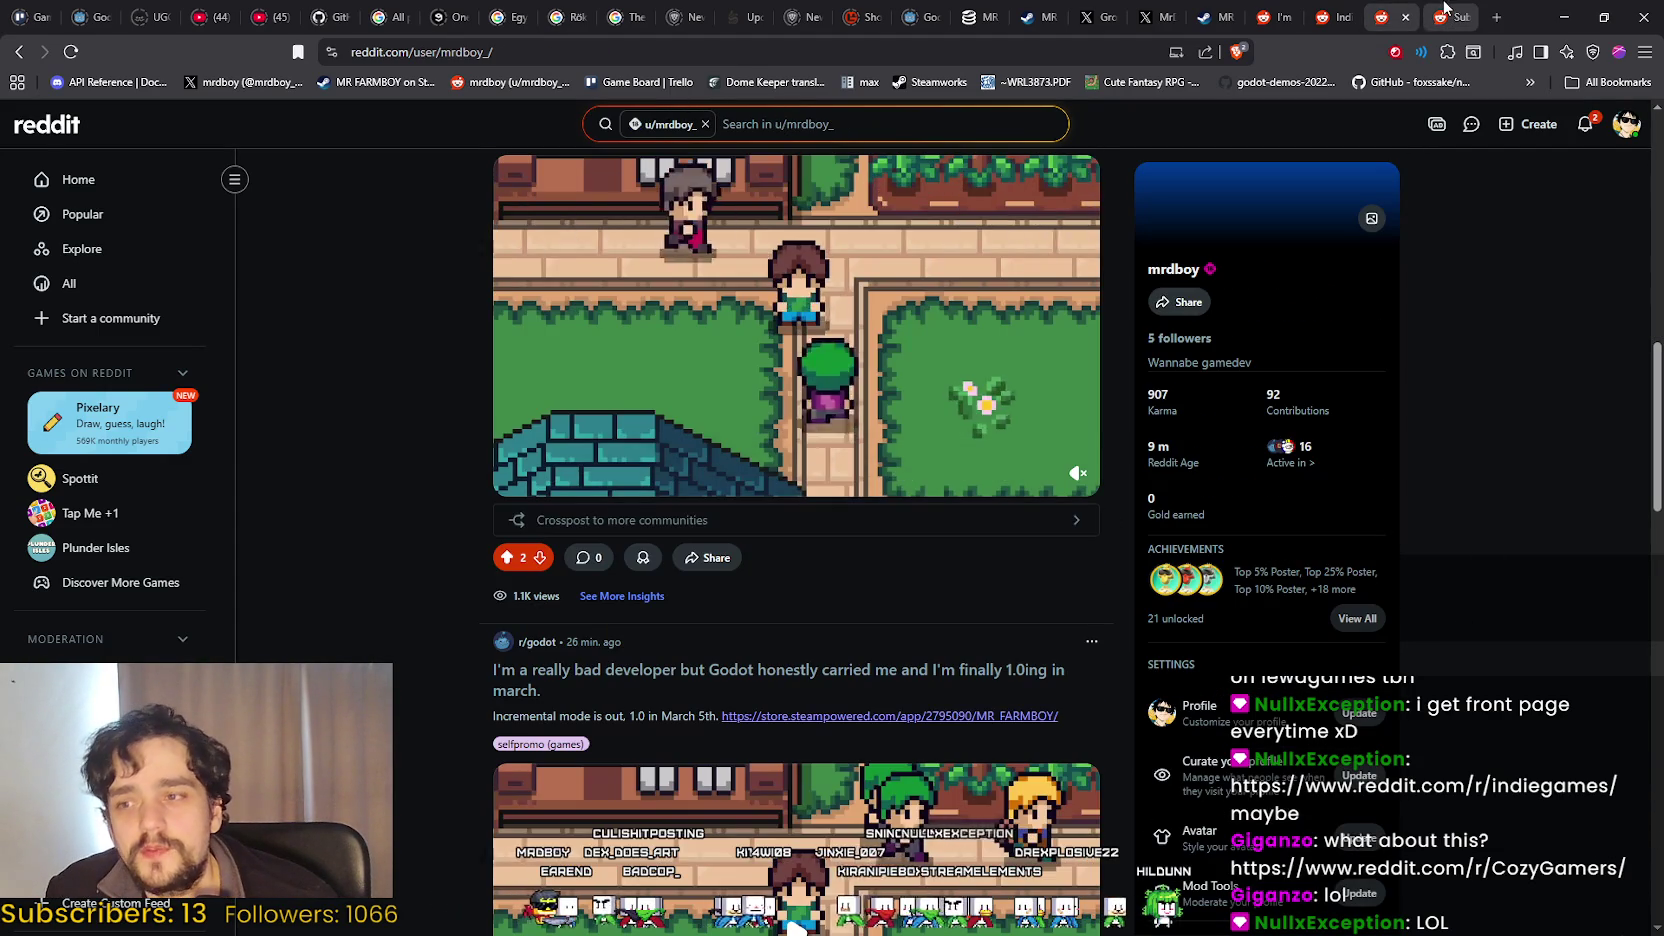
Check notifications, revisit the r/indiegames draft's Steam link, then return to notifications and the account menu.
click(1585, 124)
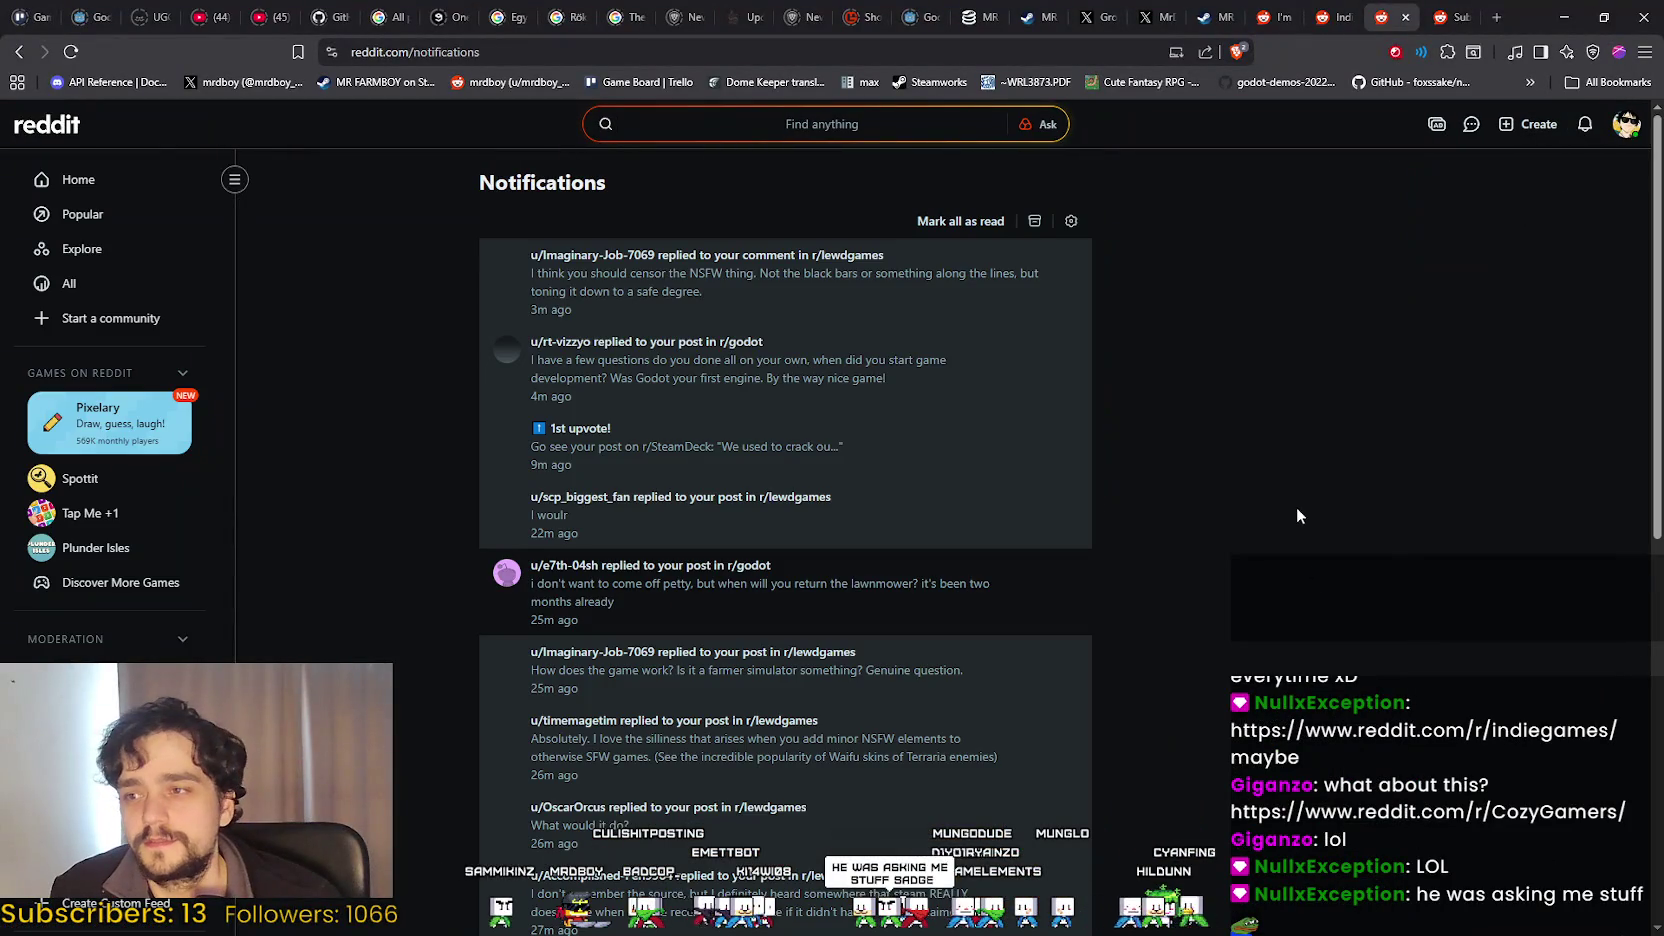
key(ctrl+Tab)
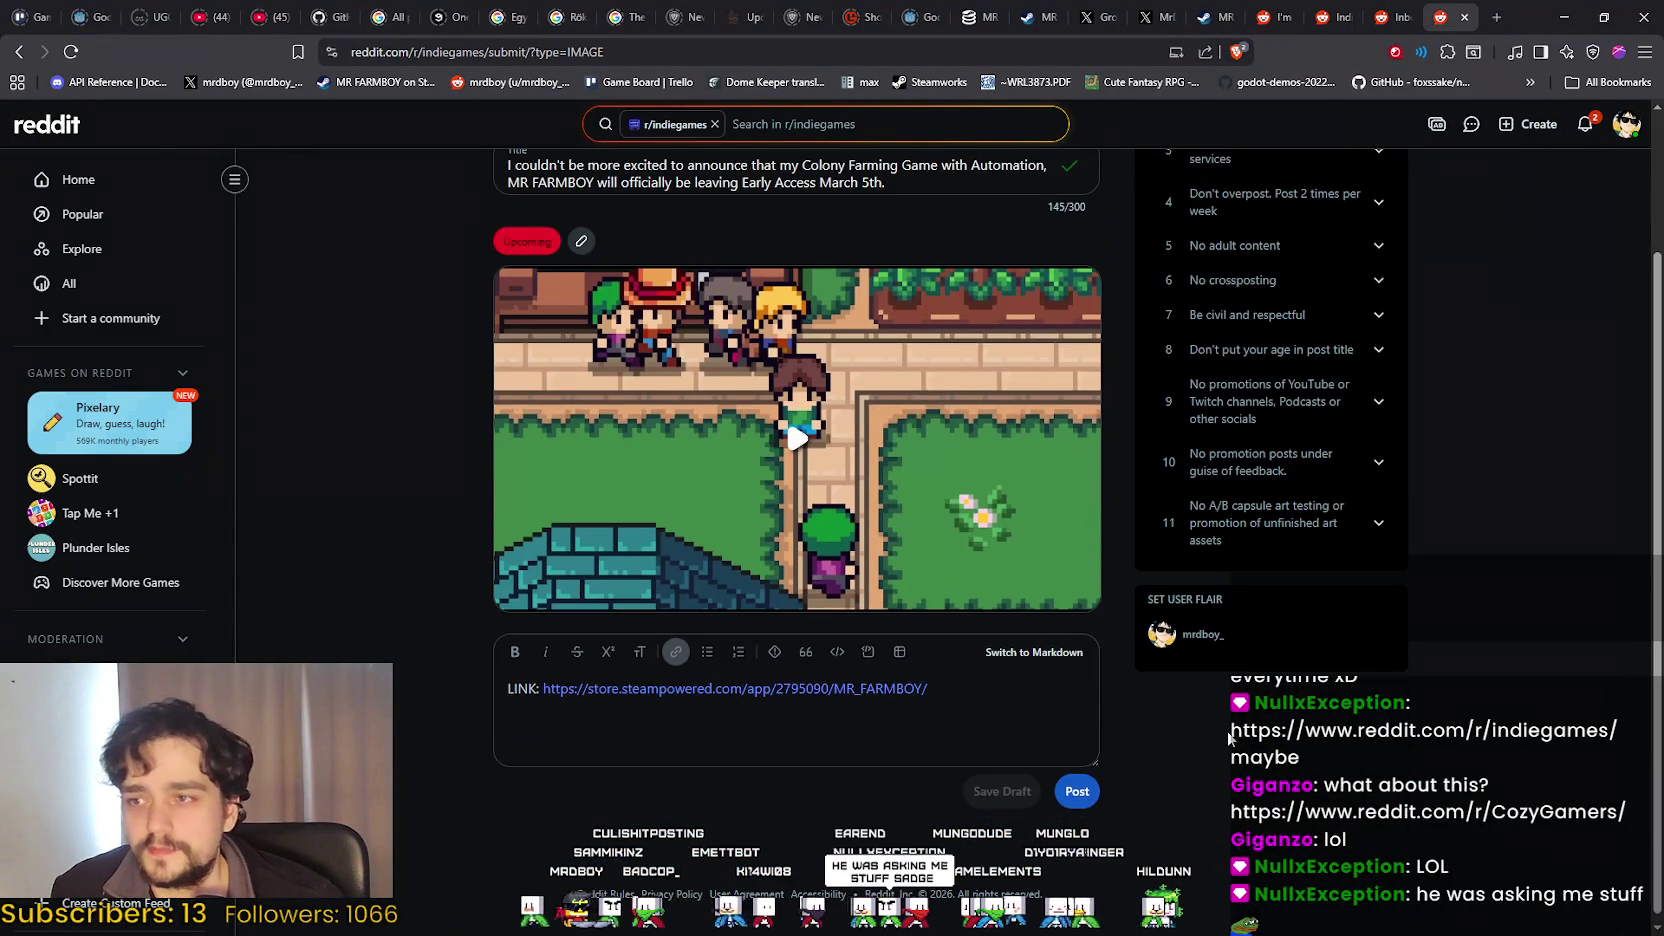
scroll(1227, 731, up, 1)
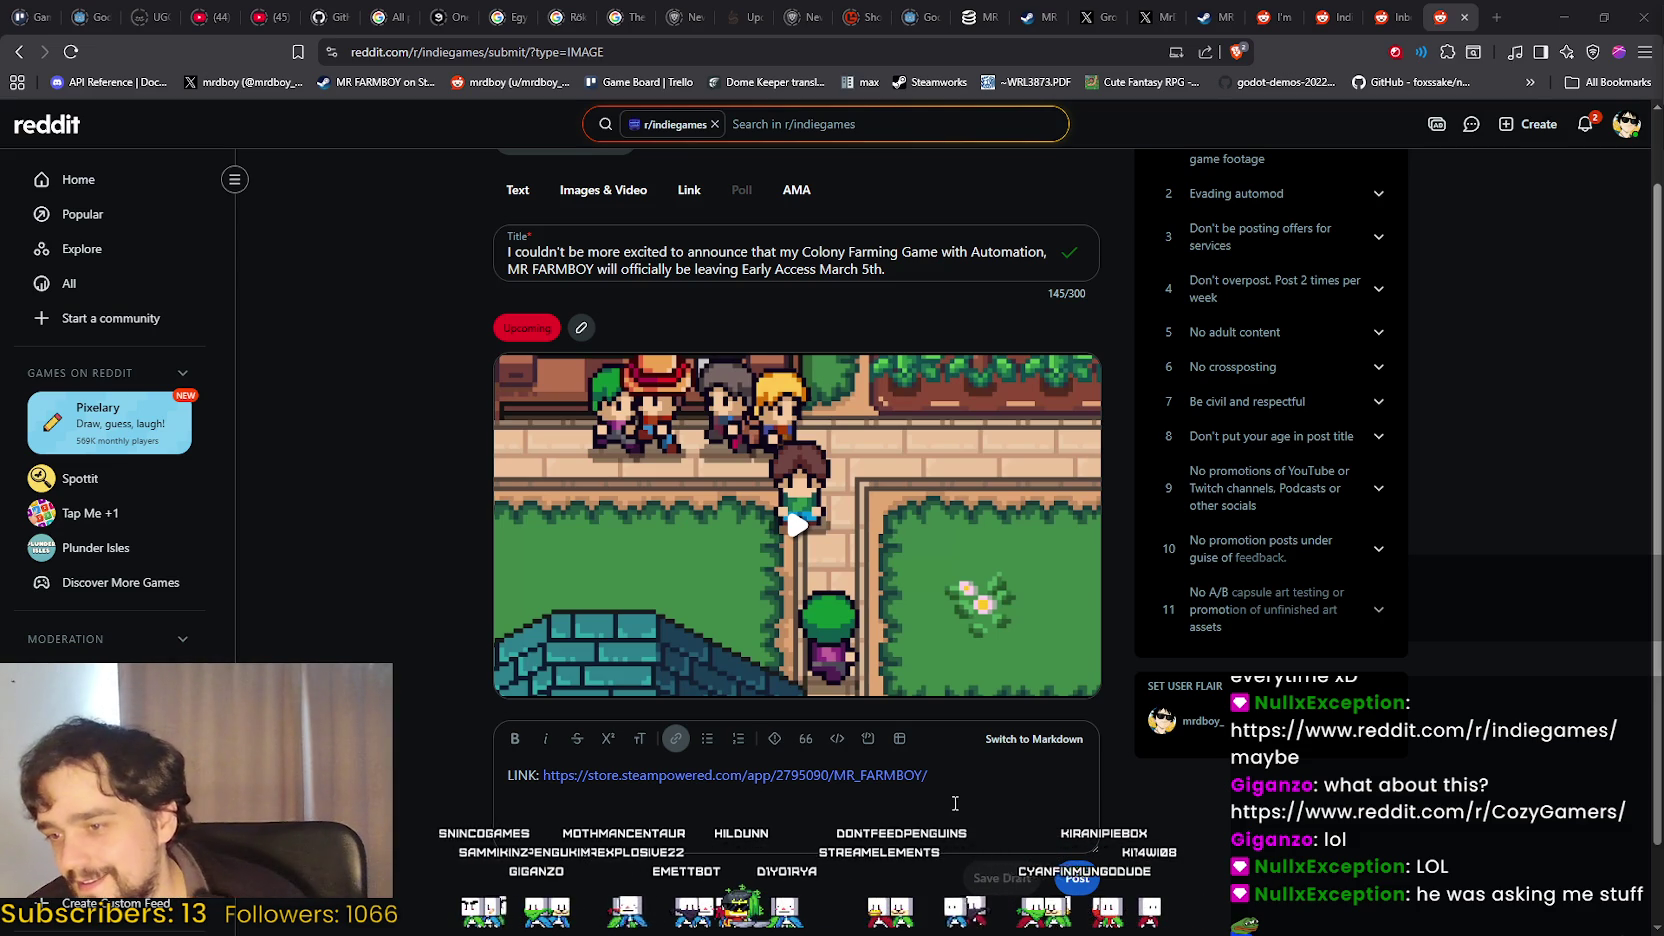
click(928, 775)
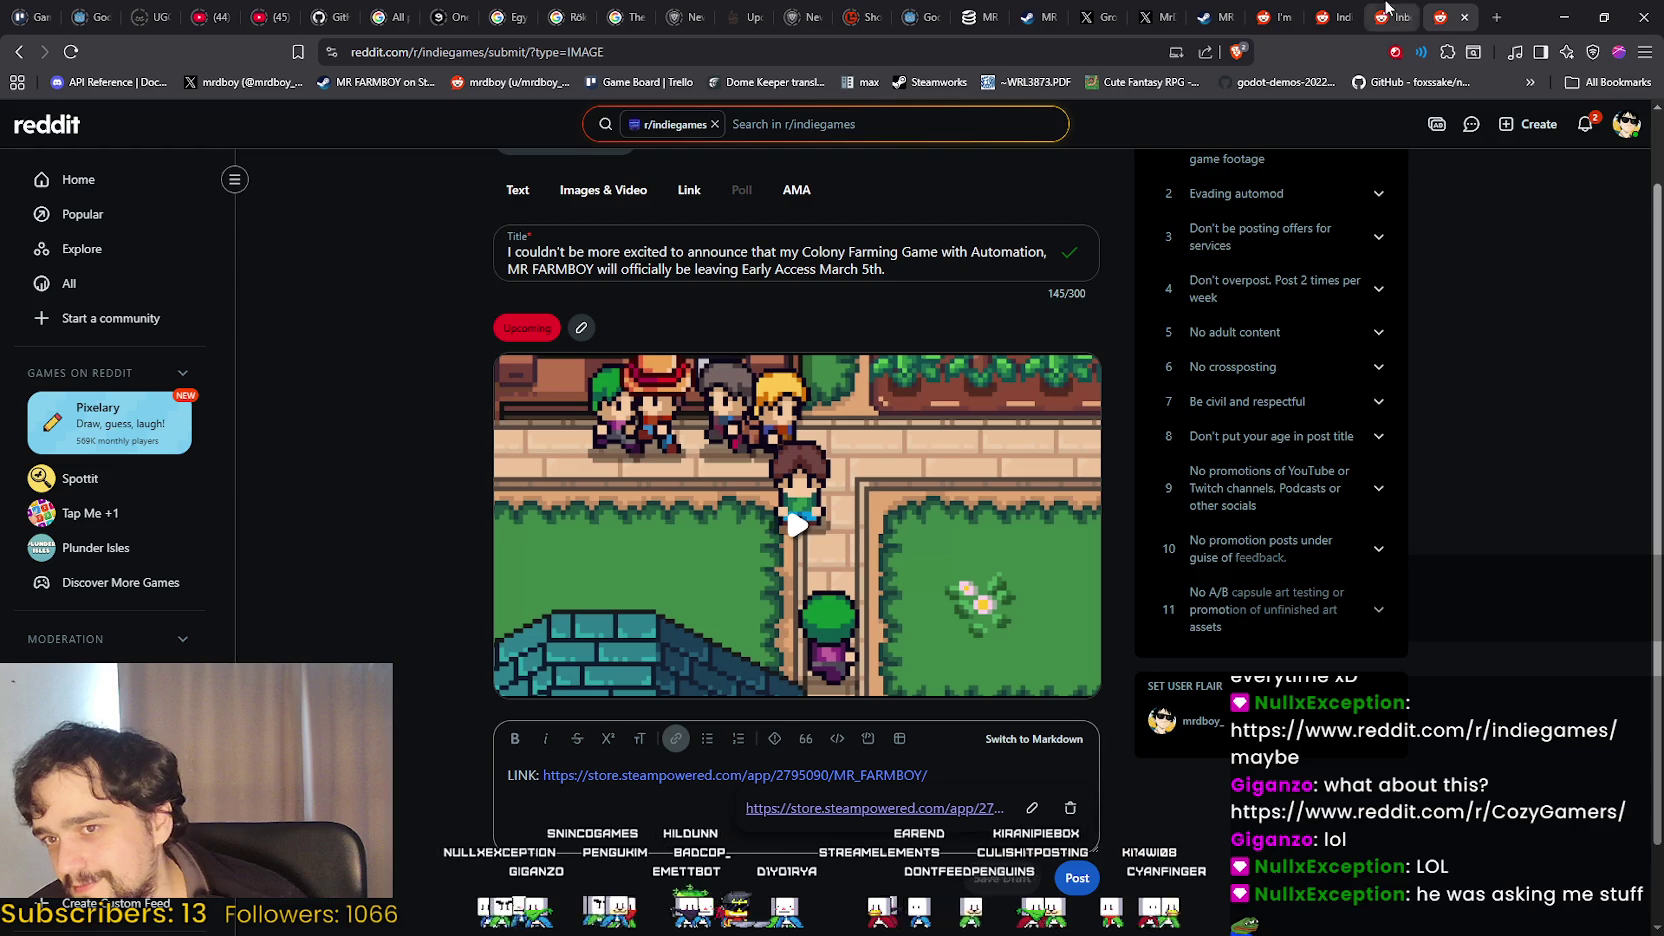
click(1584, 126)
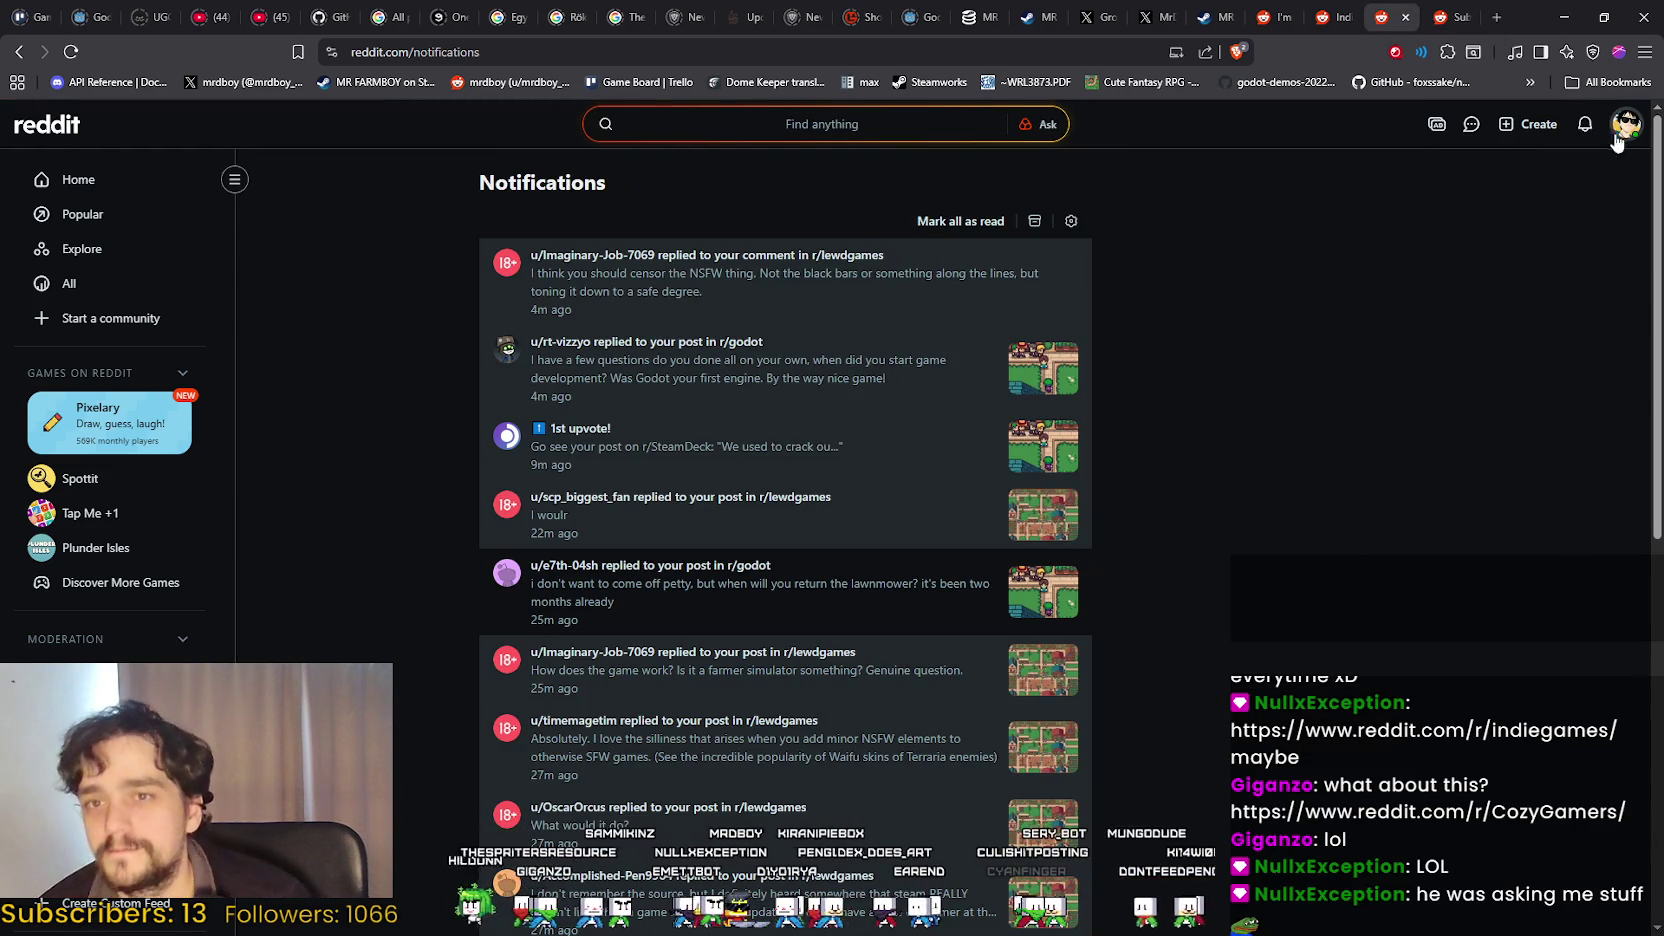
click(1624, 126)
From your profile, open the earlier r/lewdgames farm game post and read its comments.
click(1254, 452)
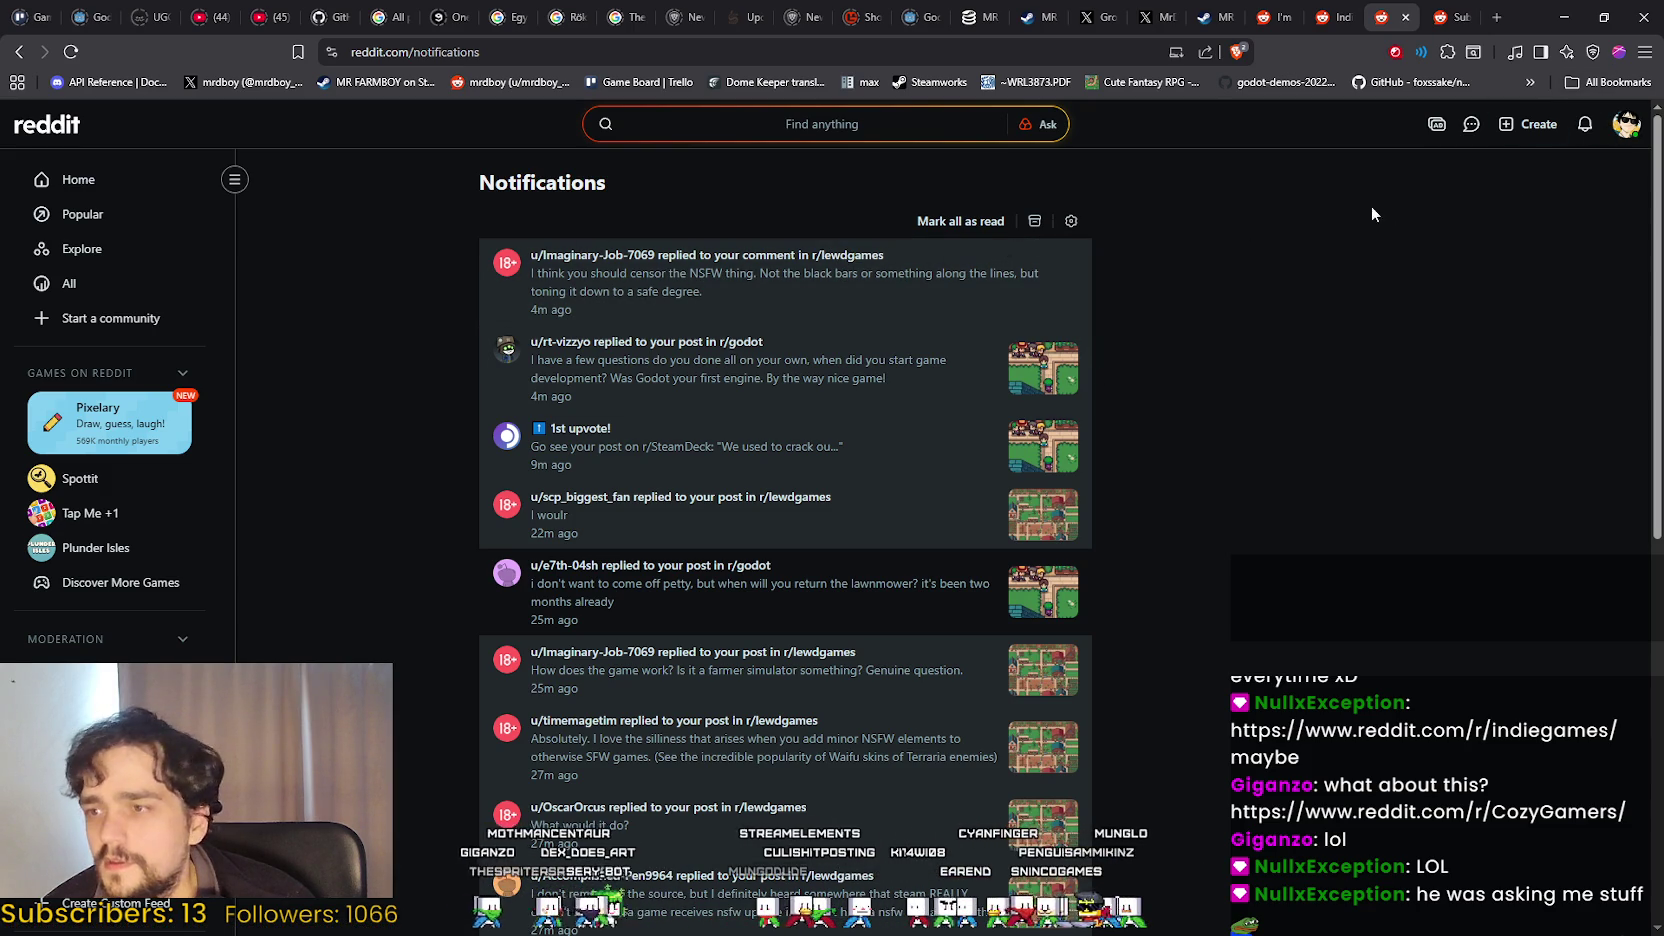
click(1626, 124)
click(1500, 180)
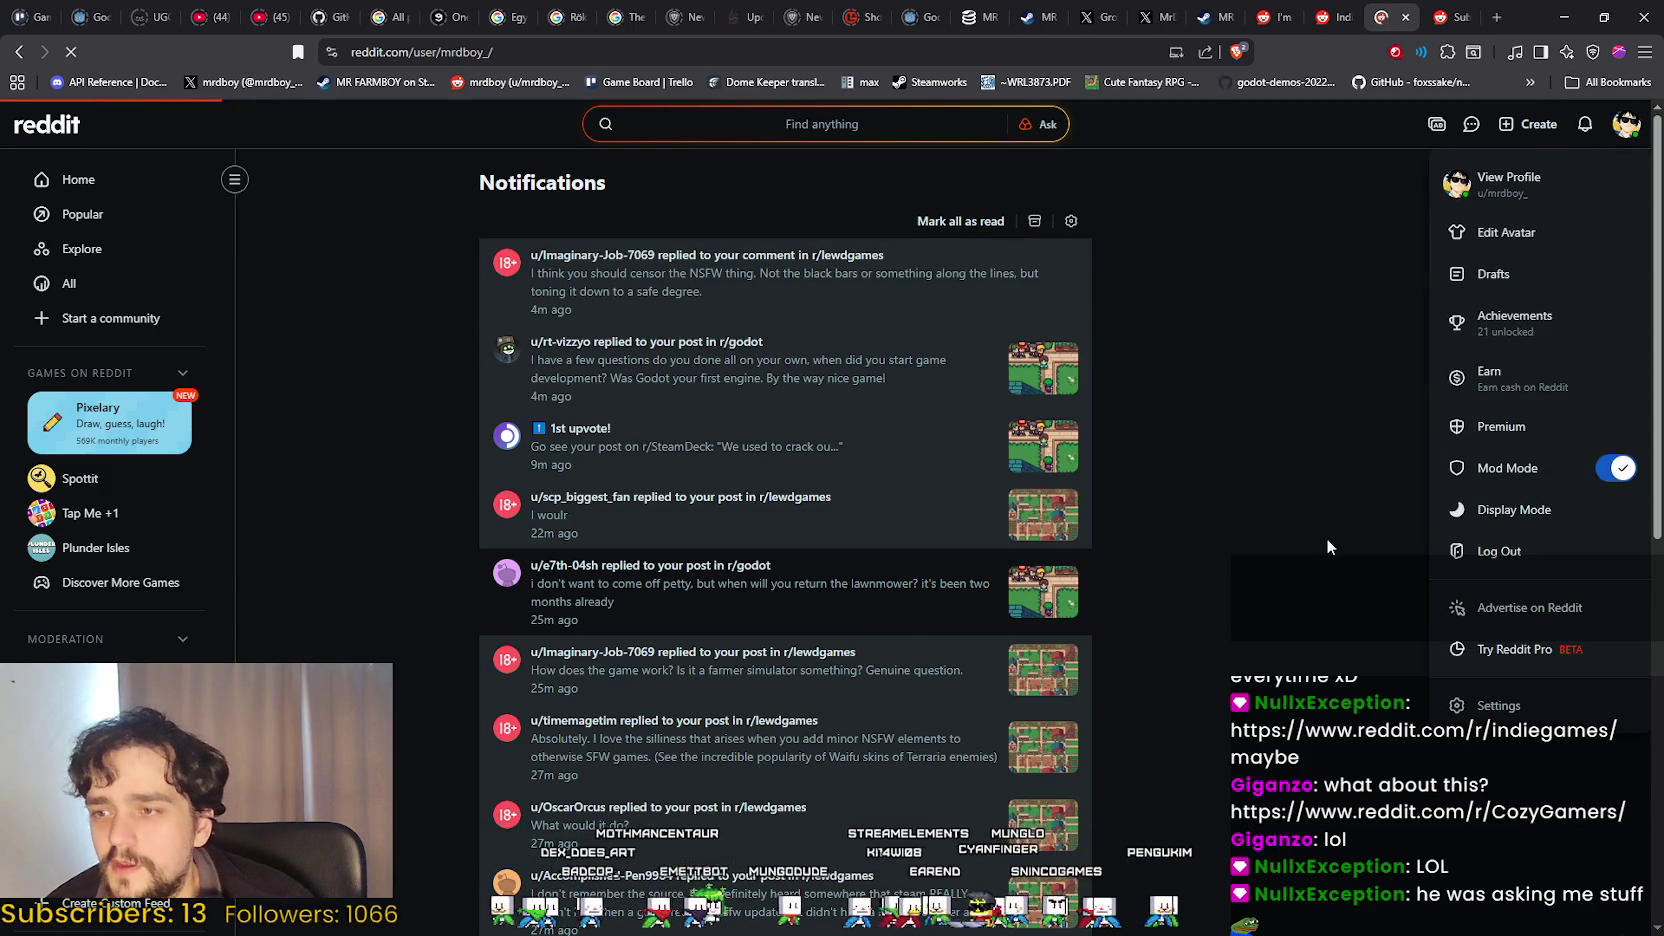
scroll(884, 566, down, 10)
scroll(884, 566, down, 15)
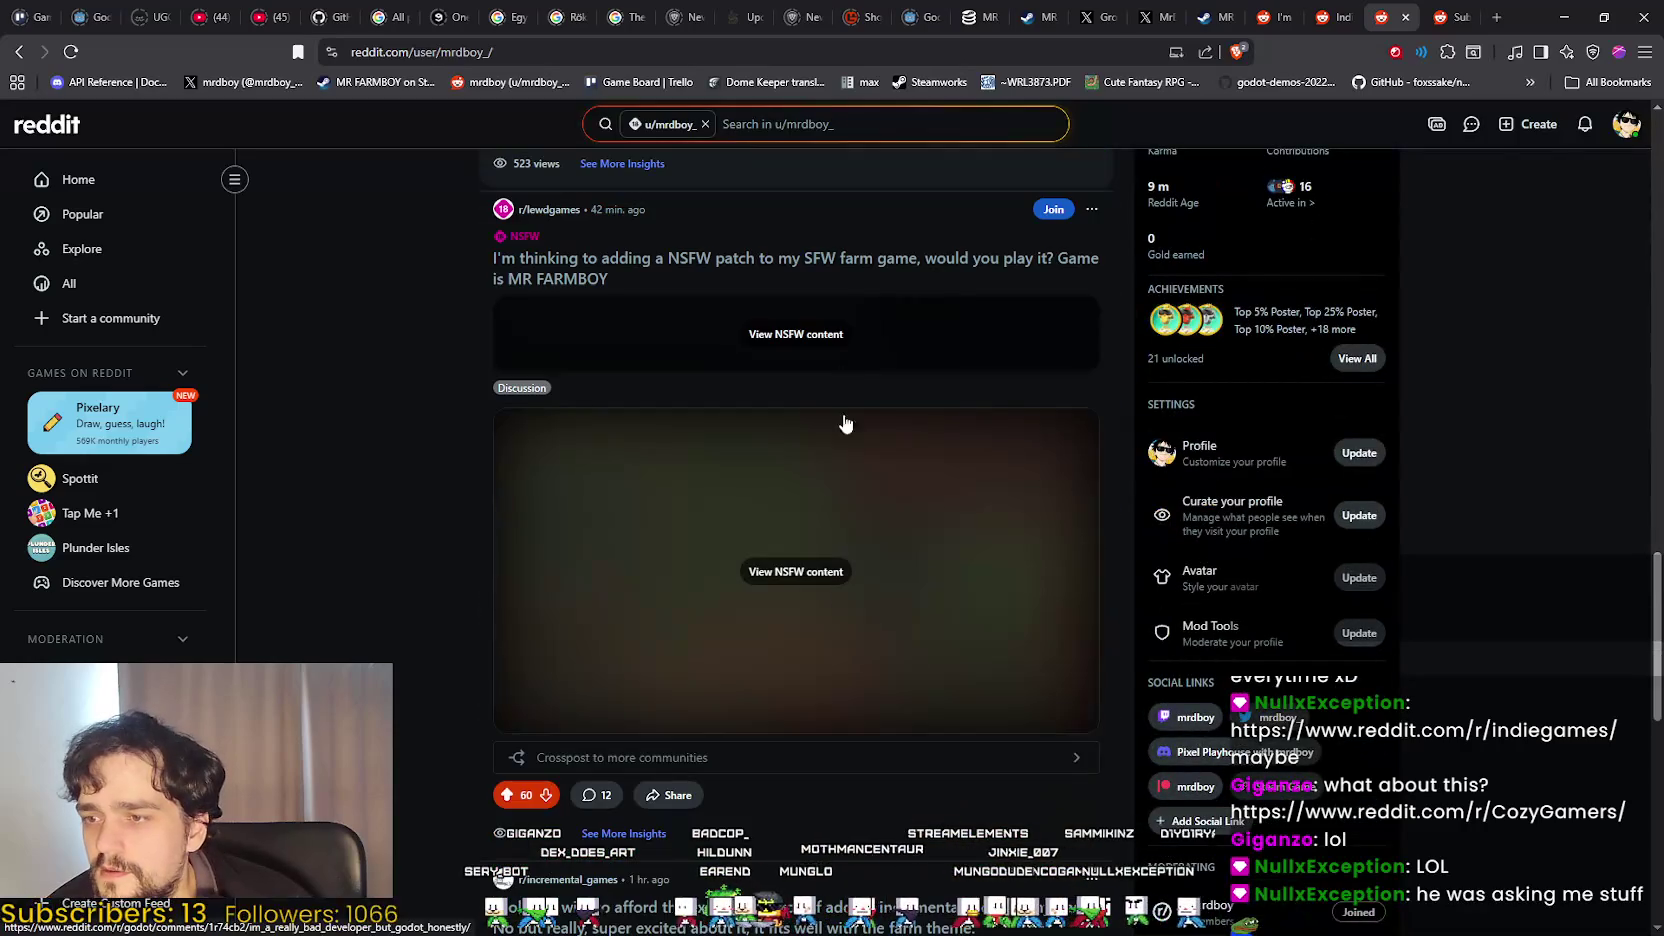
click(910, 791)
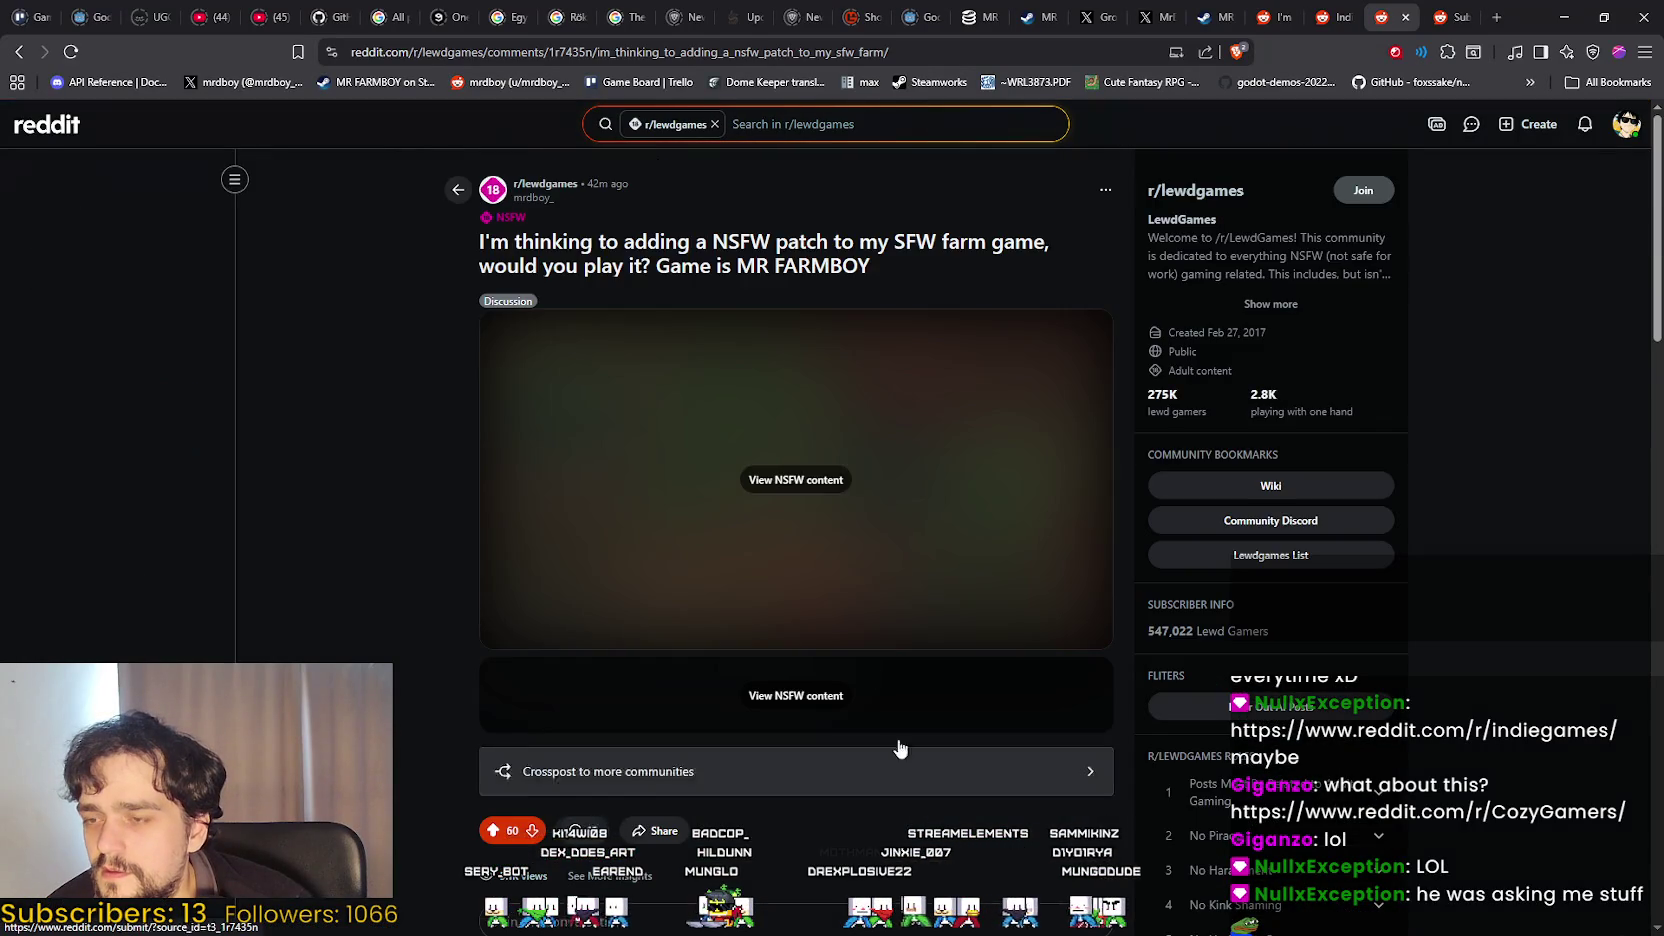
scroll(899, 747, down, 10)
scroll(485, 625, down, 5)
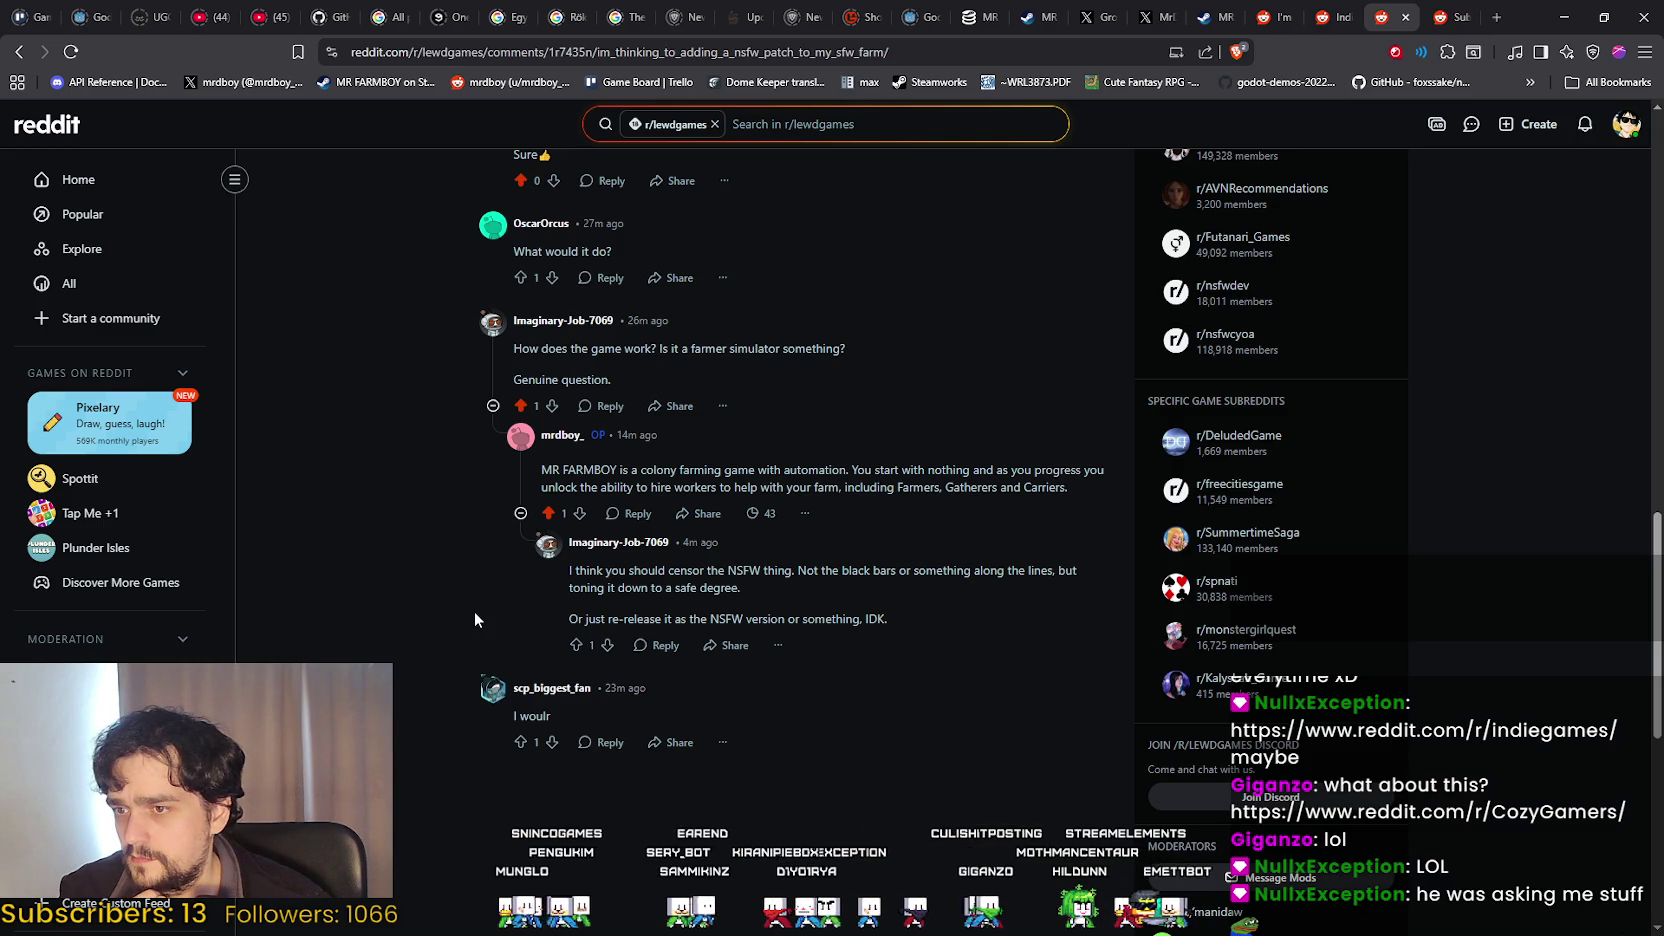
scroll(474, 600, up, 15)
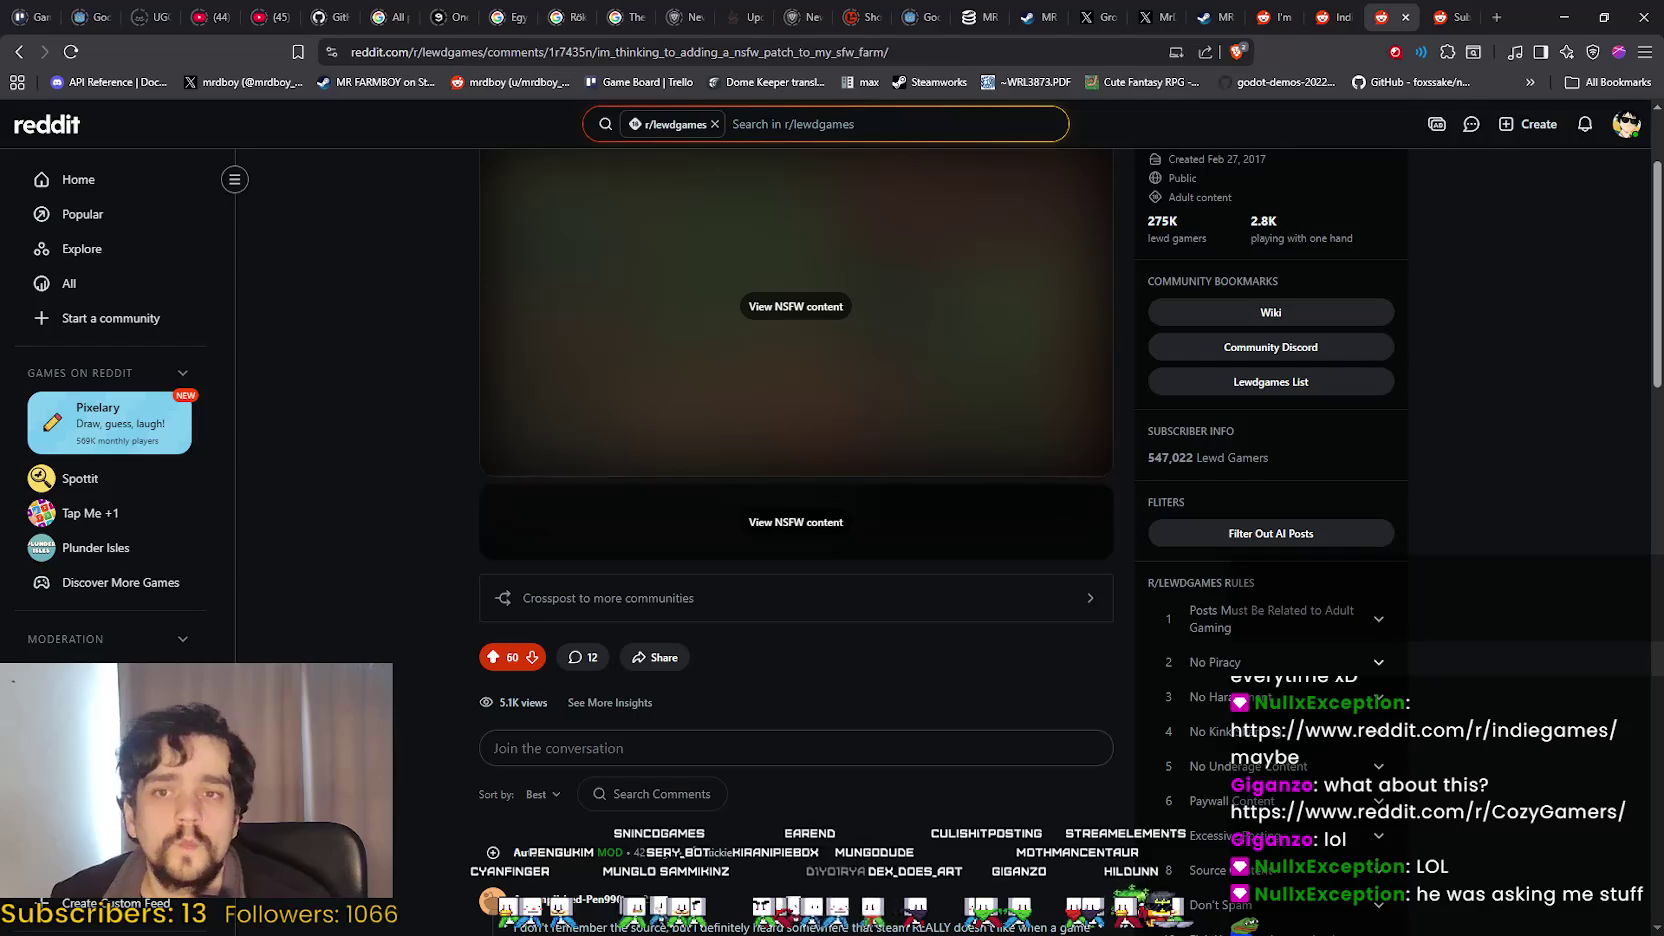
Go back to the r/indiegames post draft with its Early Access title and Steam link.
click(1626, 124)
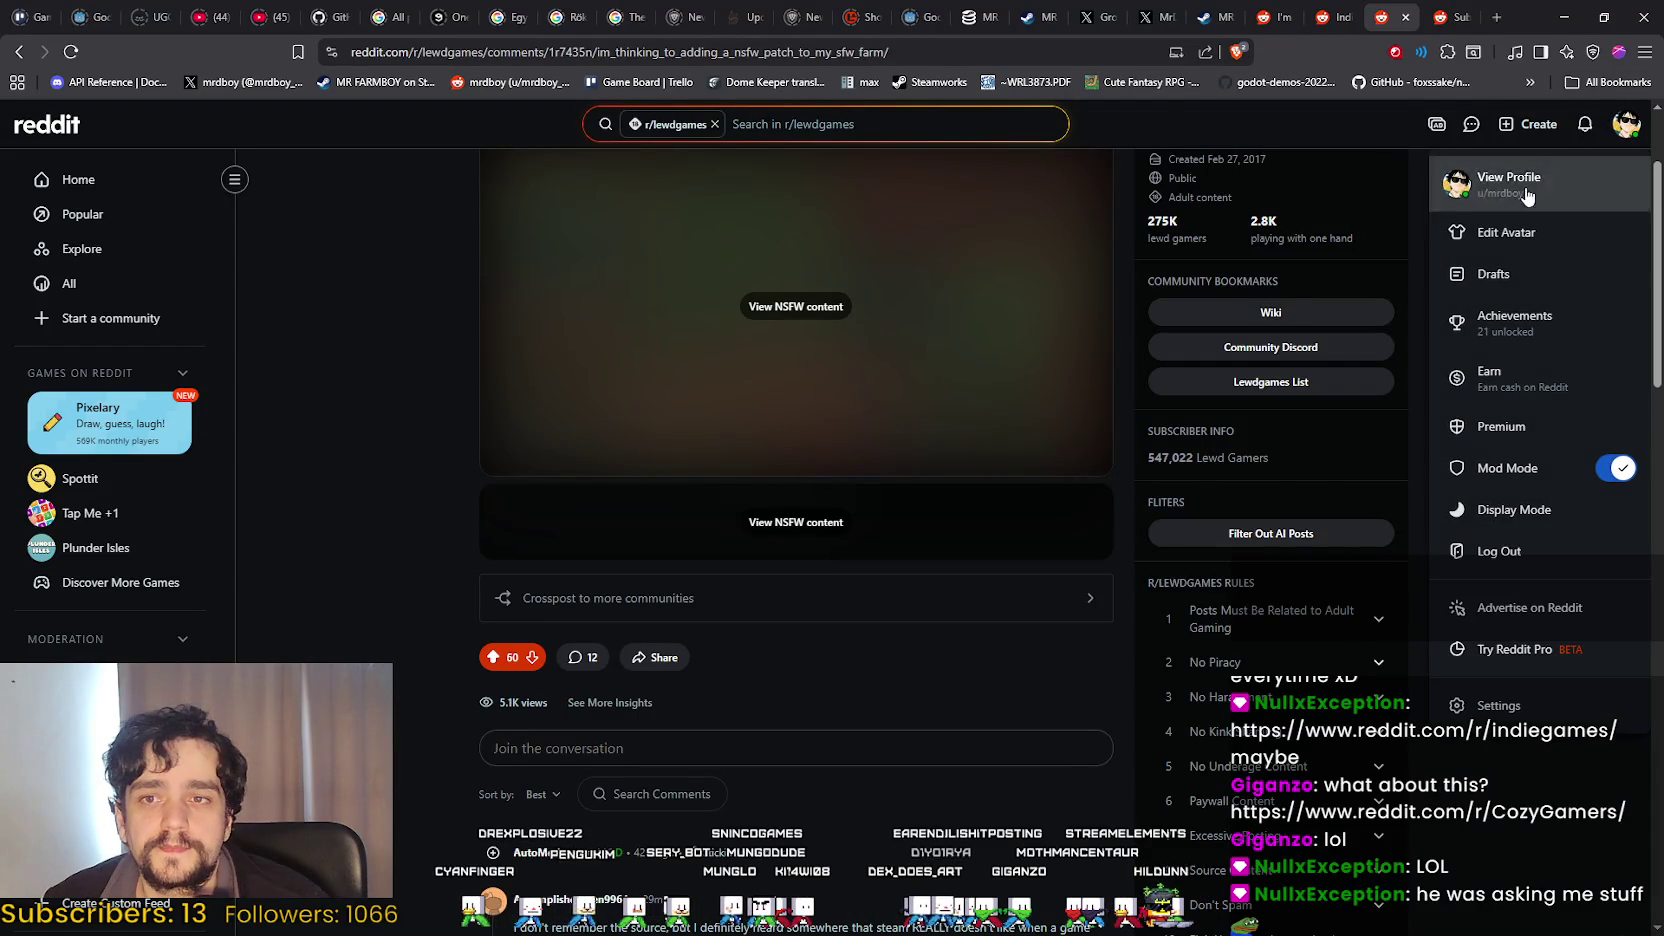
click(1450, 17)
scroll(1141, 750, up, 2)
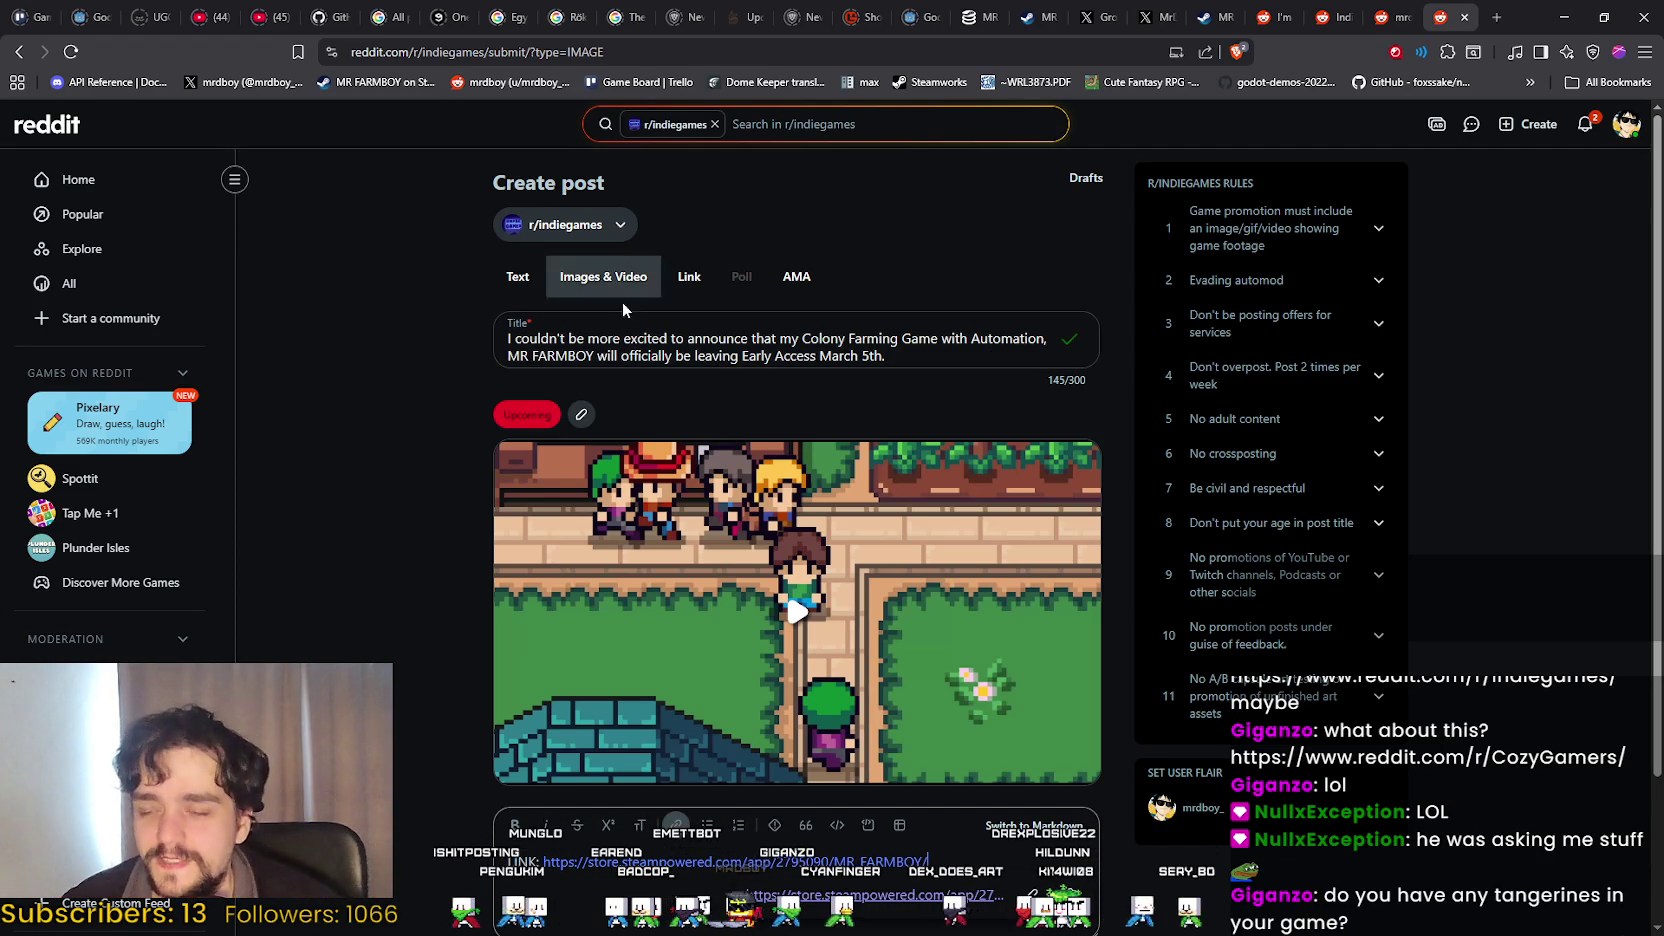
Review the post title and select the LINK line in the body, dismissing the link preview.
click(920, 356)
scroll(940, 560, down, 1)
click(979, 777)
drag(979, 777, 505, 775)
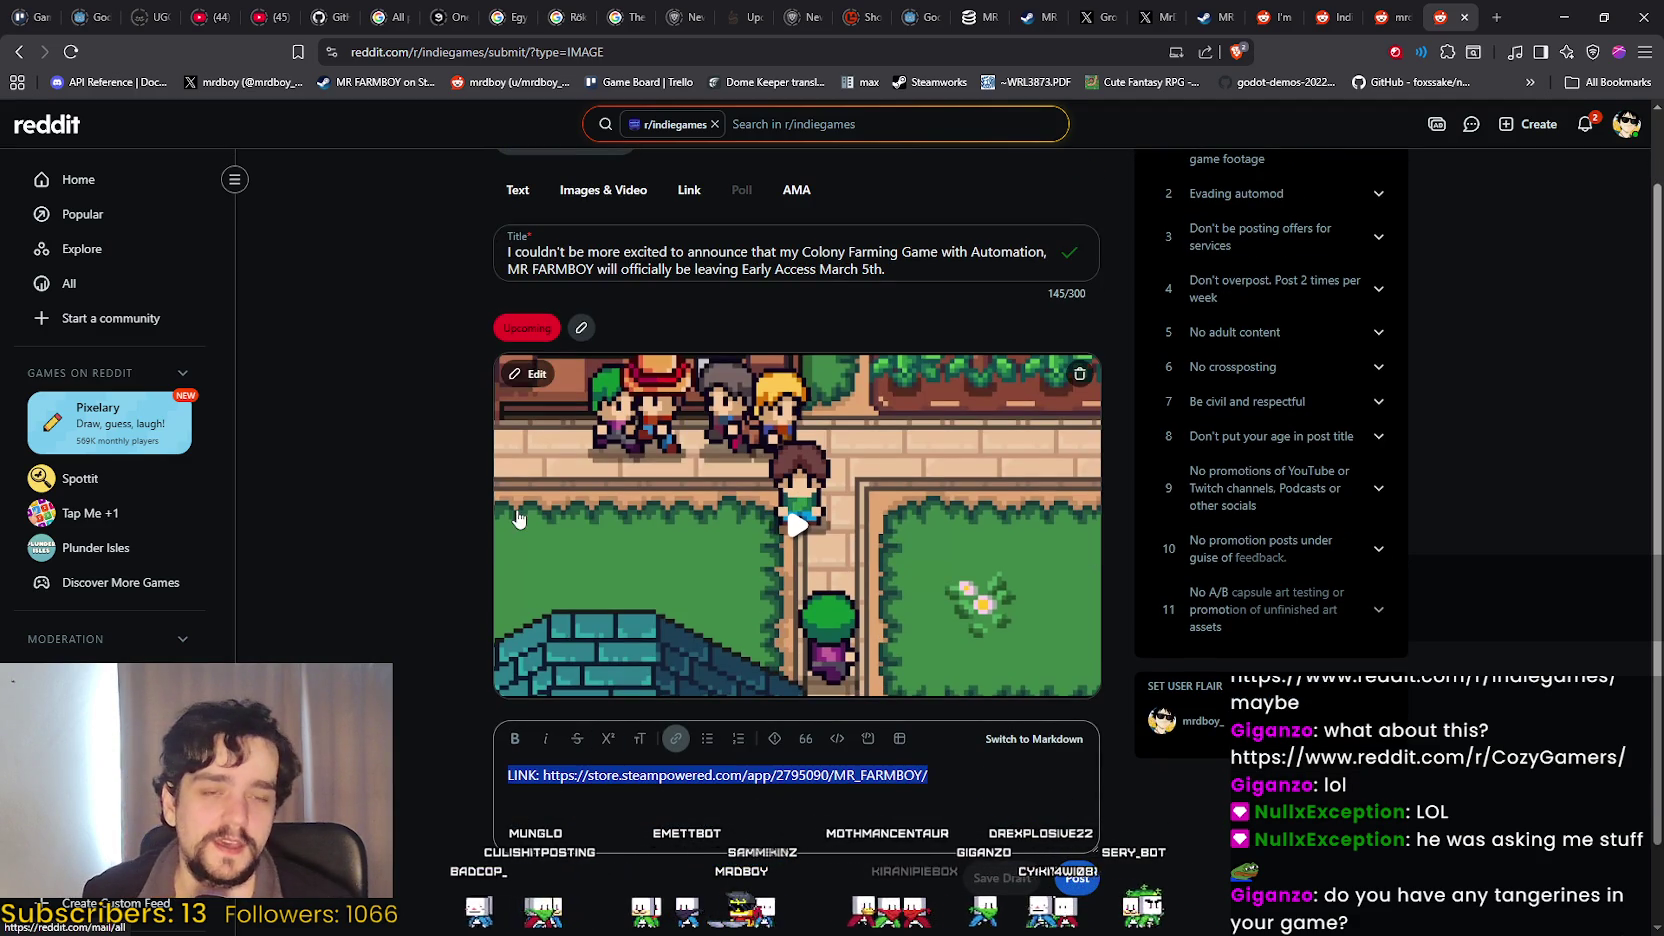
key(alt+Tab)
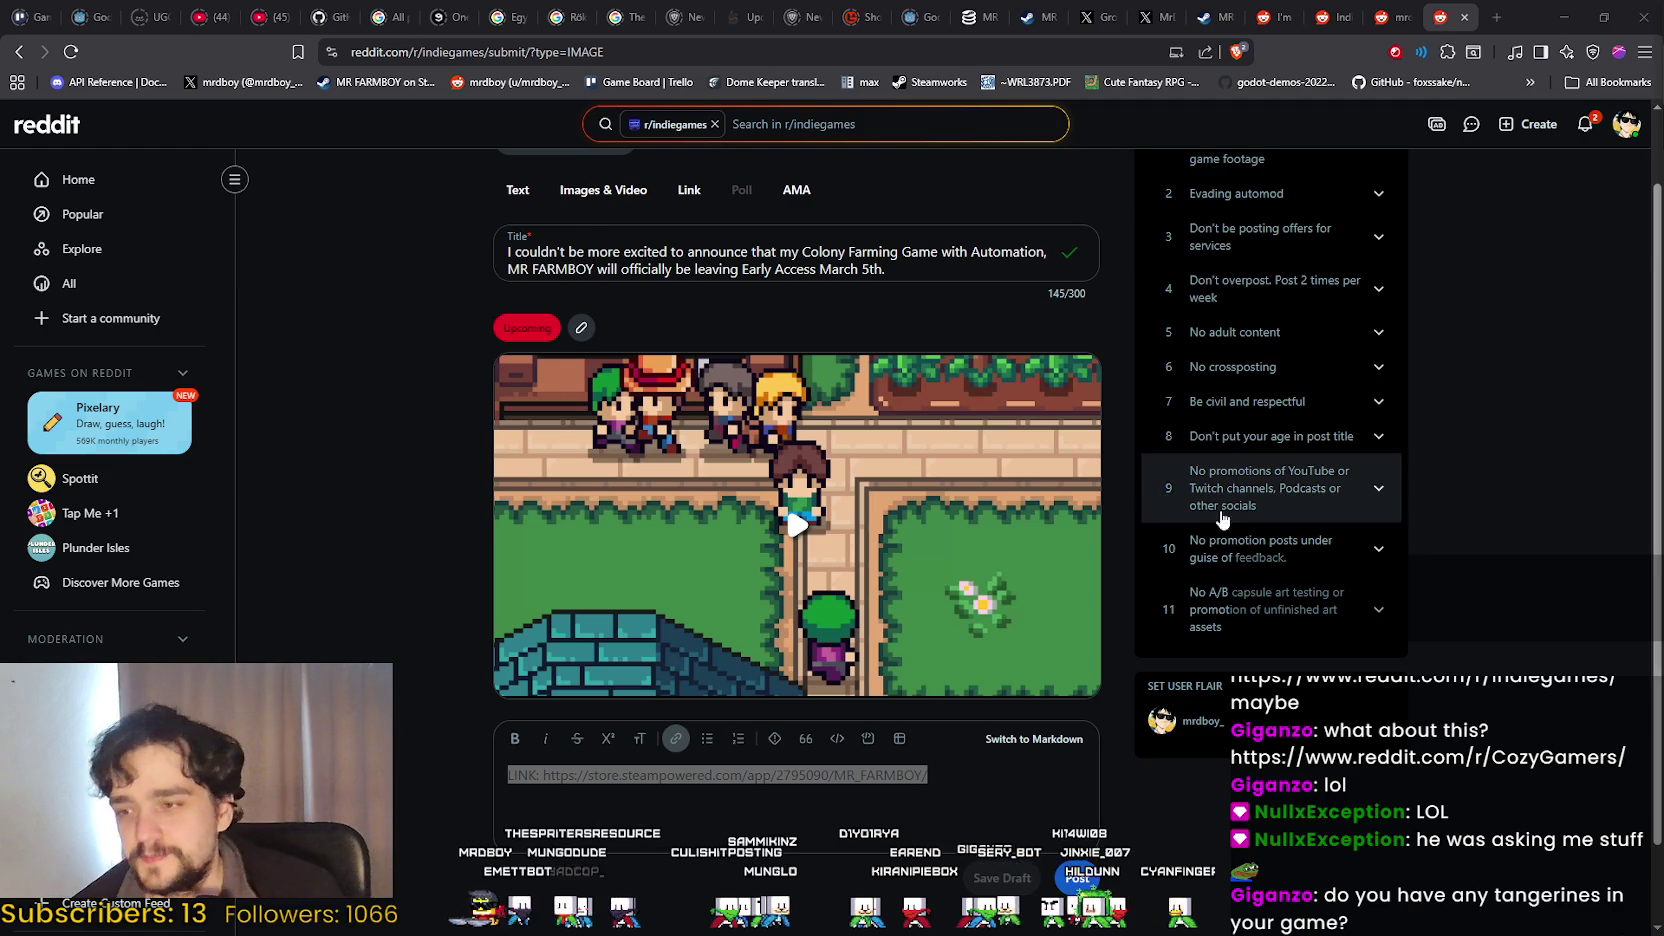
click(830, 775)
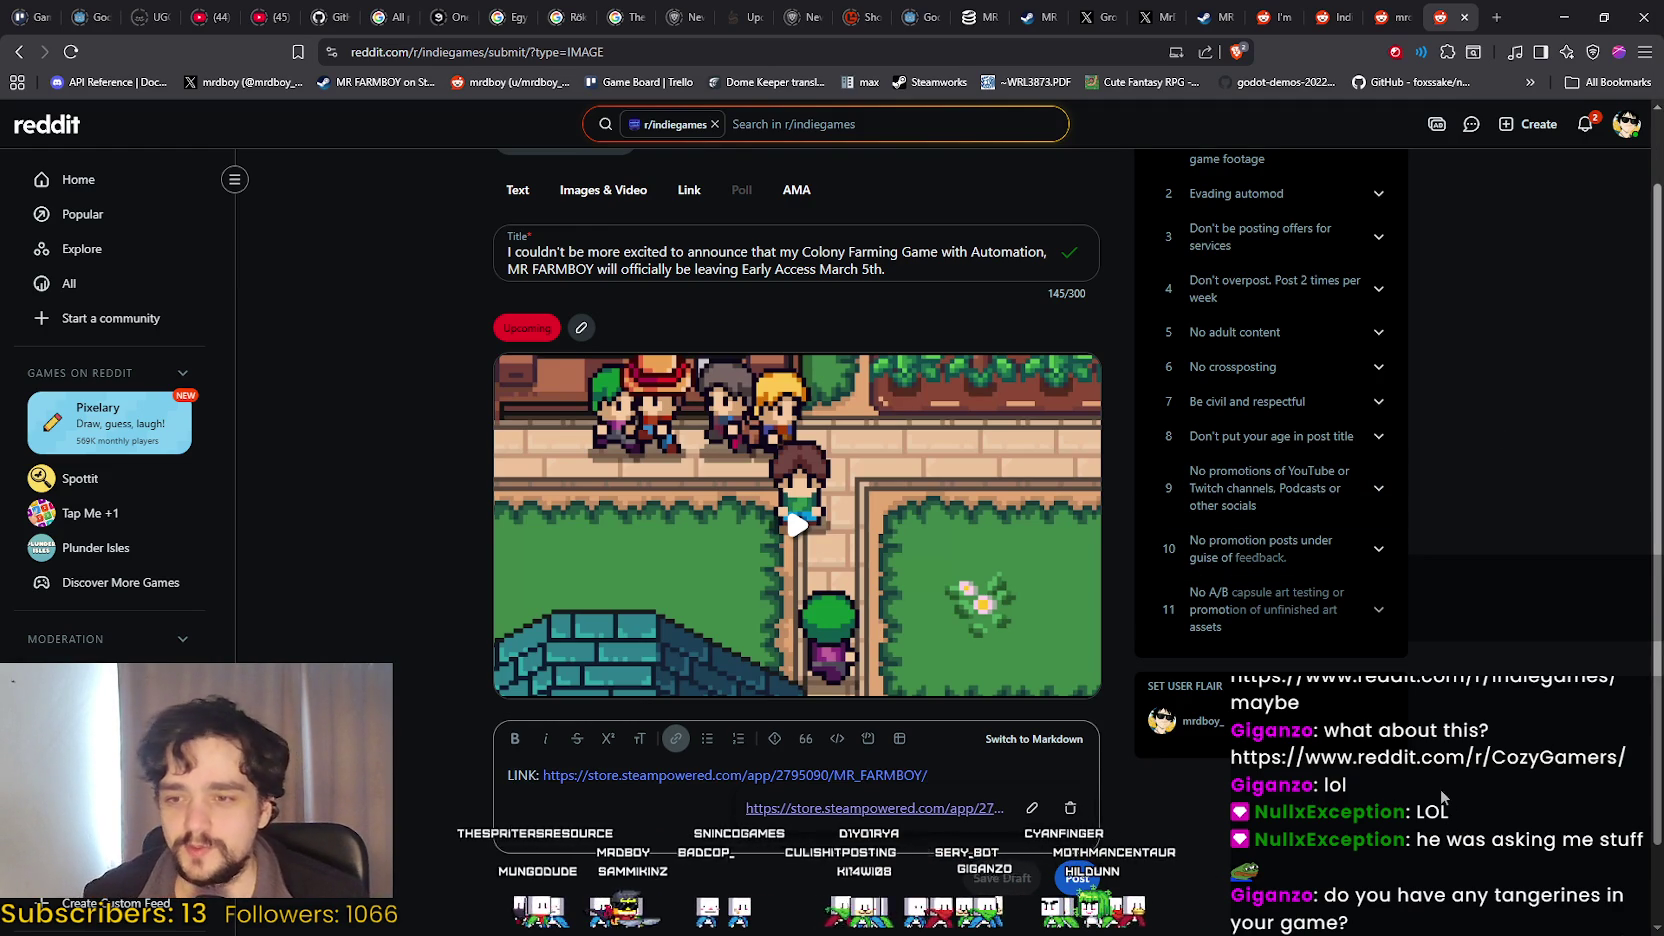
click(1318, 889)
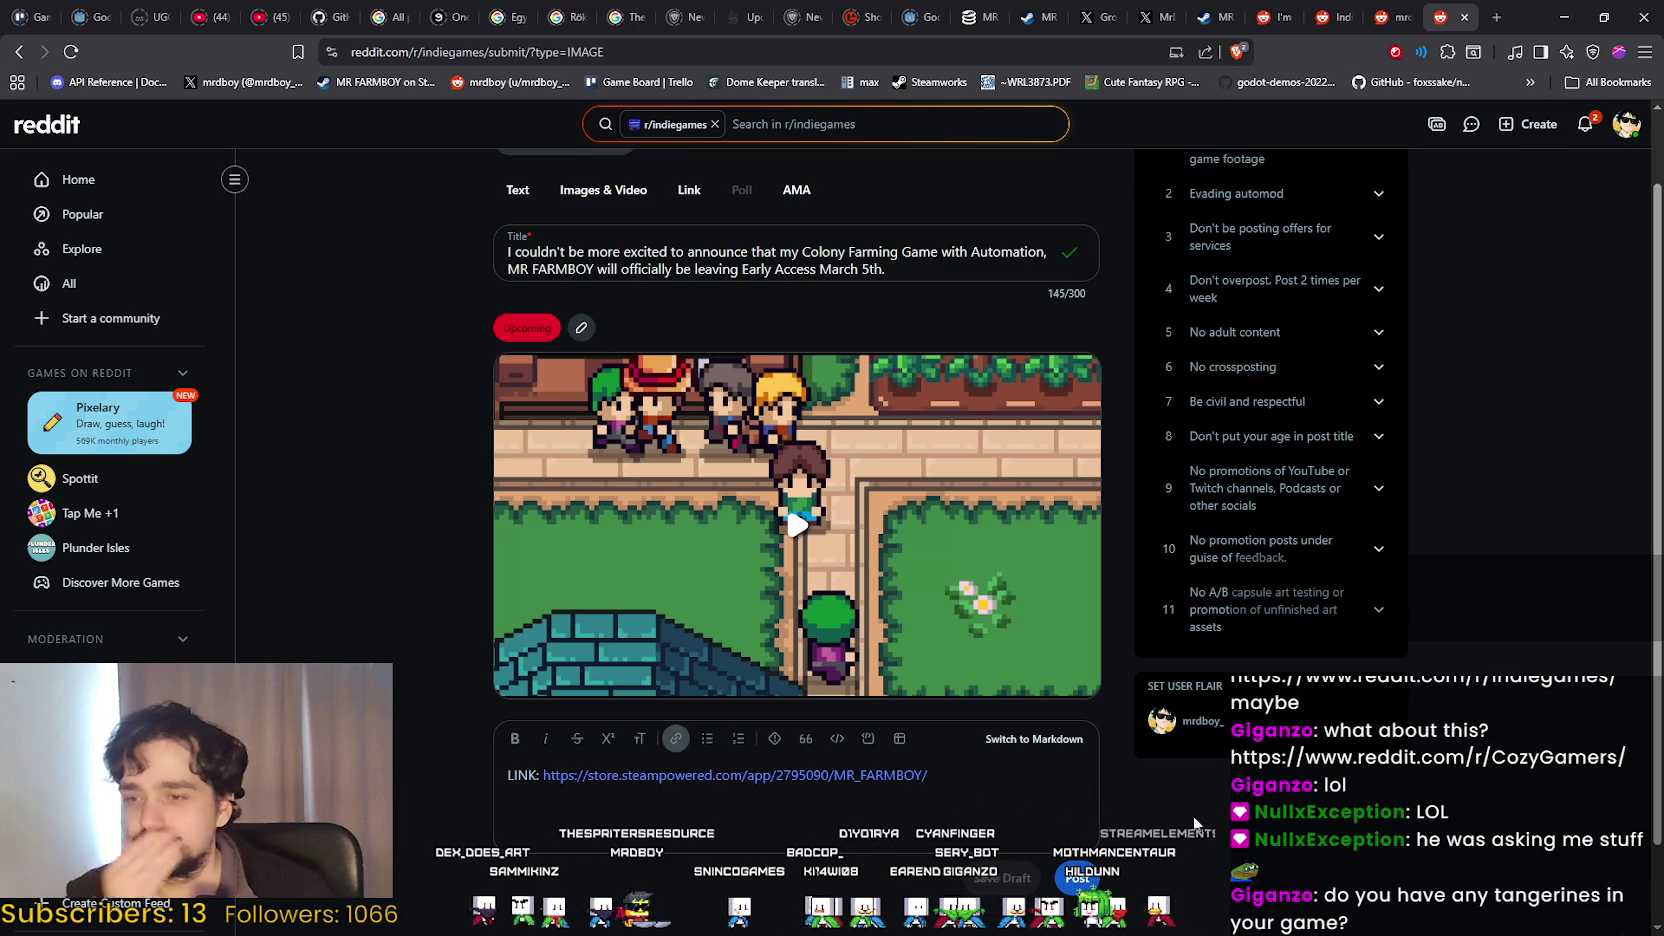
drag(931, 775, 426, 775)
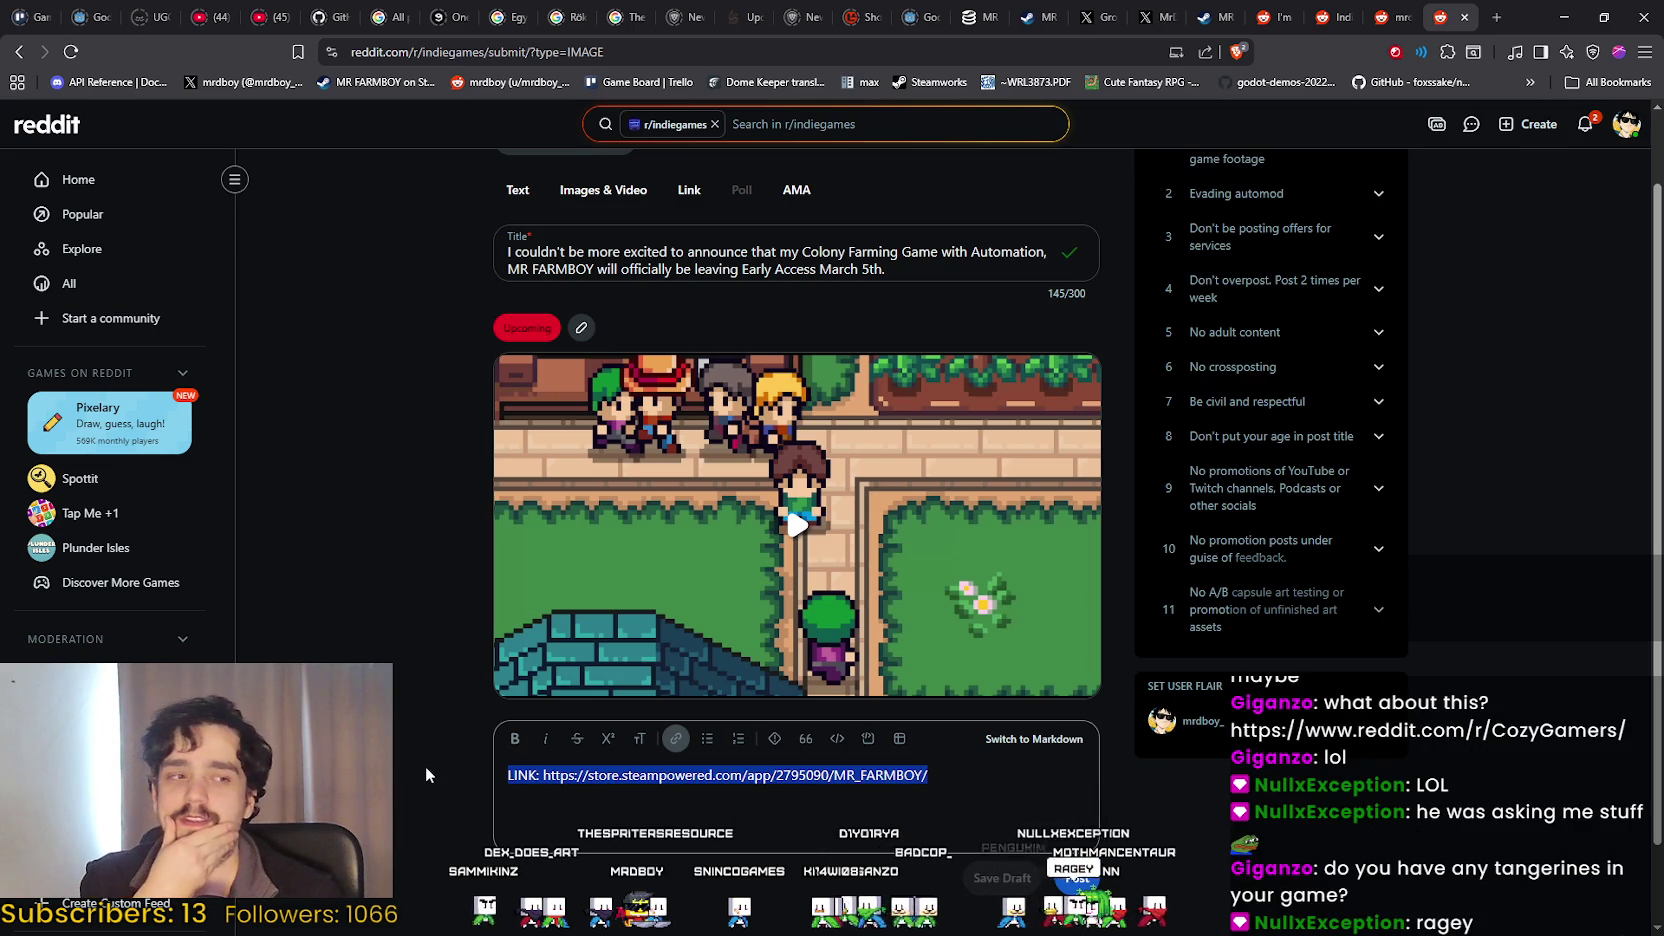
scroll(415, 762, up, 1)
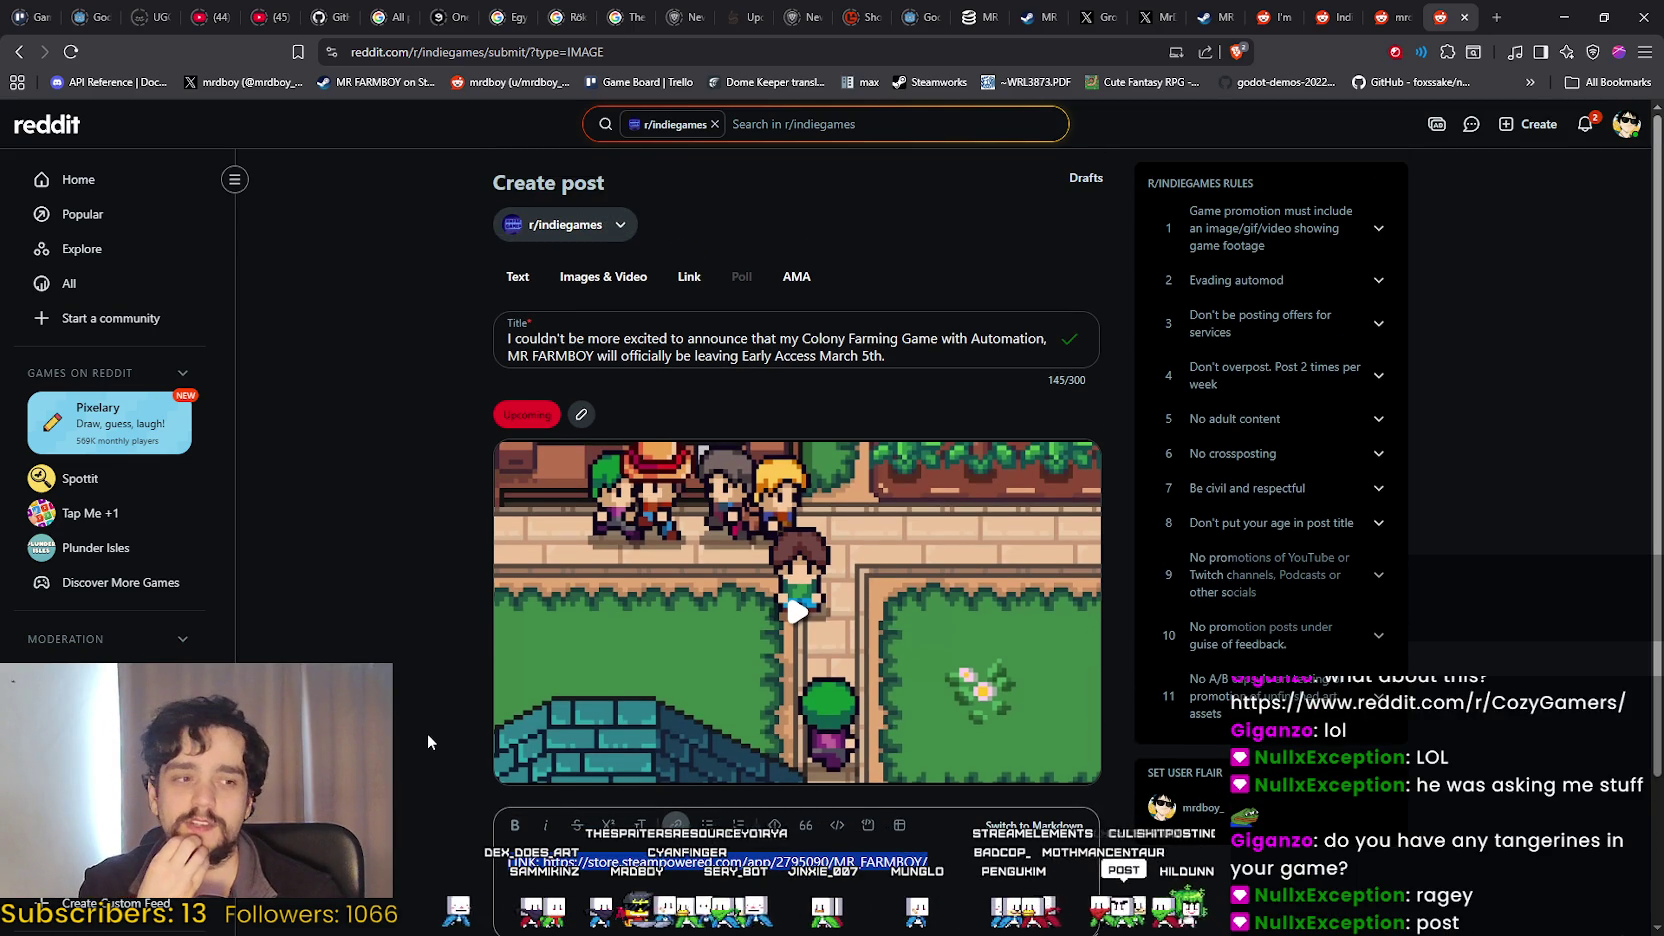
scroll(428, 718, down, 1)
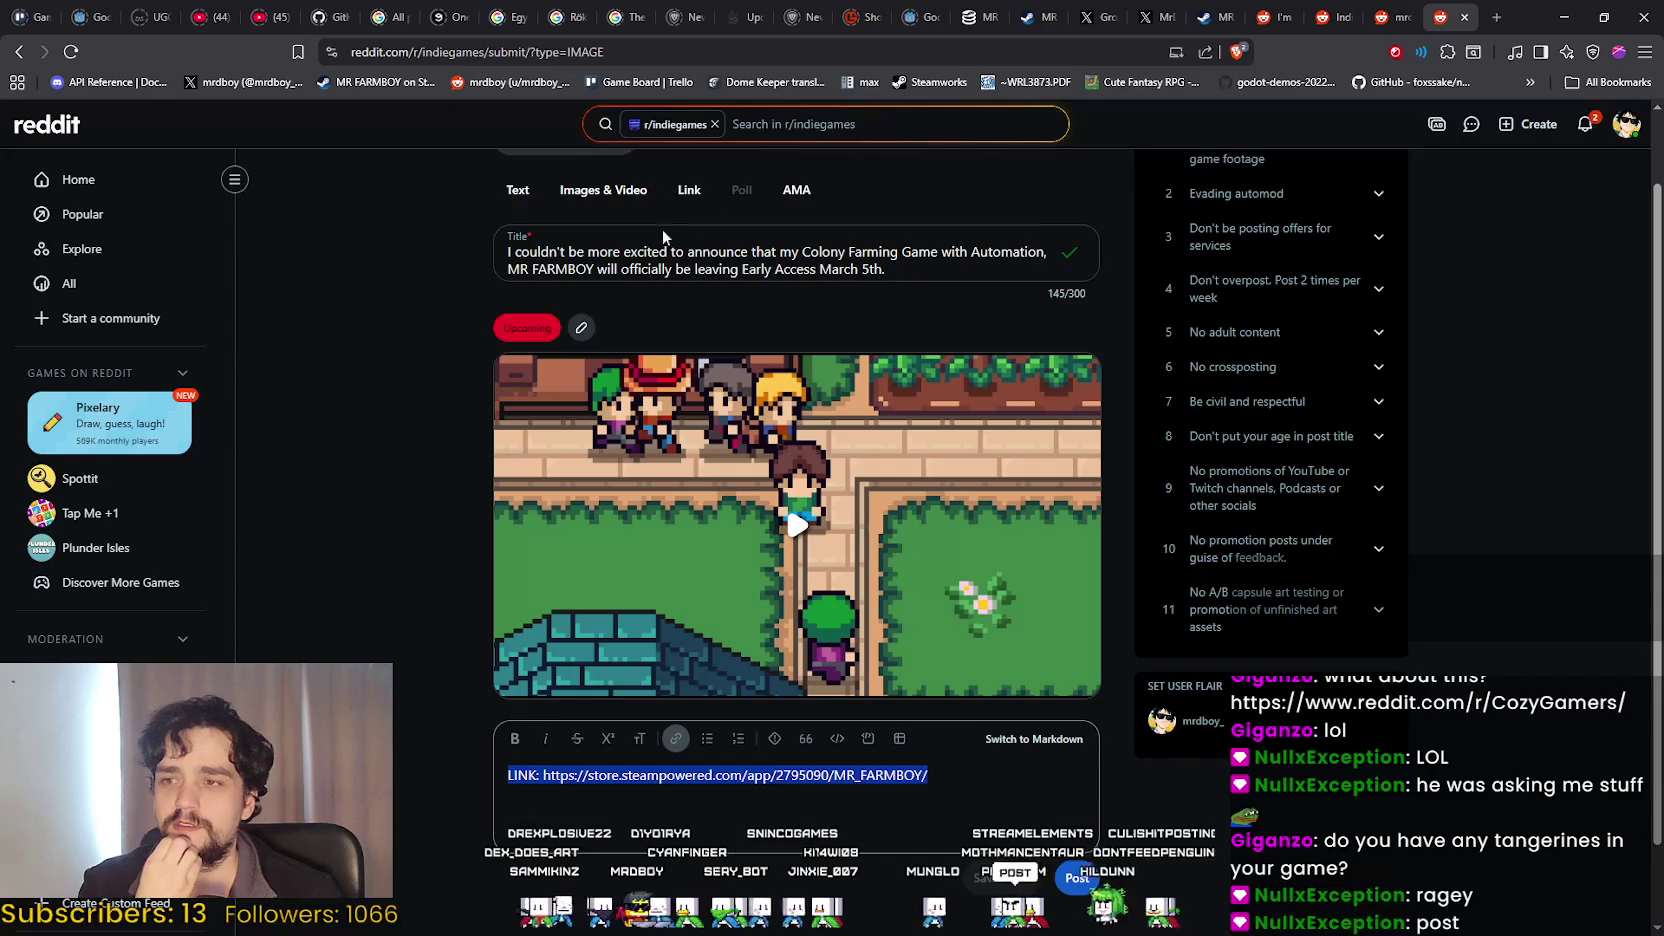
Check the title's first line and the Steam link line, then bring Steam in front.
click(505, 251)
drag(509, 249, 1104, 247)
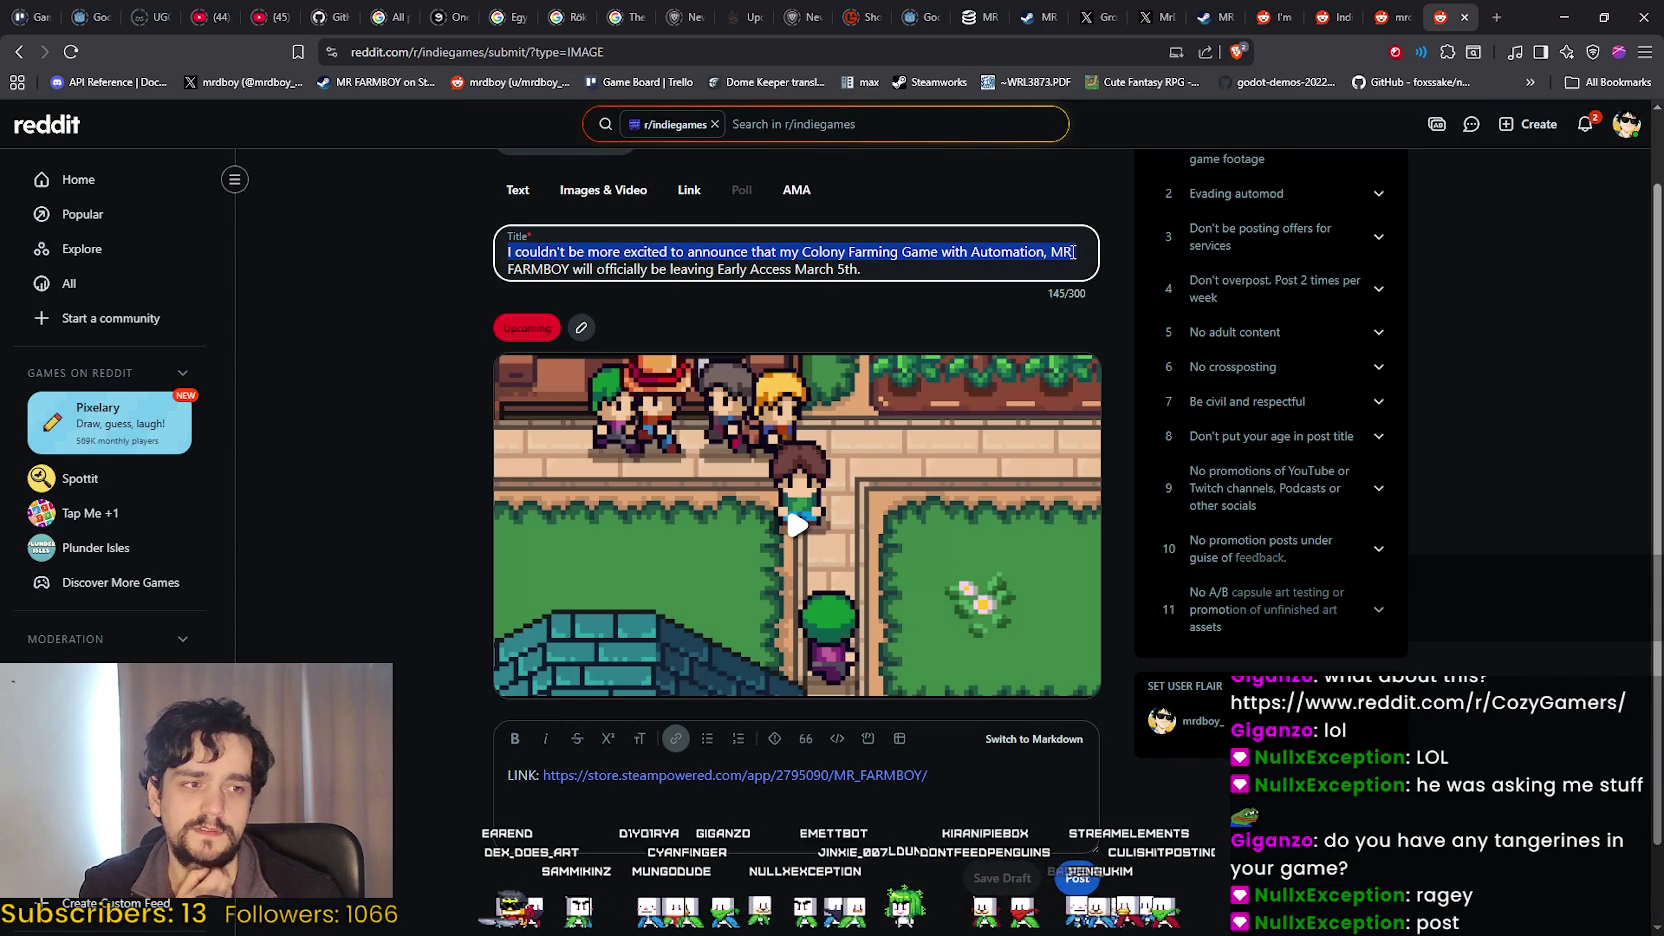
click(928, 270)
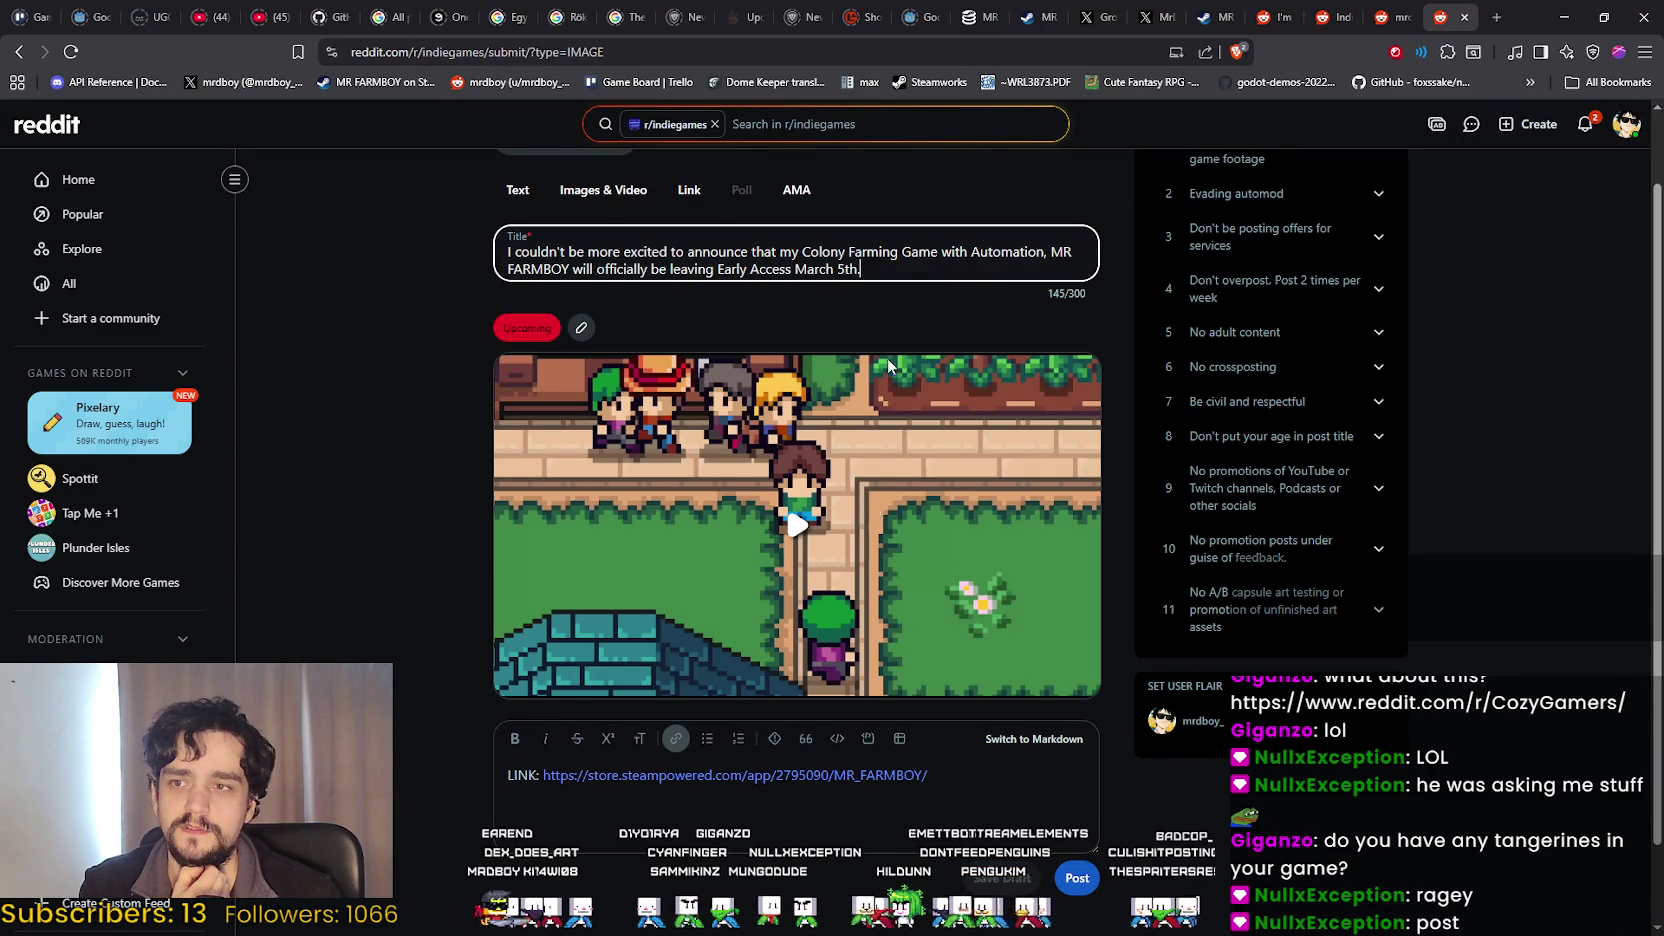
drag(959, 789, 433, 760)
scroll(452, 754, up, 1)
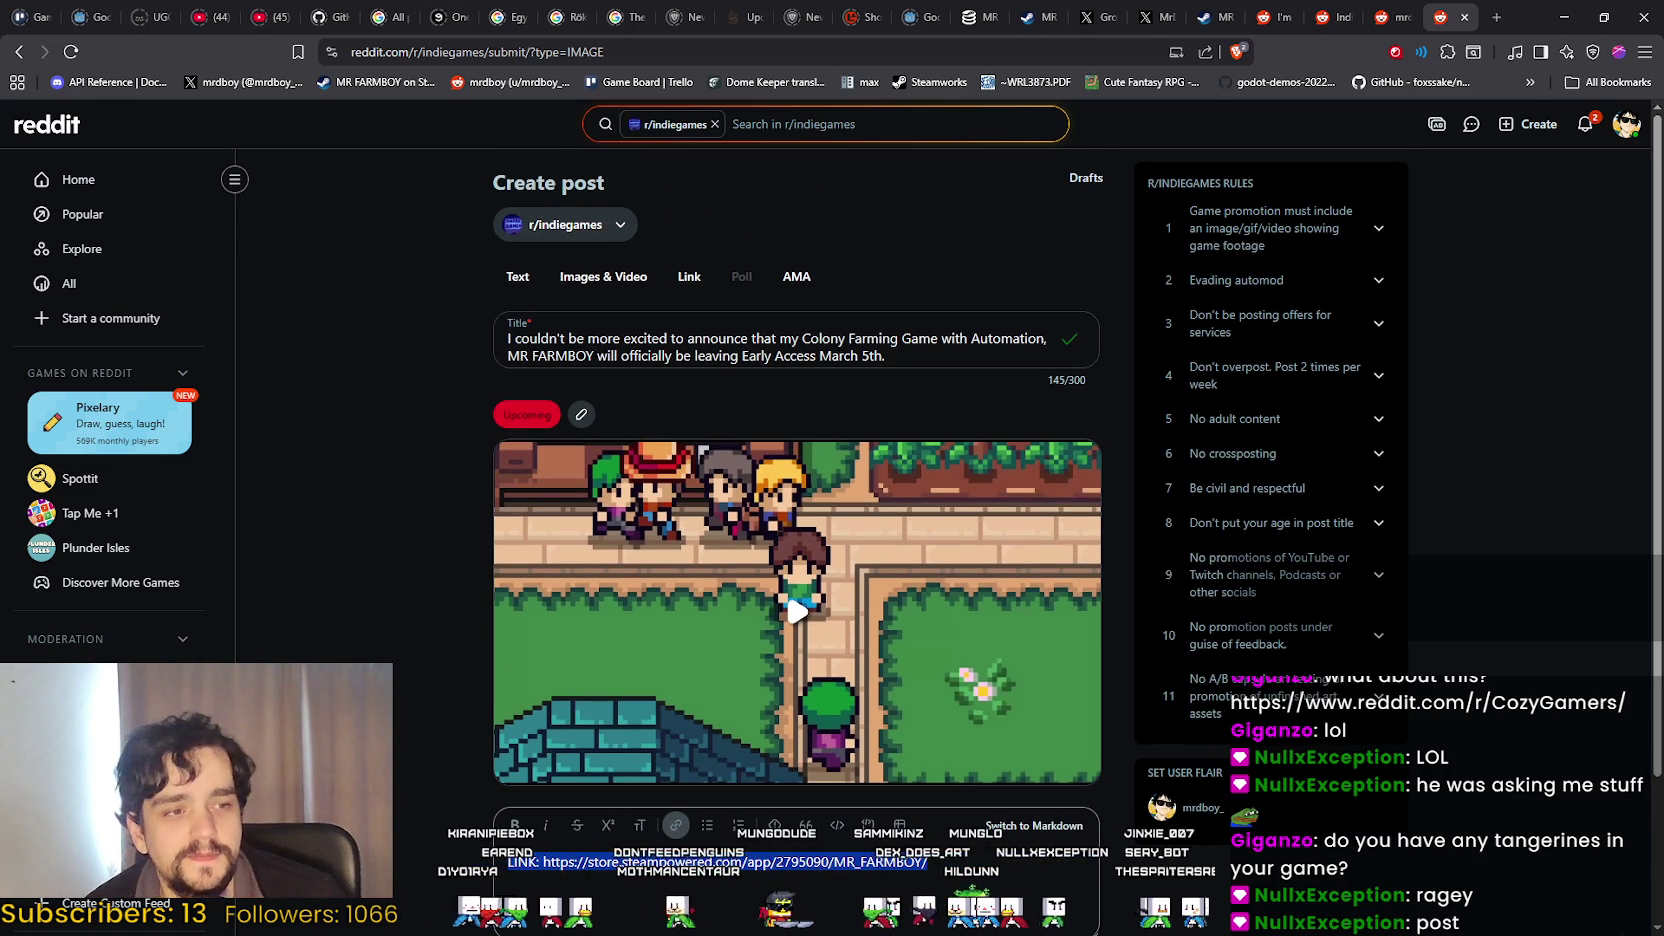
scroll(1184, 723, down, 3)
scroll(1296, 549, up, 3)
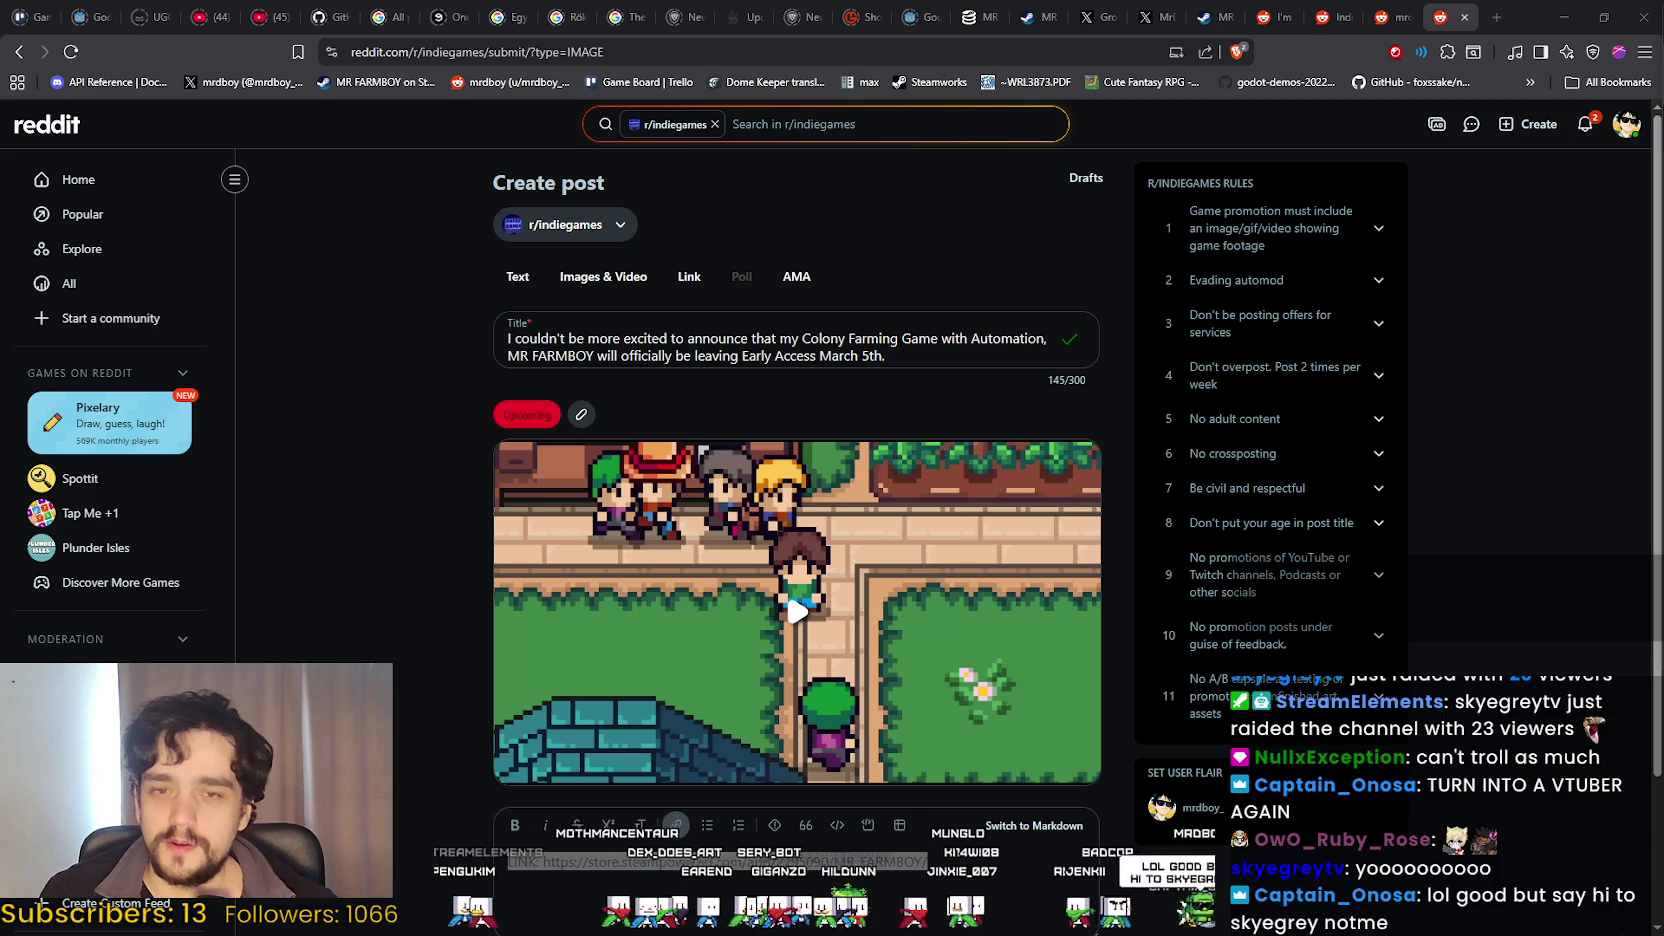
key(alt+Tab)
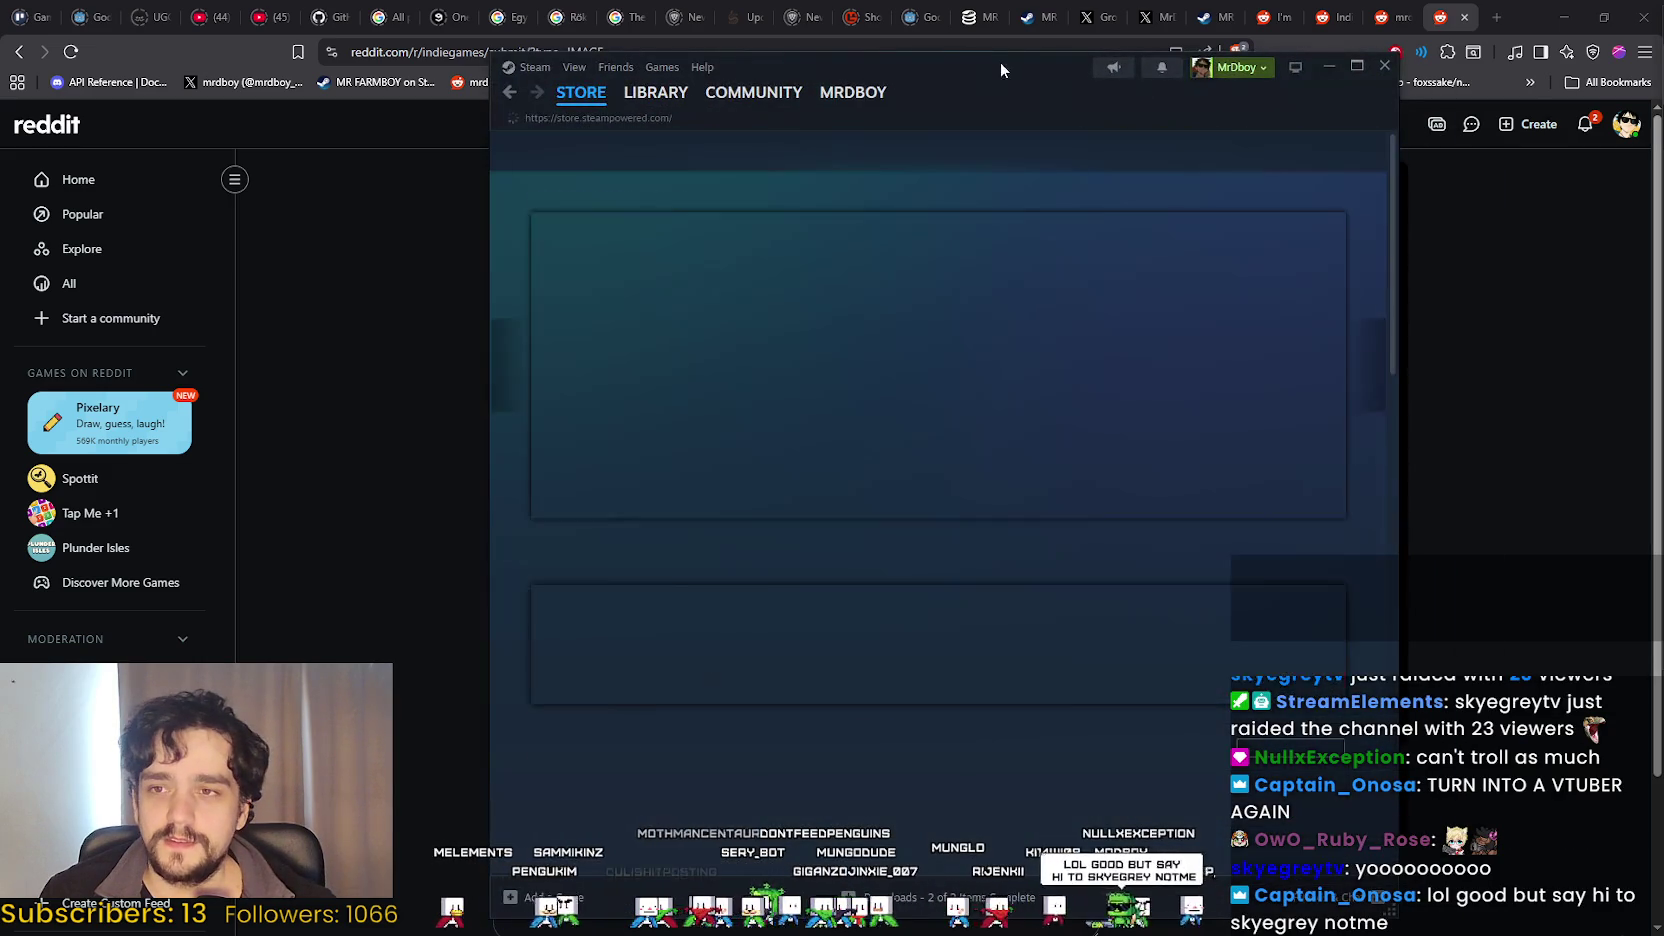
drag(1000, 62, 1074, 90)
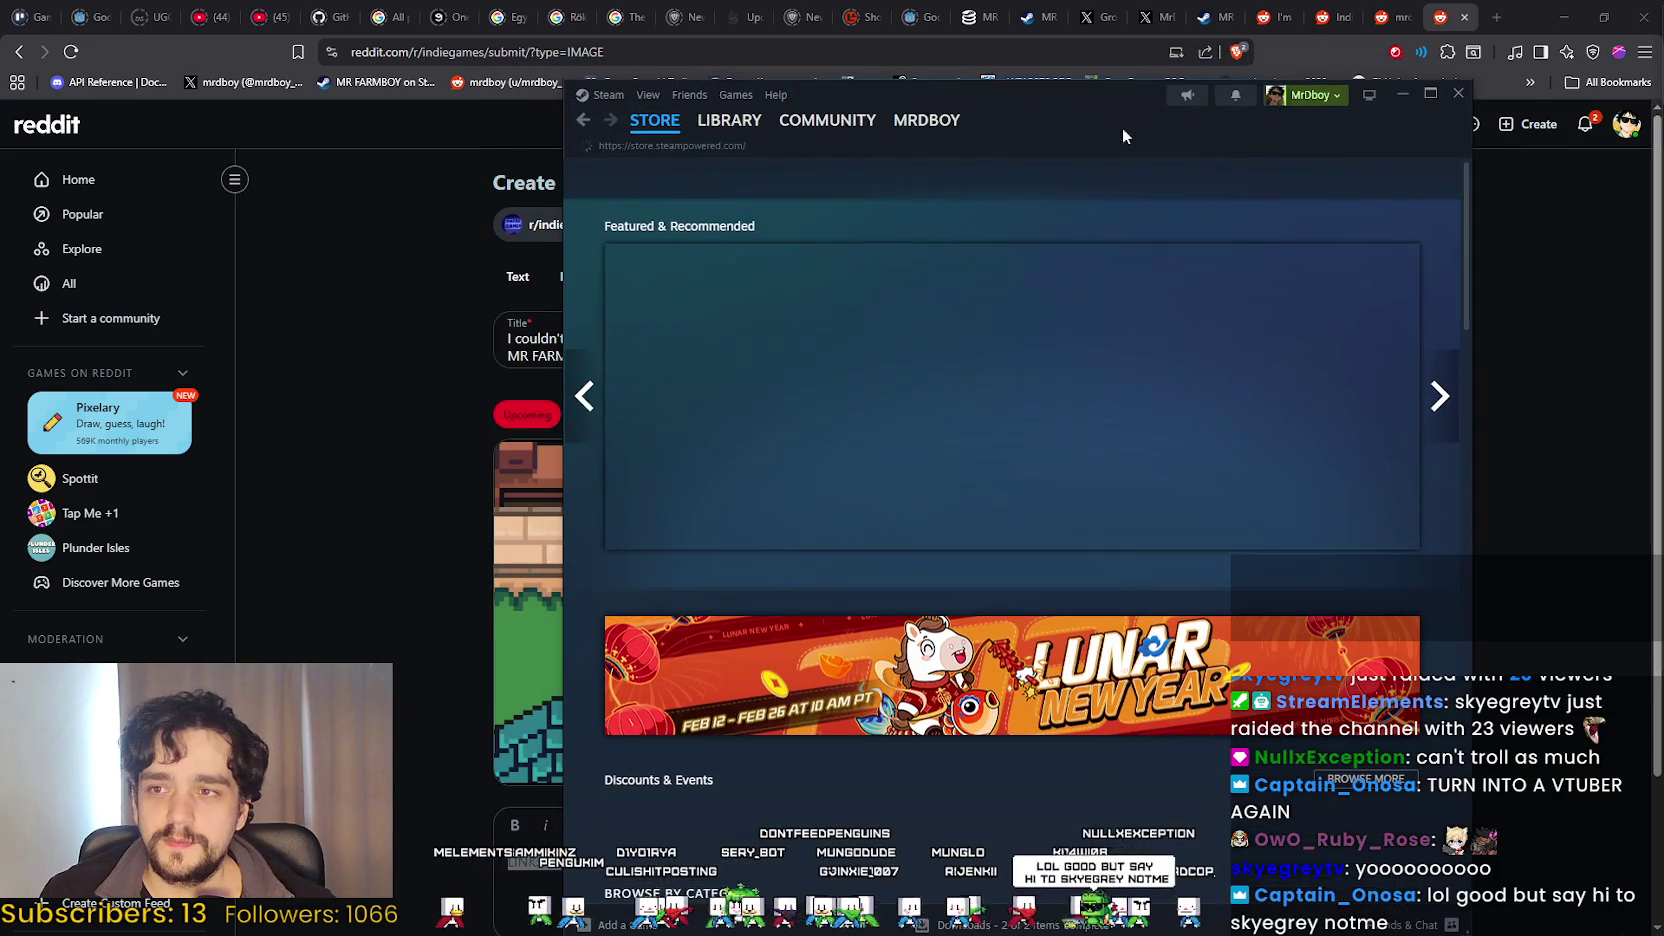
Search 'MR FARM' in the Steam store and highlight MR FARMBOY's Leaving Early Access date, 5 Mar, 2026.
click(1257, 174)
text(MR FARM)
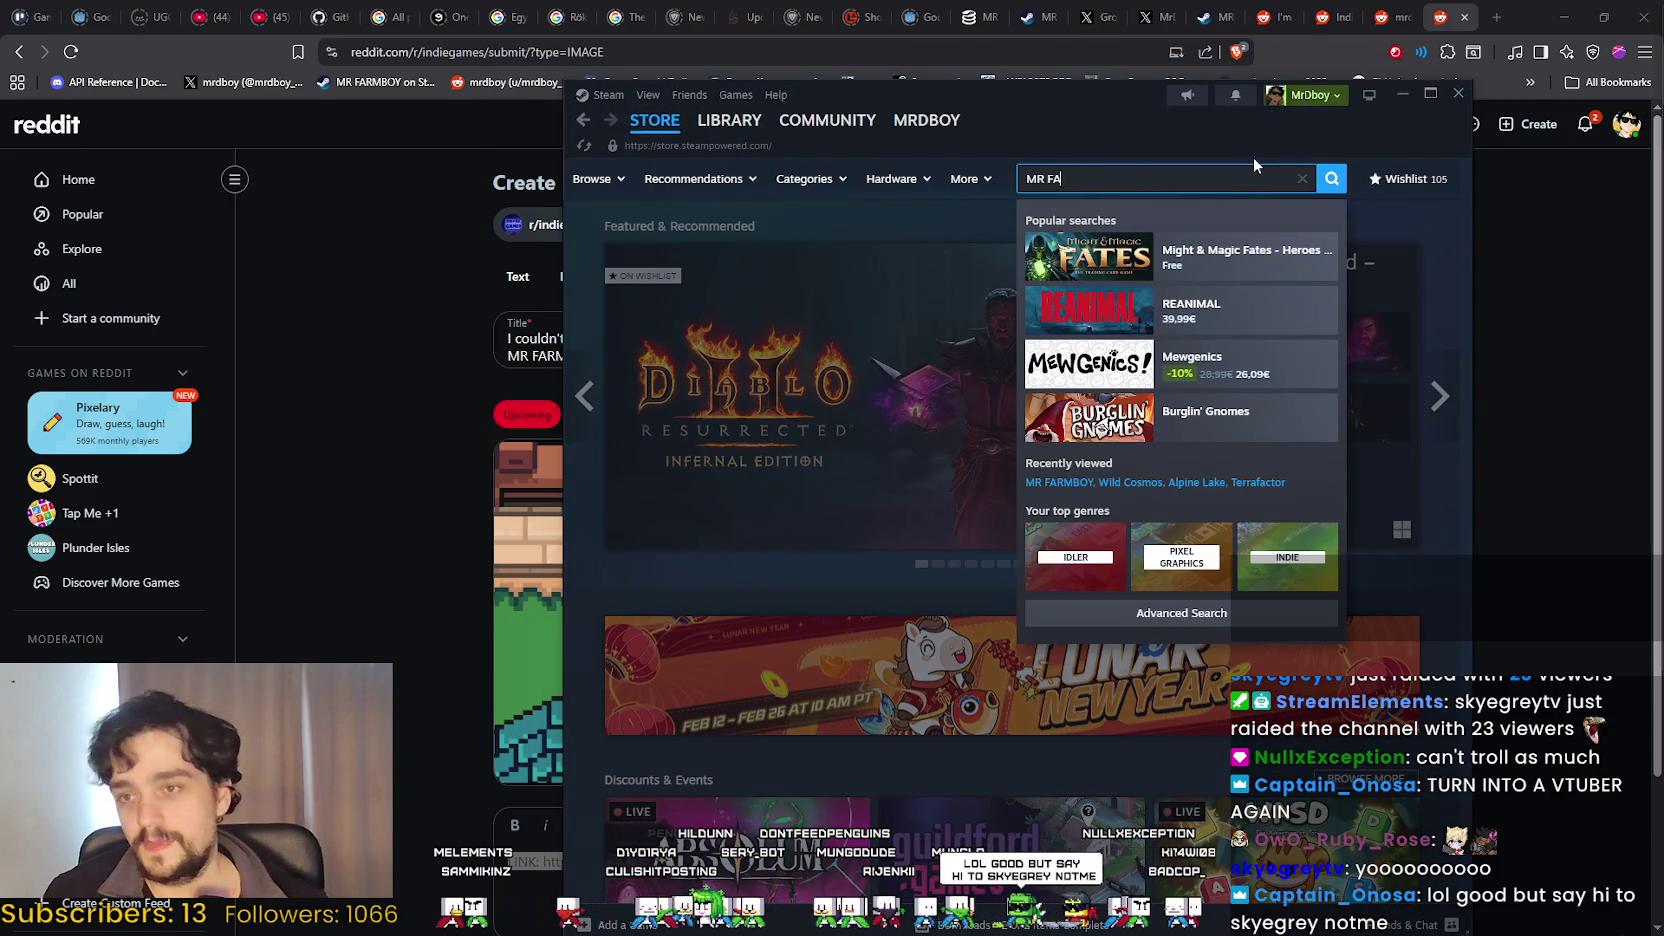
click(1155, 258)
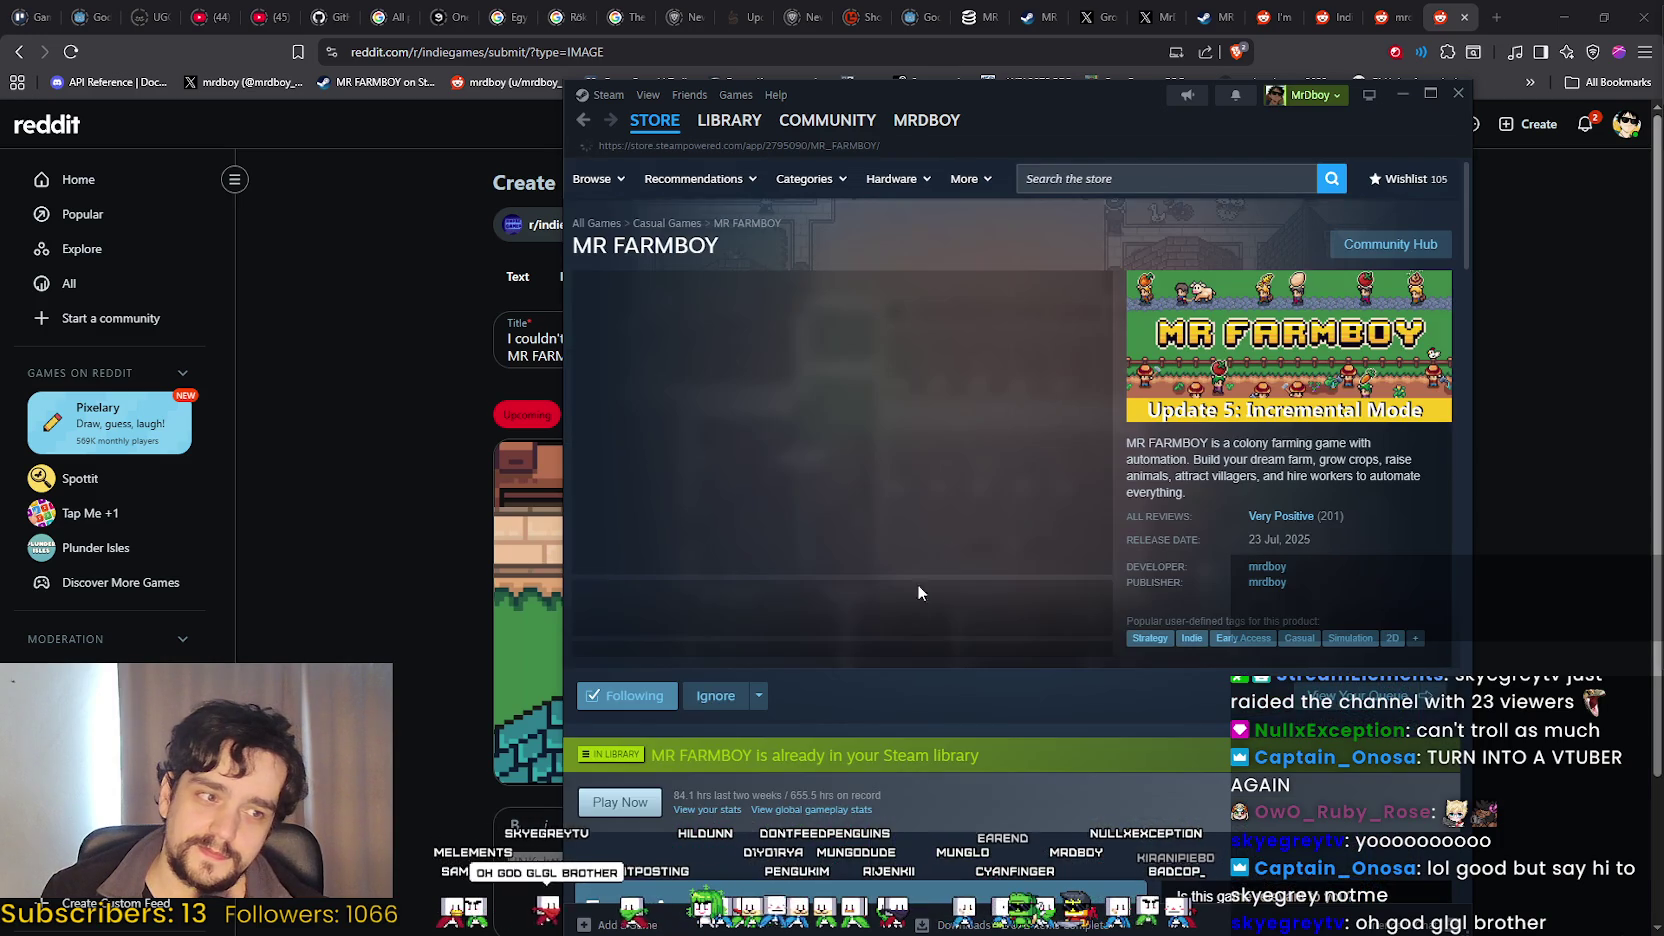
click(906, 622)
scroll(906, 600, down, 10)
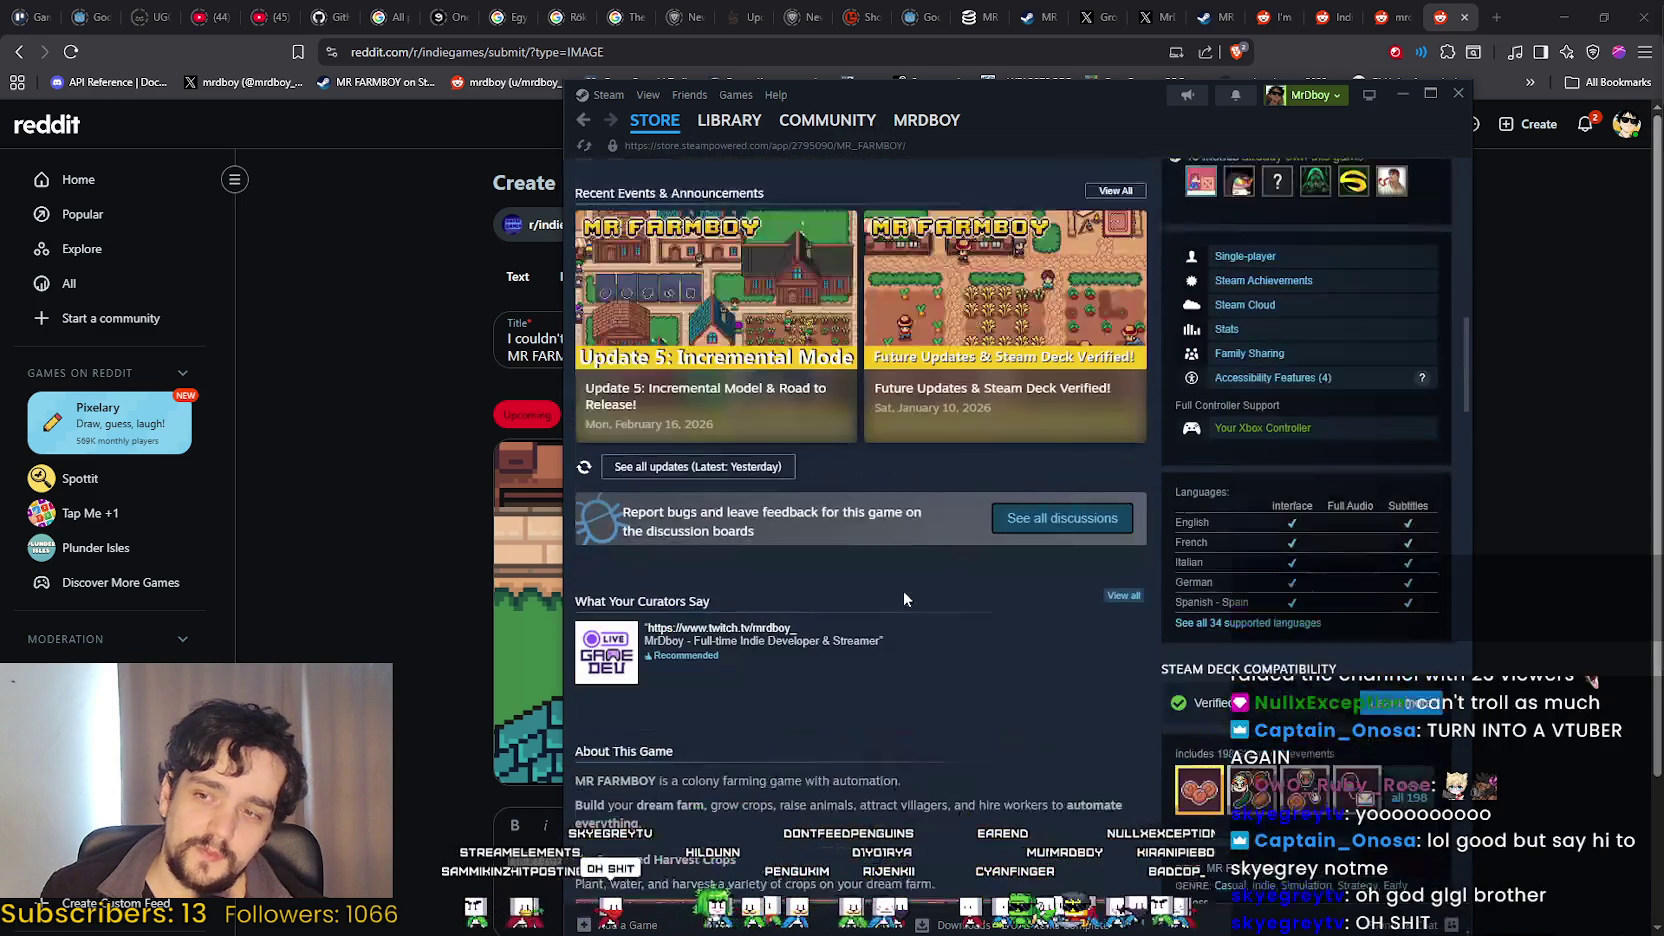
scroll(904, 590, up, 6)
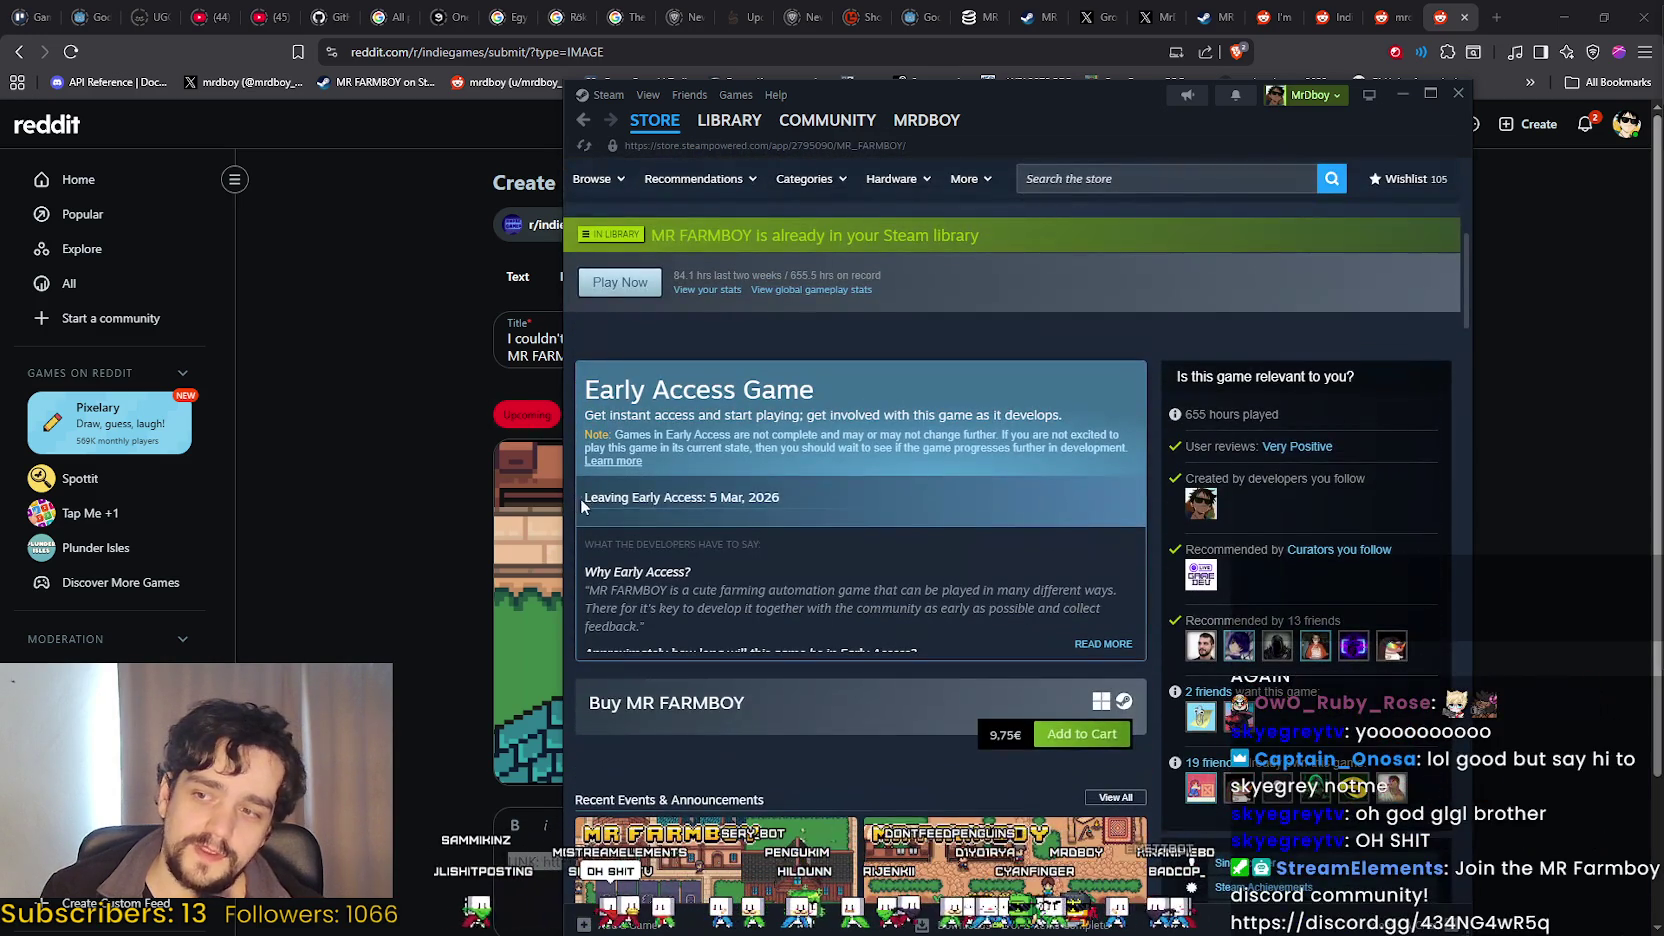
drag(583, 507, 853, 494)
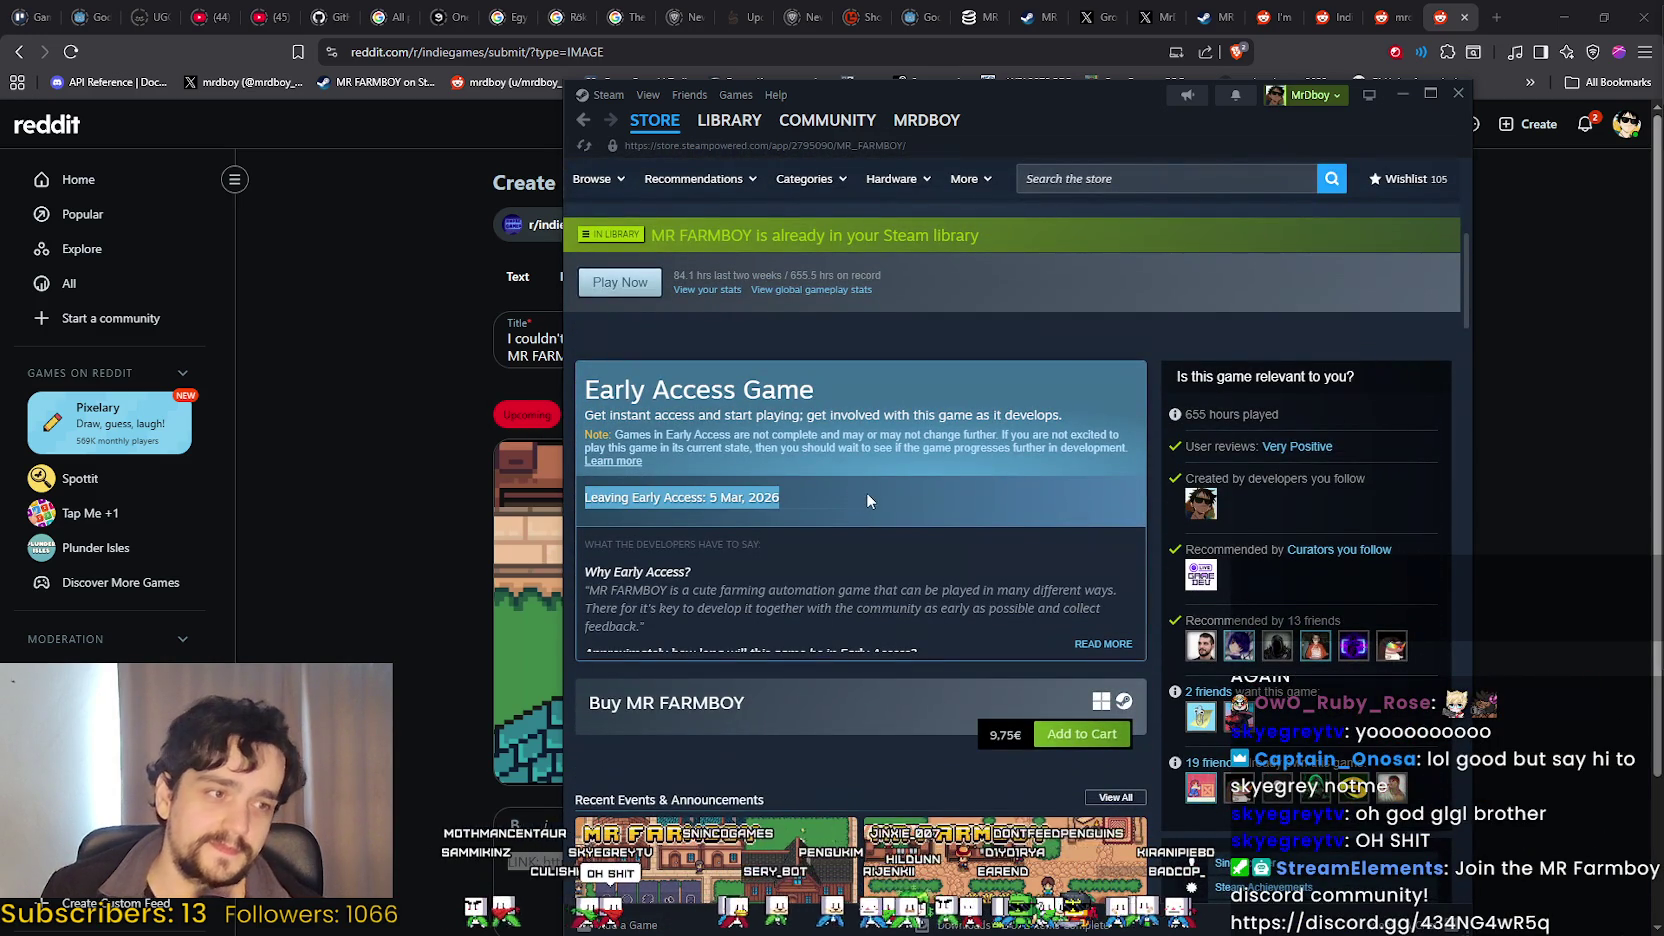
Browse the MR FARMBOY gallery and full description, then hide Steam to reveal the Reddit draft.
scroll(916, 553, up, 5)
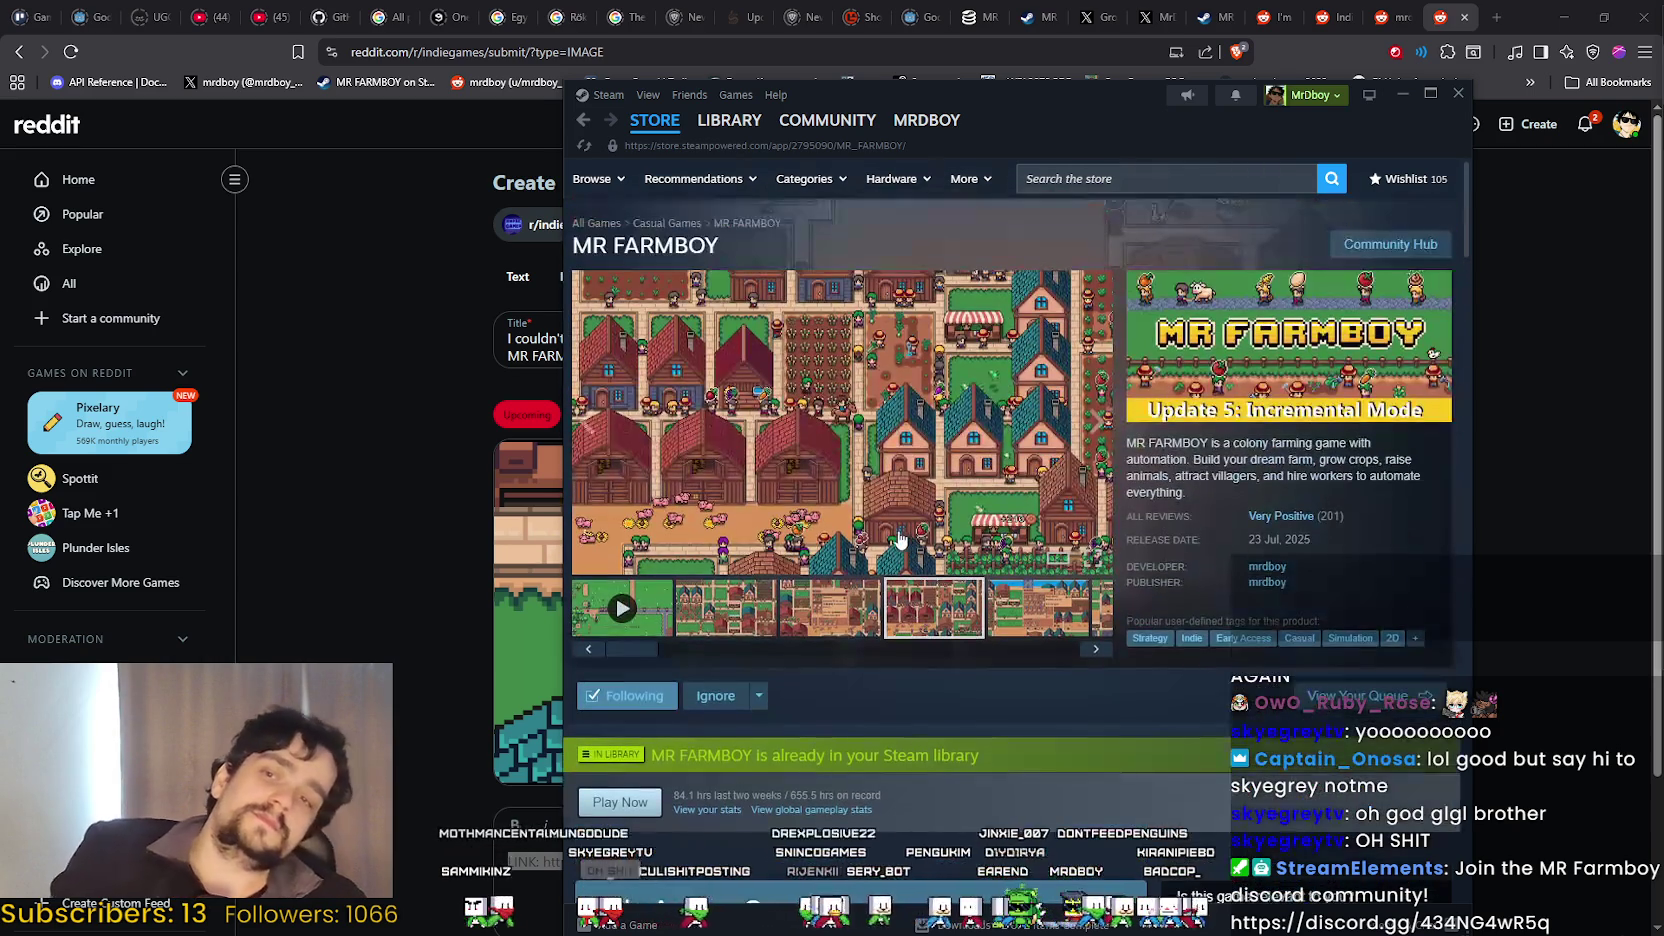
click(623, 590)
click(850, 627)
scroll(845, 628, down, 10)
scroll(840, 547, down, 7)
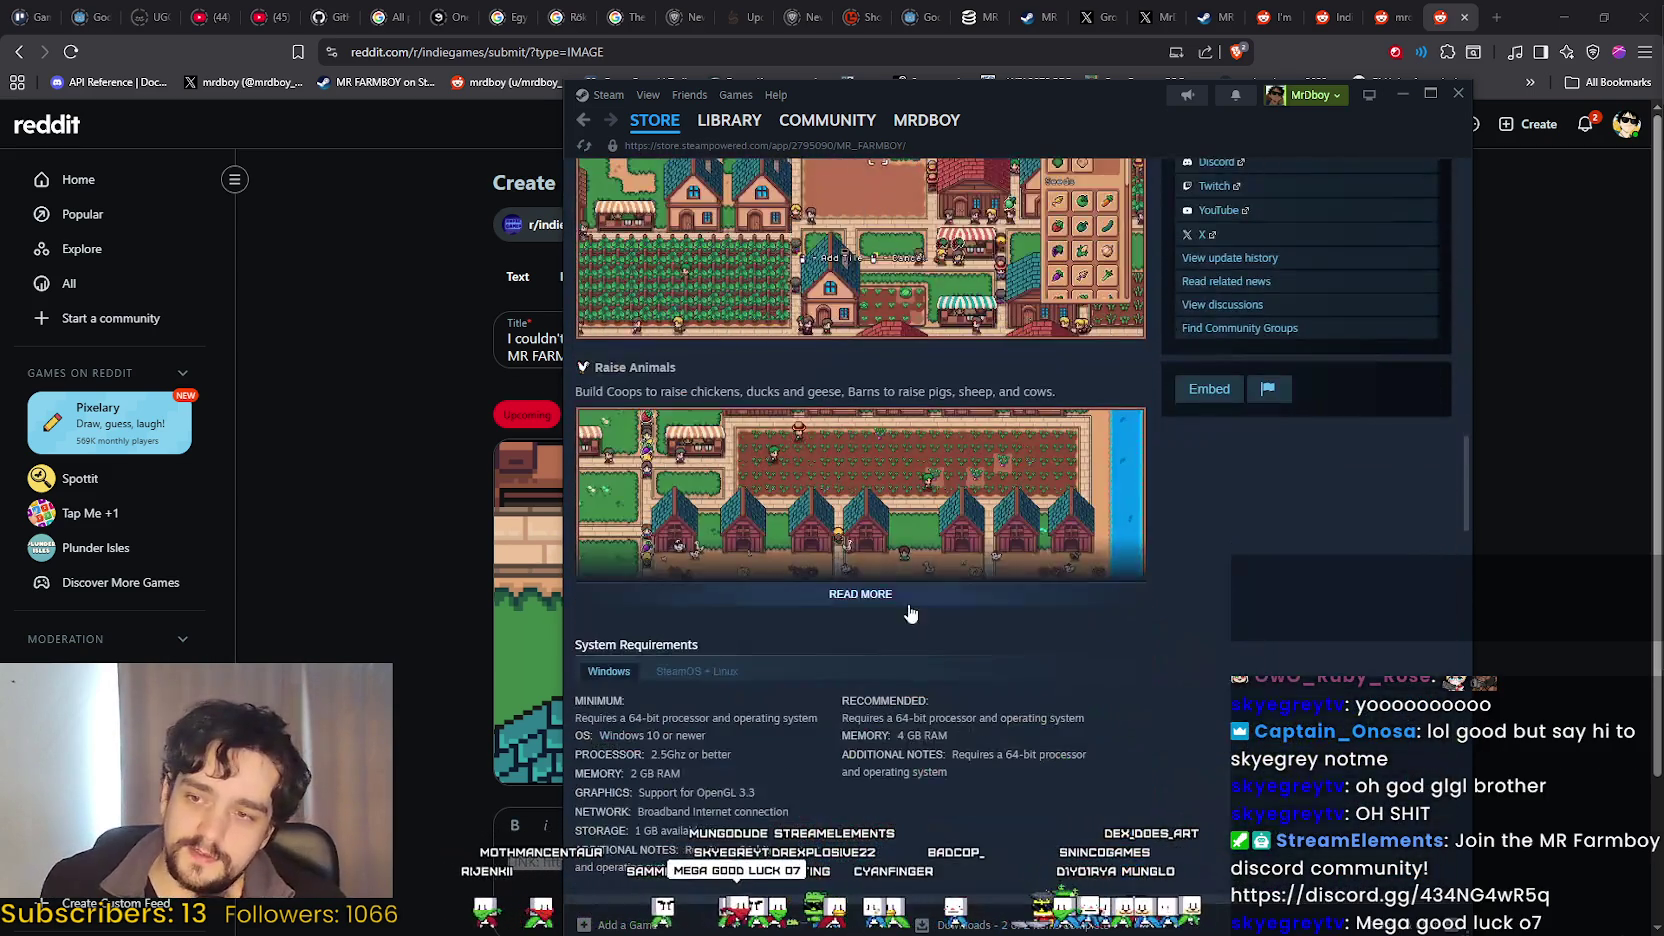
click(880, 595)
scroll(1176, 763, down, 10)
click(1491, 8)
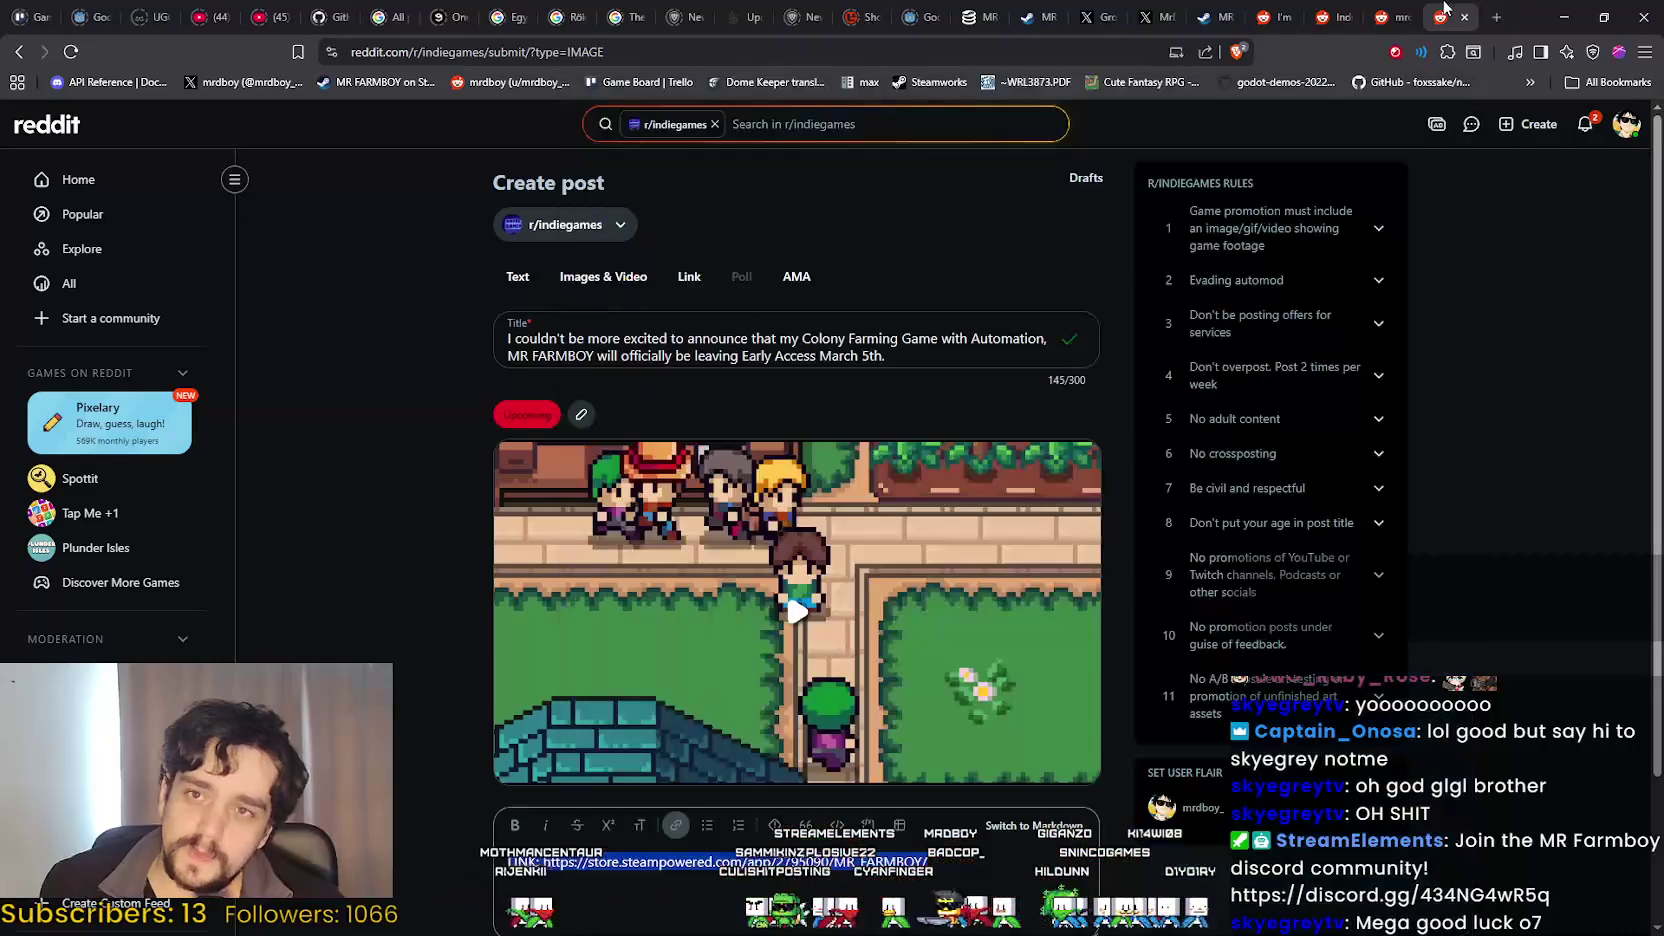
Open the r/lewdgames MR FARMBOY post from your profile's post list.
click(1632, 124)
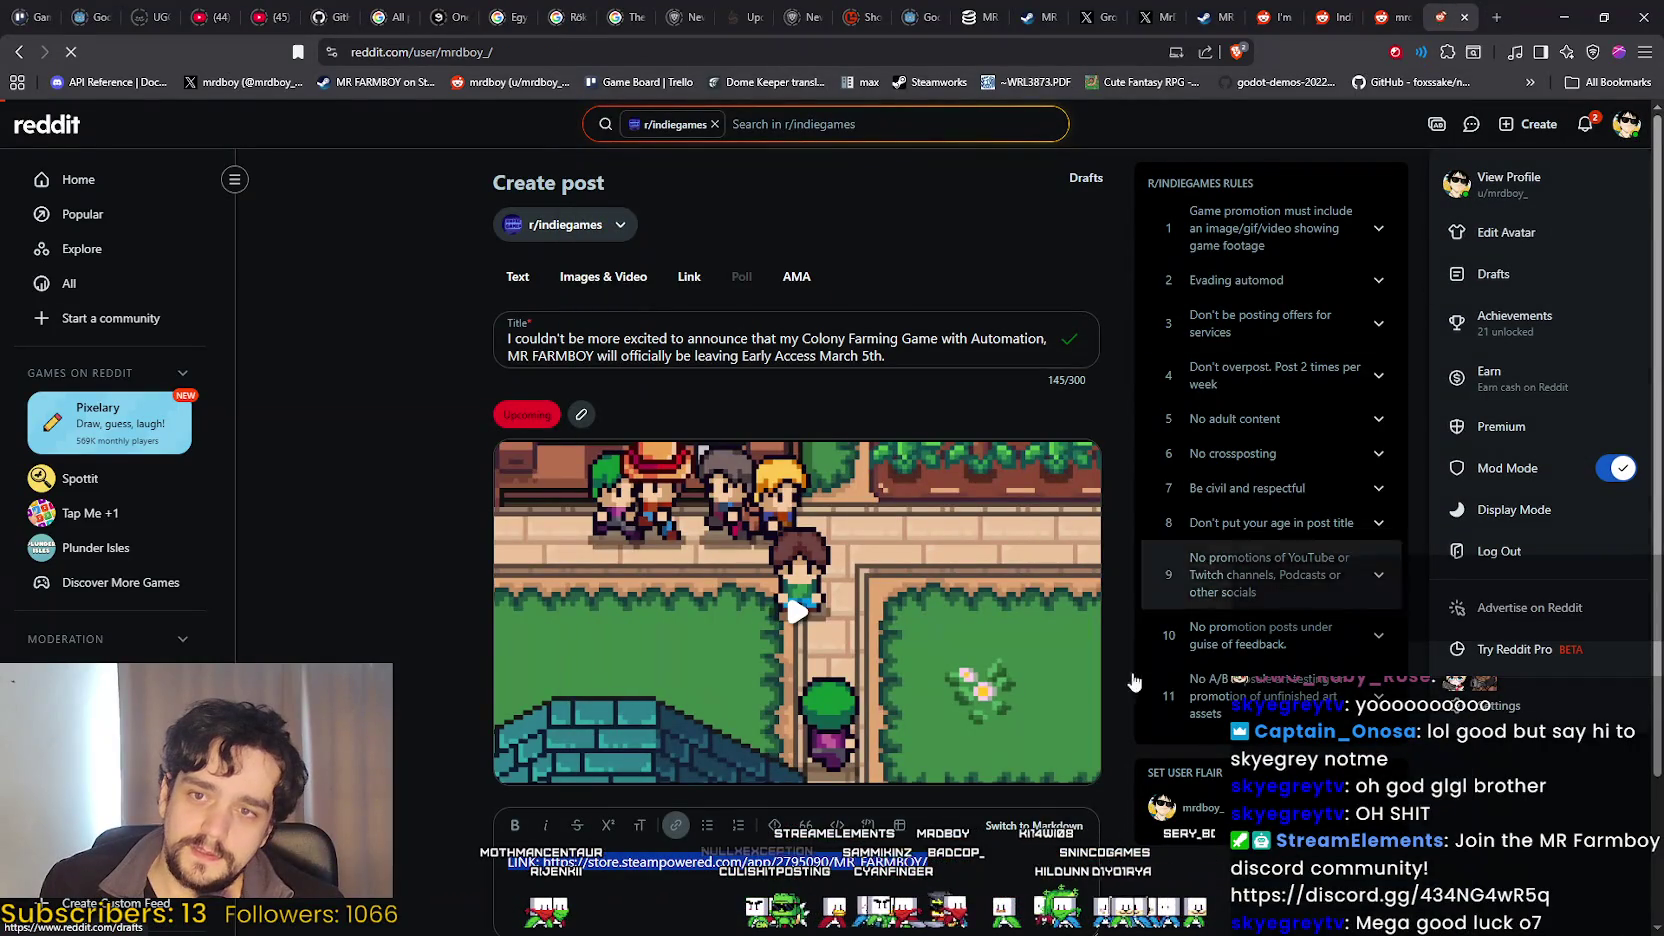
scroll(406, 512, down, 8)
scroll(408, 528, down, 10)
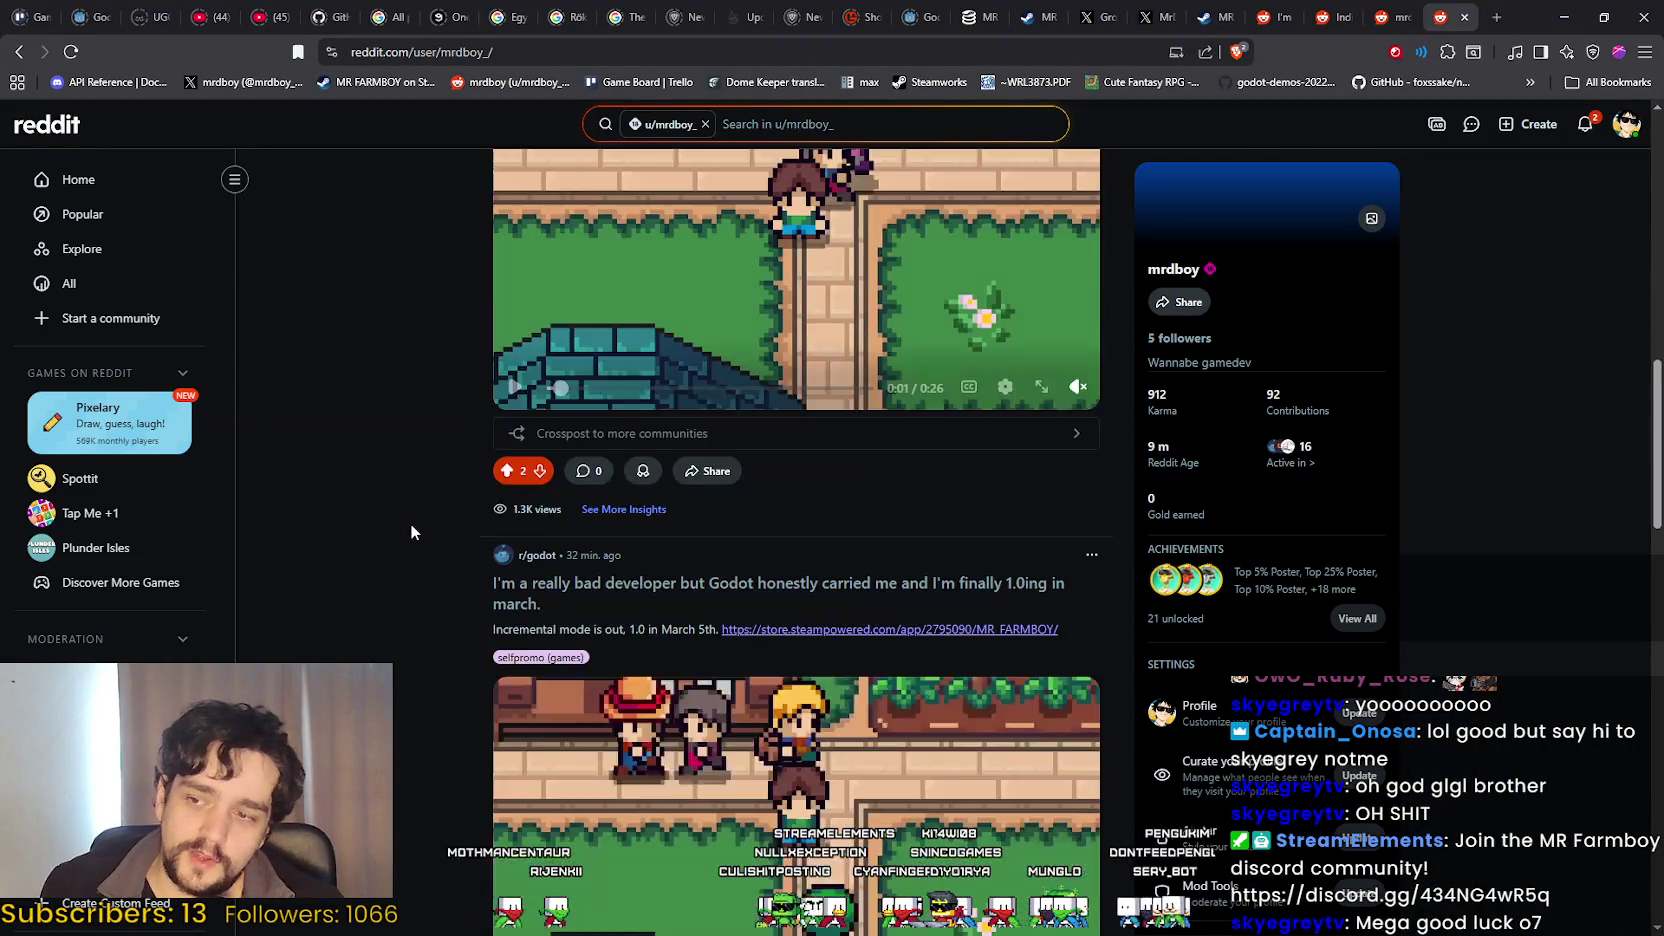
click(914, 622)
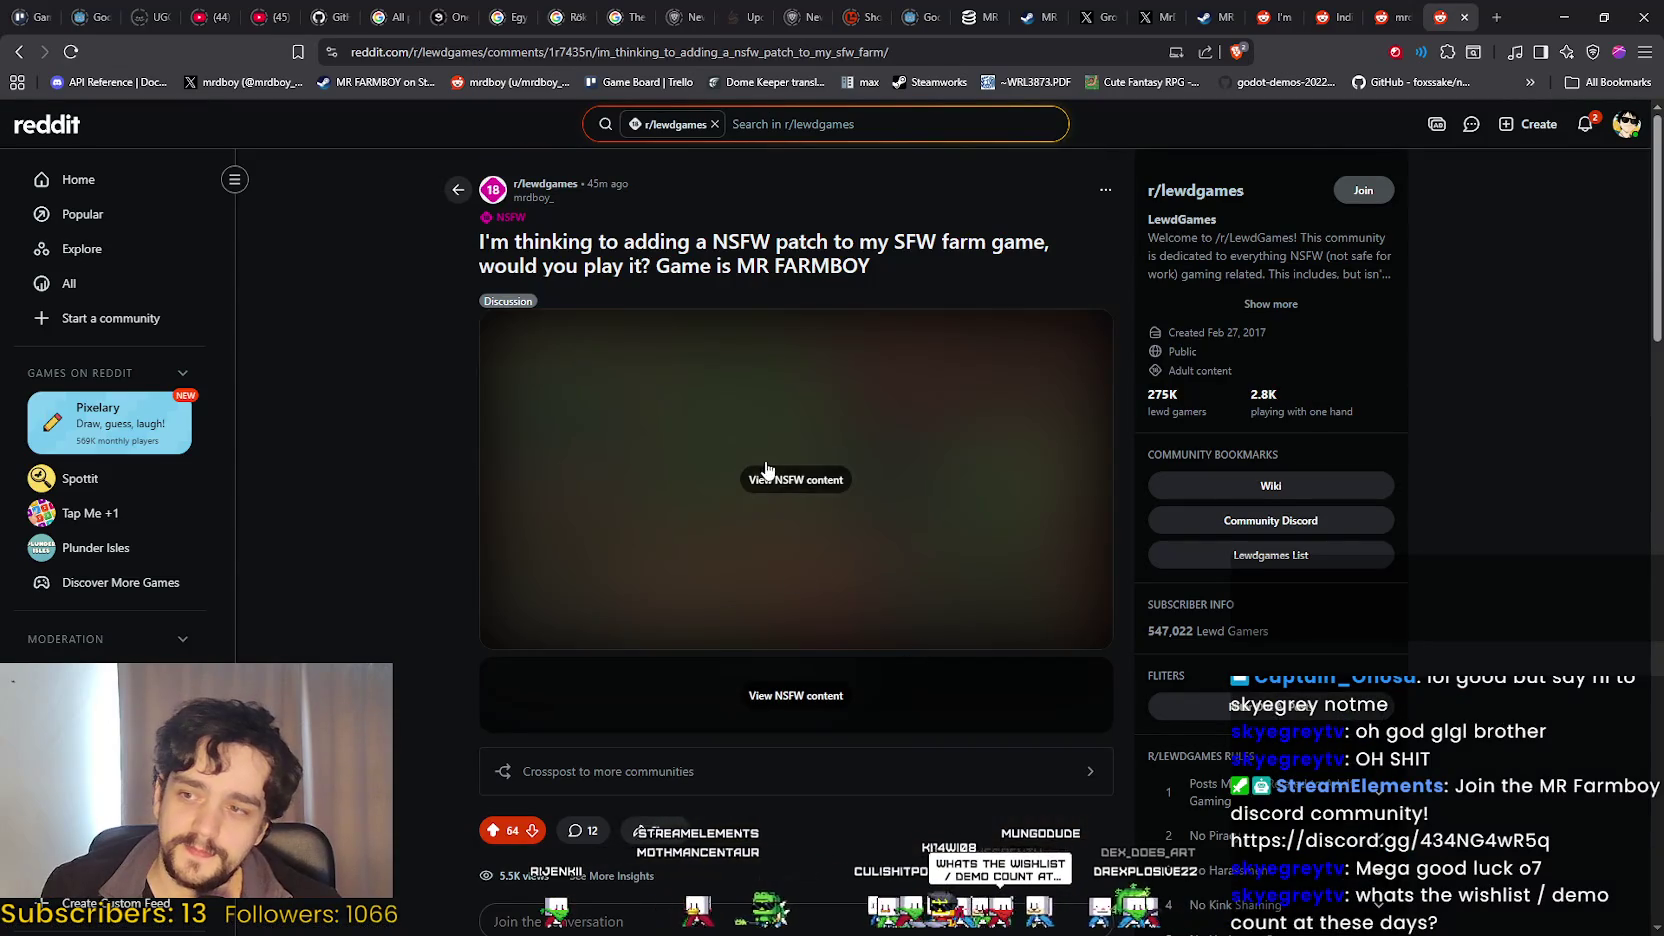
Reveal the NSFW image and highlight the 5.5K view count, then return to Steam.
click(765, 479)
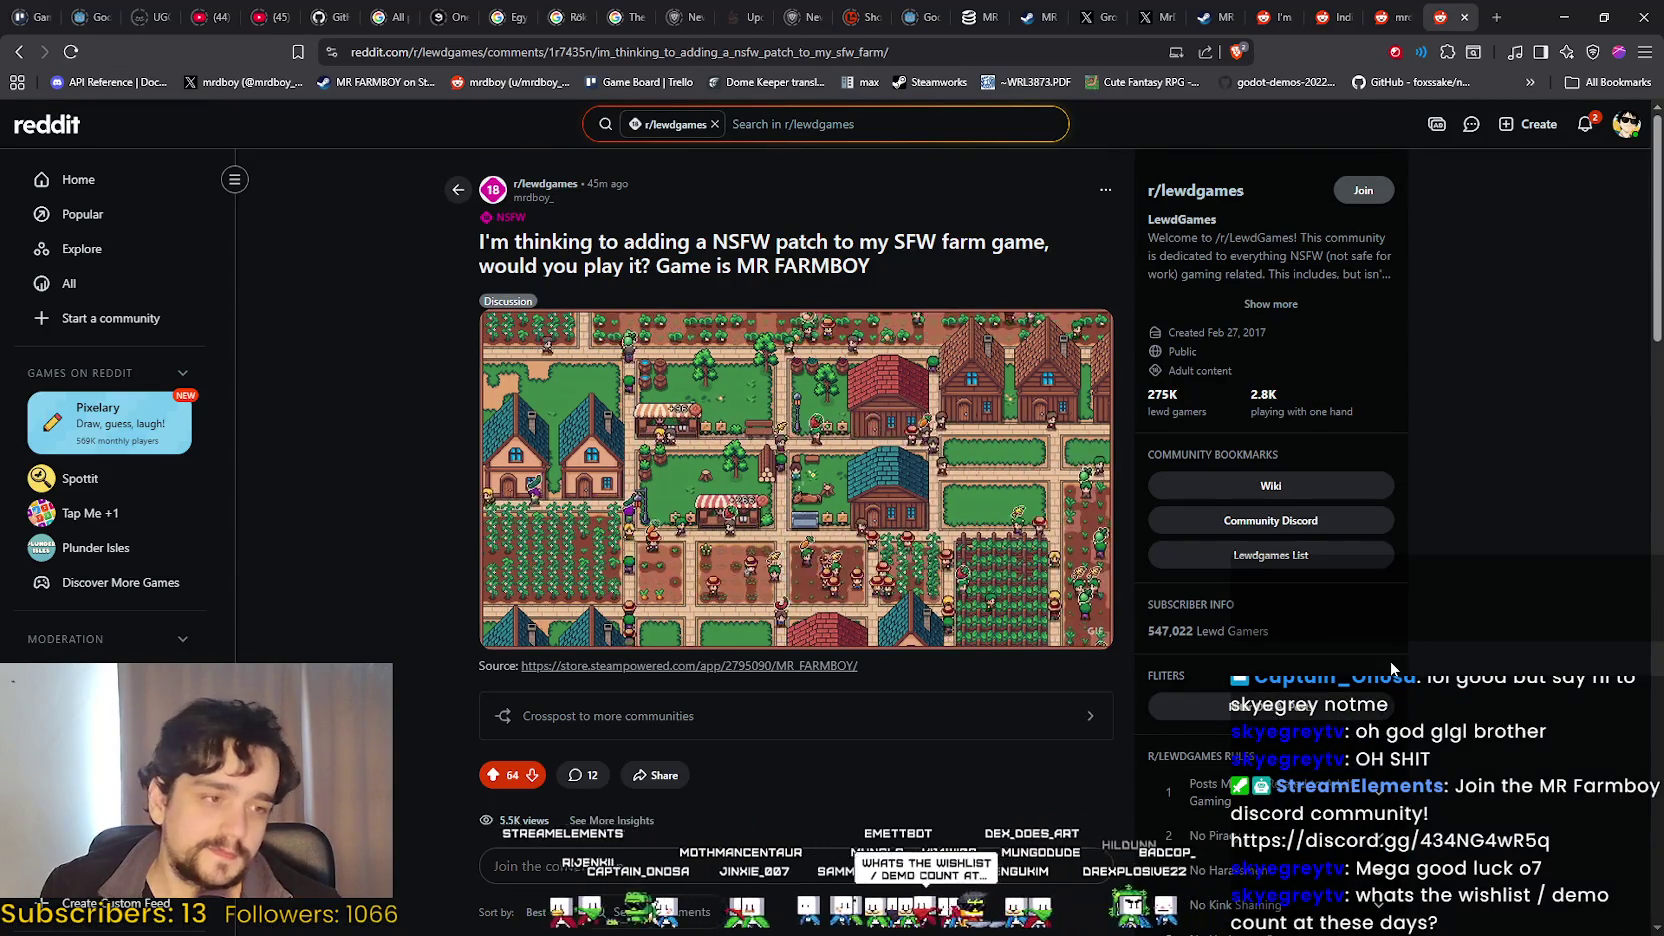
scroll(1391, 644, down, 3)
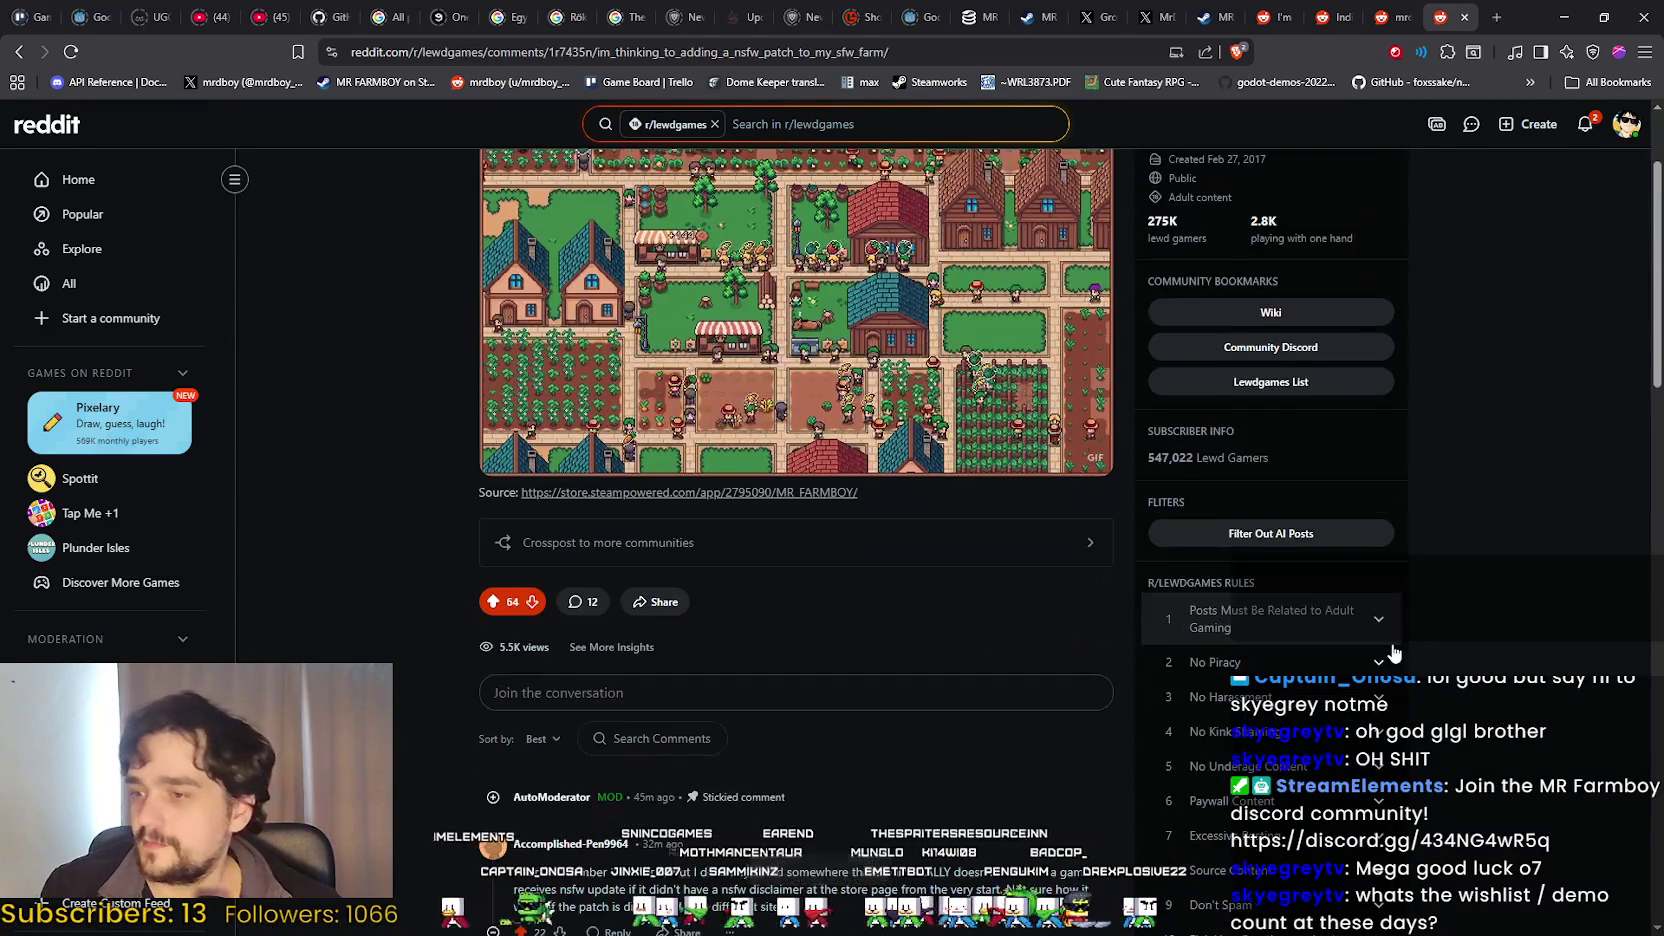
drag(497, 560, 549, 560)
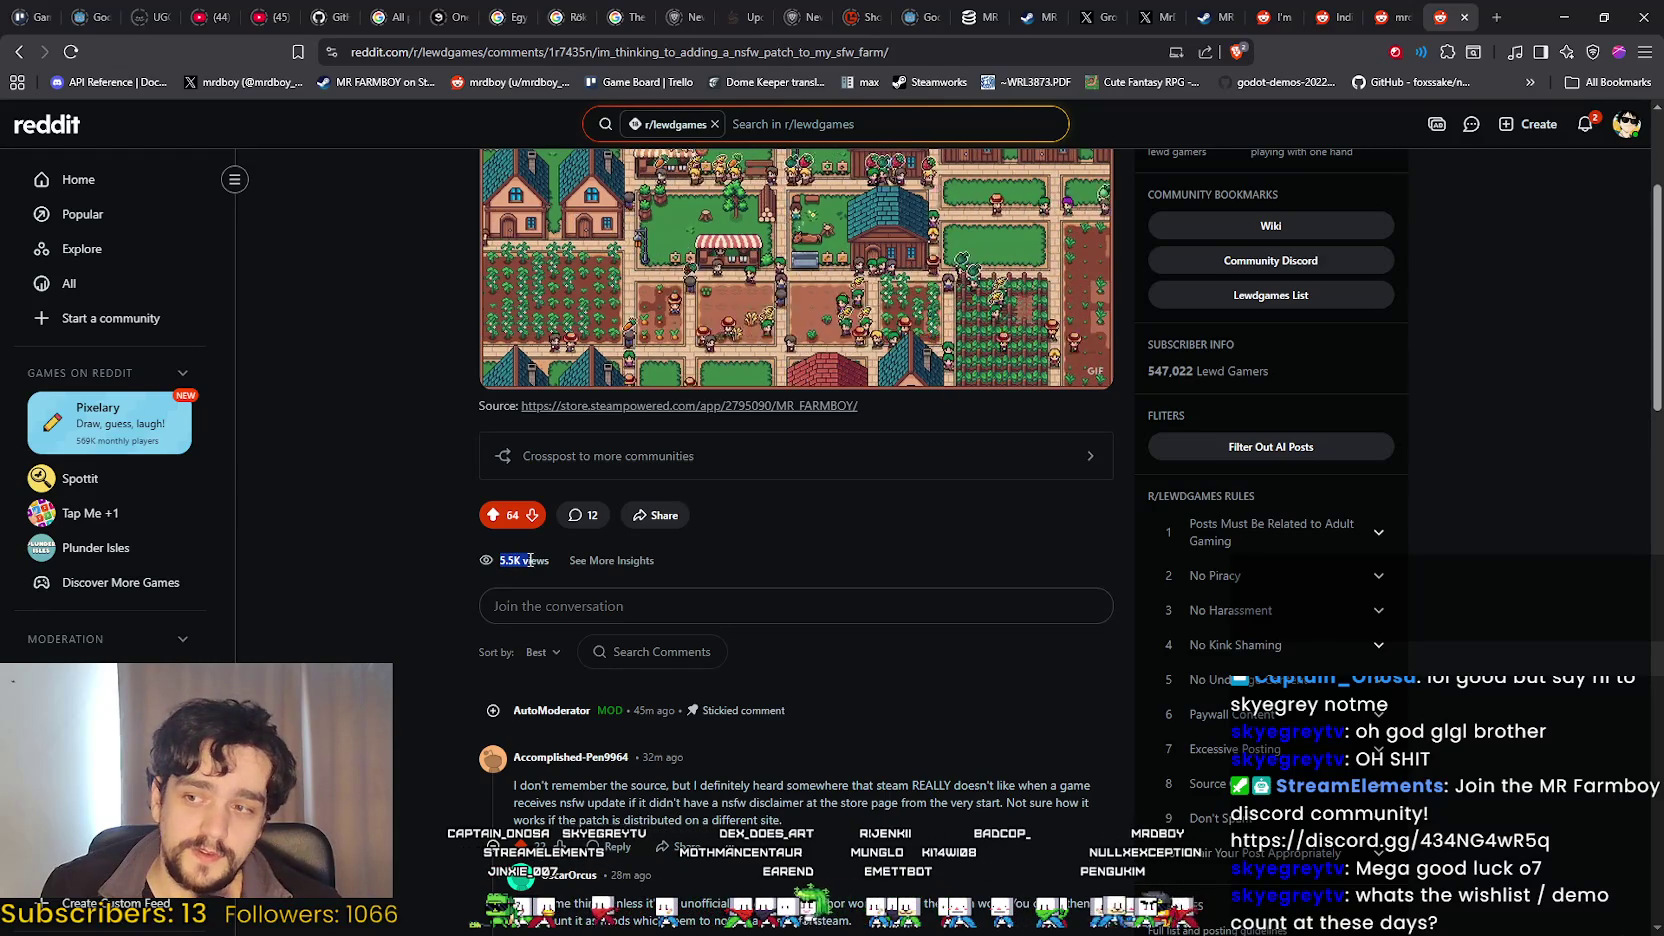
scroll(1512, 703, up, 3)
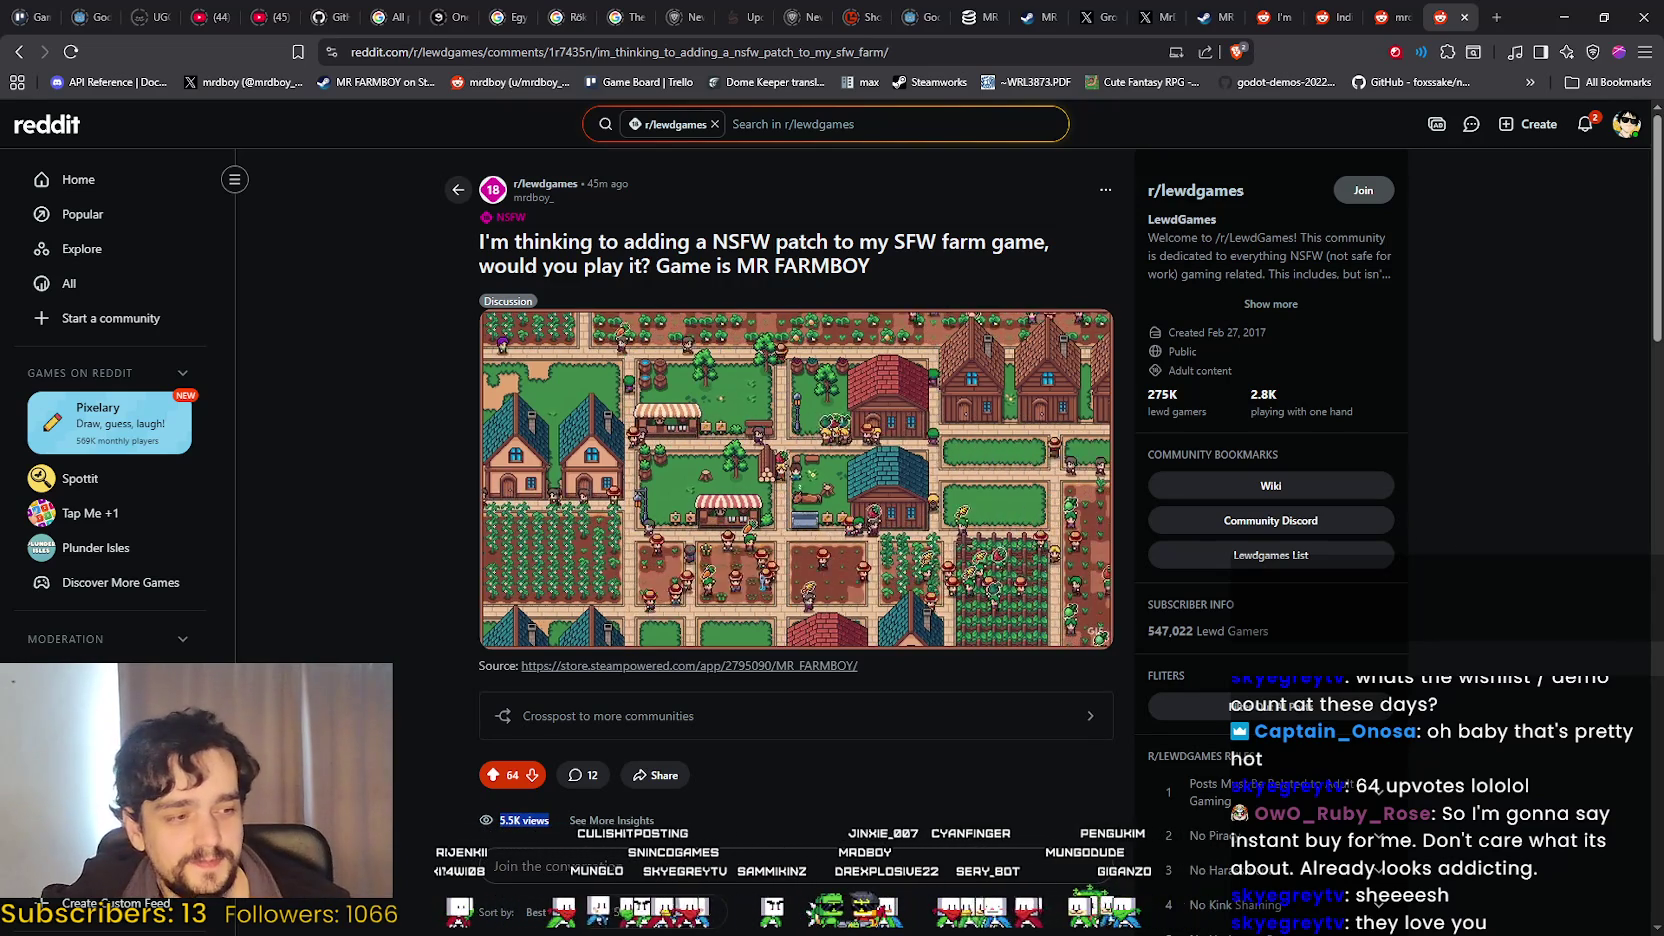
key(alt+Tab)
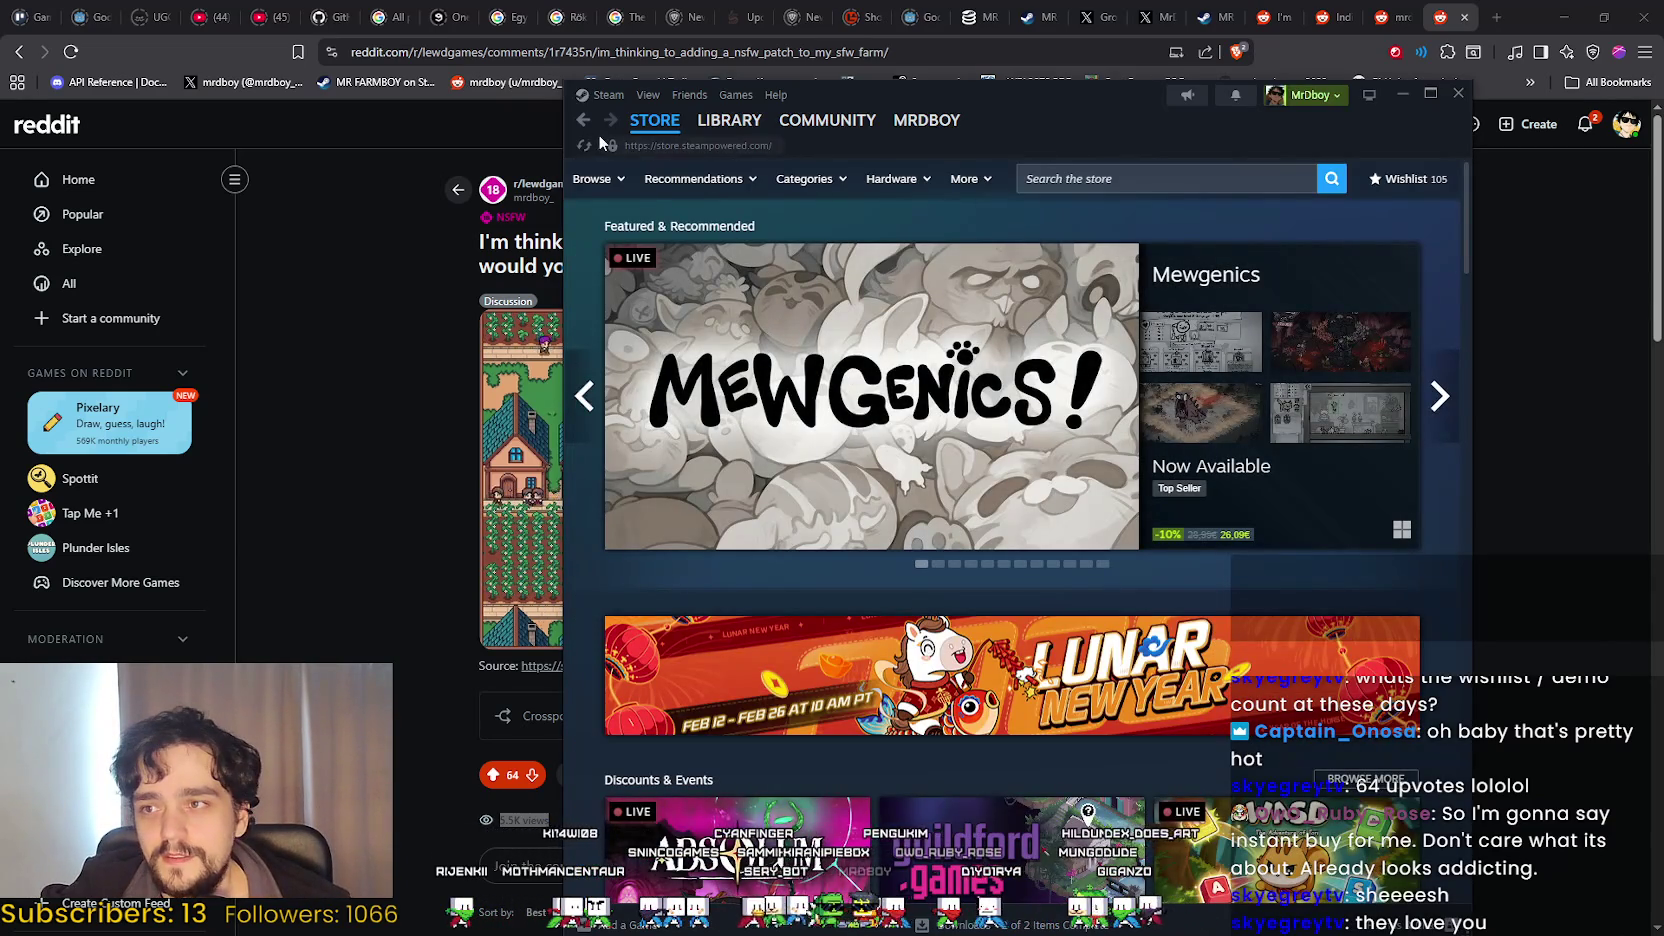
Browse the MR FARMBOY store page with About This Game expanded, then open Reddit's Notifications page.
scroll(927, 656, up, 15)
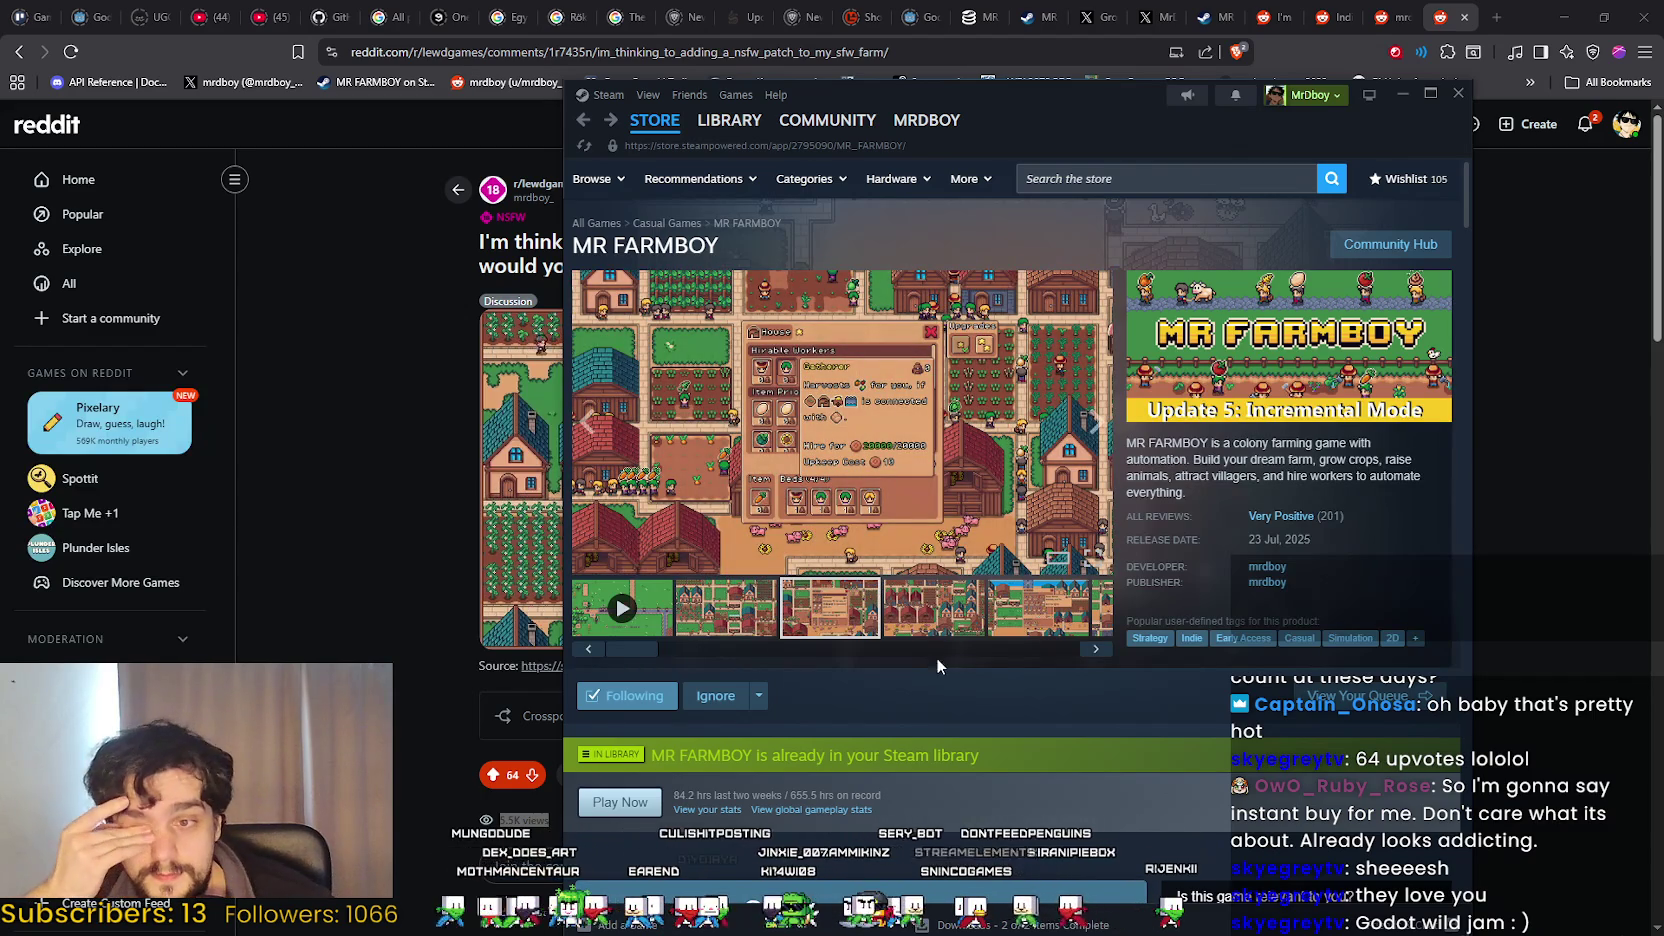
scroll(950, 715, down, 6)
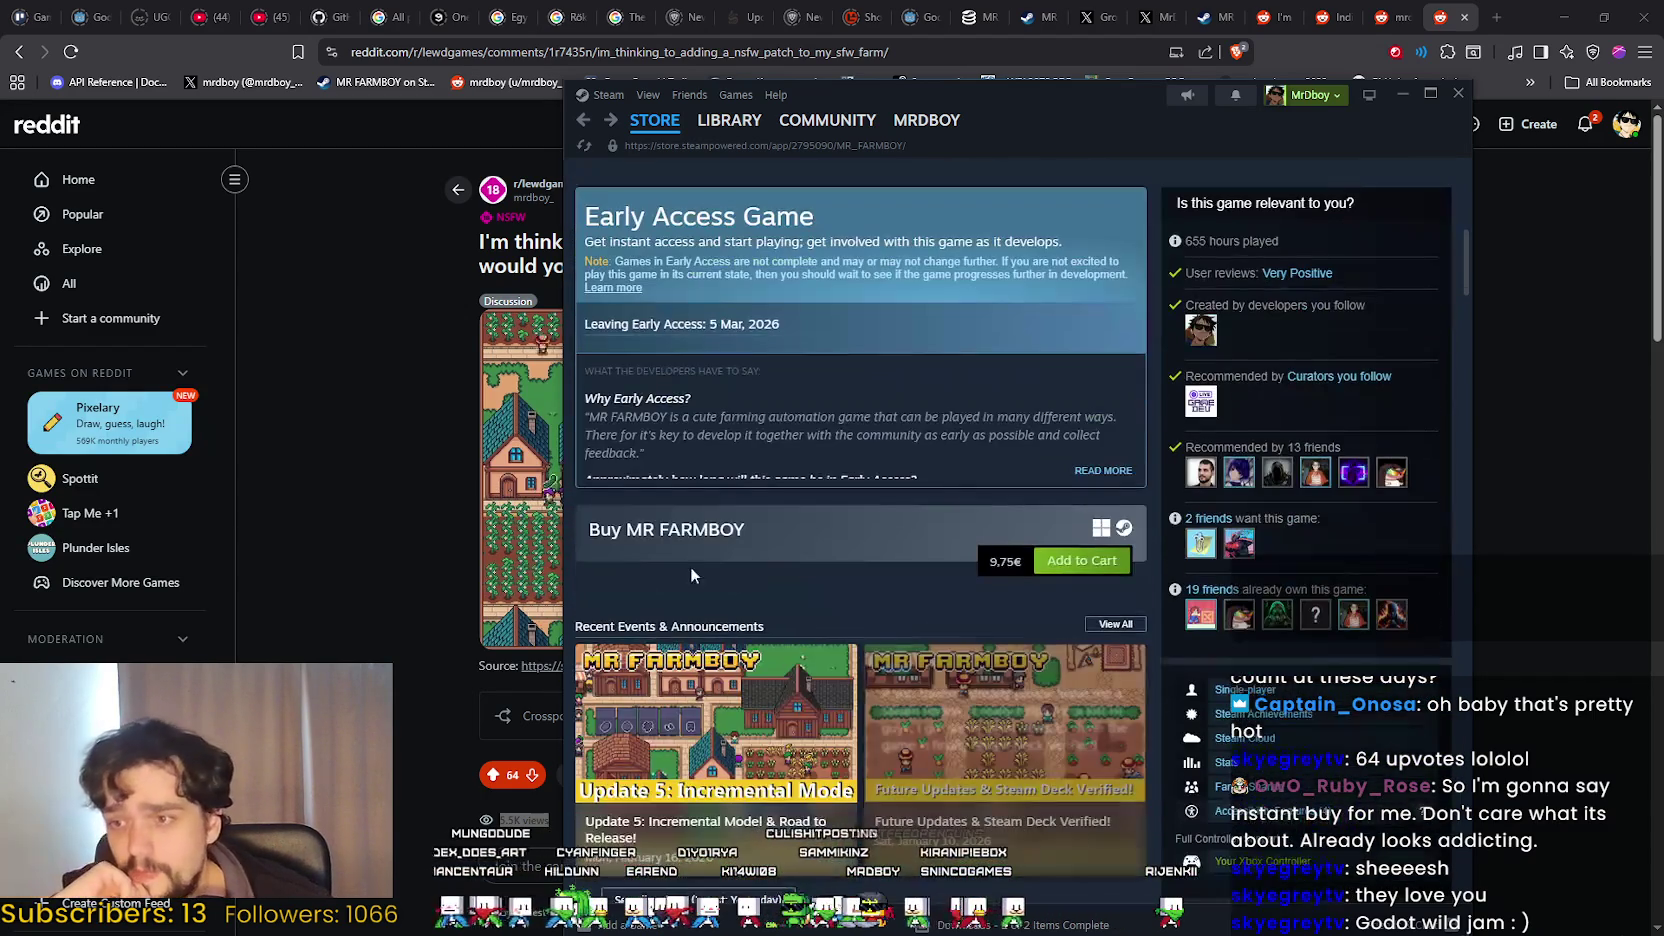
scroll(831, 516, up, 6)
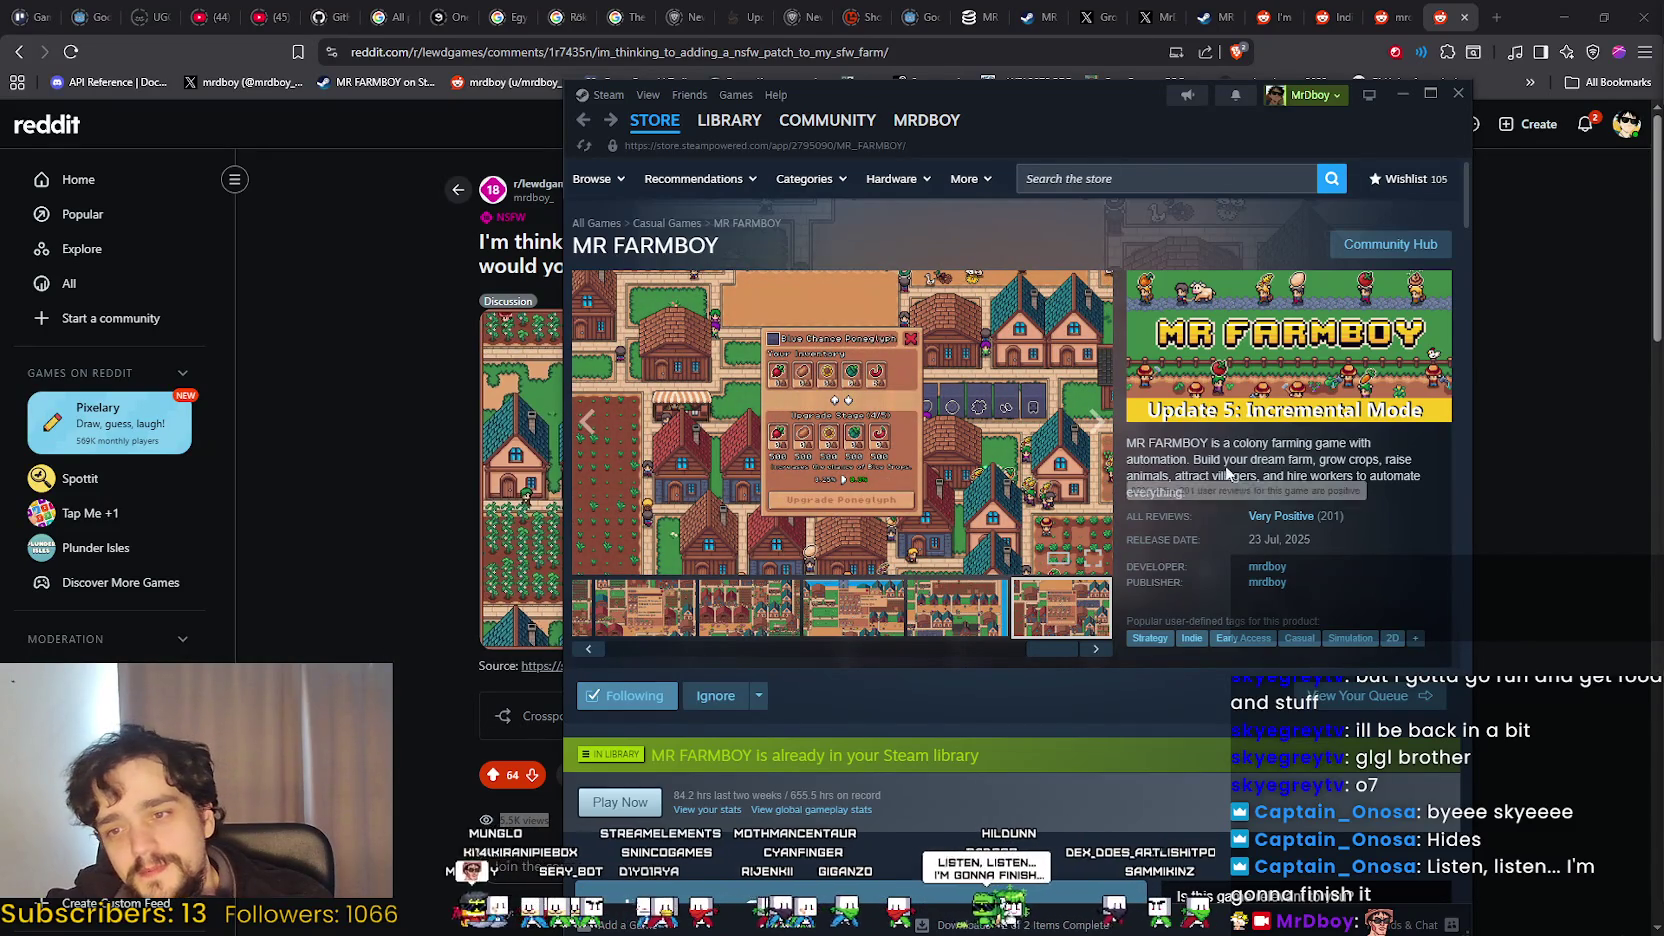
scroll(866, 735, down, 4)
scroll(940, 550, down, 13)
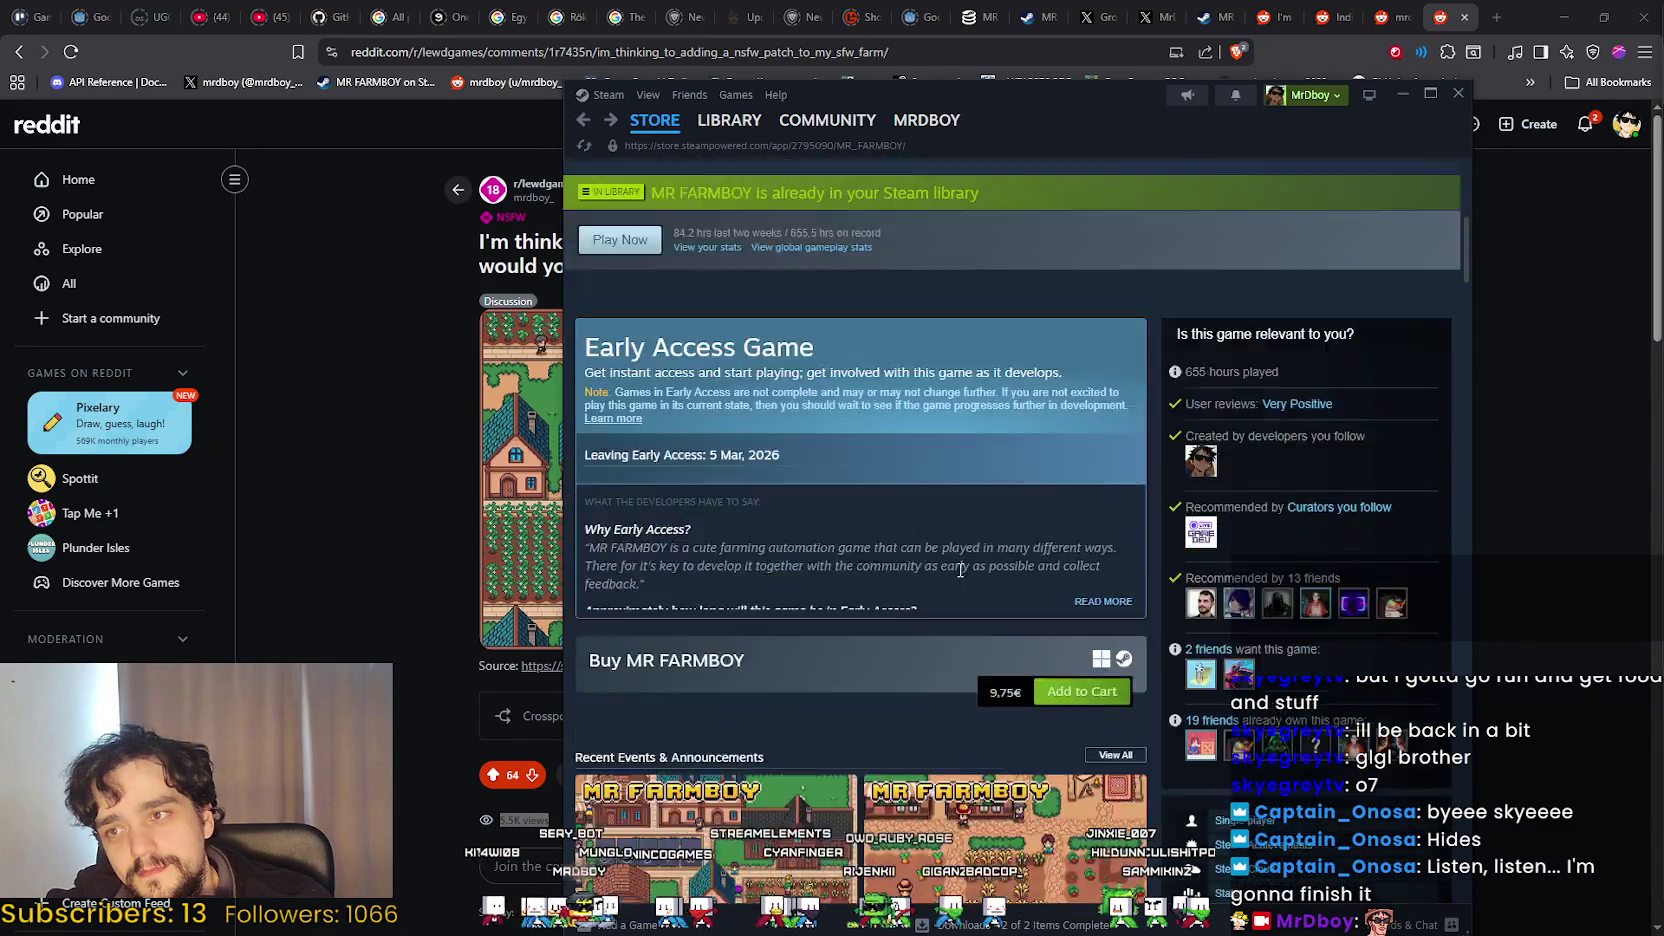
scroll(940, 549, down, 3)
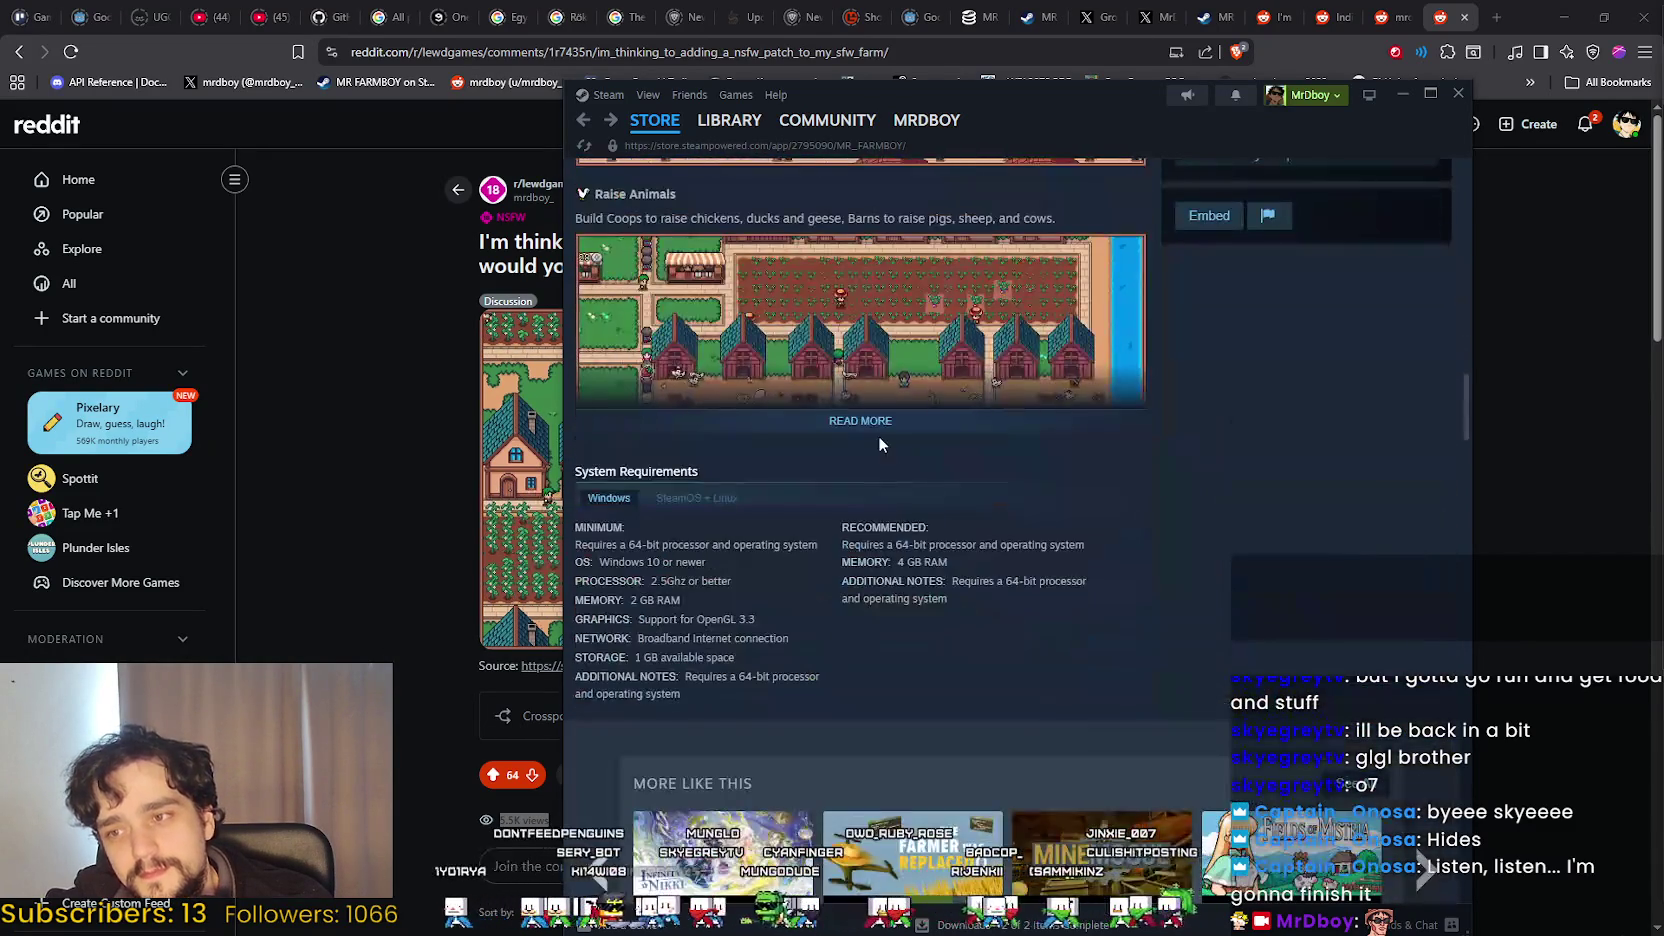
click(866, 420)
scroll(1268, 636, down, 5)
scroll(1268, 636, down, 9)
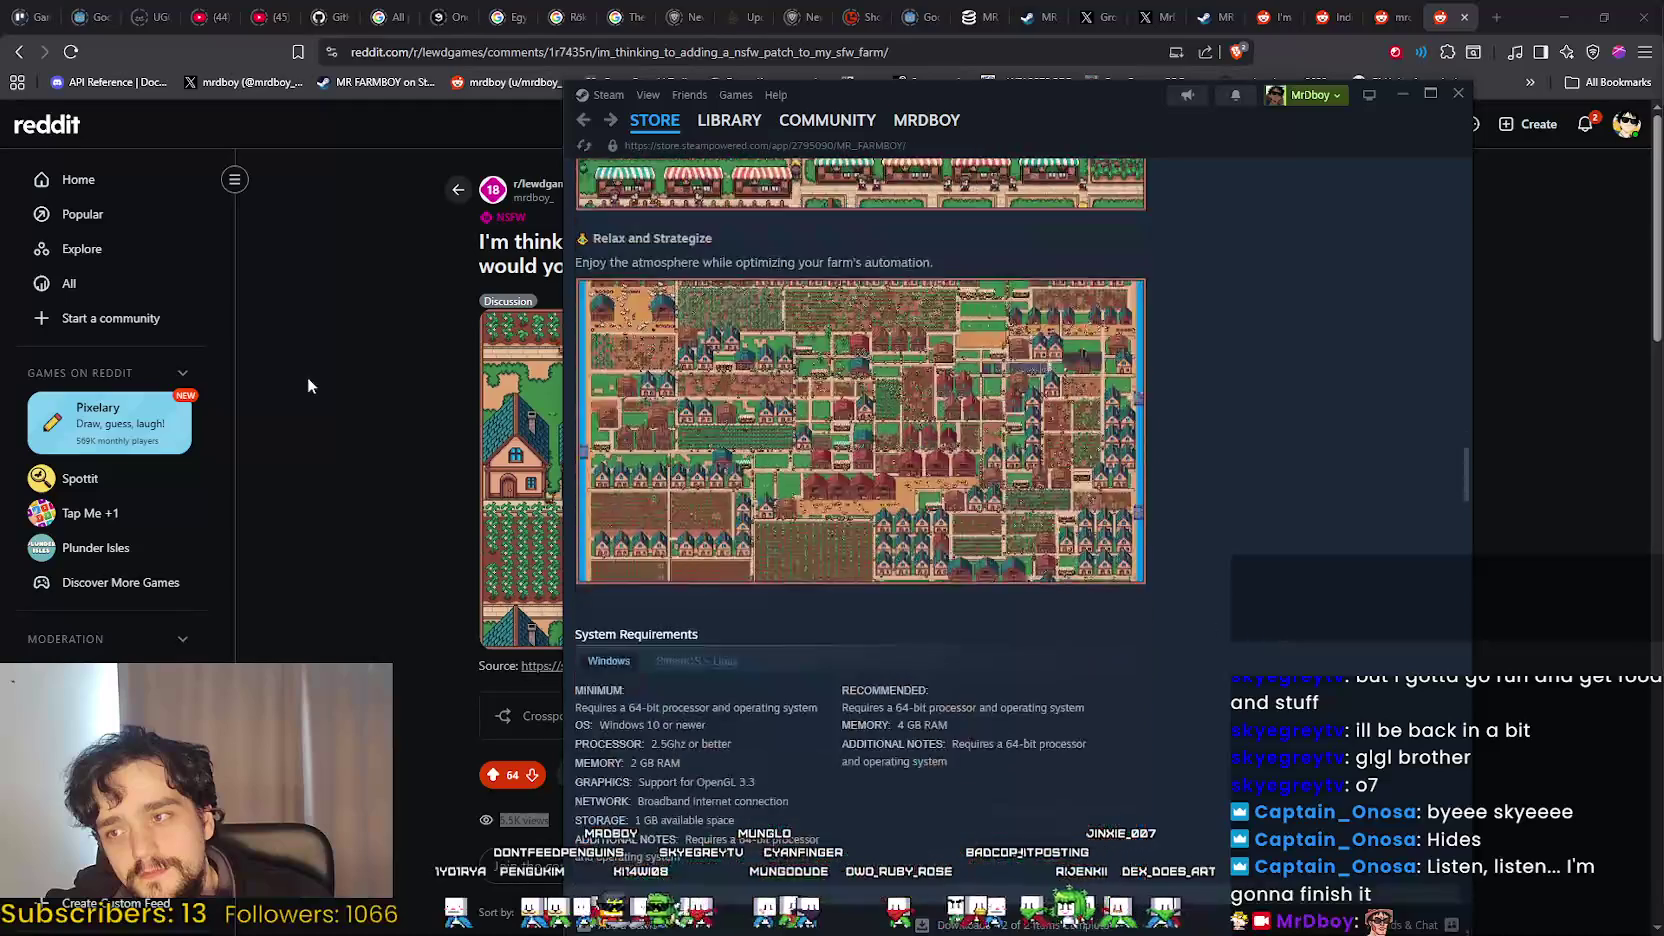
click(307, 377)
click(1596, 130)
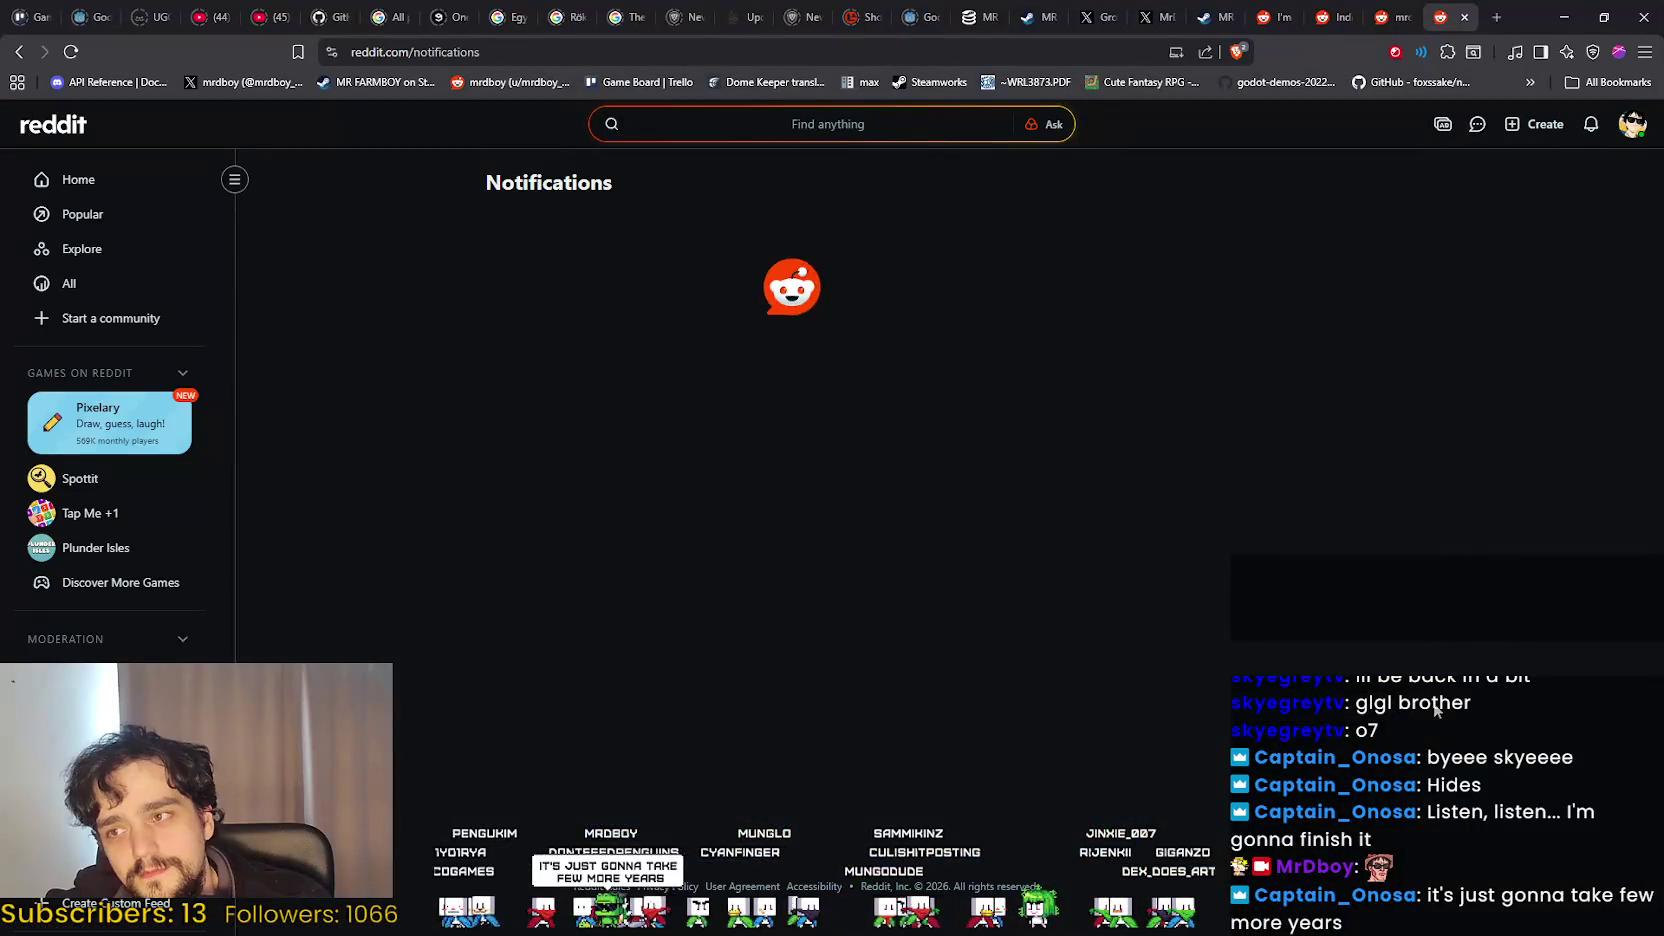
From your profile feed, open the r/lewdgames MR FARMBOY NSFW-patch post, now at 69 upvotes and 14 comments.
click(1626, 124)
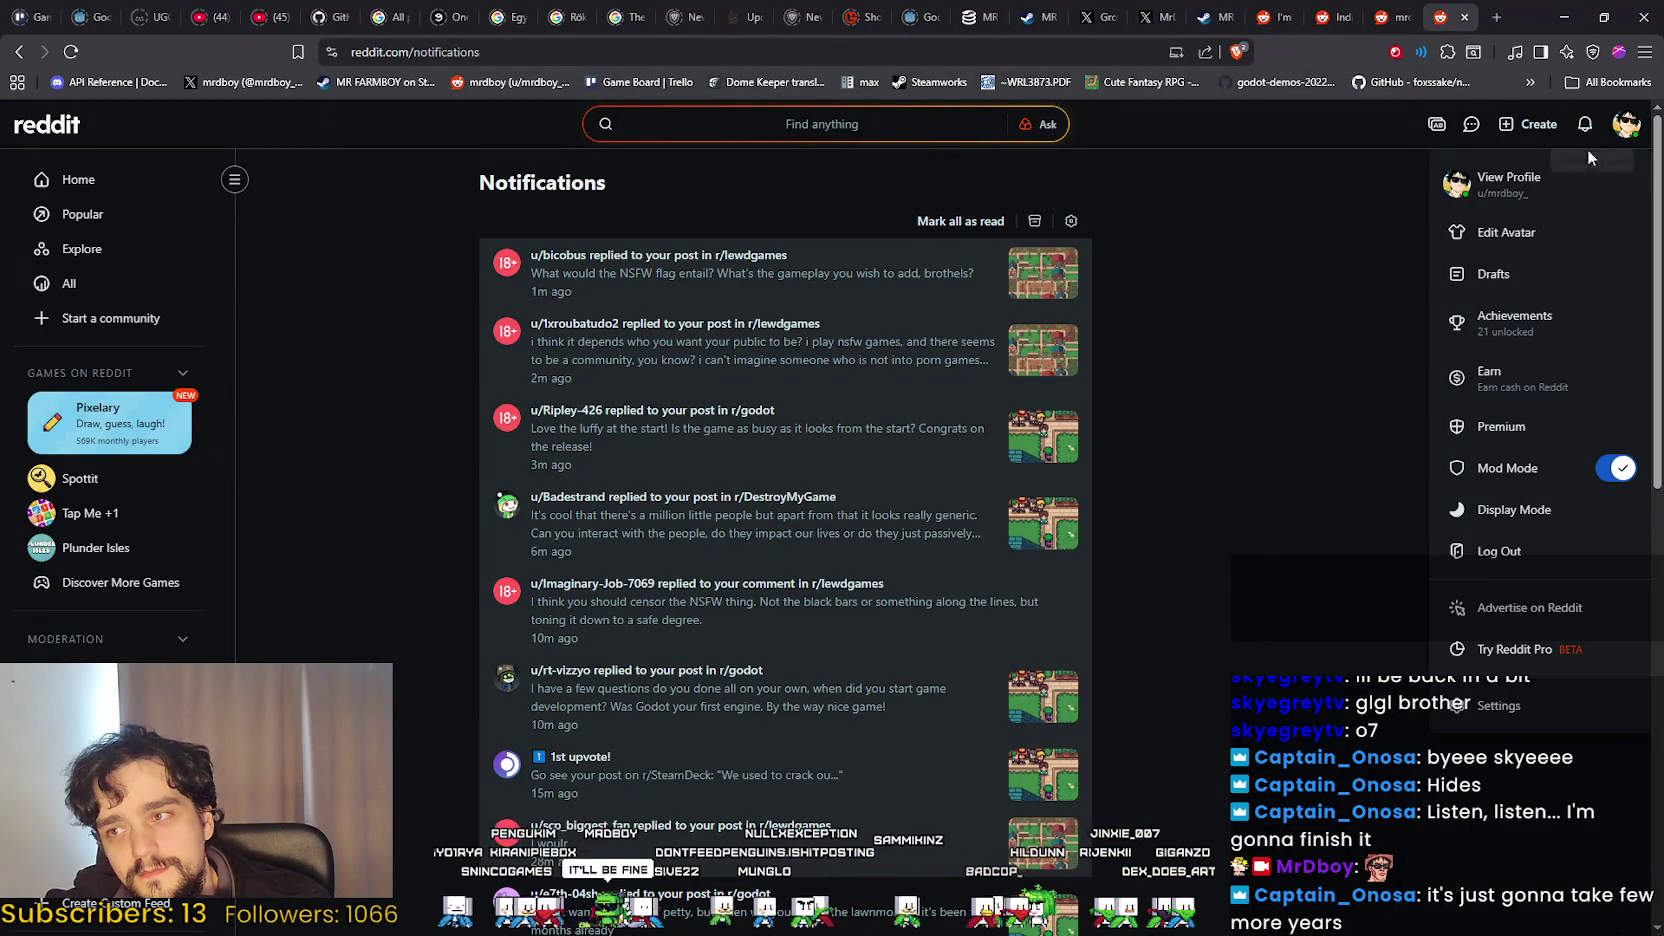
click(1505, 180)
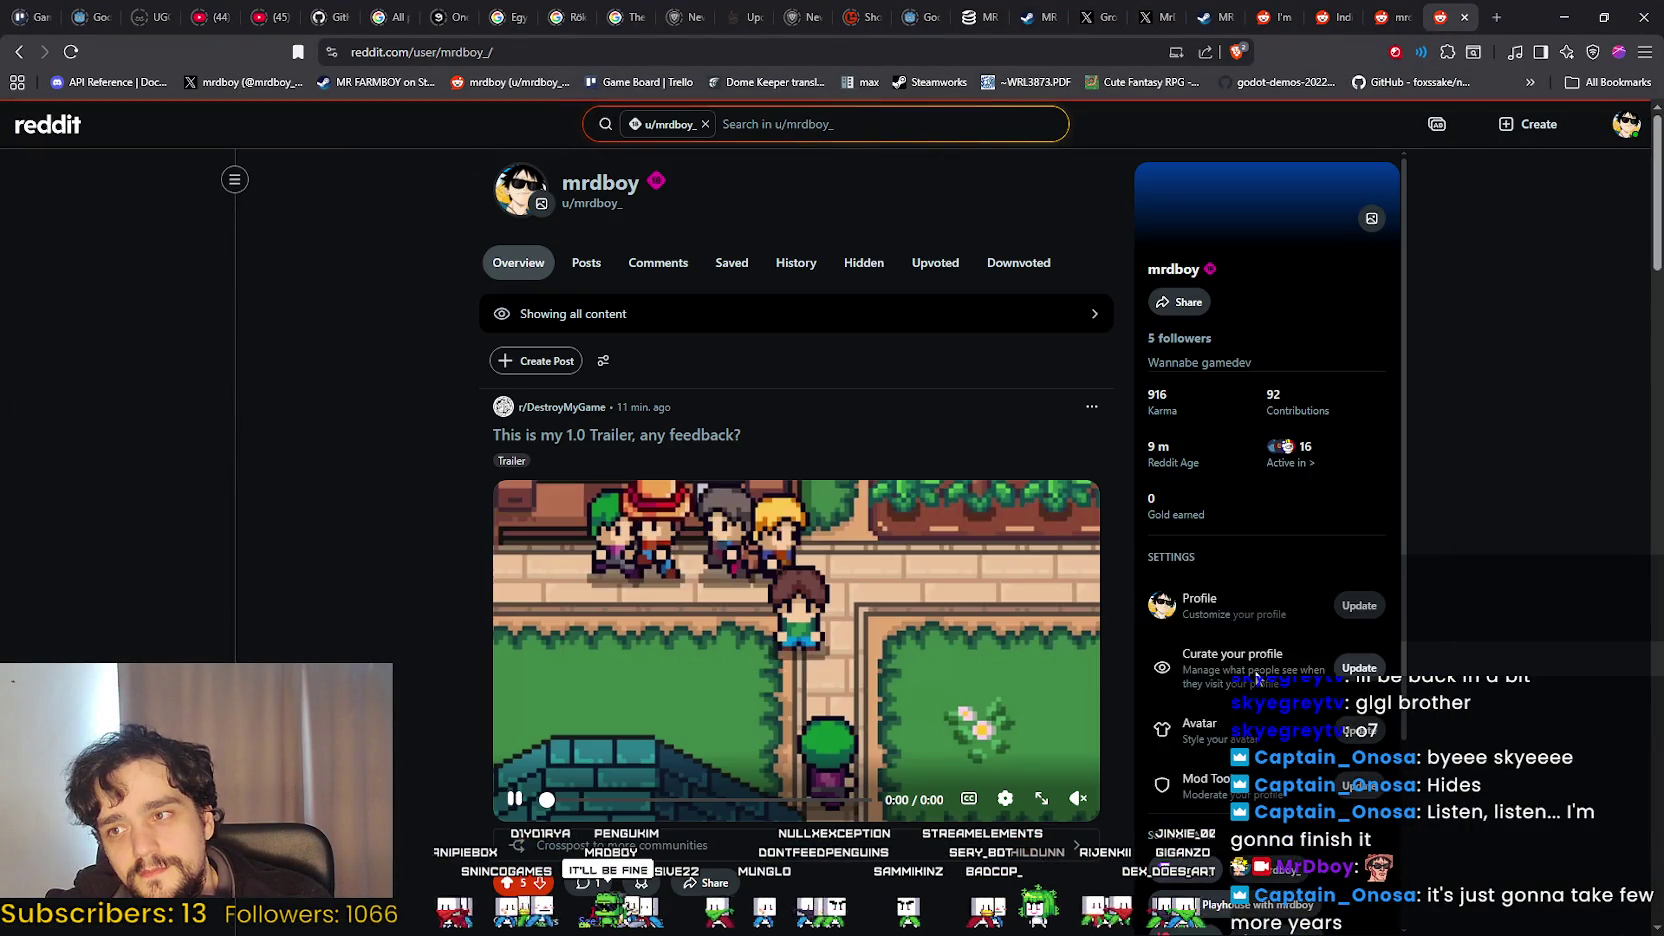
scroll(1303, 422, down, 3)
scroll(932, 816, down, 7)
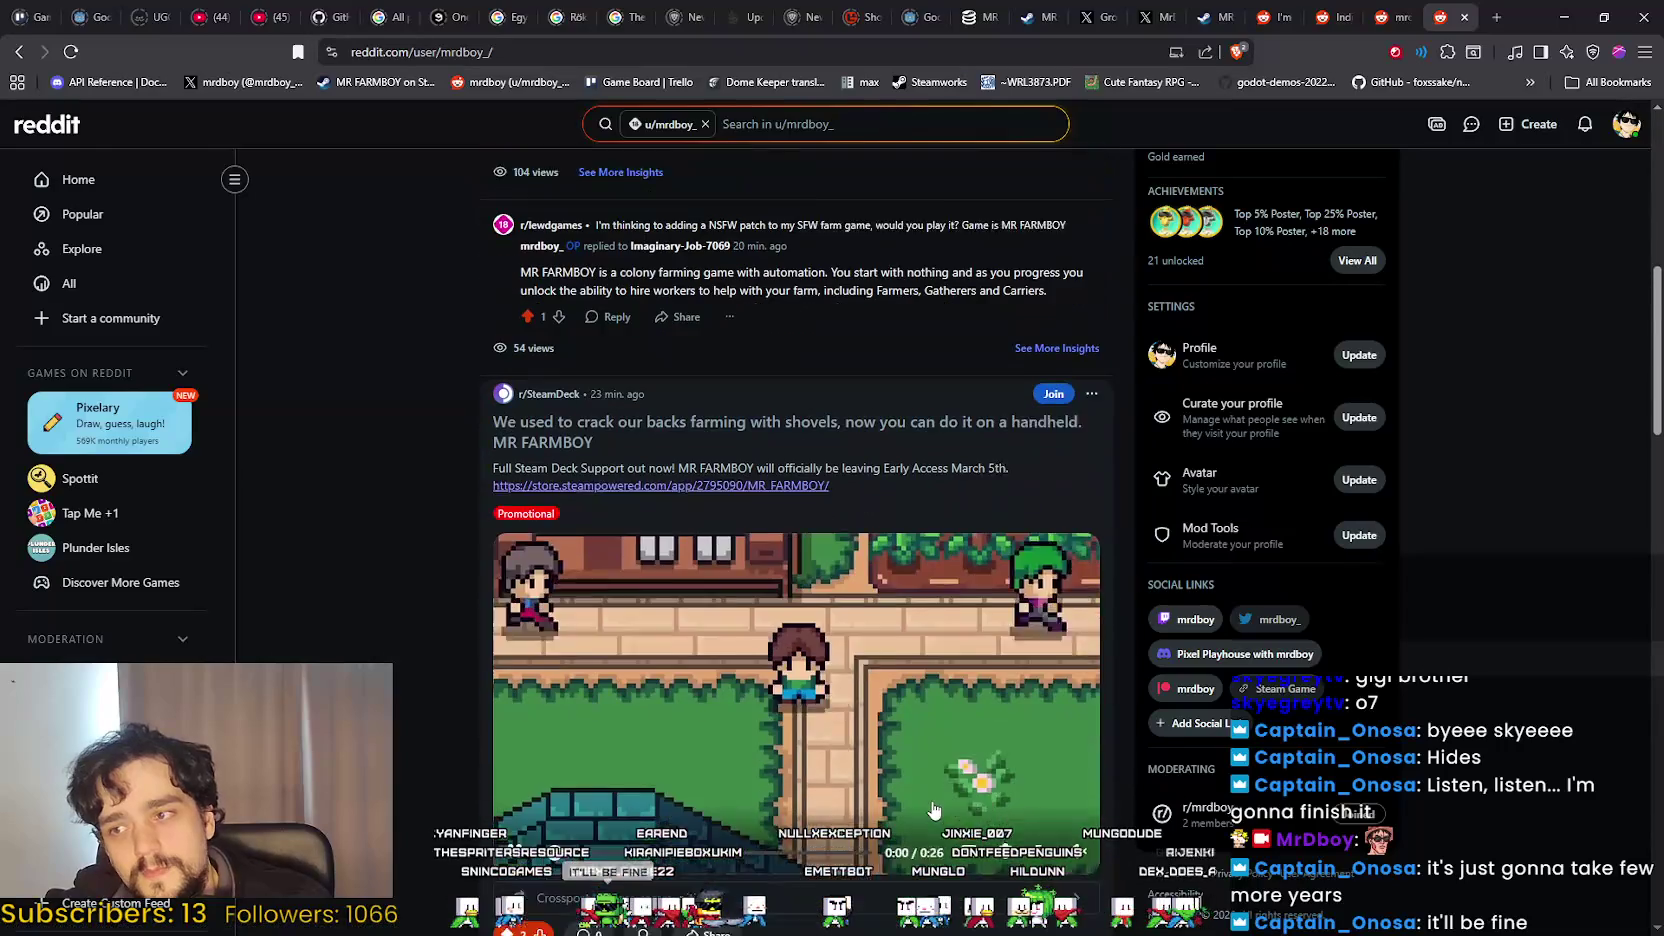
scroll(918, 776, down, 3)
scroll(918, 776, down, 4)
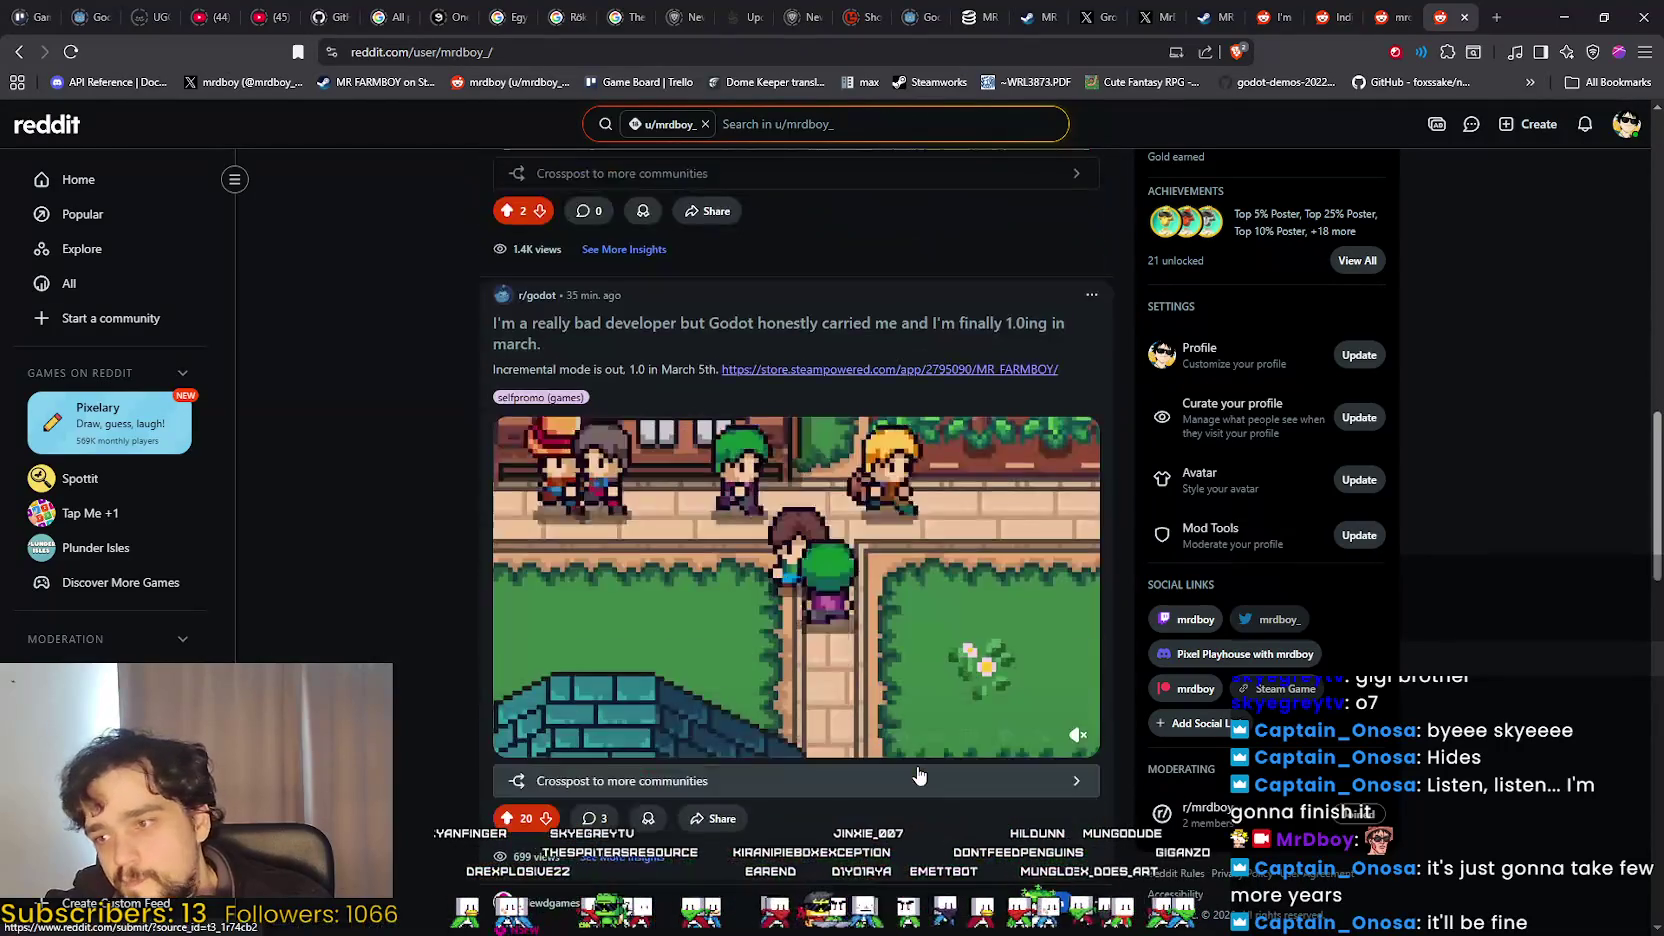
scroll(916, 763, down, 3)
scroll(916, 763, down, 3)
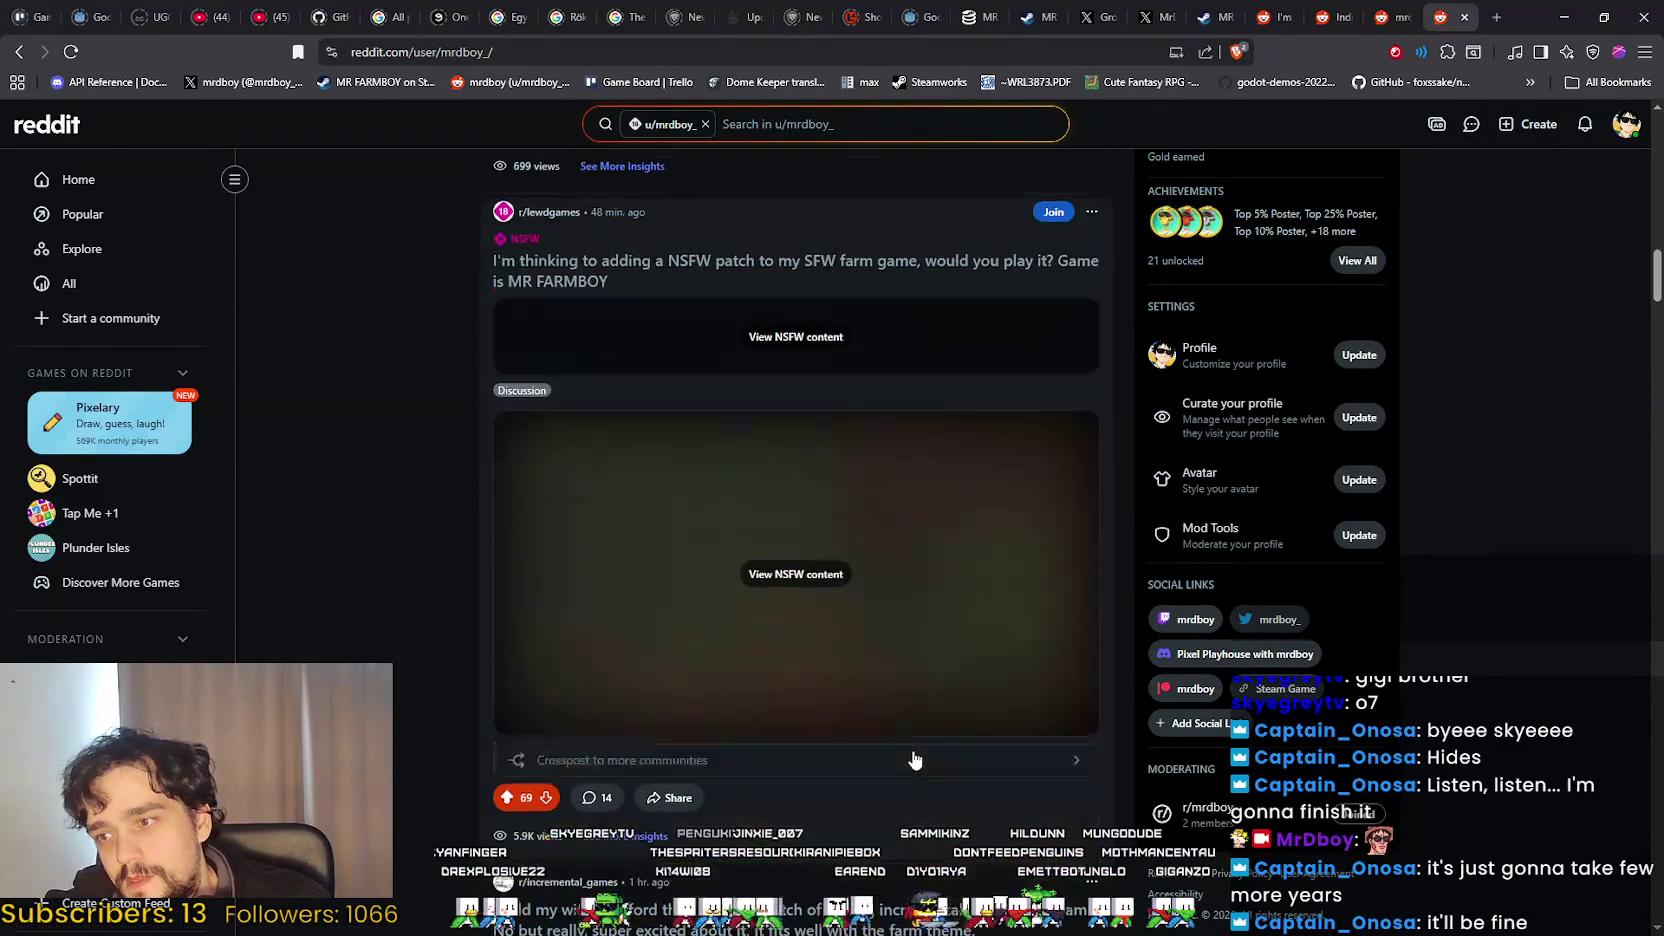
click(888, 704)
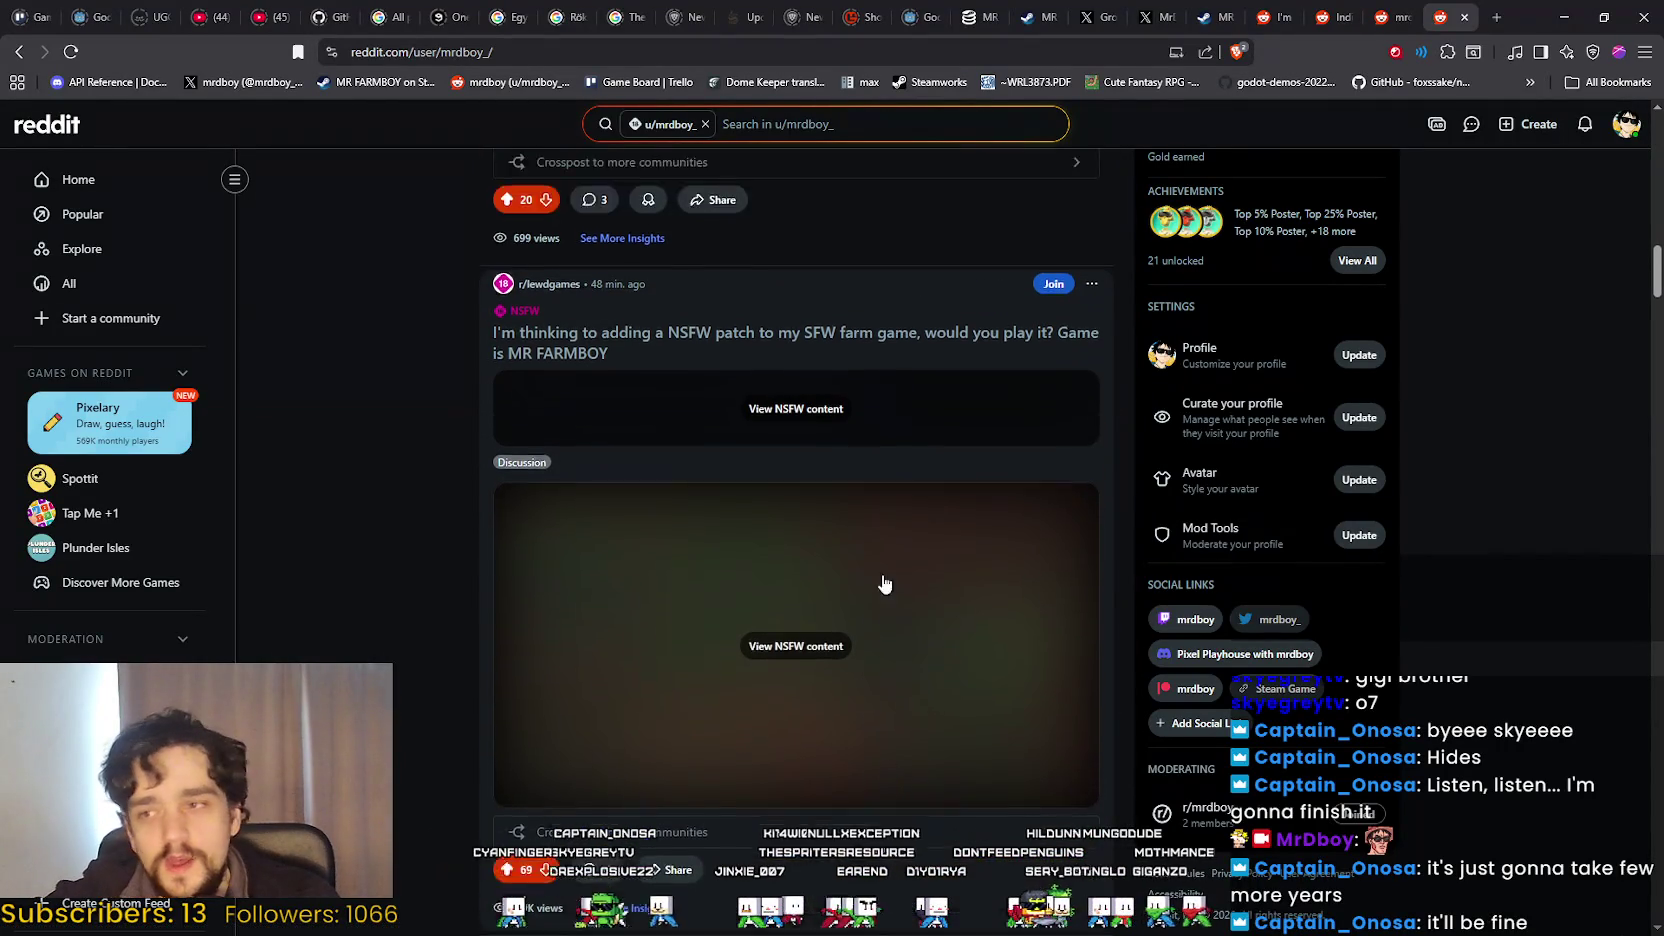
scroll(821, 619, down, 10)
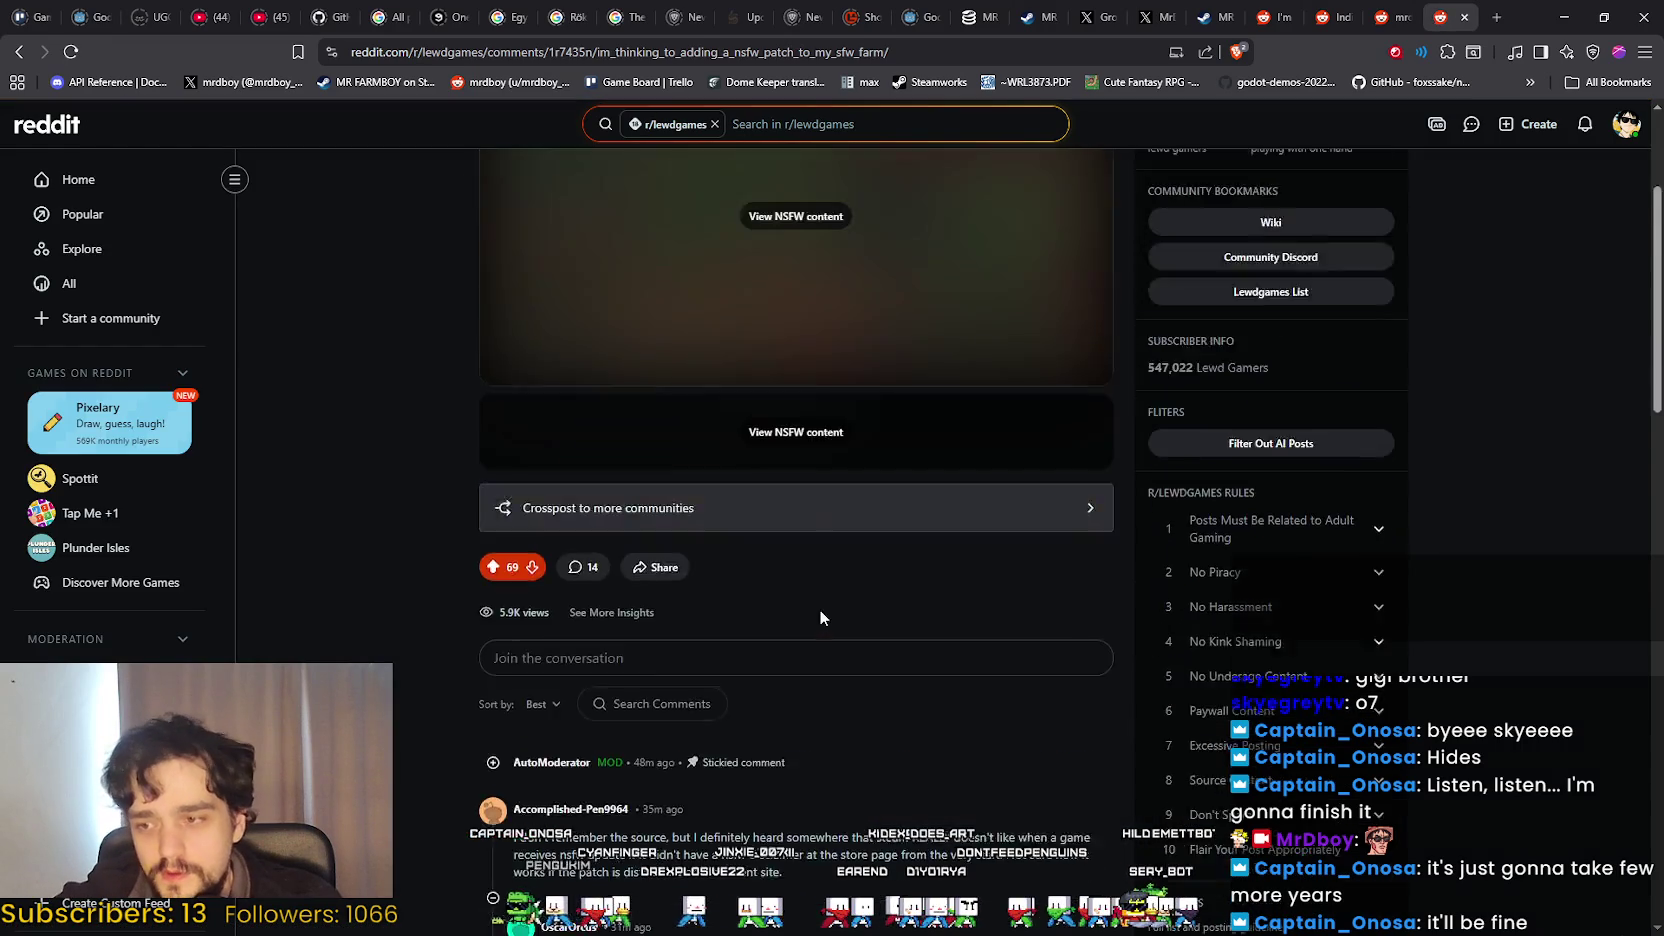
scroll(816, 619, down, 5)
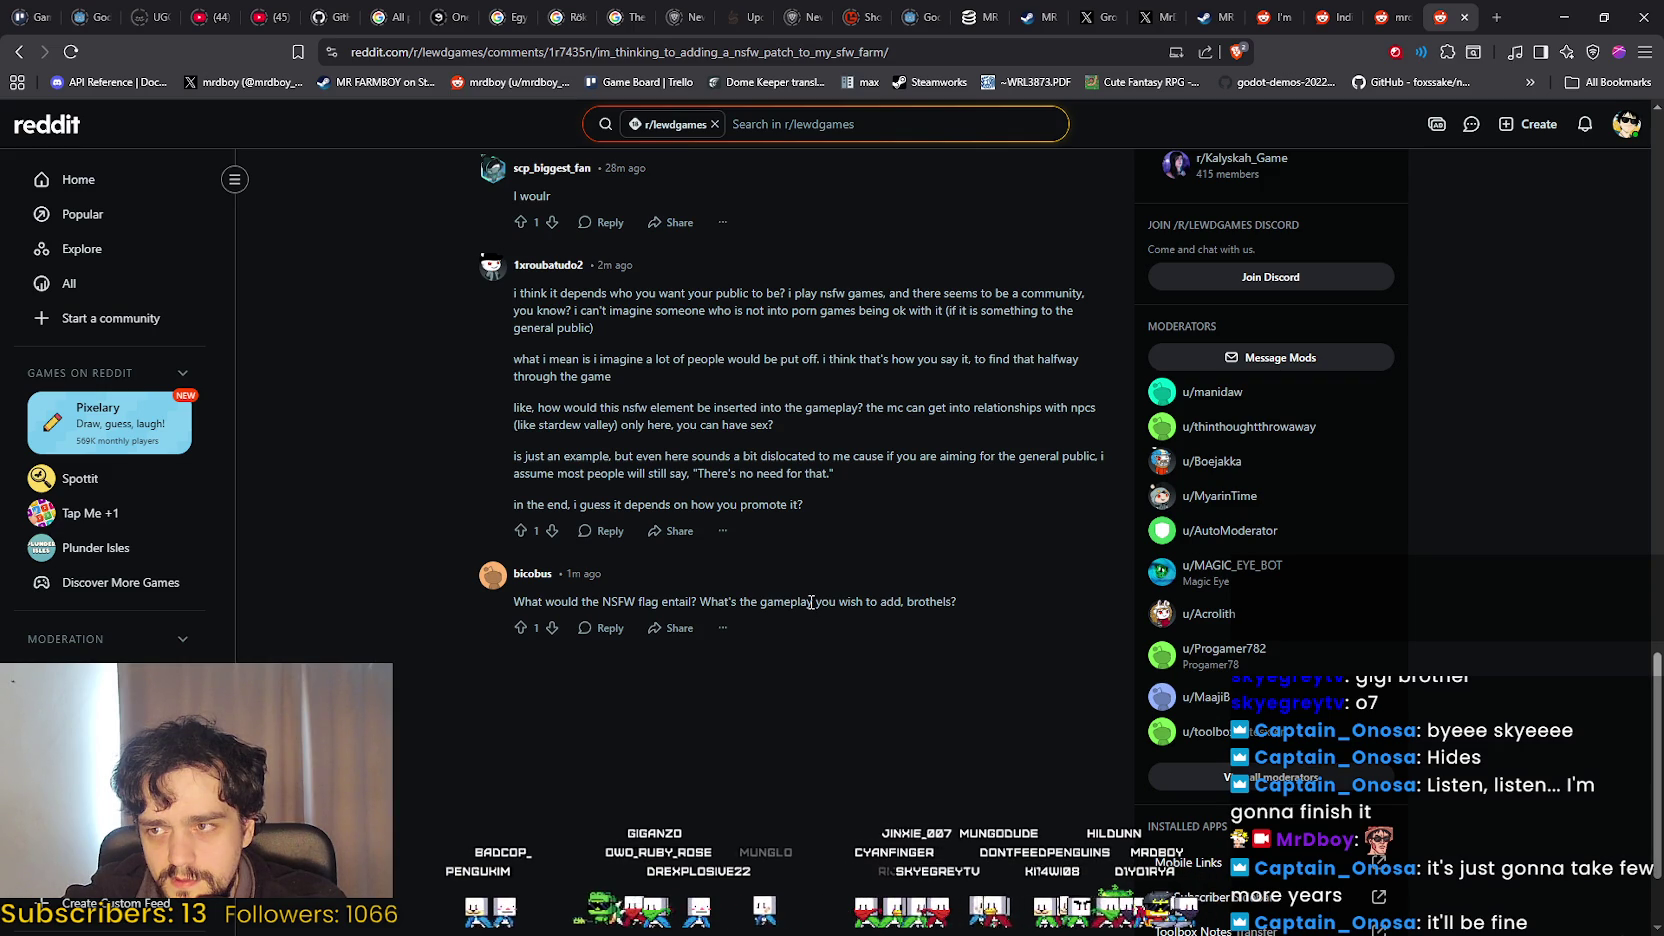
drag(700, 601, 956, 601)
click(931, 683)
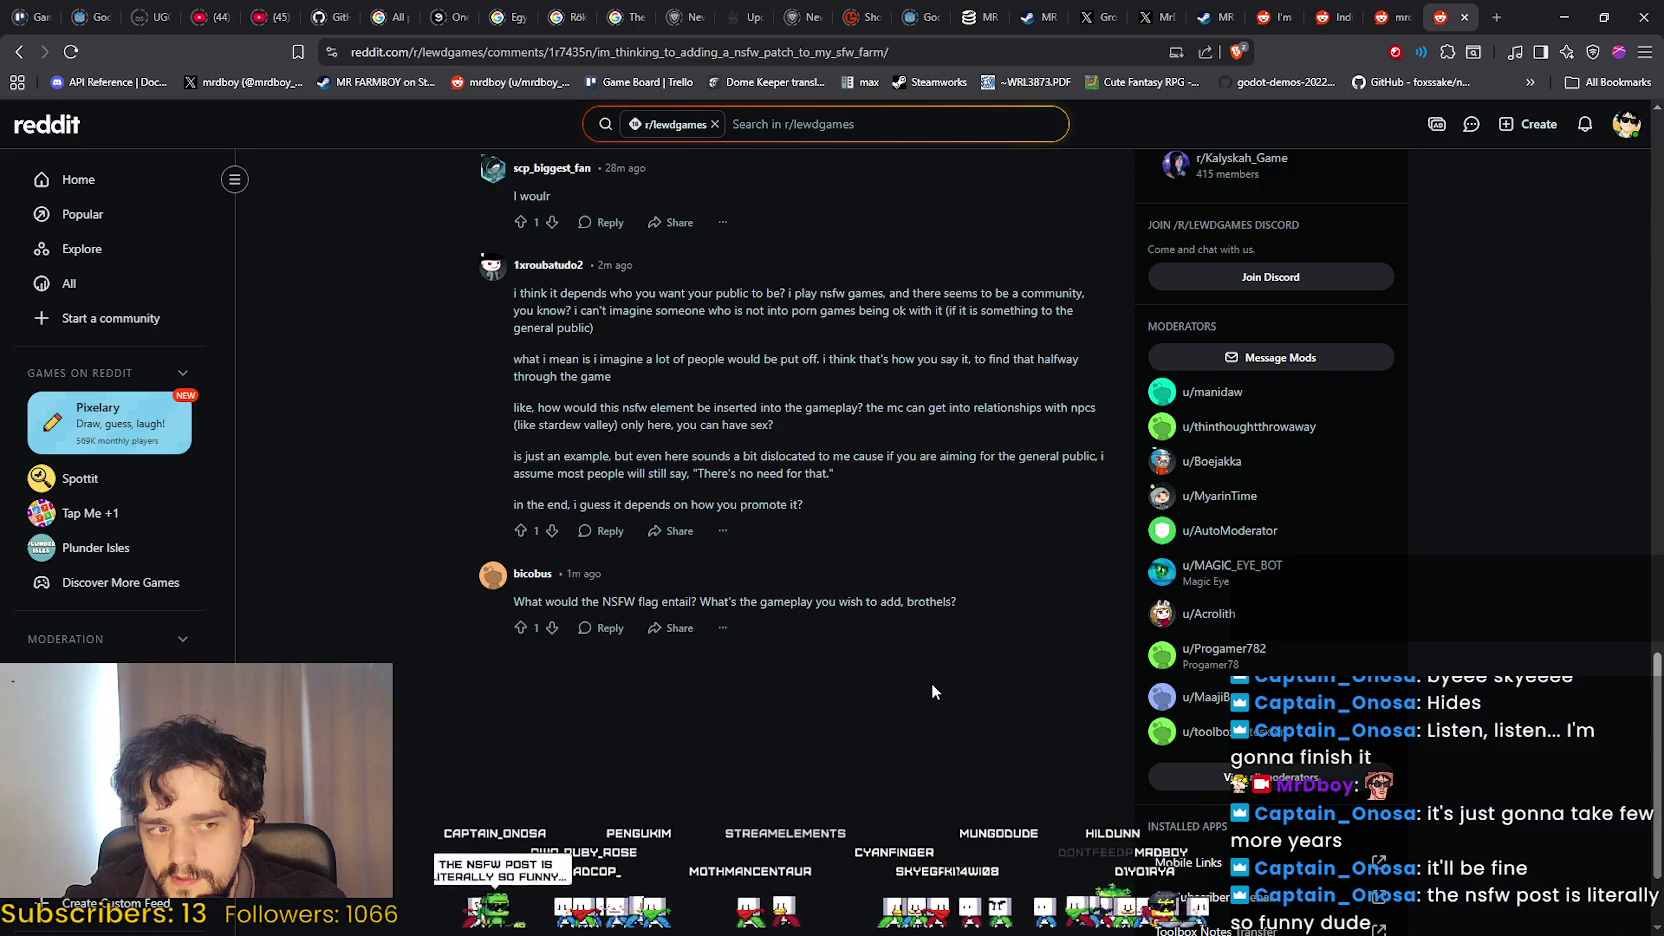
scroll(923, 667, up, 10)
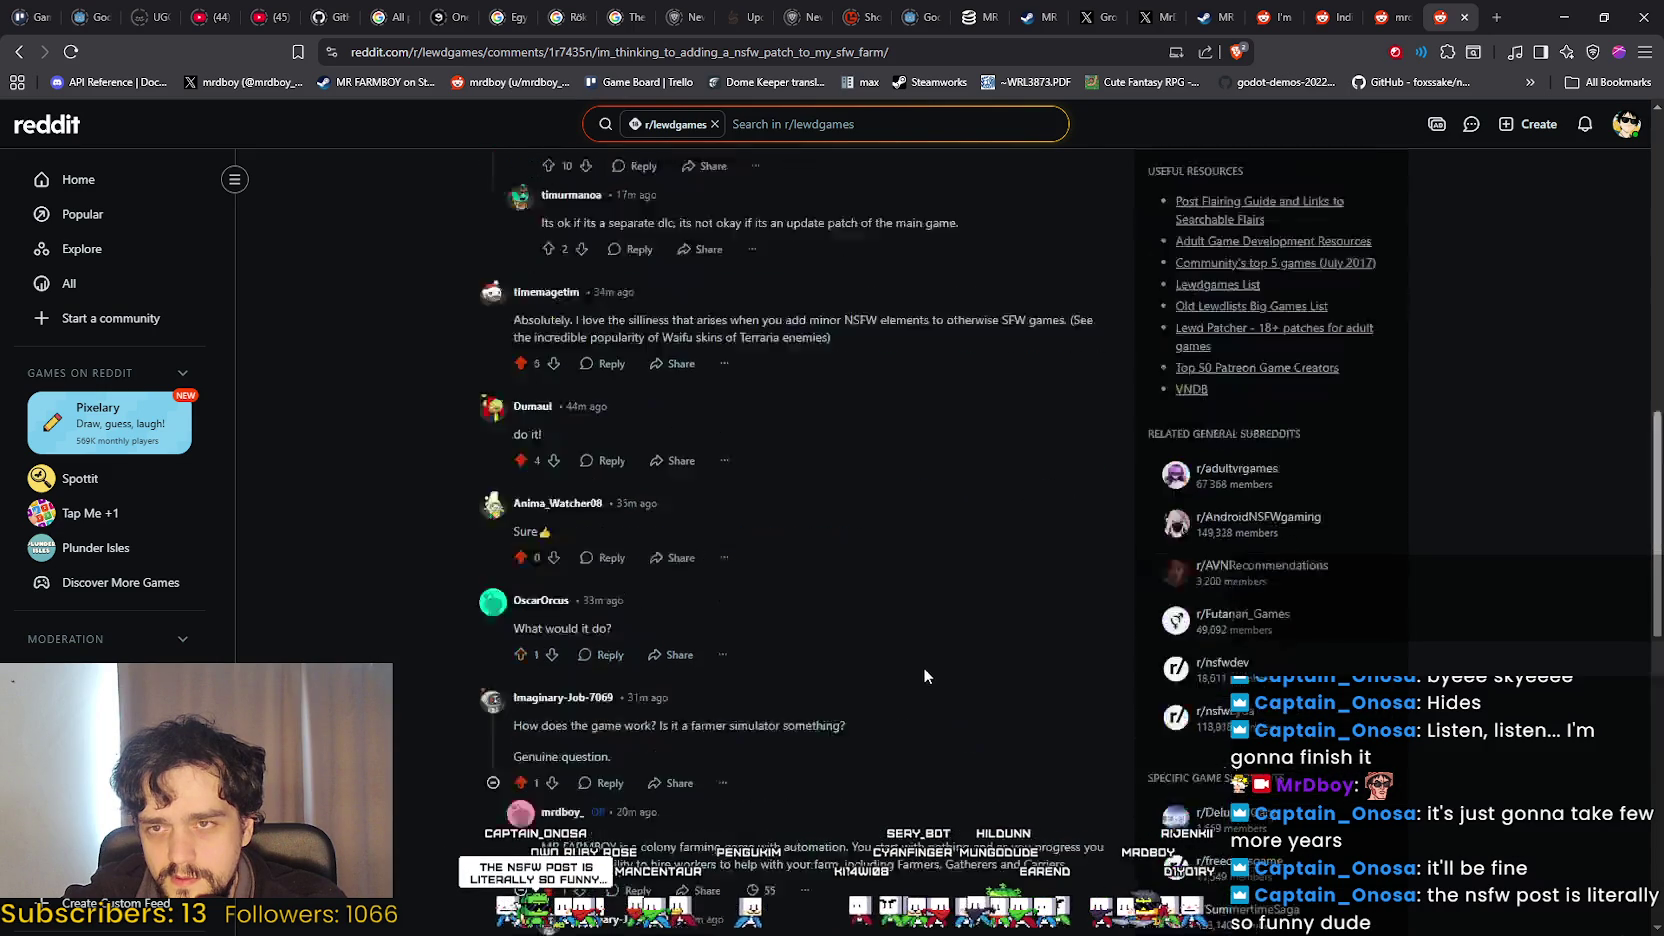
scroll(890, 658, down, 6)
scroll(890, 656, up, 6)
scroll(890, 656, down, 10)
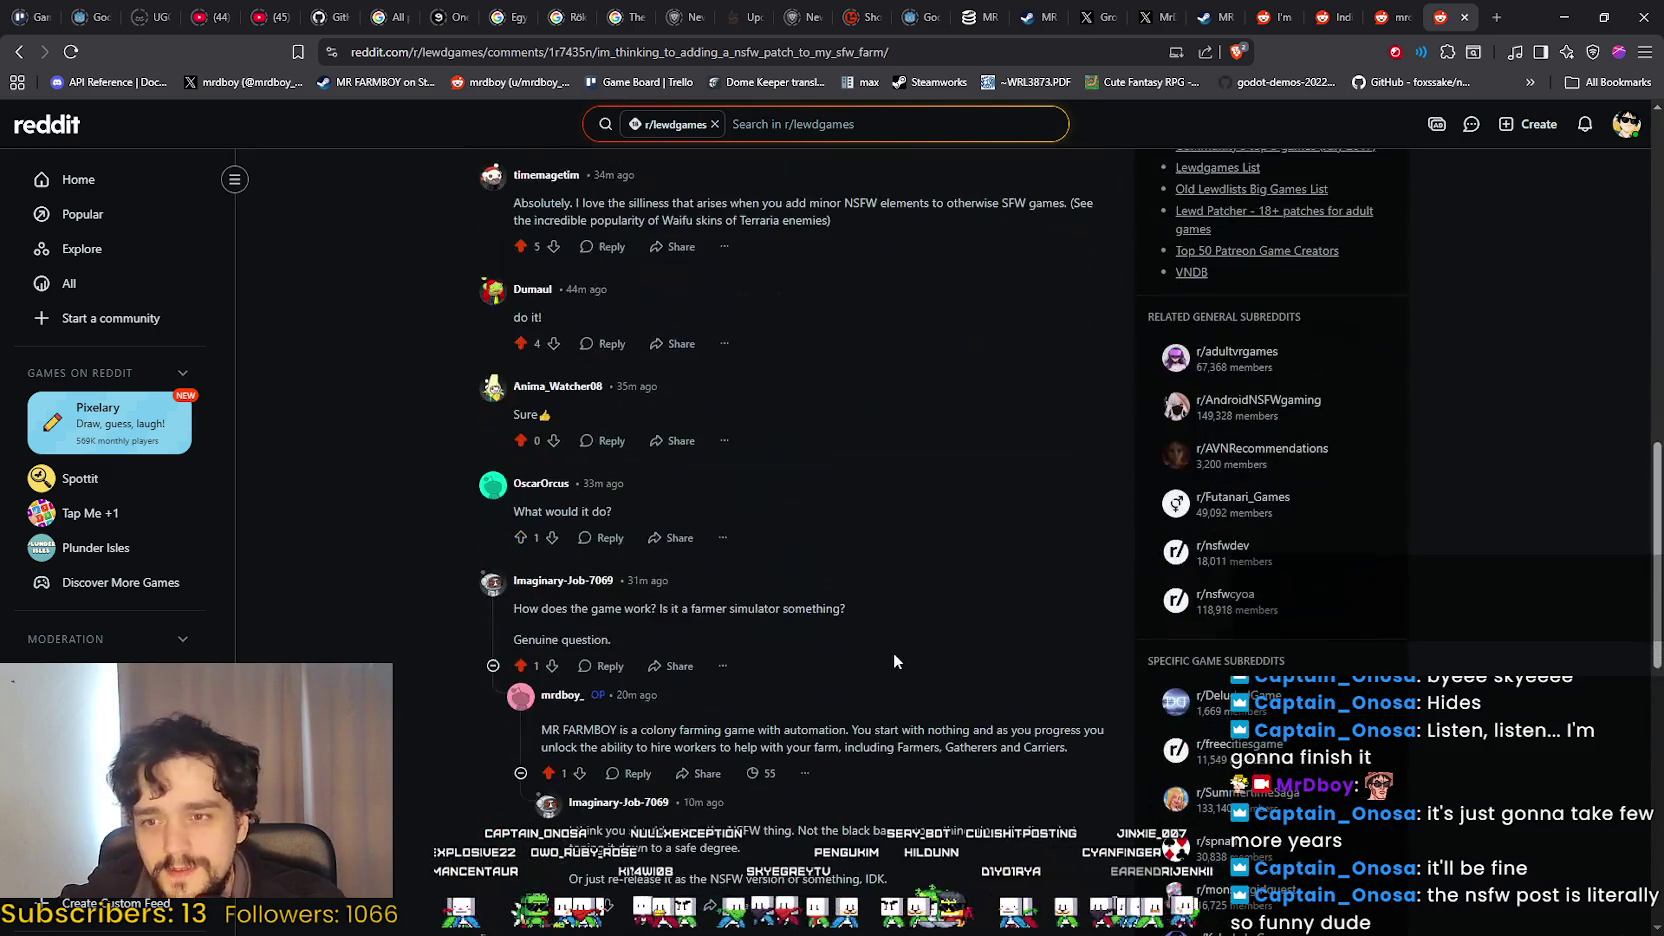
scroll(885, 640, down, 1)
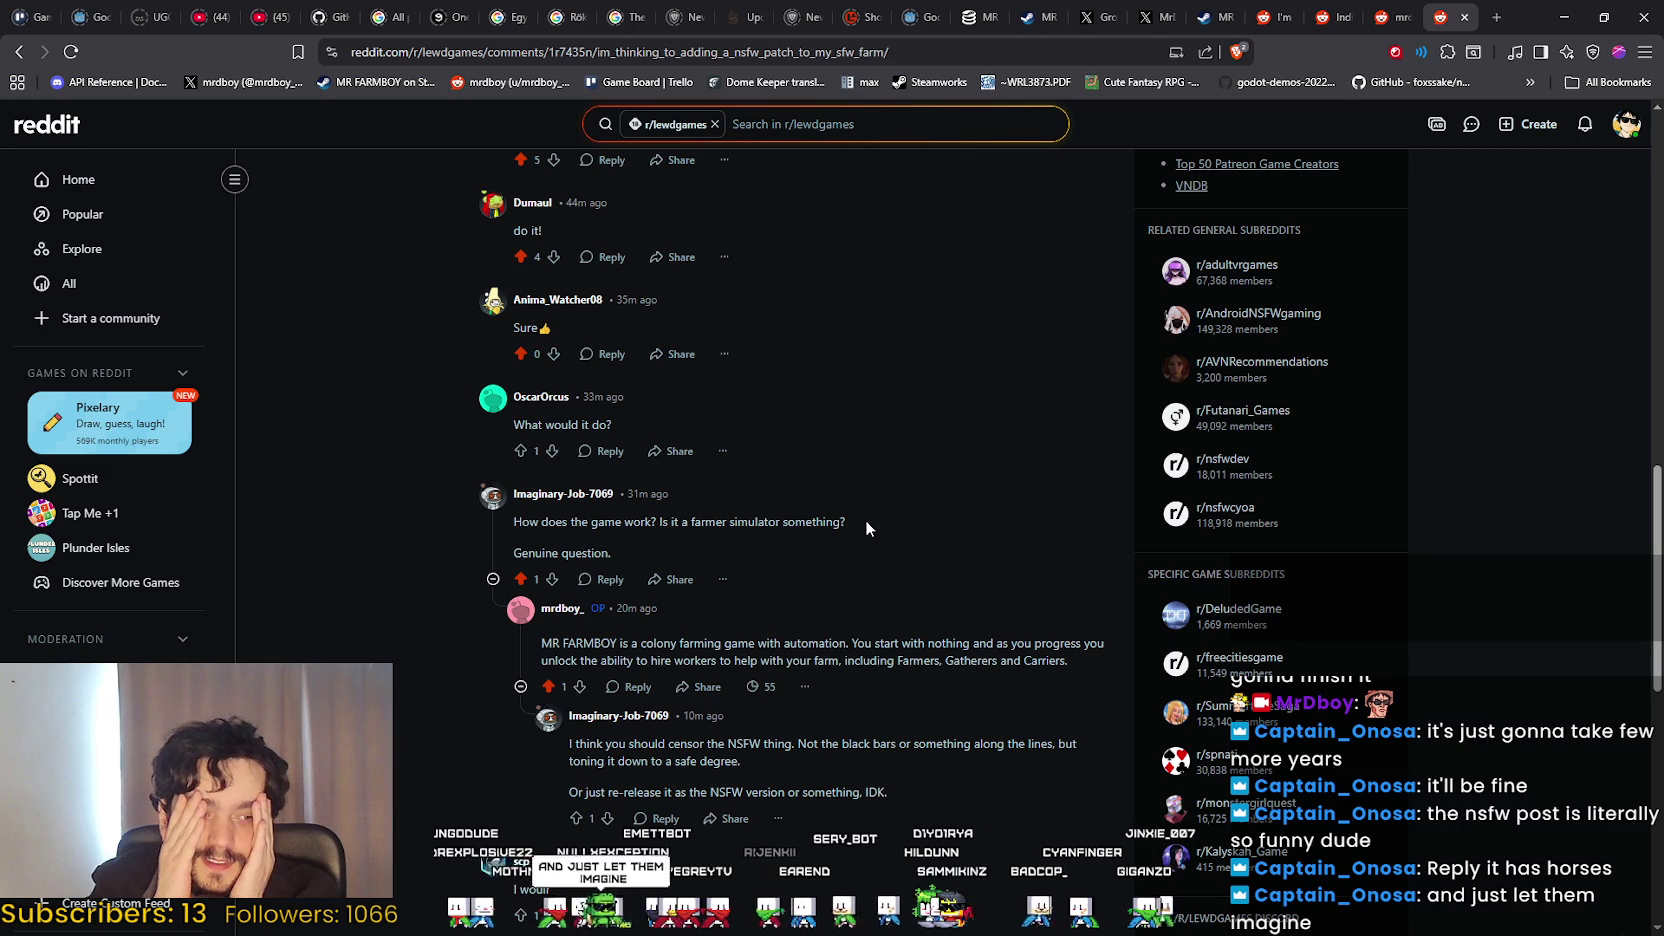
scroll(866, 518, down, 7)
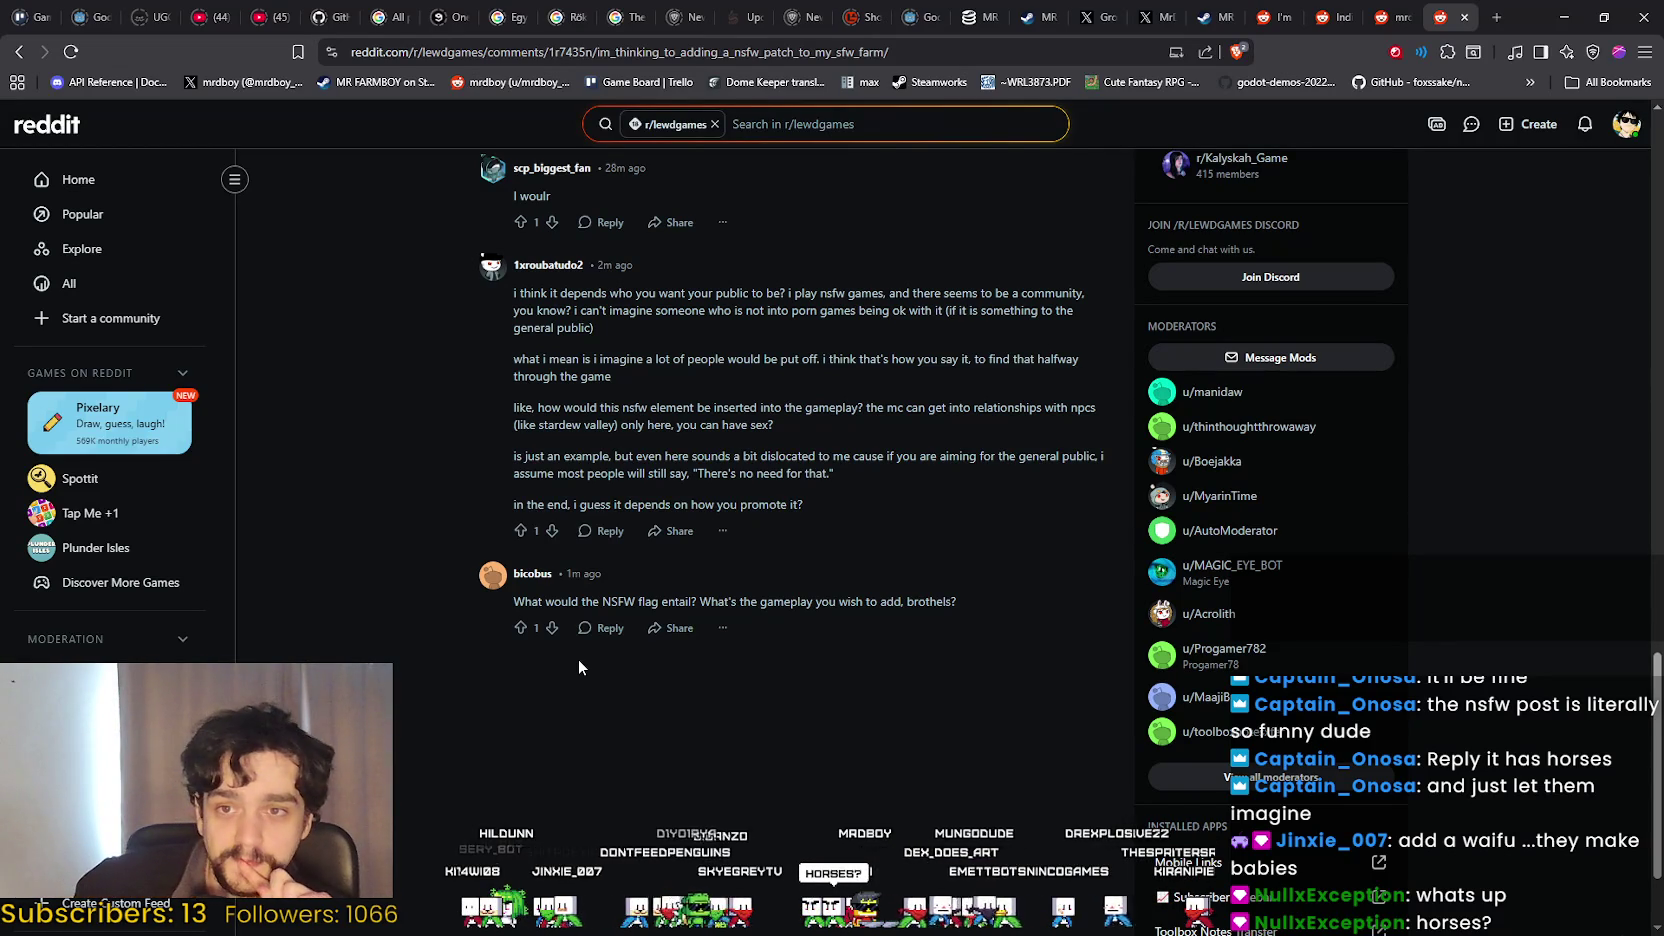
scroll(443, 650, up, 2)
scroll(460, 640, up, 10)
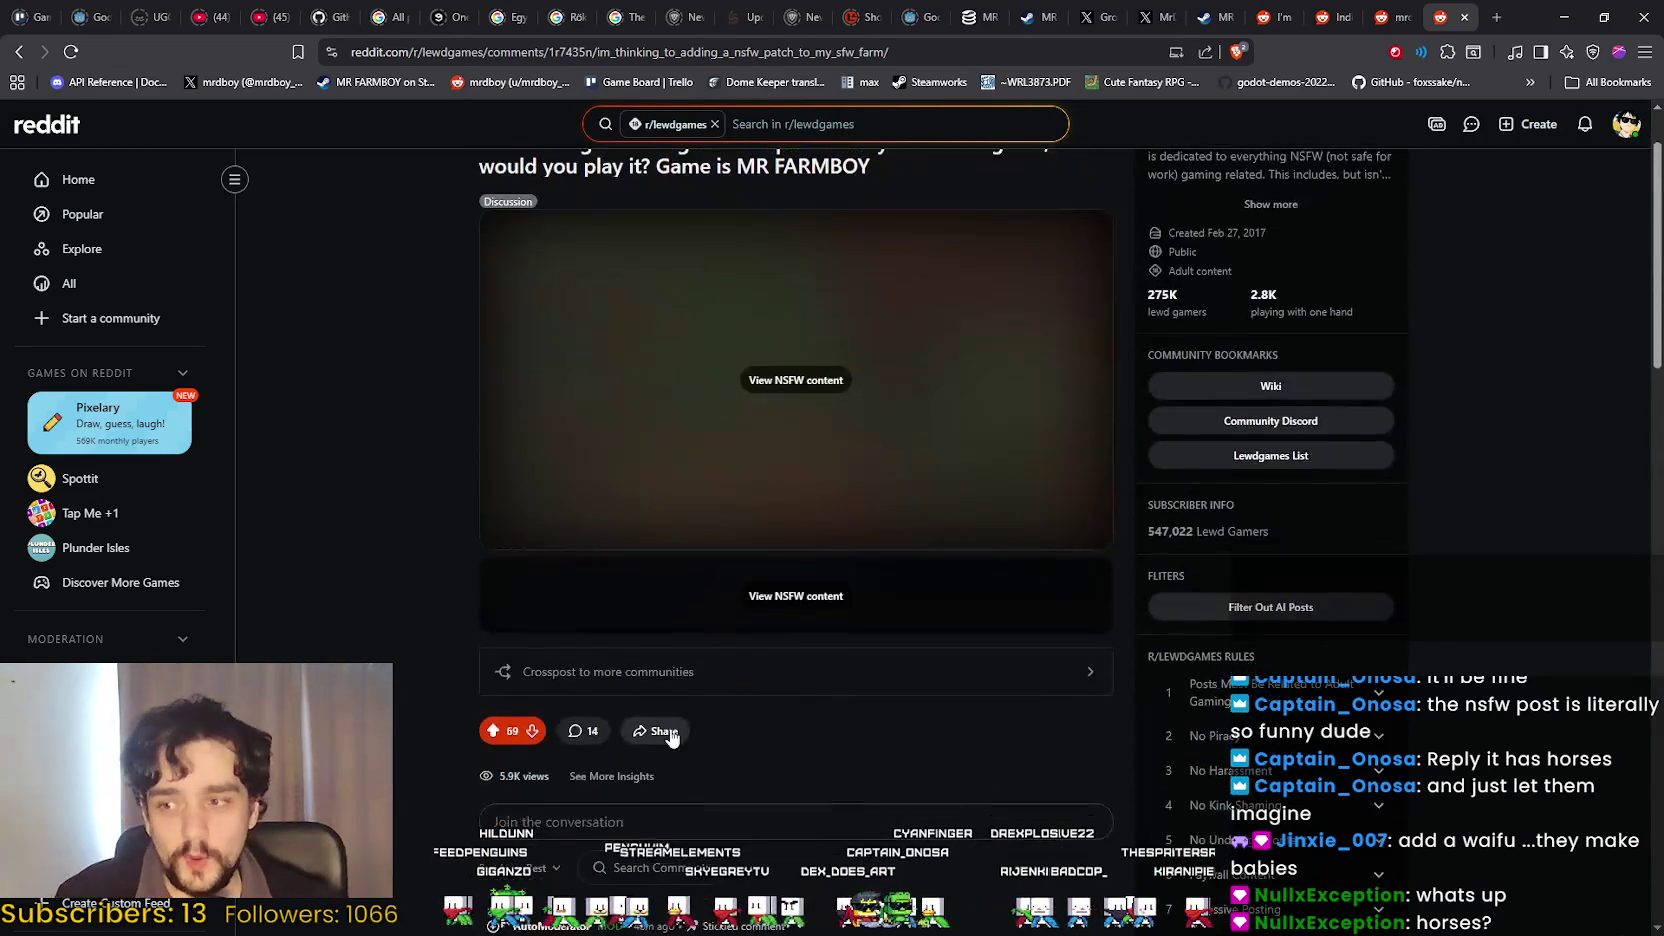
scroll(671, 735, up, 1)
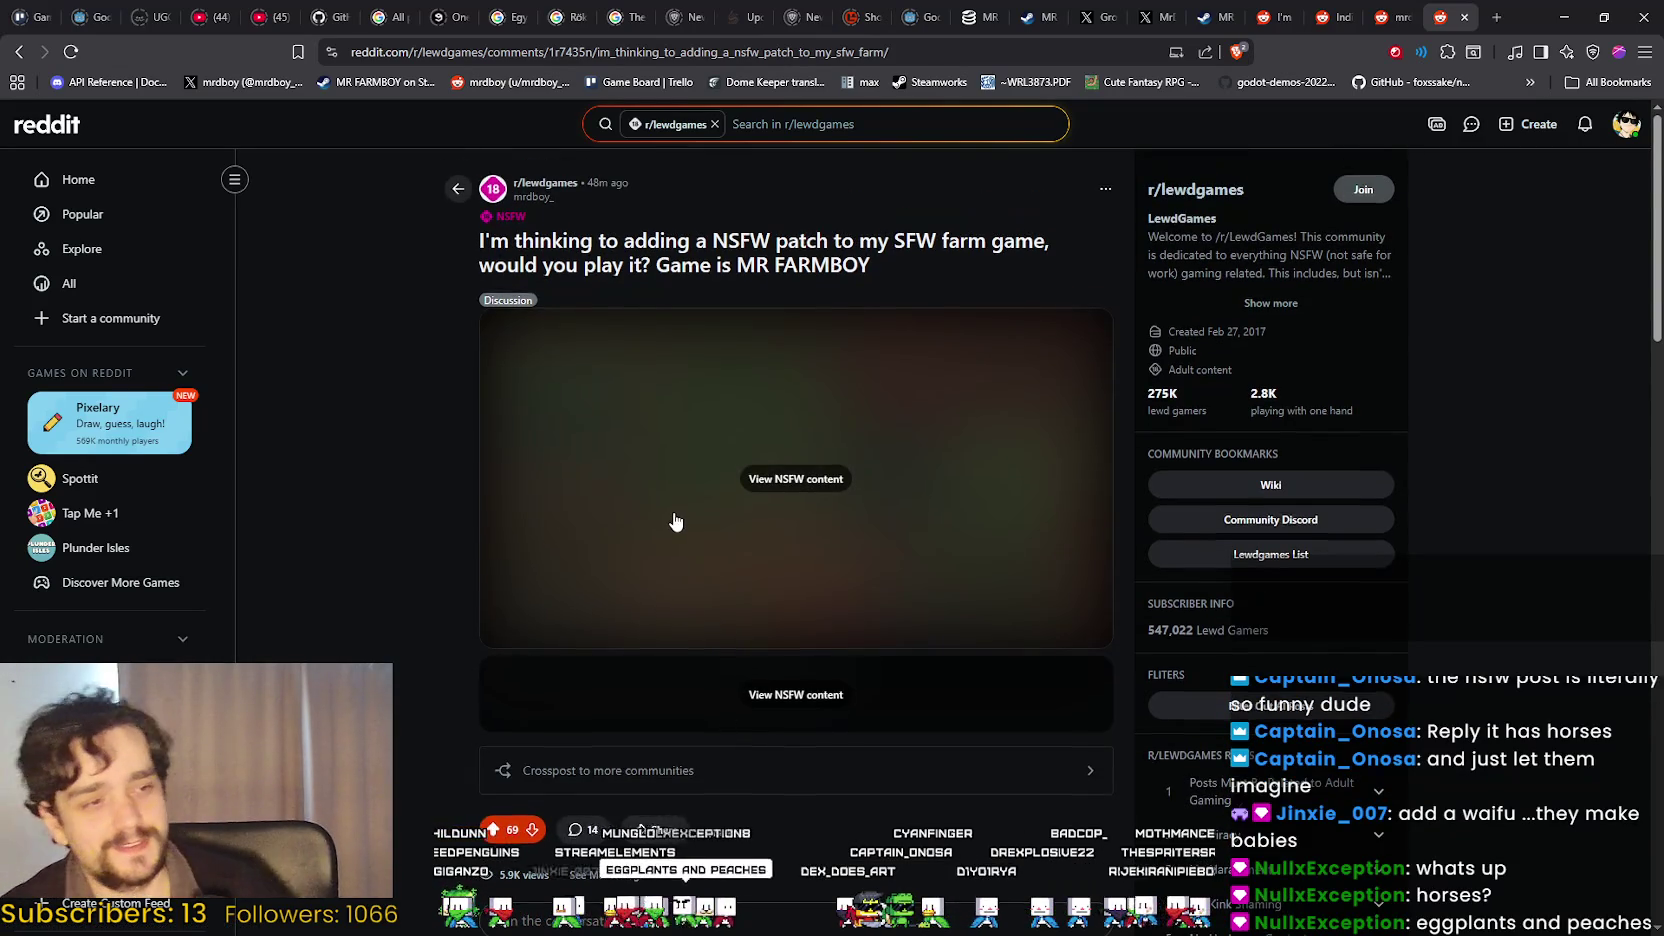
scroll(675, 521, down, 15)
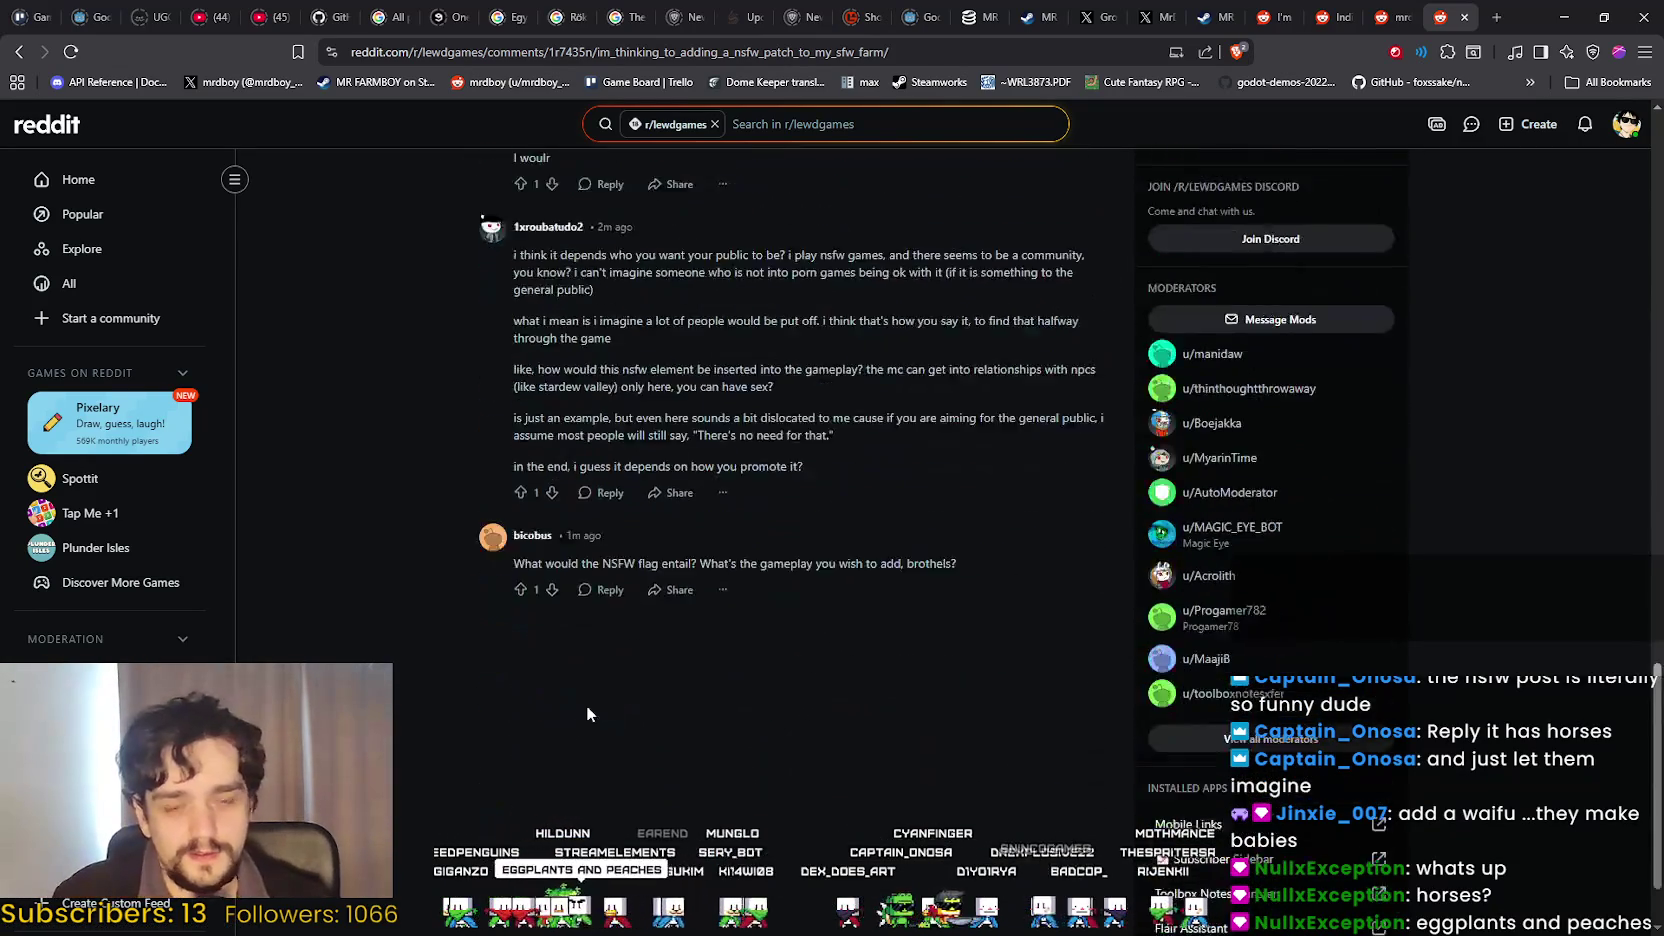
Write the reply 'Eggplants, Peaches and Horses?' under the comment asking about the NSFW flag's gameplay.
scroll(587, 712, down, 1)
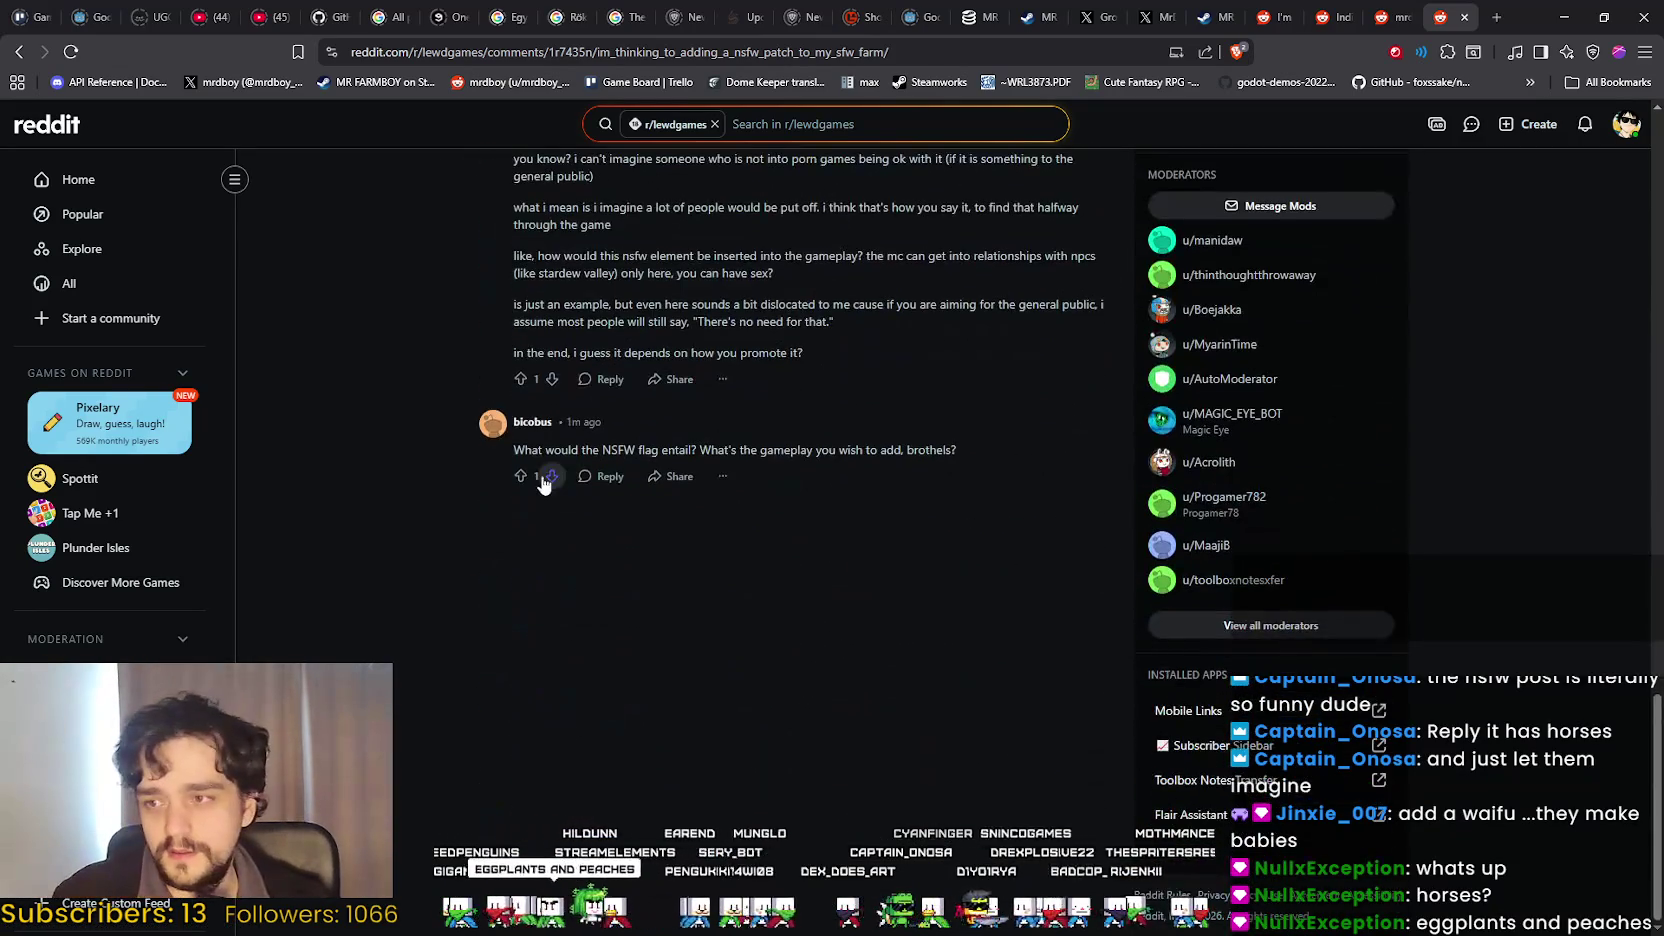
click(606, 476)
text(E)
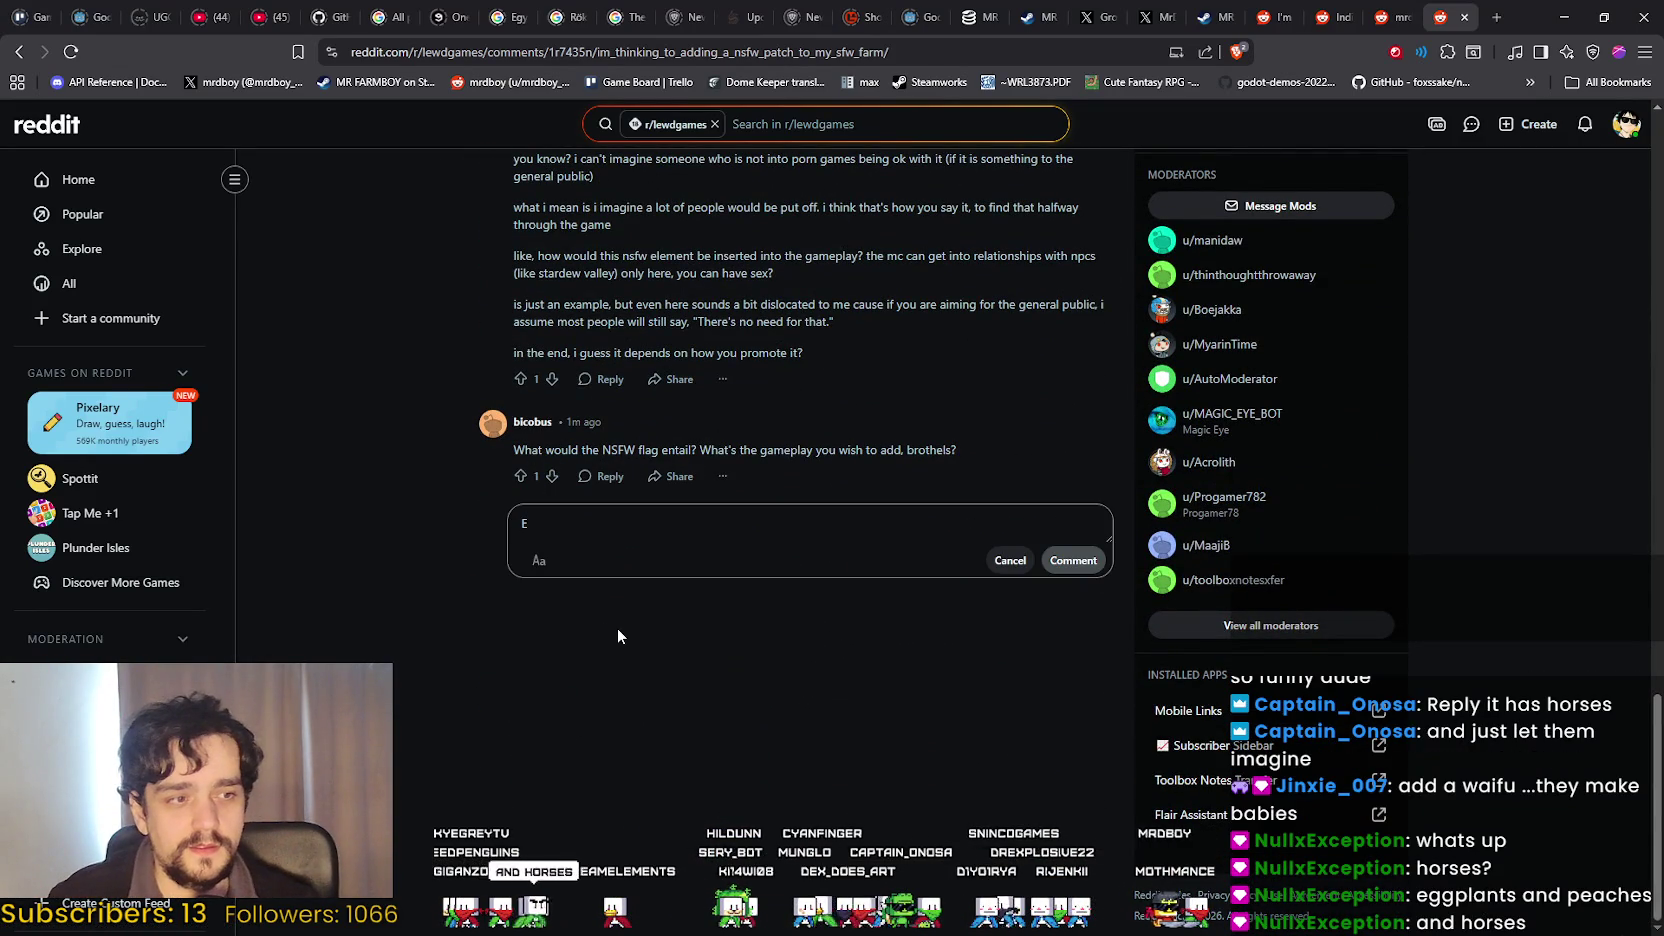
text(ggplants,)
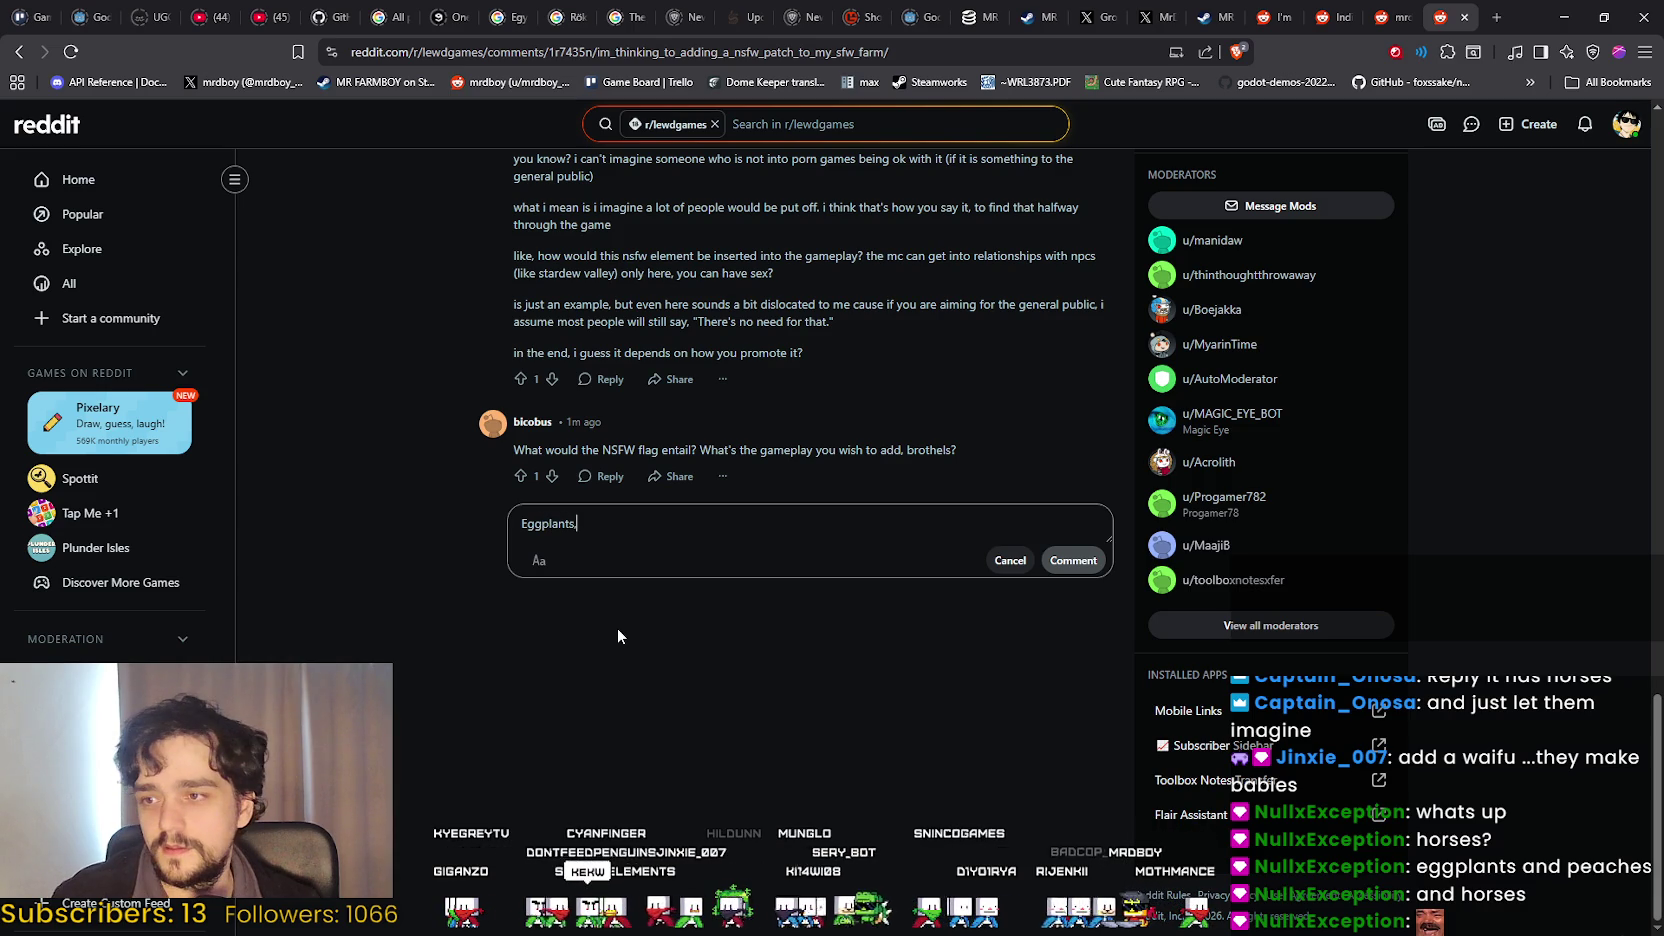
text( Peaches)
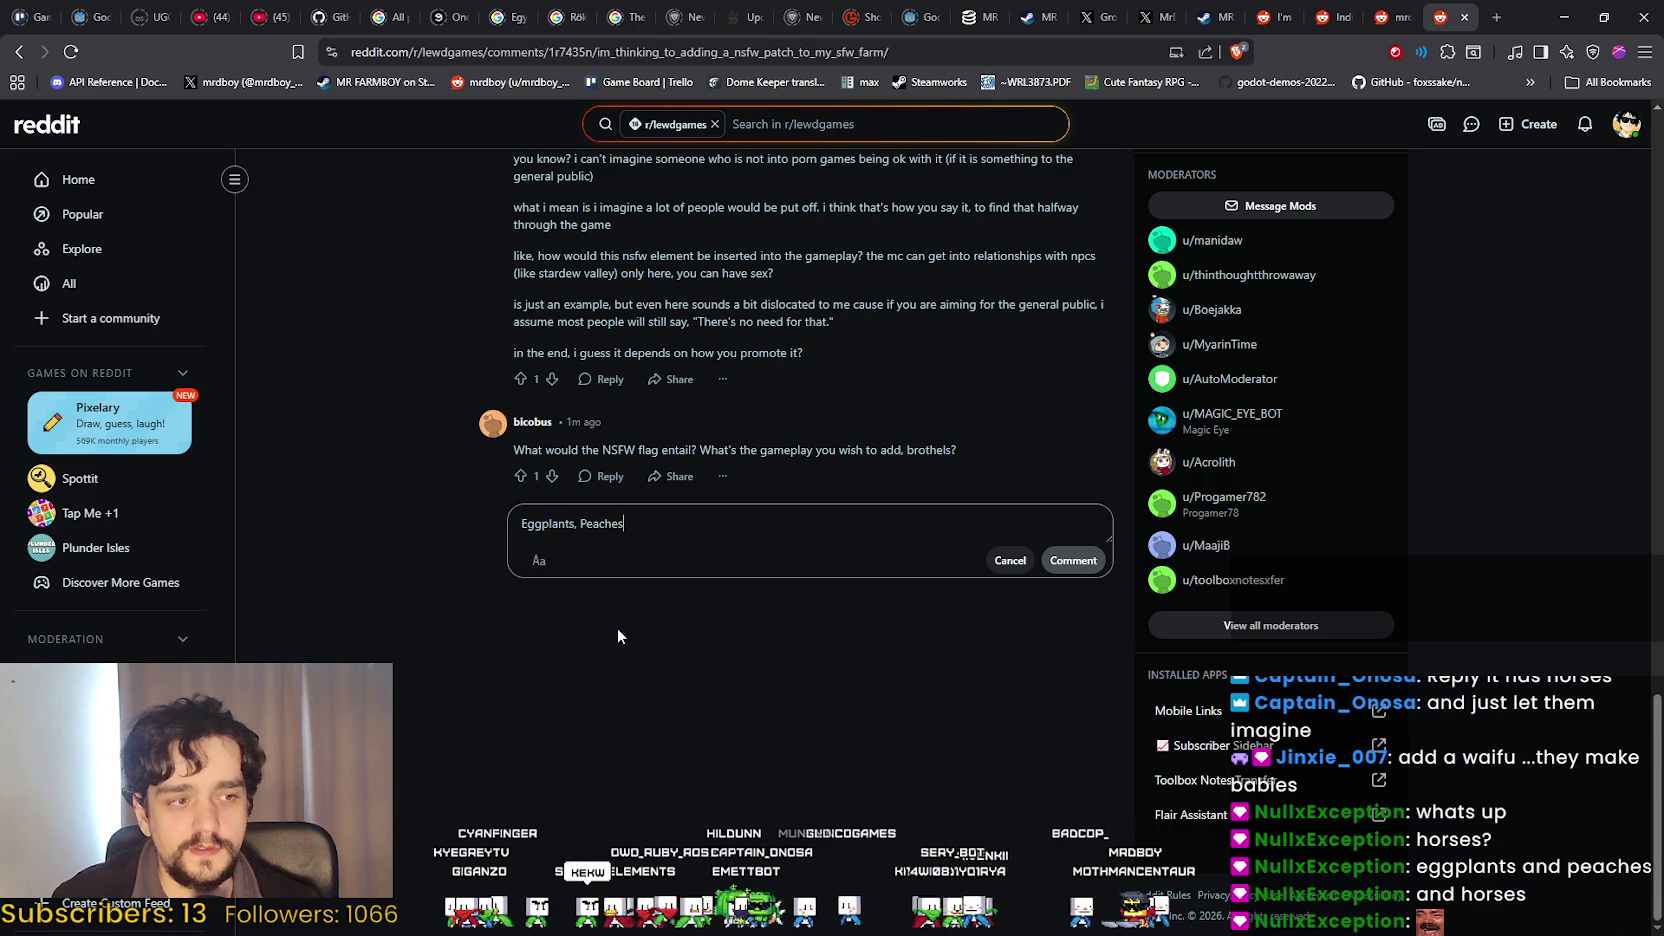
text( and Horses.)
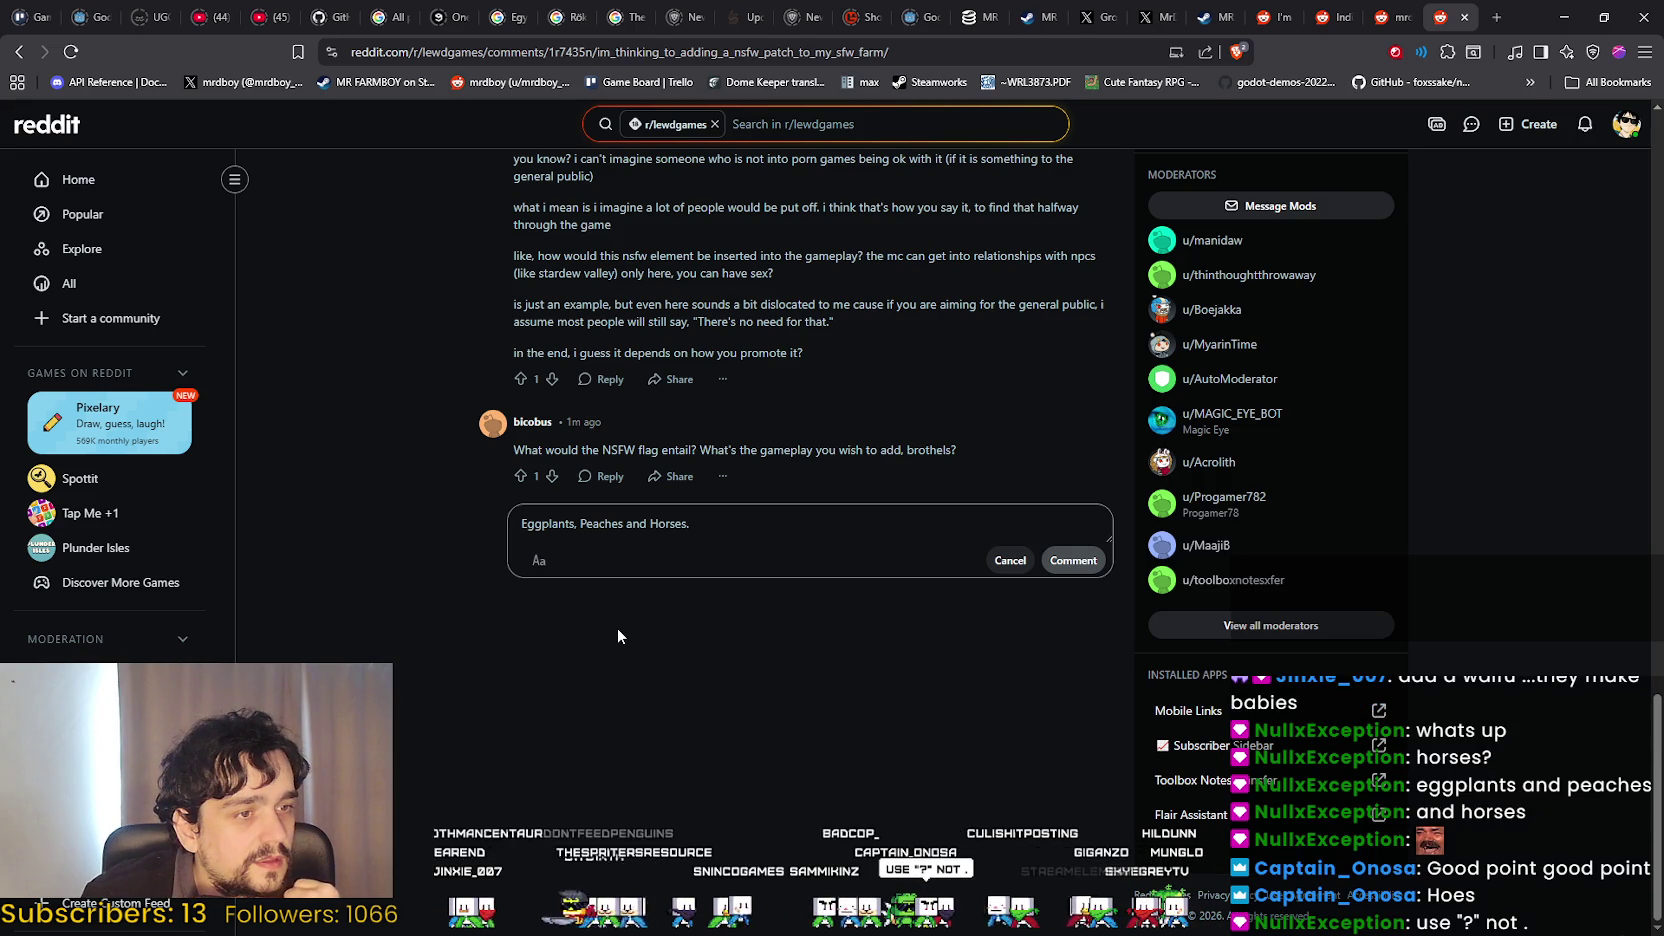
key(BackSpace)
text(?)
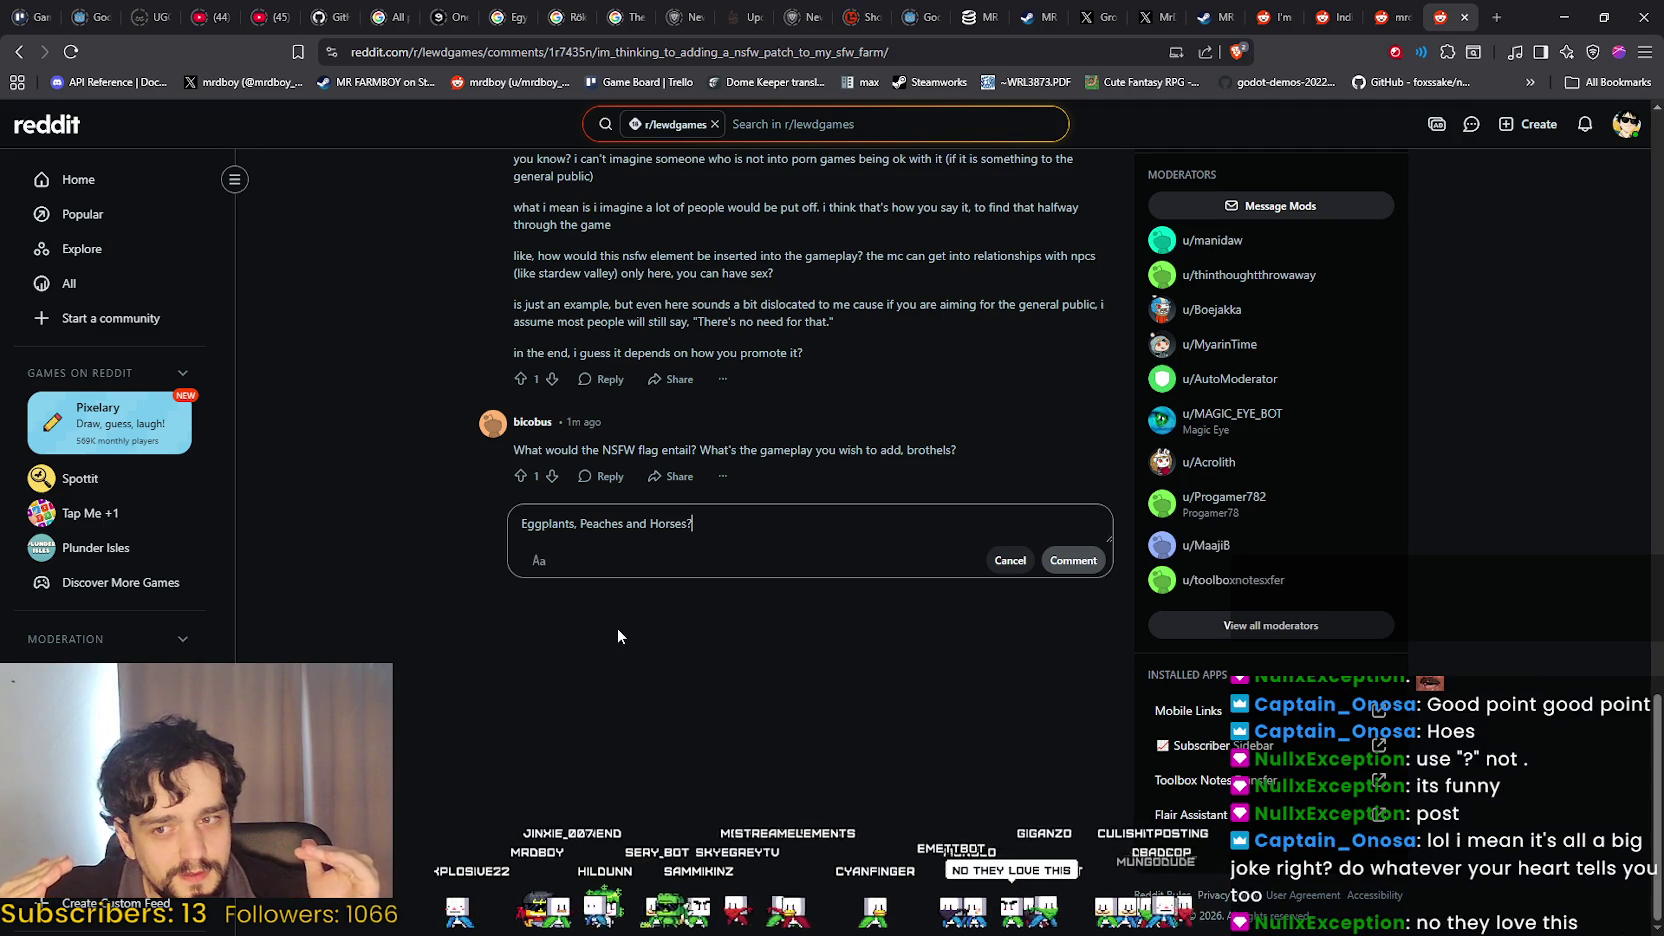
scroll(538, 601, up, 3)
Review the thread and post the reply 'Eggplants, Peaches and Horses?'.
scroll(488, 620, up, 10)
scroll(491, 622, up, 10)
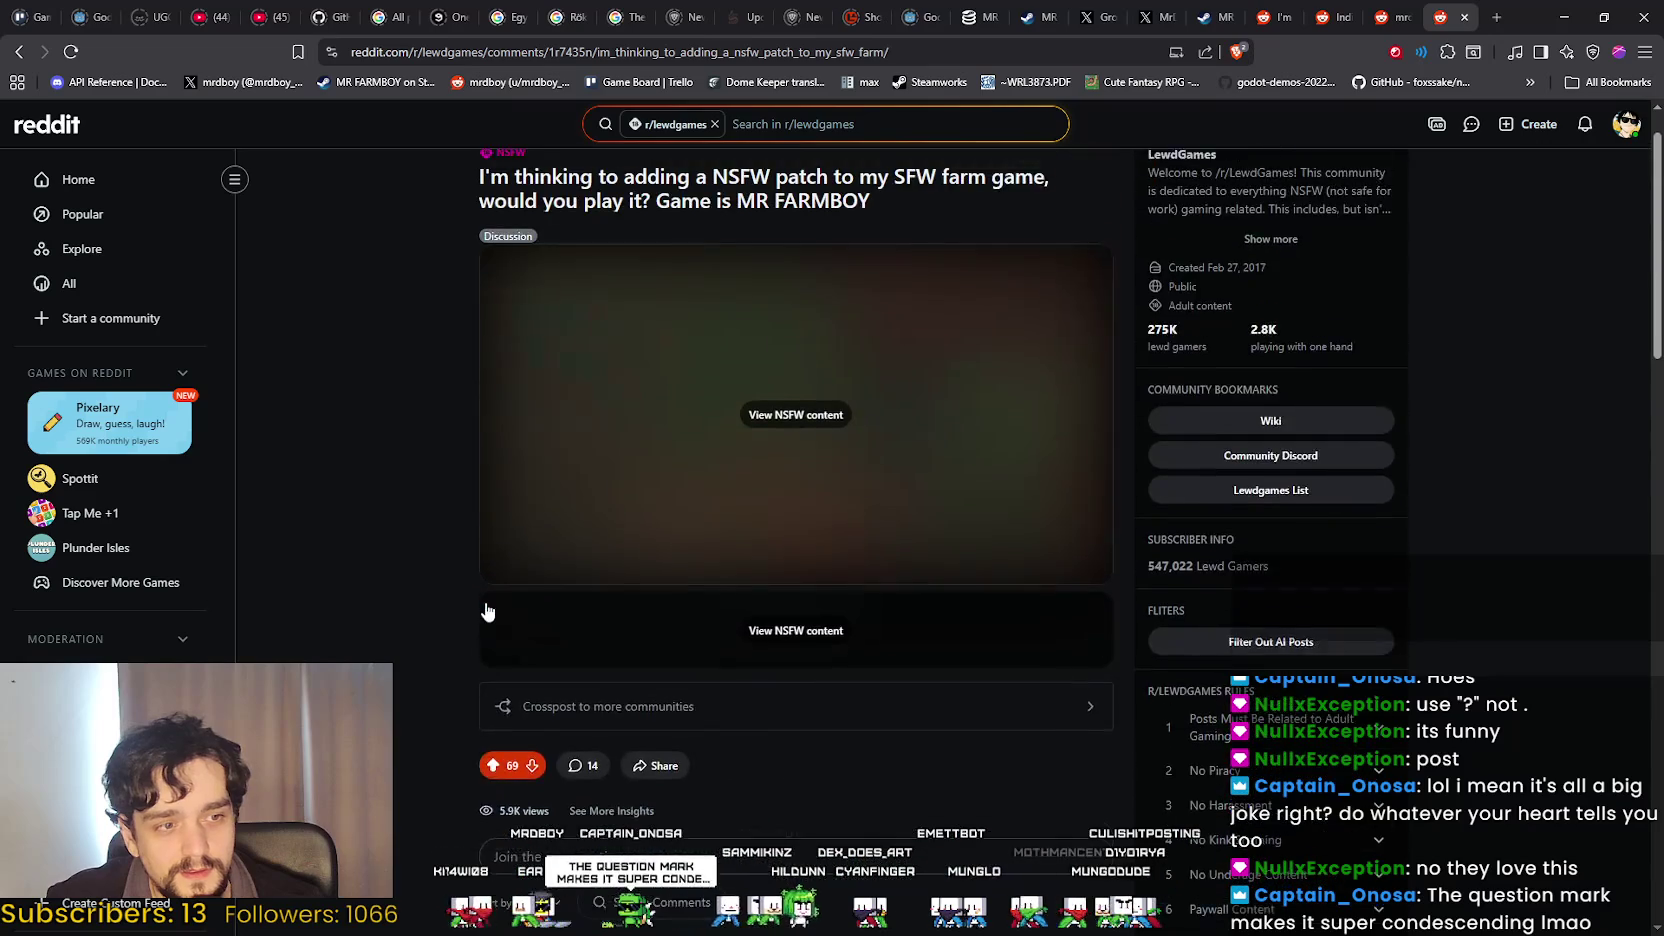
scroll(485, 605, down, 10)
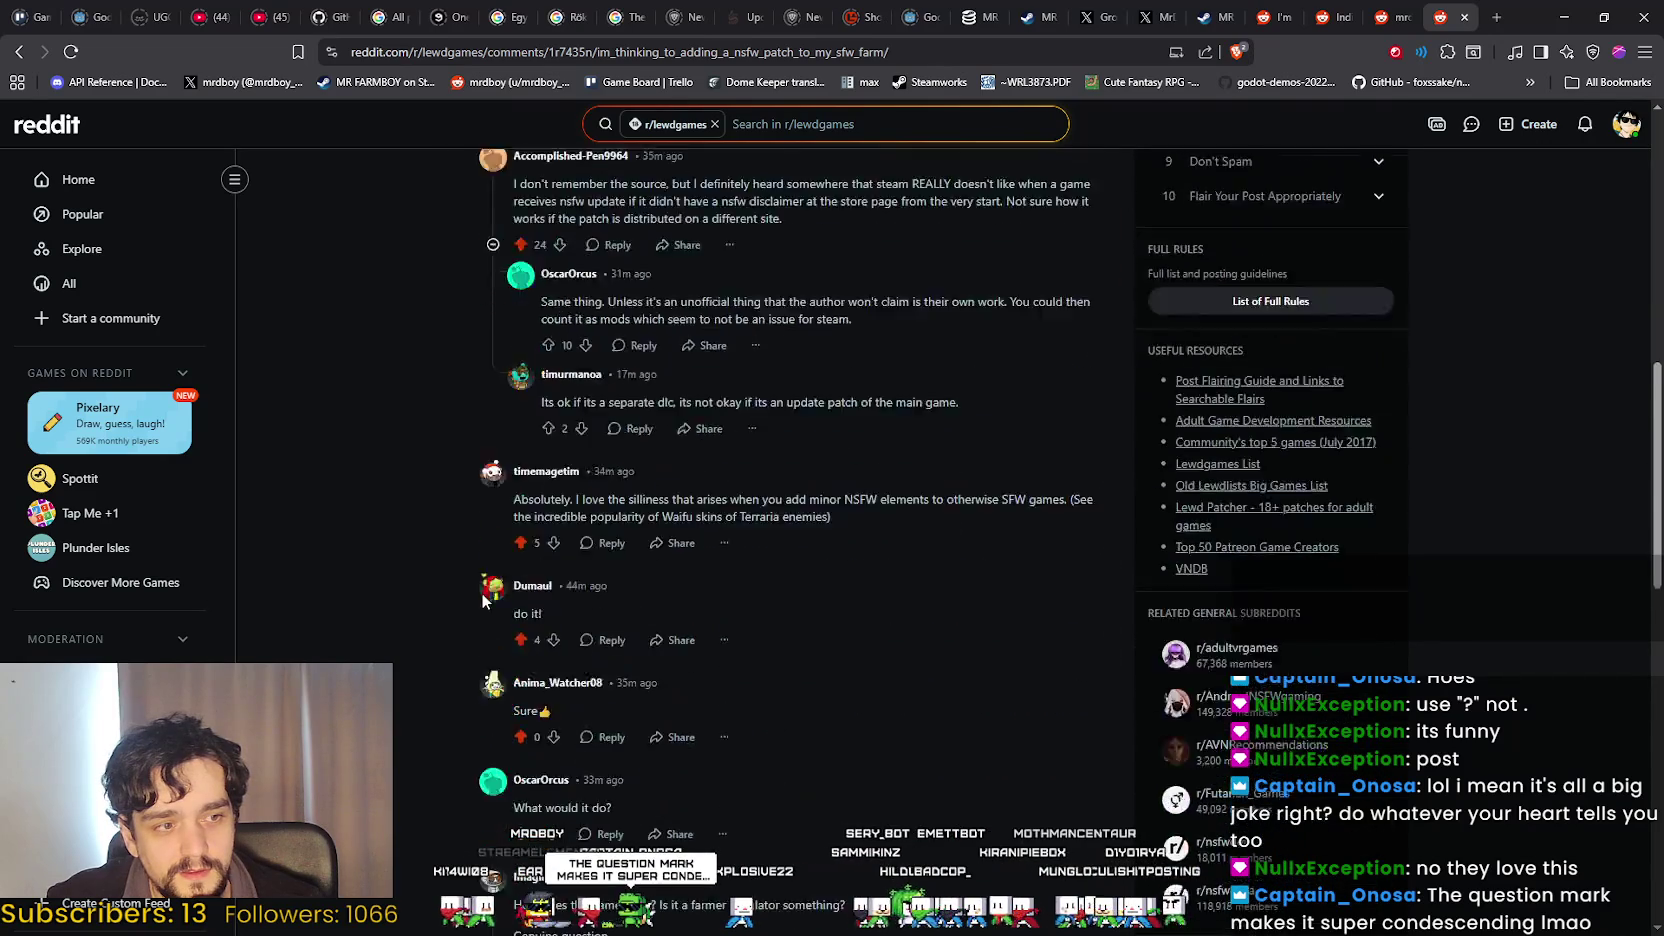
scroll(484, 598, down, 10)
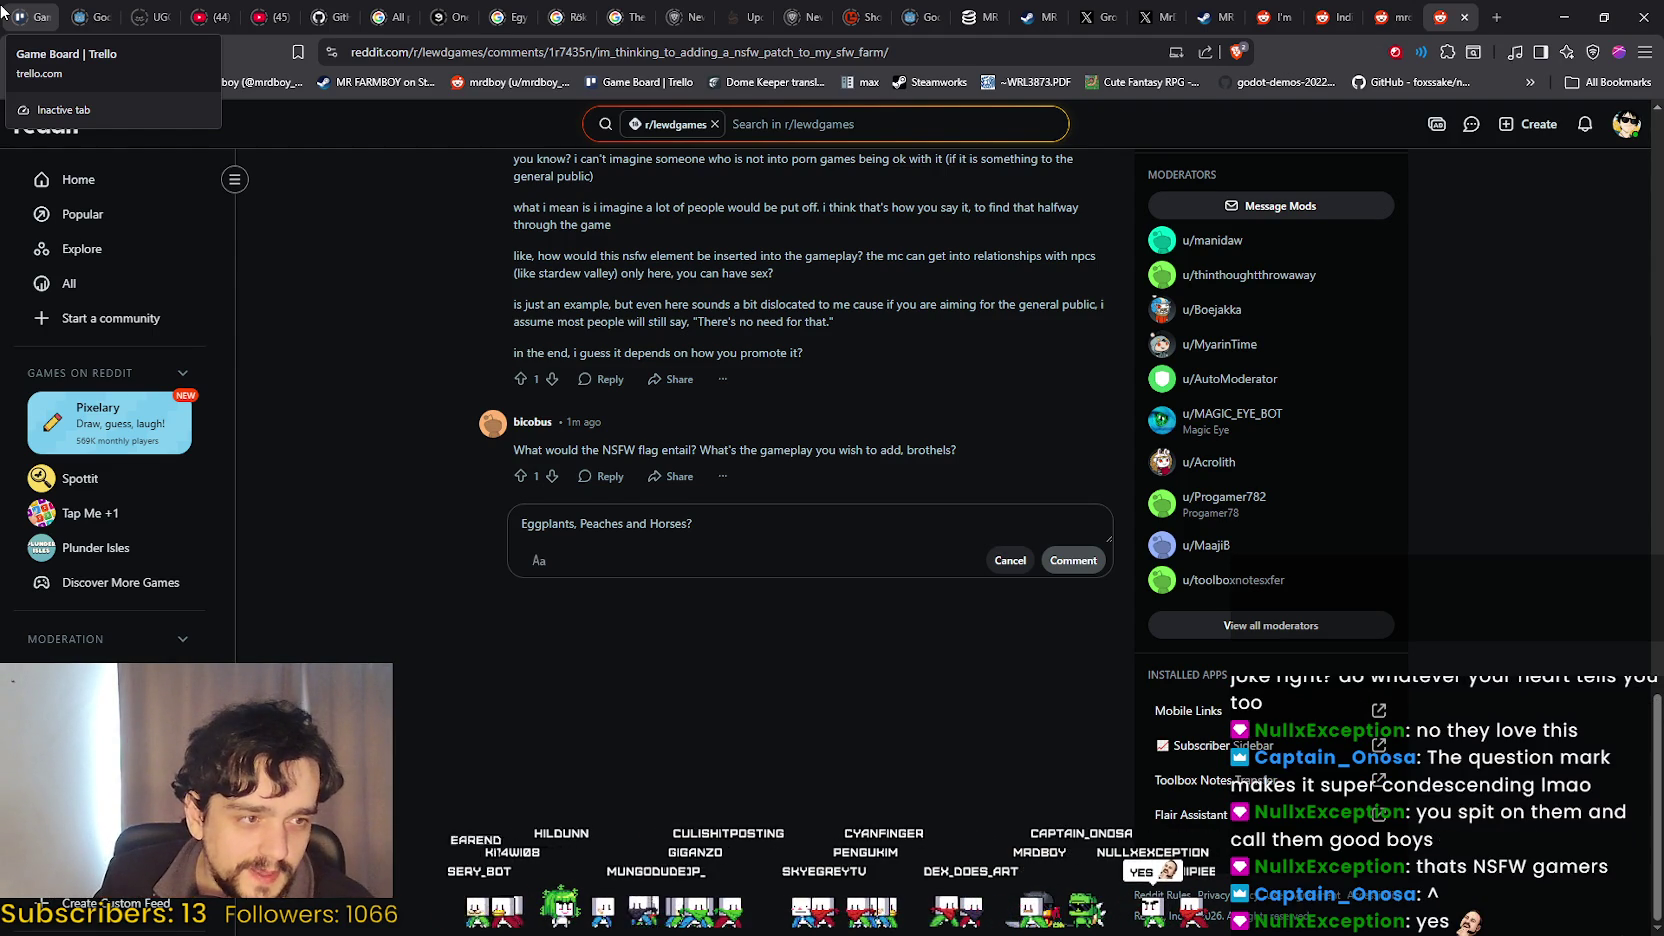
click(1085, 553)
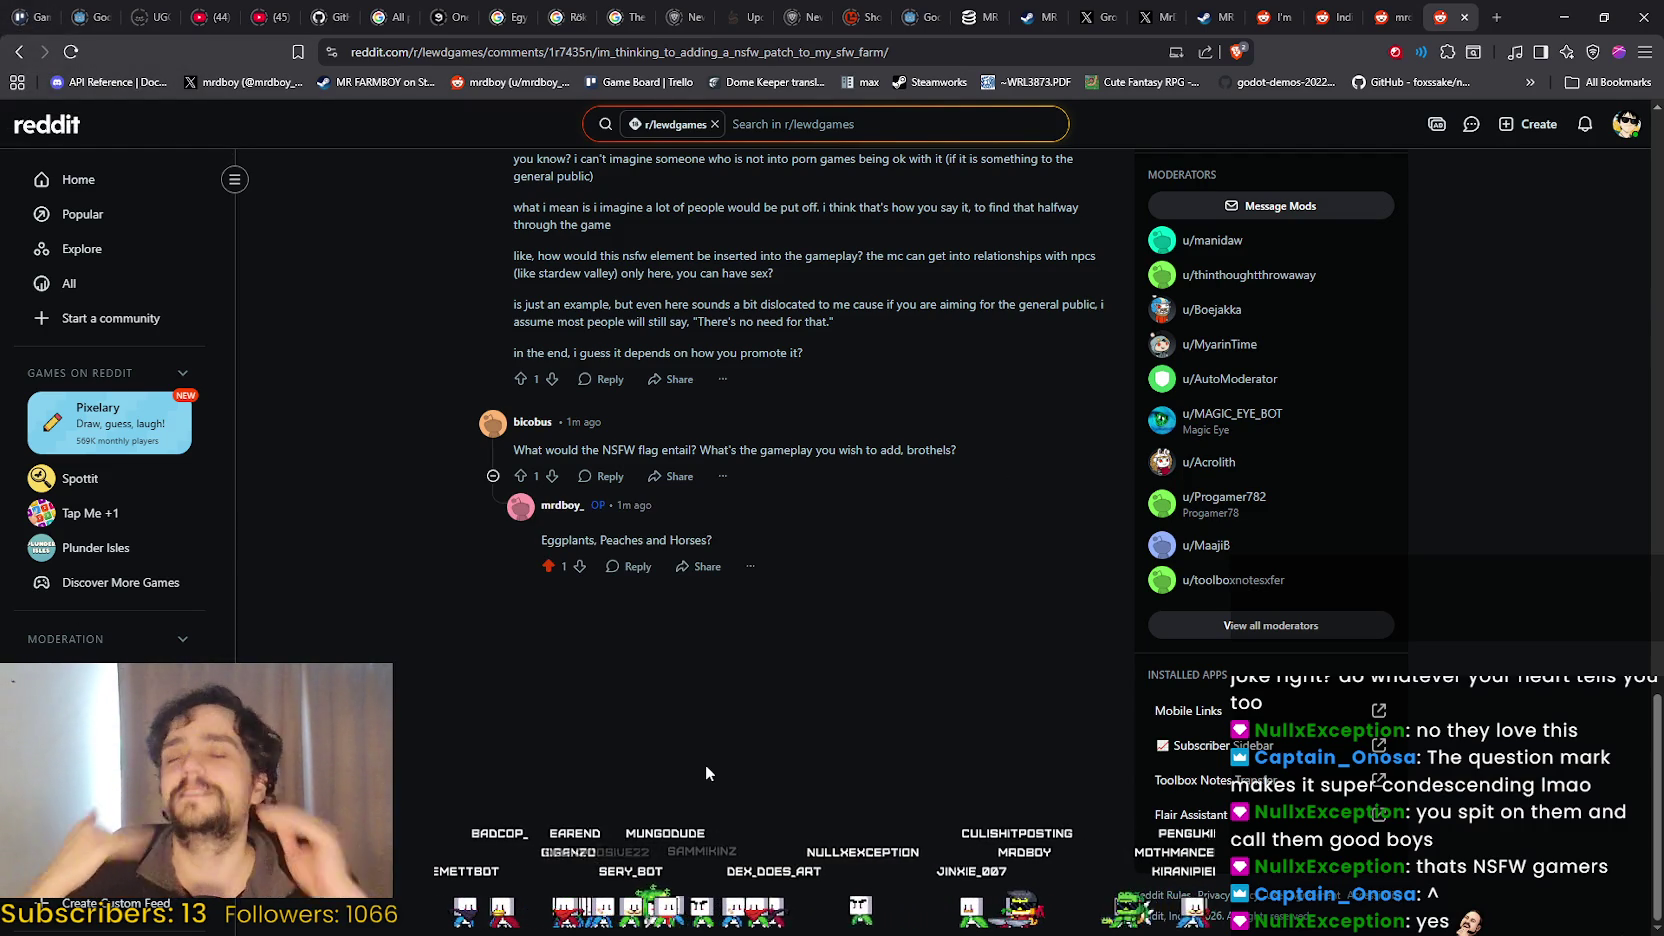
scroll(1565, 237, up, 3)
click(1626, 124)
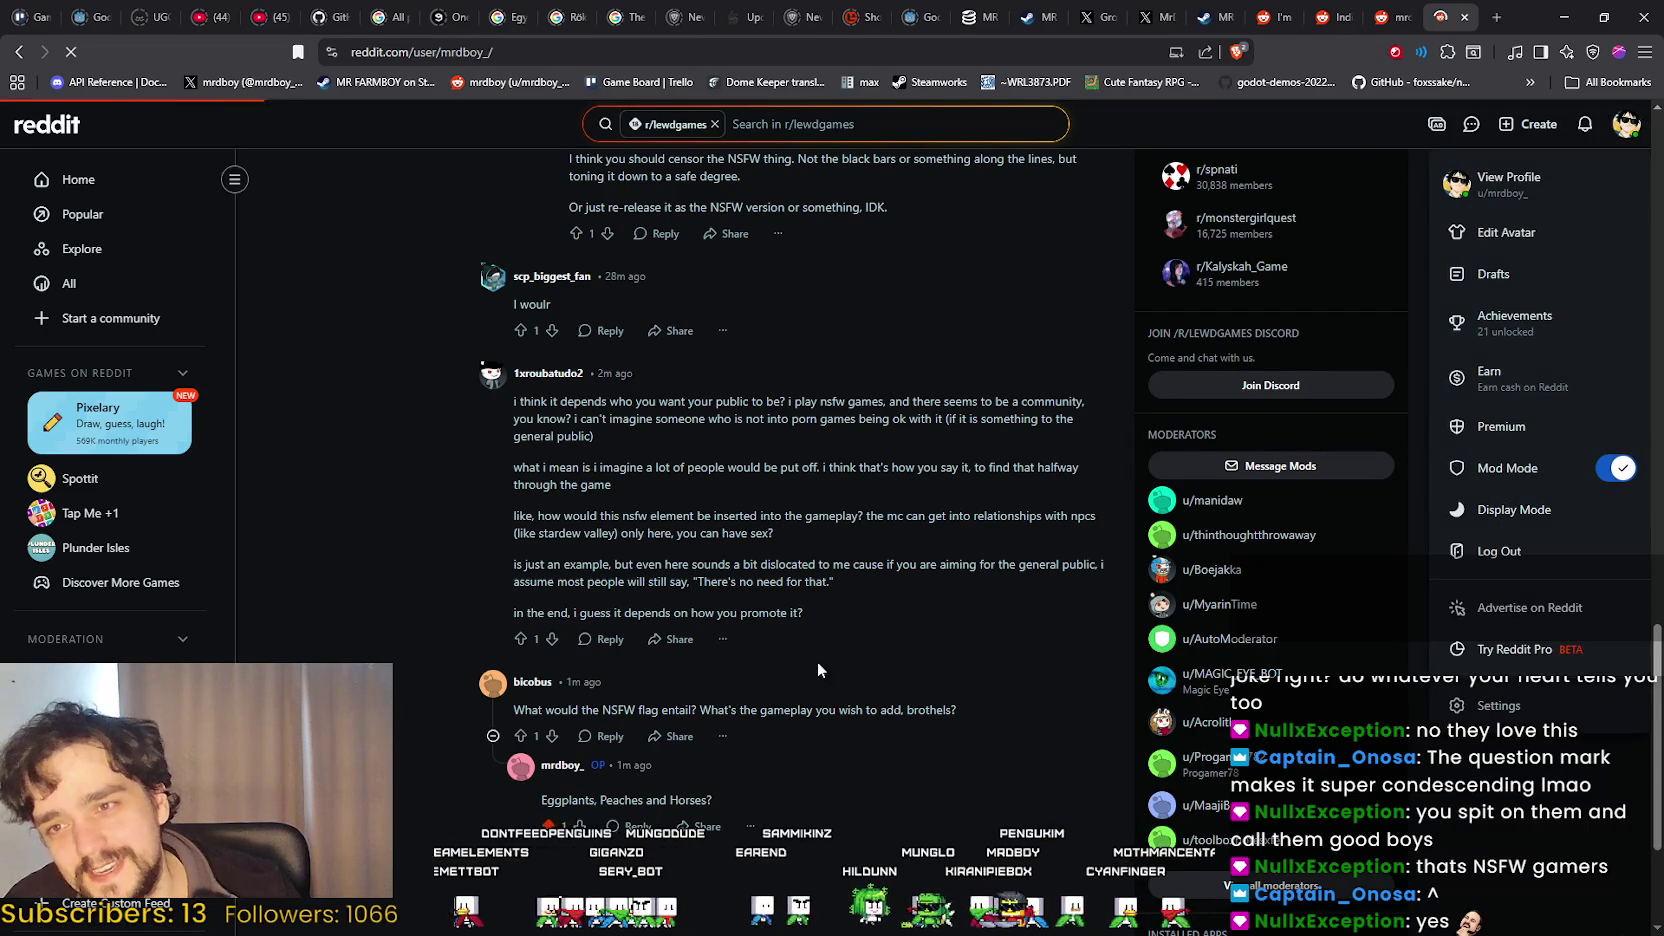
scroll(750, 595, down, 2)
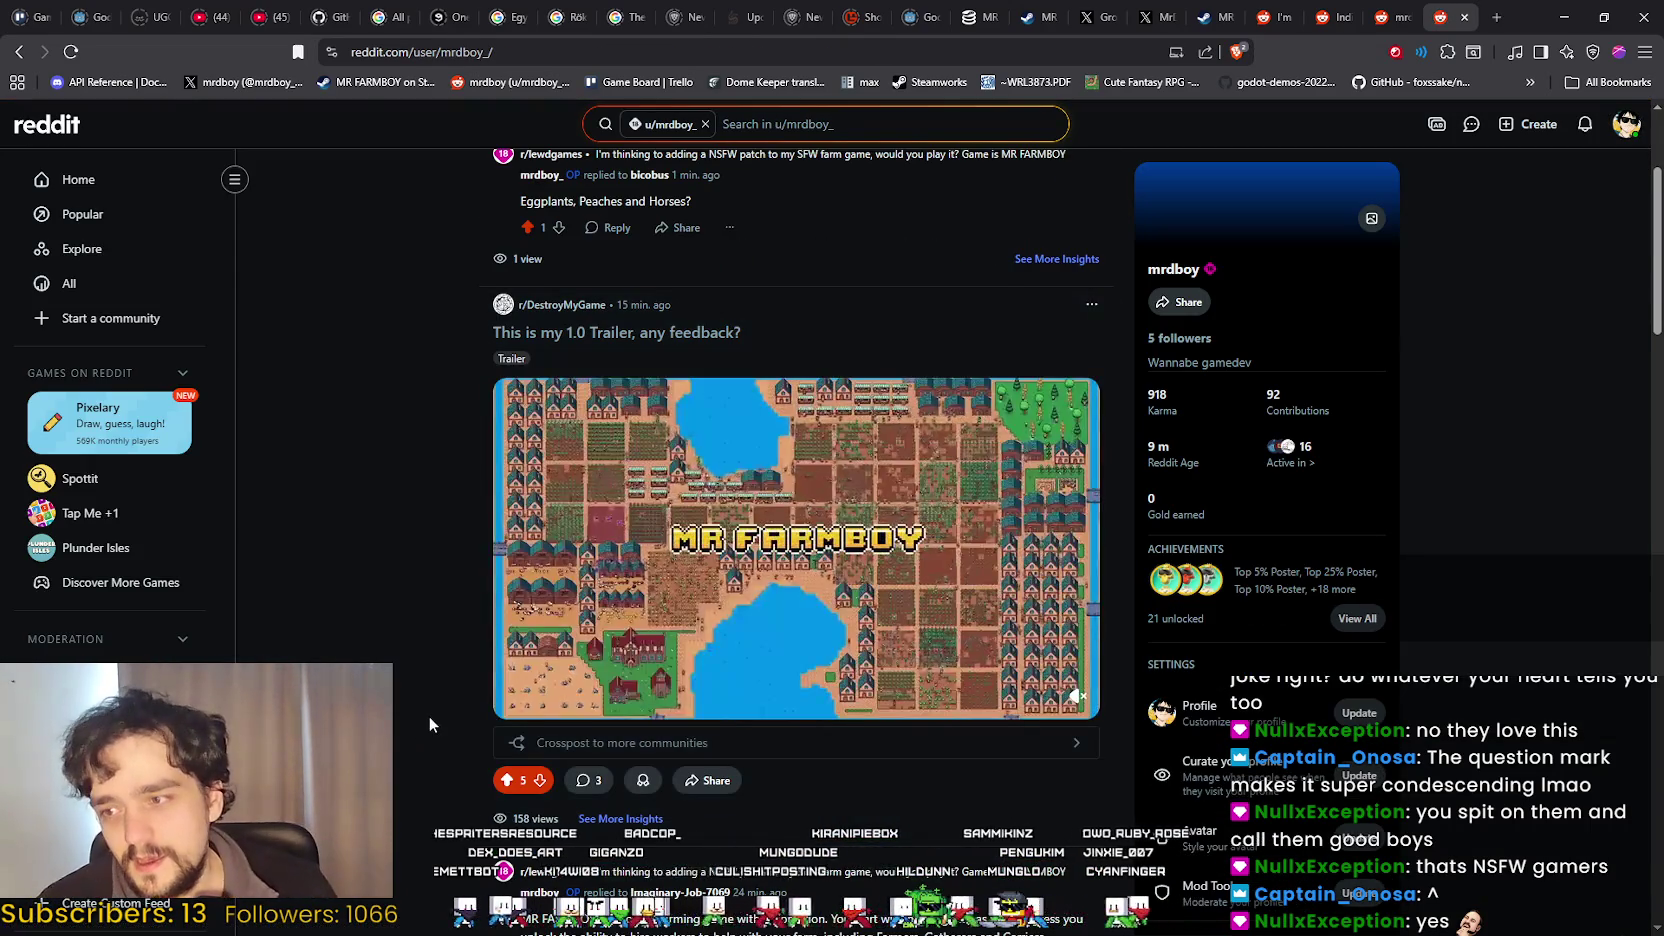
scroll(880, 427, up, 1)
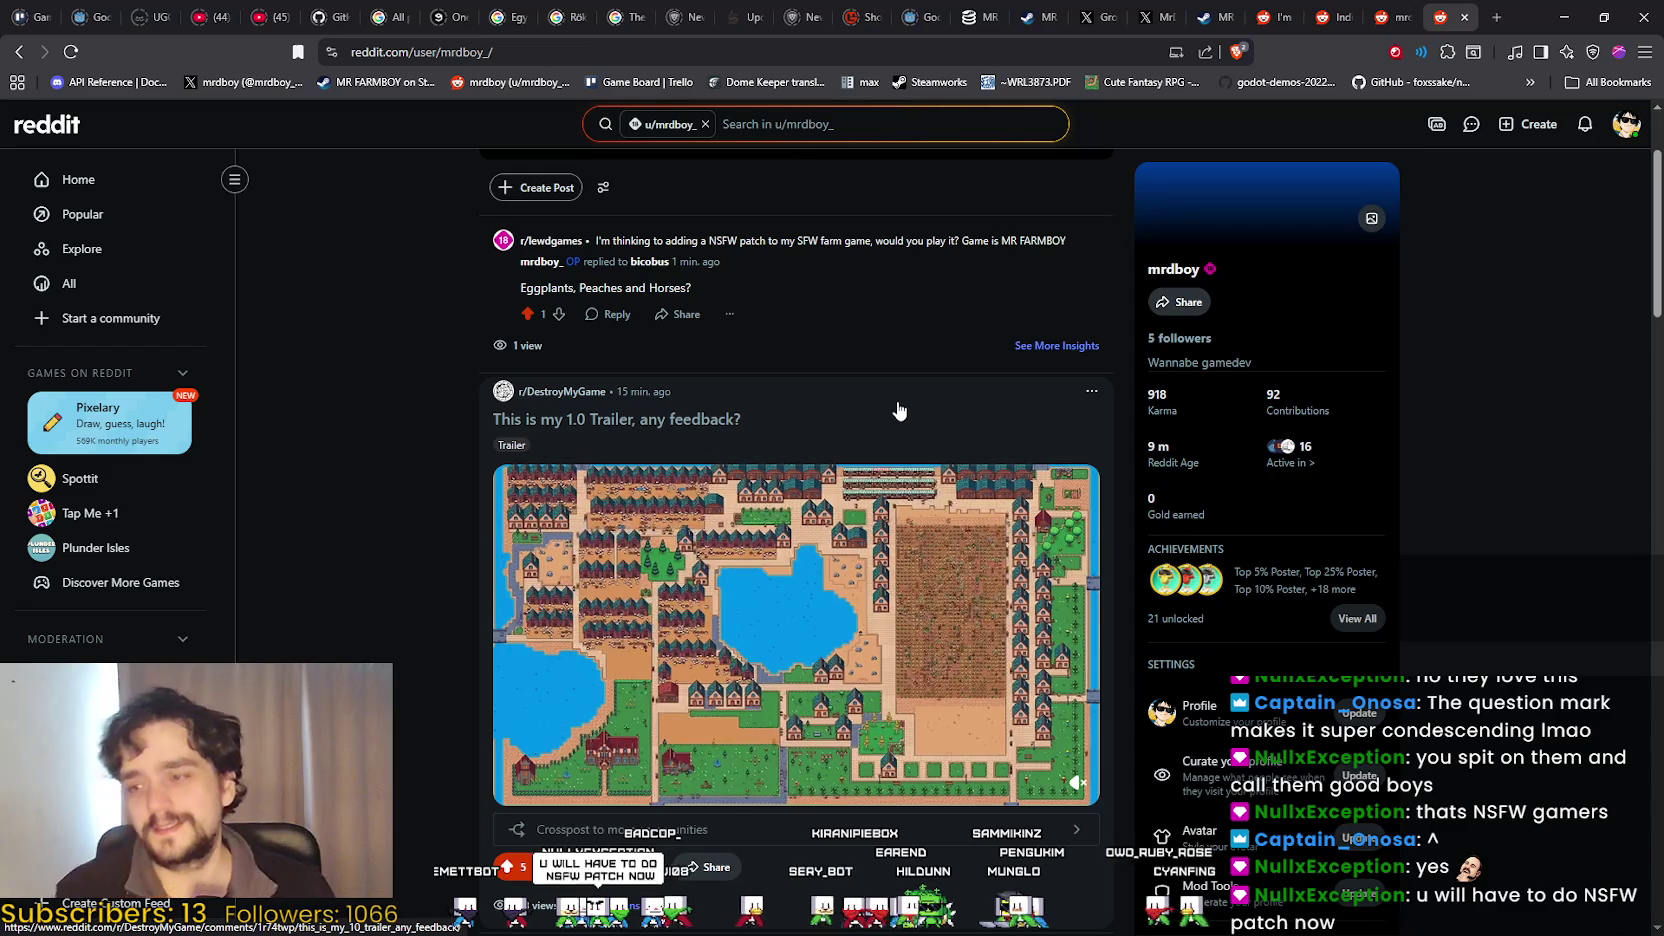
click(899, 410)
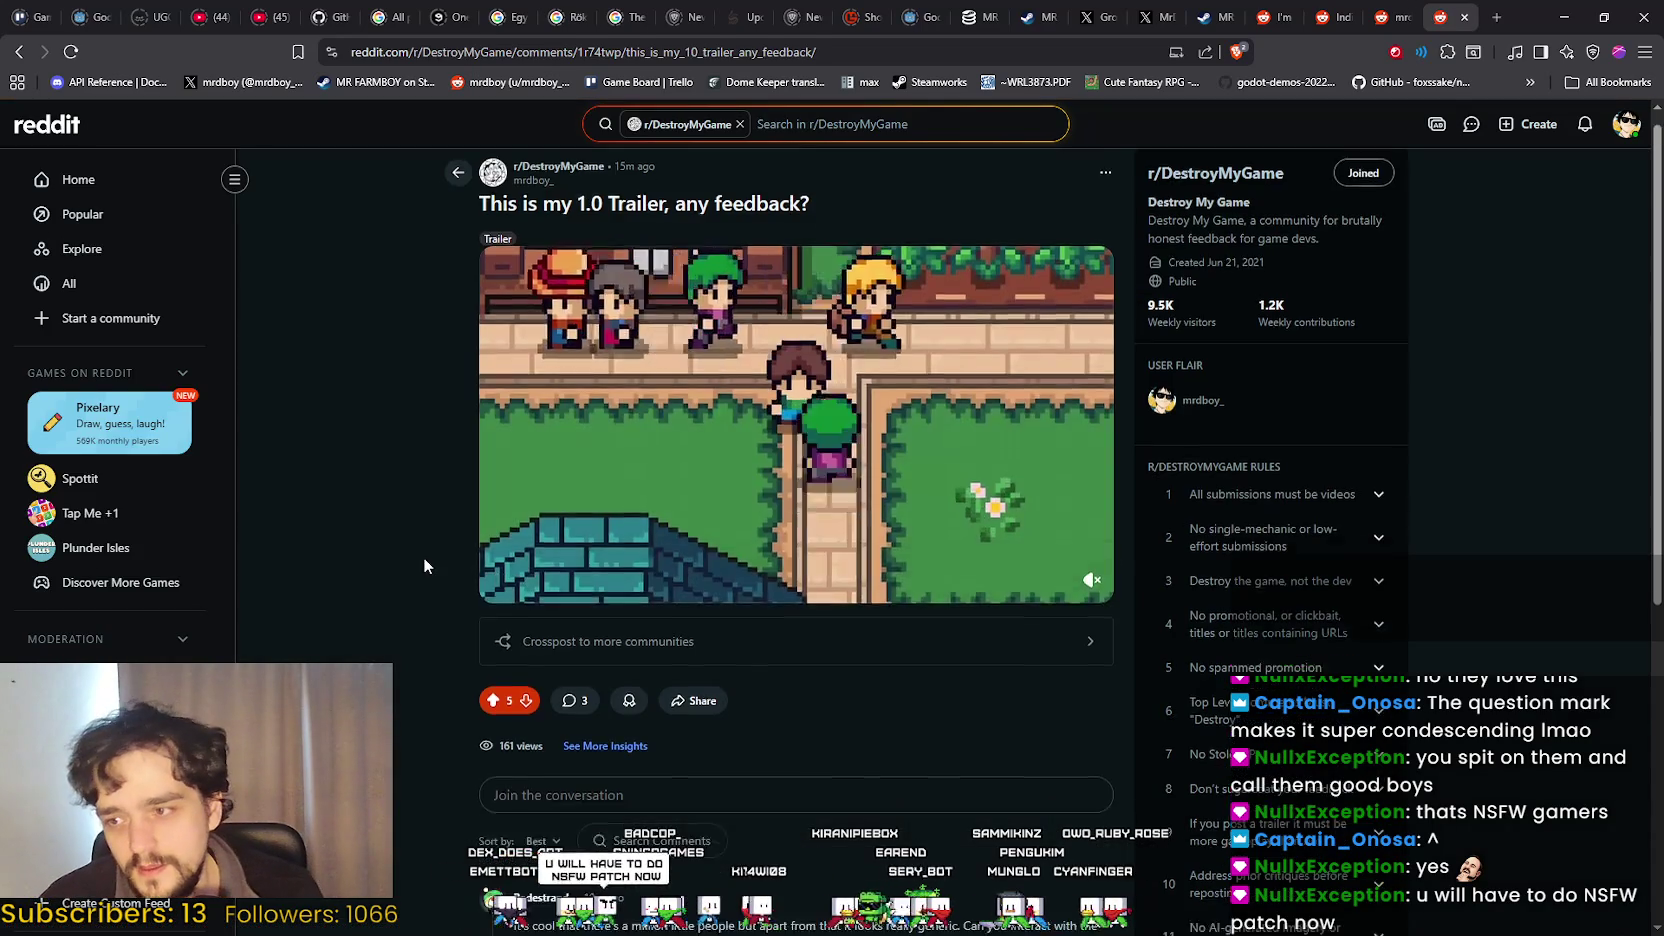
scroll(424, 560, down, 3)
scroll(425, 575, up, 3)
scroll(424, 572, down, 3)
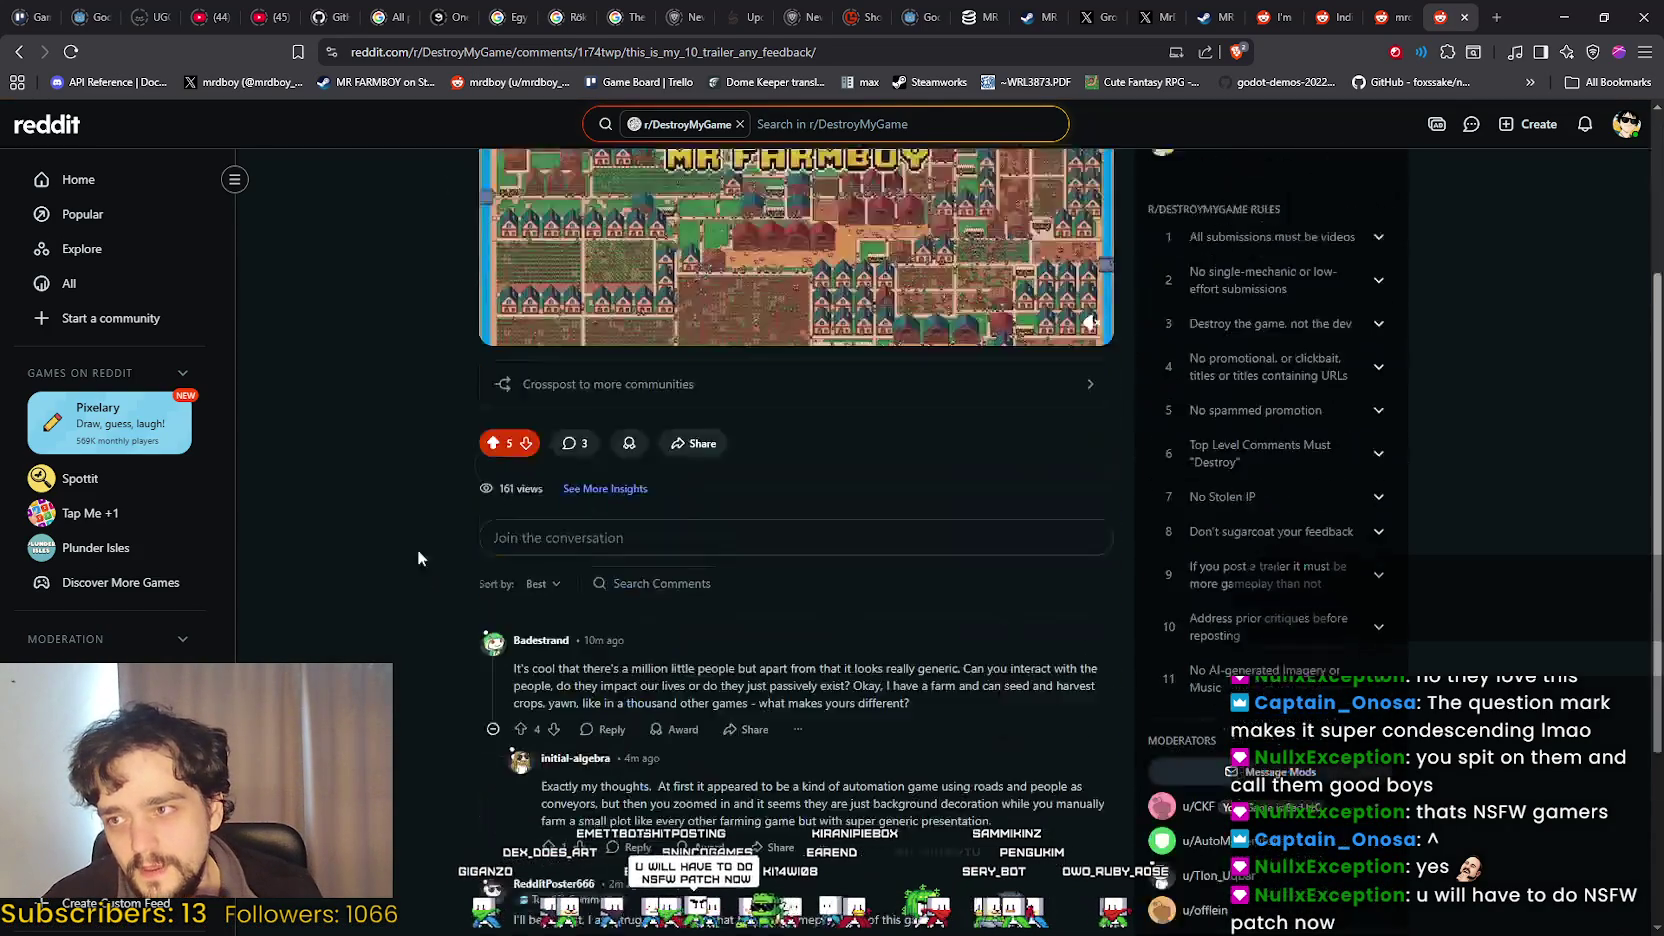
scroll(430, 552, down, 1)
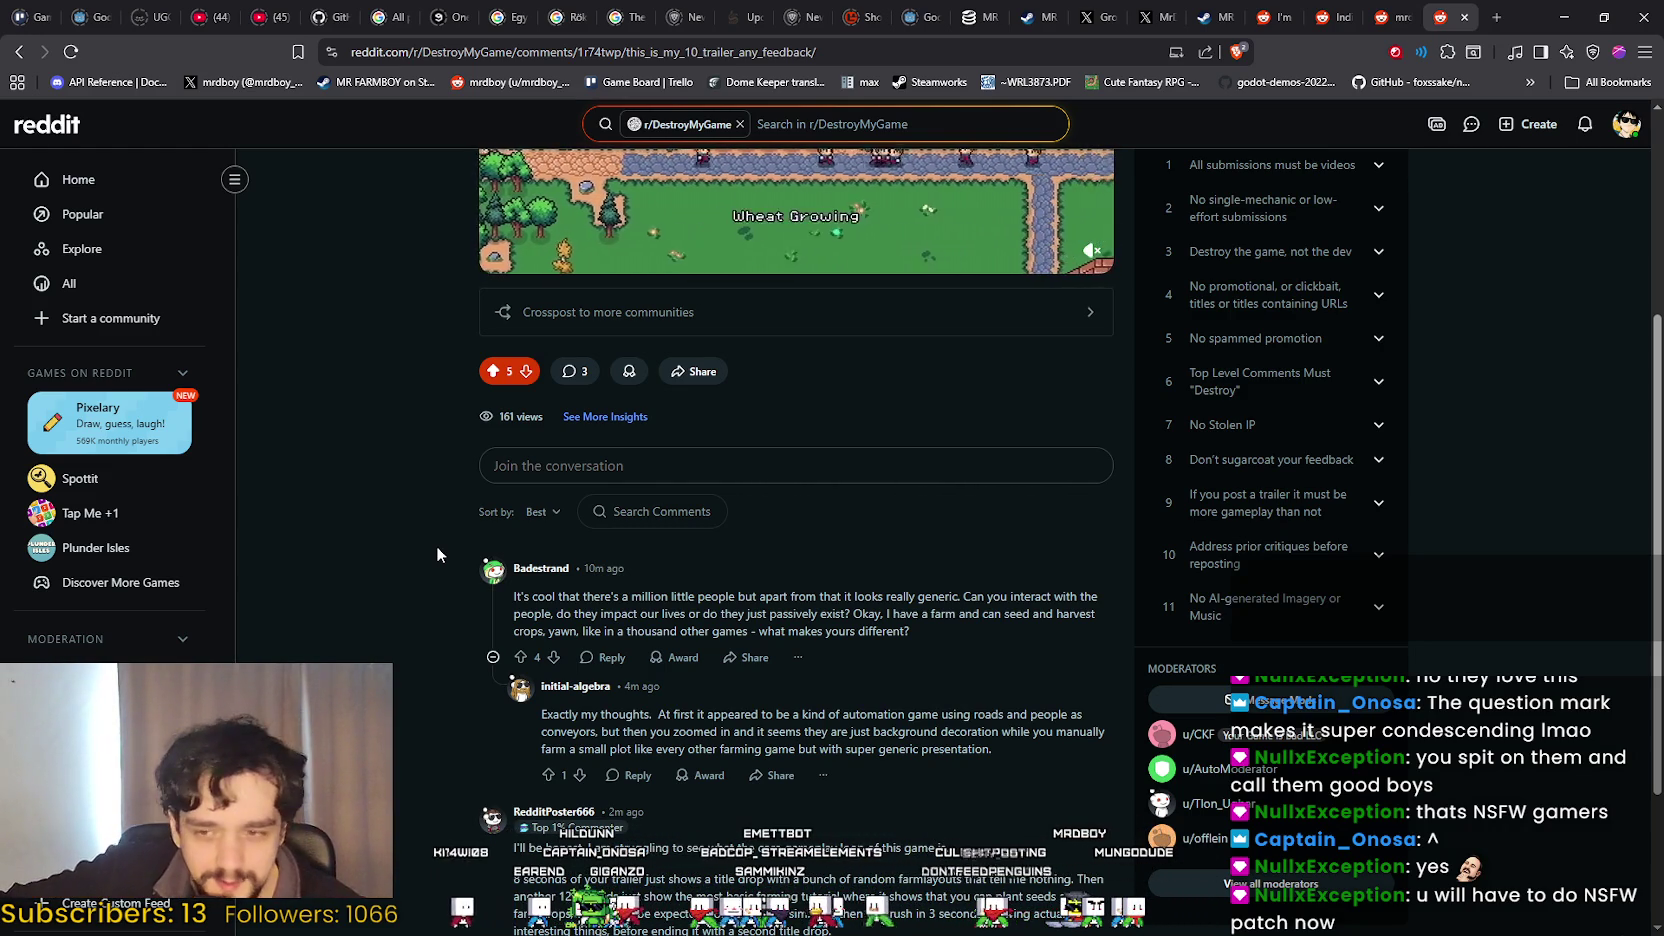
scroll(490, 737, down, 2)
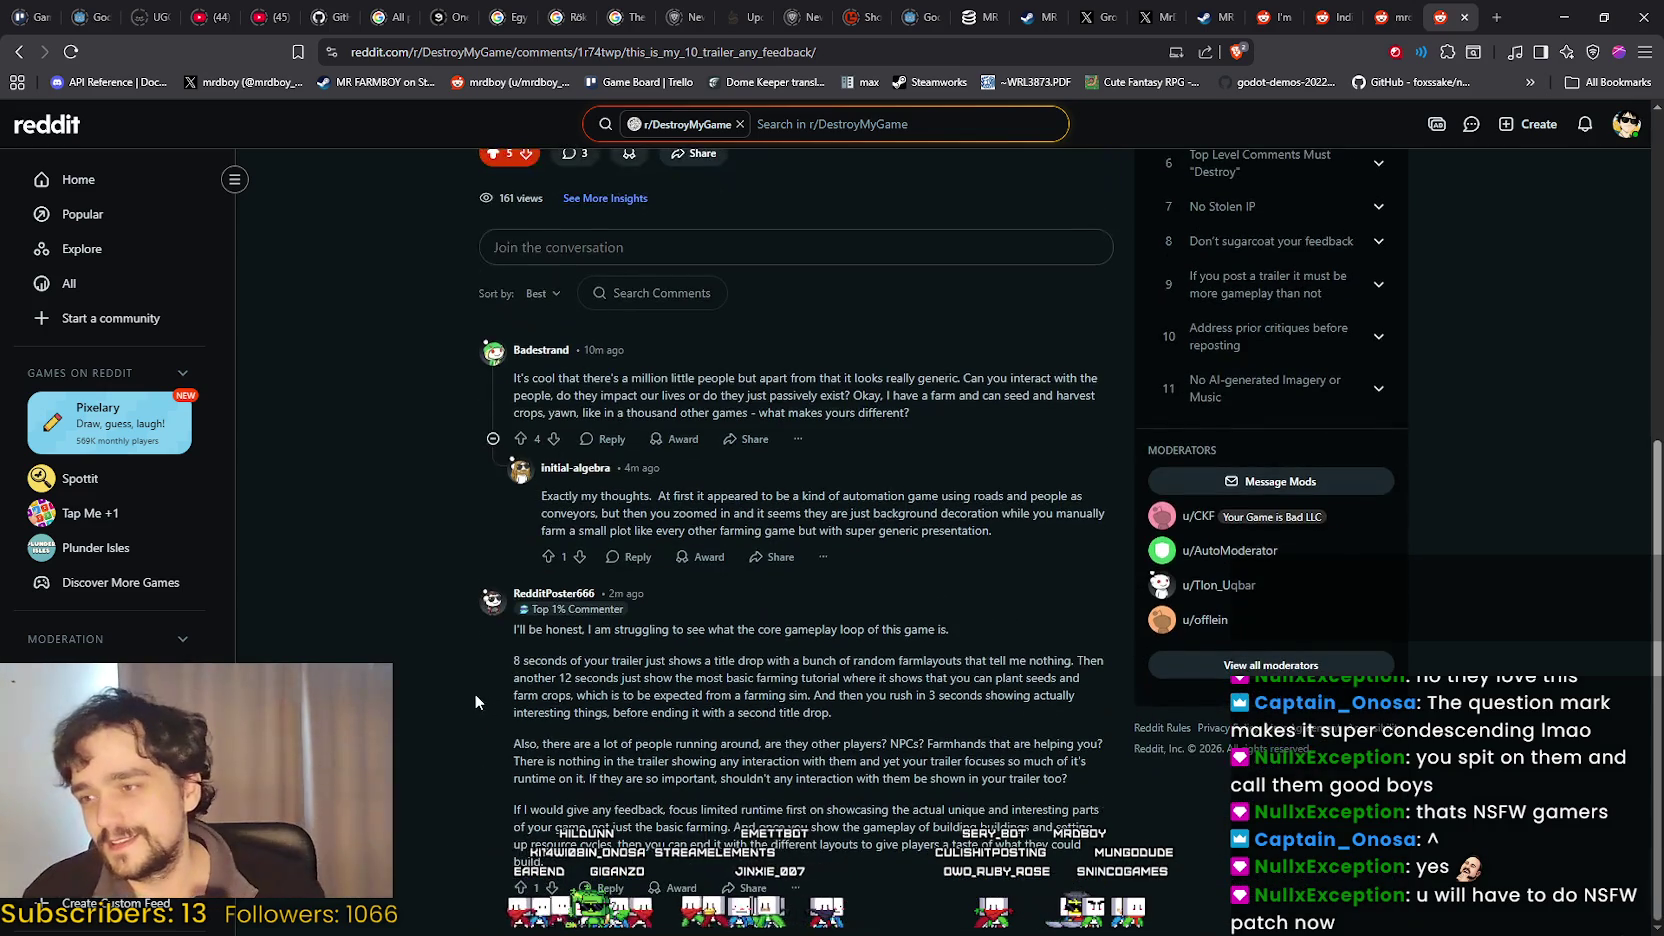
scroll(465, 685, up, 5)
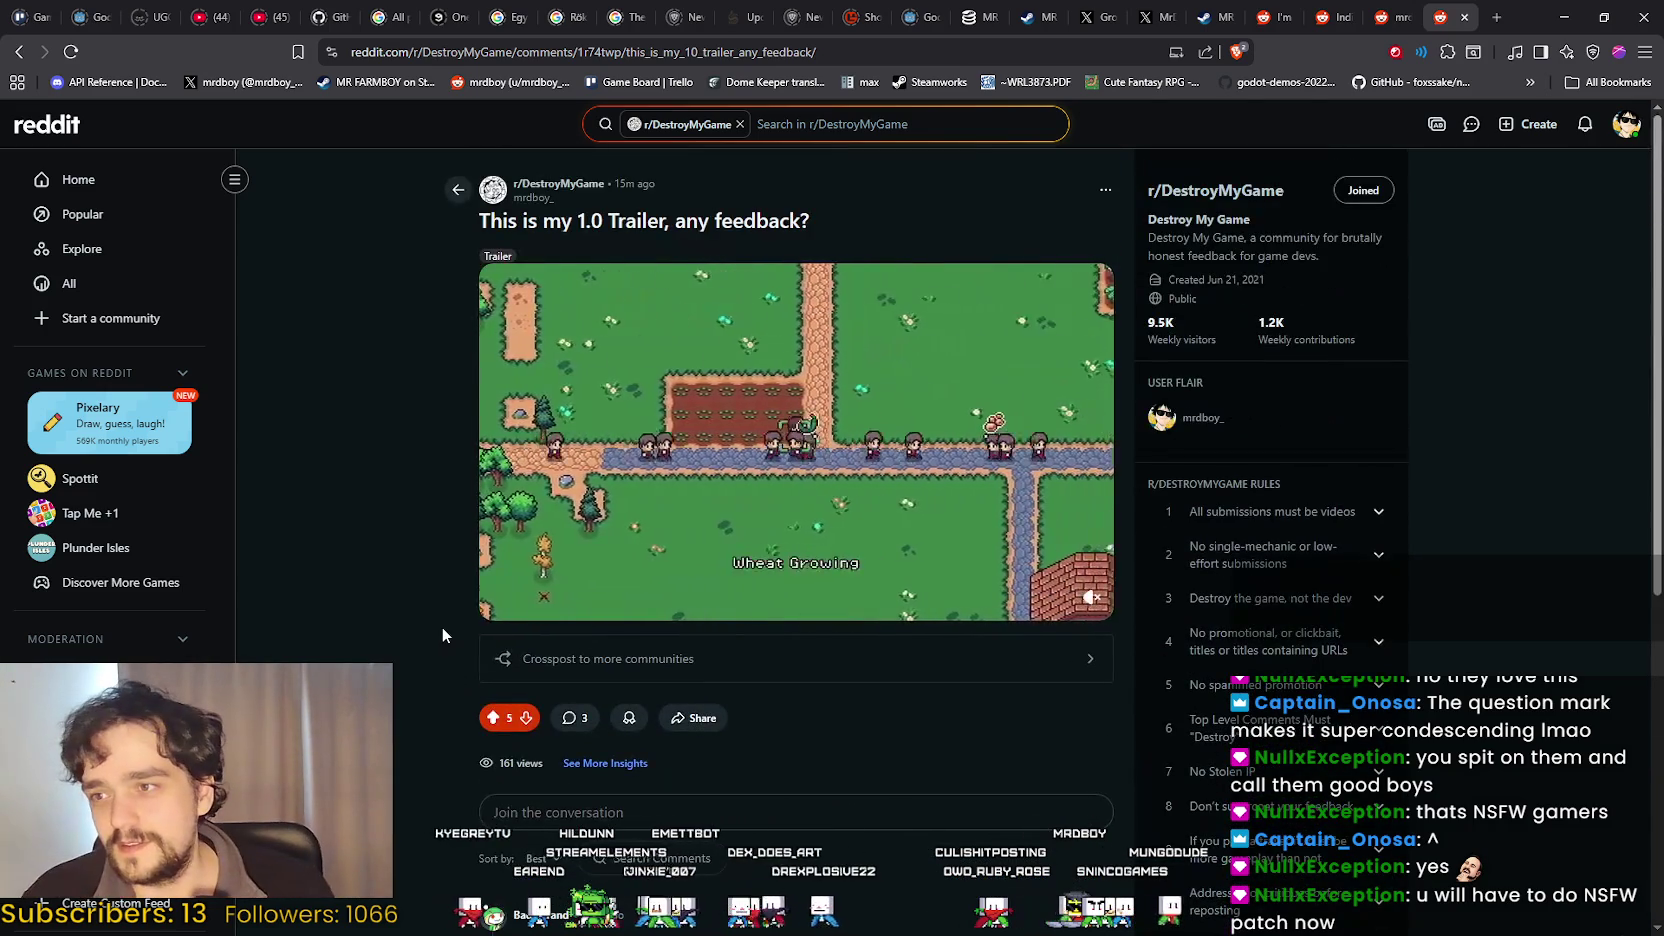
scroll(441, 627, down, 5)
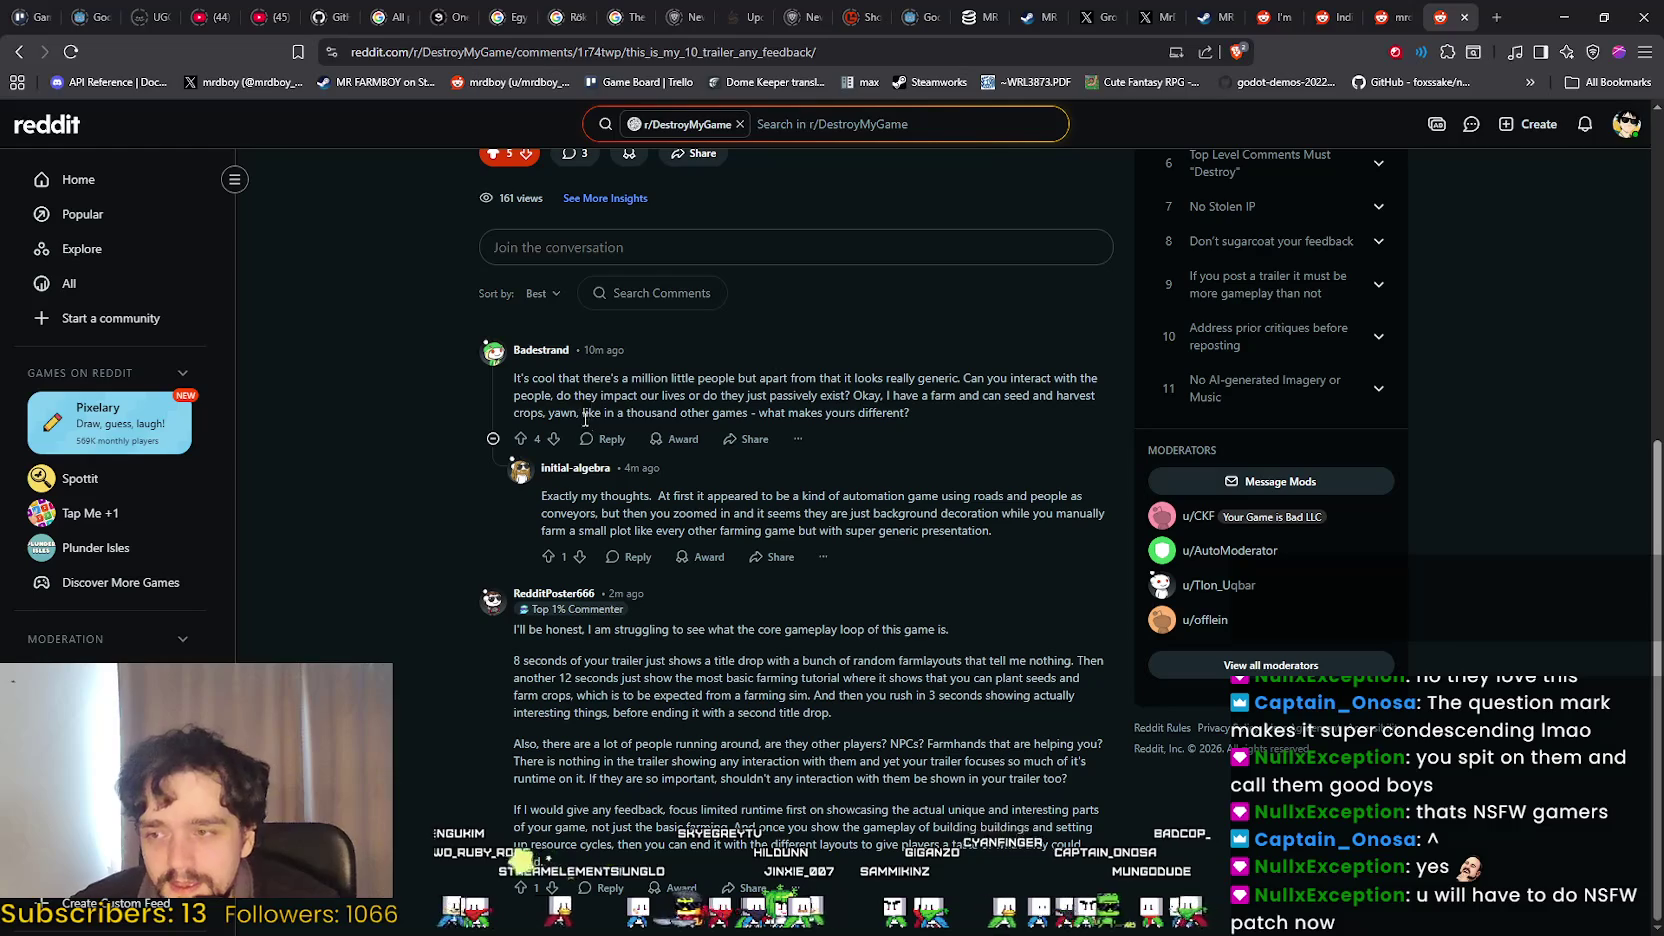
scroll(413, 550, up, 1)
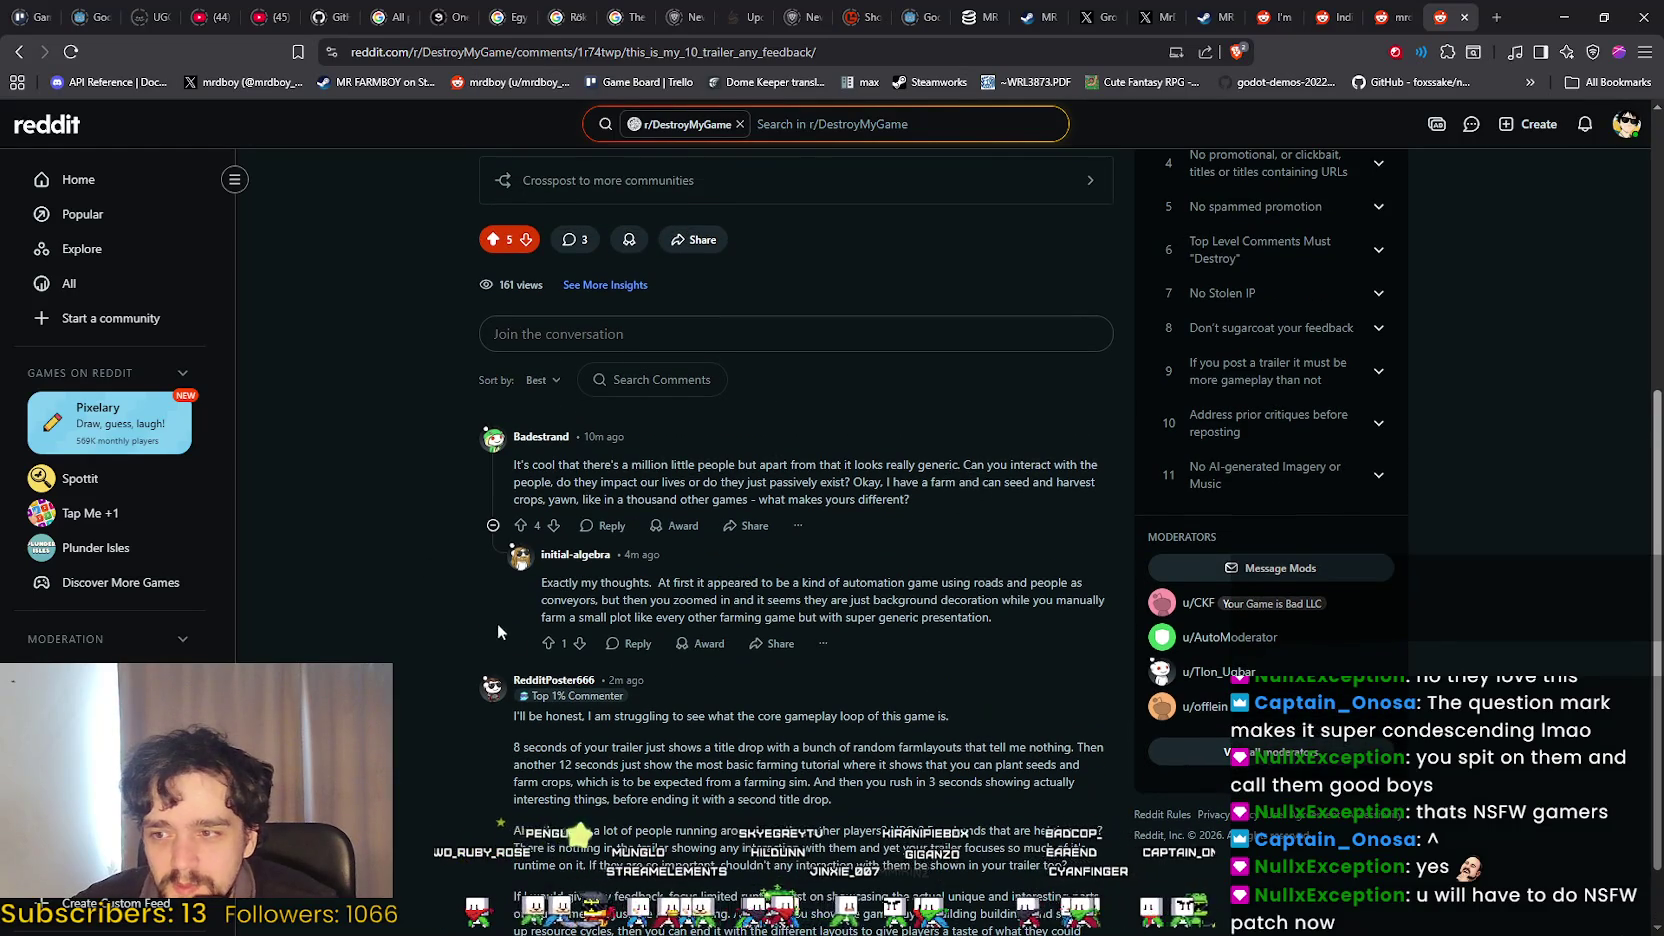
scroll(497, 623, down, 1)
drag(537, 500, 987, 503)
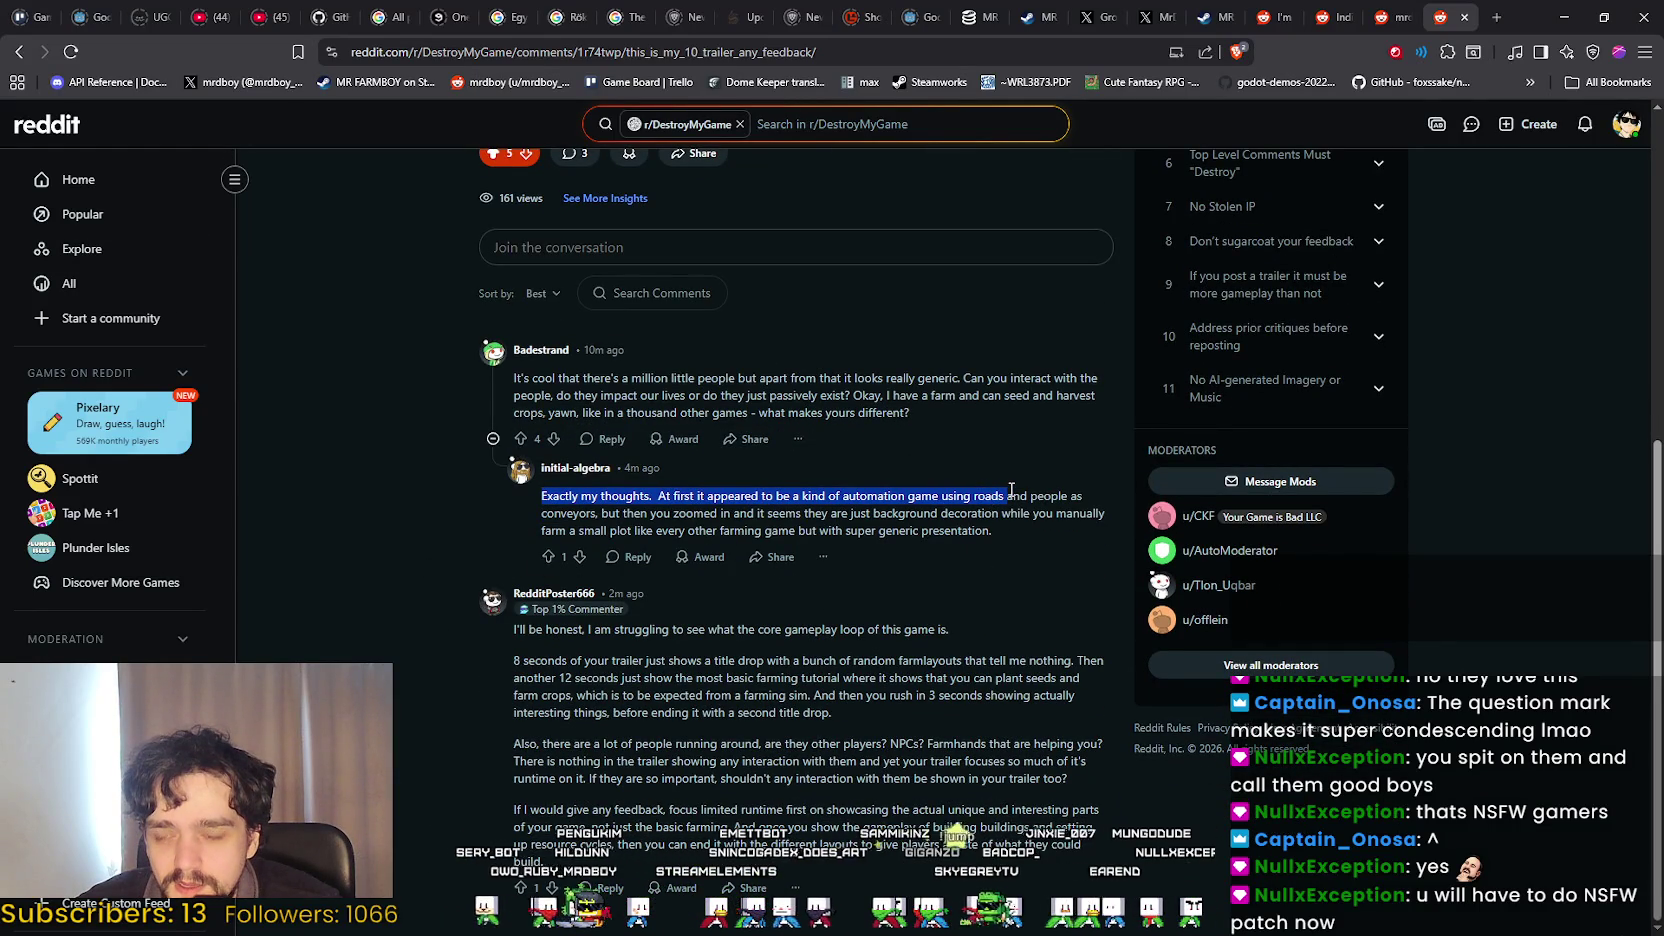
mouse_move(1078, 493)
mouse_down()
mouse_move(1103, 487)
mouse_move(1098, 524)
mouse_up()
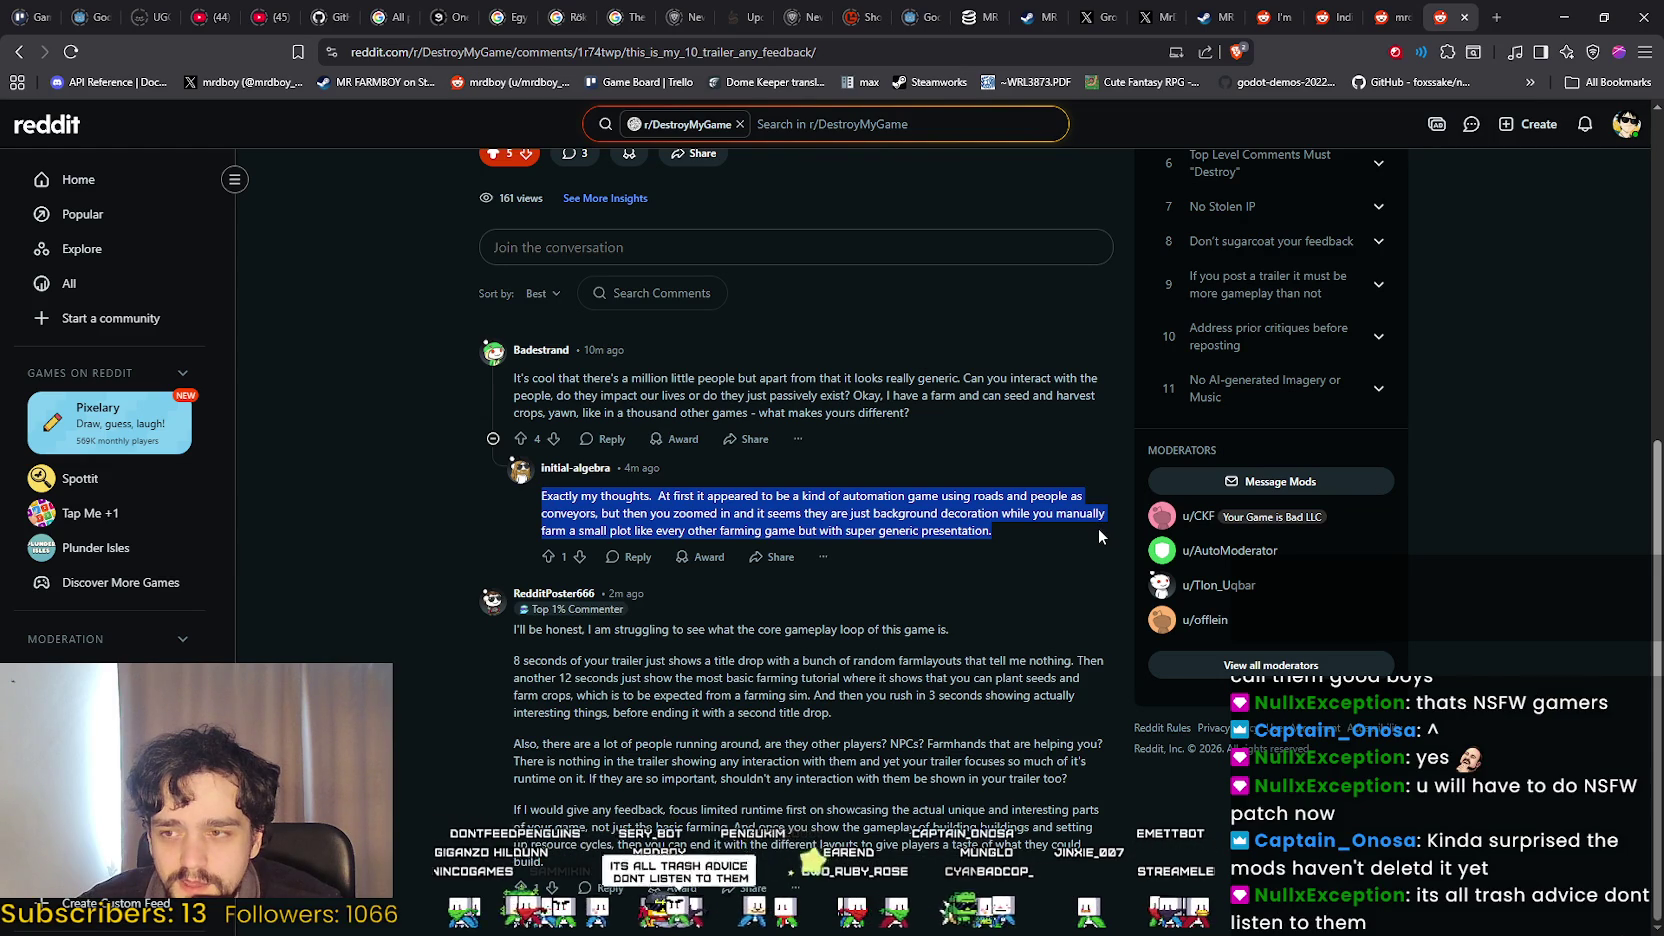
drag(1086, 528, 1075, 519)
drag(514, 660, 830, 656)
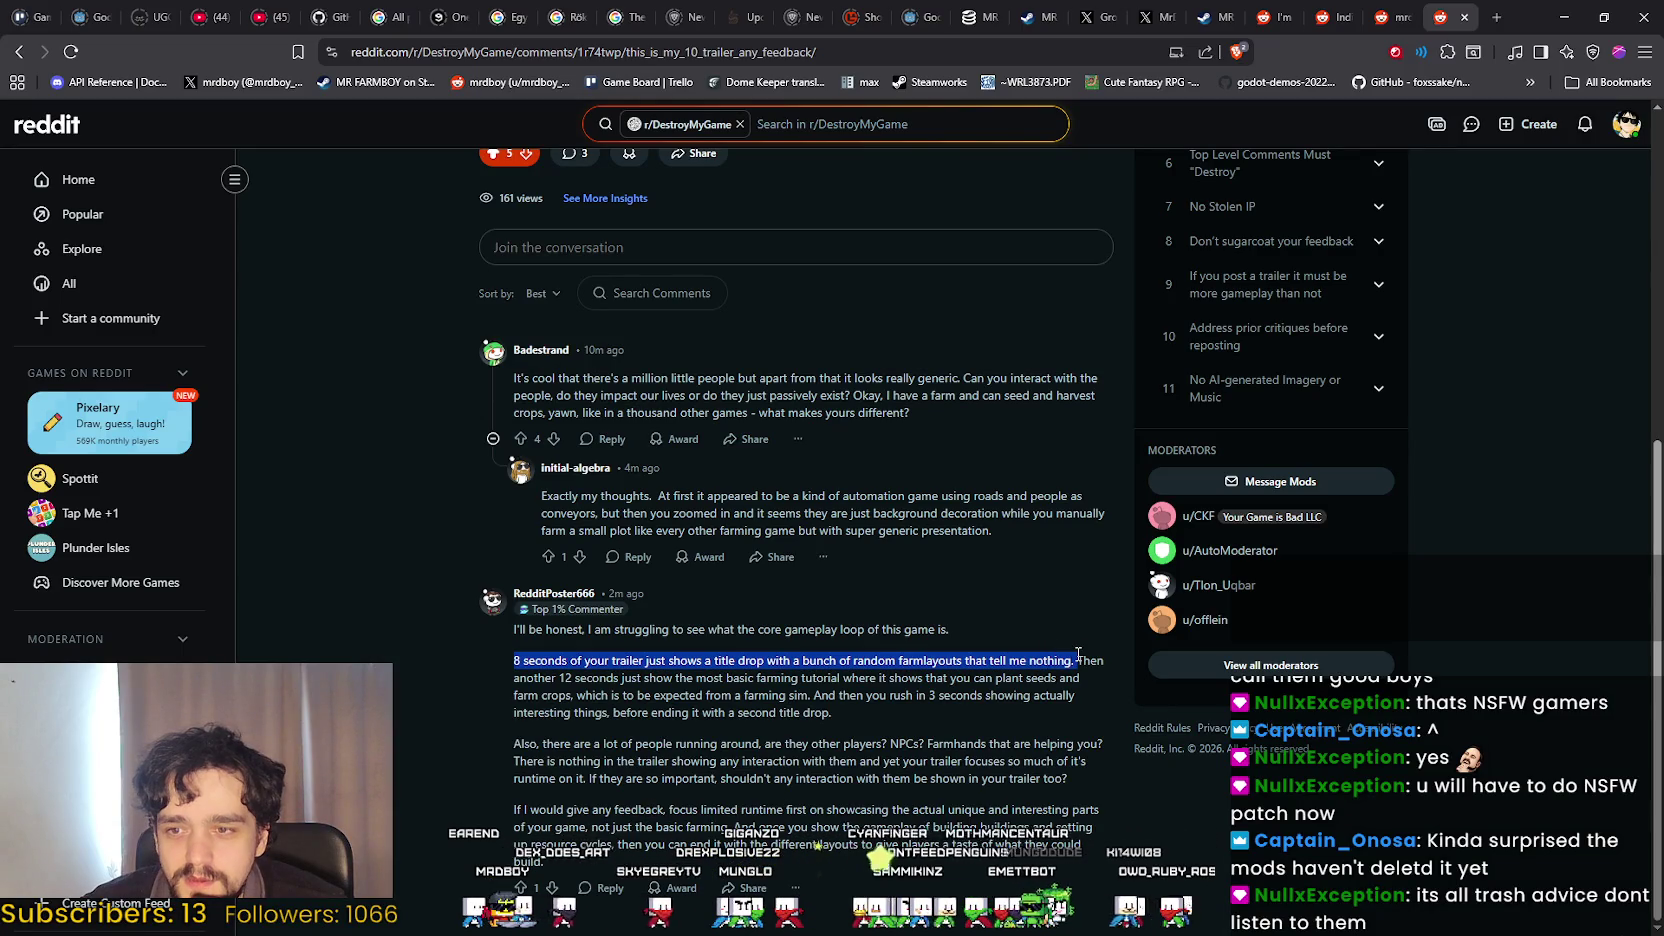
mouse_move(1100, 664)
mouse_down()
mouse_move(1085, 680)
mouse_move(636, 695)
mouse_move(679, 677)
mouse_up()
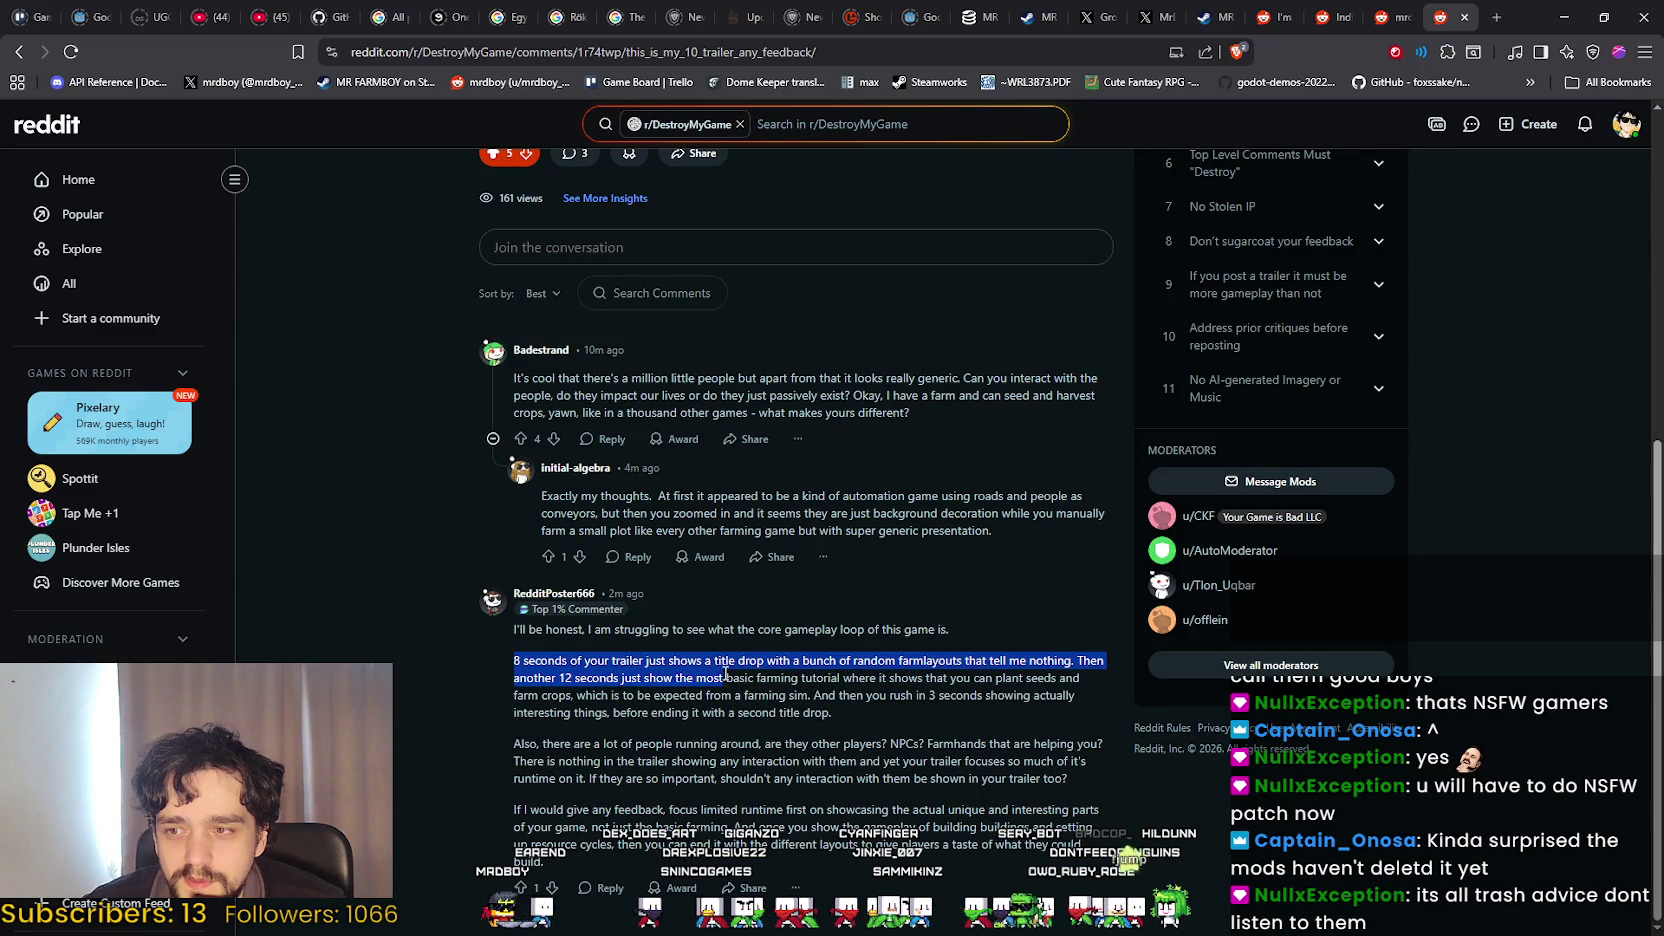
drag(925, 683, 1095, 684)
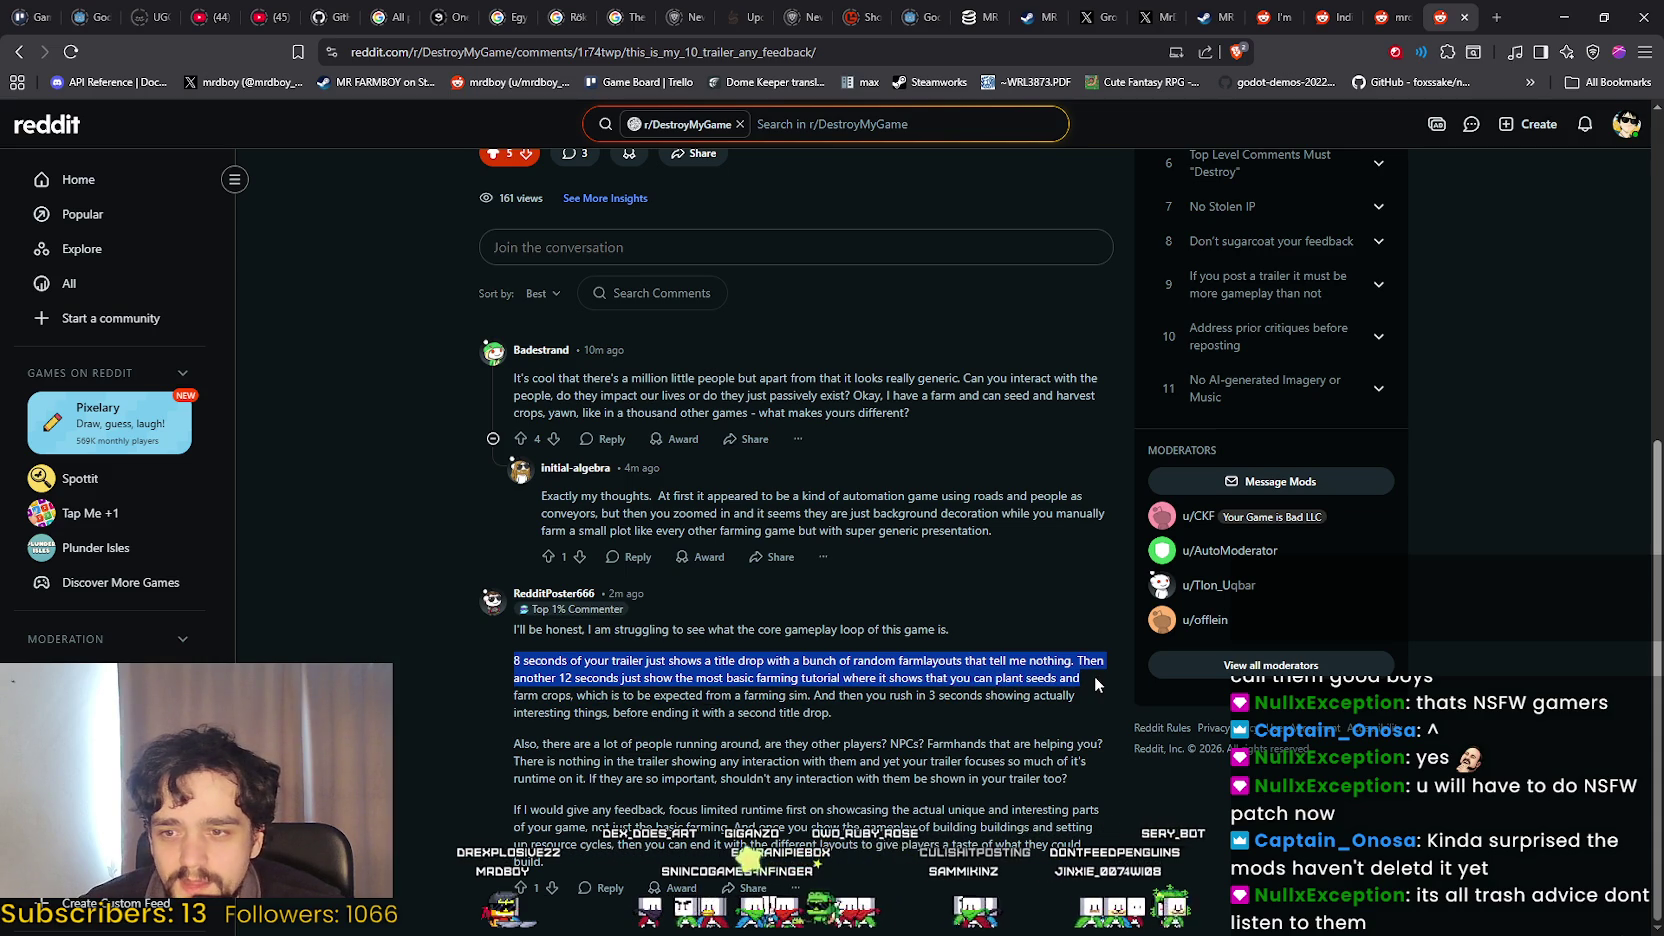
mouse_move(1095, 684)
mouse_down()
mouse_move(1090, 698)
mouse_move(668, 697)
mouse_move(712, 697)
mouse_up()
click(776, 697)
mouse_move(848, 697)
mouse_down()
mouse_move(1083, 690)
mouse_move(1091, 715)
mouse_up()
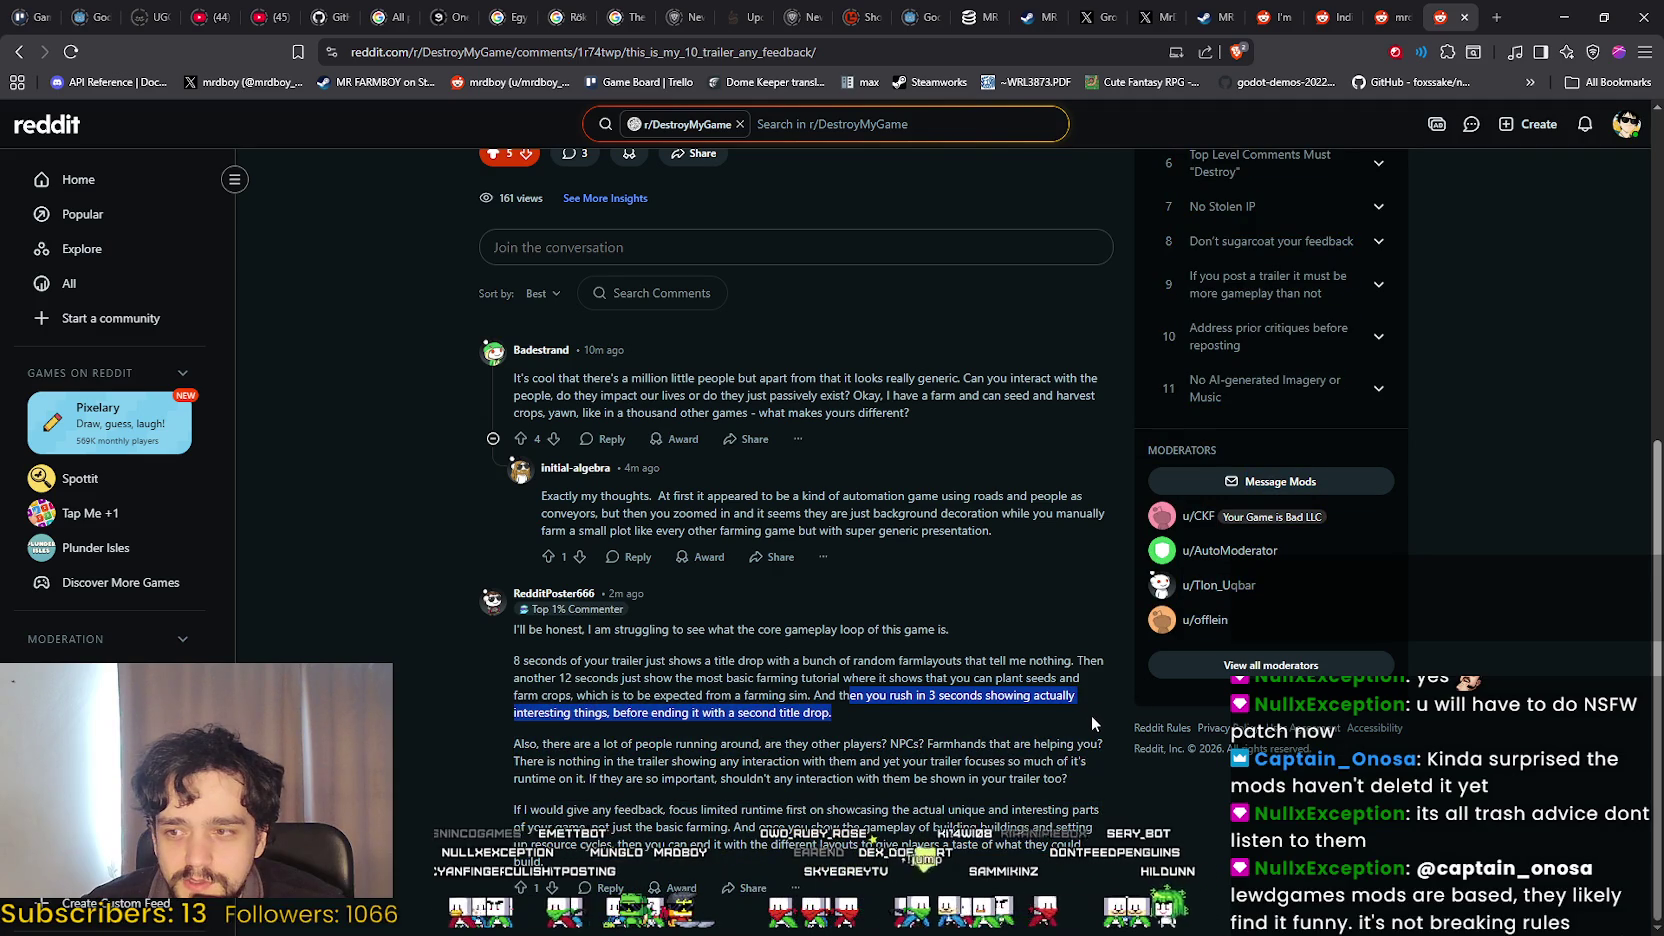
click(736, 702)
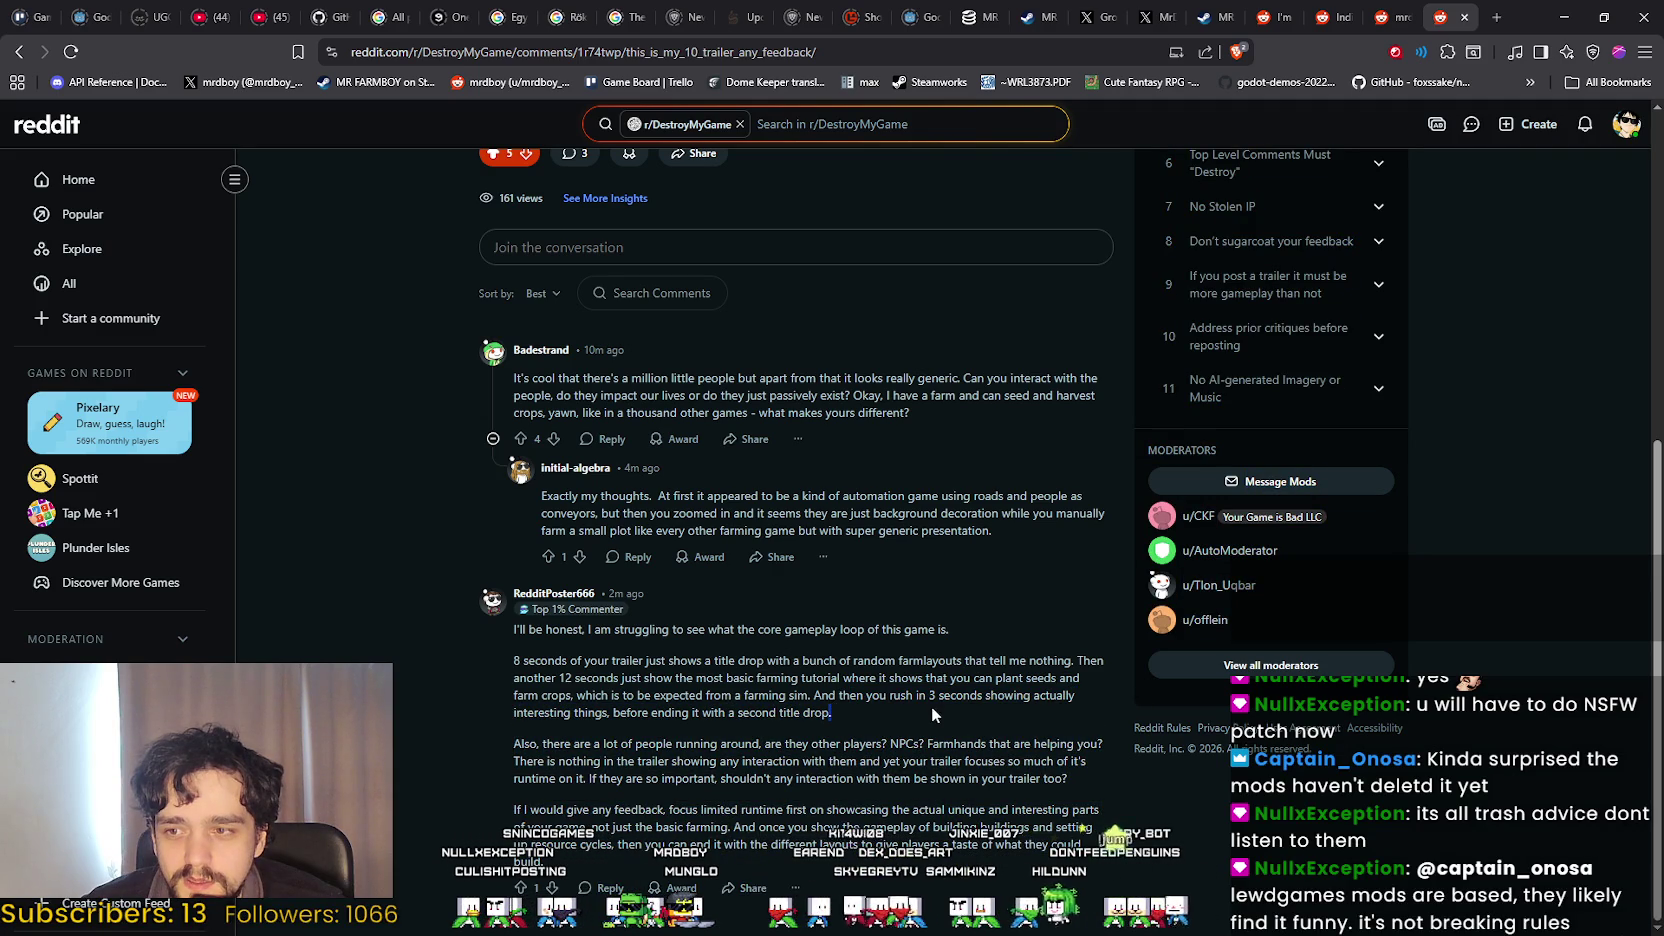
drag(512, 627, 714, 743)
click(714, 731)
drag(568, 743, 1102, 744)
click(811, 744)
click(909, 745)
click(1102, 744)
mouse_move(513, 628)
mouse_down()
mouse_move(1075, 762)
mouse_move(1093, 800)
mouse_up()
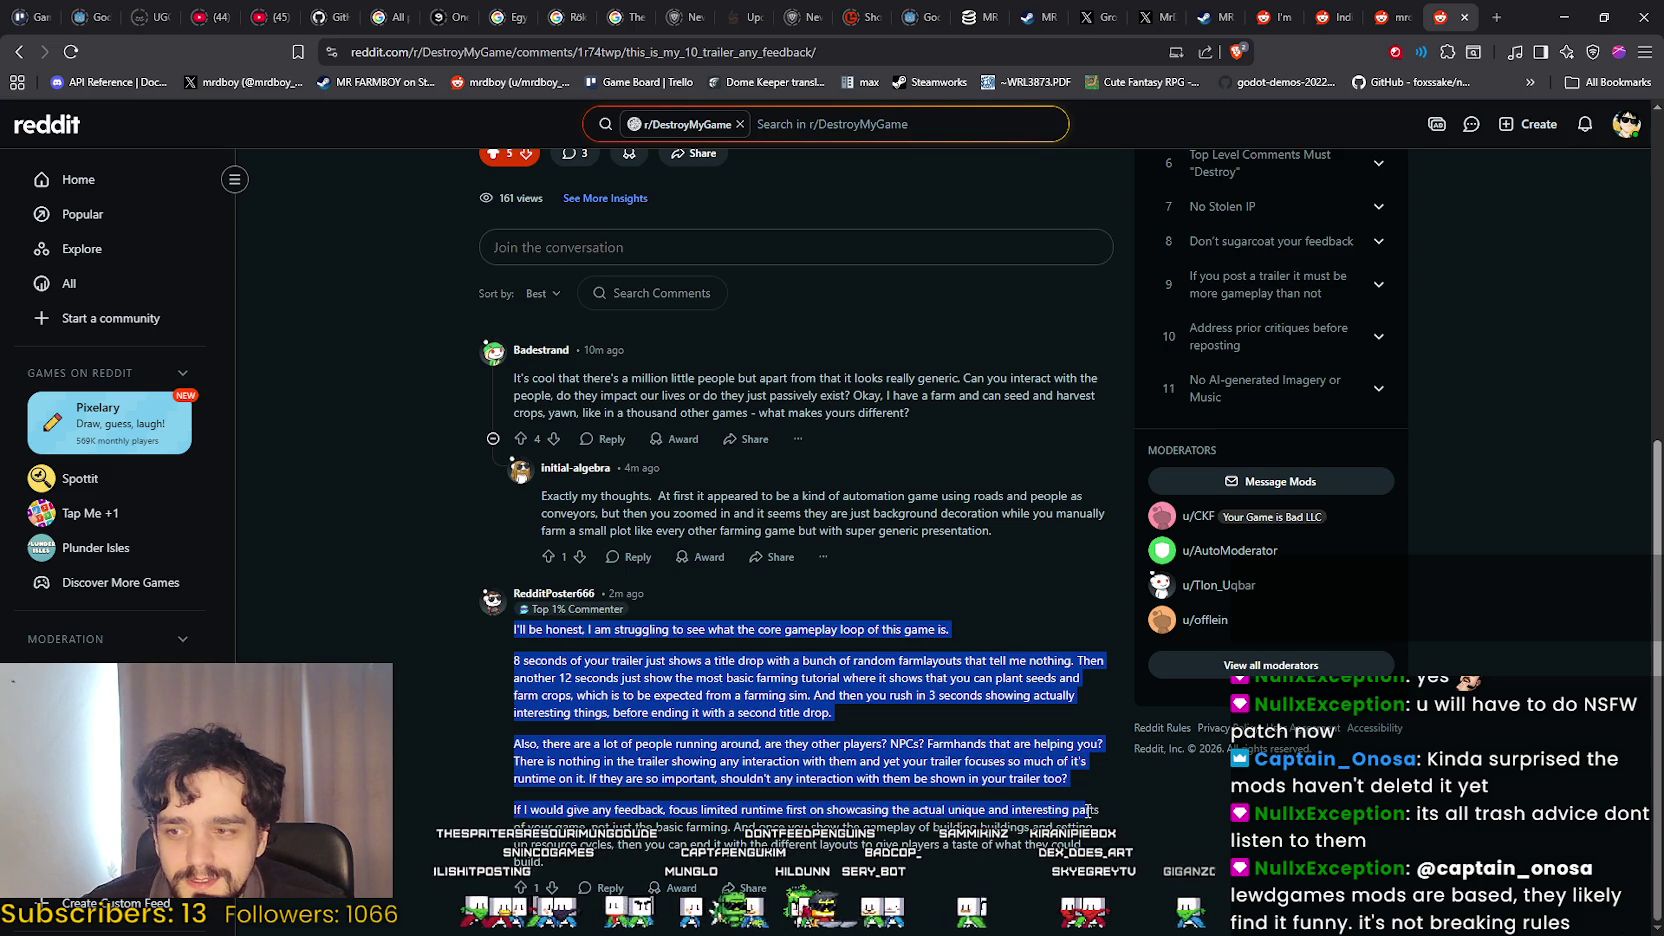
click(506, 811)
mouse_move(513, 628)
mouse_down()
mouse_move(837, 805)
mouse_move(1138, 818)
mouse_move(1076, 845)
mouse_up()
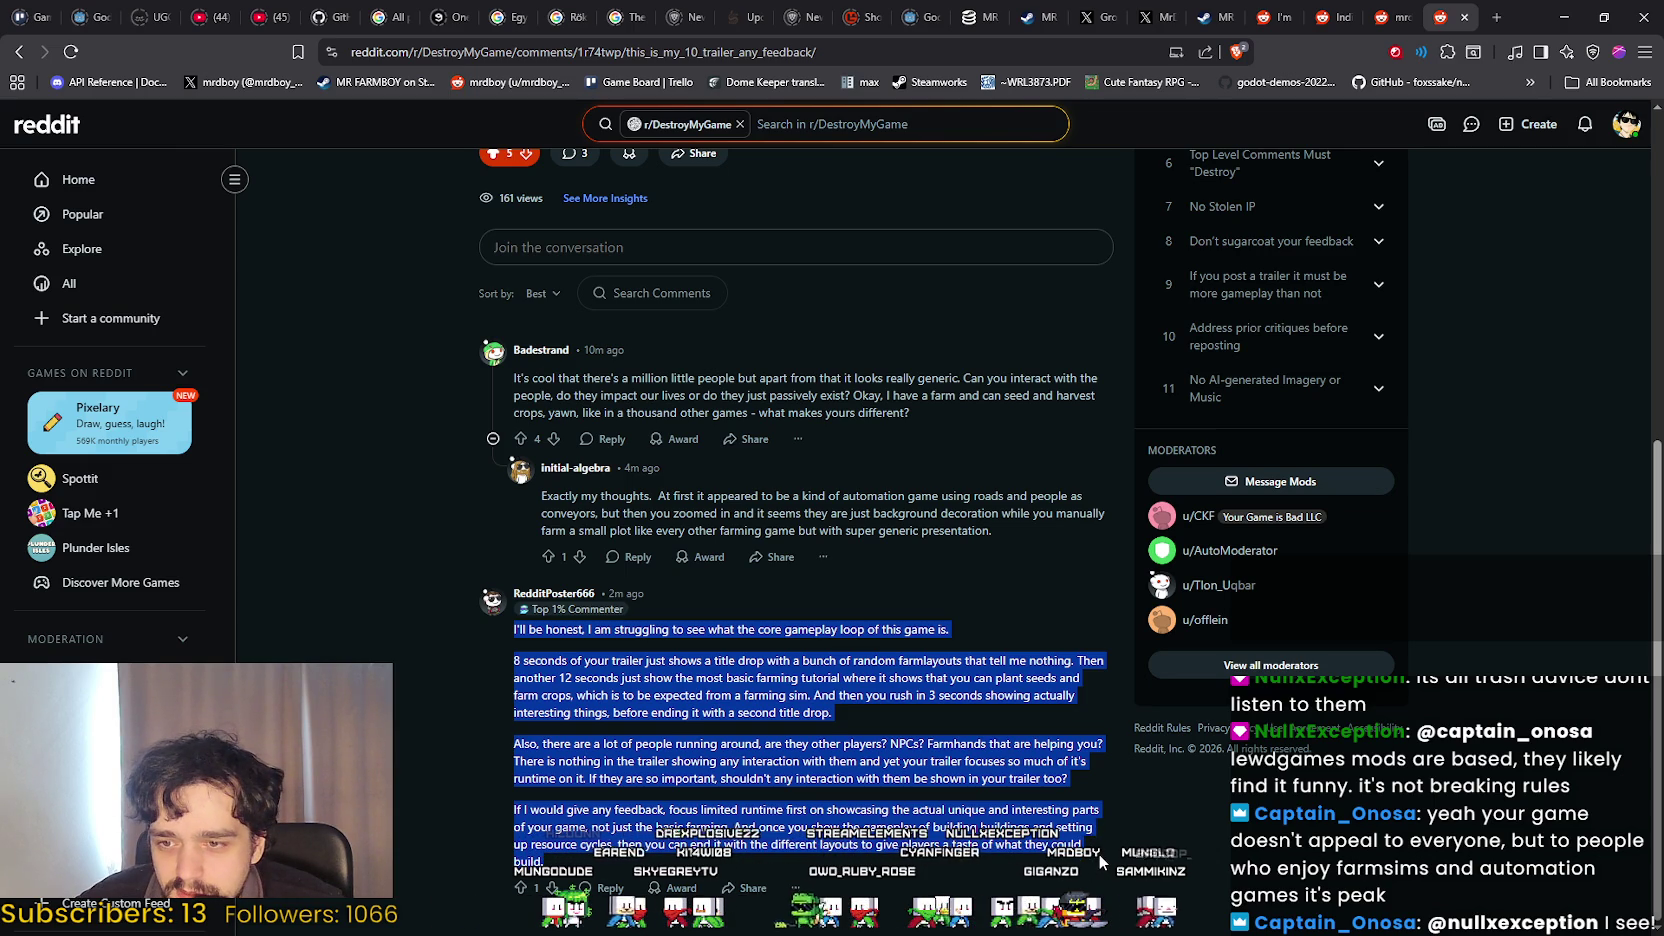
click(1100, 858)
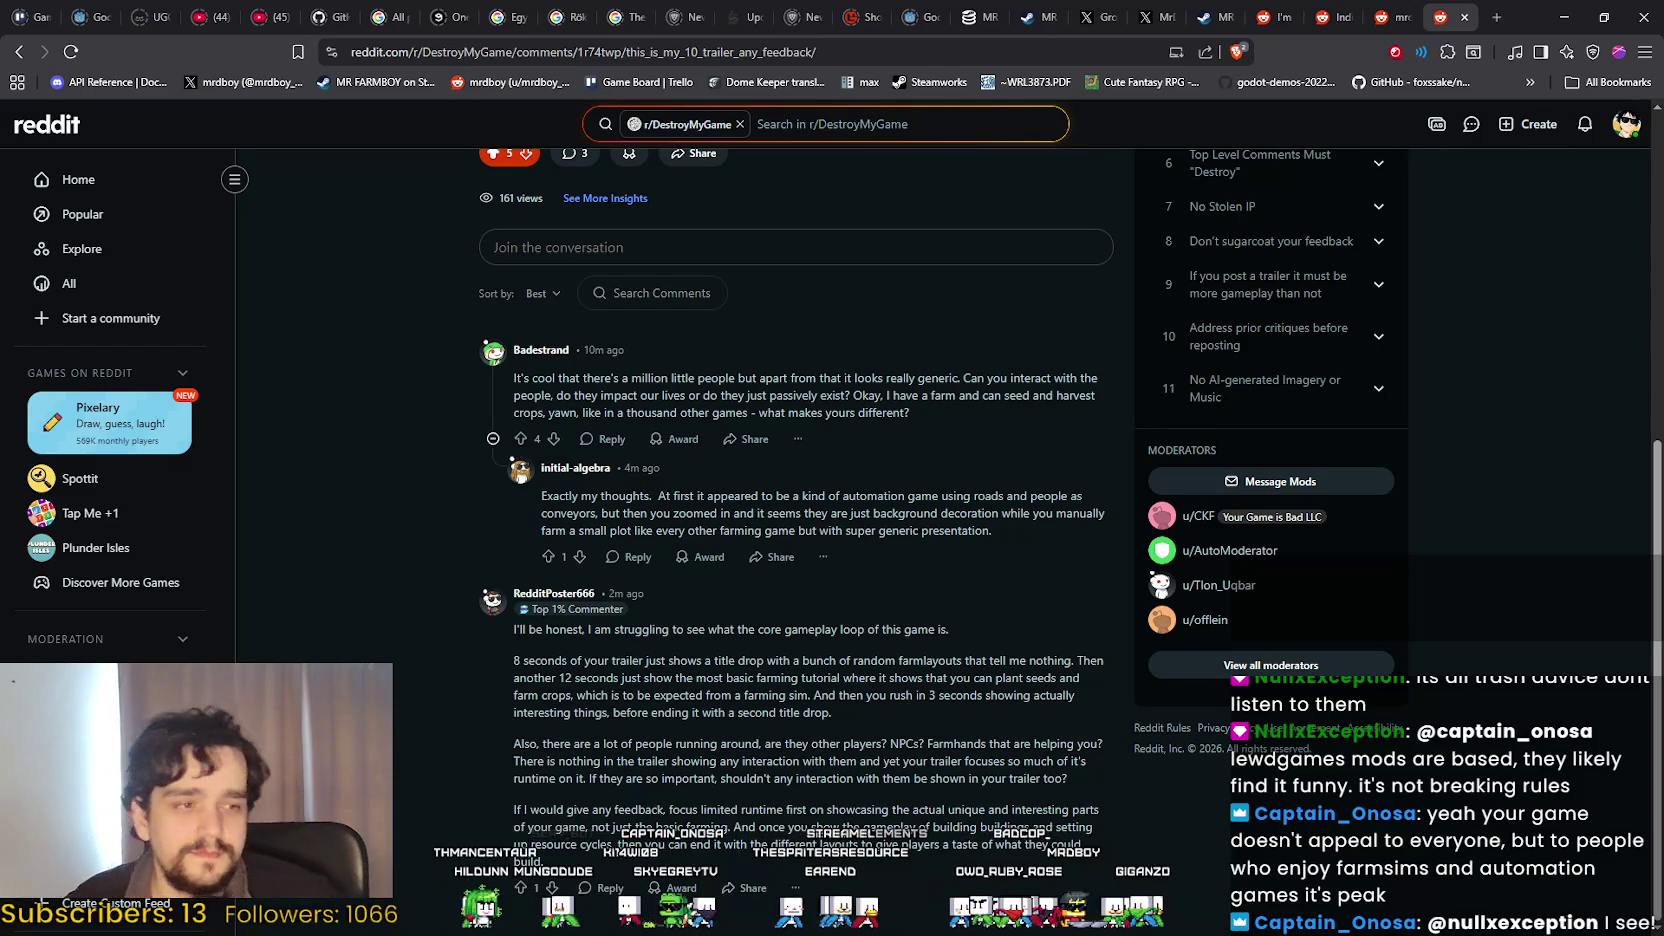
drag(402, 614, 953, 868)
click(953, 868)
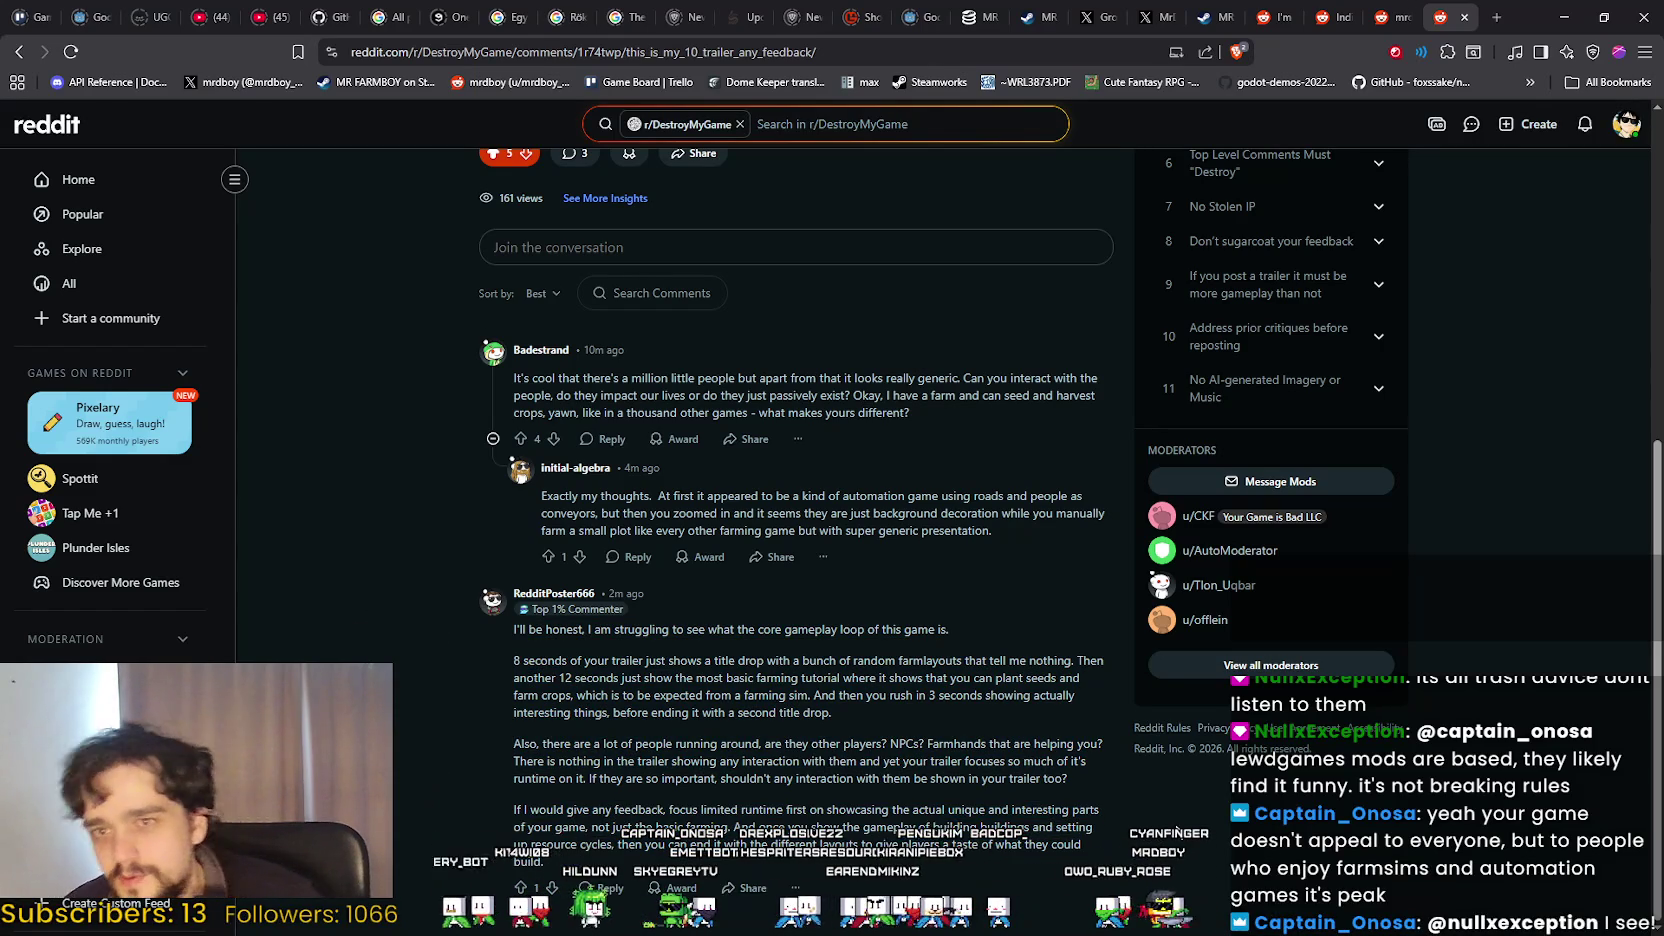
scroll(1008, 552, up, 5)
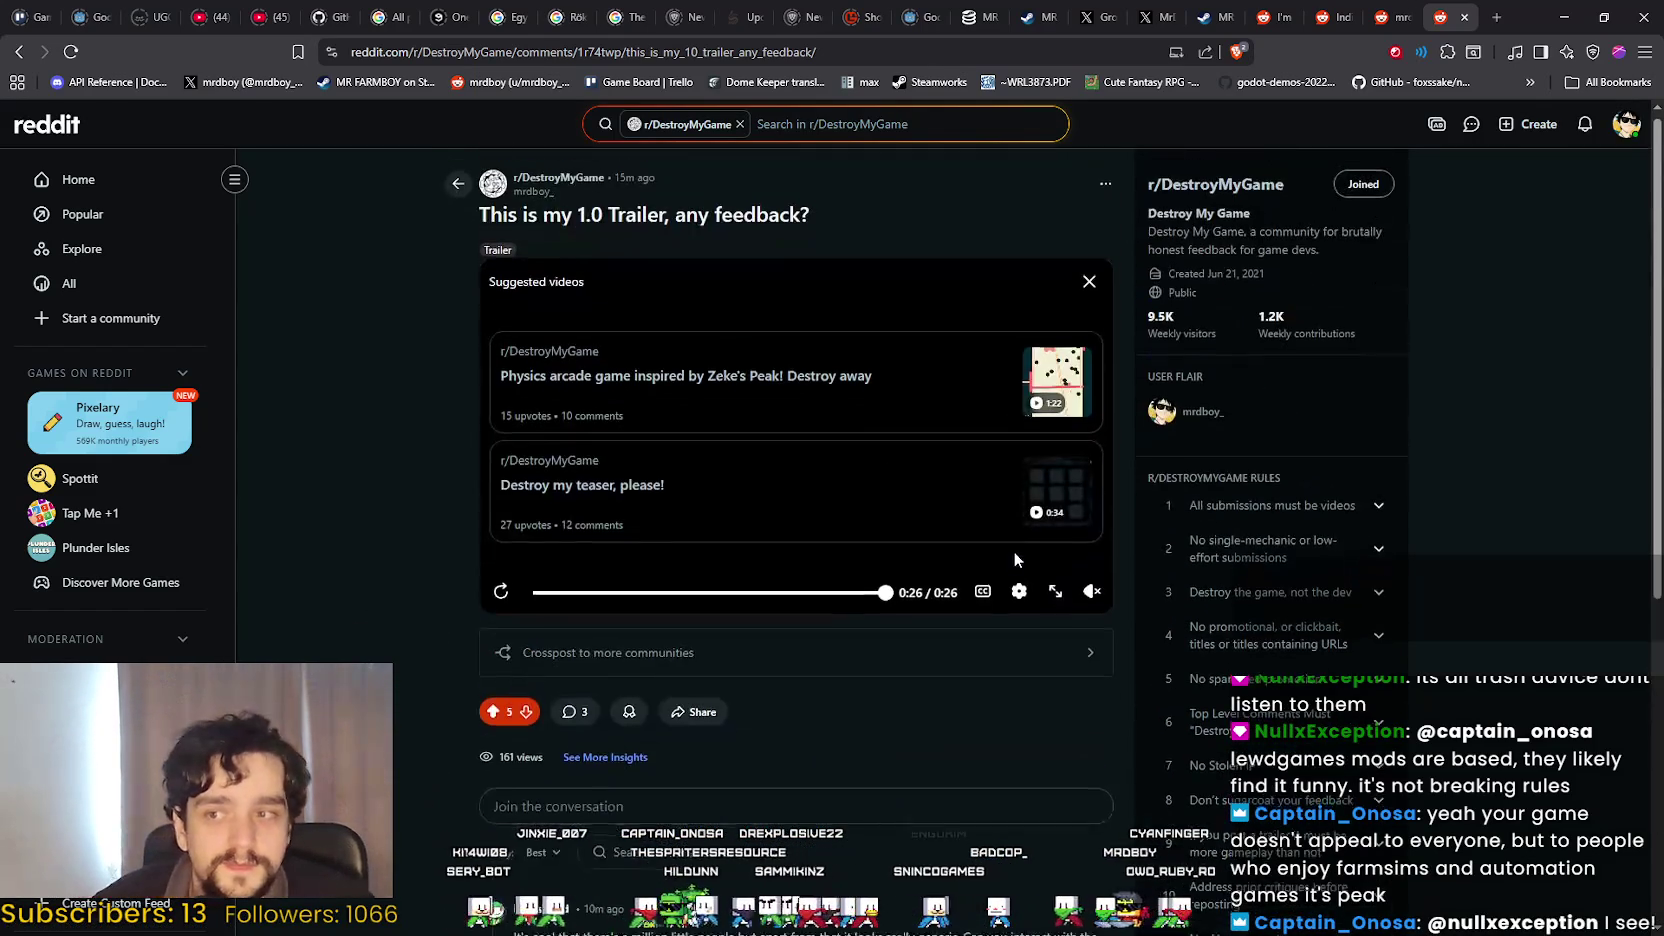
Replay the 1.0 Trailer video from the start, then bring the TikTok window forward.
click(500, 598)
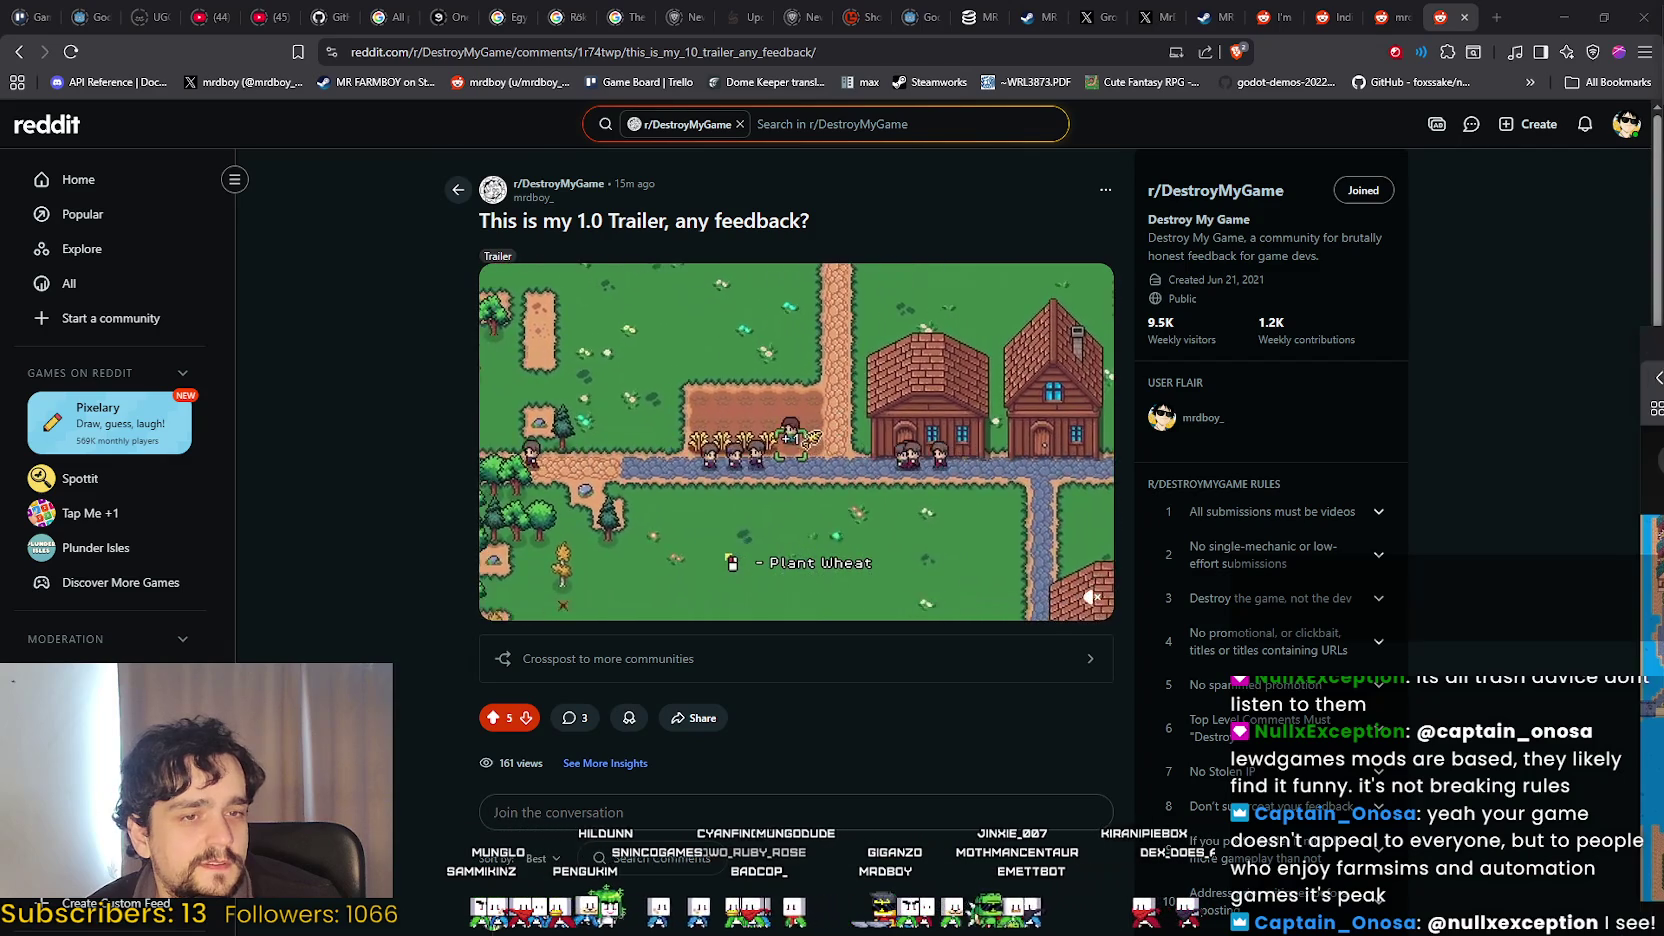
key(alt+Tab)
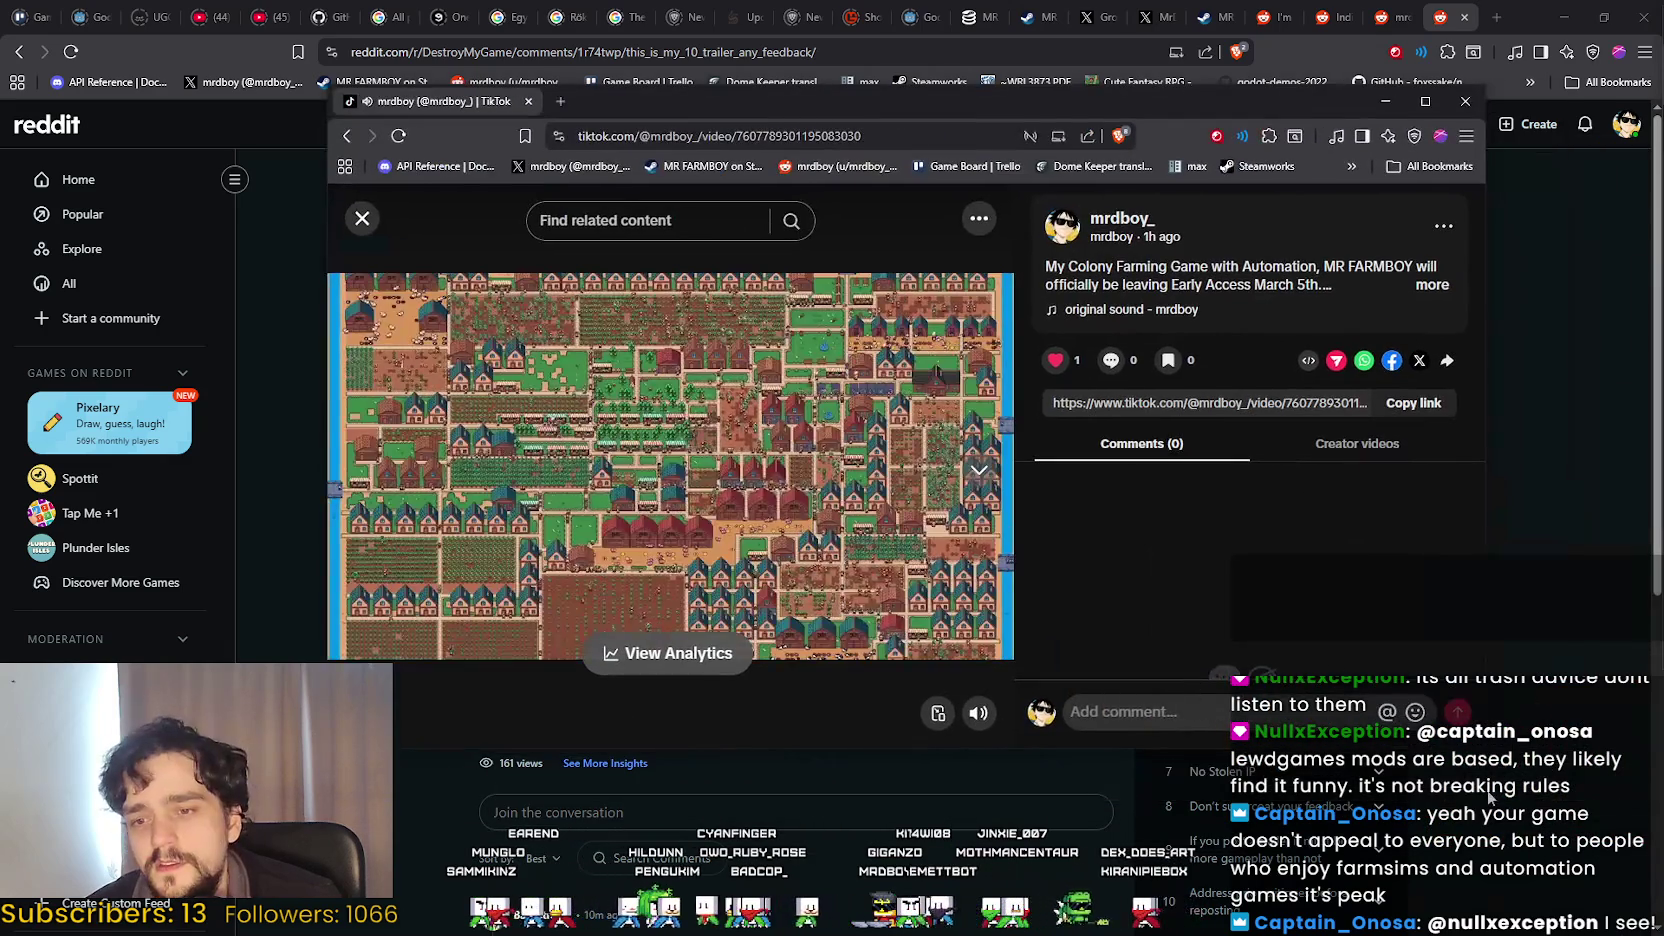
Narrow the TikTok window and open the MR FARMBOY video's analytics showing 127 views.
drag(1485, 690, 1257, 690)
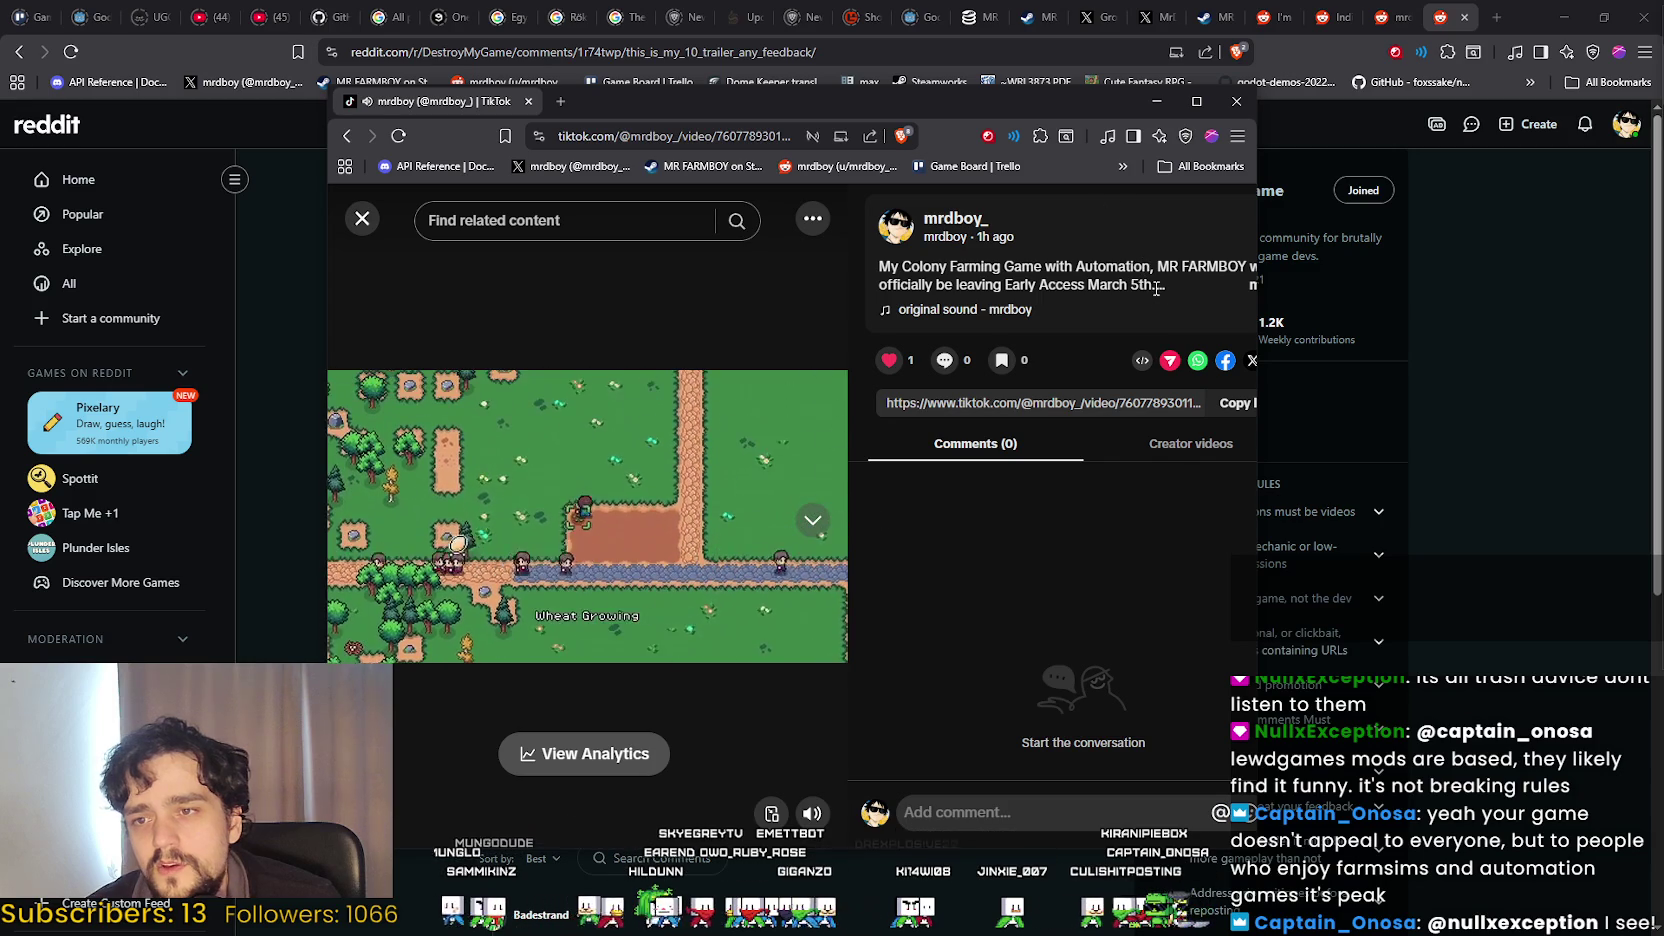
click(583, 753)
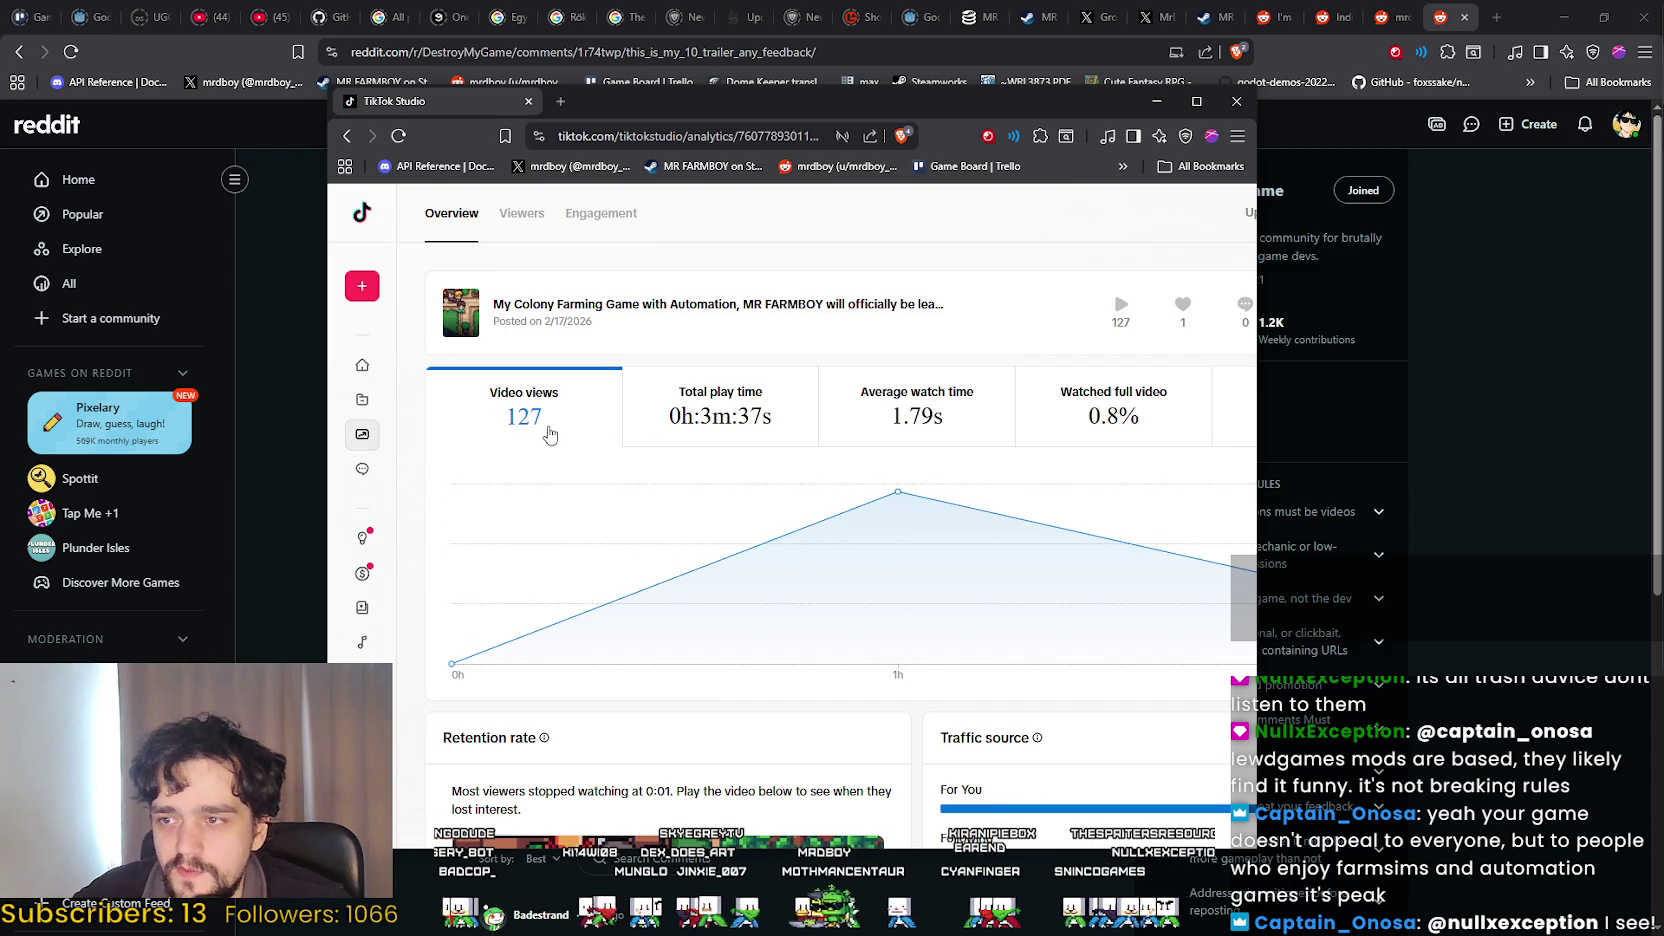
Review the TikTok Studio analytics, then close it to return to the Reddit 1.0 Trailer post.
mouse_move(805, 590)
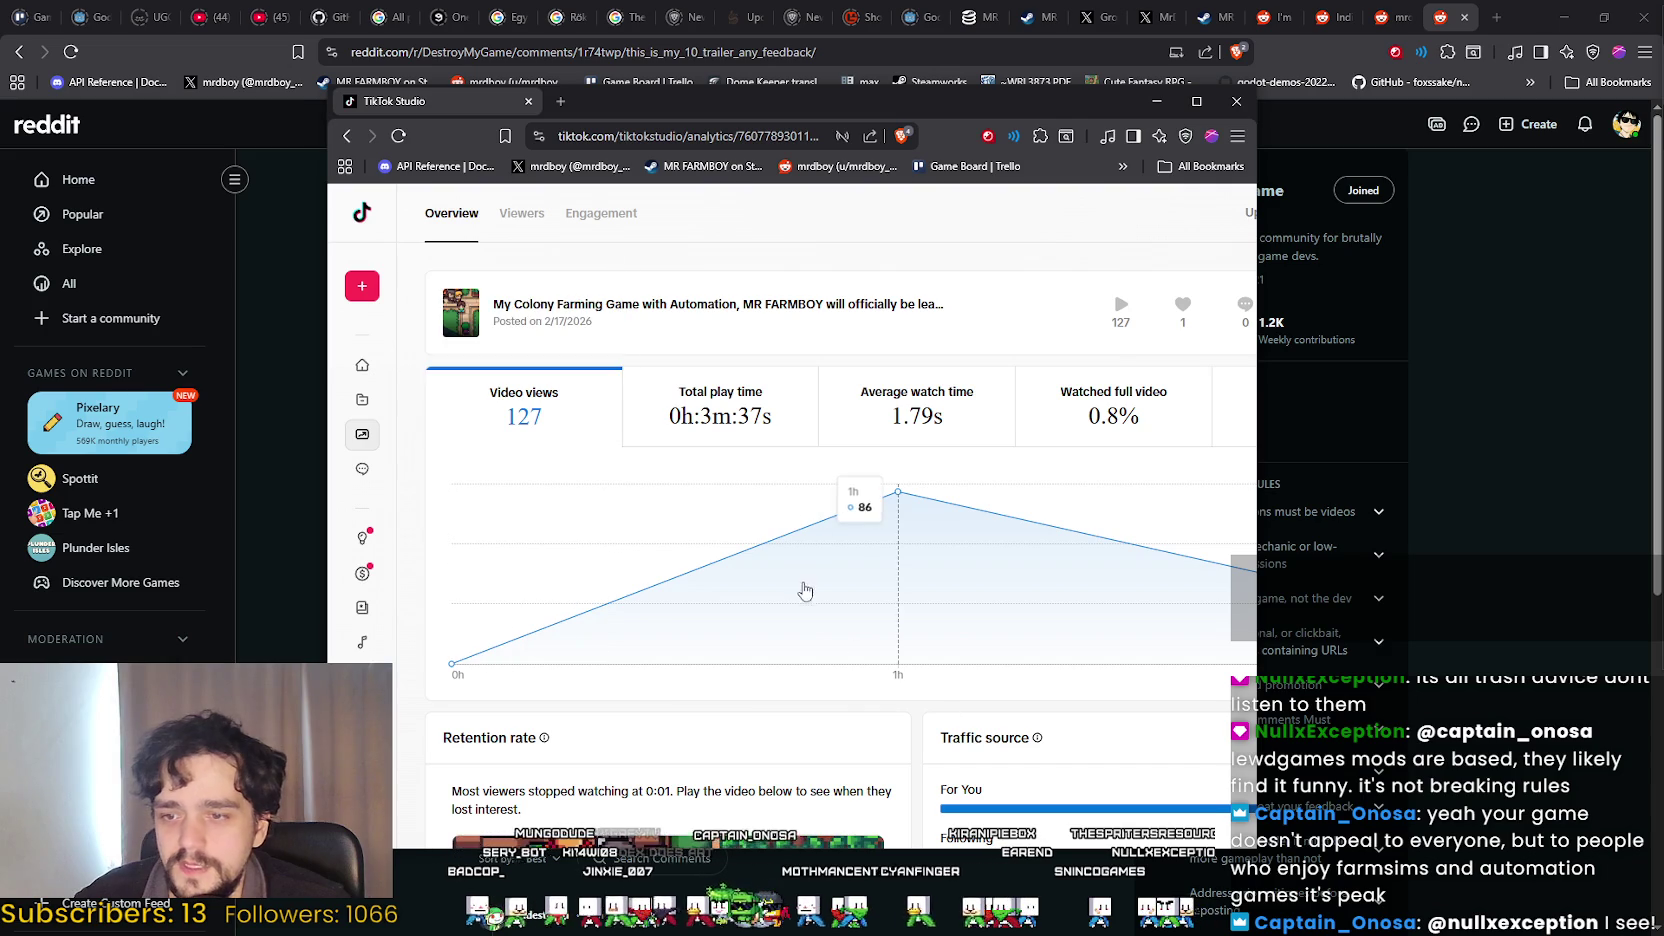
scroll(805, 590, down, 4)
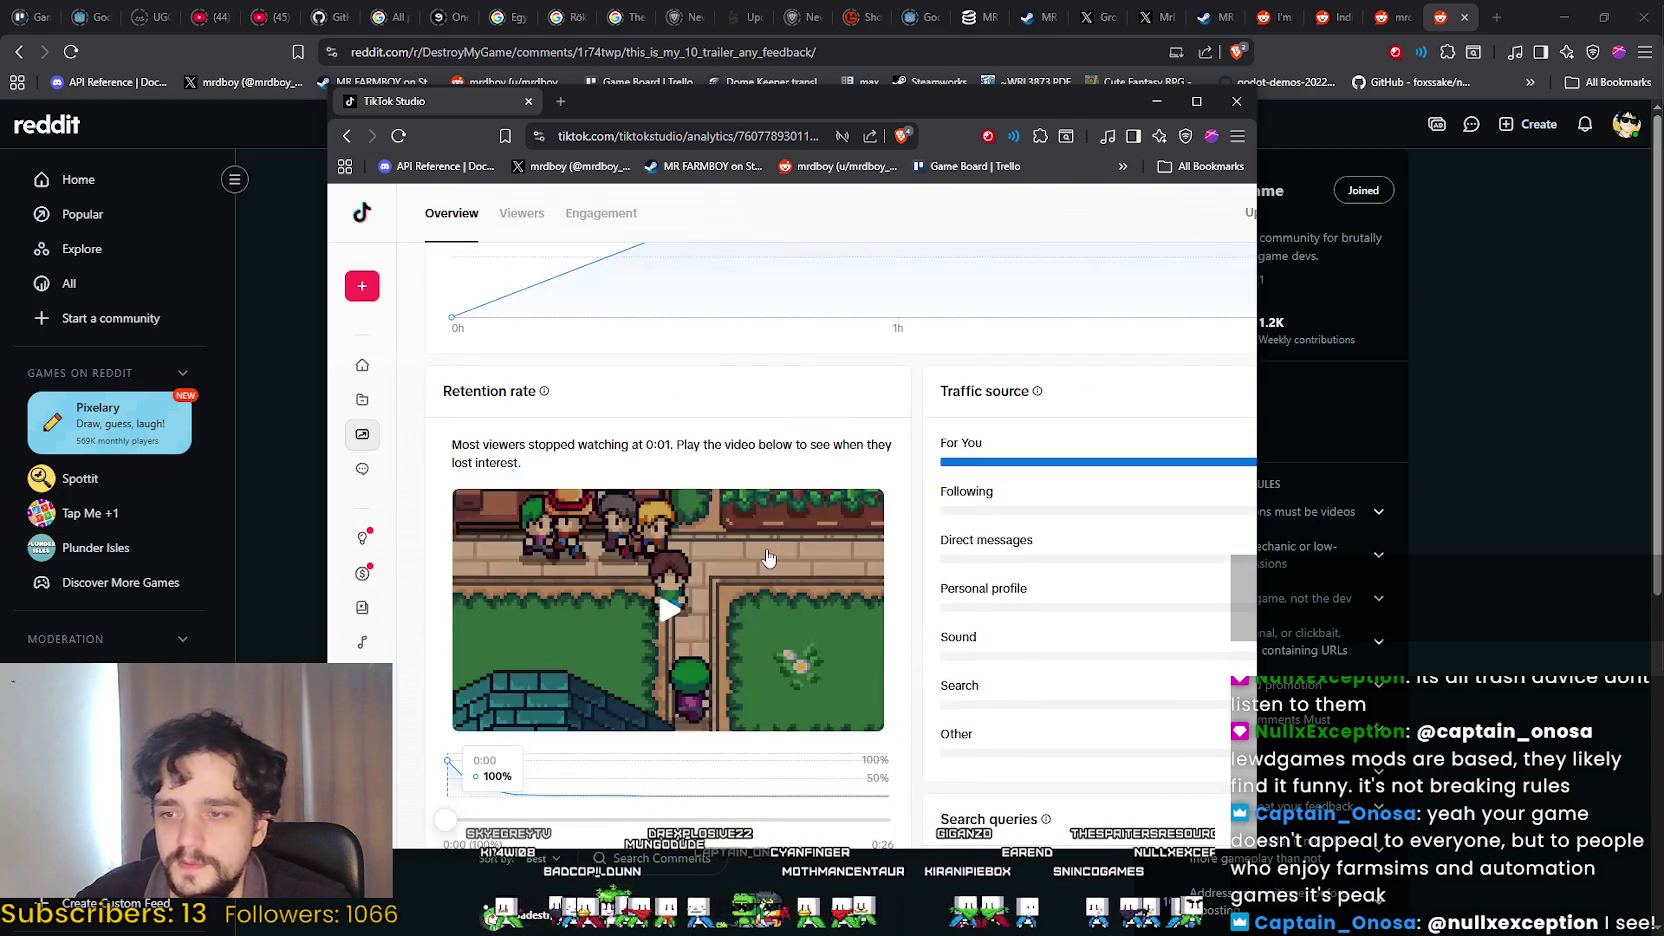
scroll(767, 557, down, 1)
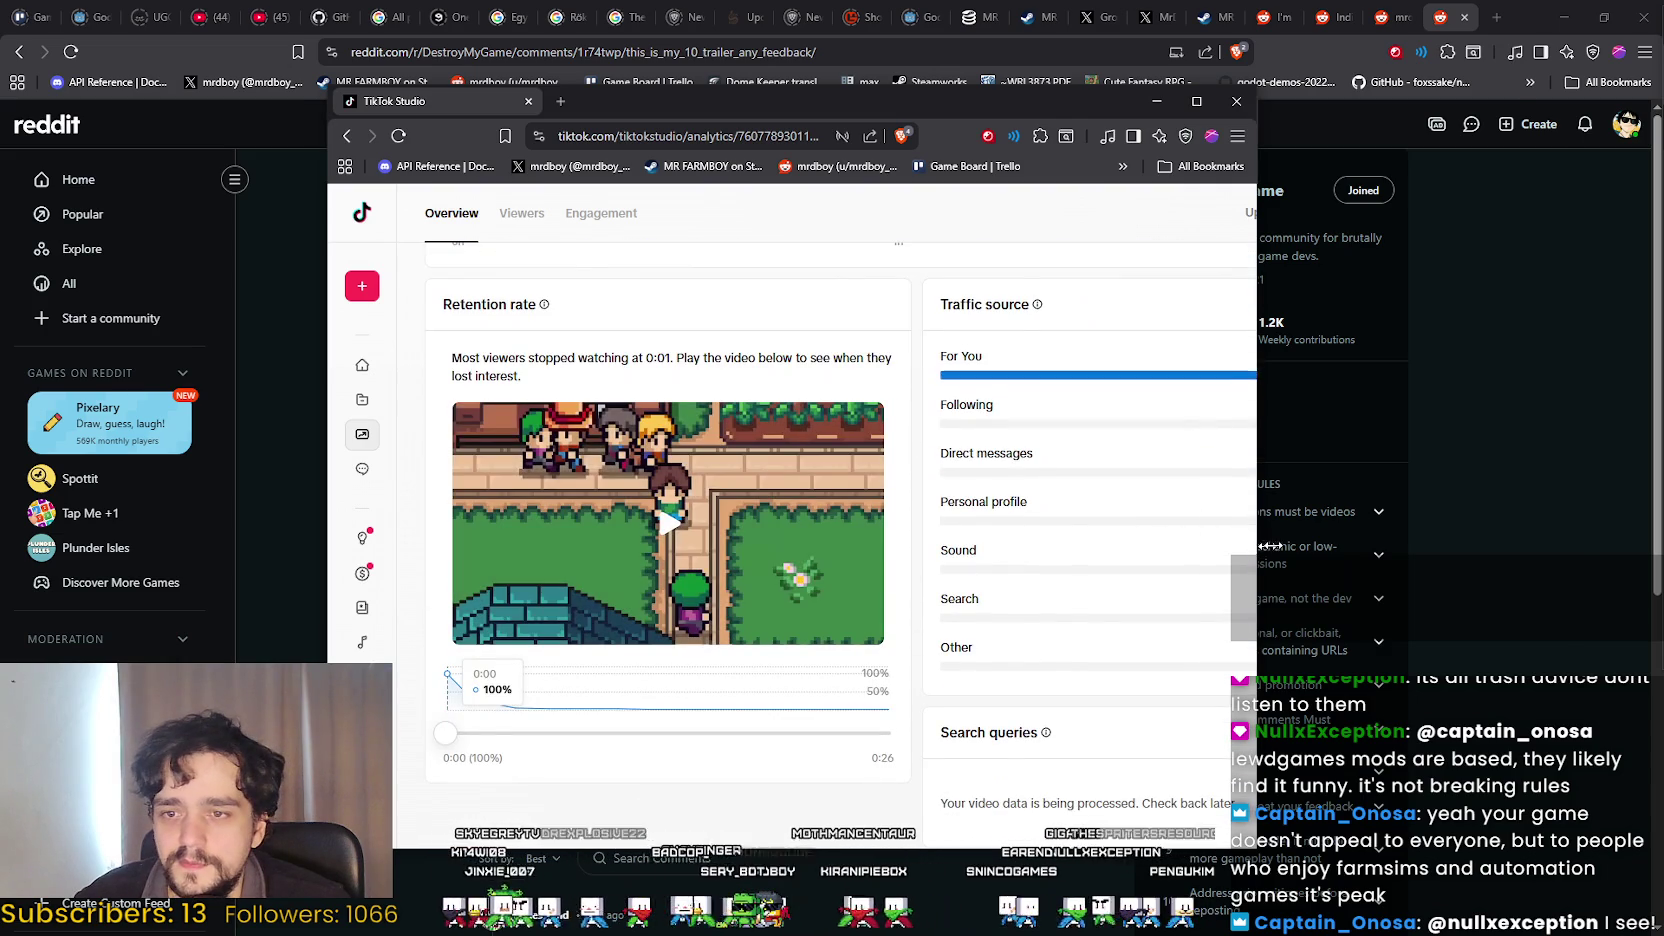
drag(1270, 546, 1567, 544)
scroll(1450, 640, up, 5)
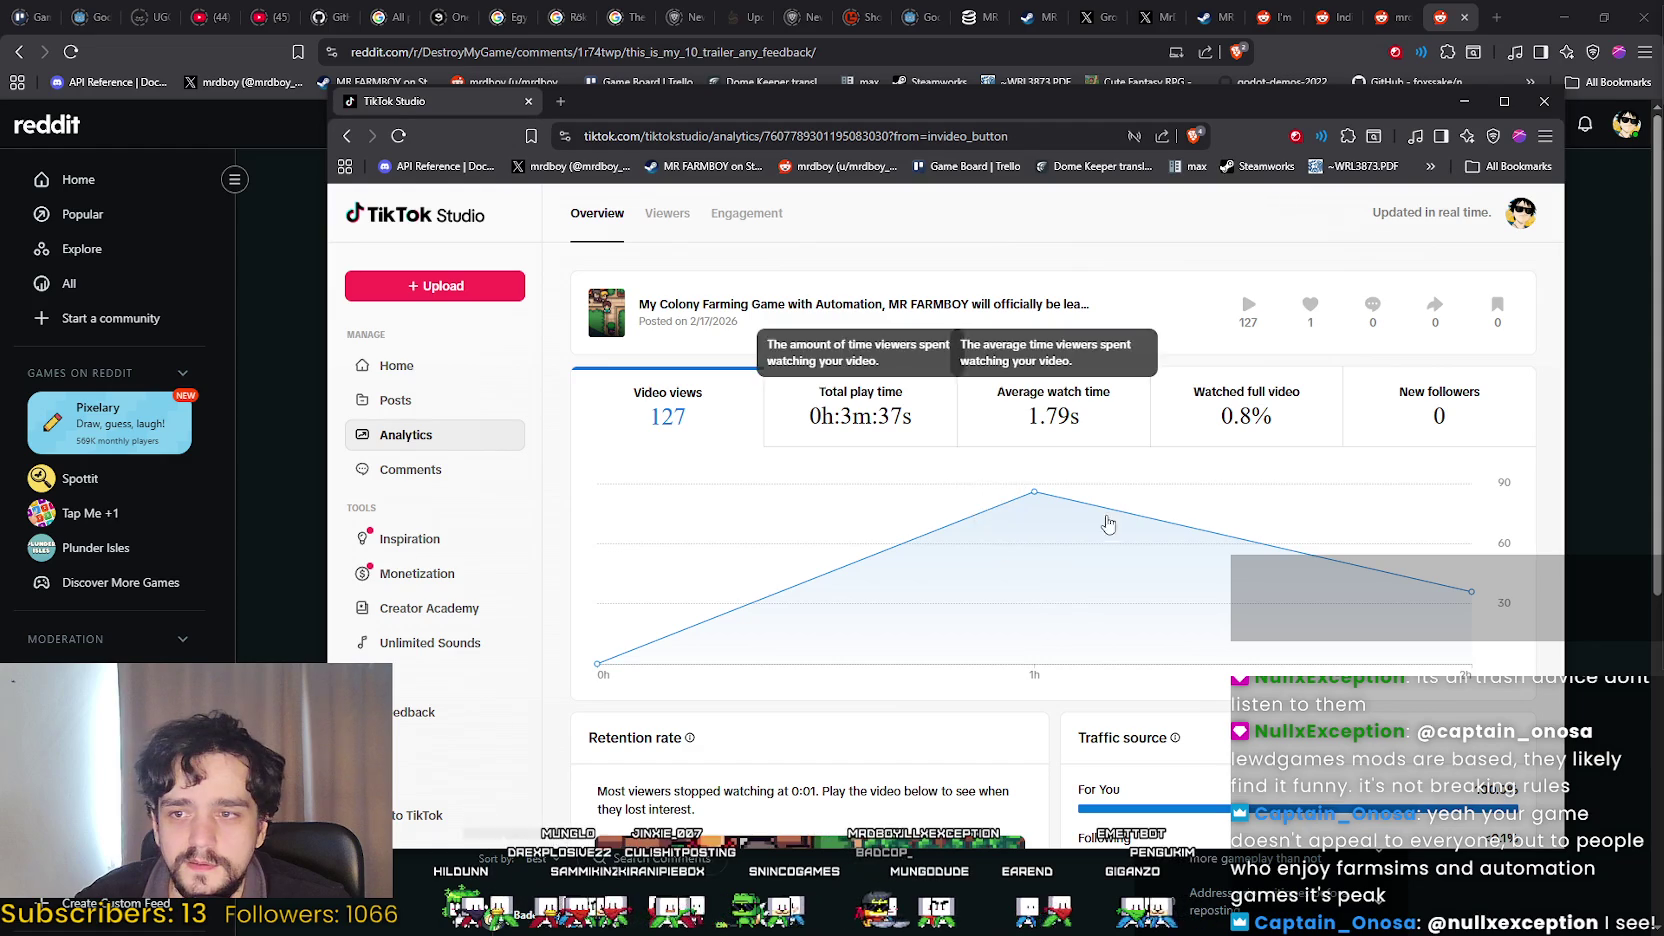
mouse_move(1012, 402)
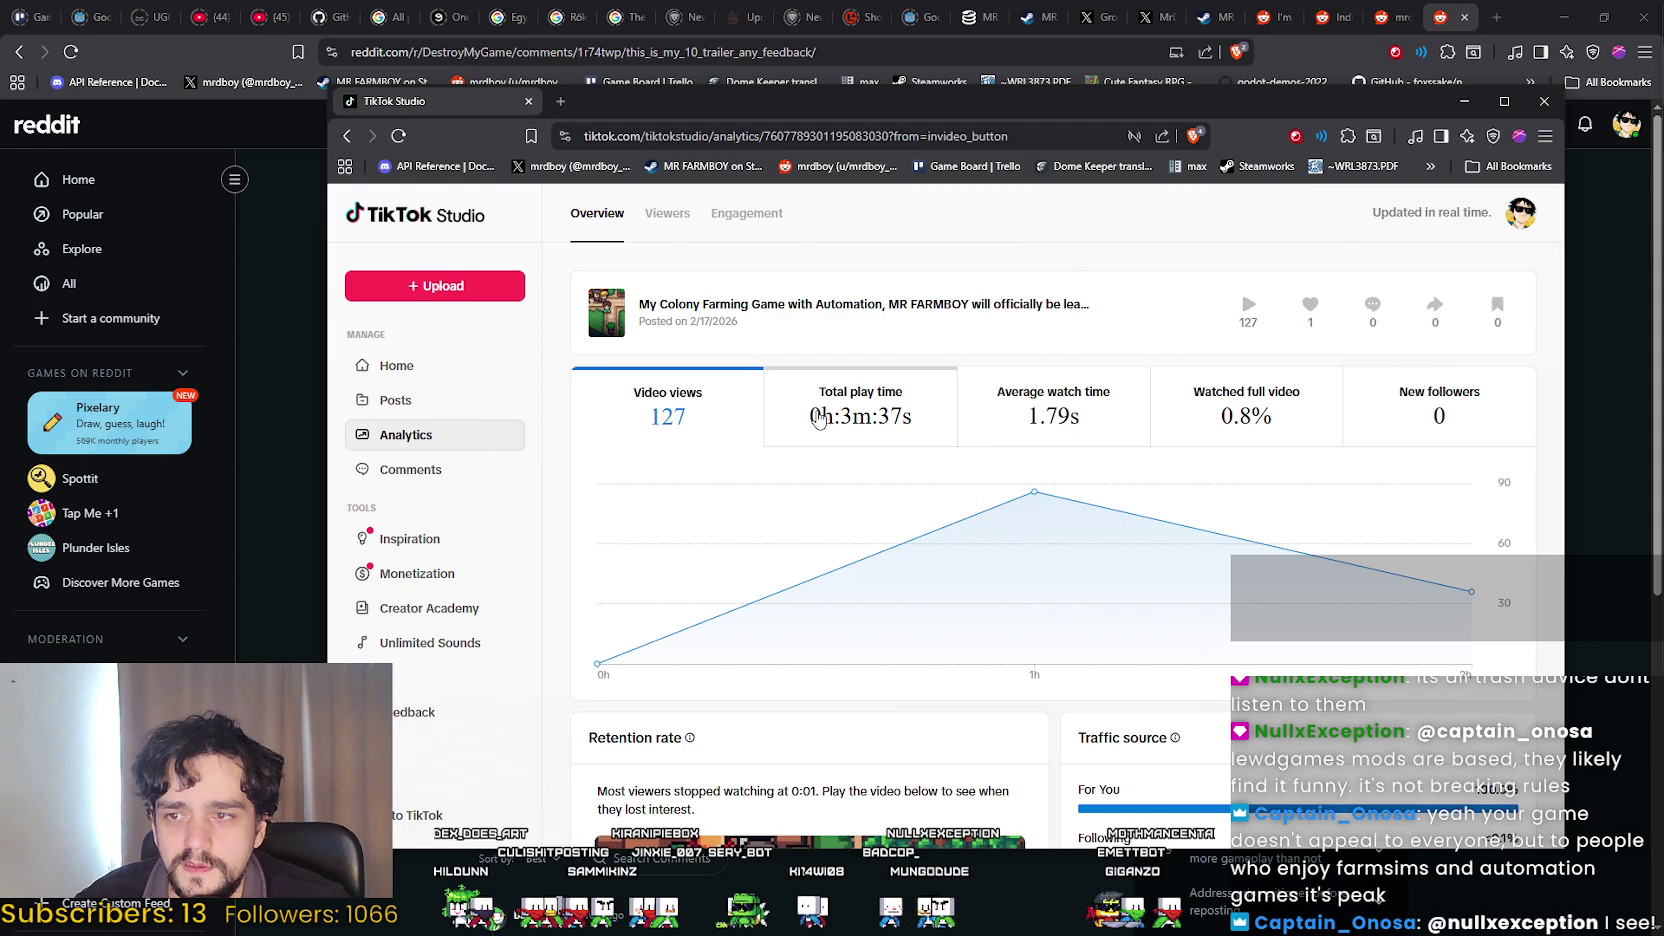
mouse_move(688, 107)
mouse_down()
mouse_move(750, 138)
mouse_move(673, 127)
mouse_up()
click(1530, 122)
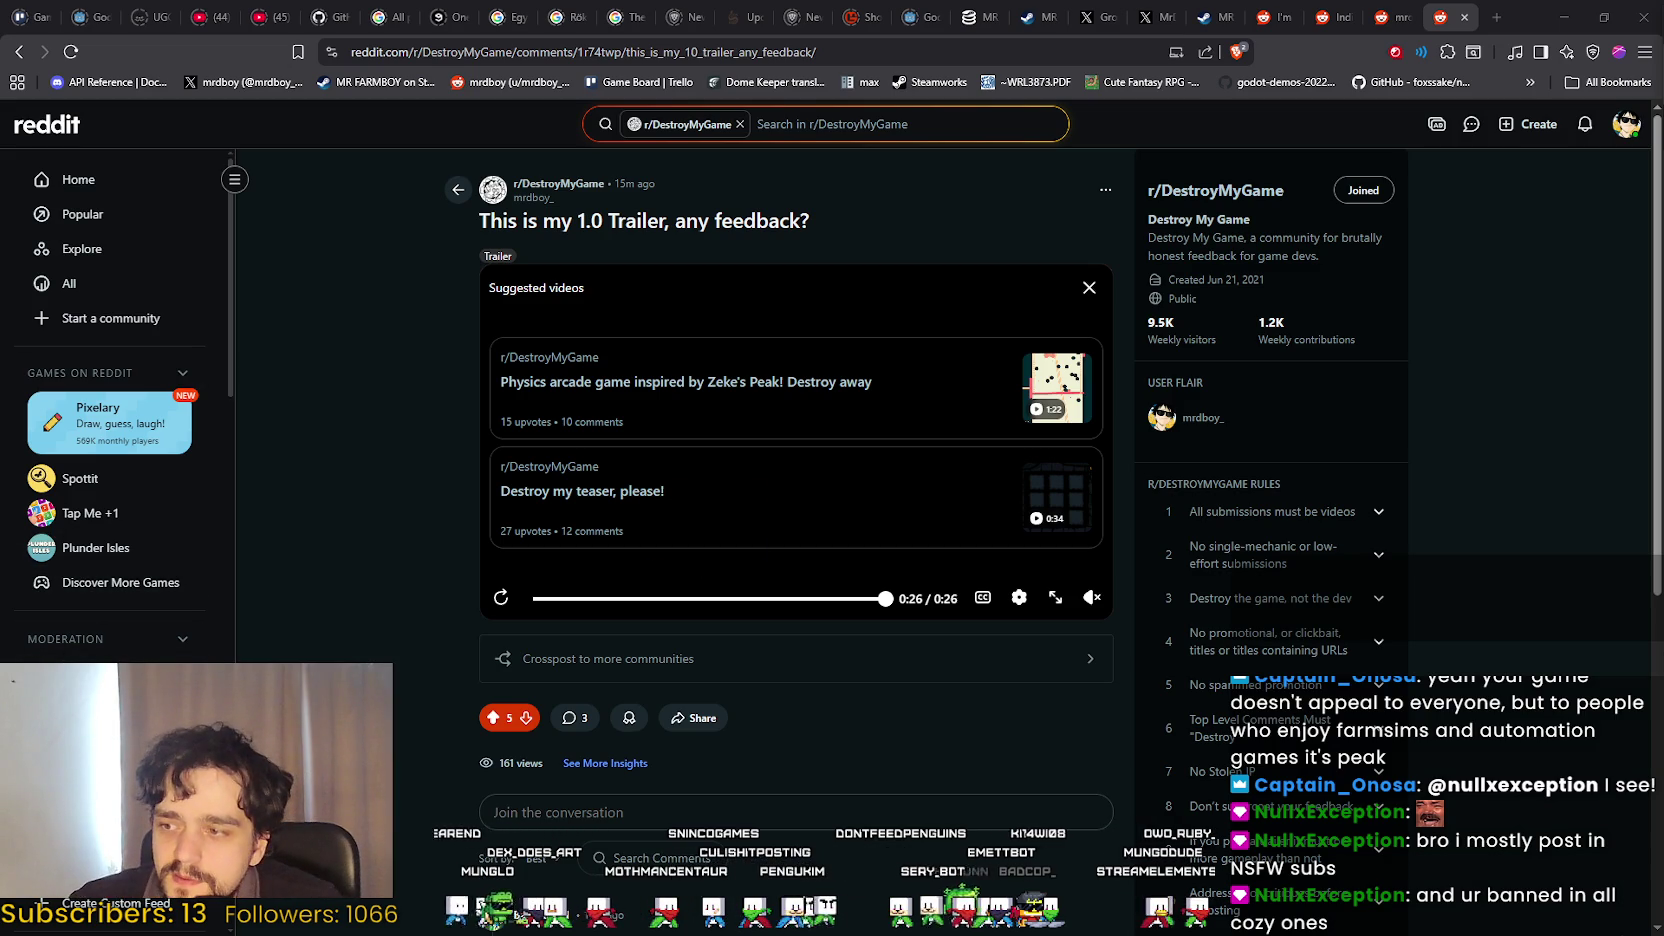
Open your own profile Overview from the avatar menu via View Profile.
click(1626, 124)
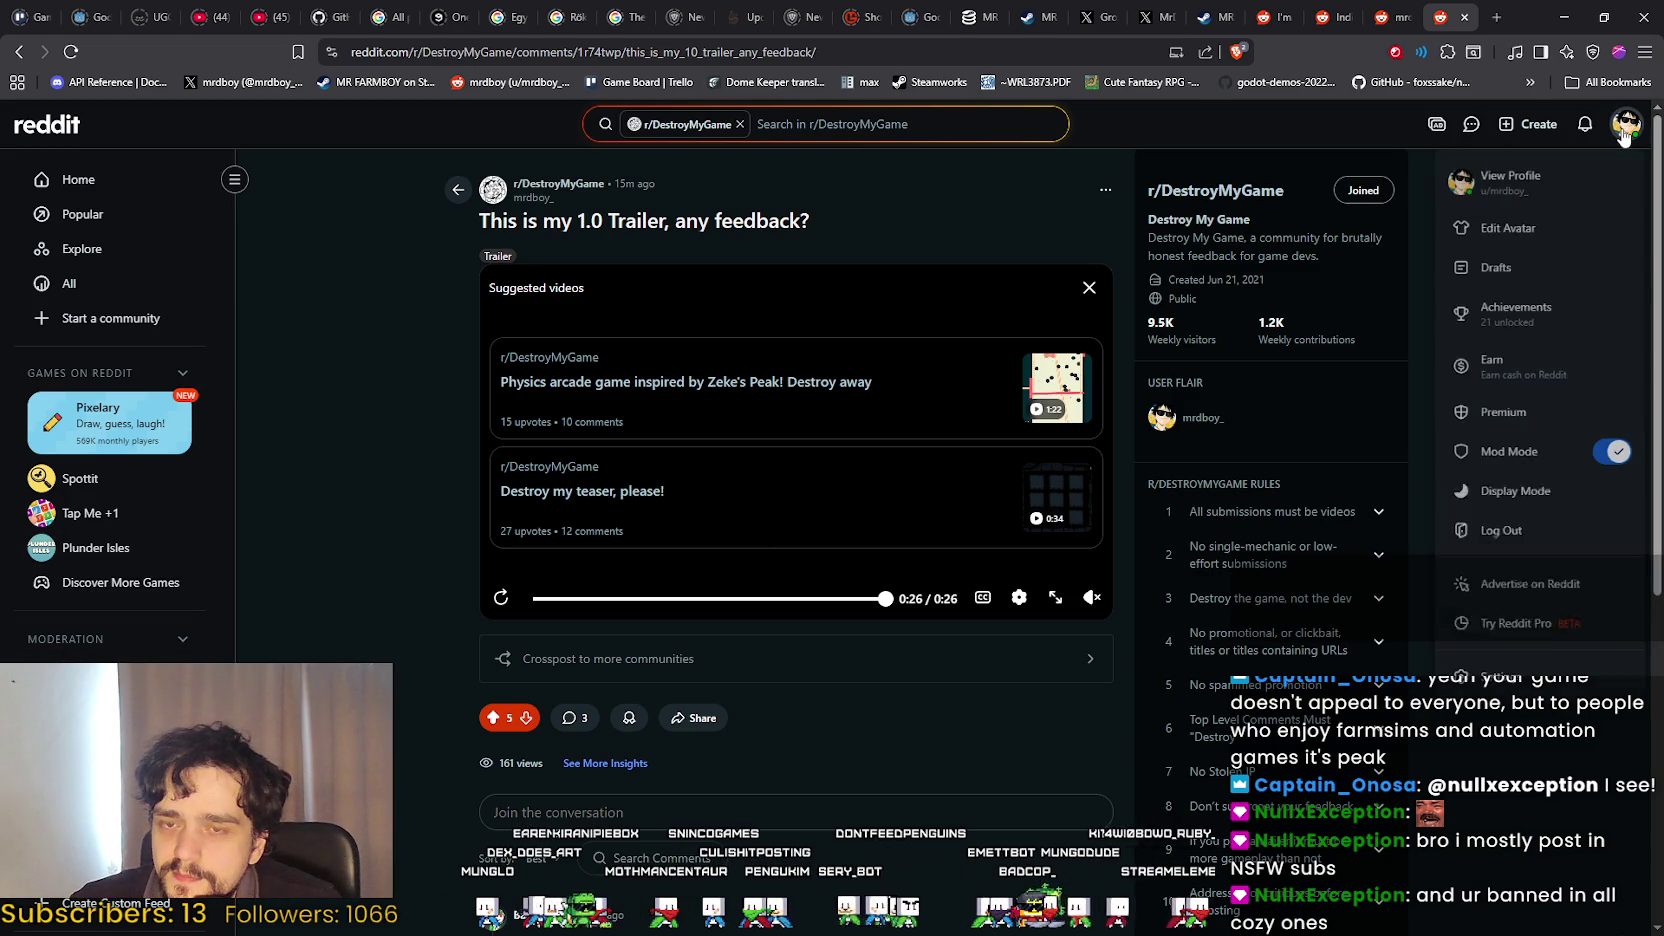
click(1578, 178)
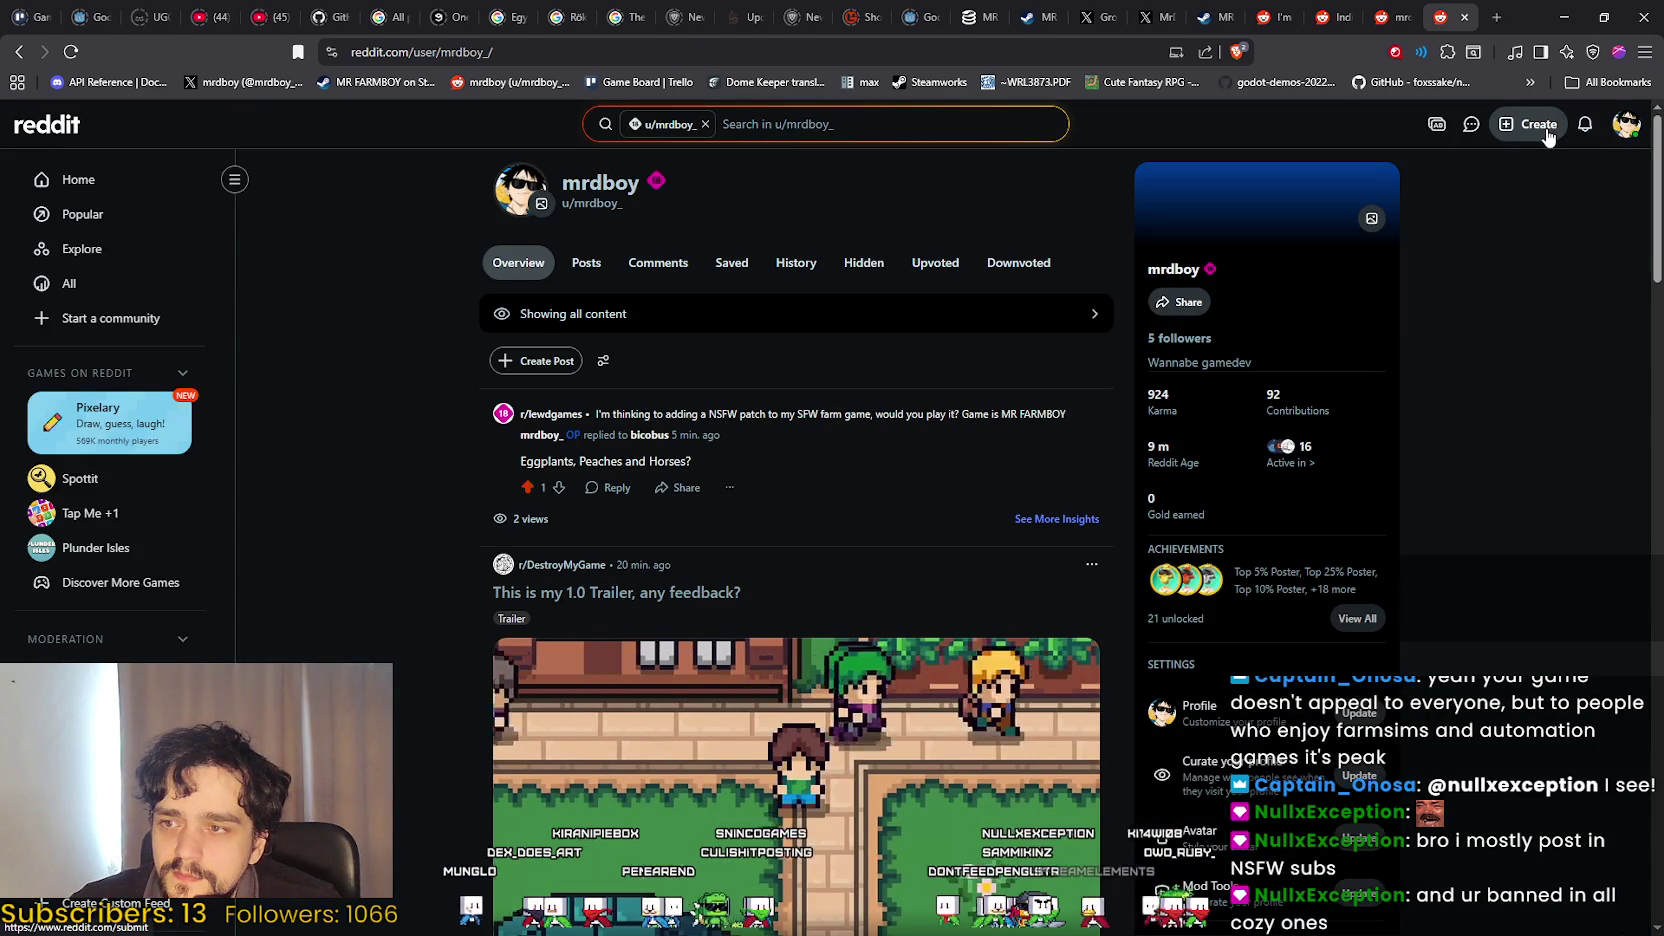
scroll(110, 400, down, 4)
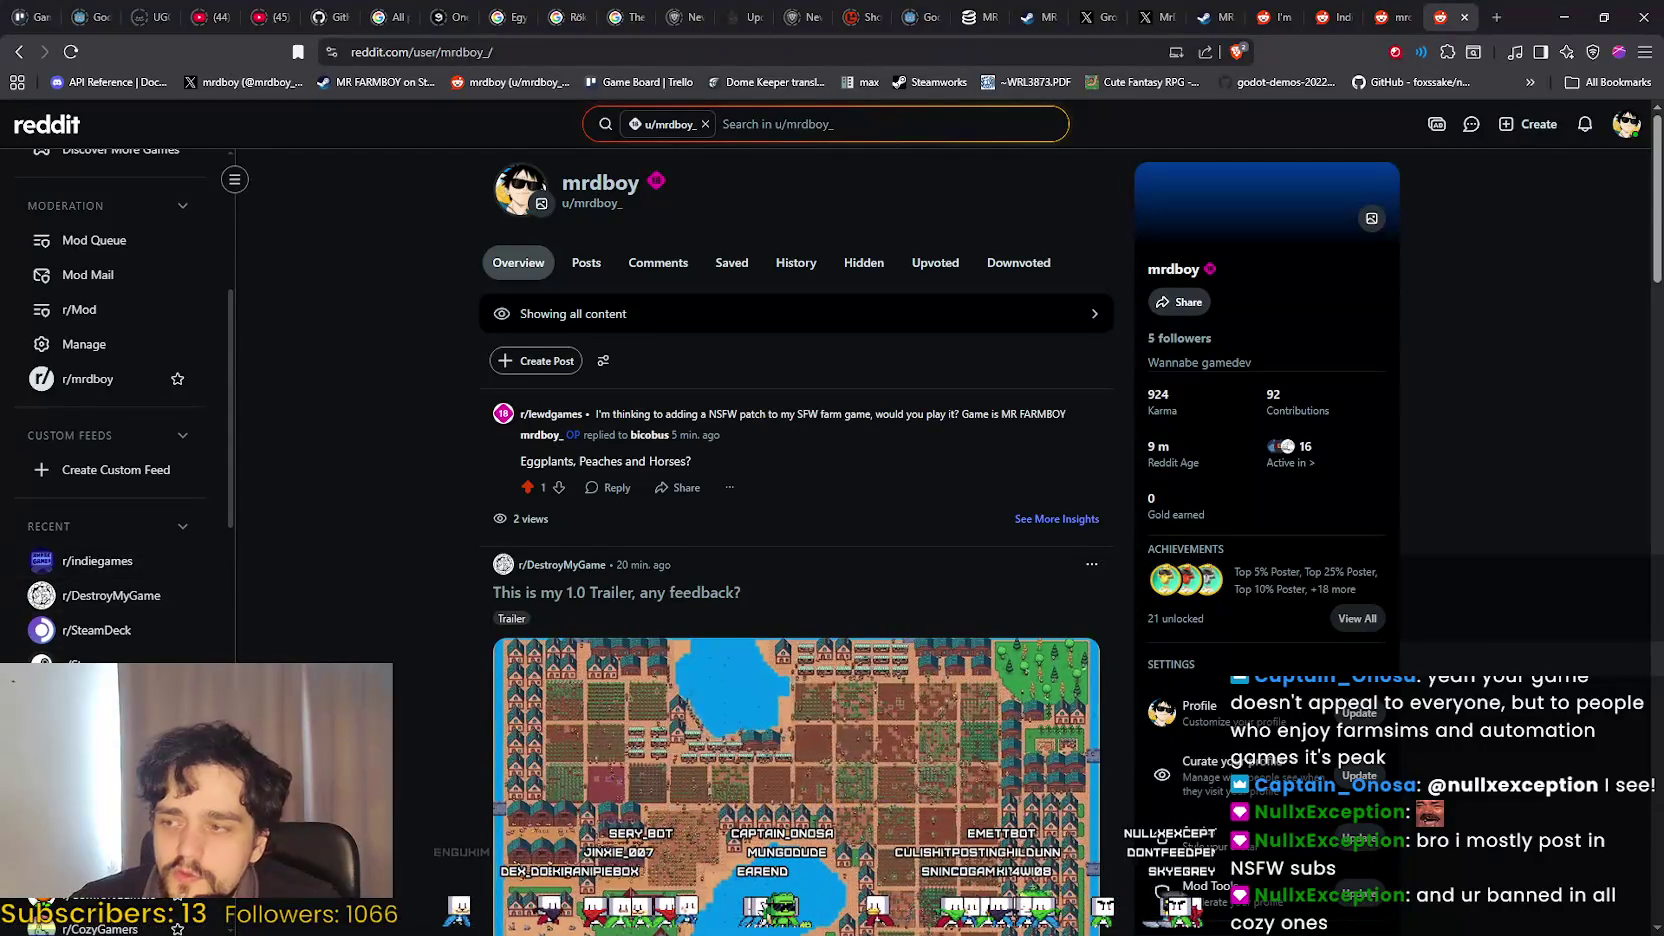
Open r/ComfortGamers and r/CozyGamers from the sidebar Communities list in new tabs.
scroll(105, 590, down, 3)
scroll(120, 480, down, 2)
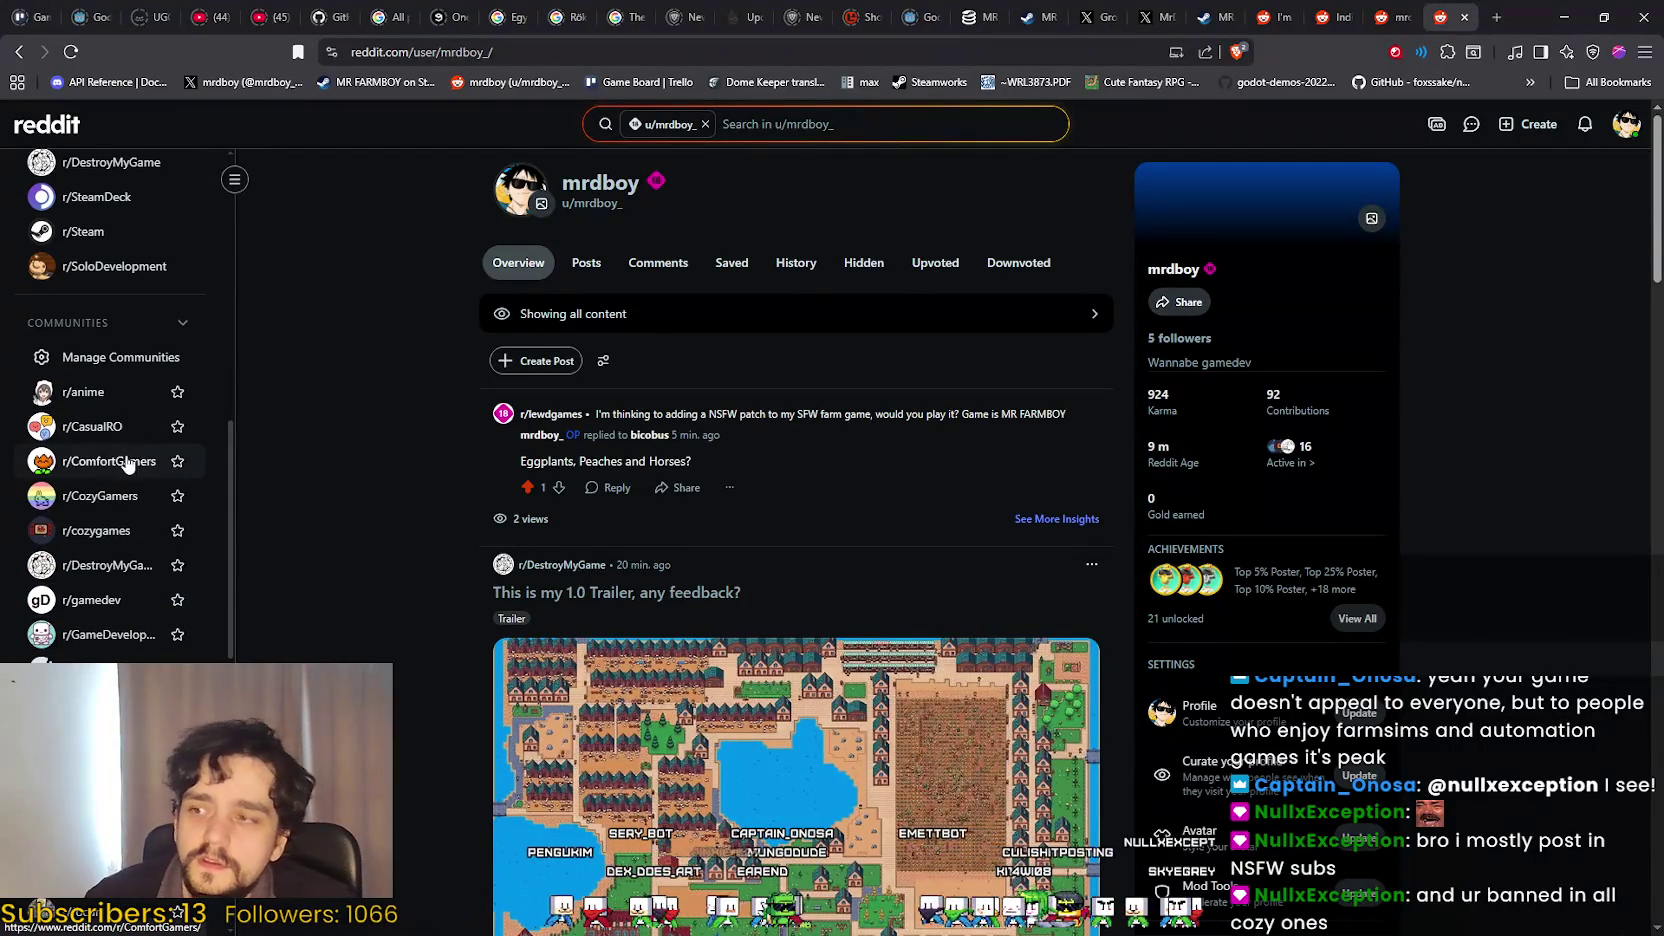
right_click(128, 462)
click(159, 465)
right_click(114, 500)
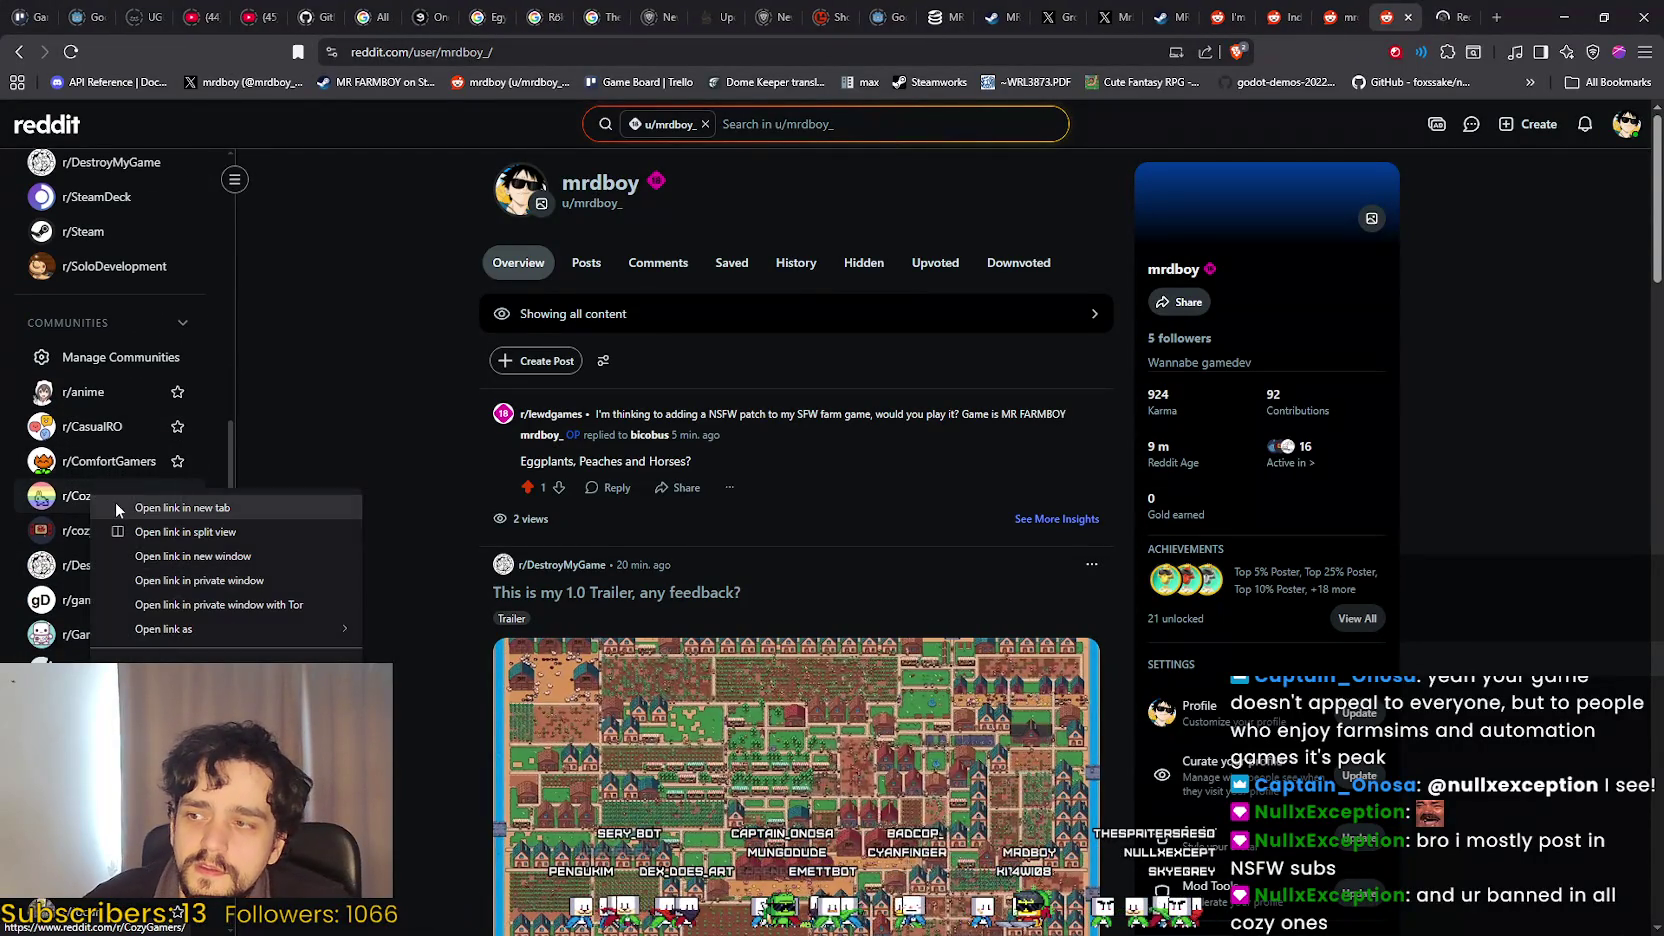
click(150, 508)
Switch to the r/ComfortGamers tab to view its feed.
scroll(105, 600, down, 1)
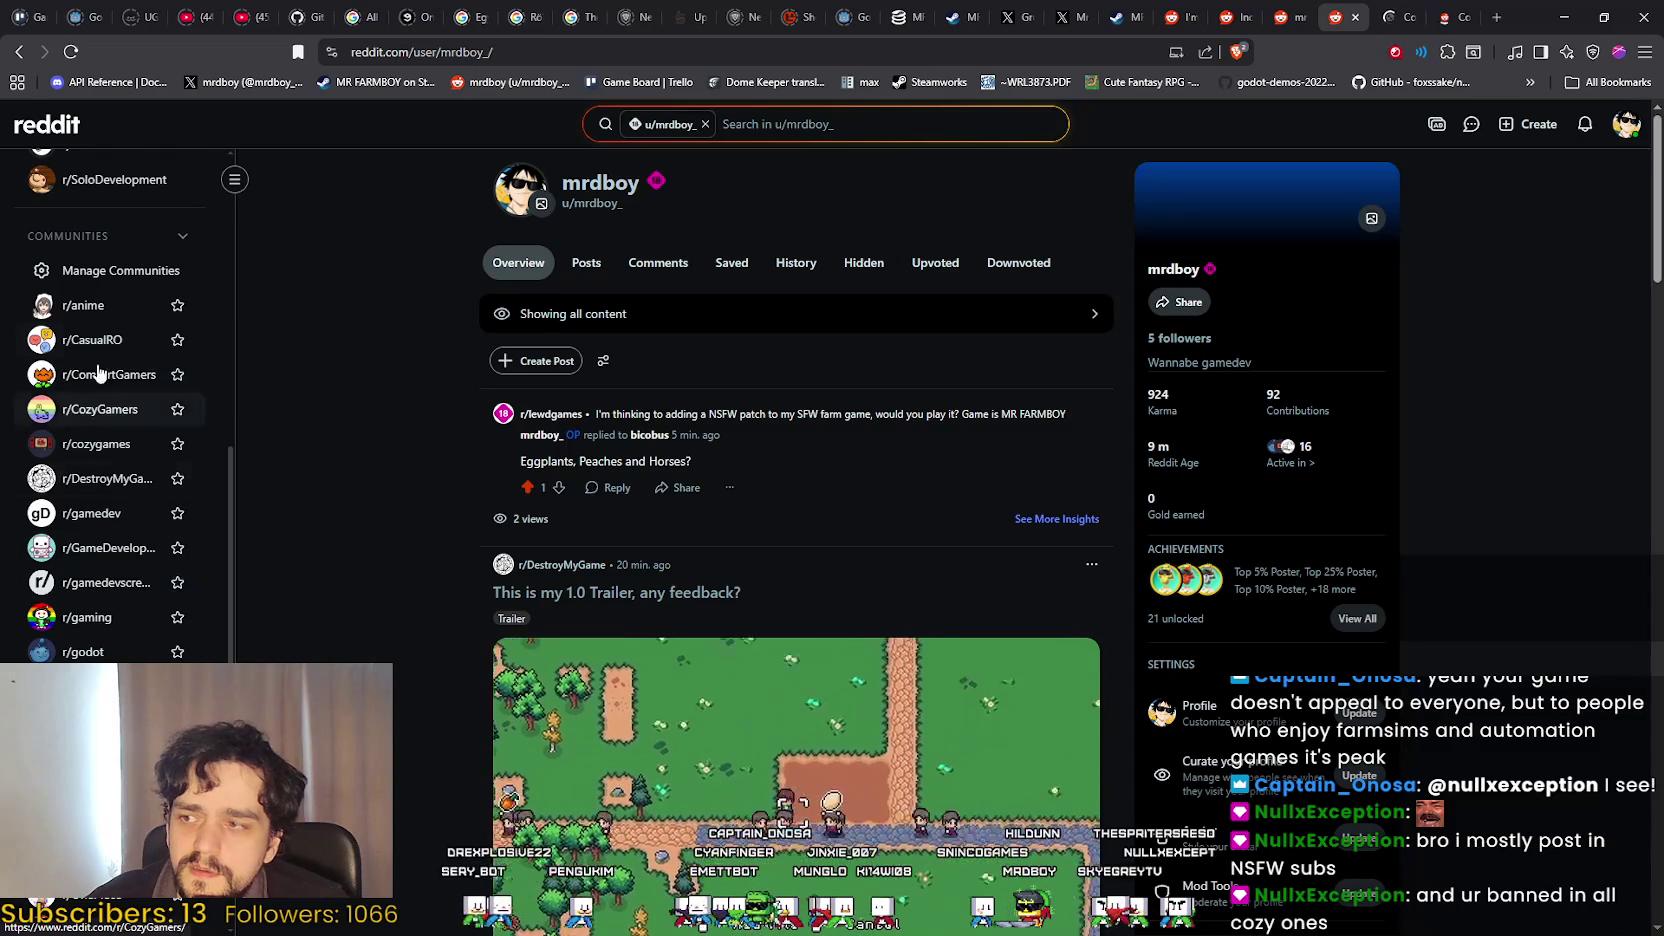
scroll(125, 570, down, 3)
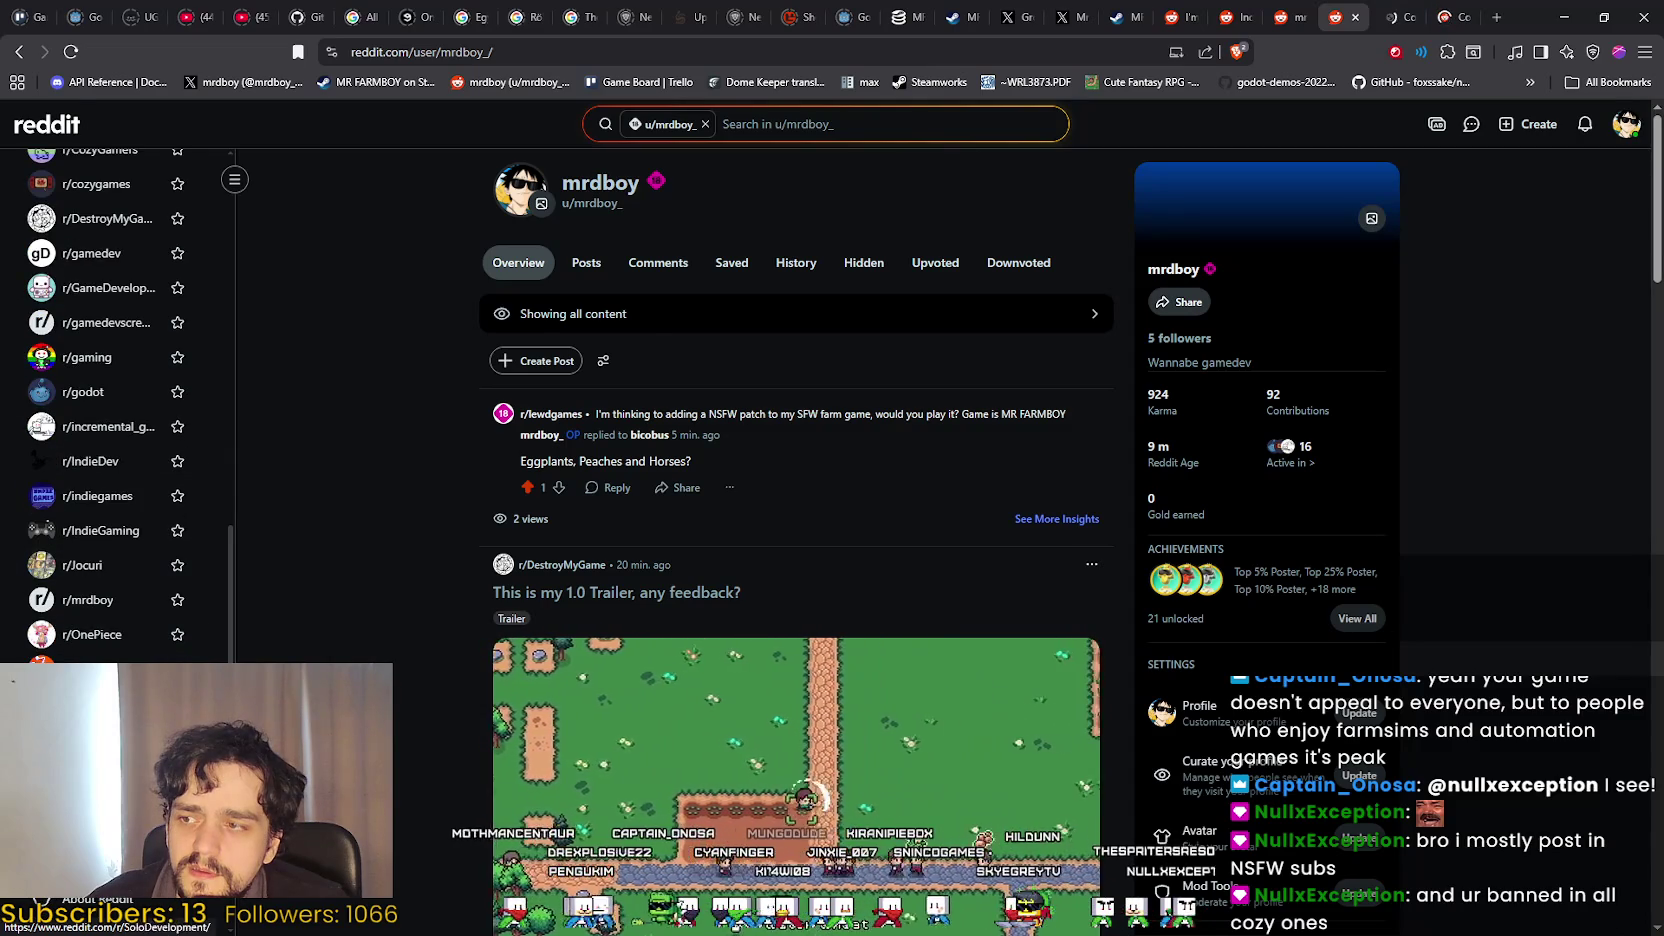
scroll(96, 580, up, 2)
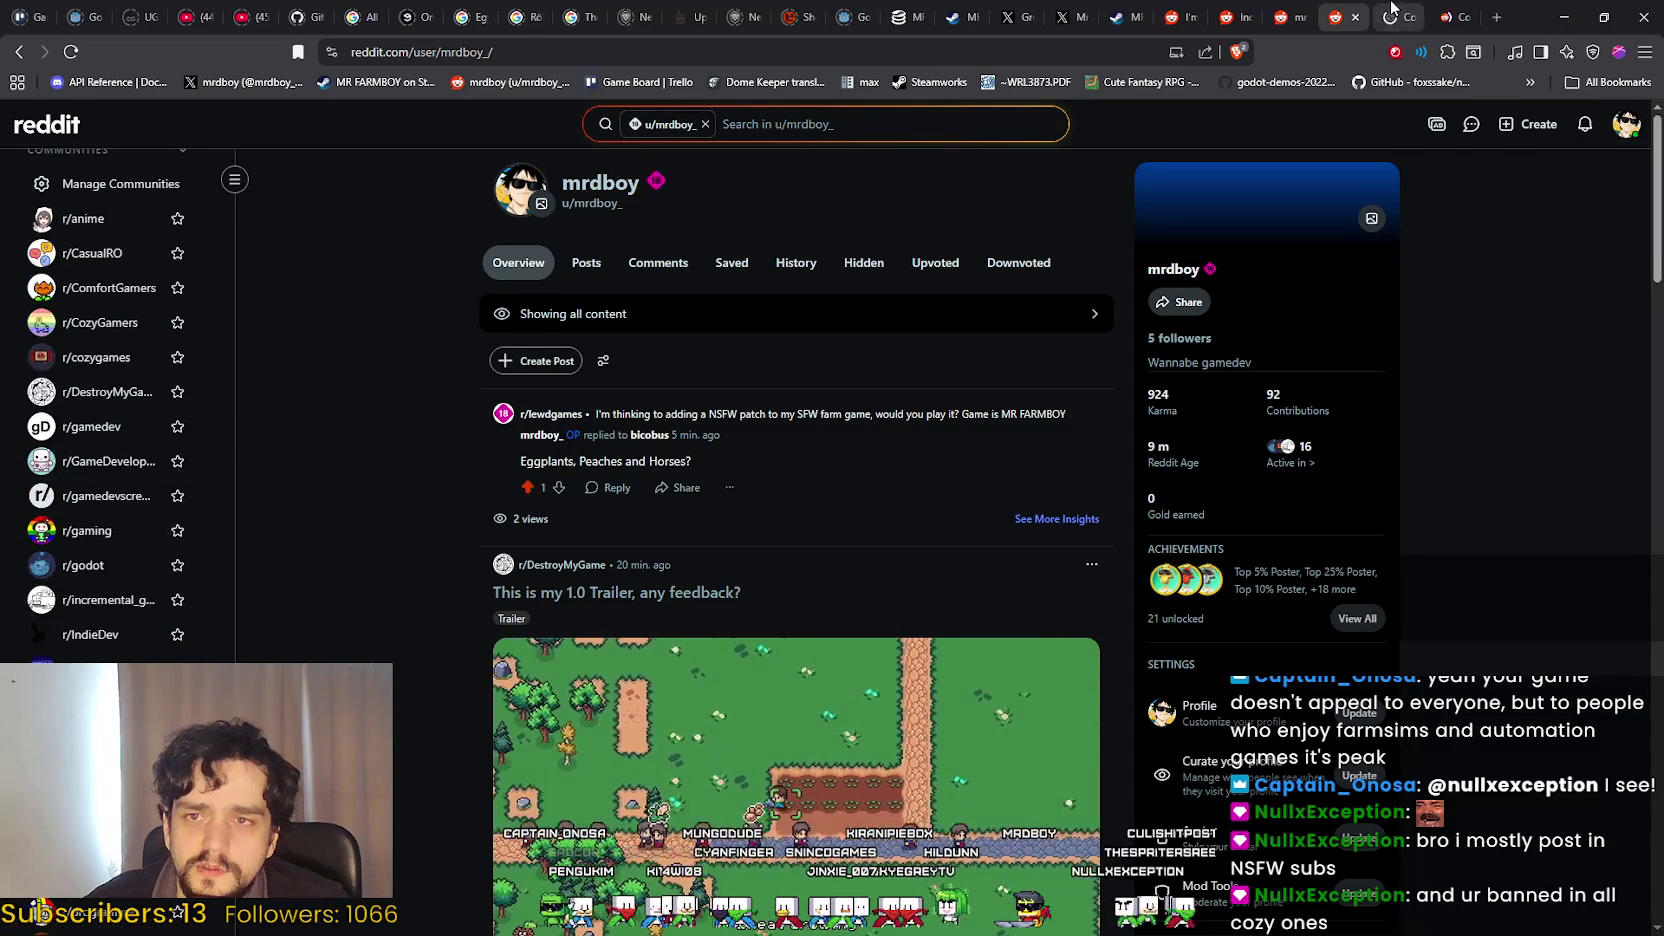
click(95, 285)
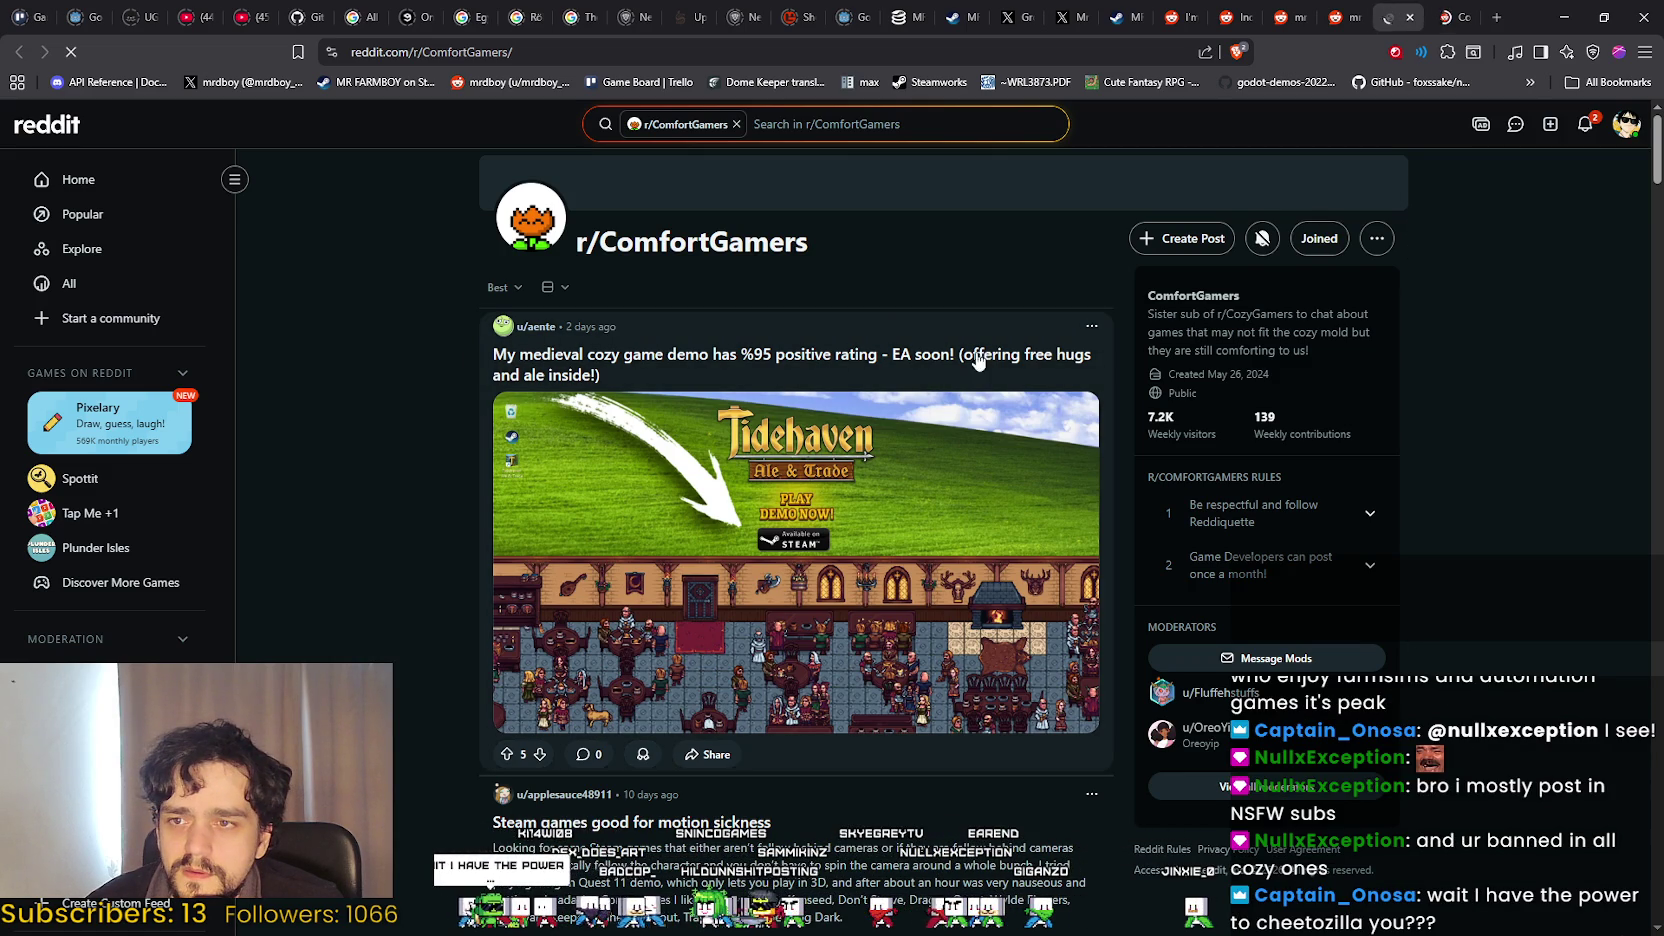
scroll(455, 612, down, 5)
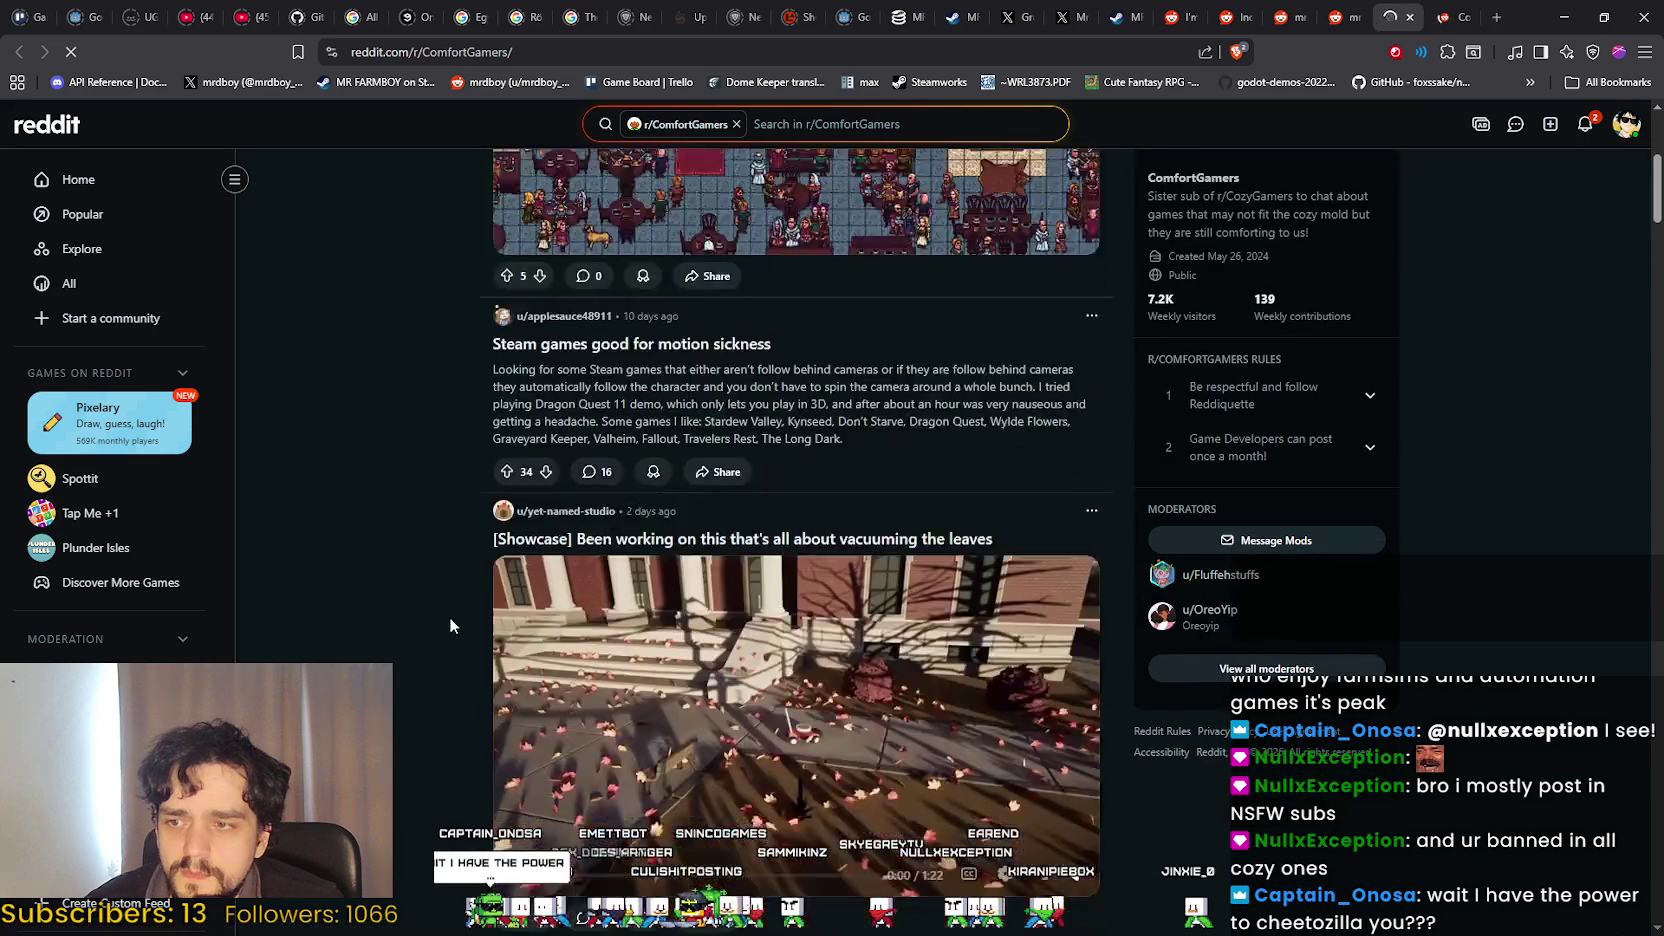
scroll(454, 614, up, 7)
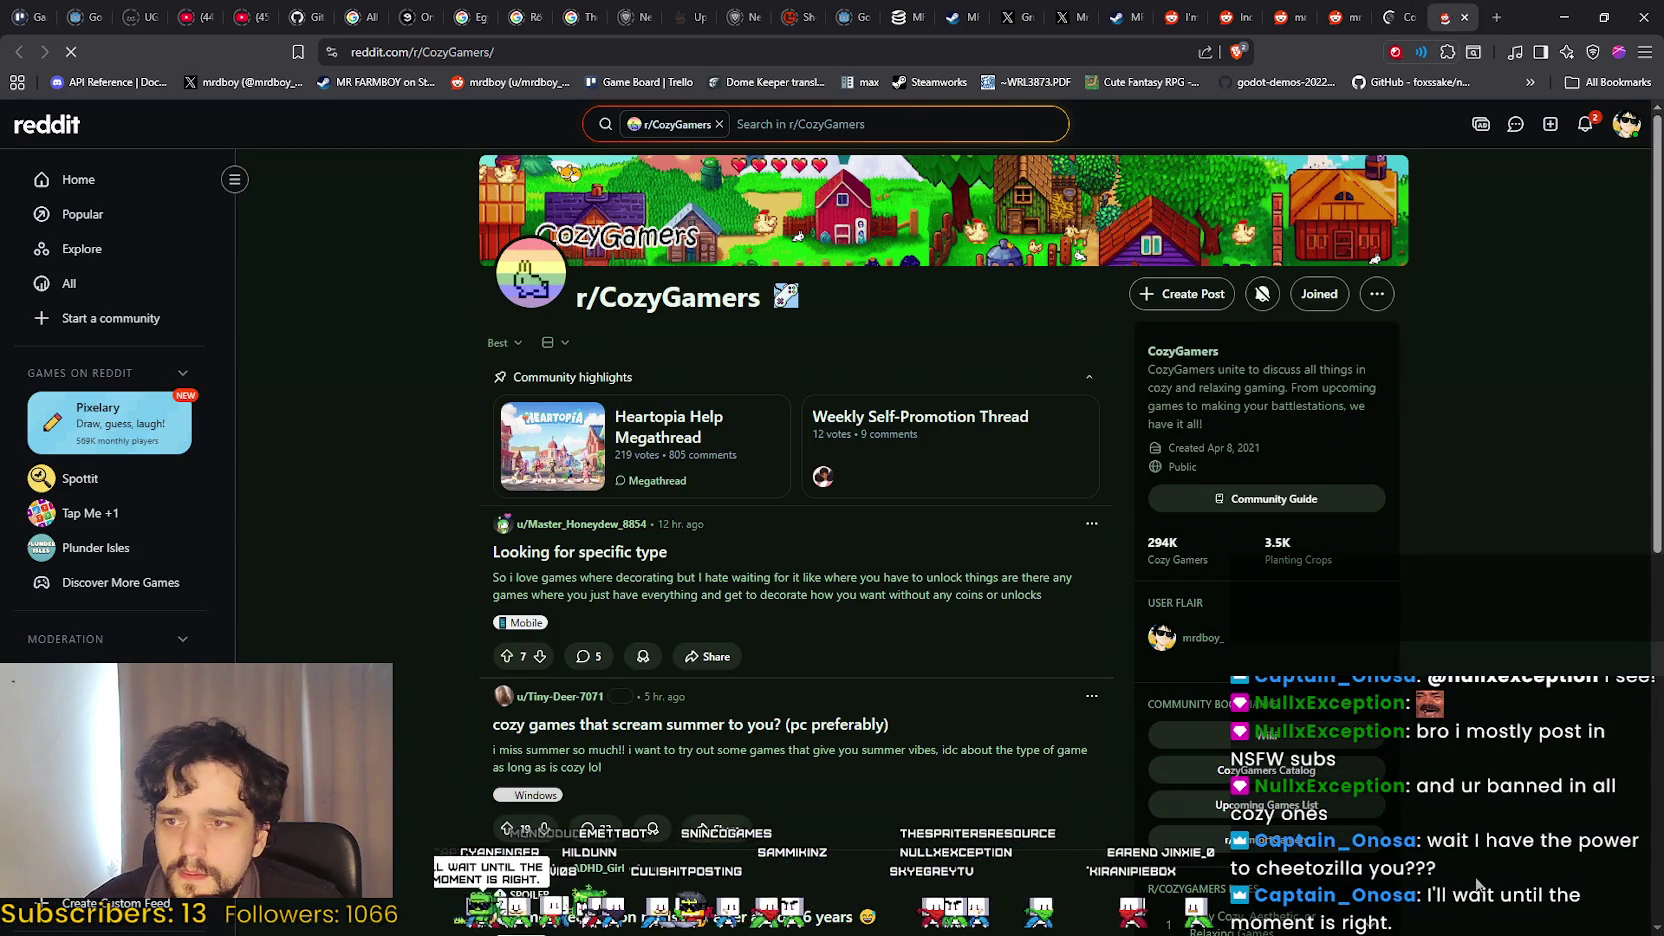
scroll(1474, 862, down, 2)
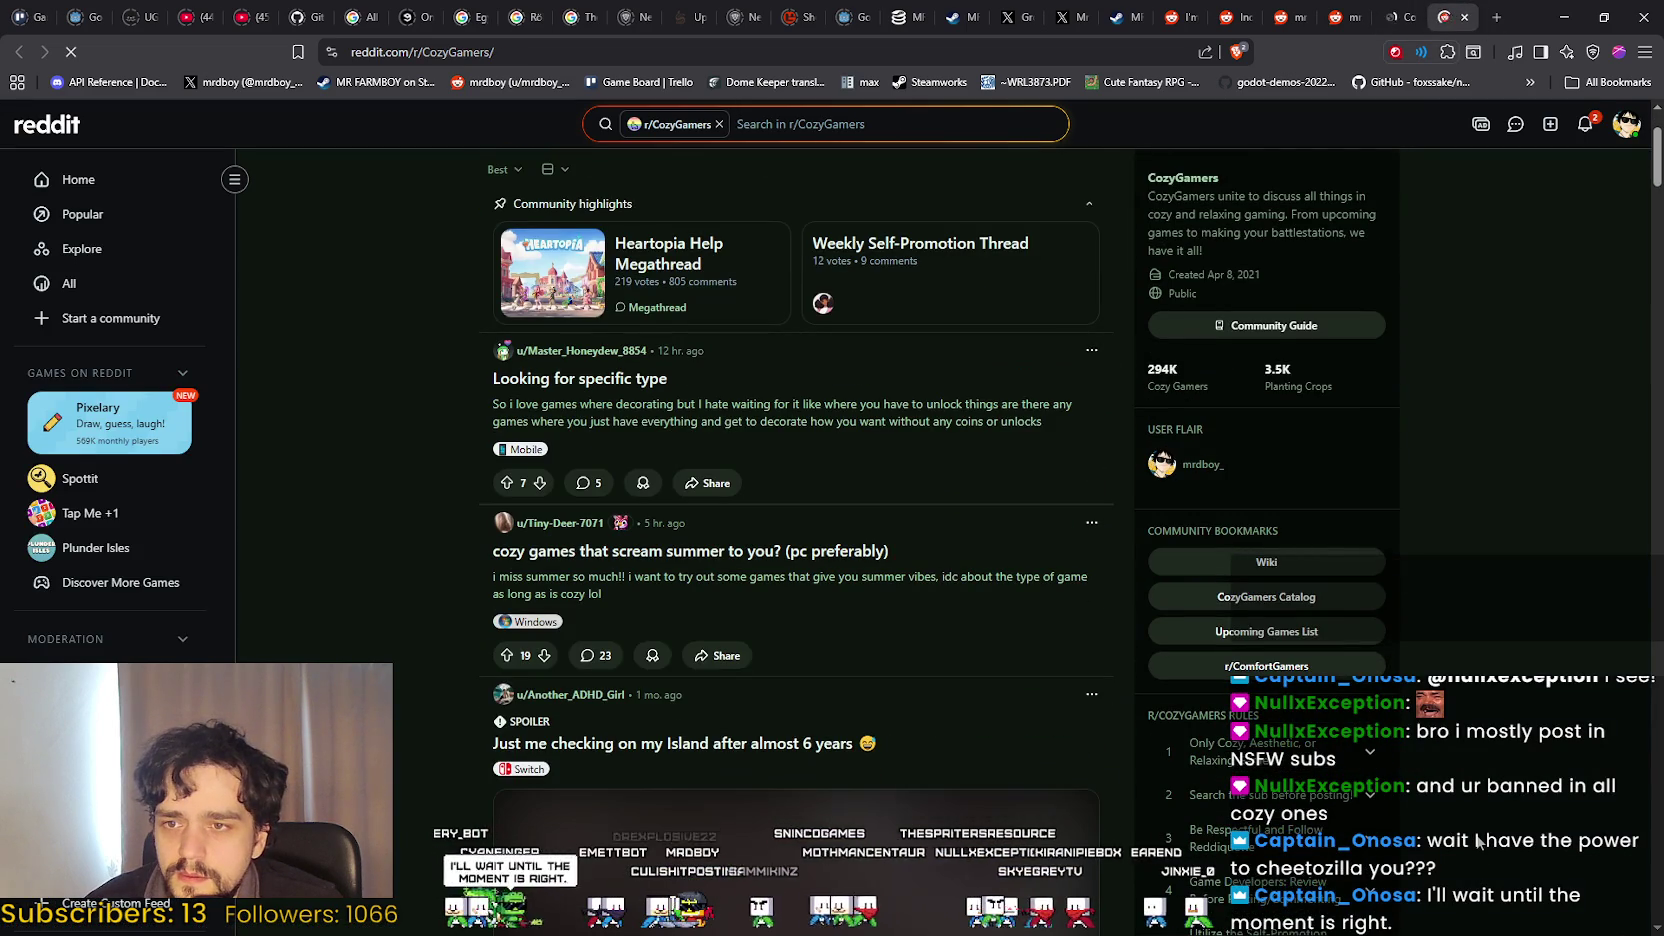
scroll(1478, 843, down, 9)
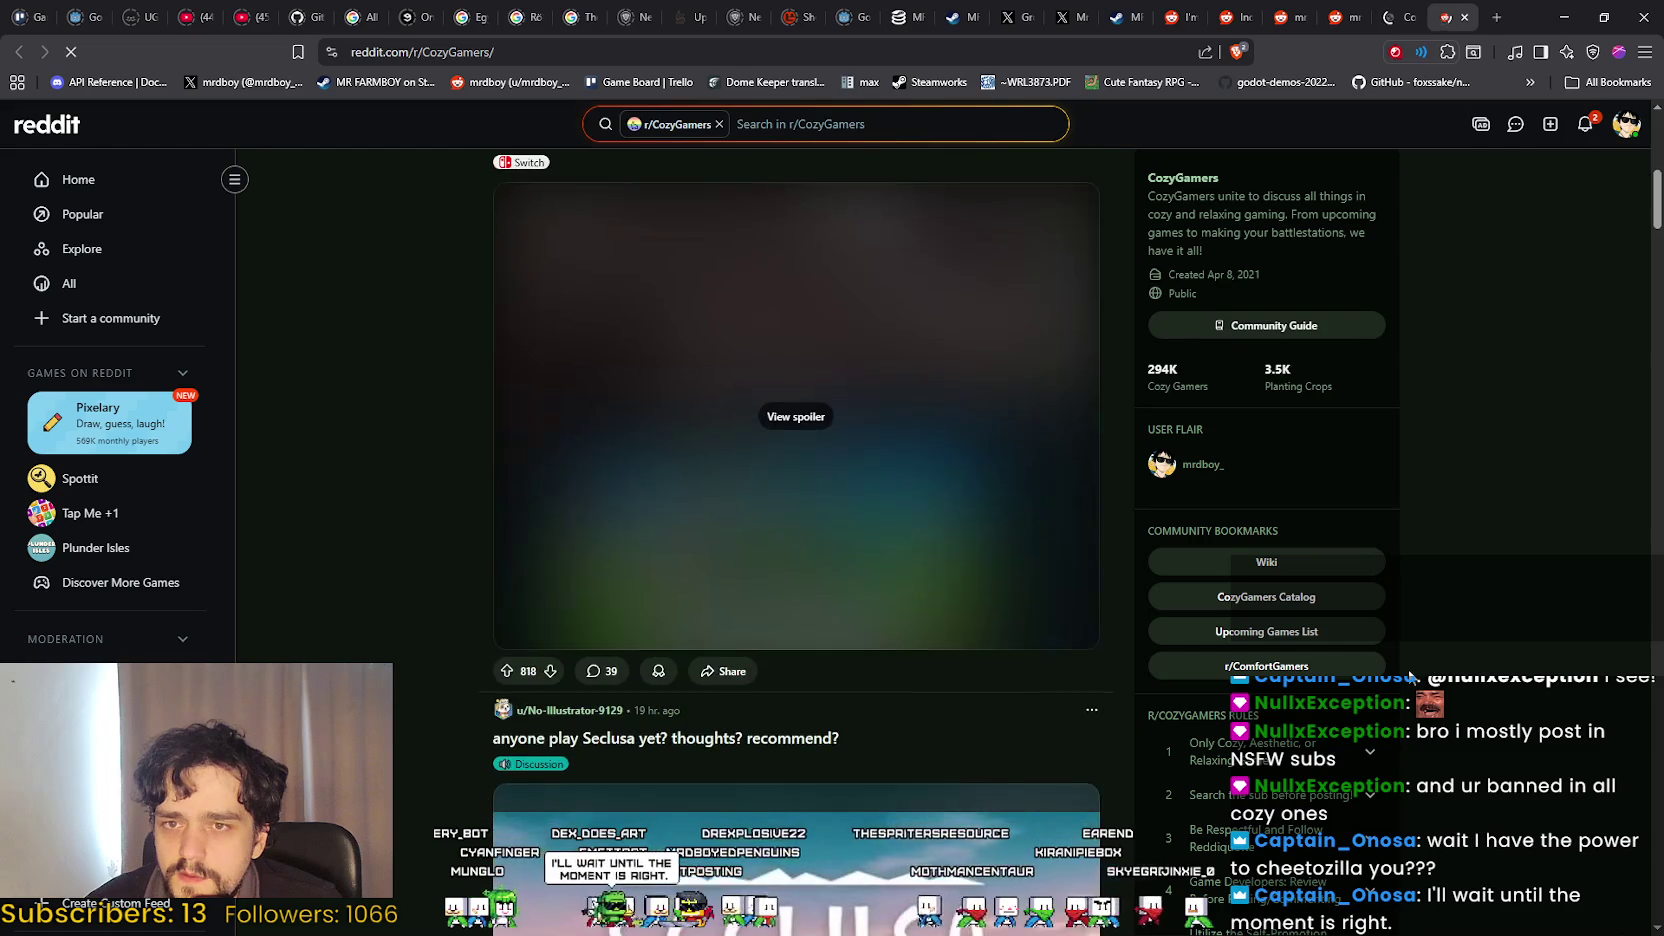
scroll(1405, 682, up, 10)
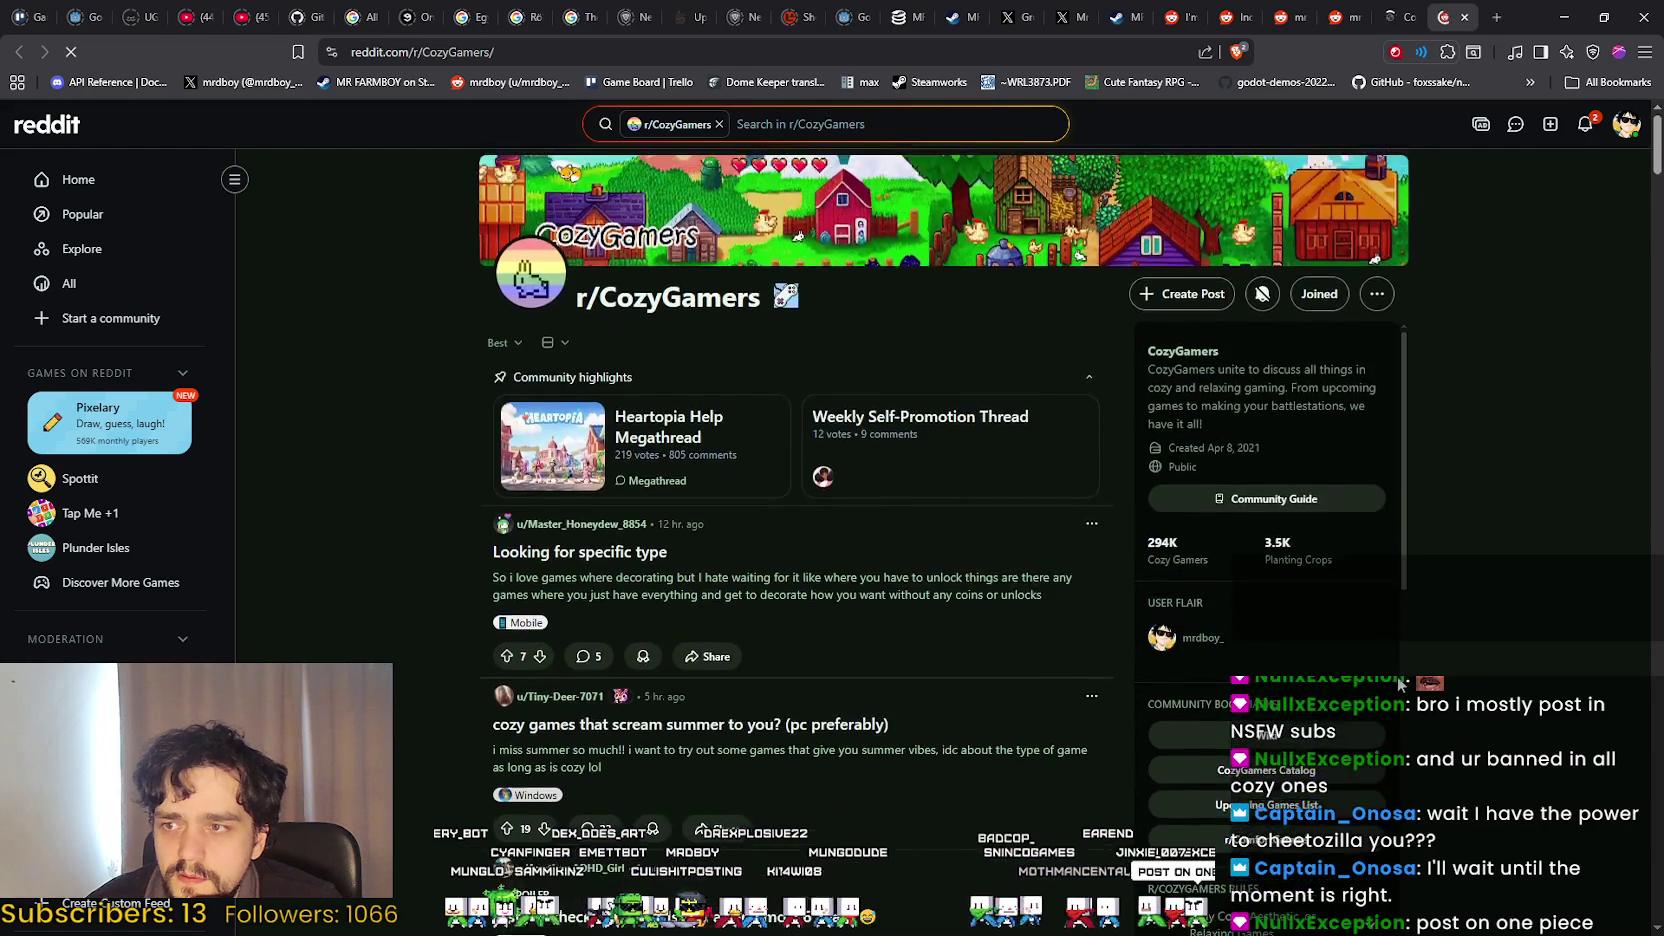
scroll(1390, 688, down, 5)
scroll(1390, 688, down, 7)
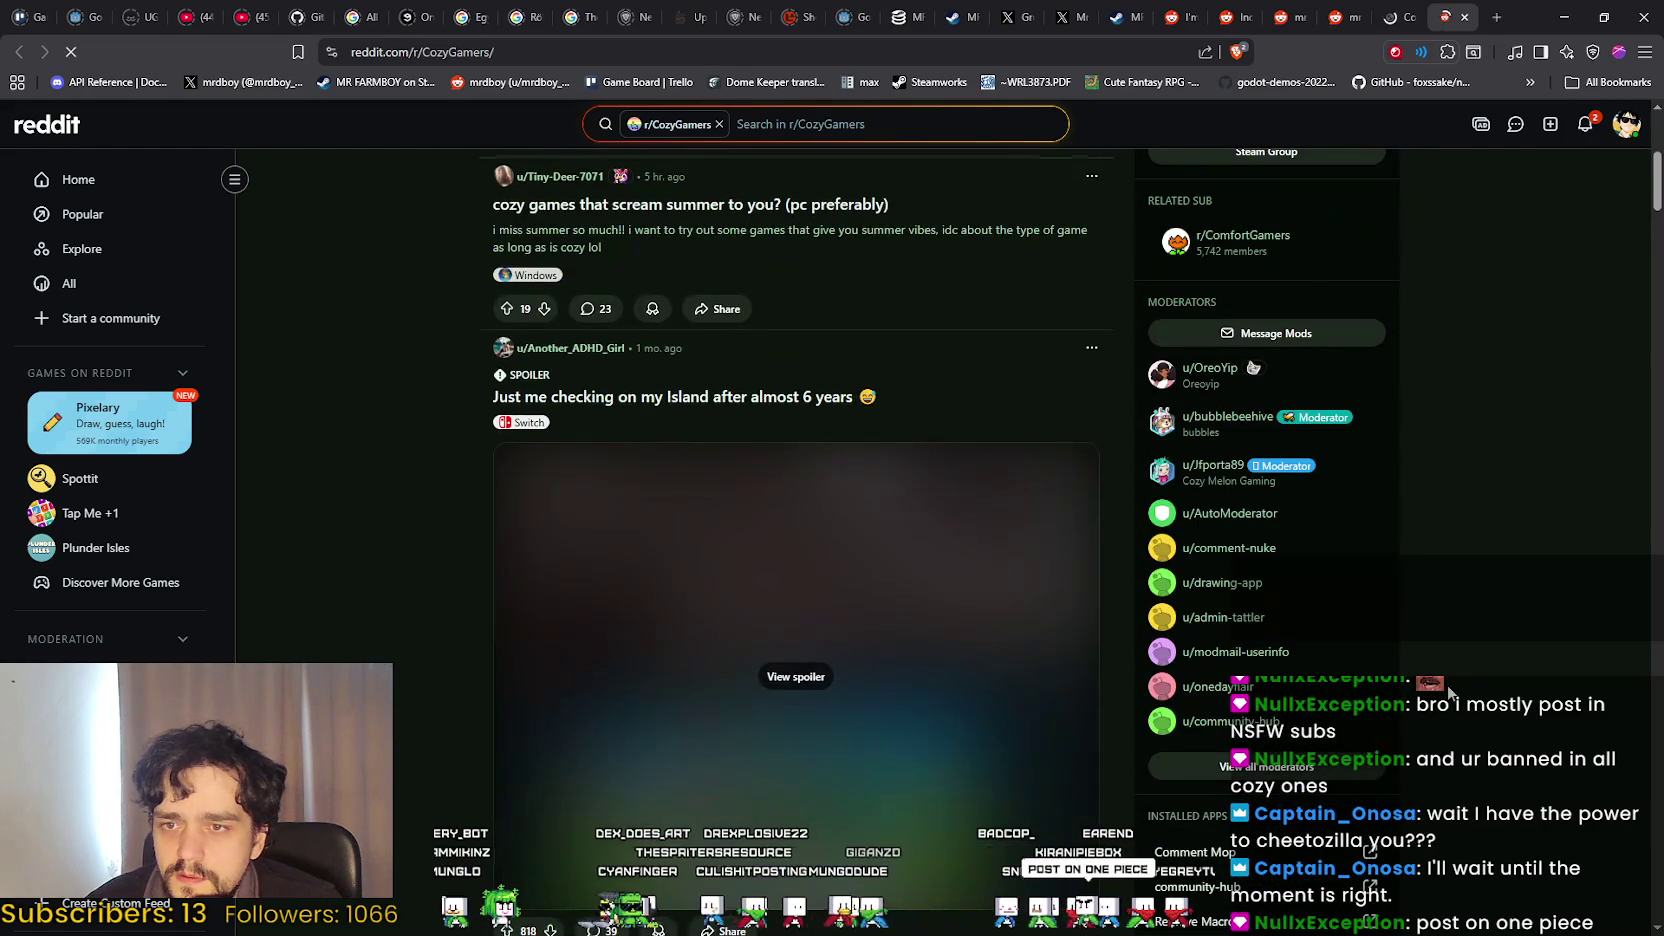
scroll(700, 600, down, 15)
scroll(413, 595, down, 3)
scroll(412, 592, up, 15)
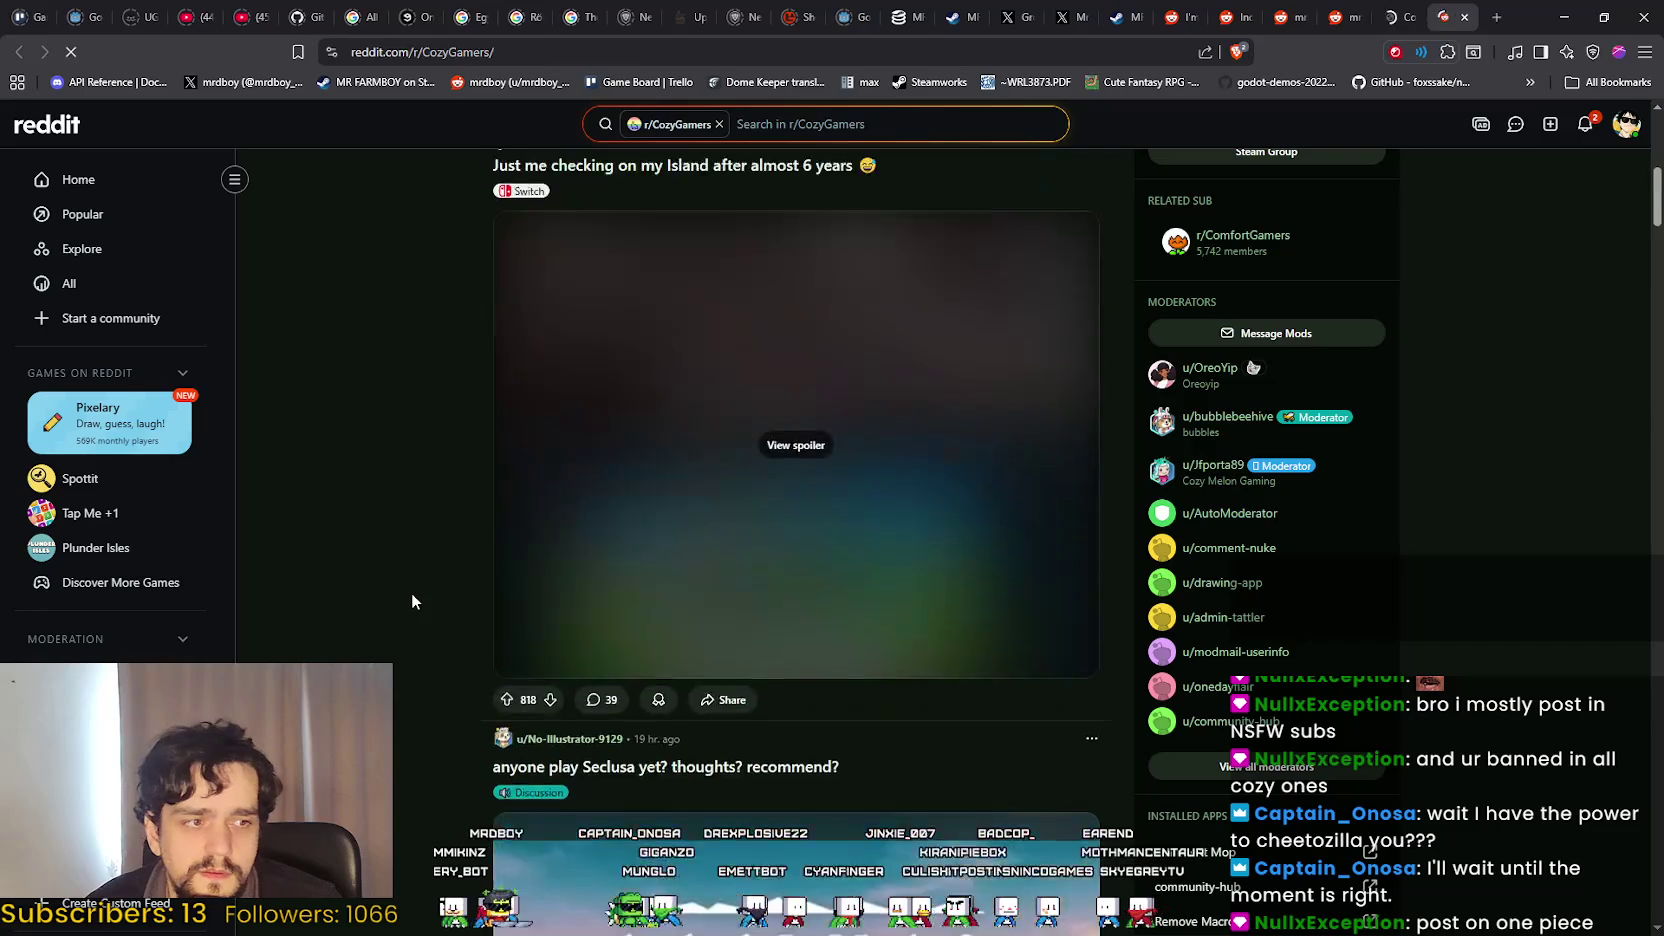
scroll(411, 592, up, 8)
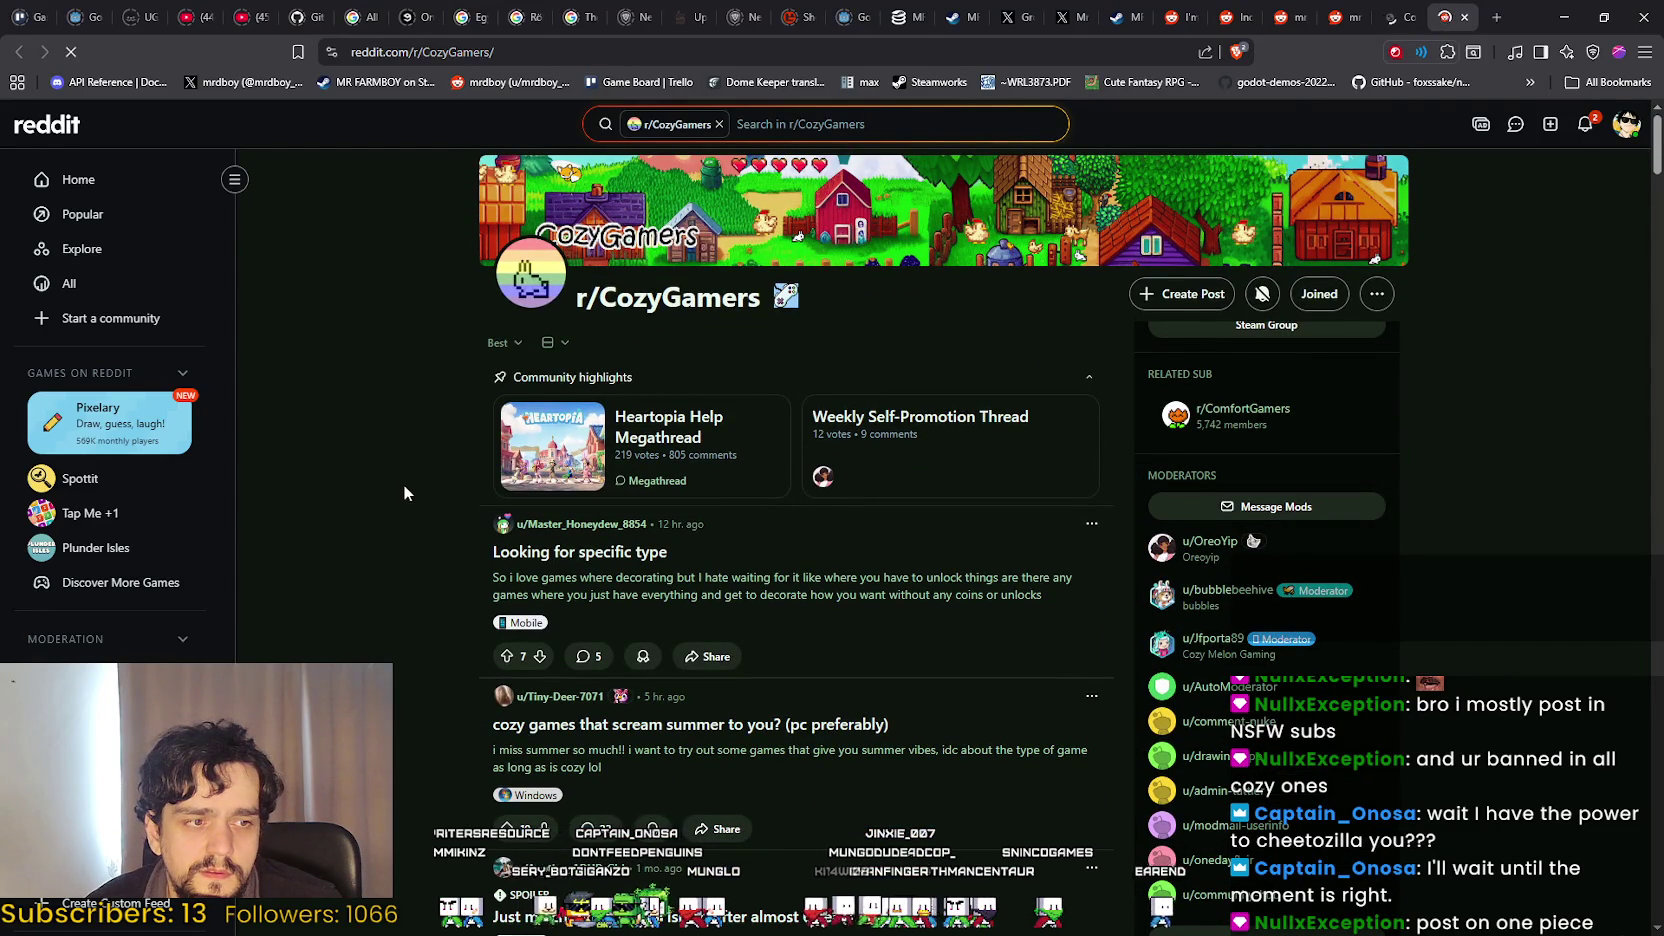
click(1382, 10)
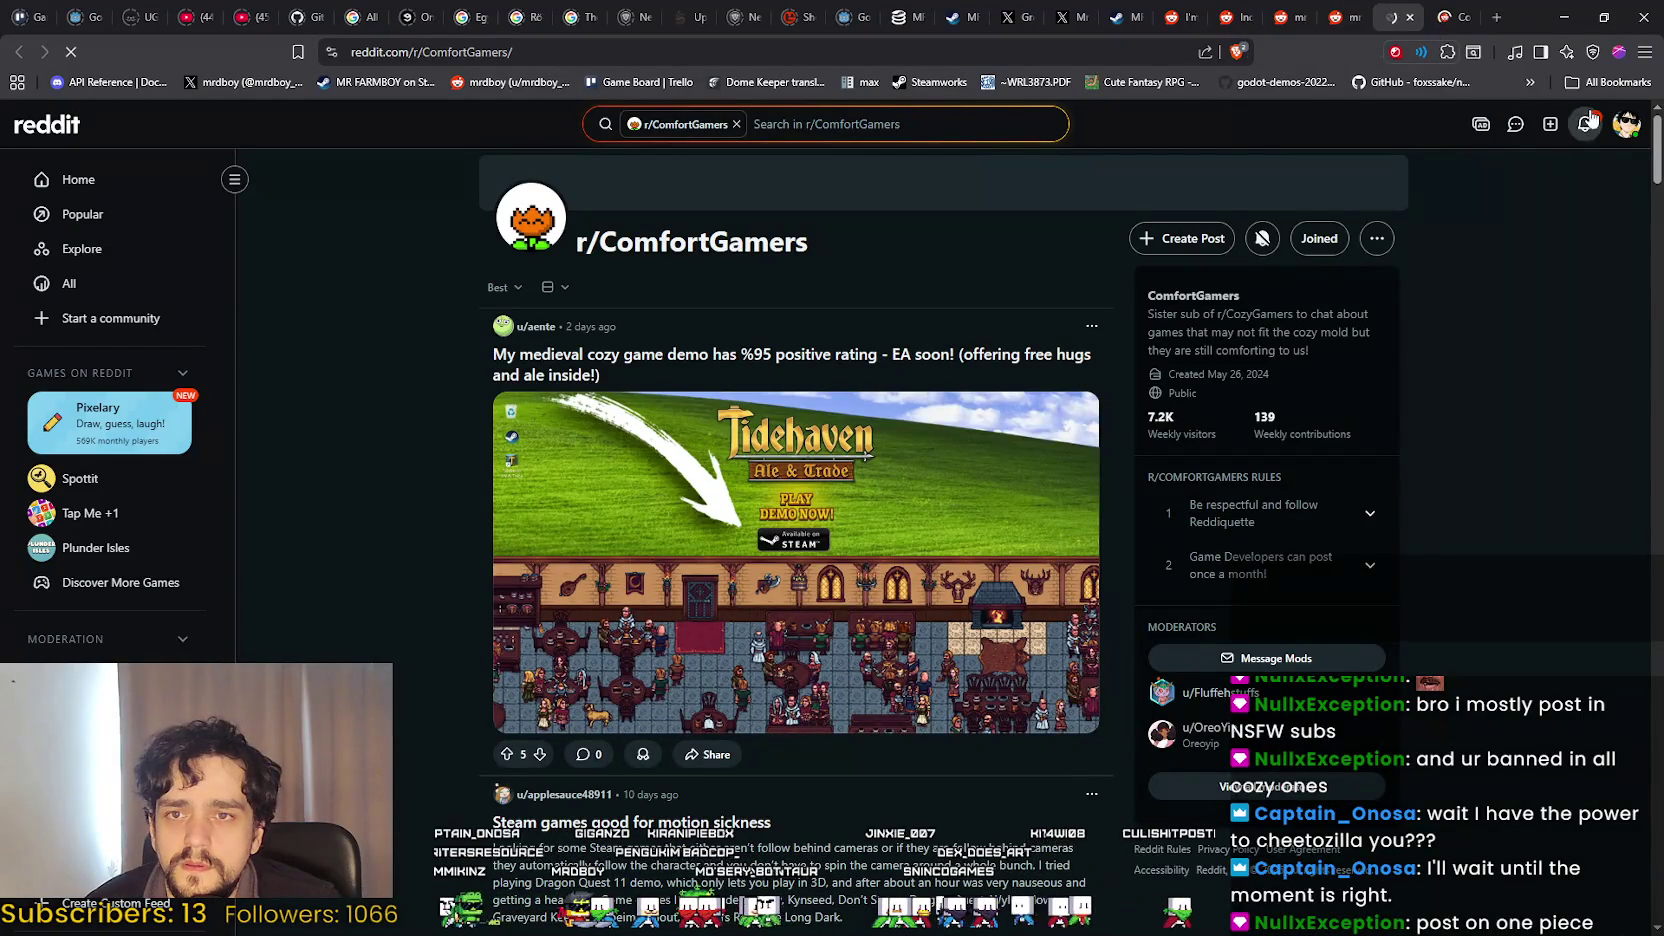
Return to the profile tab and open r/OnePiece from the sidebar Communities list.
click(1342, 10)
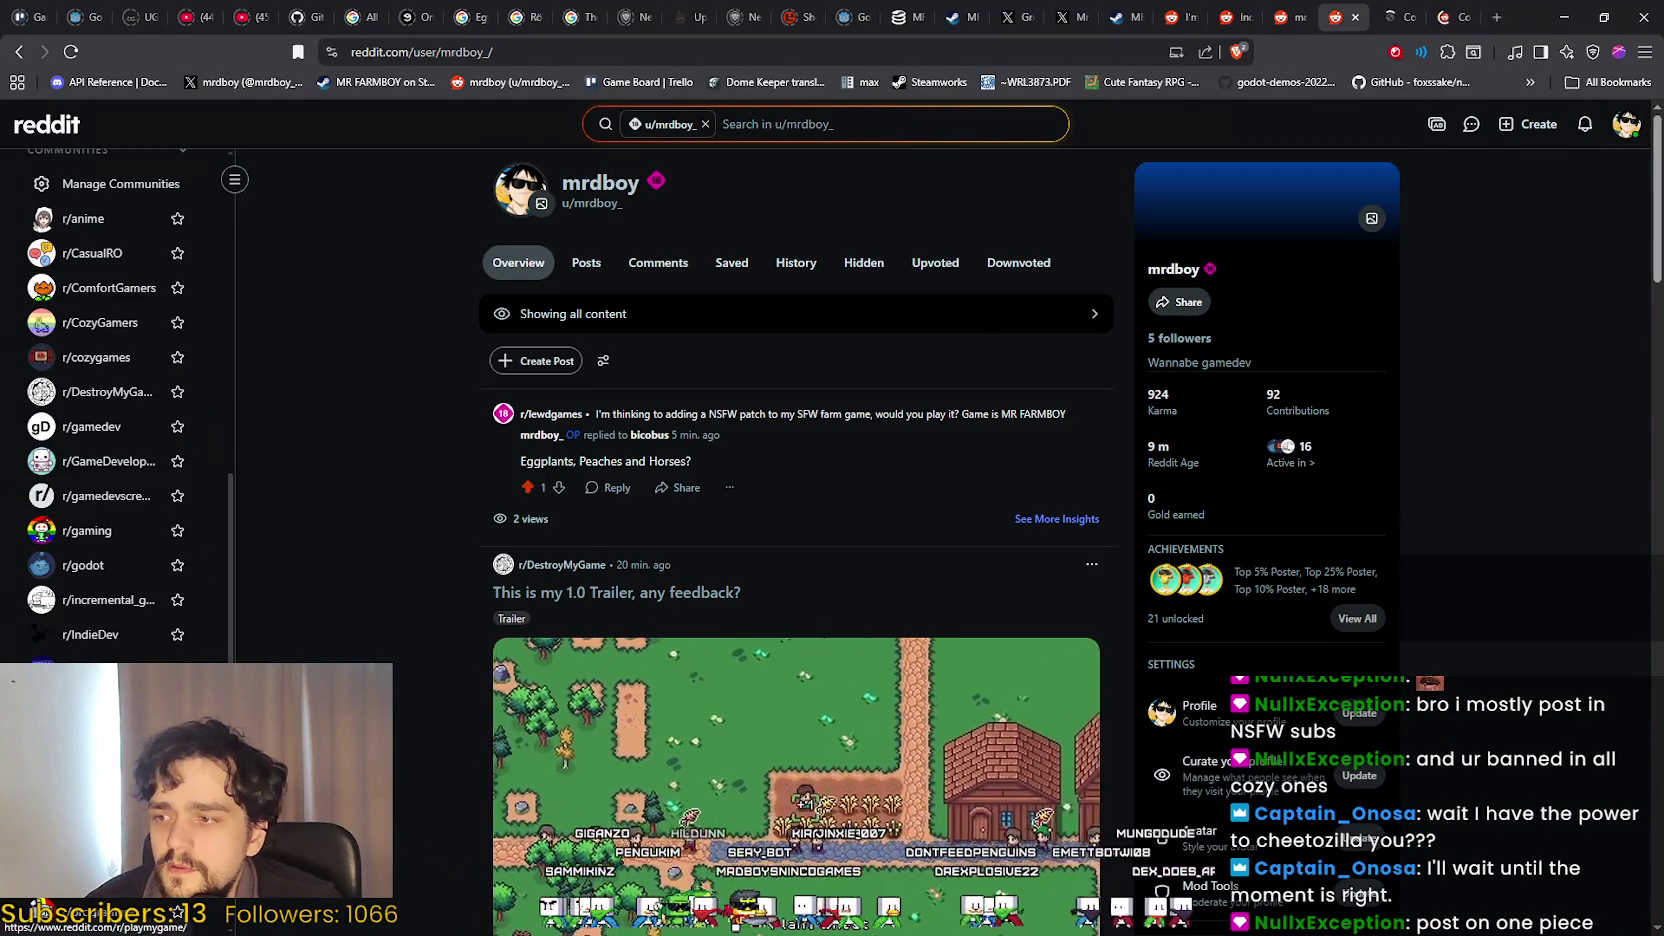
click(1138, 545)
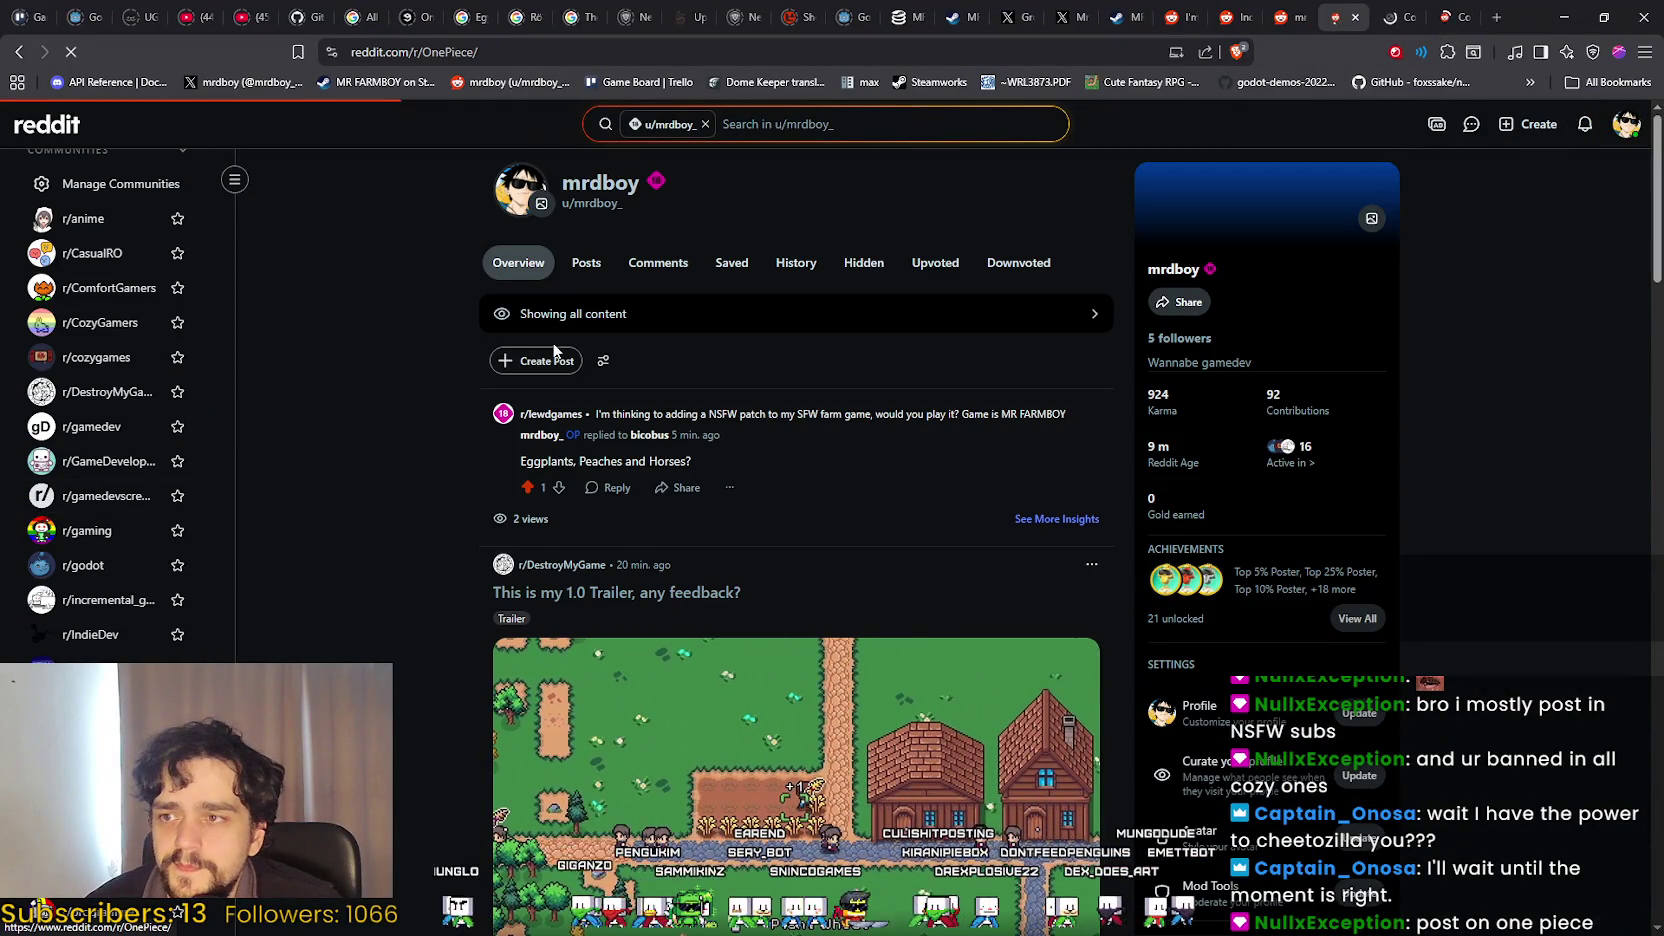
scroll(416, 665, down, 4)
scroll(406, 686, down, 4)
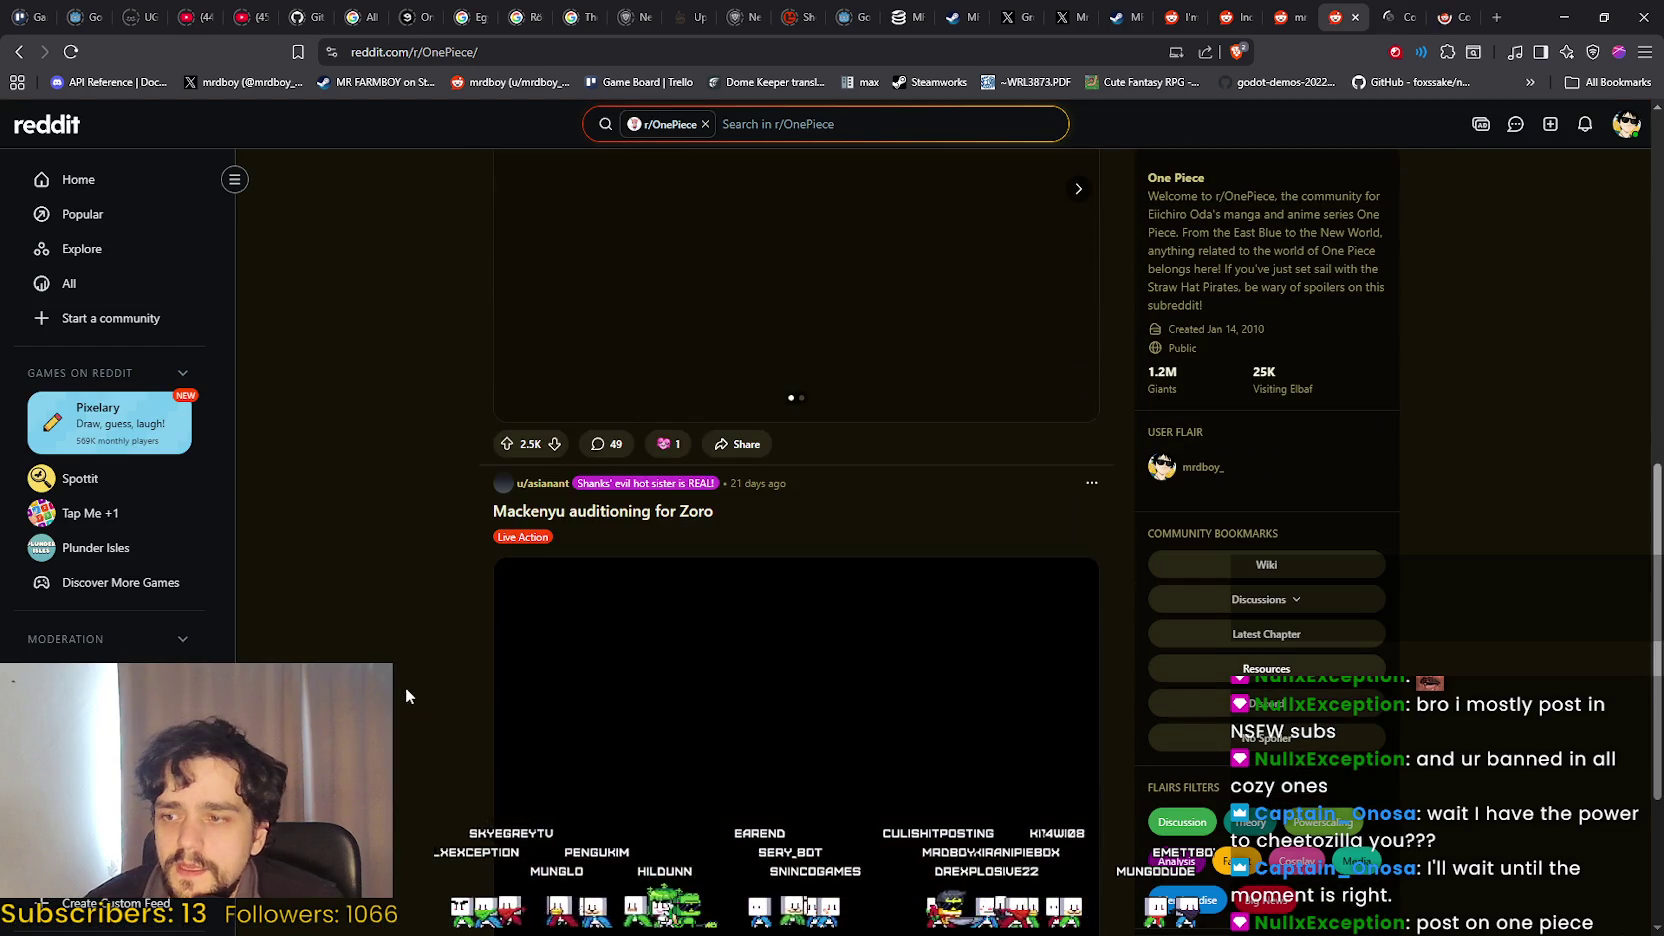
scroll(410, 672, up, 8)
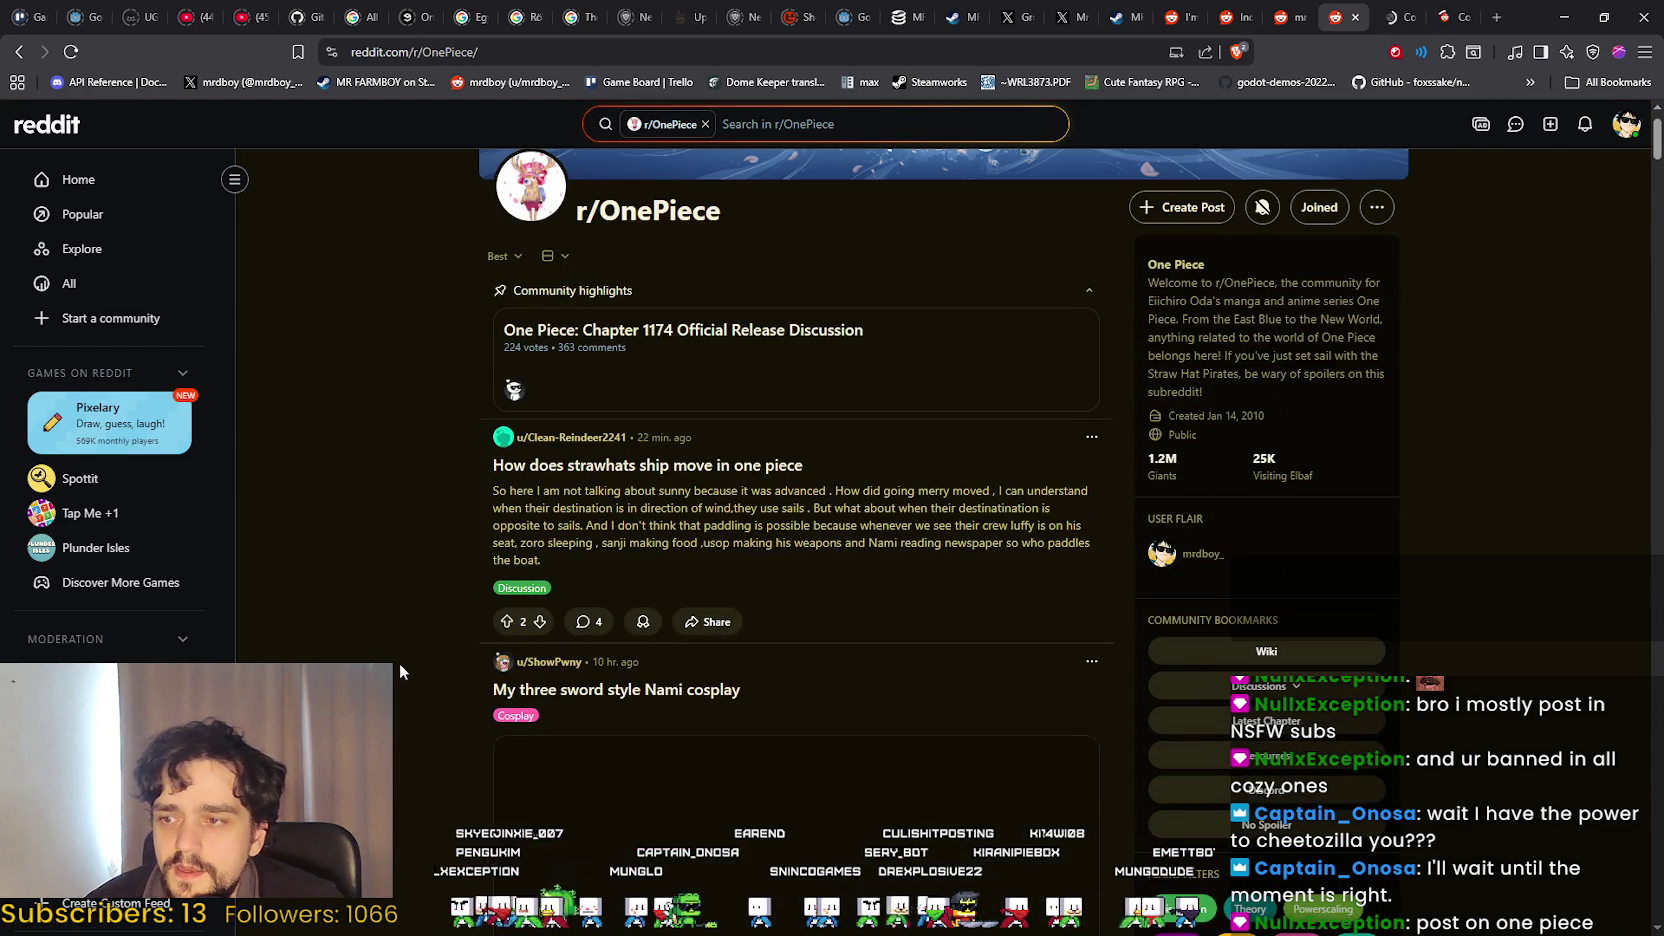
scroll(419, 560, down, 8)
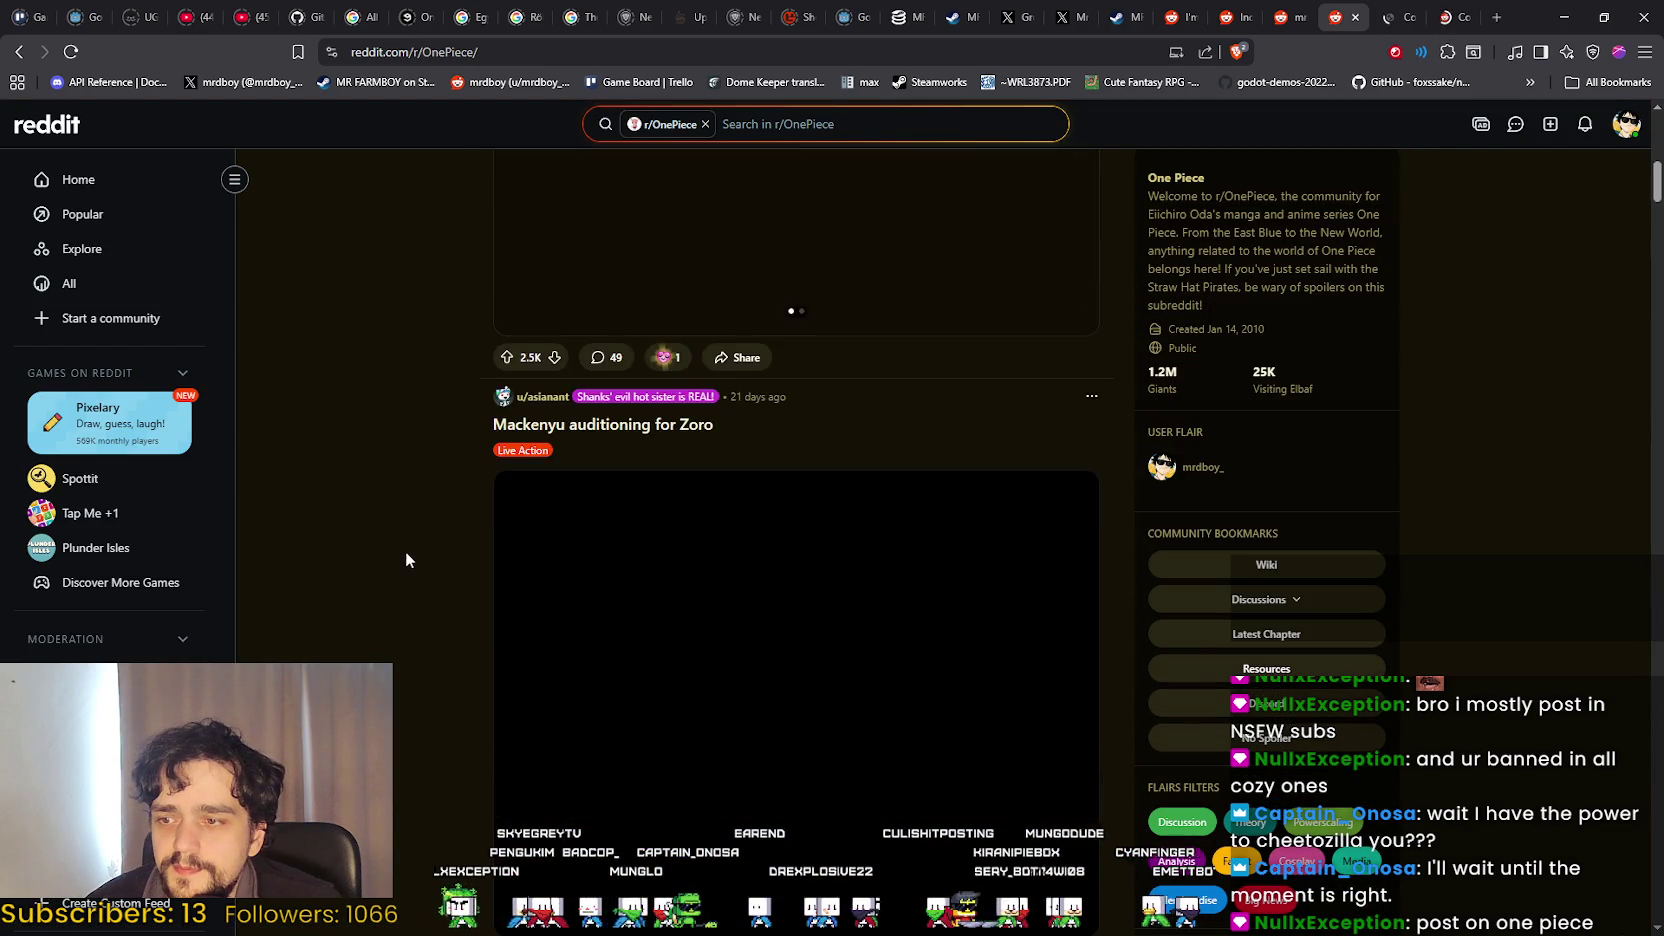
scroll(403, 561, down, 10)
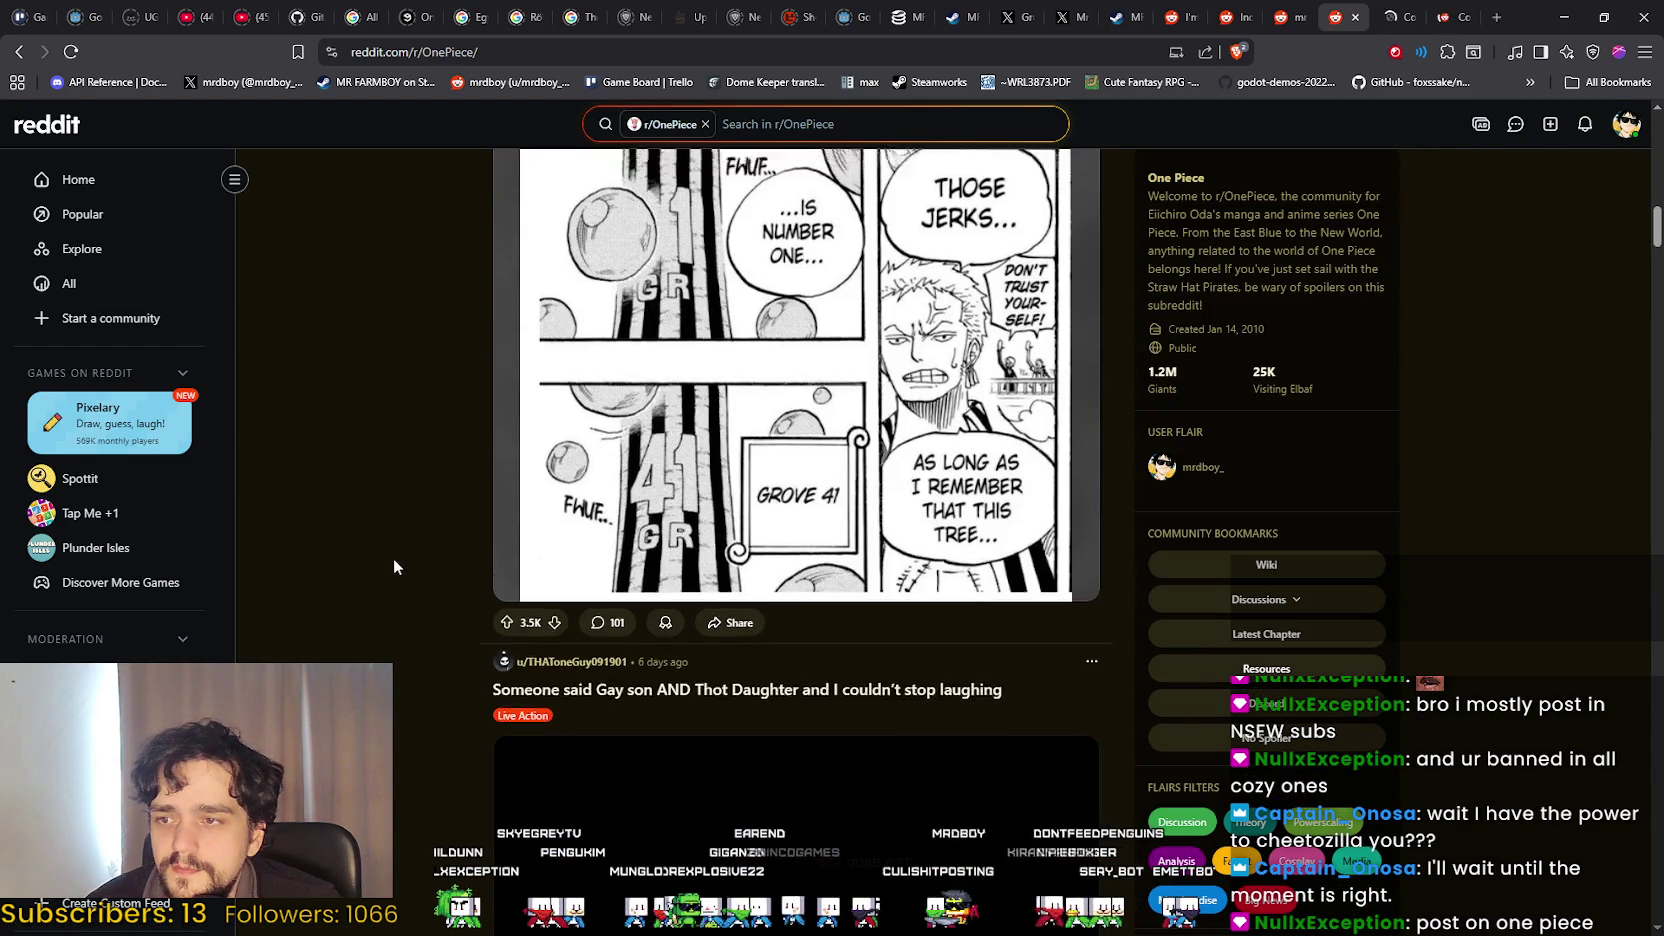
scroll(364, 572, up, 10)
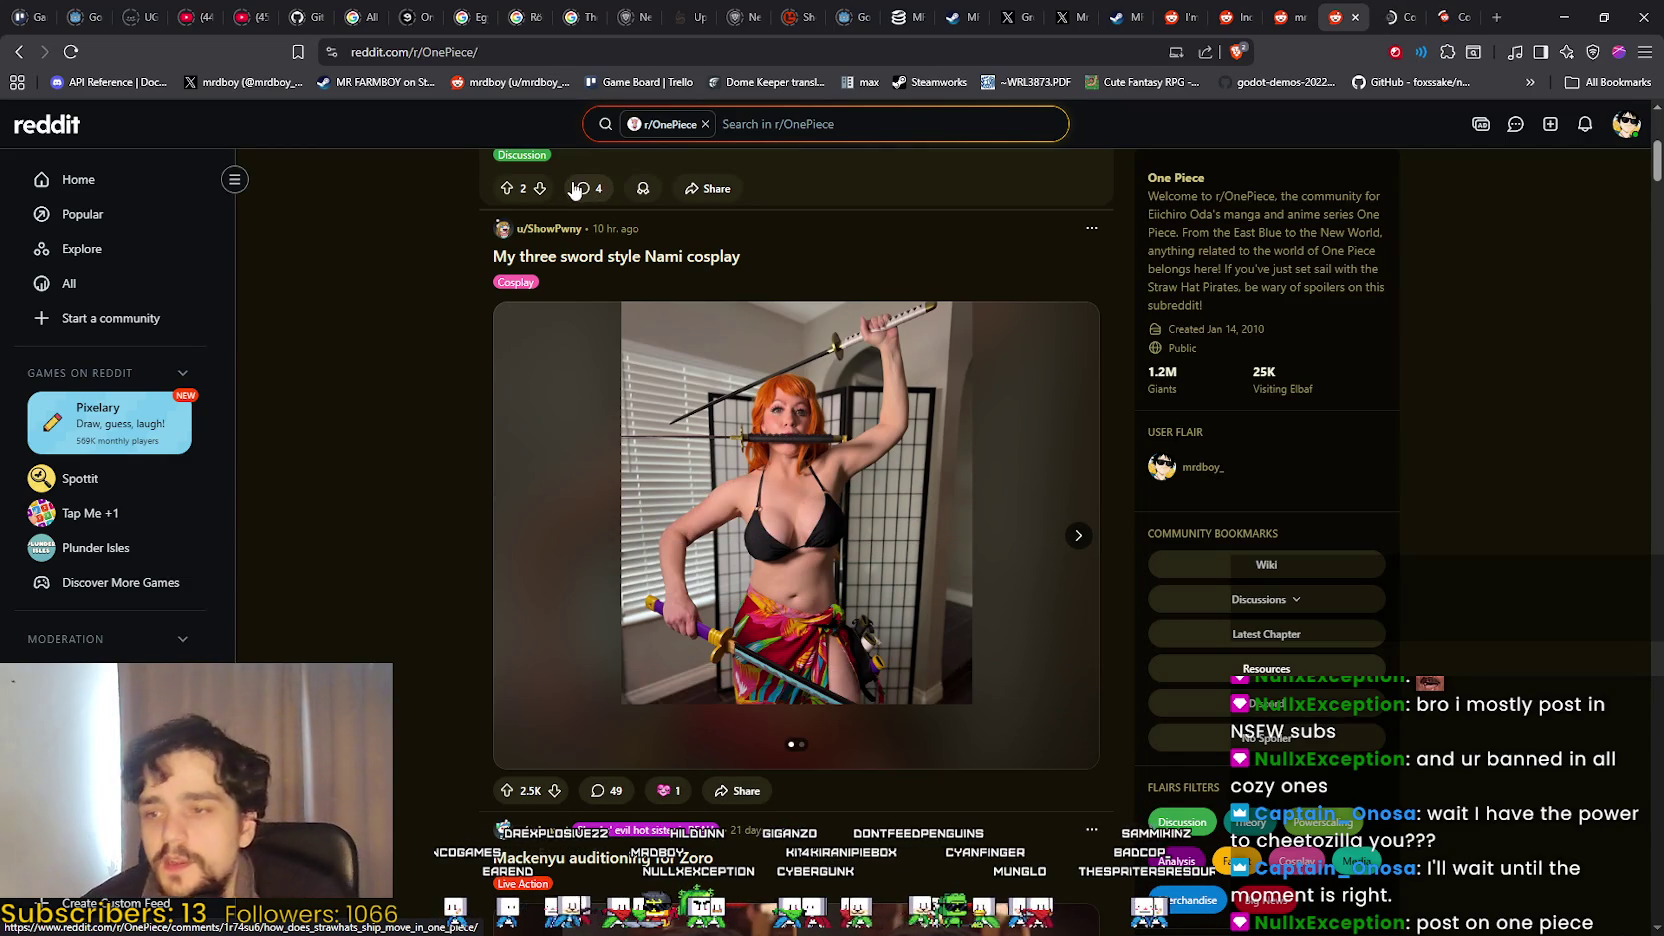
Browse the r/OnePiece feed past the Nami cosplay and Mackenyu's Zoro audition posts.
scroll(361, 488, down, 10)
scroll(412, 450, down, 15)
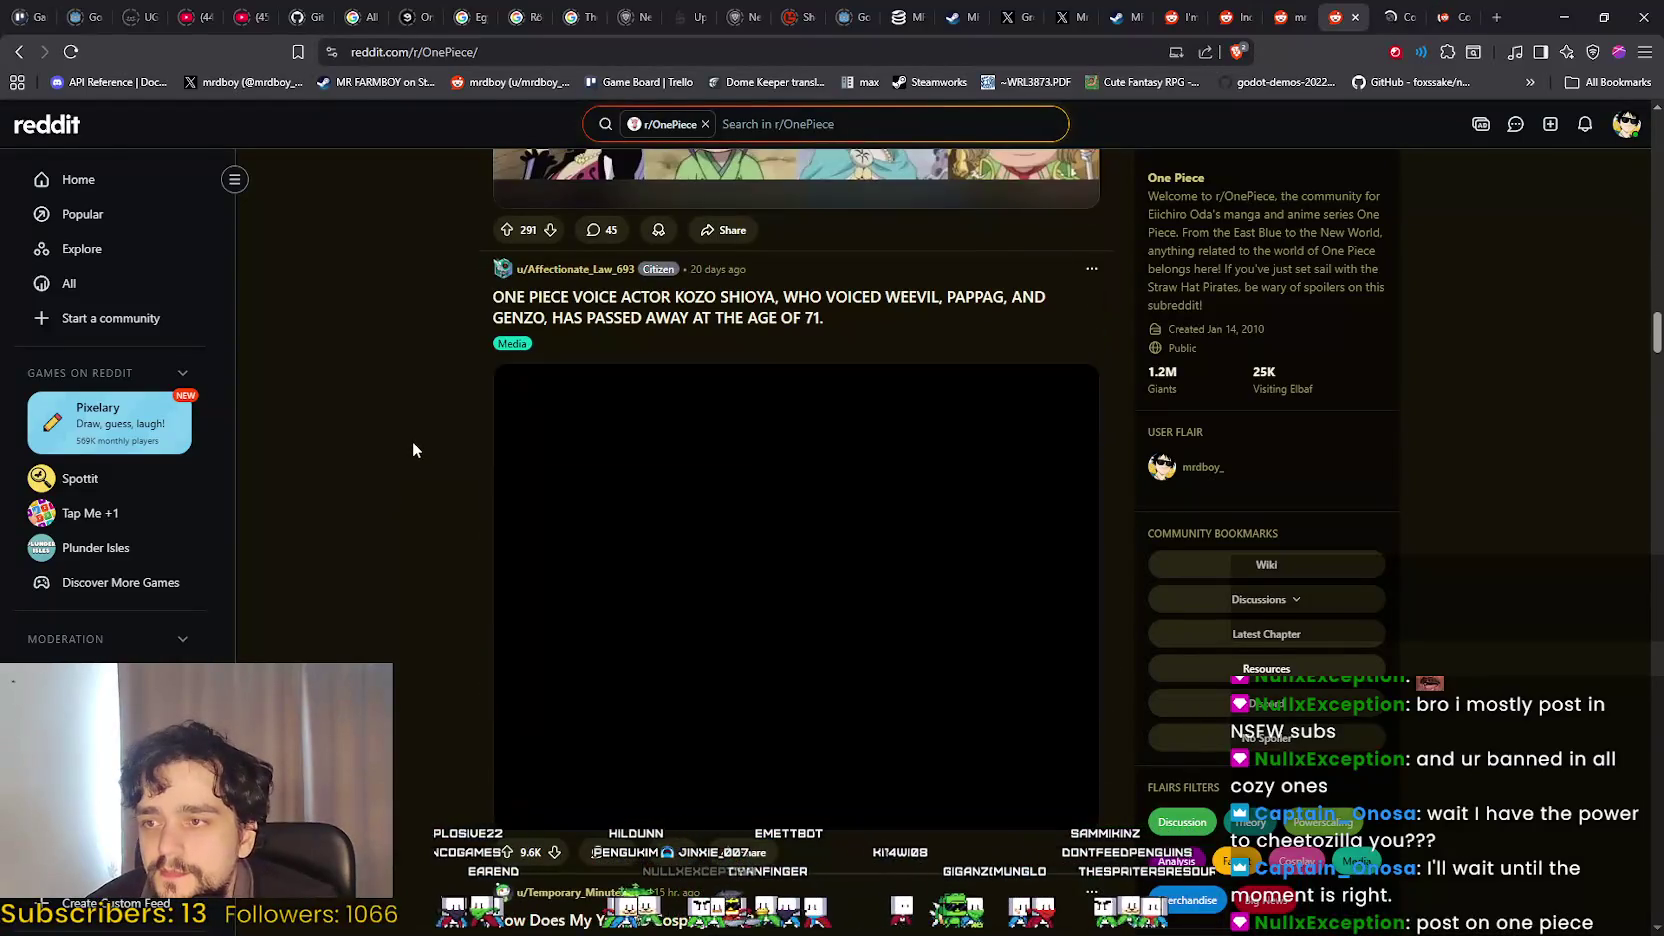
scroll(412, 450, up, 5)
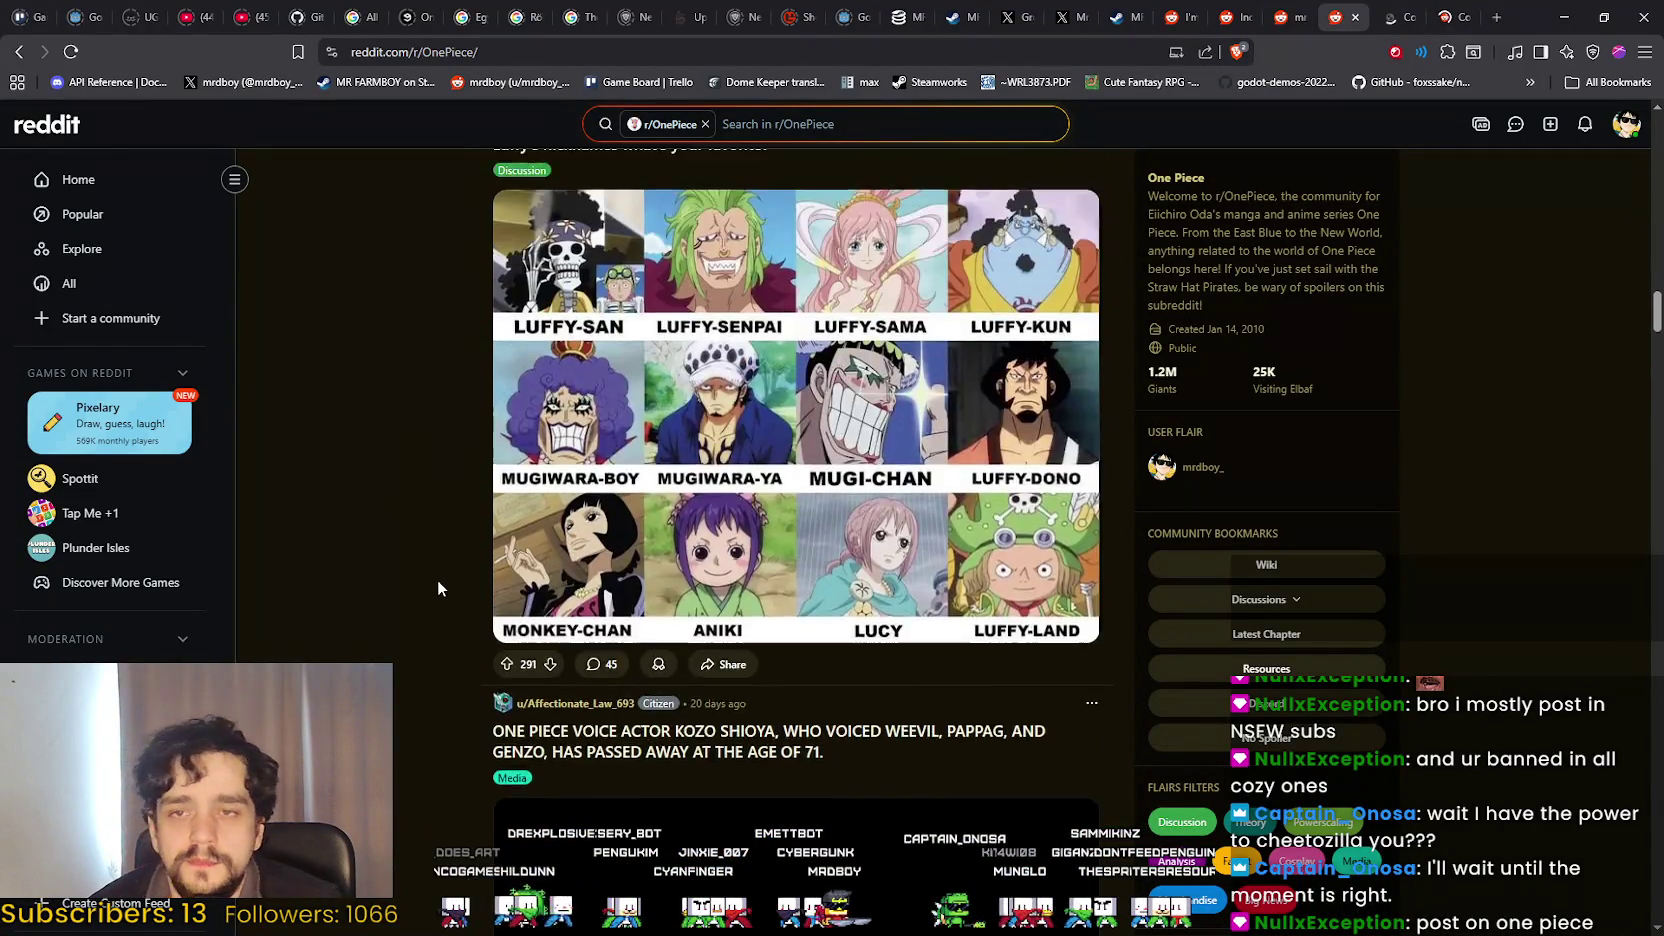
scroll(437, 588, up, 12)
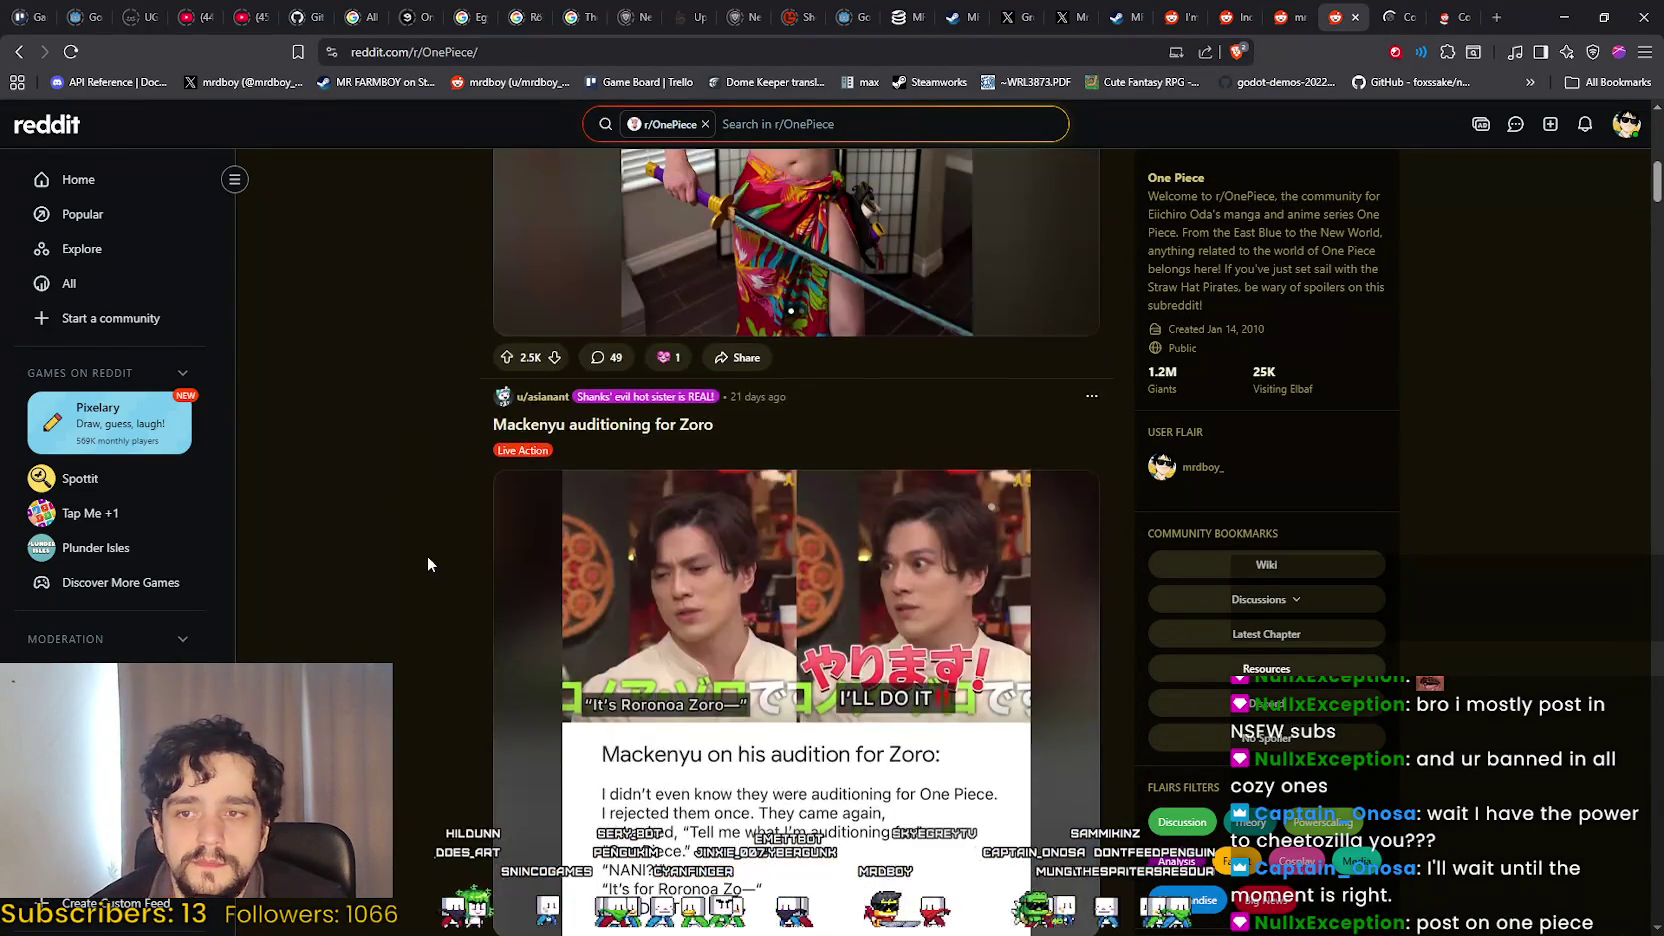
scroll(428, 563, up, 4)
click(1626, 124)
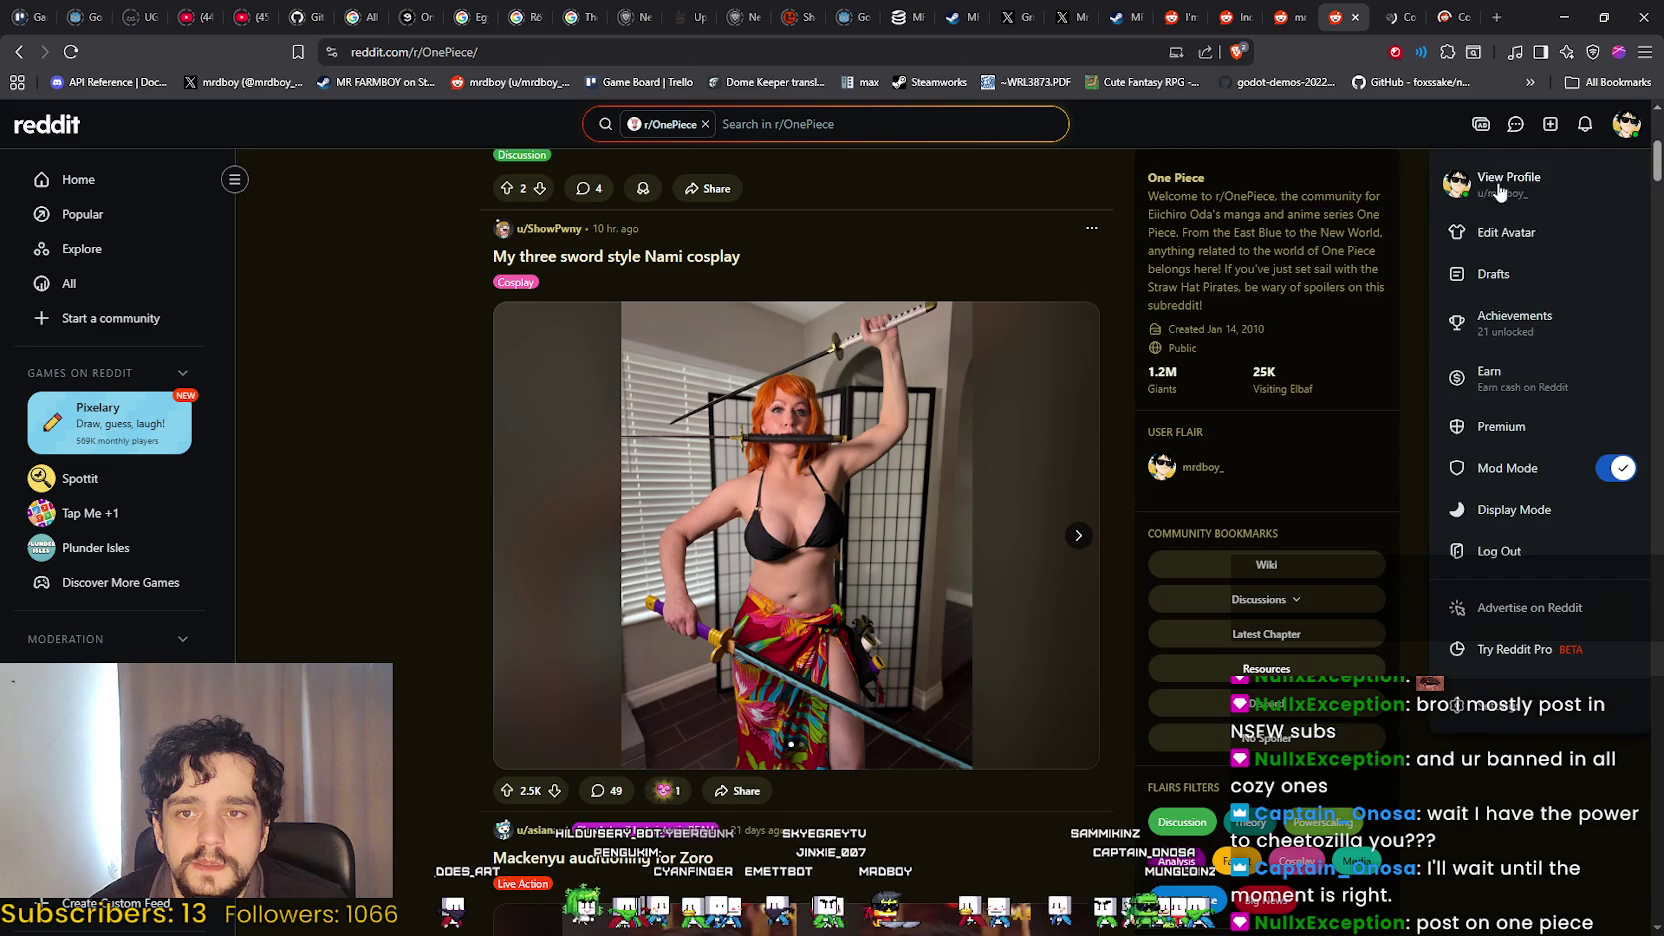
Open your profile and scroll past the greenhouse and Workers Redesign 2.0 posts to the r/PixelArt farmer redesign.
click(1499, 190)
scroll(455, 558, down, 6)
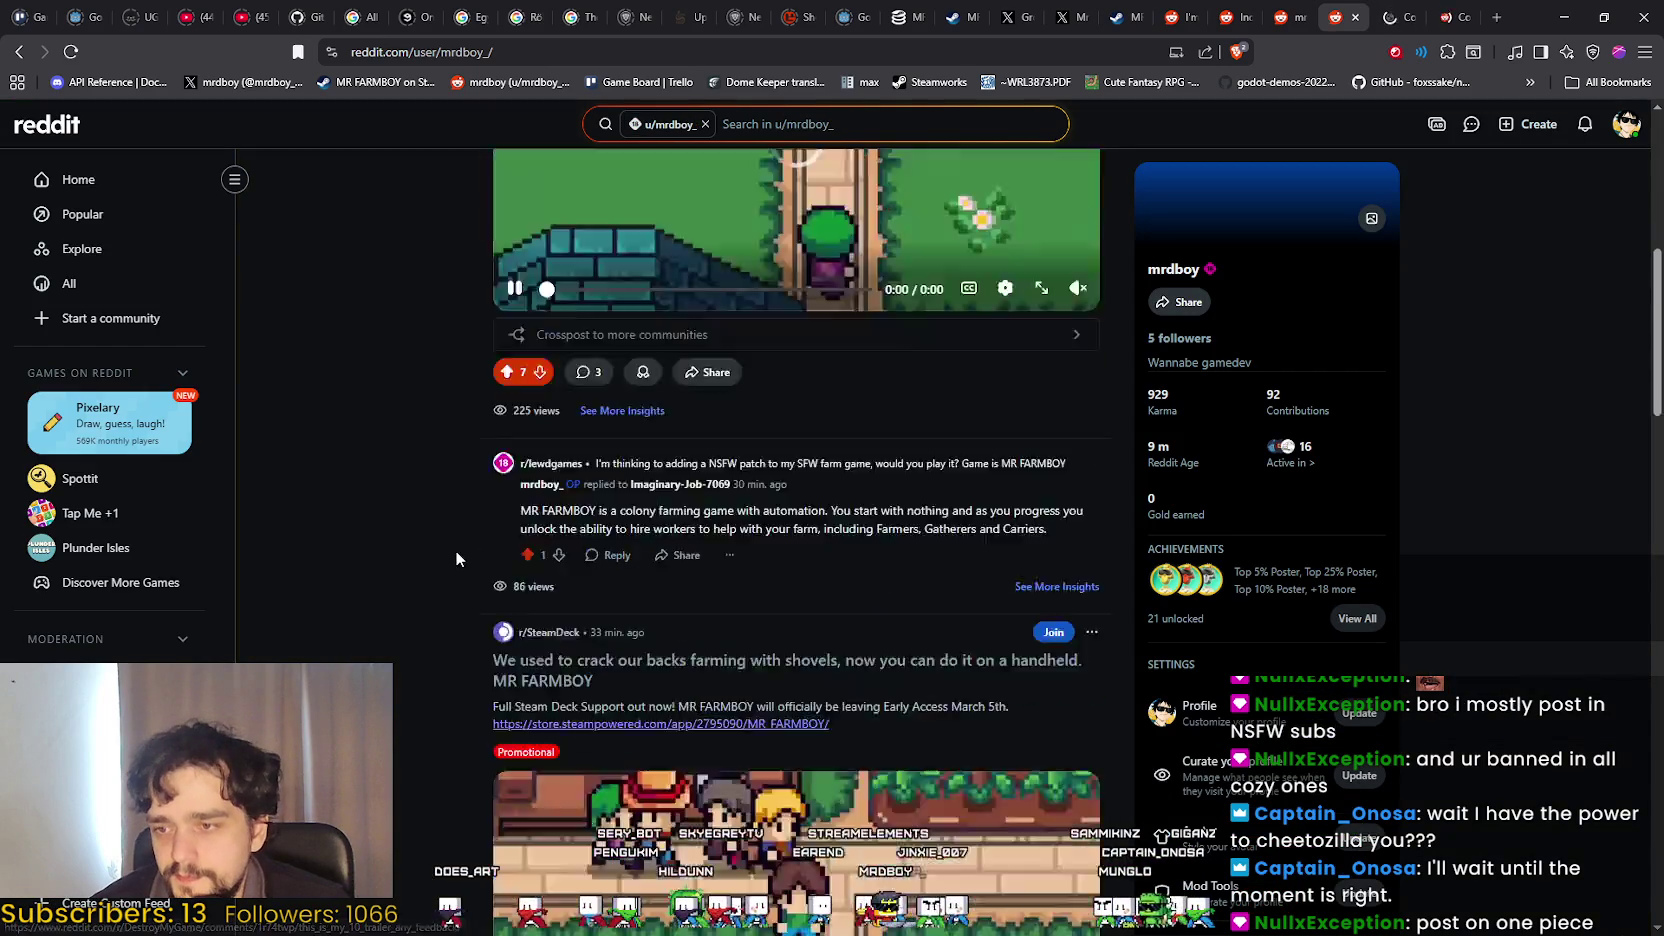
scroll(456, 558, down, 15)
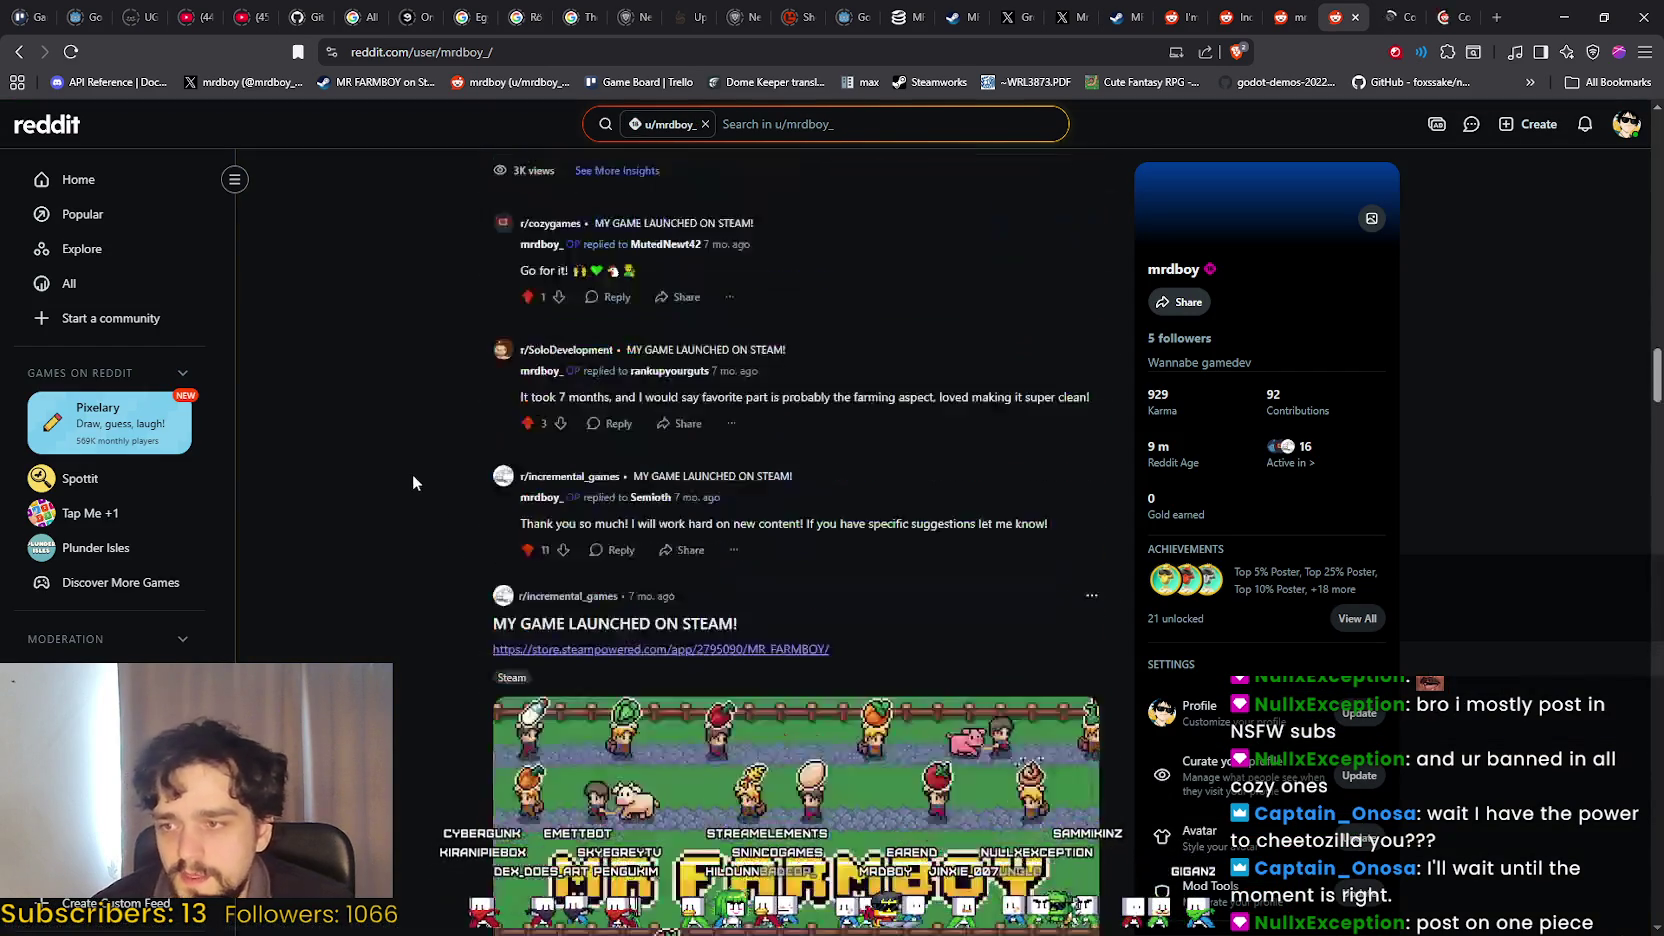
scroll(400, 484, down, 10)
scroll(393, 478, down, 10)
scroll(396, 455, down, 10)
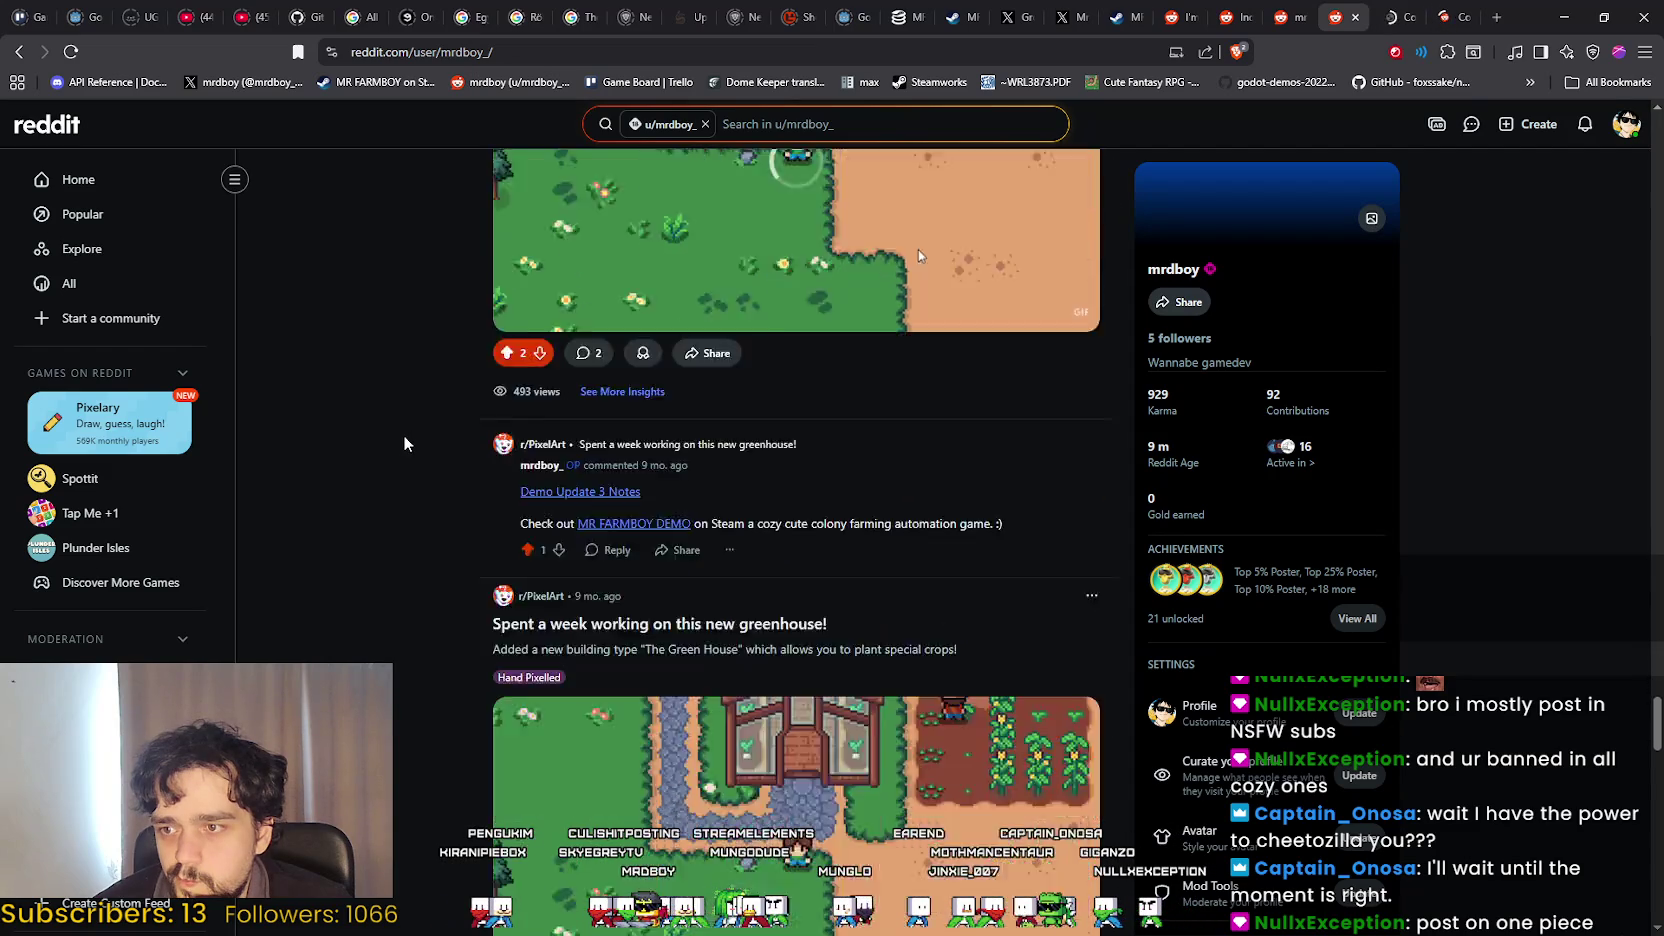
scroll(404, 440, down, 10)
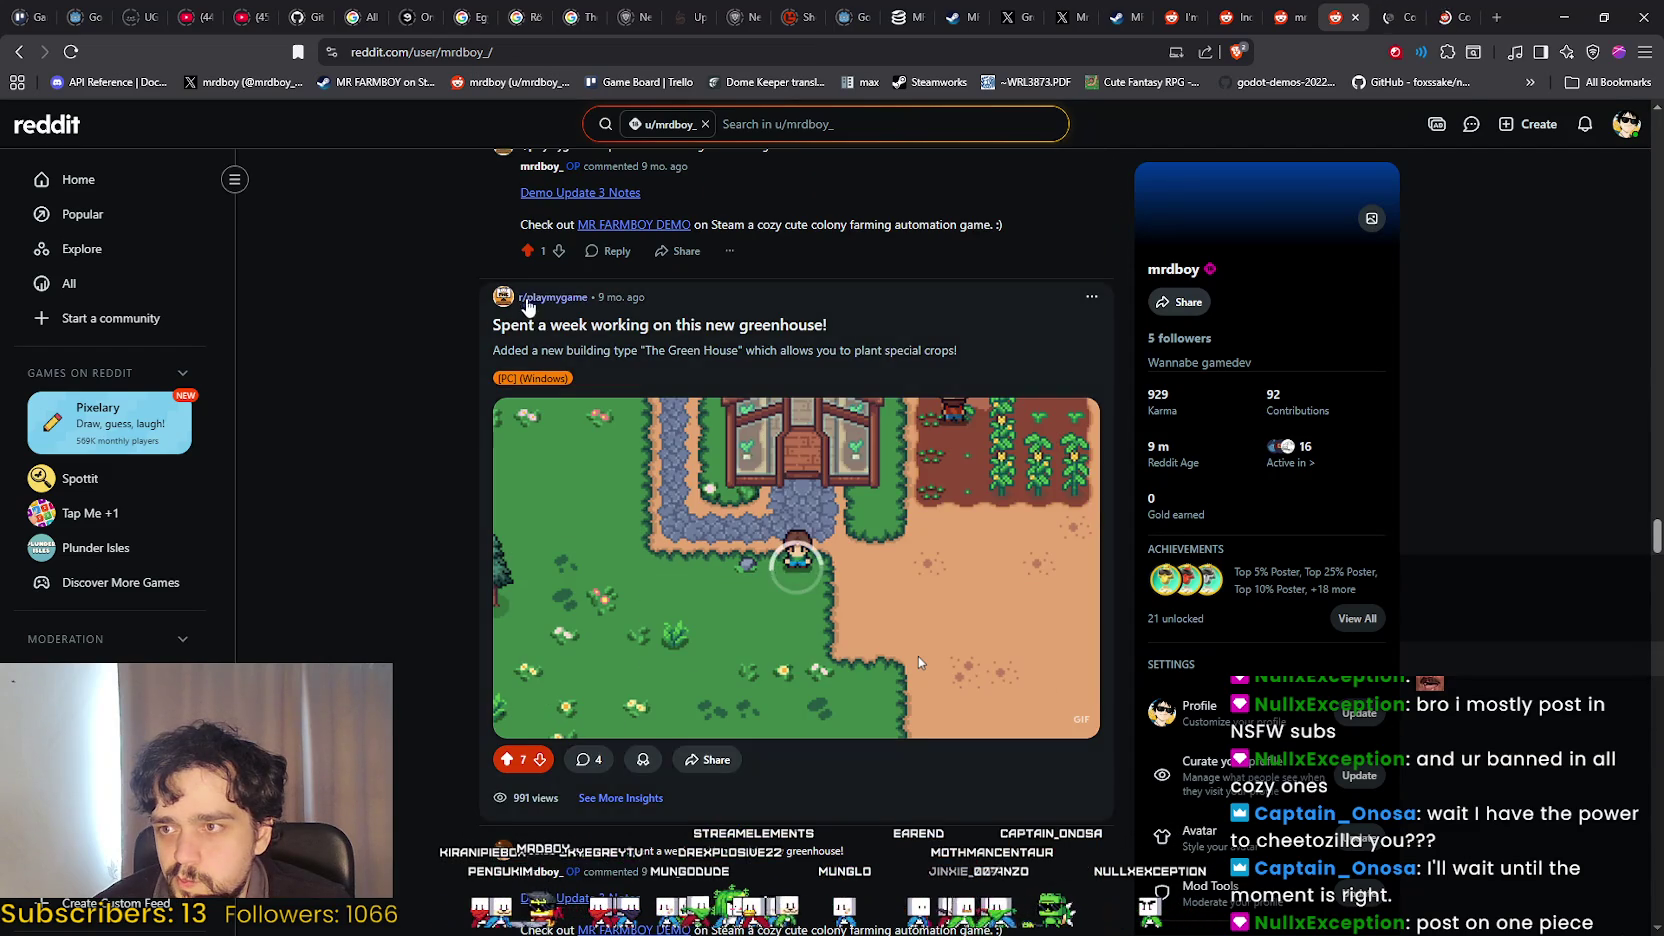
scroll(527, 305, down, 10)
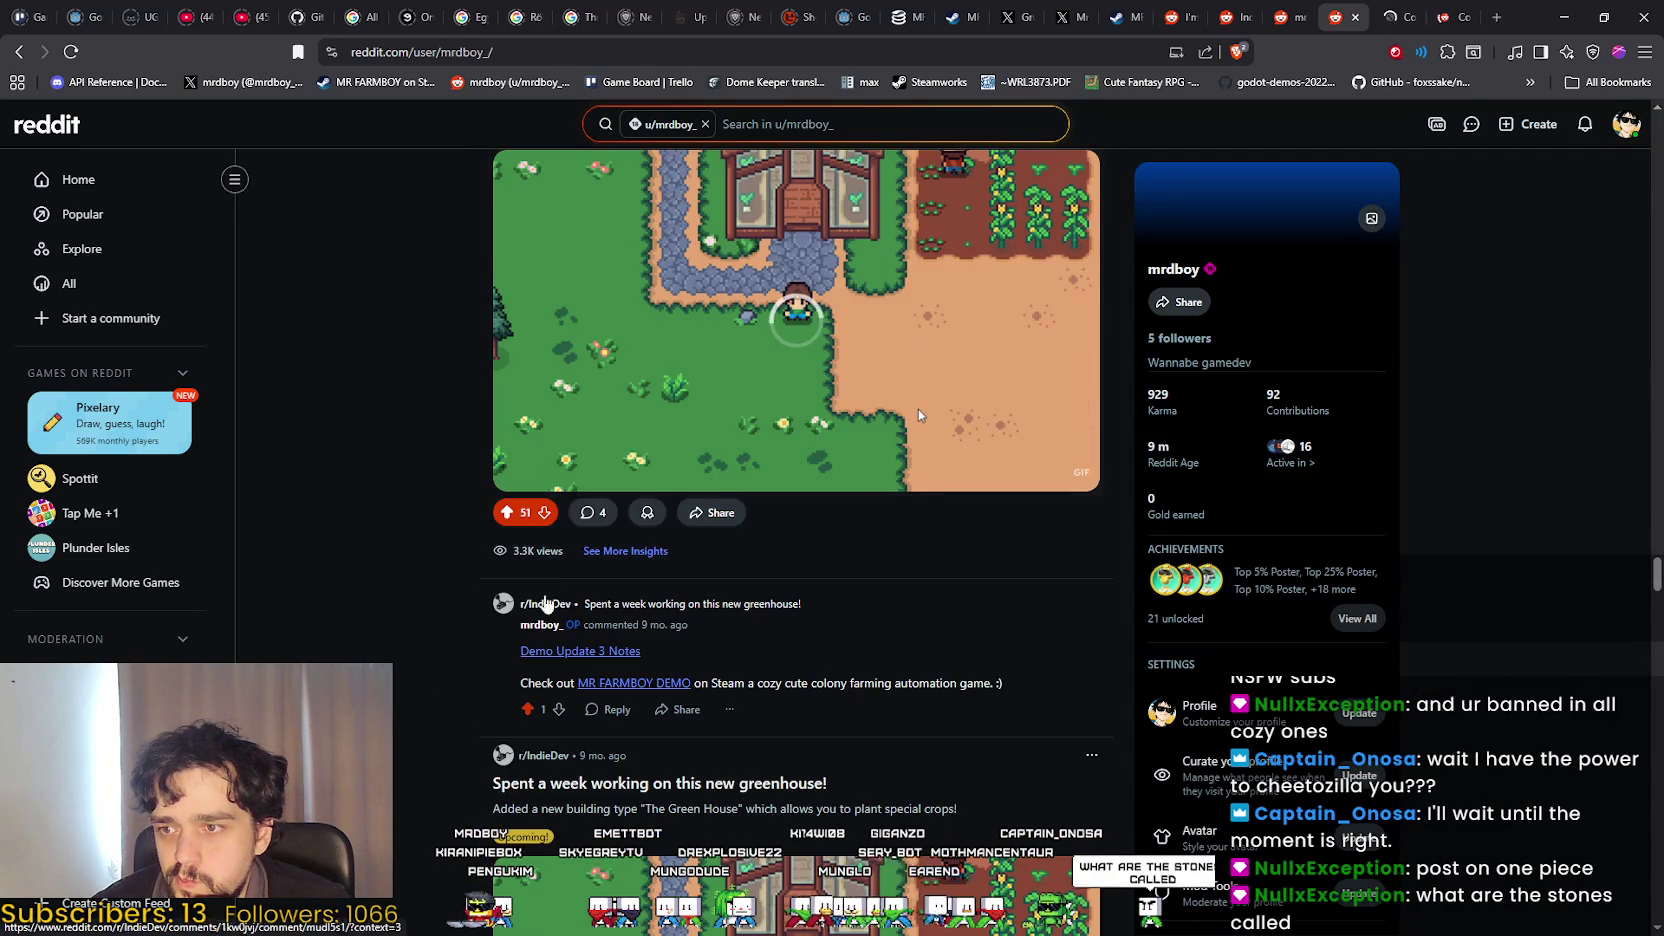
scroll(545, 603, down, 10)
scroll(392, 650, down, 8)
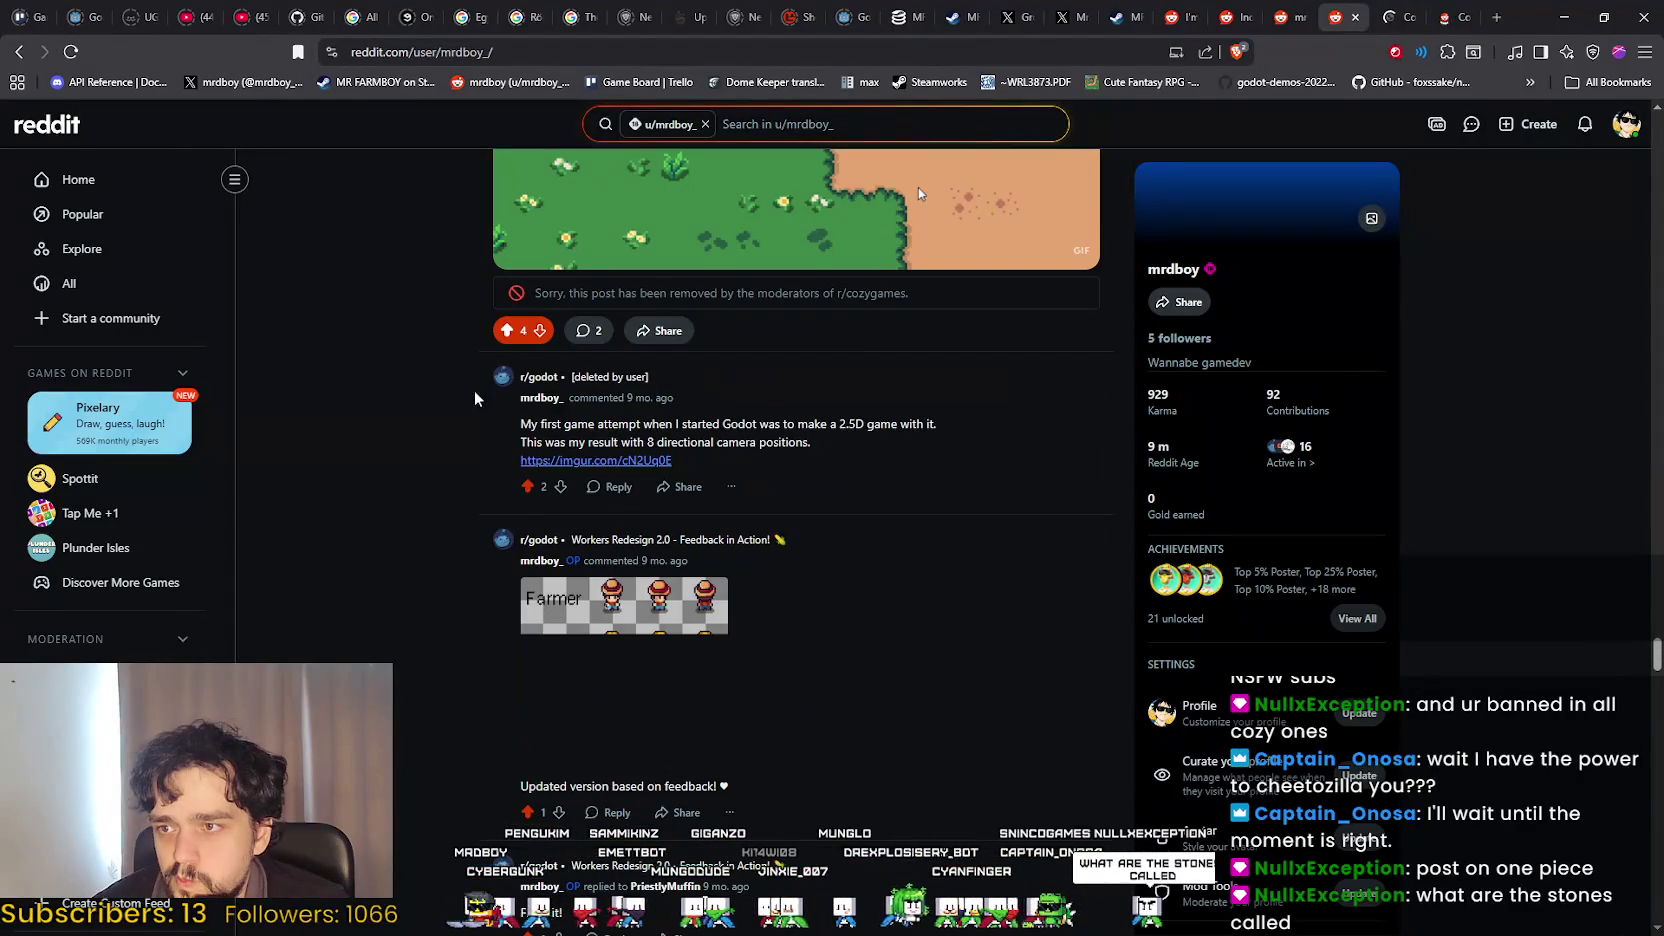
scroll(791, 580, down, 15)
scroll(1016, 604, down, 5)
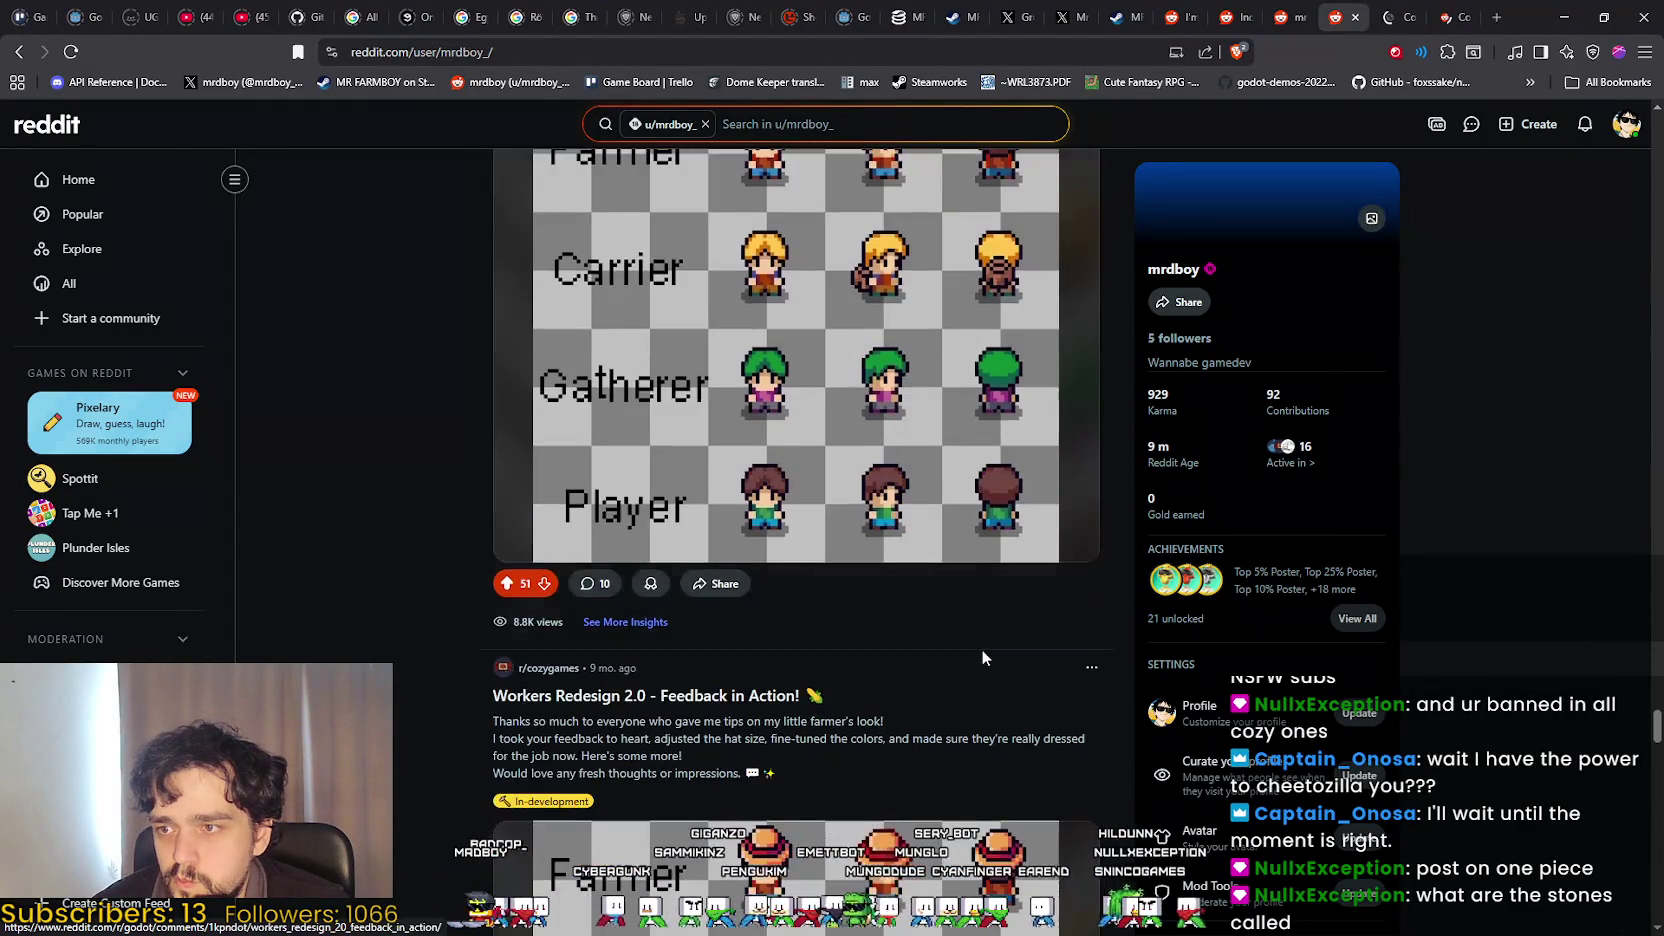
scroll(982, 657, down, 2)
scroll(975, 650, up, 2)
scroll(968, 640, down, 1)
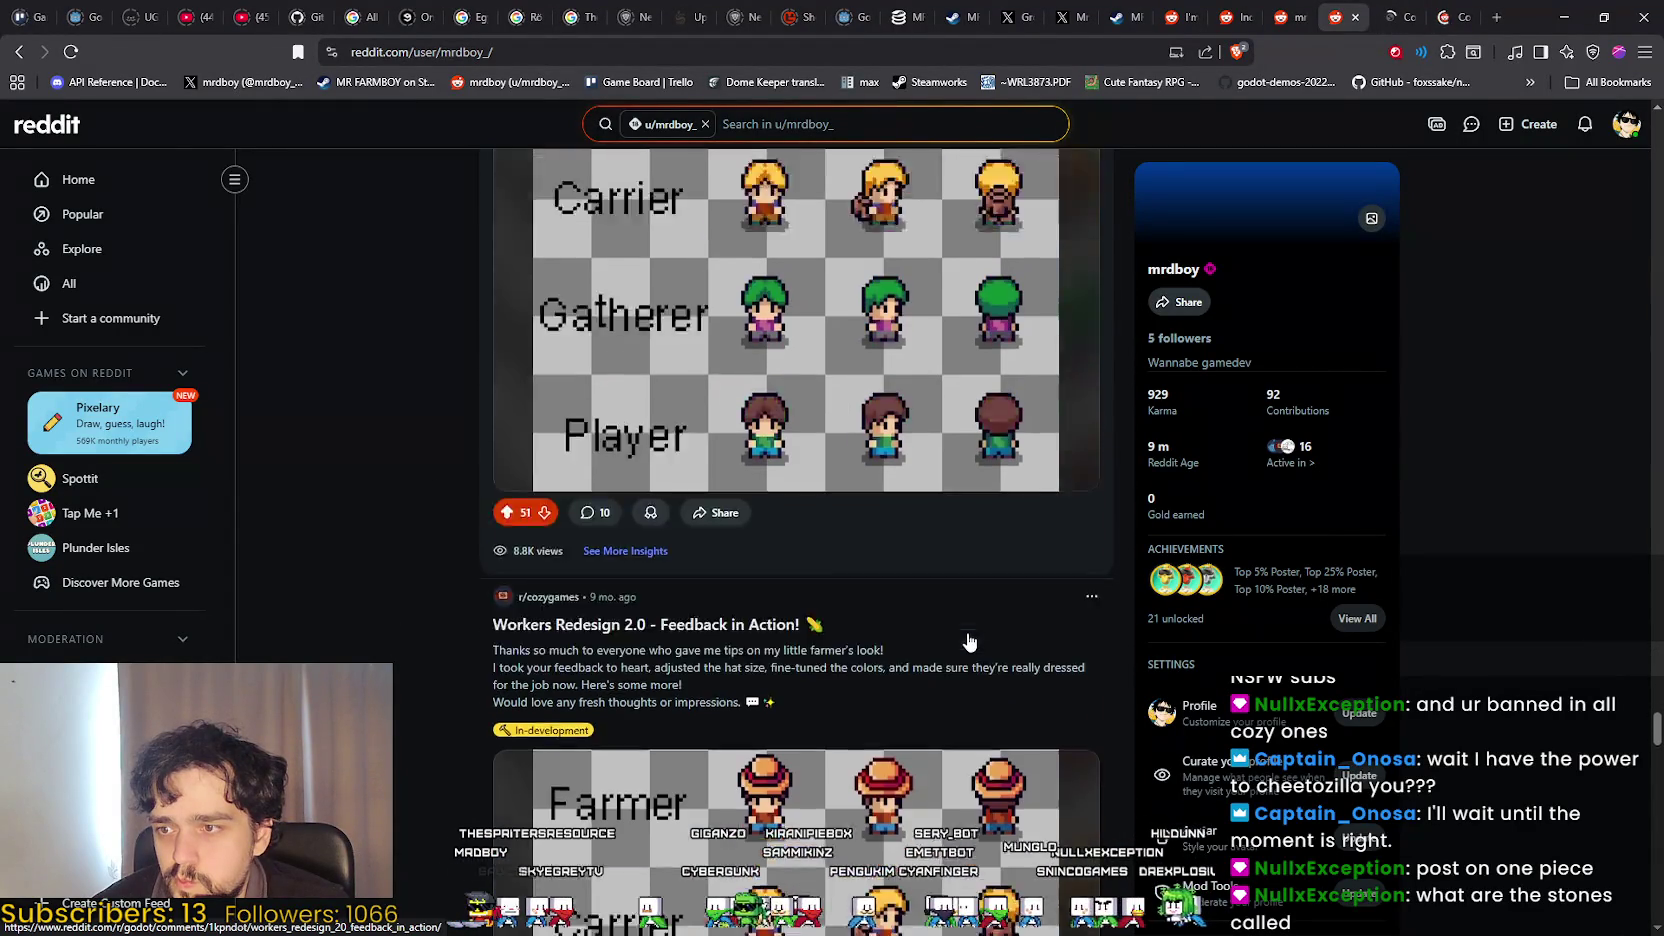
scroll(968, 640, down, 15)
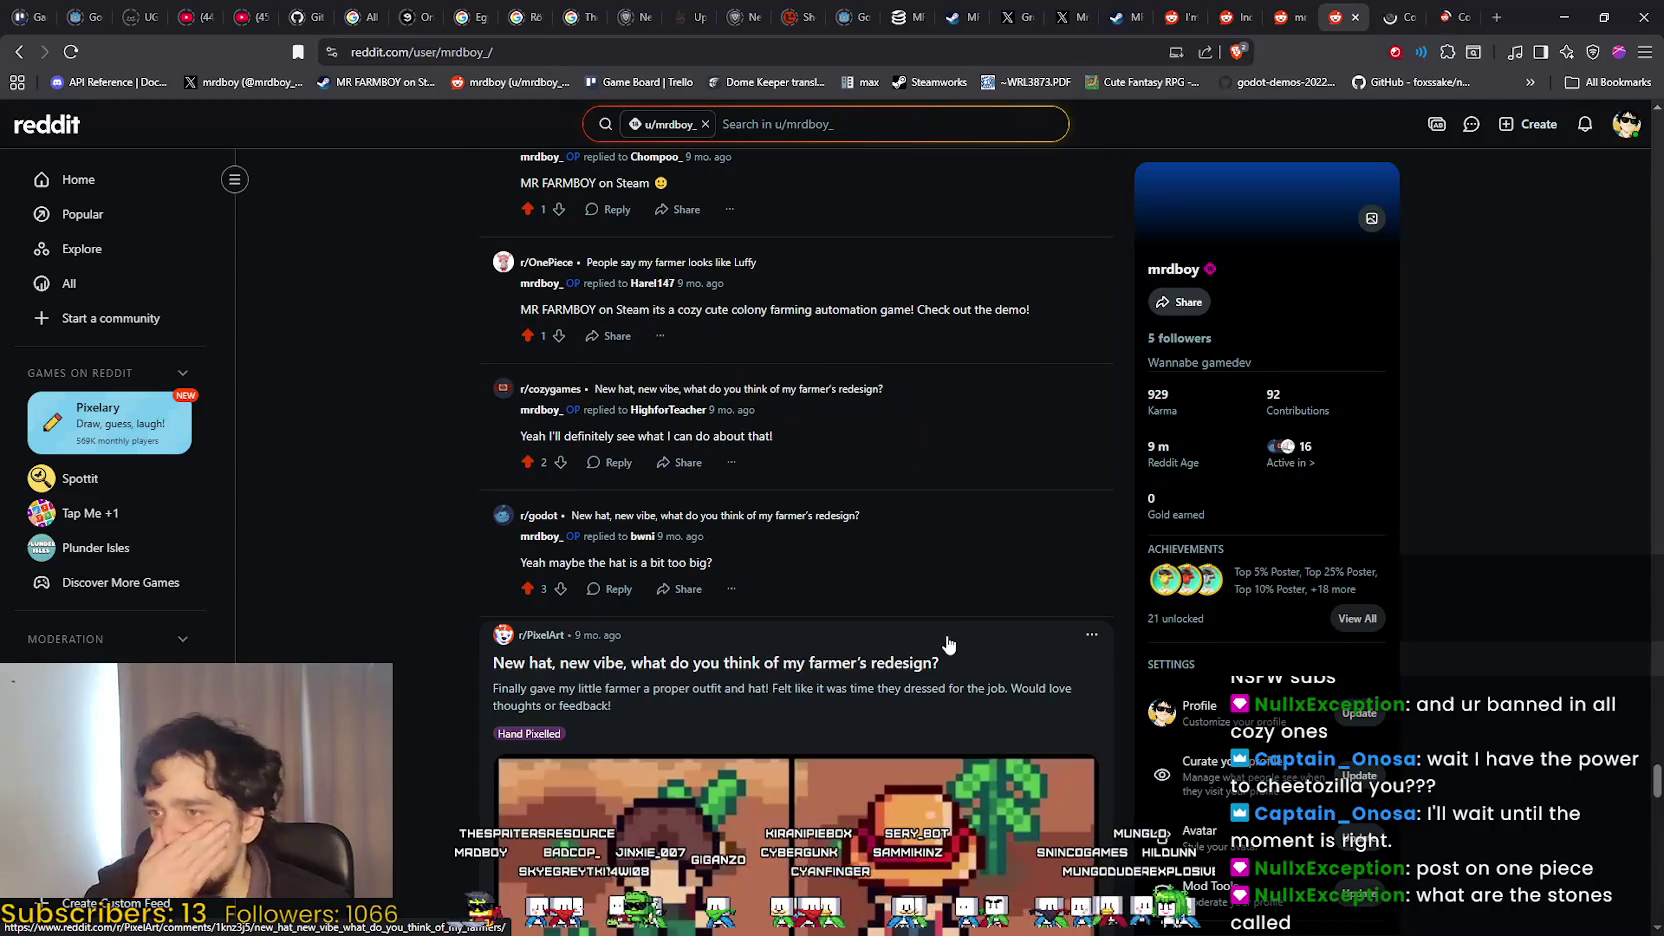
scroll(948, 643, down, 3)
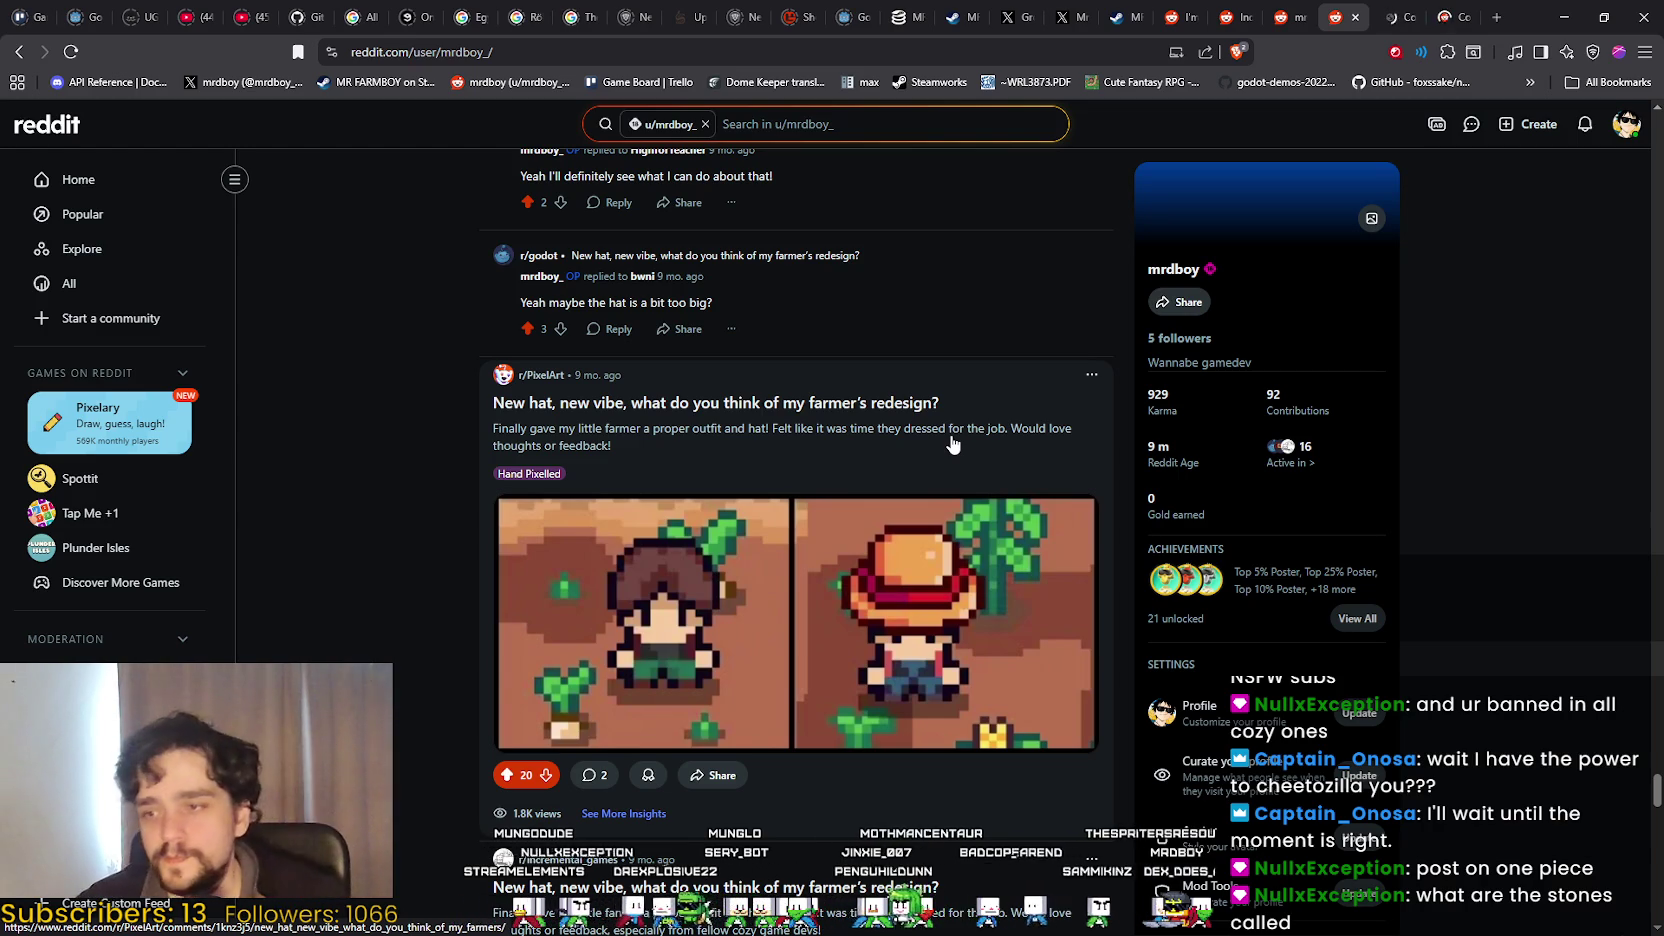
Compare profile posts, stopping at the Misc-flaired r/OnePiece 'People say my farmer looks like Luffy' post.
scroll(543, 553, down, 3)
scroll(543, 553, down, 1)
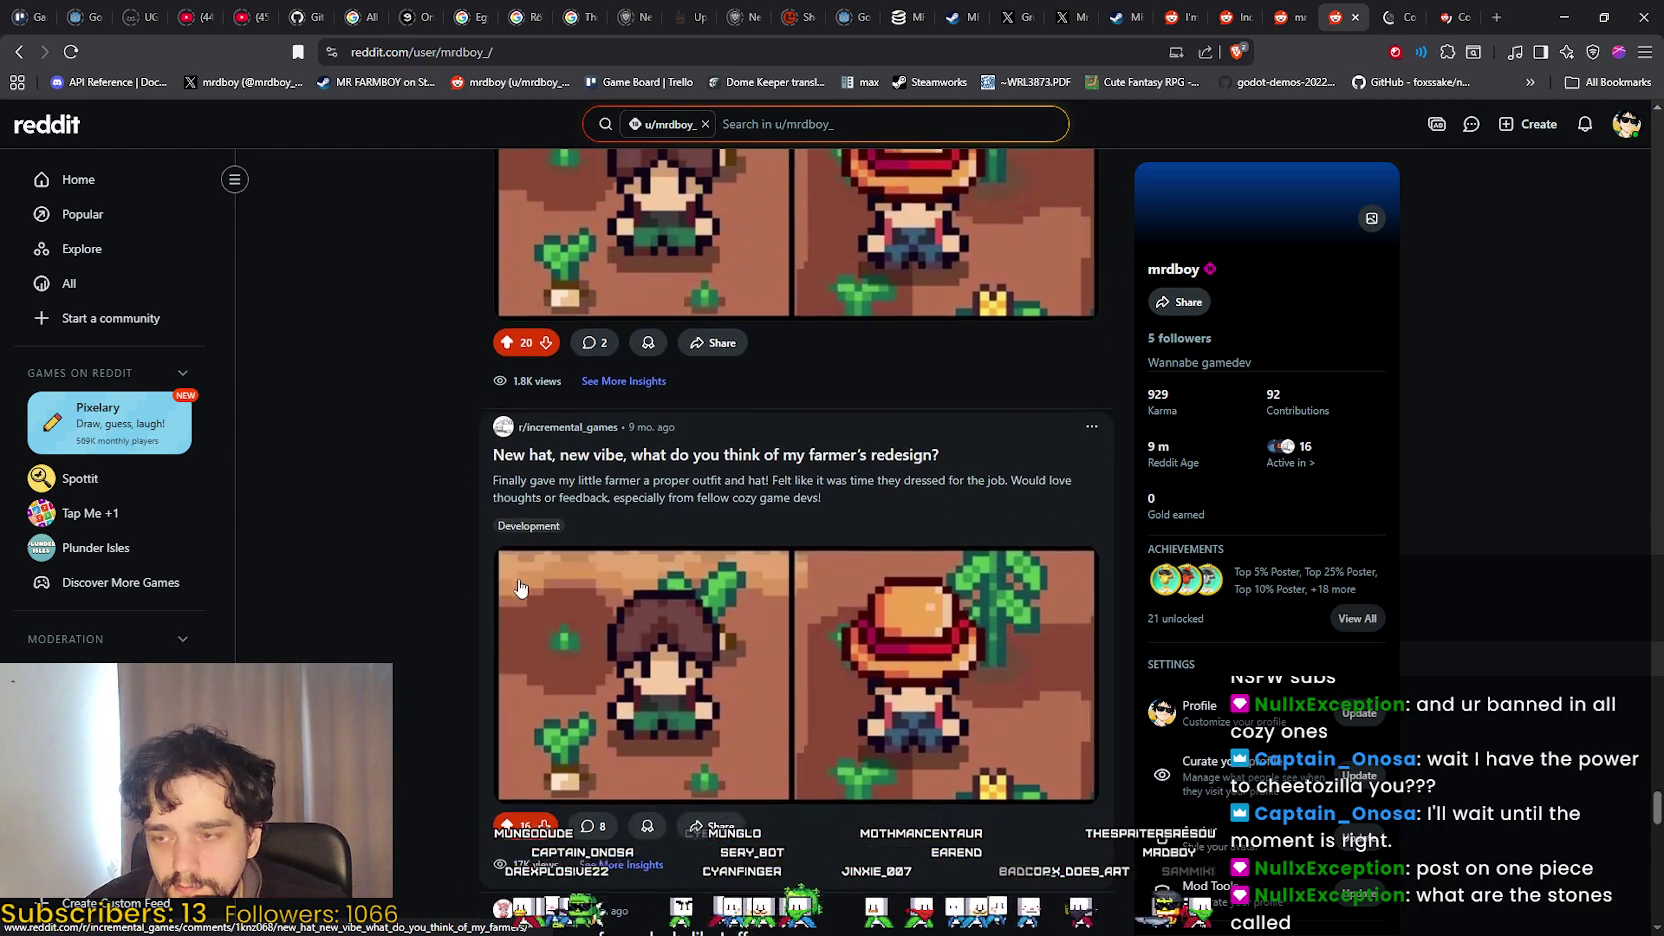
scroll(384, 618, up, 3)
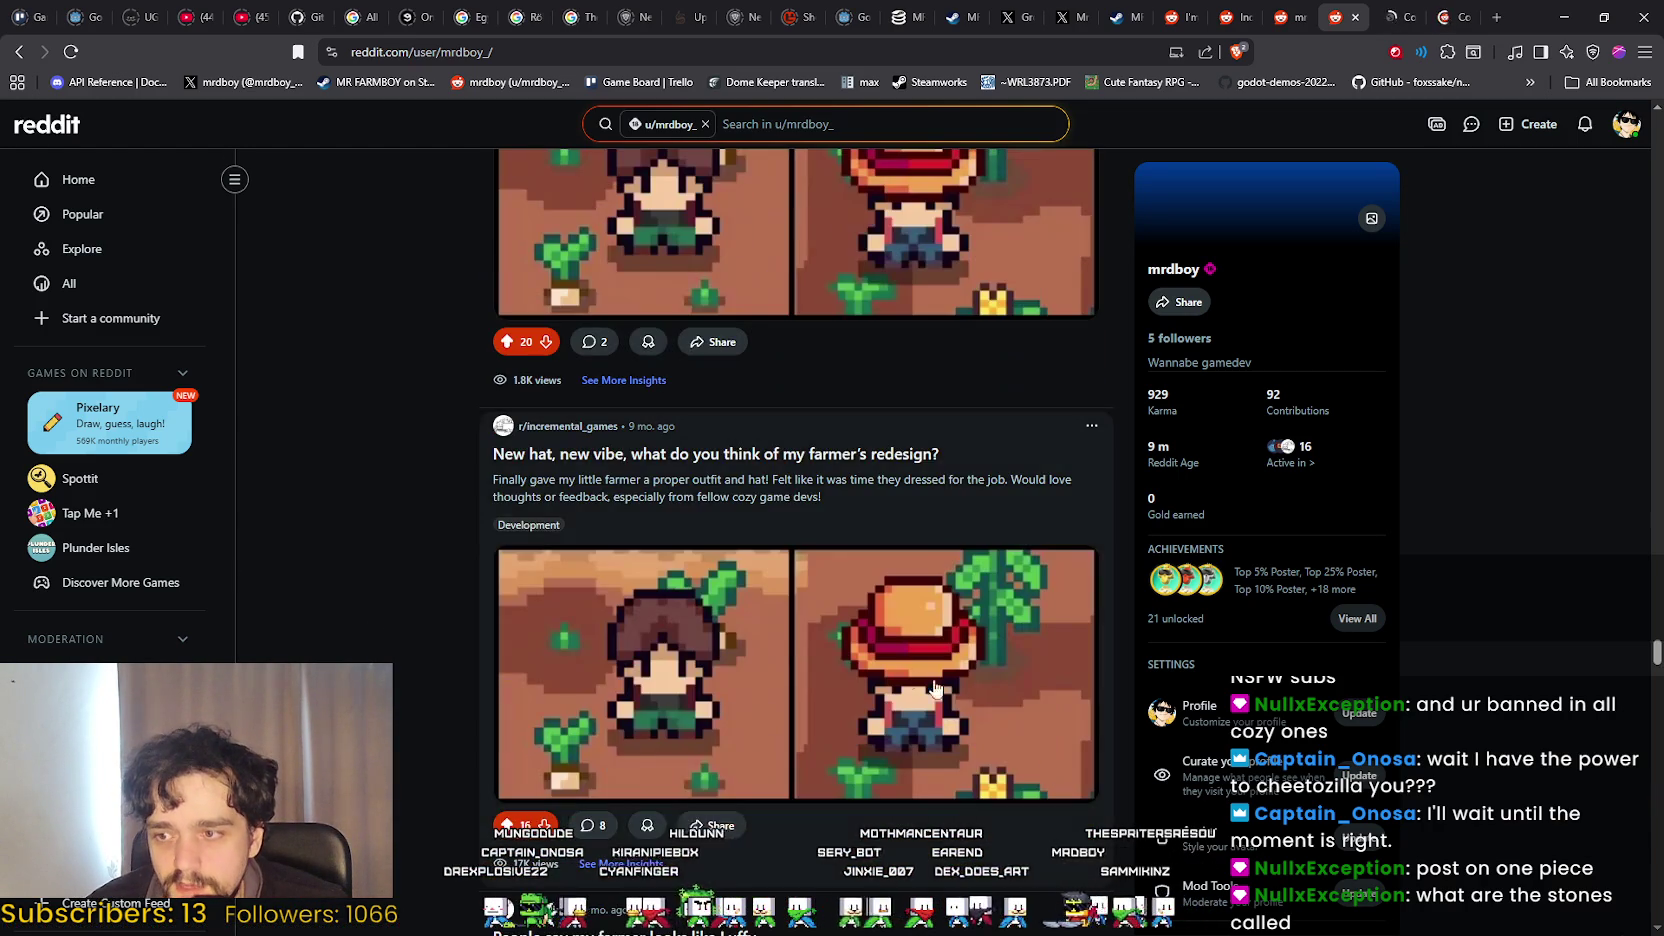
scroll(712, 500, down, 5)
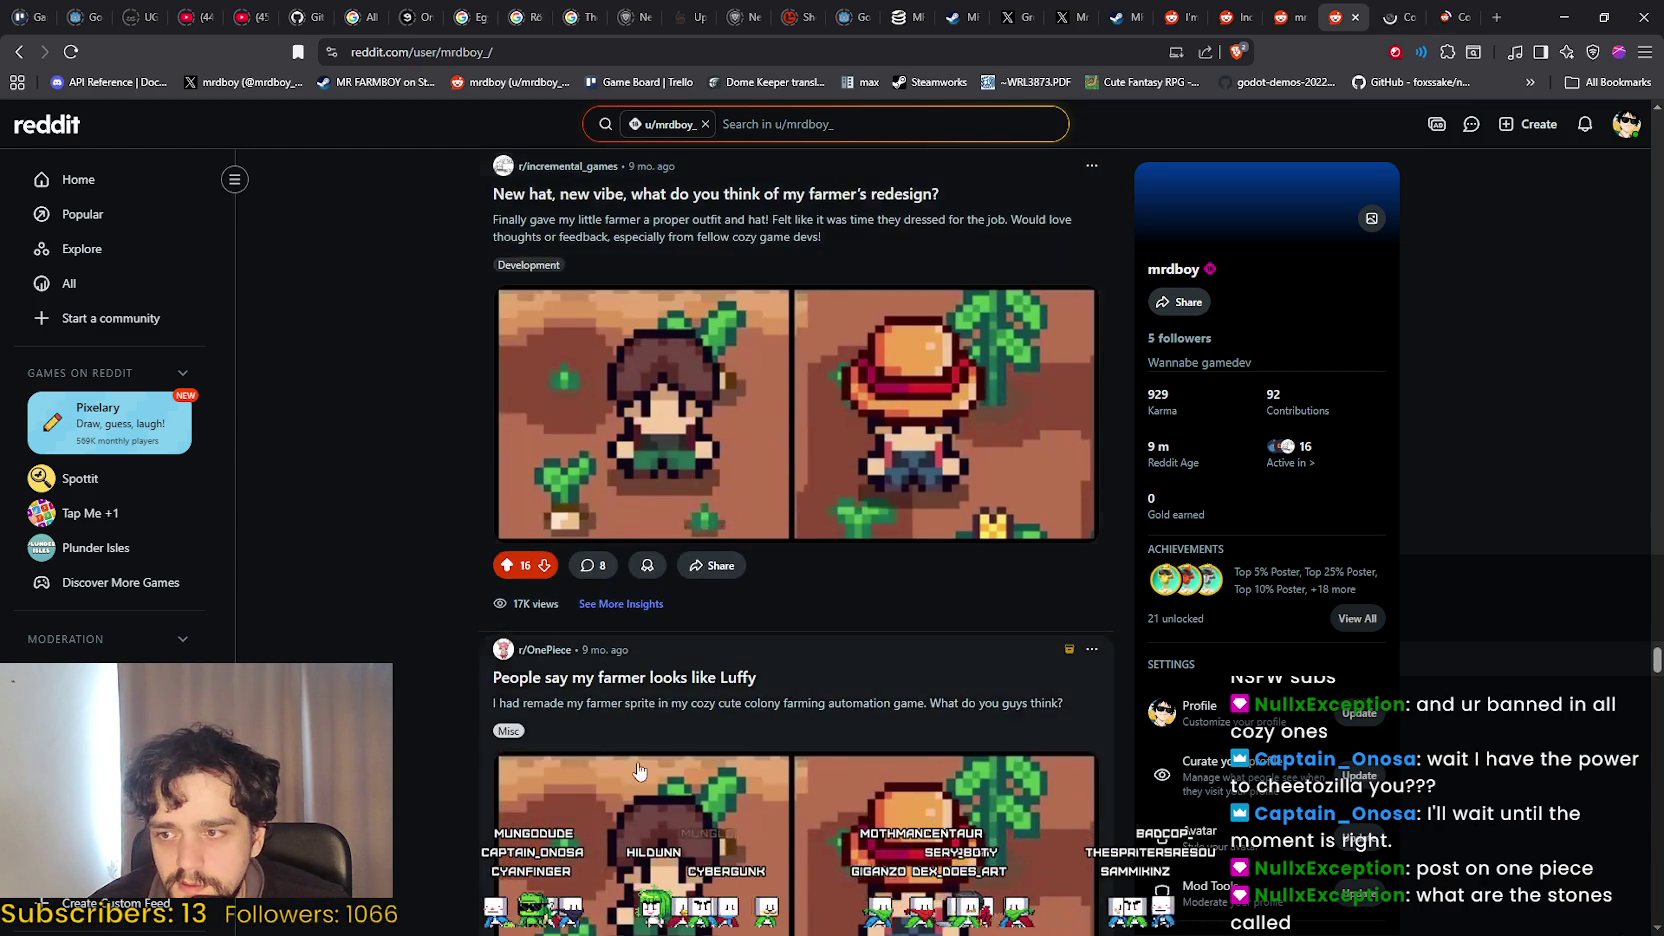
scroll(712, 500, down, 3)
scroll(909, 792, up, 8)
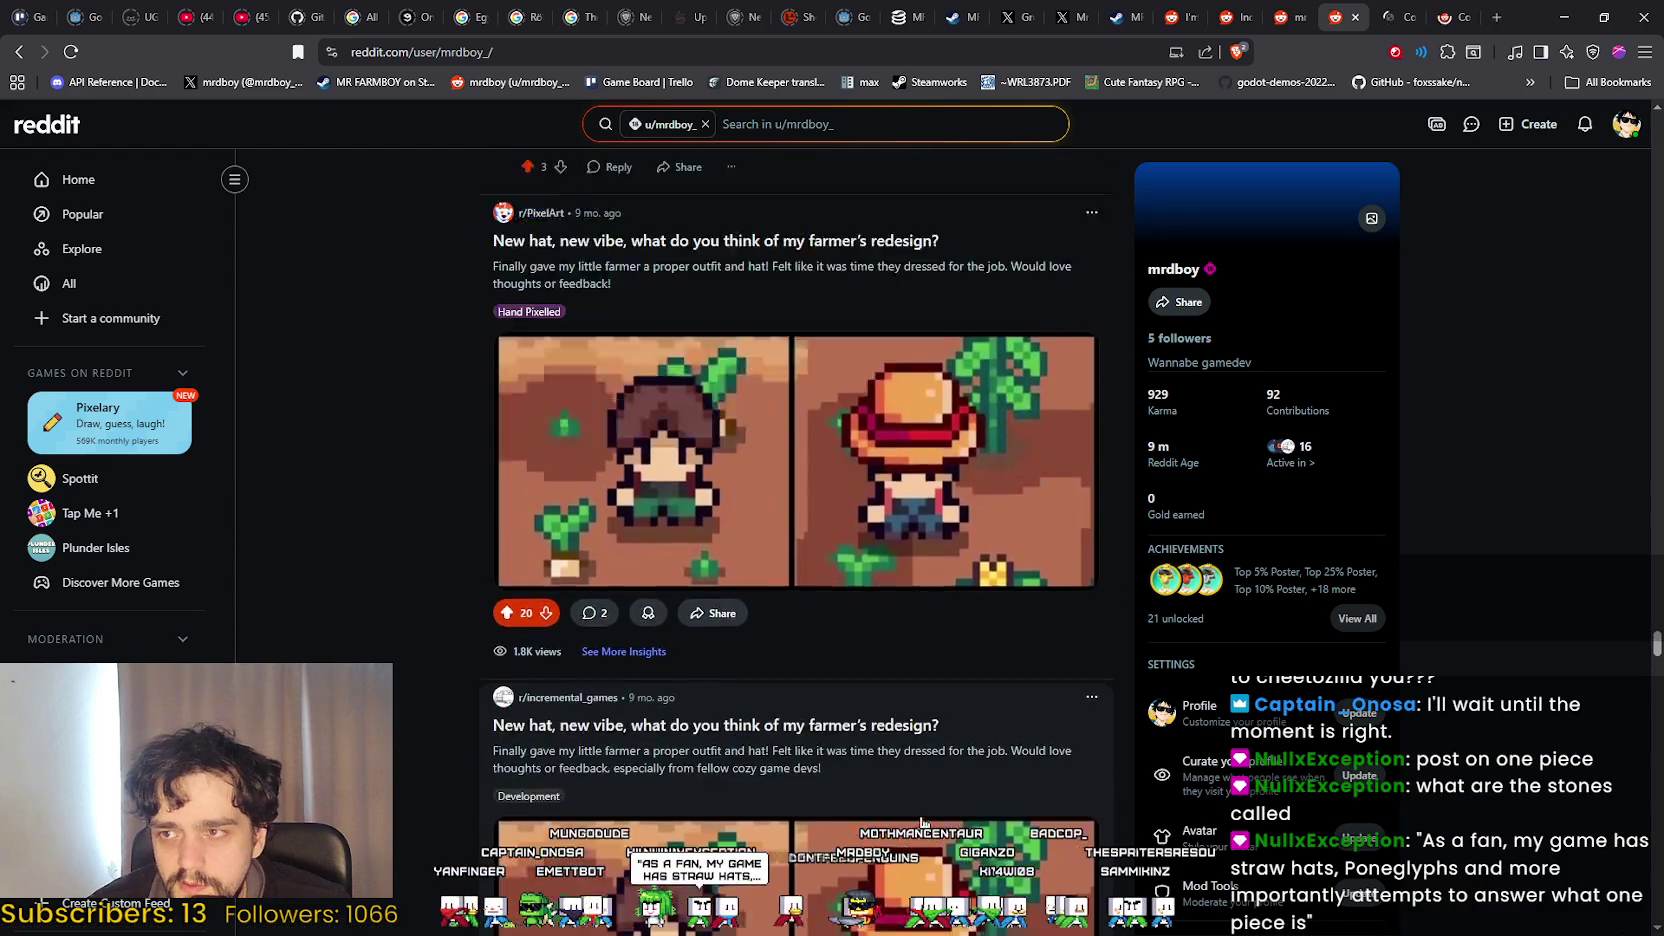
scroll(909, 792, down, 2)
scroll(909, 792, down, 4)
scroll(909, 792, up, 4)
scroll(594, 434, down, 8)
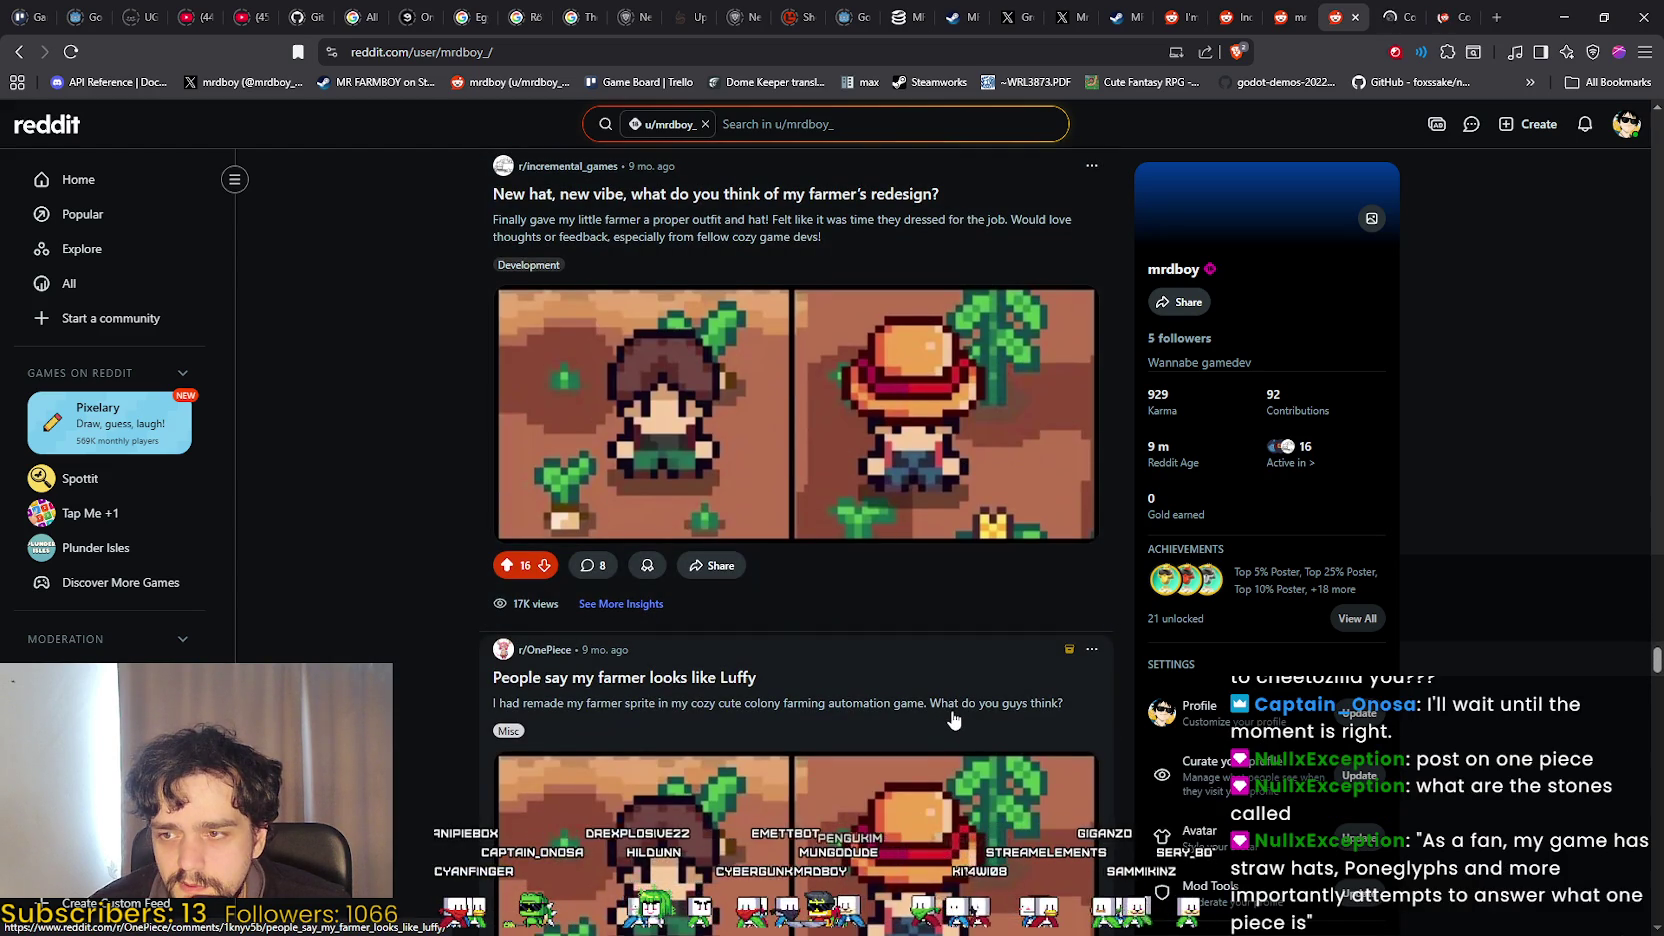
scroll(953, 718, up, 10)
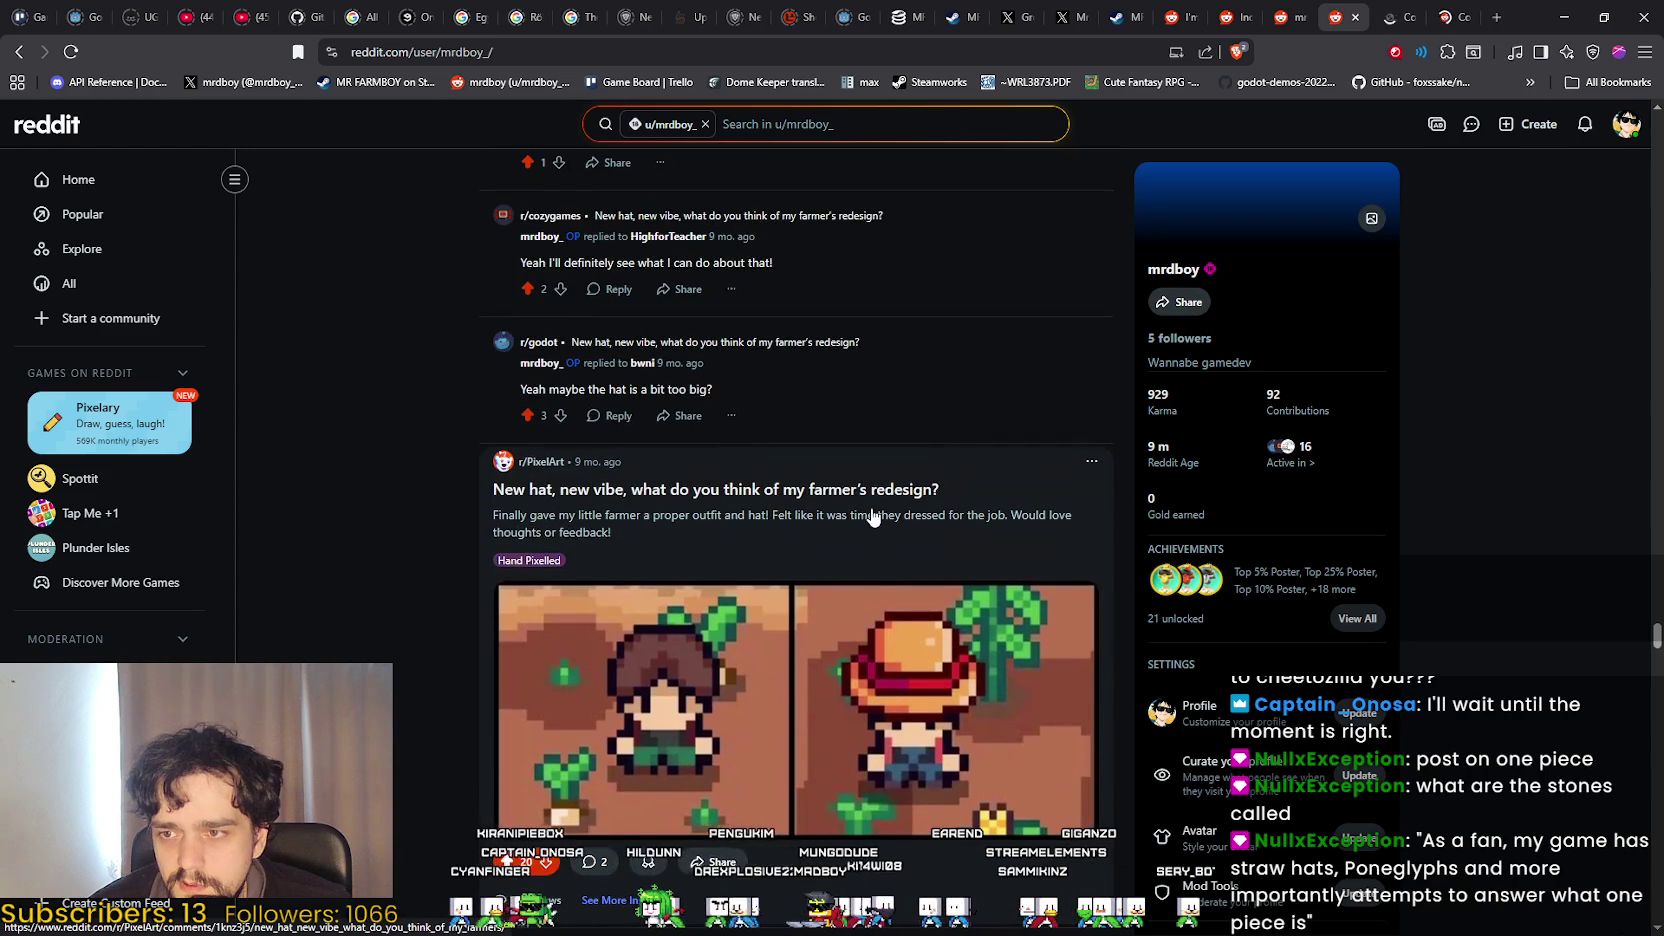
scroll(872, 516, down, 10)
scroll(955, 636, up, 3)
scroll(949, 630, down, 2)
scroll(900, 620, up, 4)
scroll(697, 566, down, 1)
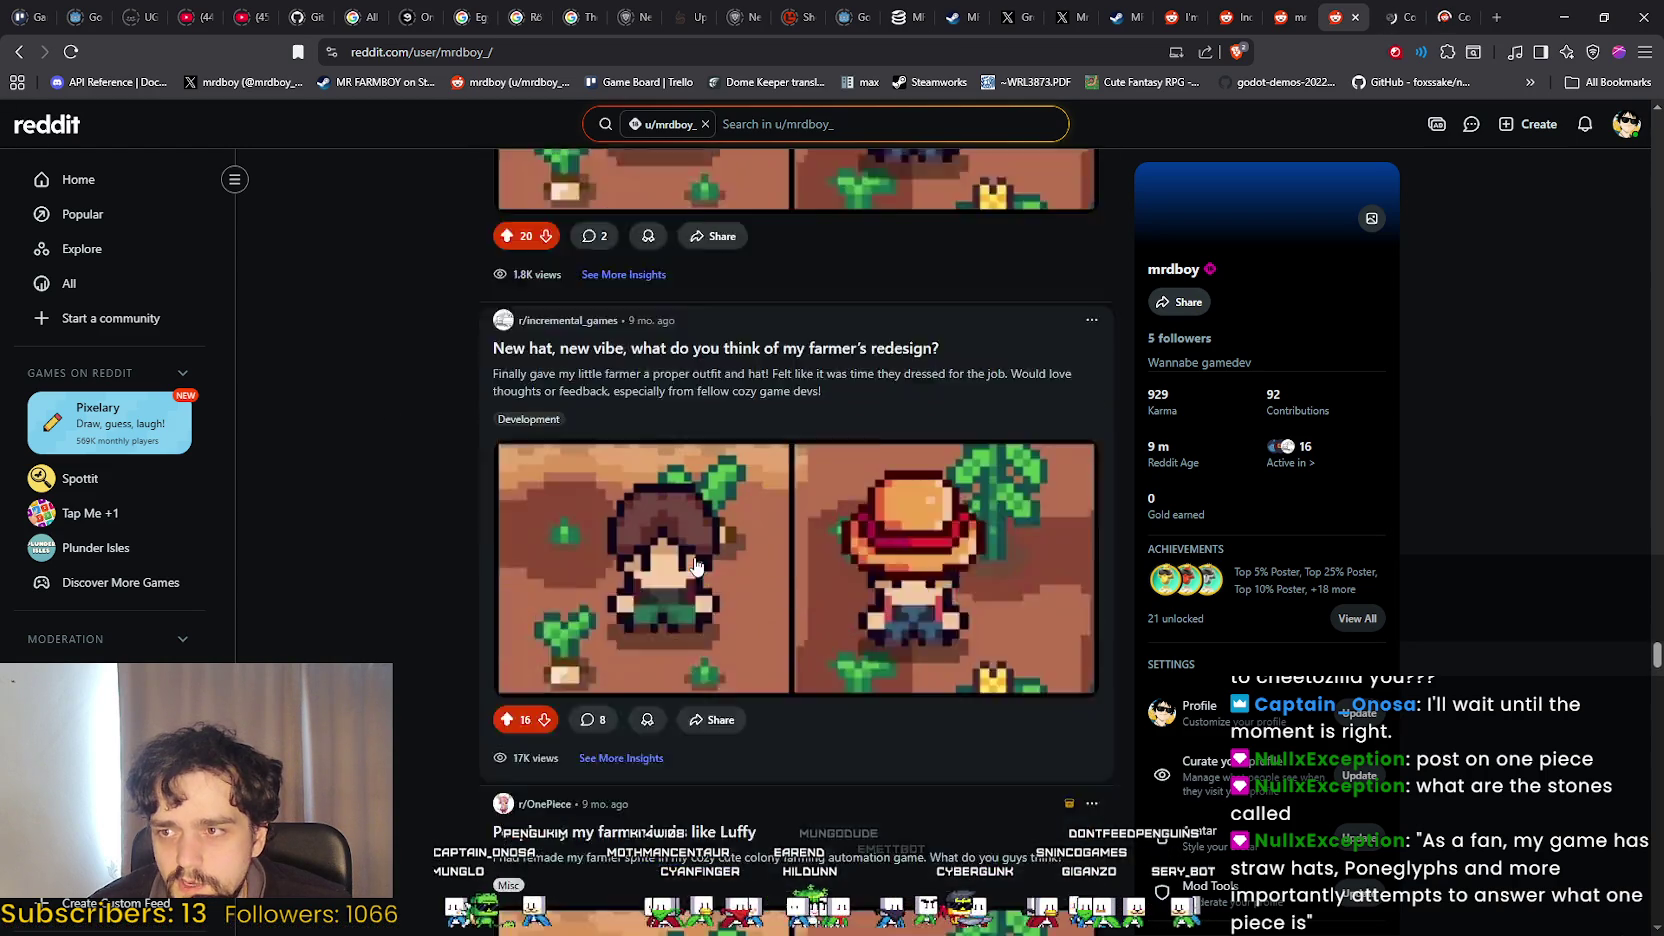
scroll(697, 566, down, 7)
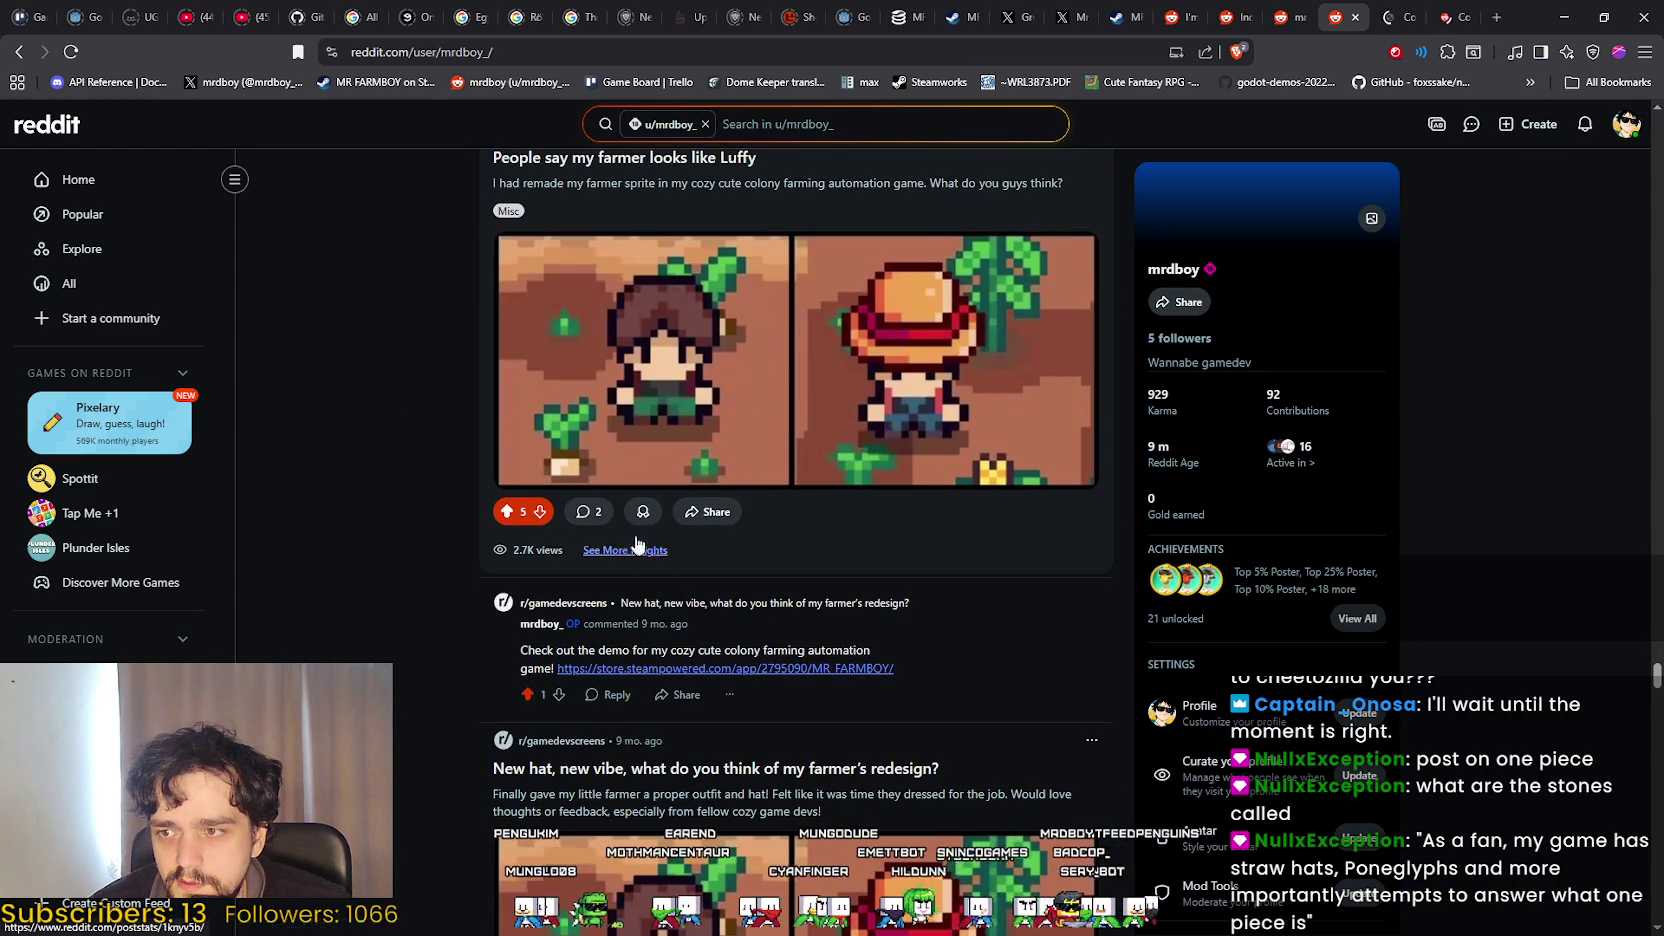
scroll(517, 474, down, 1)
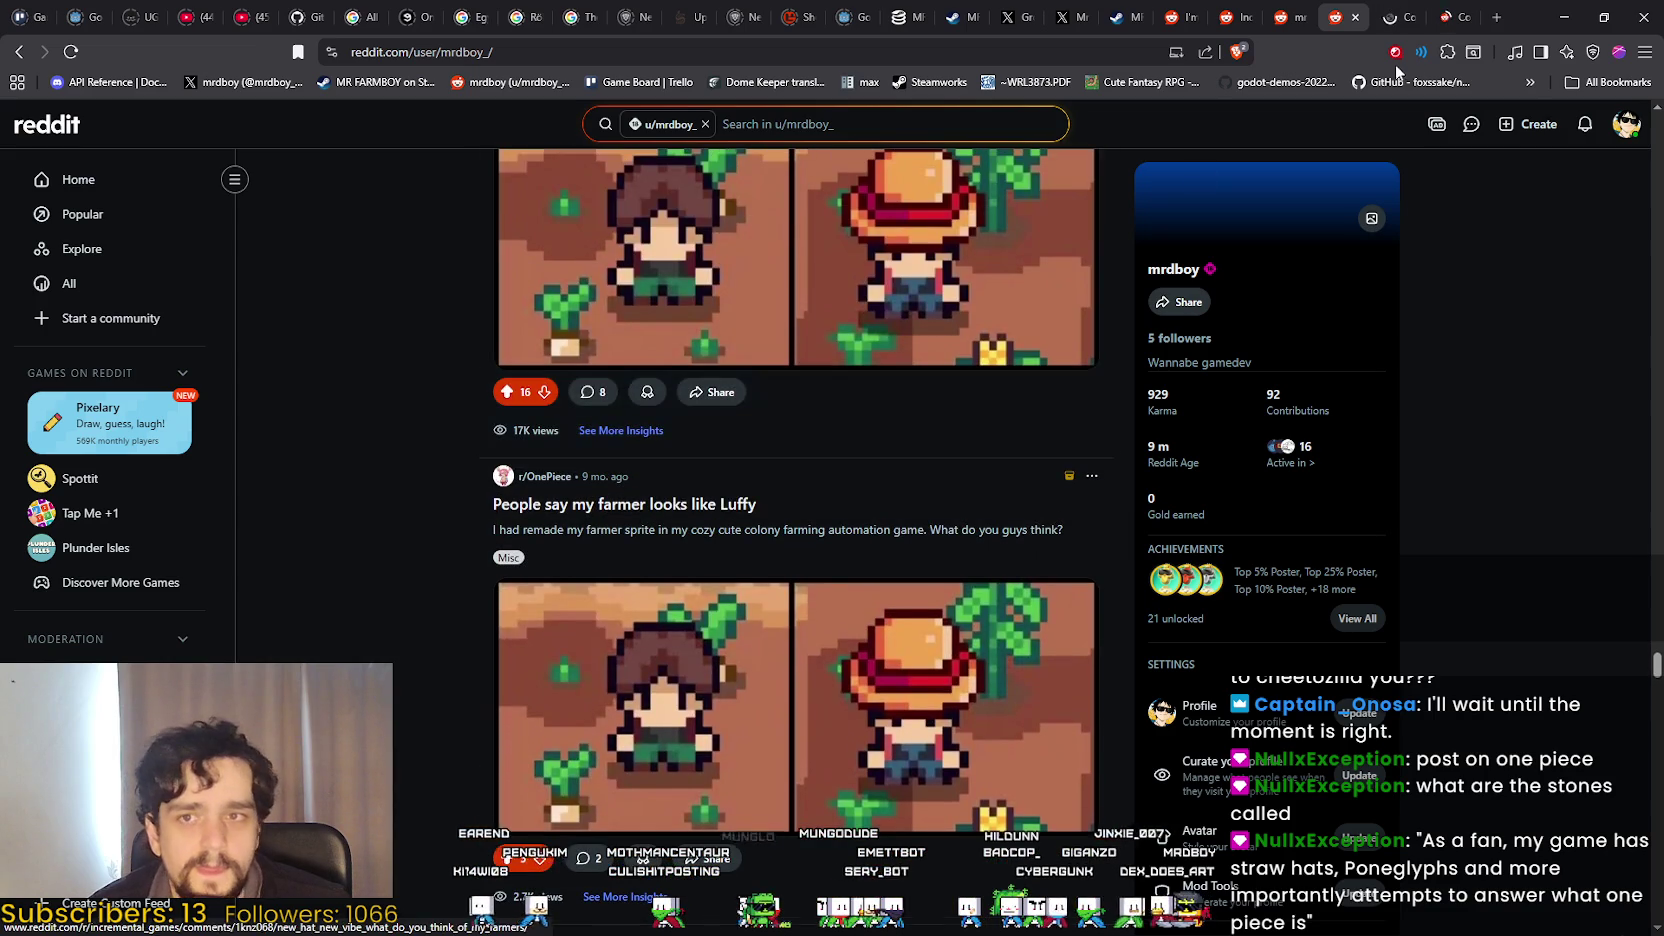
Open r/OnePiece from the sidebar and start a new post there.
scroll(110, 500, down, 6)
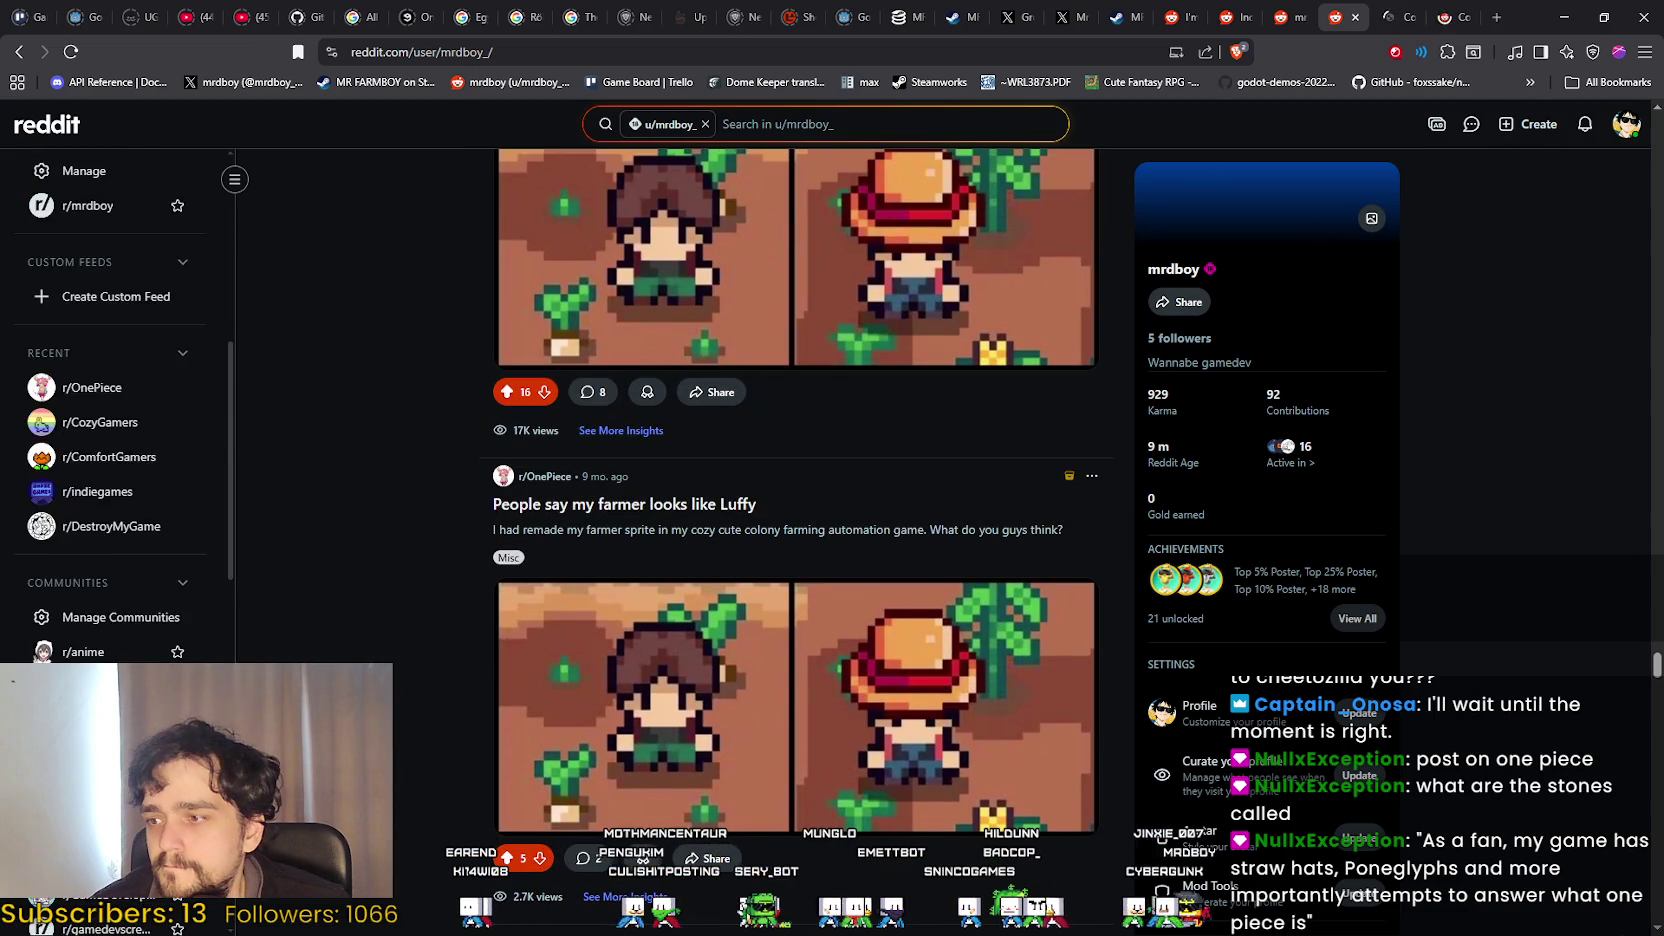
scroll(90, 755, down, 3)
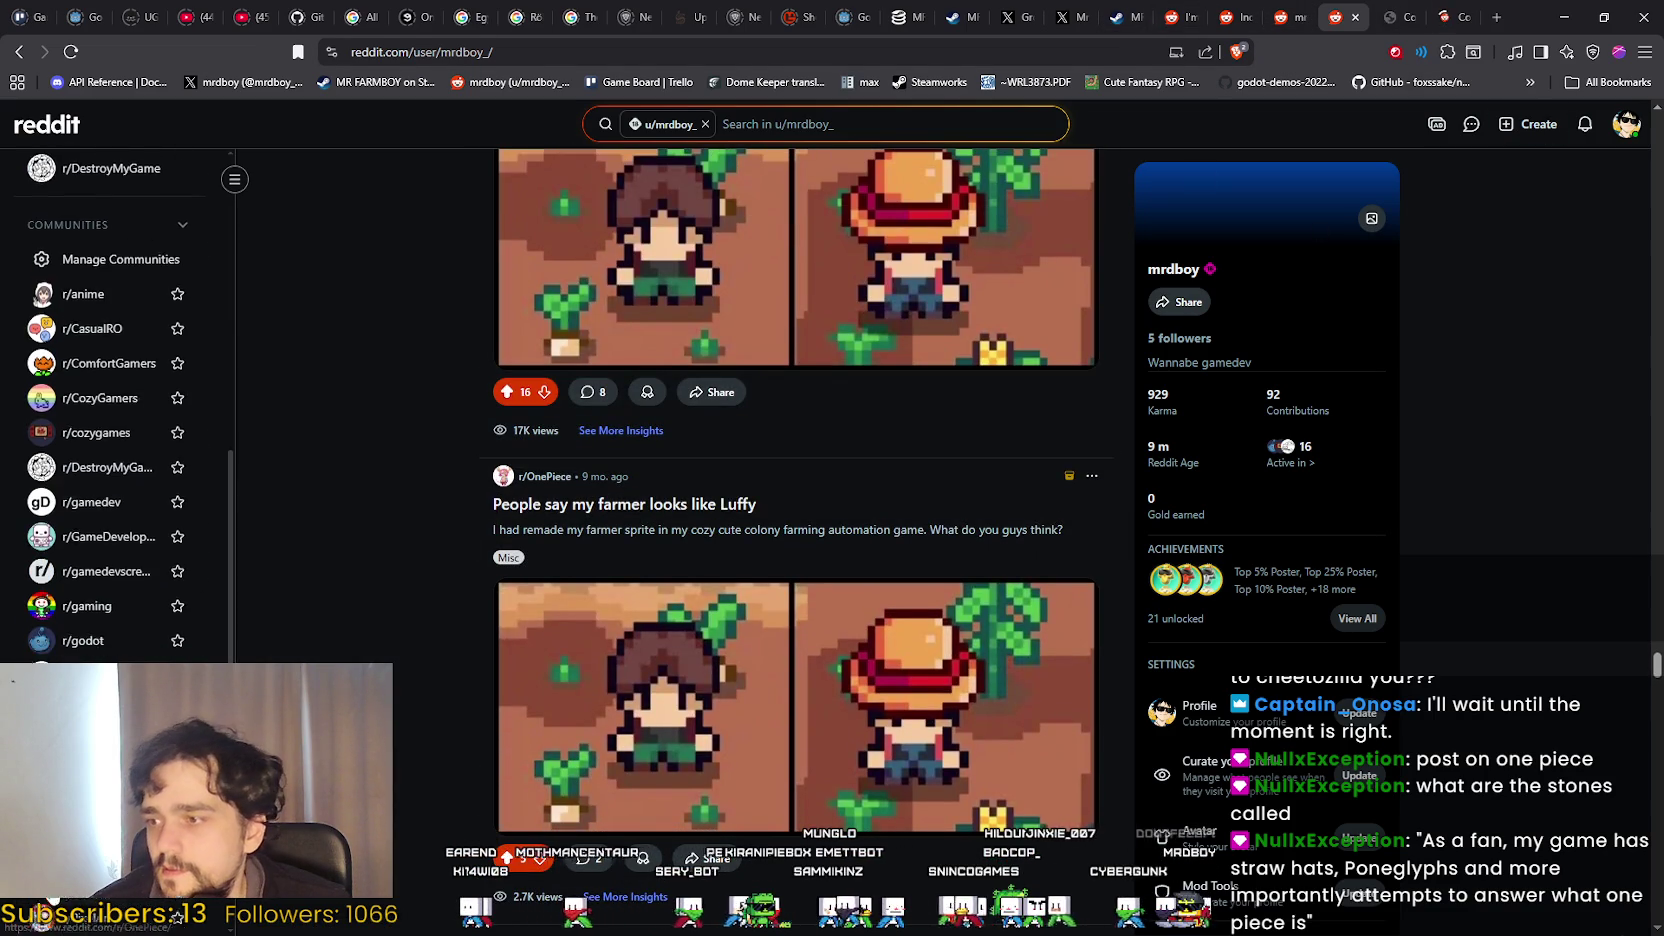
click(90, 720)
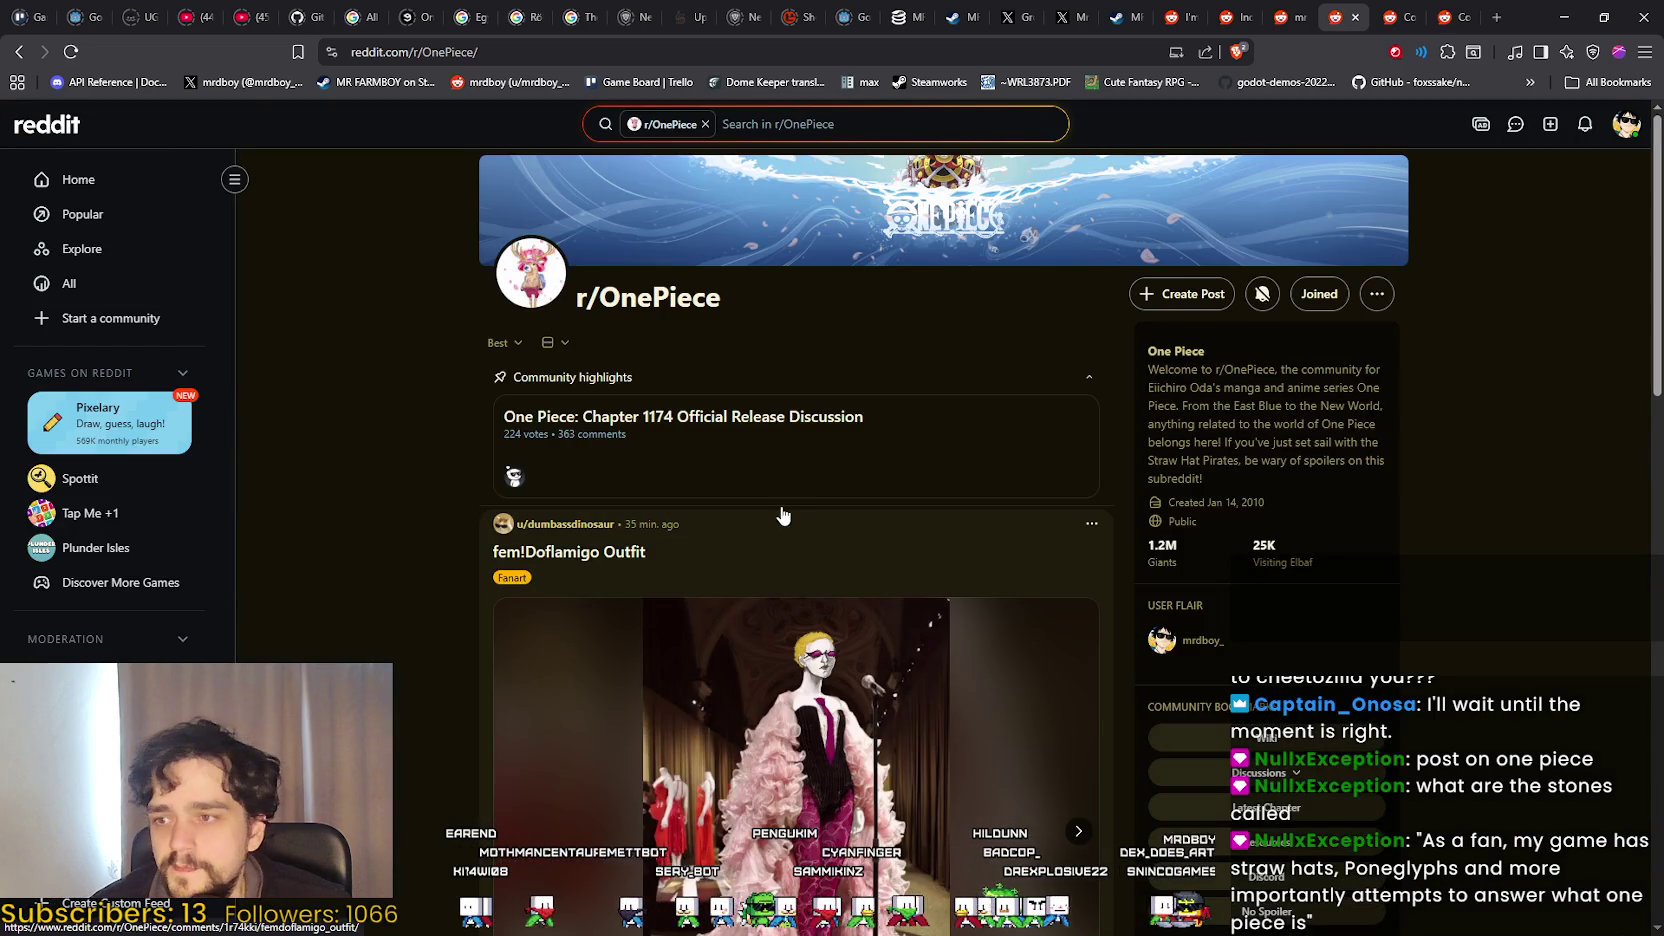
scroll(783, 515, down, 3)
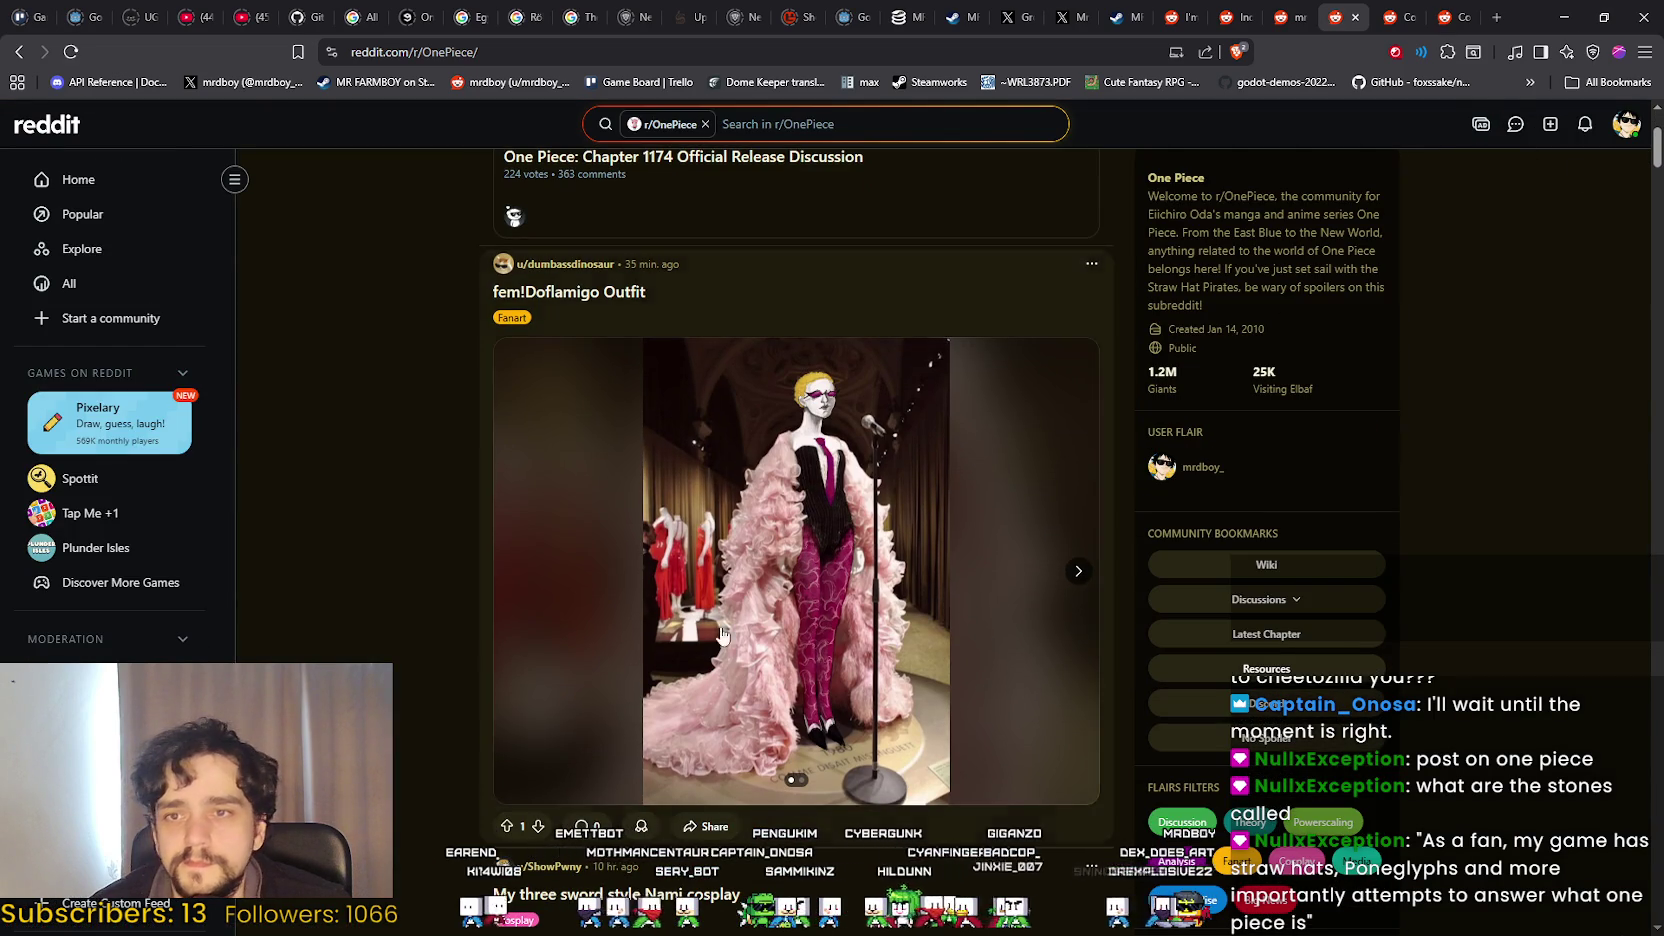
scroll(722, 635, up, 3)
click(1183, 293)
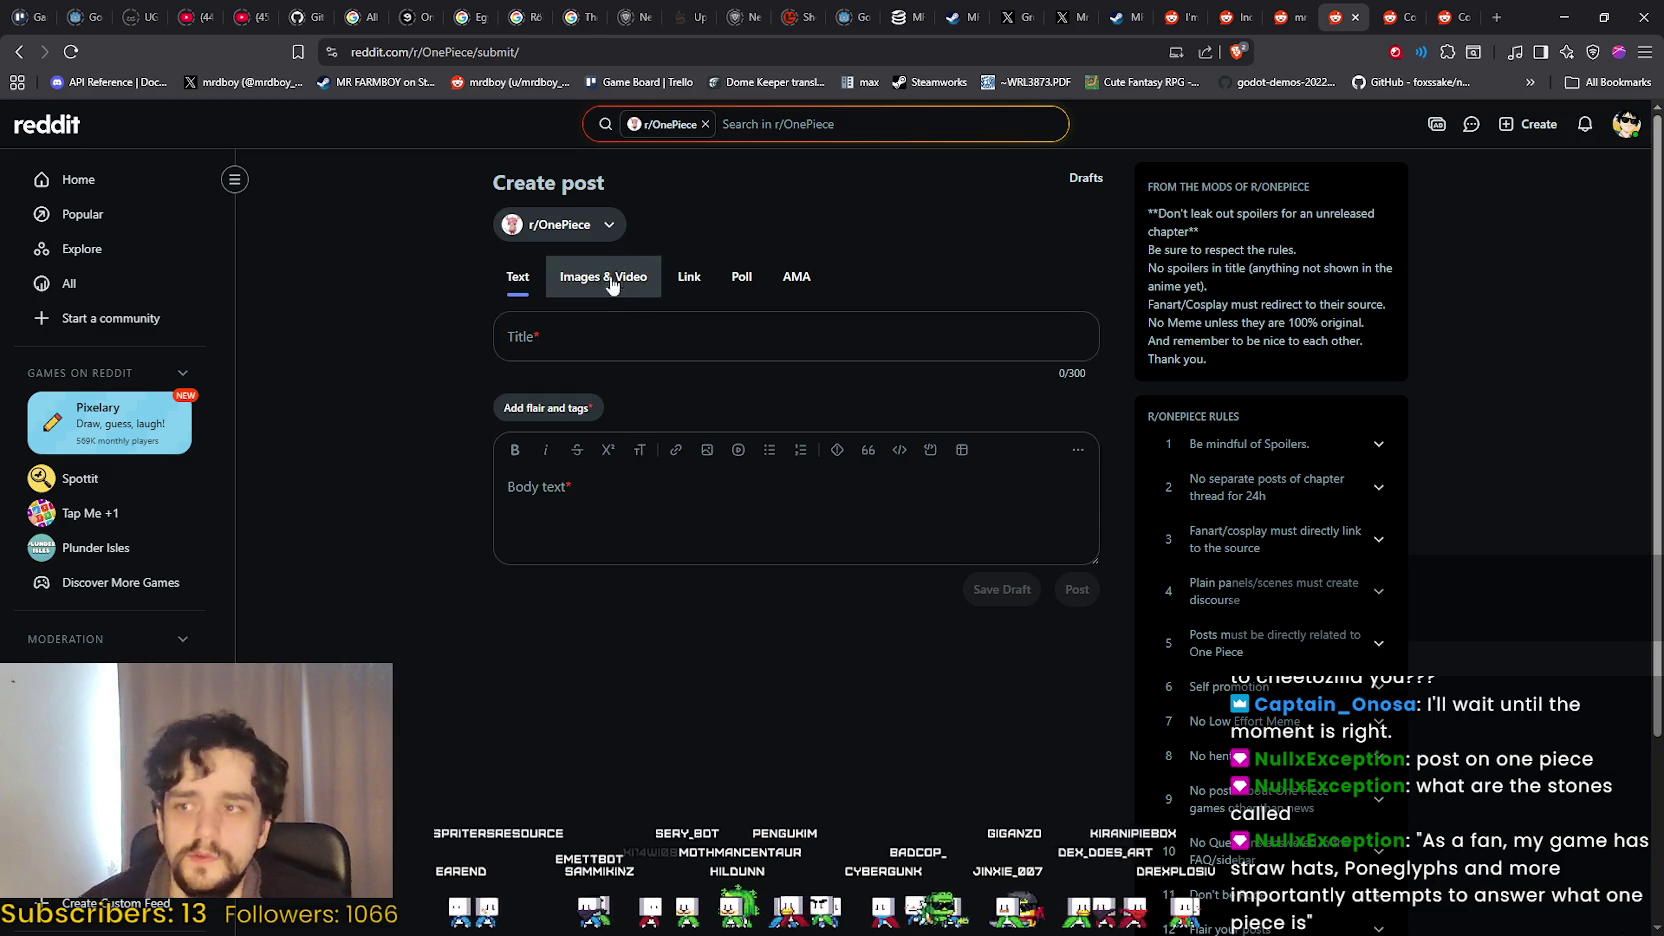
Make the draft an Images & Video post and paste in the prepared title.
click(605, 277)
click(583, 338)
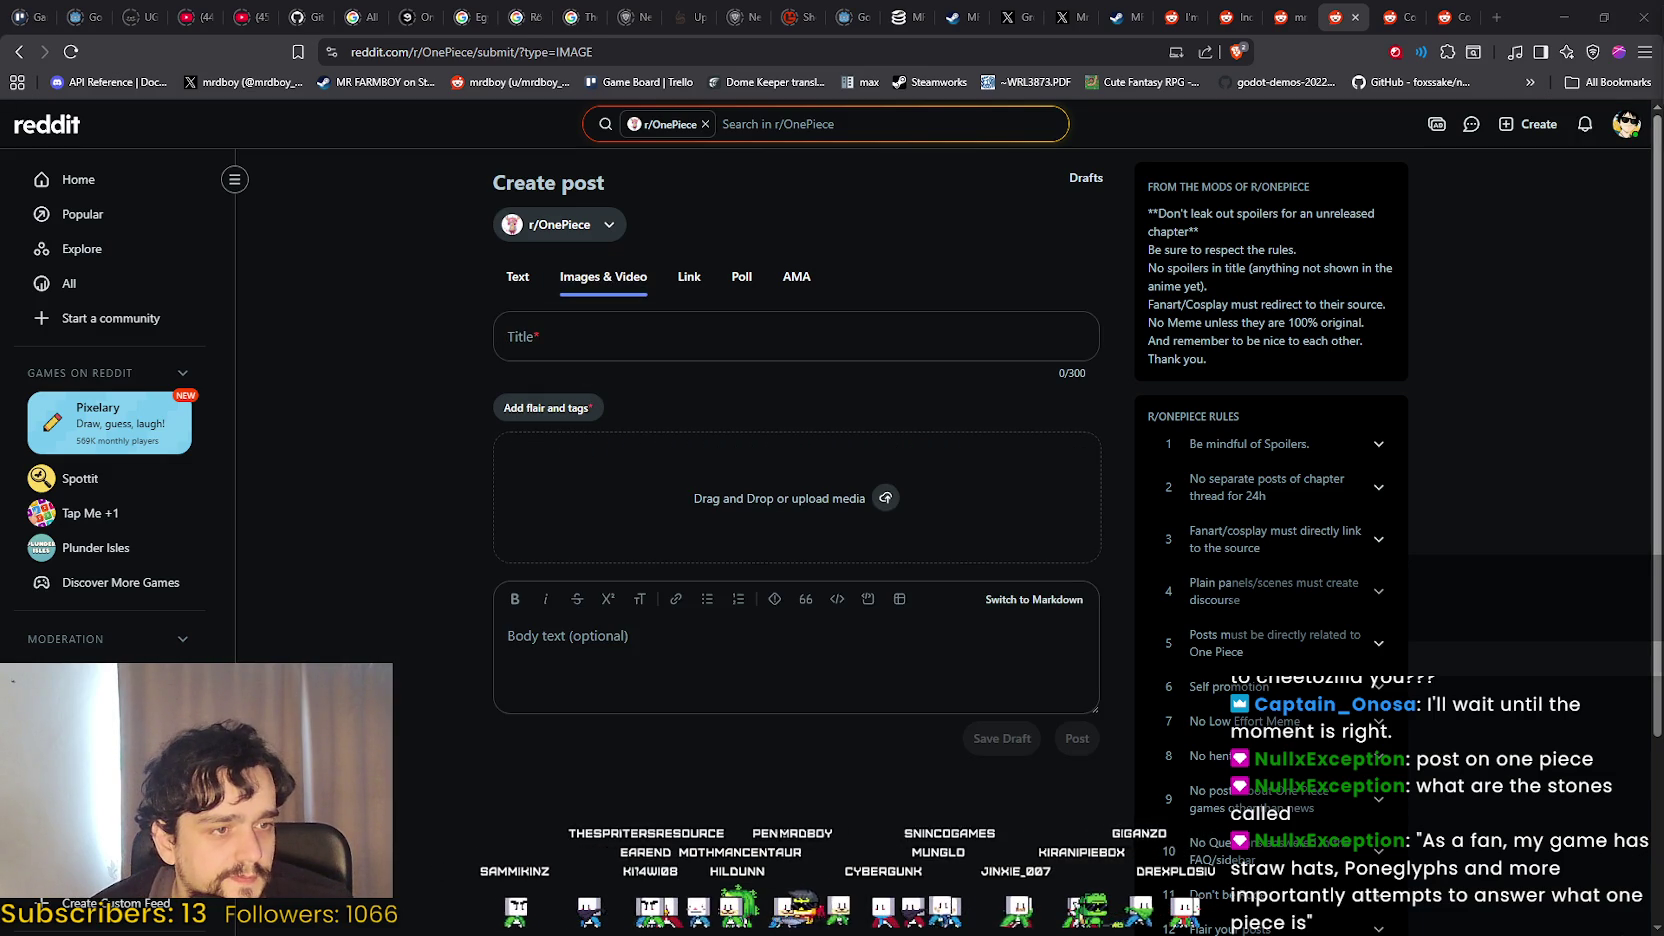
click(735, 338)
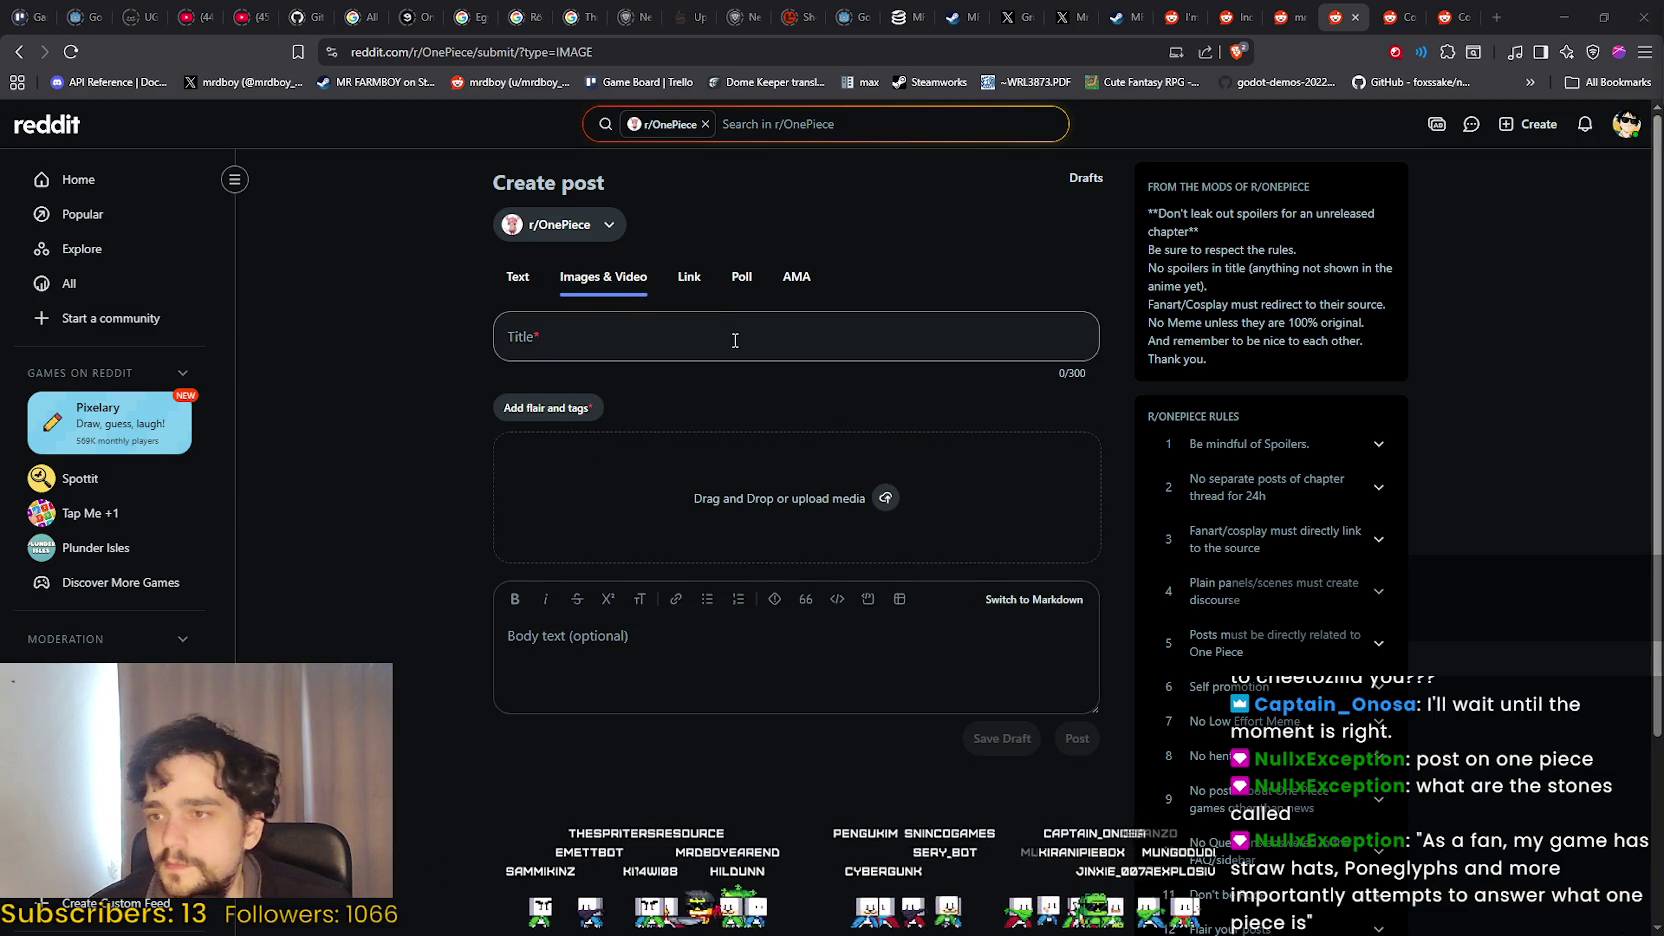
text(As a fan, my game has straw hats, Poneglyphs and more importantly attempts to answer what one piece is)
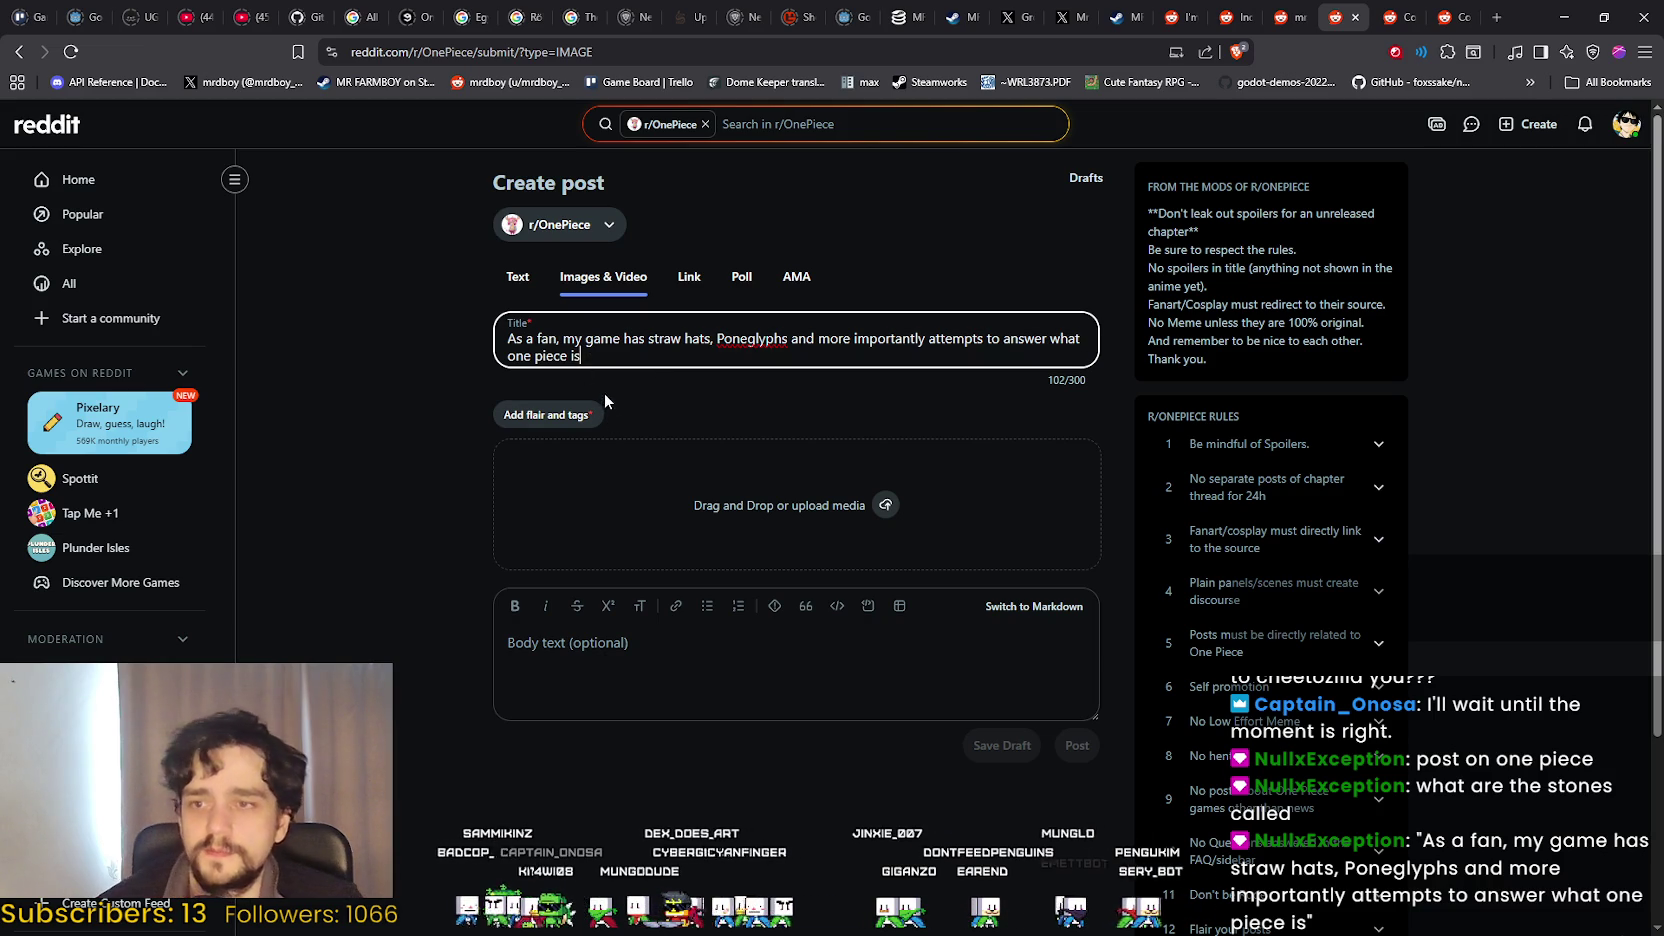
click(583, 355)
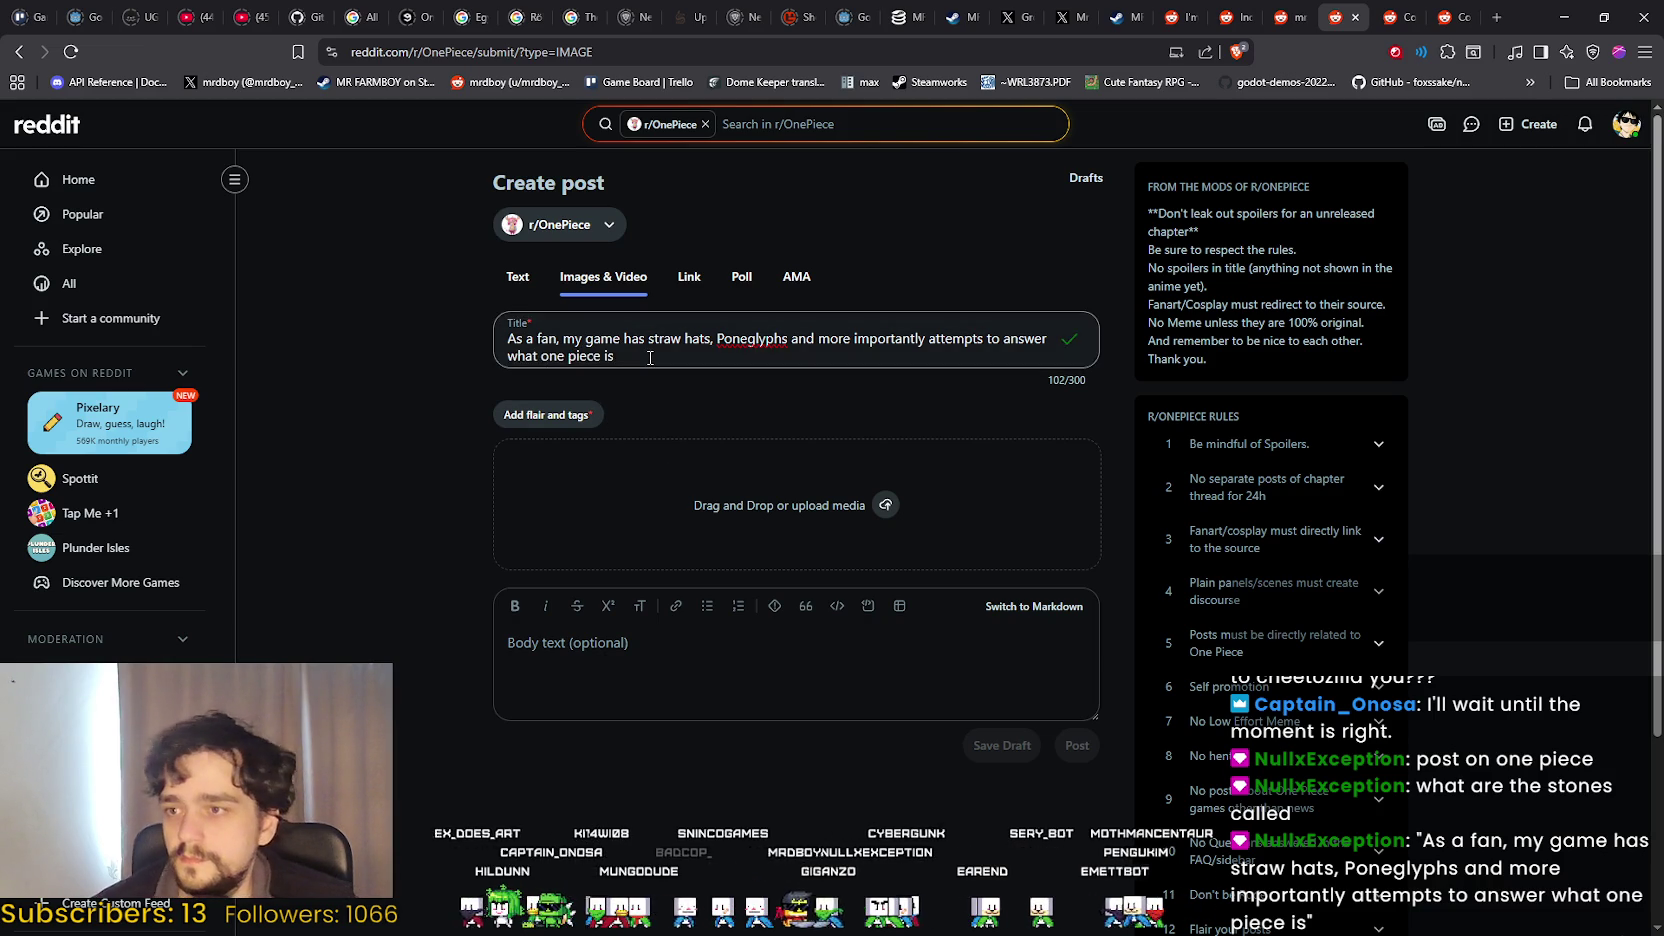
click(676, 689)
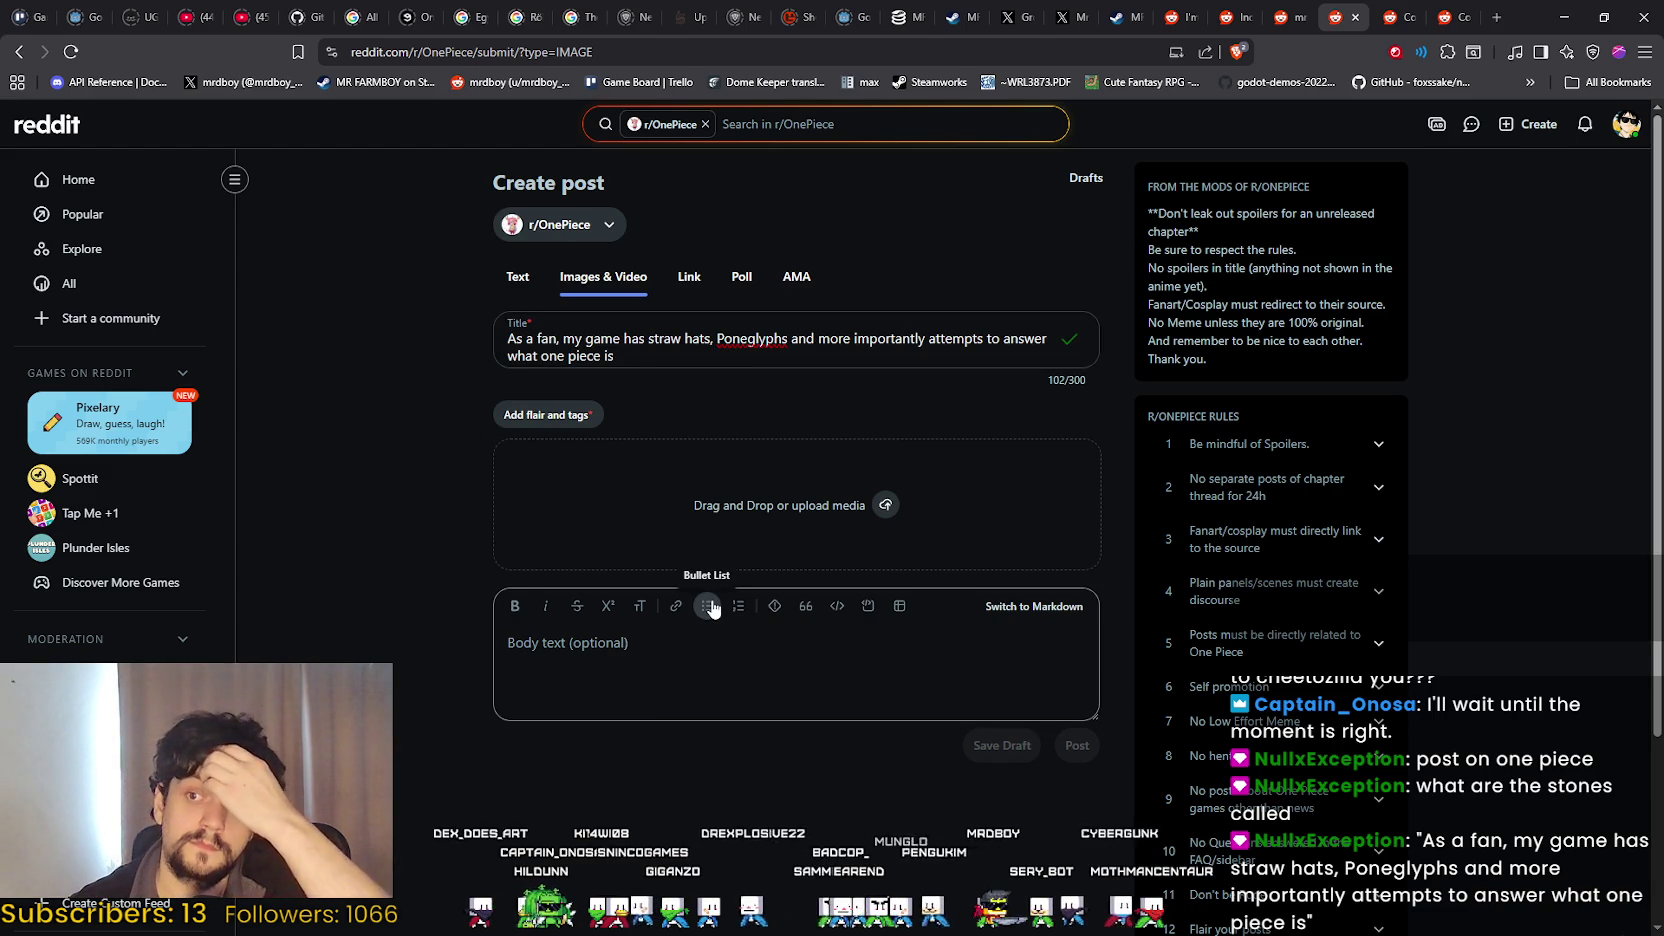
Capitalize 'Straw' and 'Hats' in the post title.
click(655, 340)
key(BackSpace)
text(S)
click(688, 339)
key(Delete)
text(H)
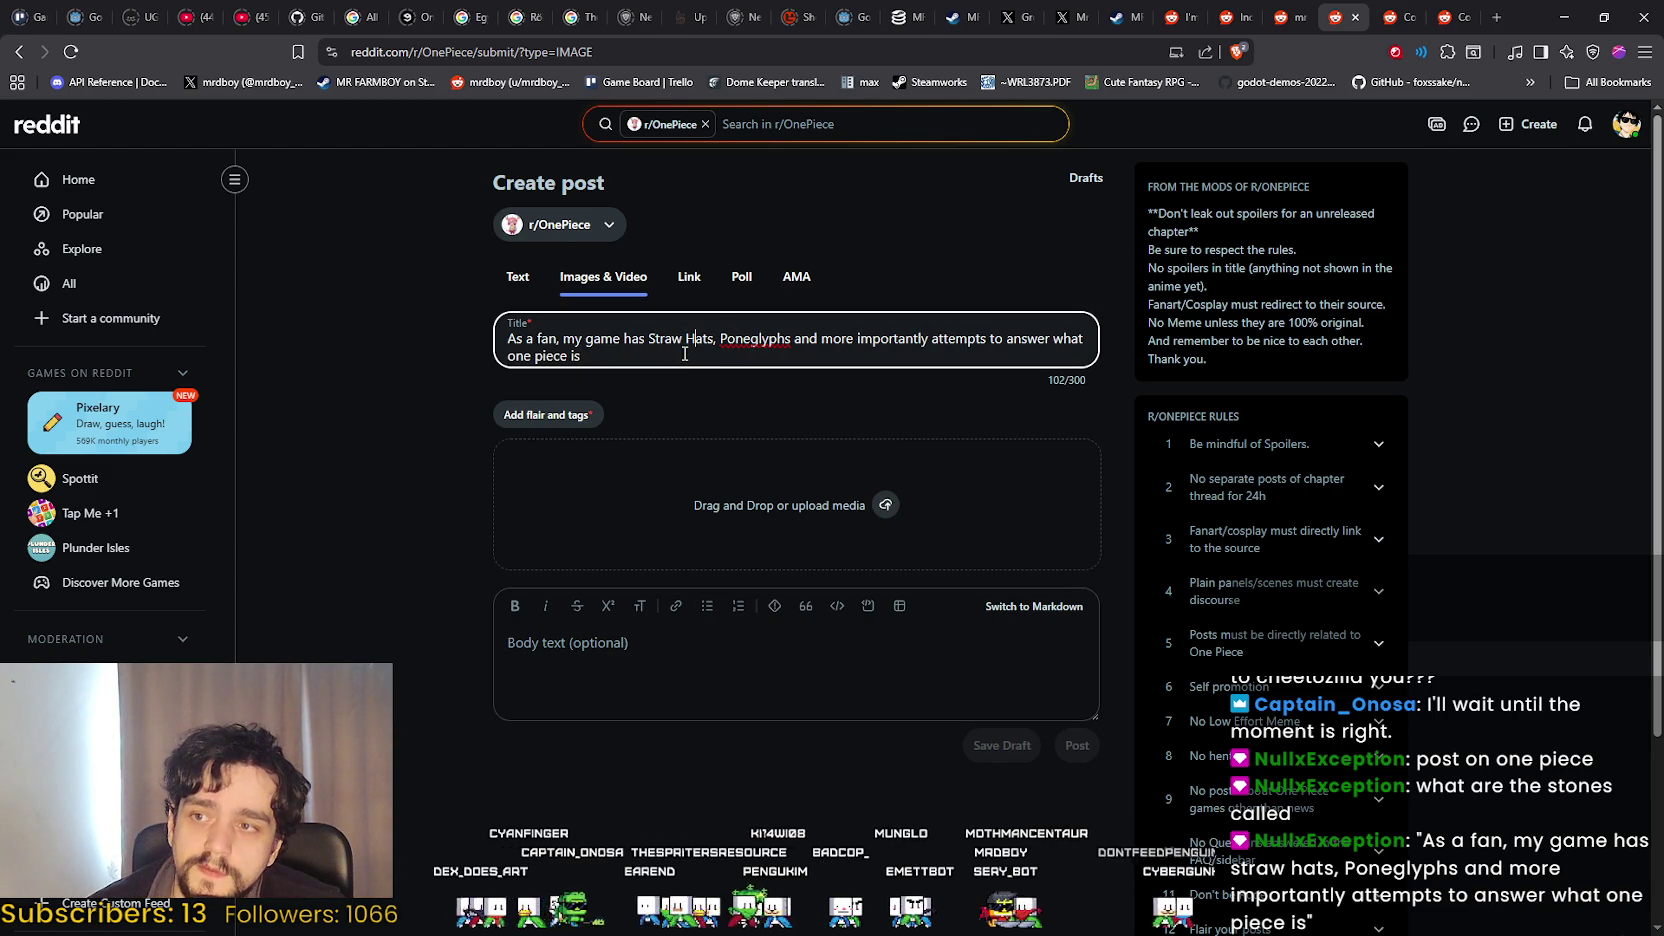
key(ctrl+End)
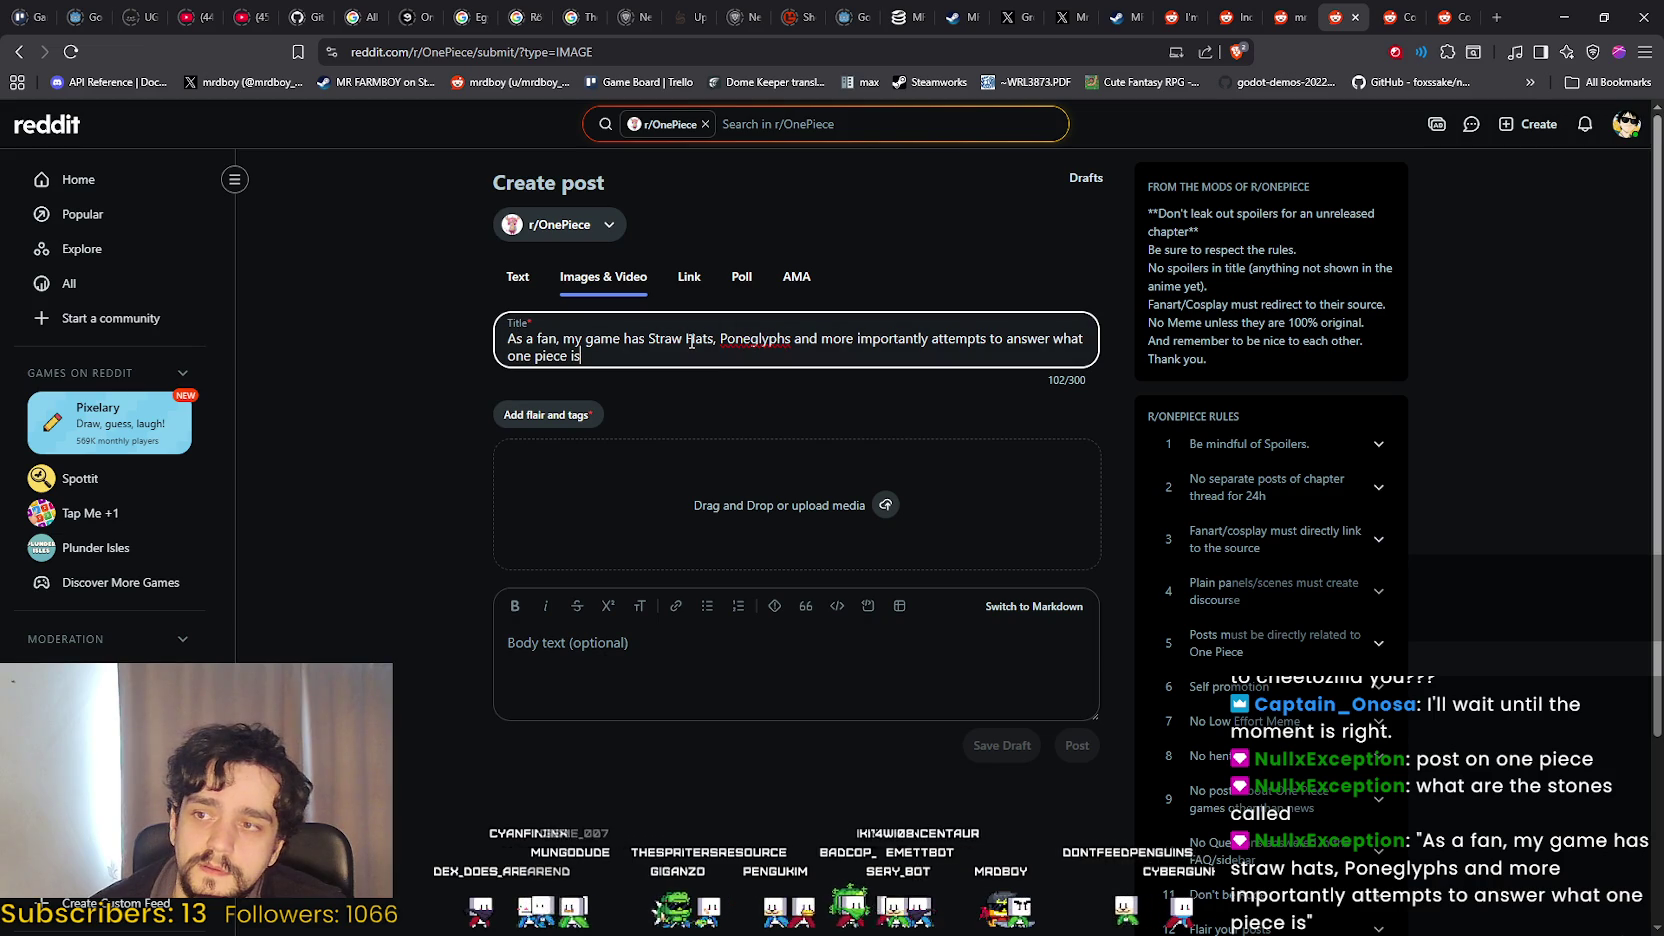
Check the spelling of 'Poneglyphs' and upload the NewTrailerV4.mov trailer video.
right_click(754, 338)
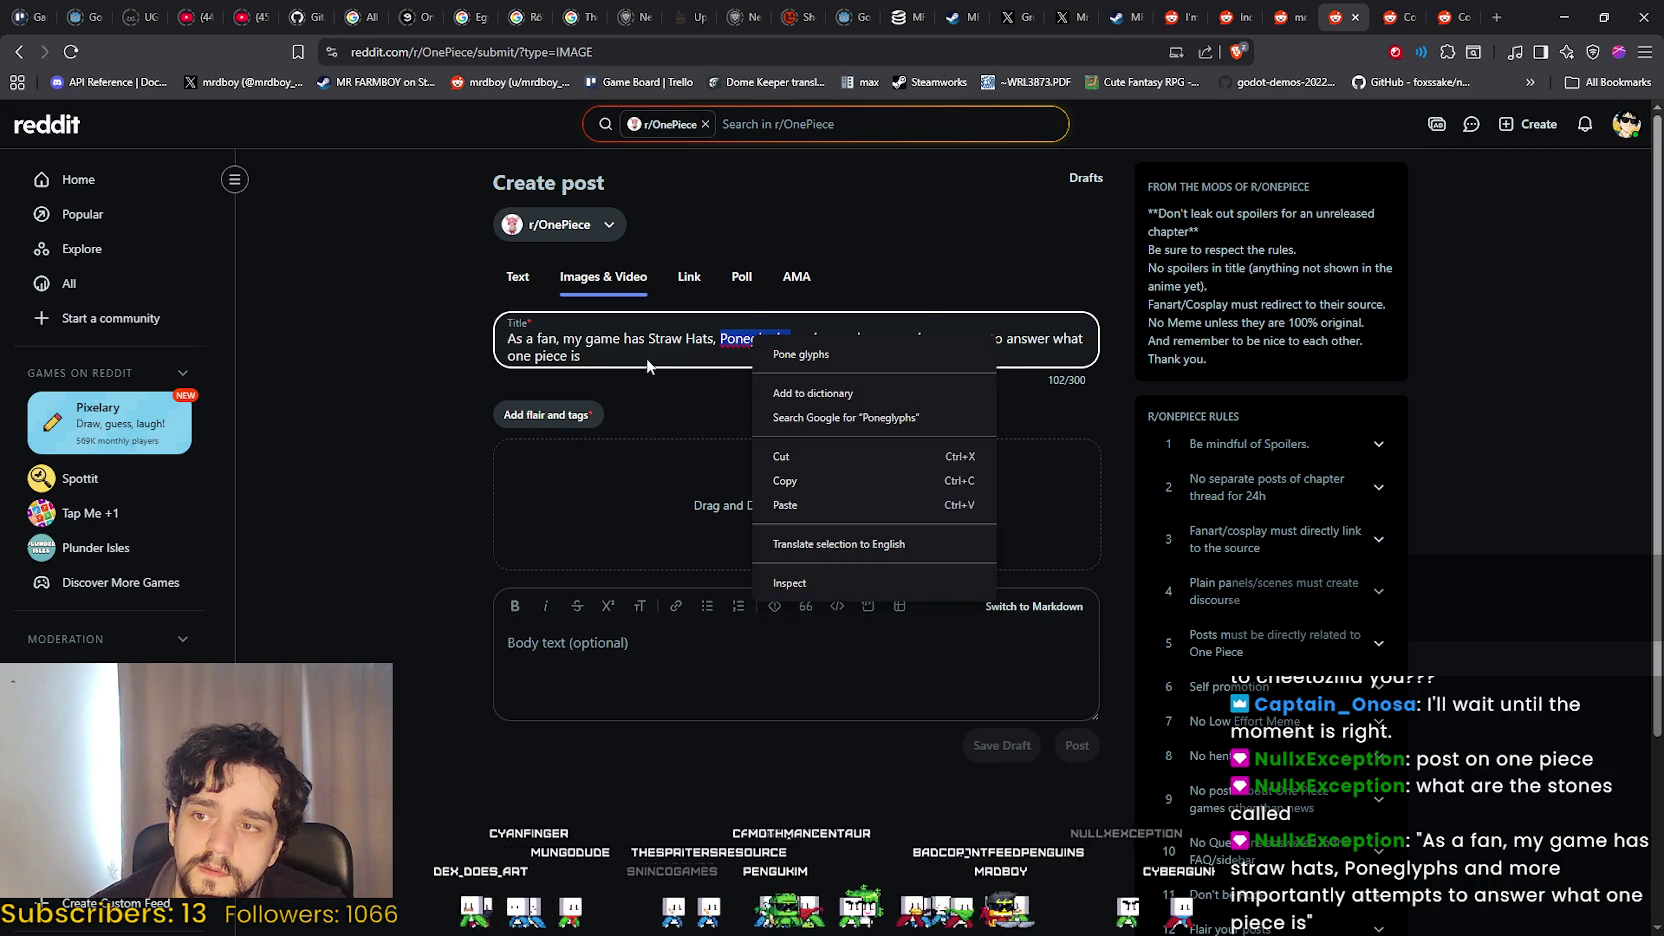
click(658, 362)
text(.)
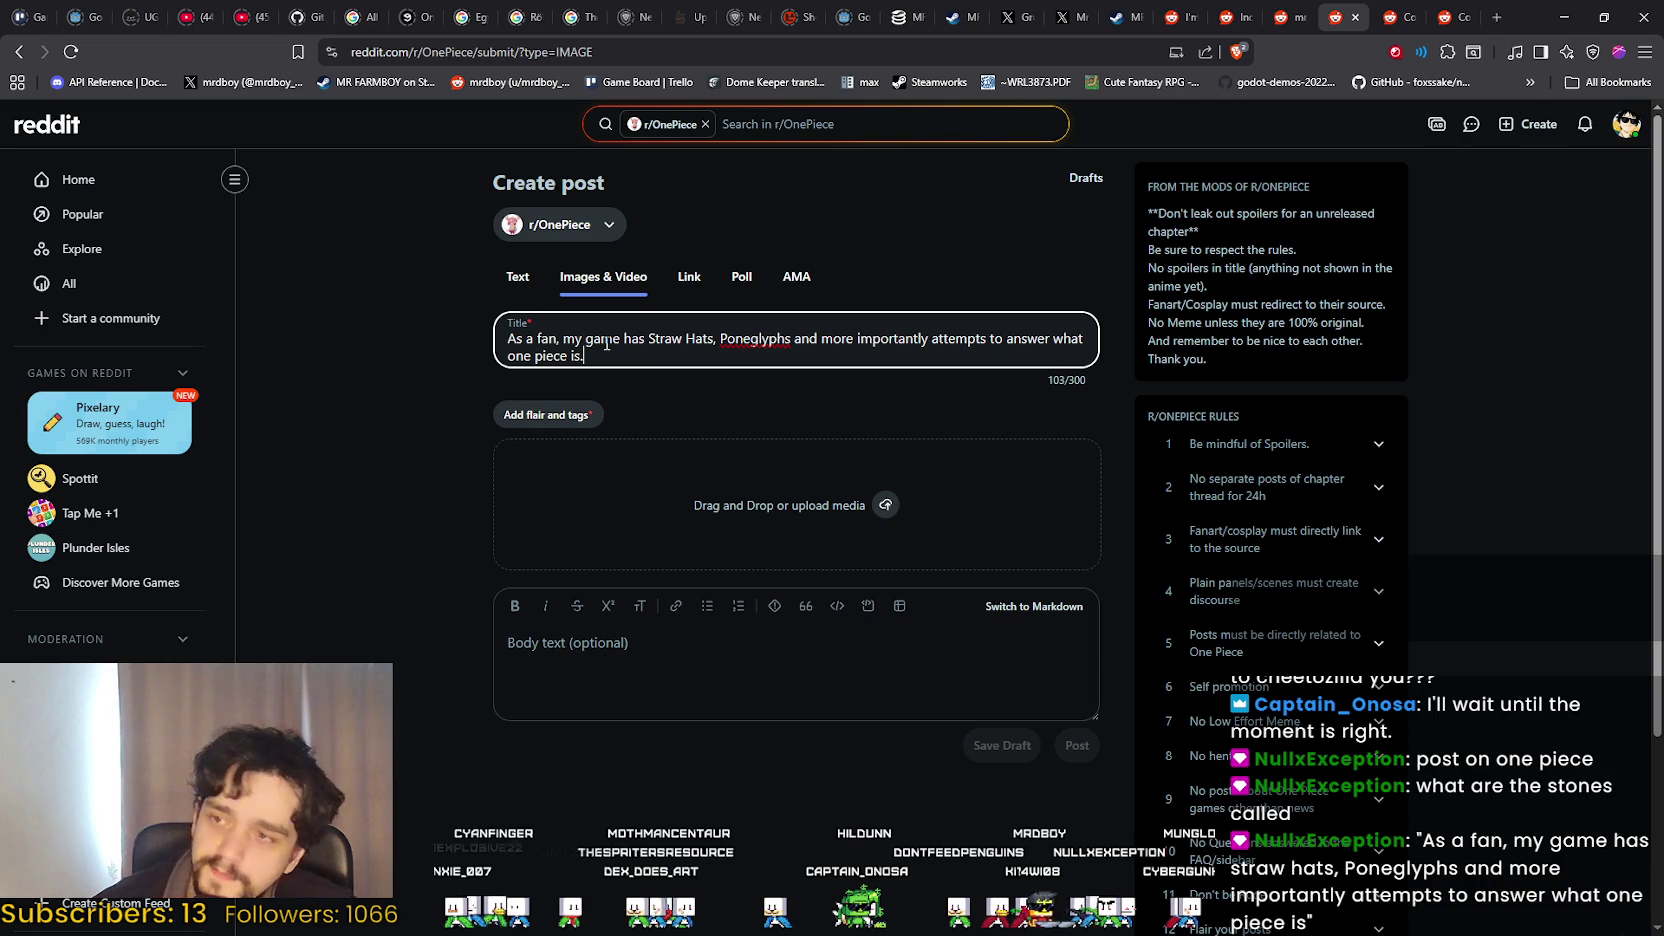
click(684, 650)
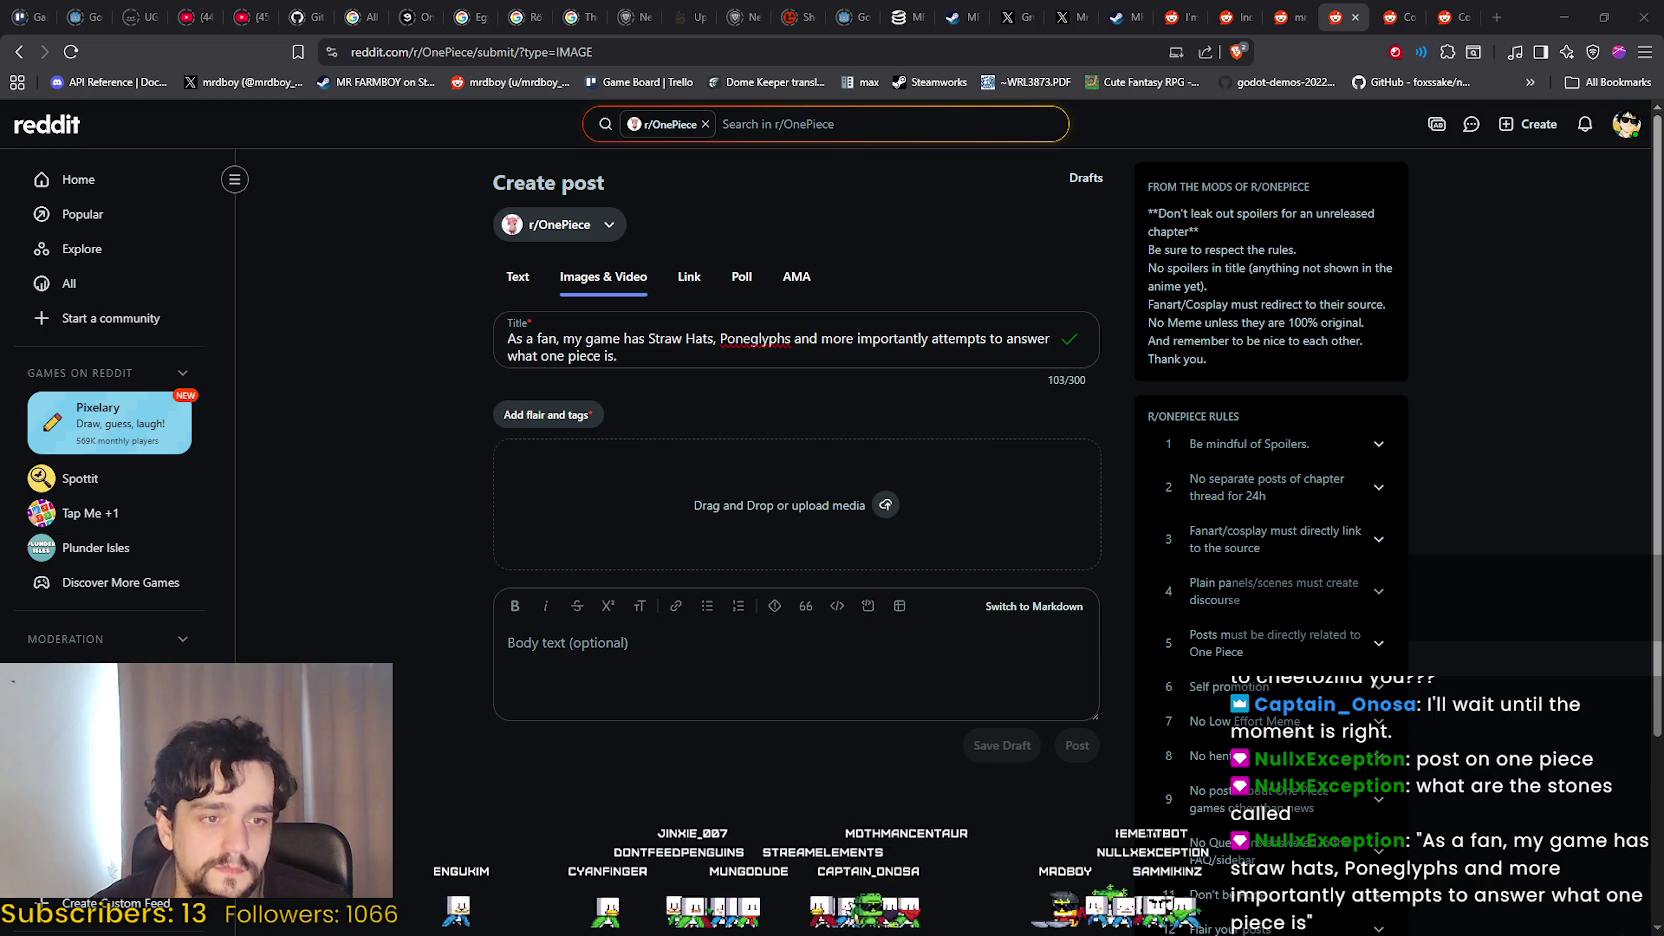
drag(766, 634, 658, 523)
click(550, 414)
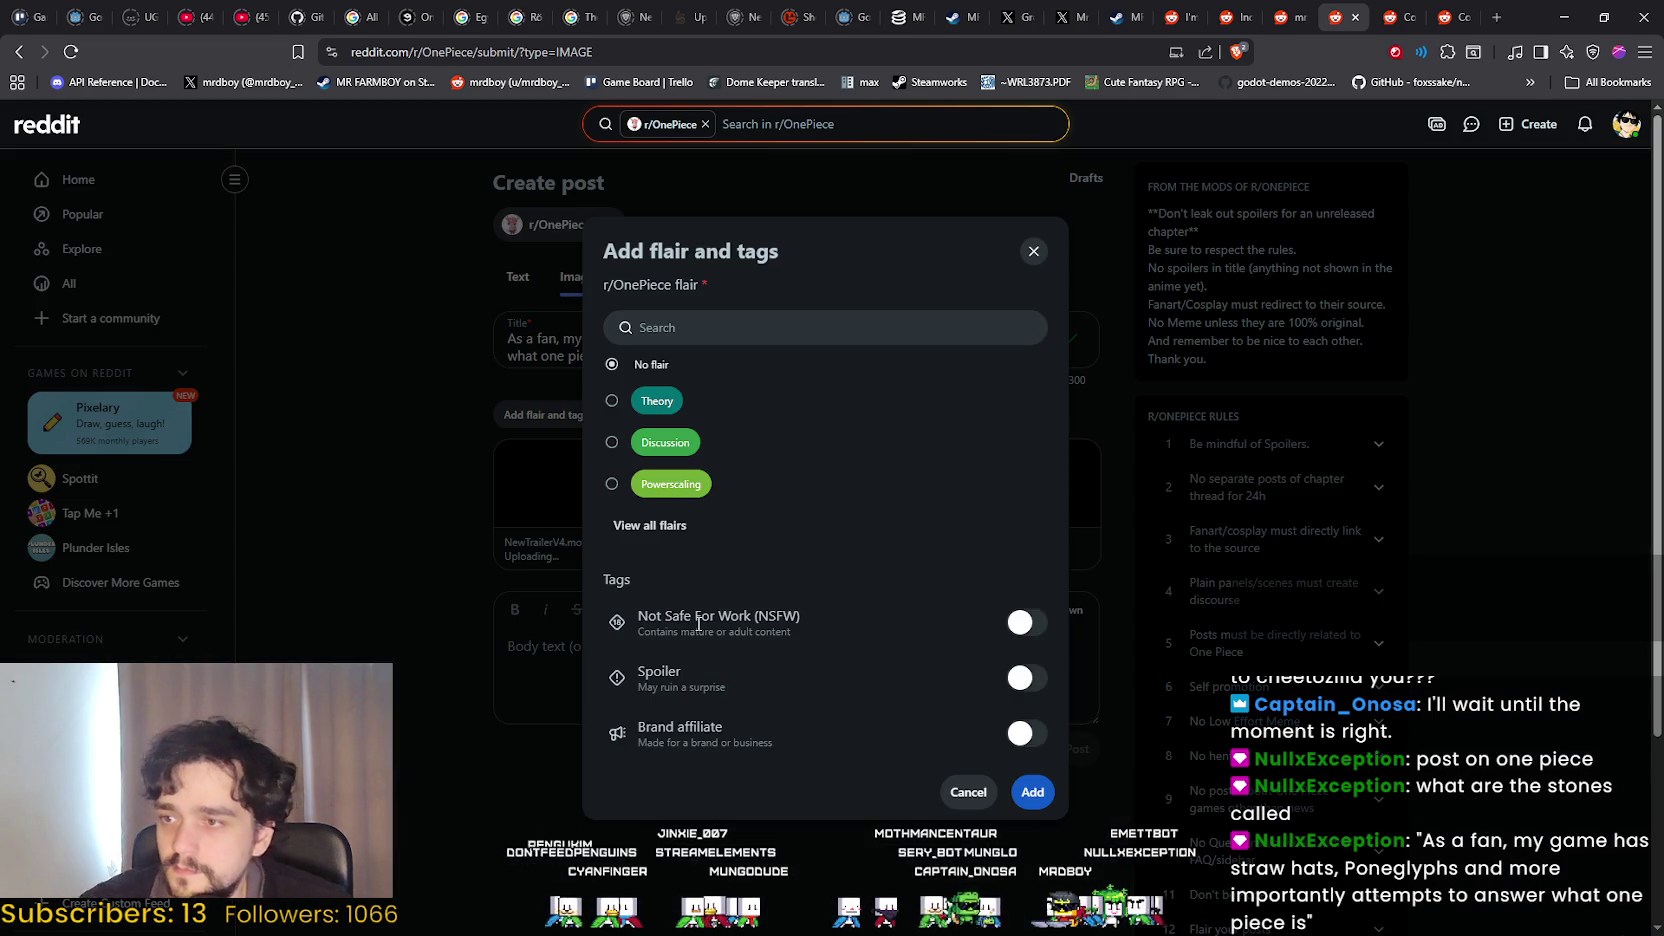
Browse the full list of r/OnePiece flairs.
click(662, 525)
scroll(774, 470, down, 3)
scroll(774, 467, down, 2)
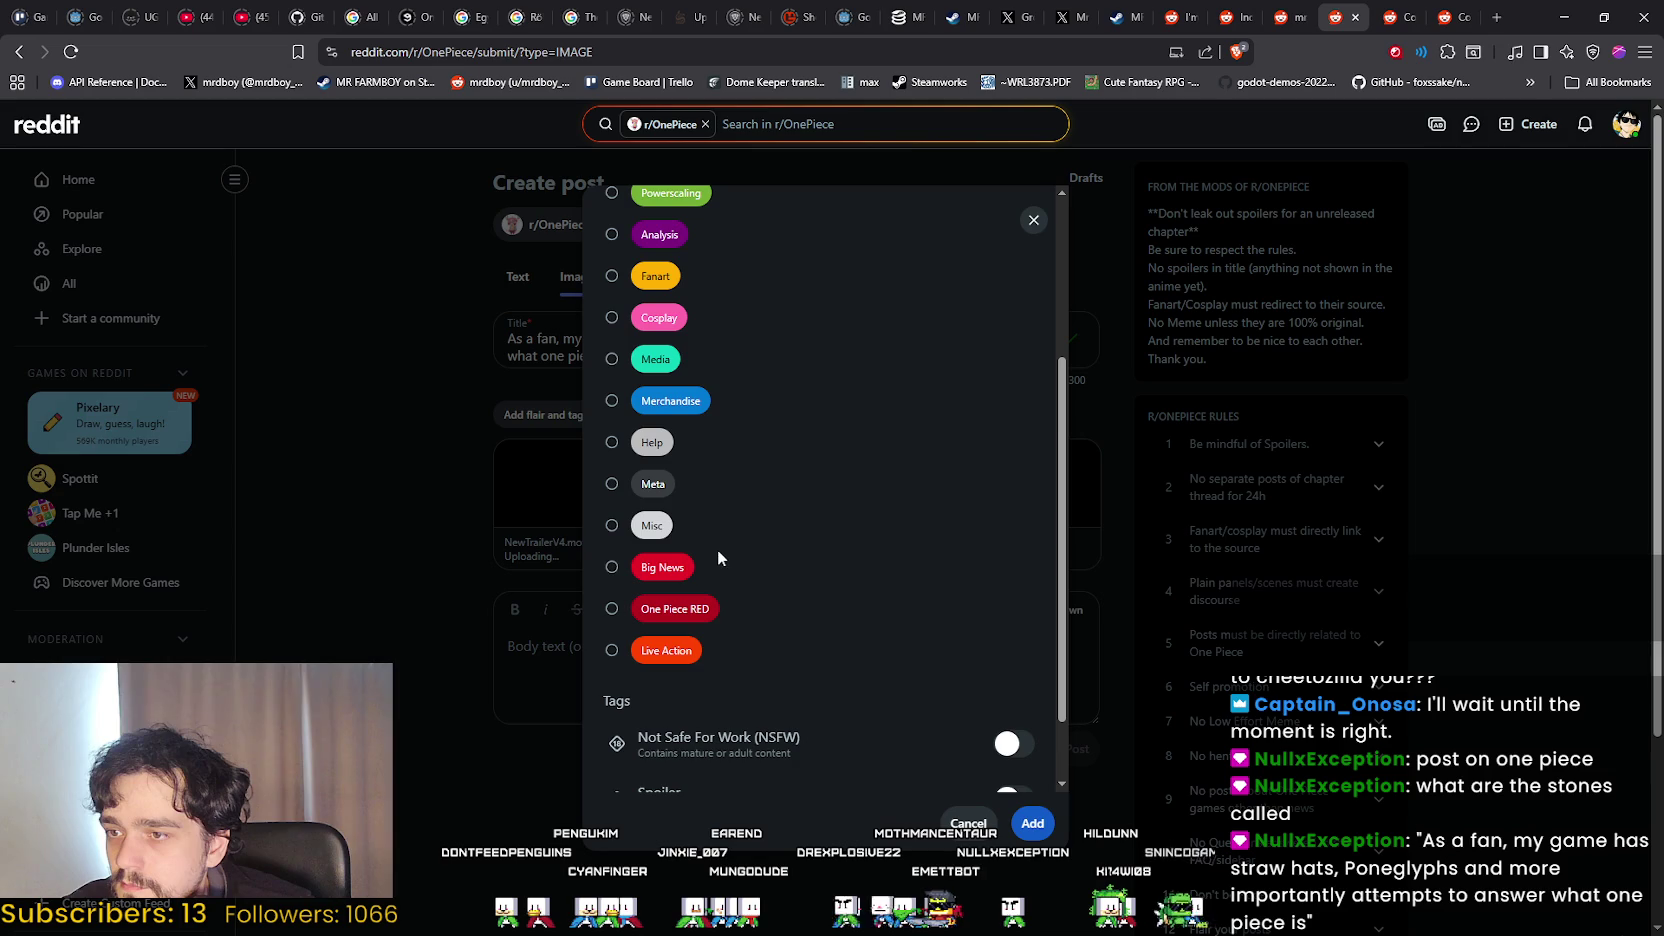
scroll(663, 668, up, 5)
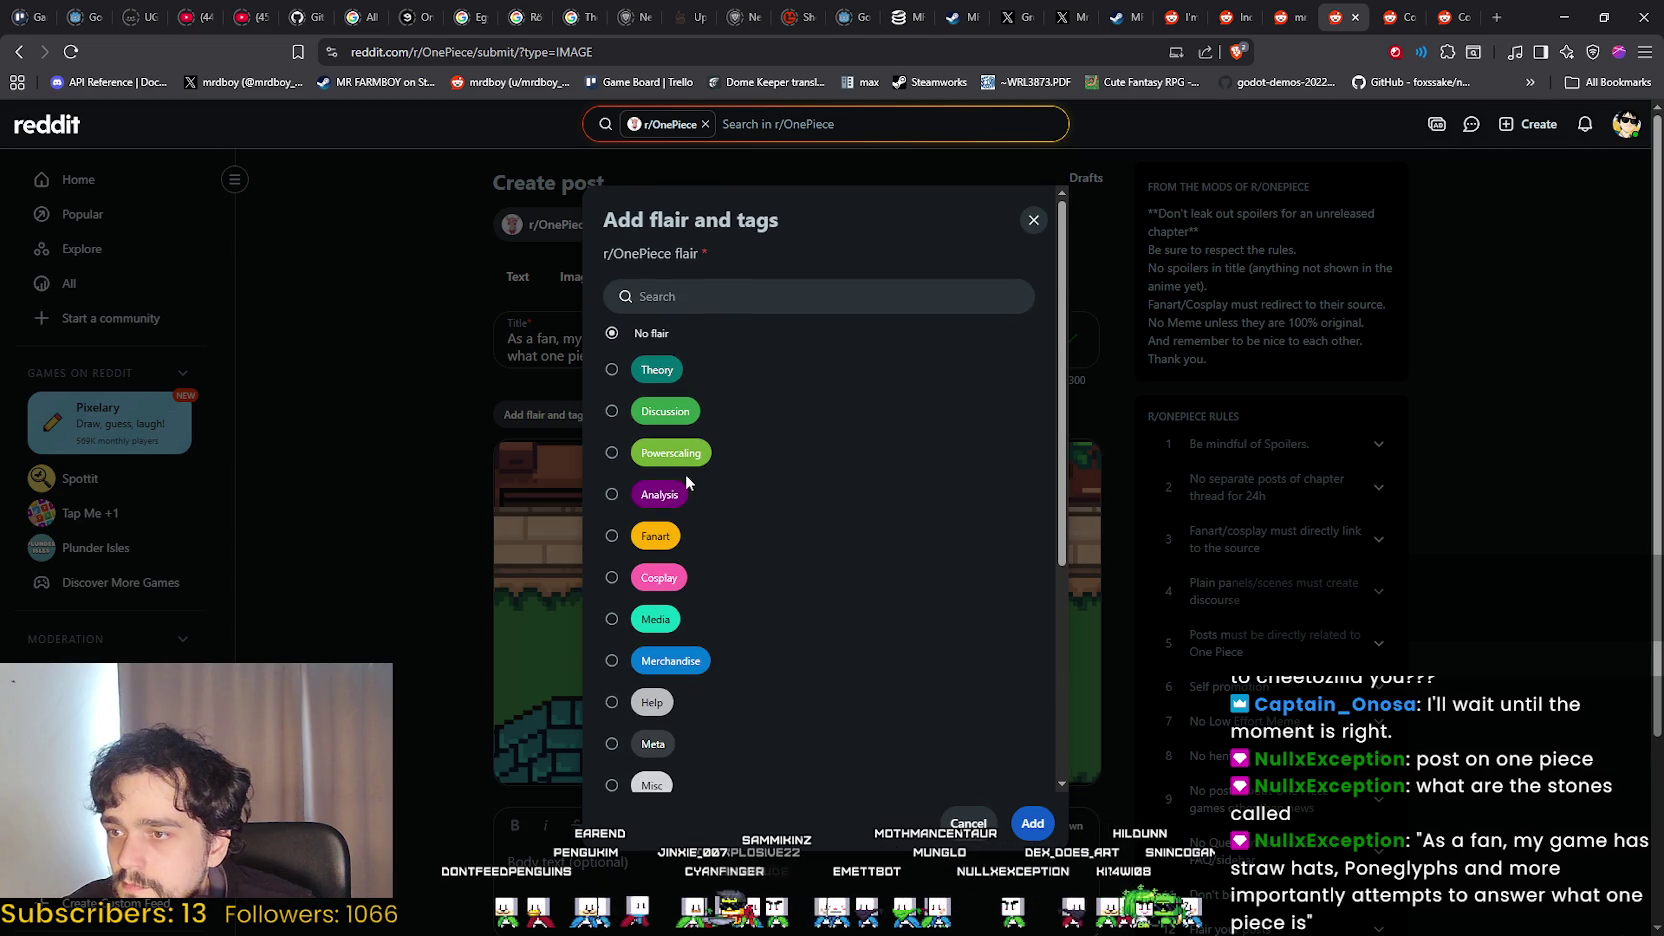
scroll(822, 576, down, 3)
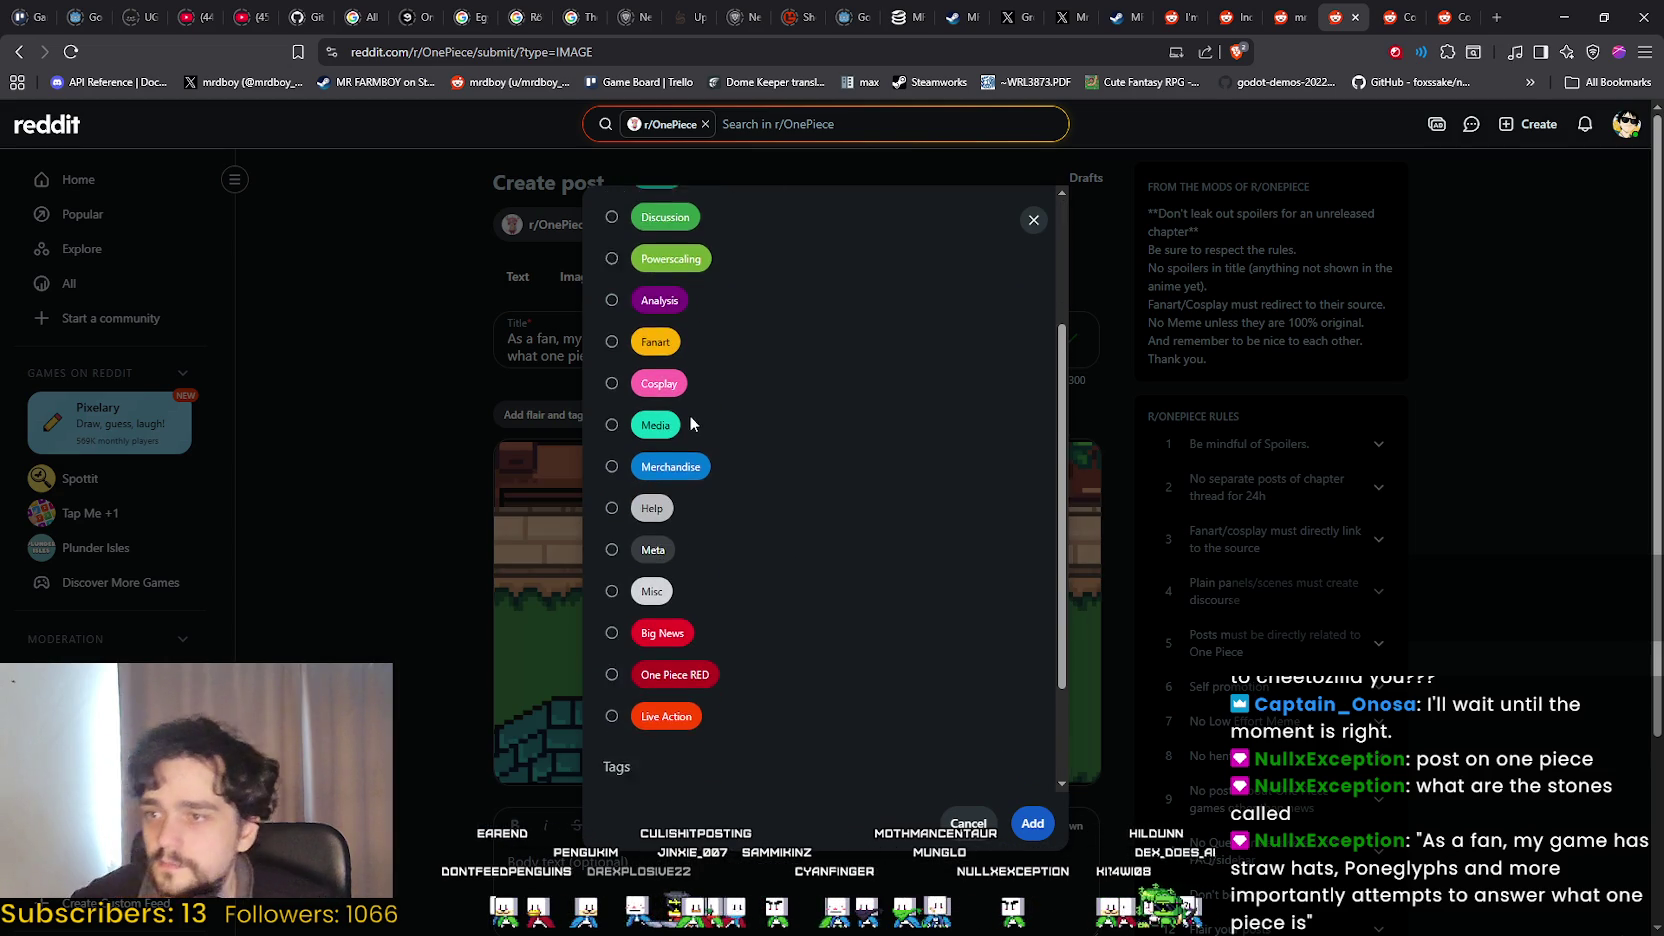
scroll(686, 413, down, 2)
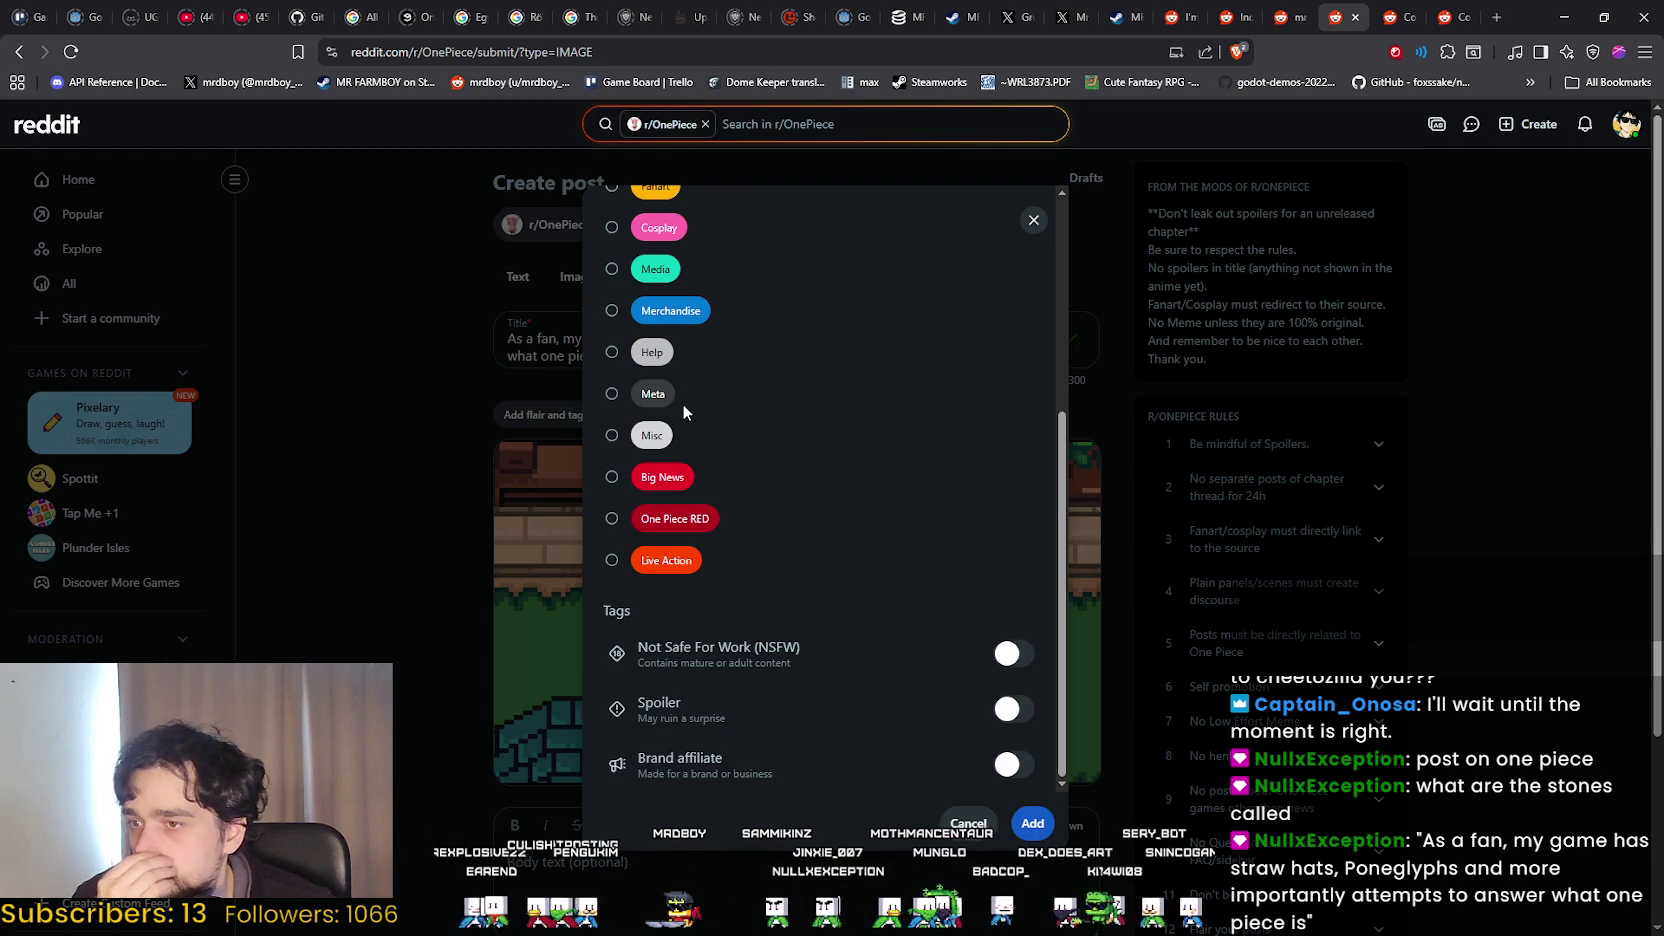
scroll(684, 410, up, 2)
scroll(658, 549, up, 2)
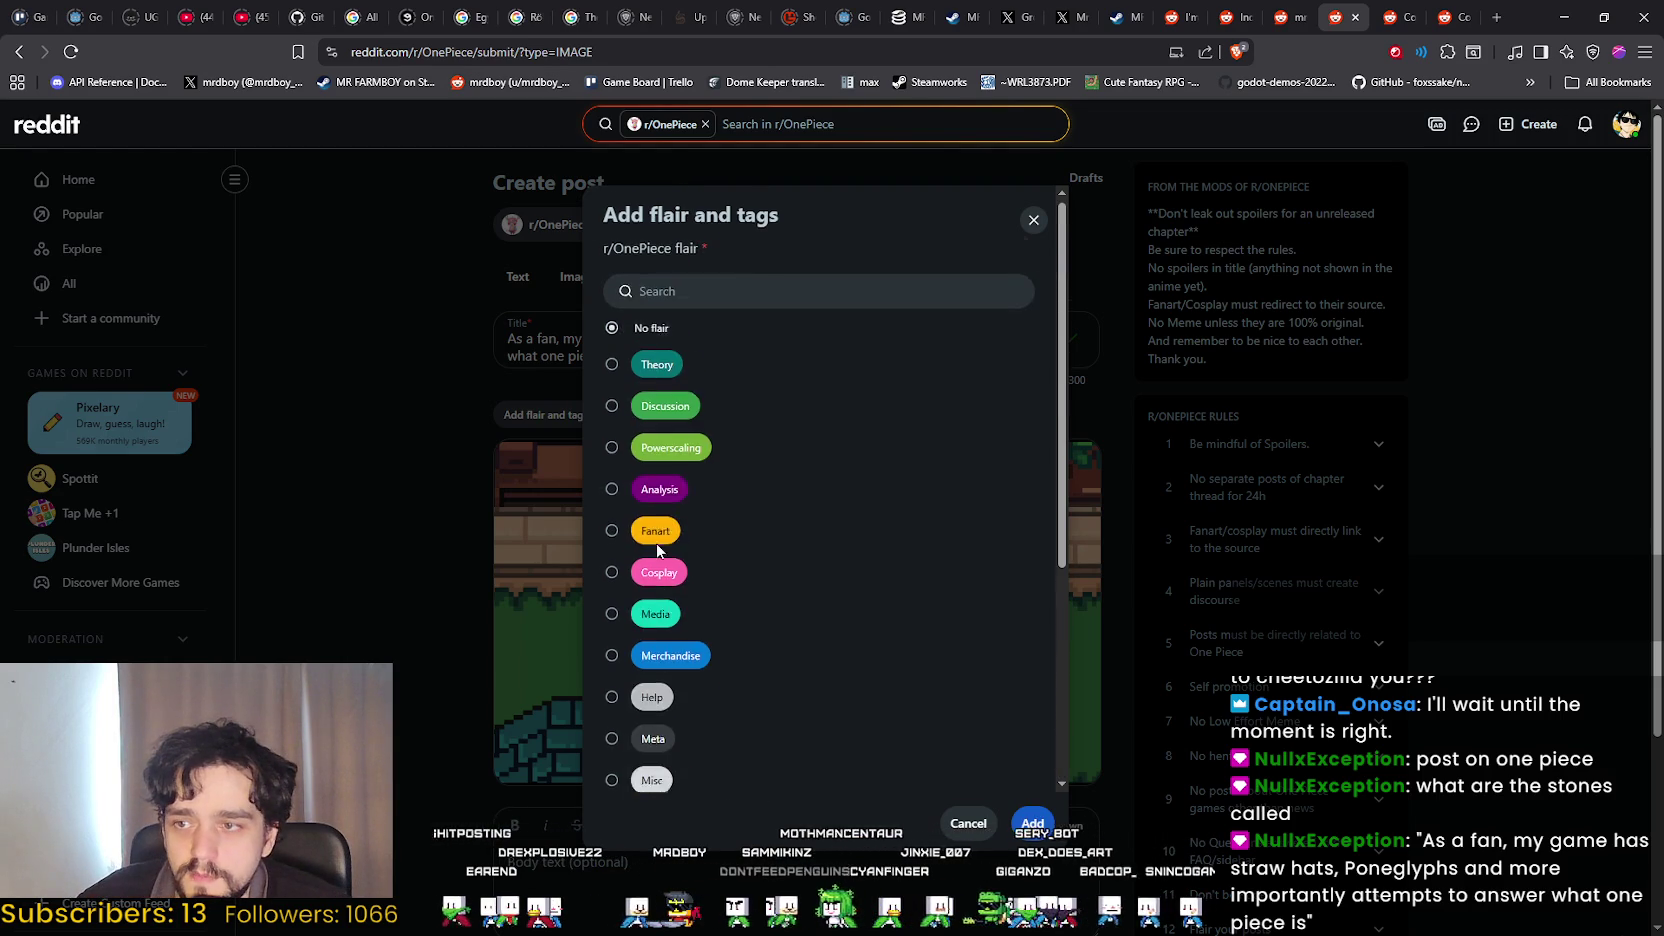
click(1027, 834)
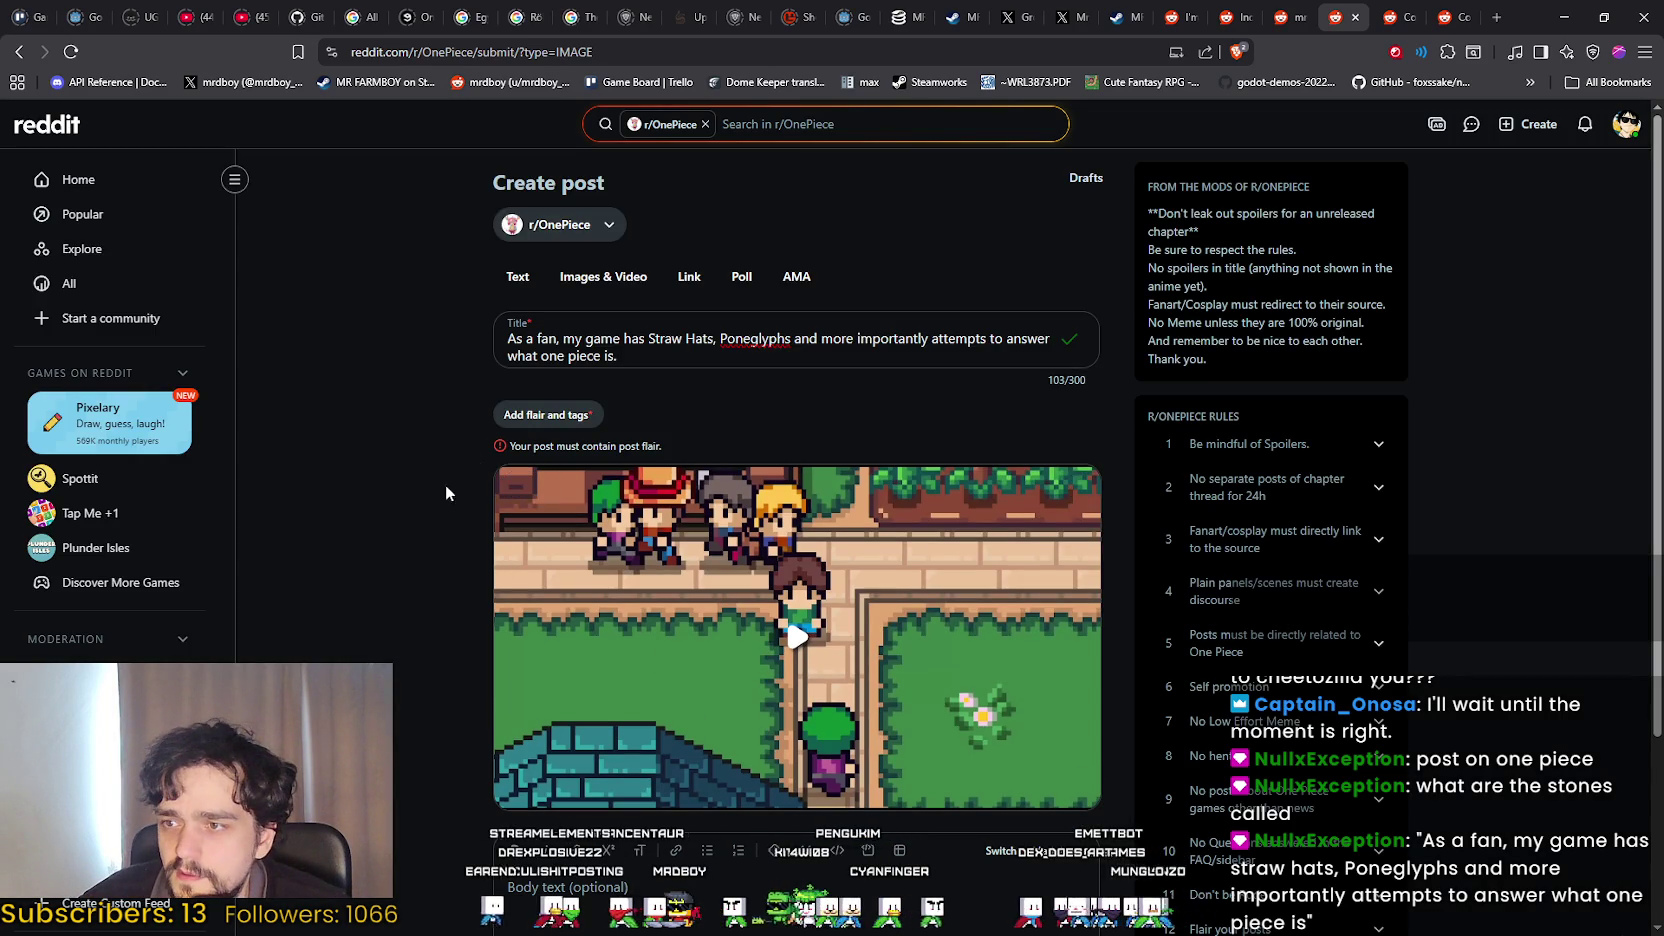
Apply the Misc flair to the video post.
click(551, 418)
click(660, 525)
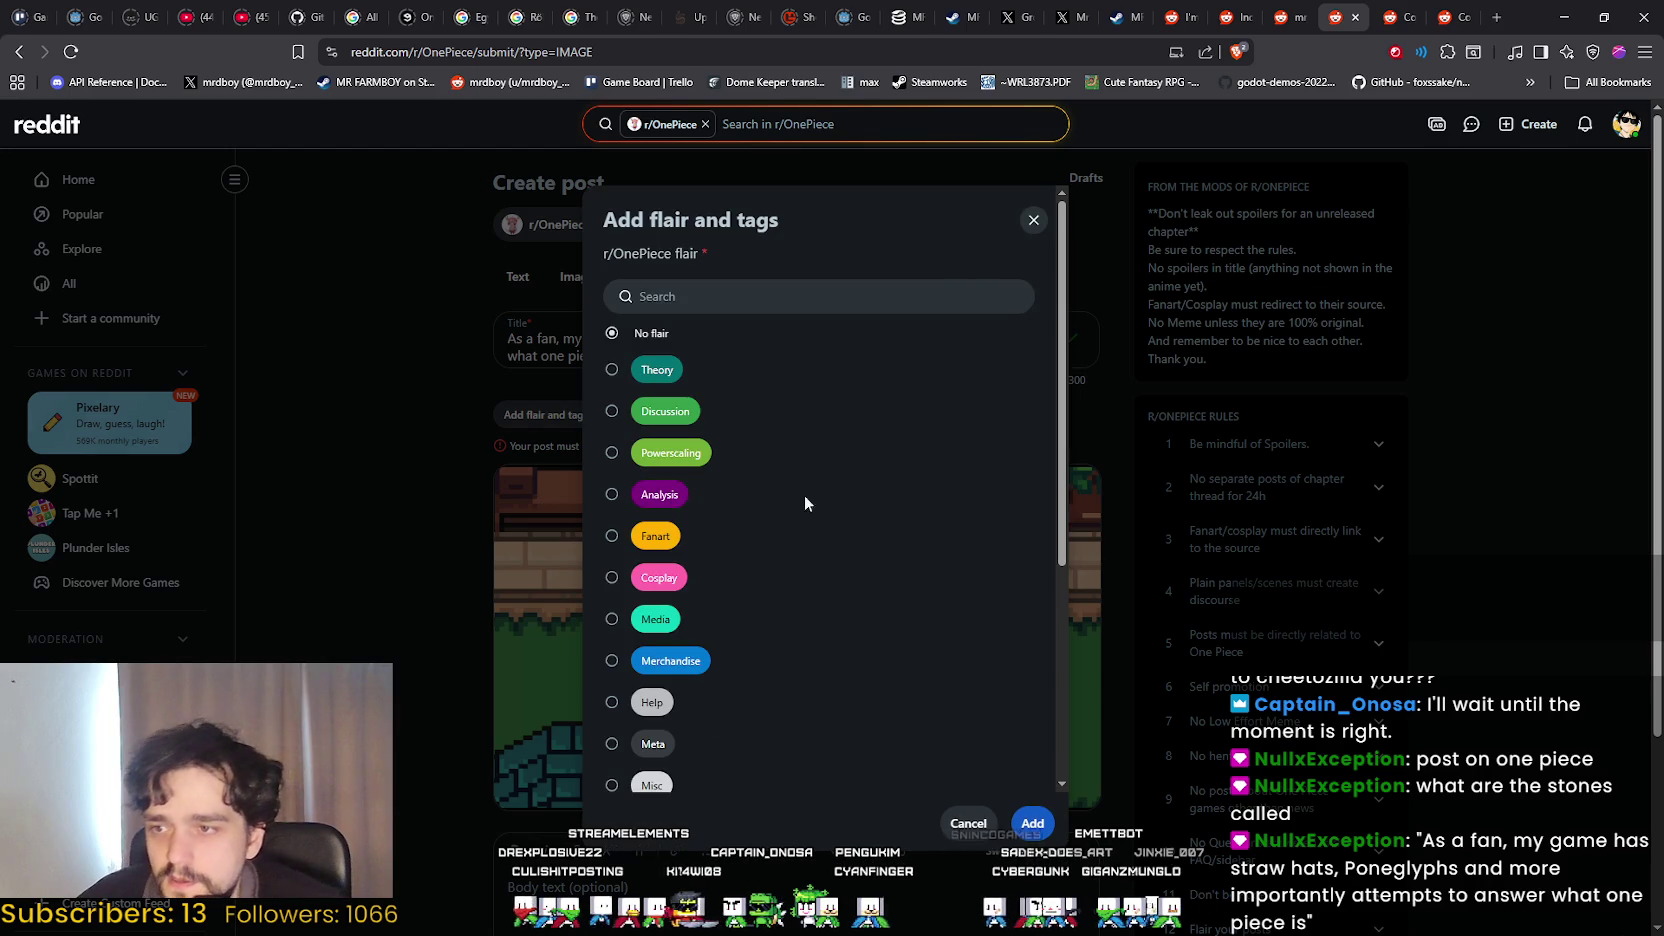
scroll(700, 415, down, 1)
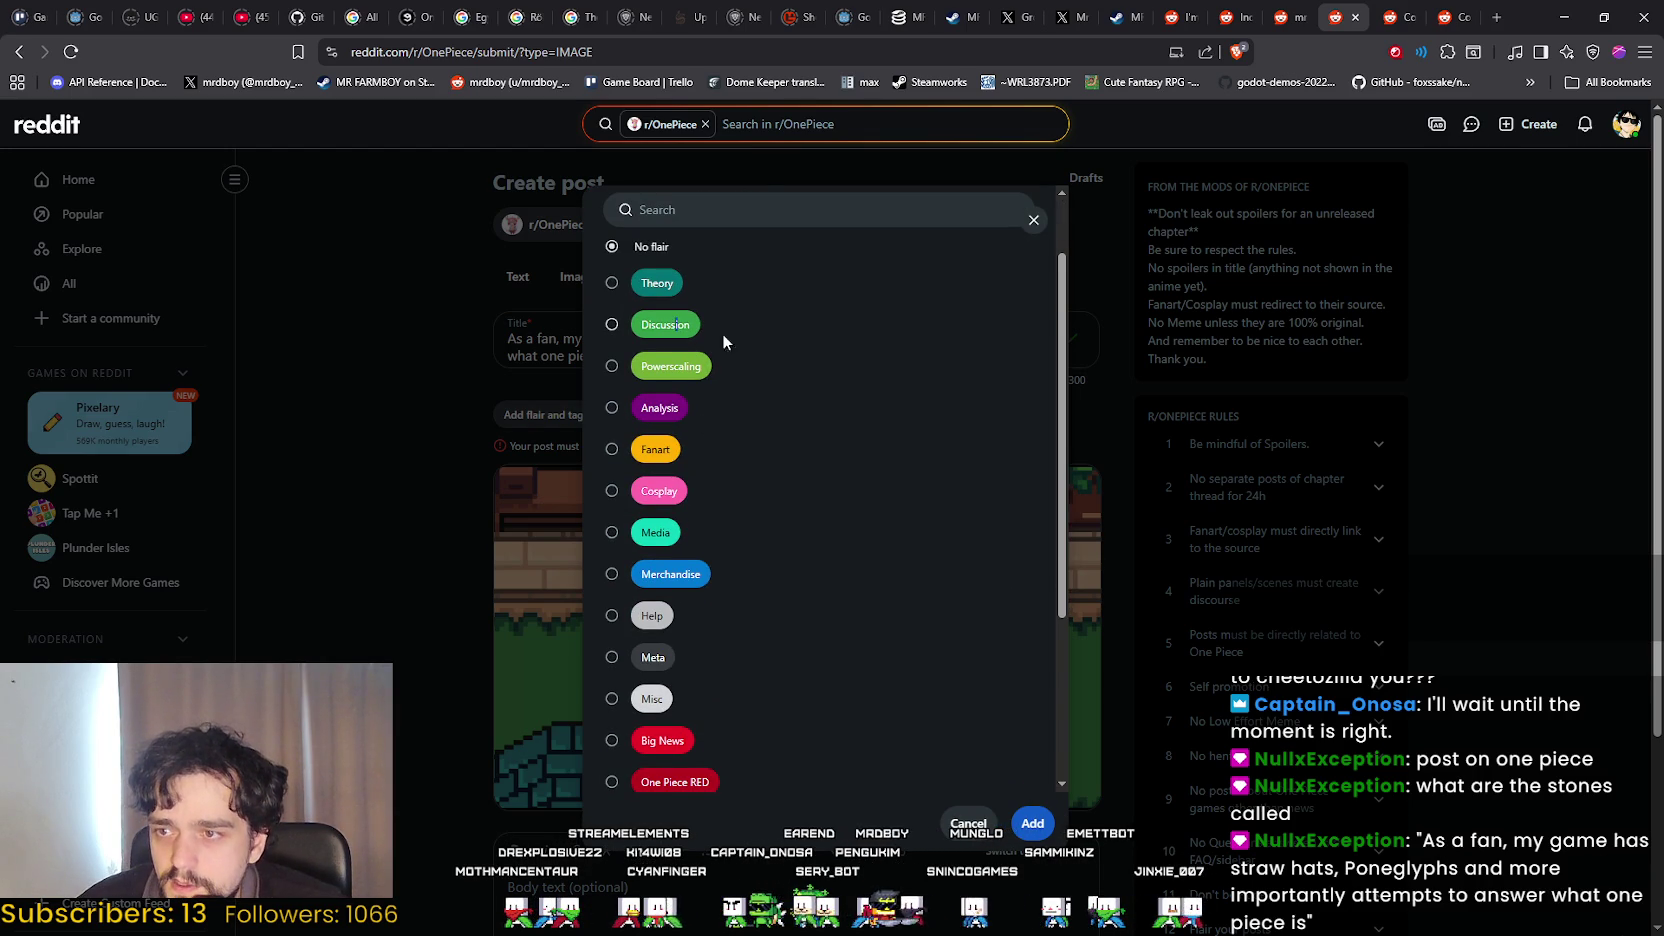
scroll(883, 361, down, 2)
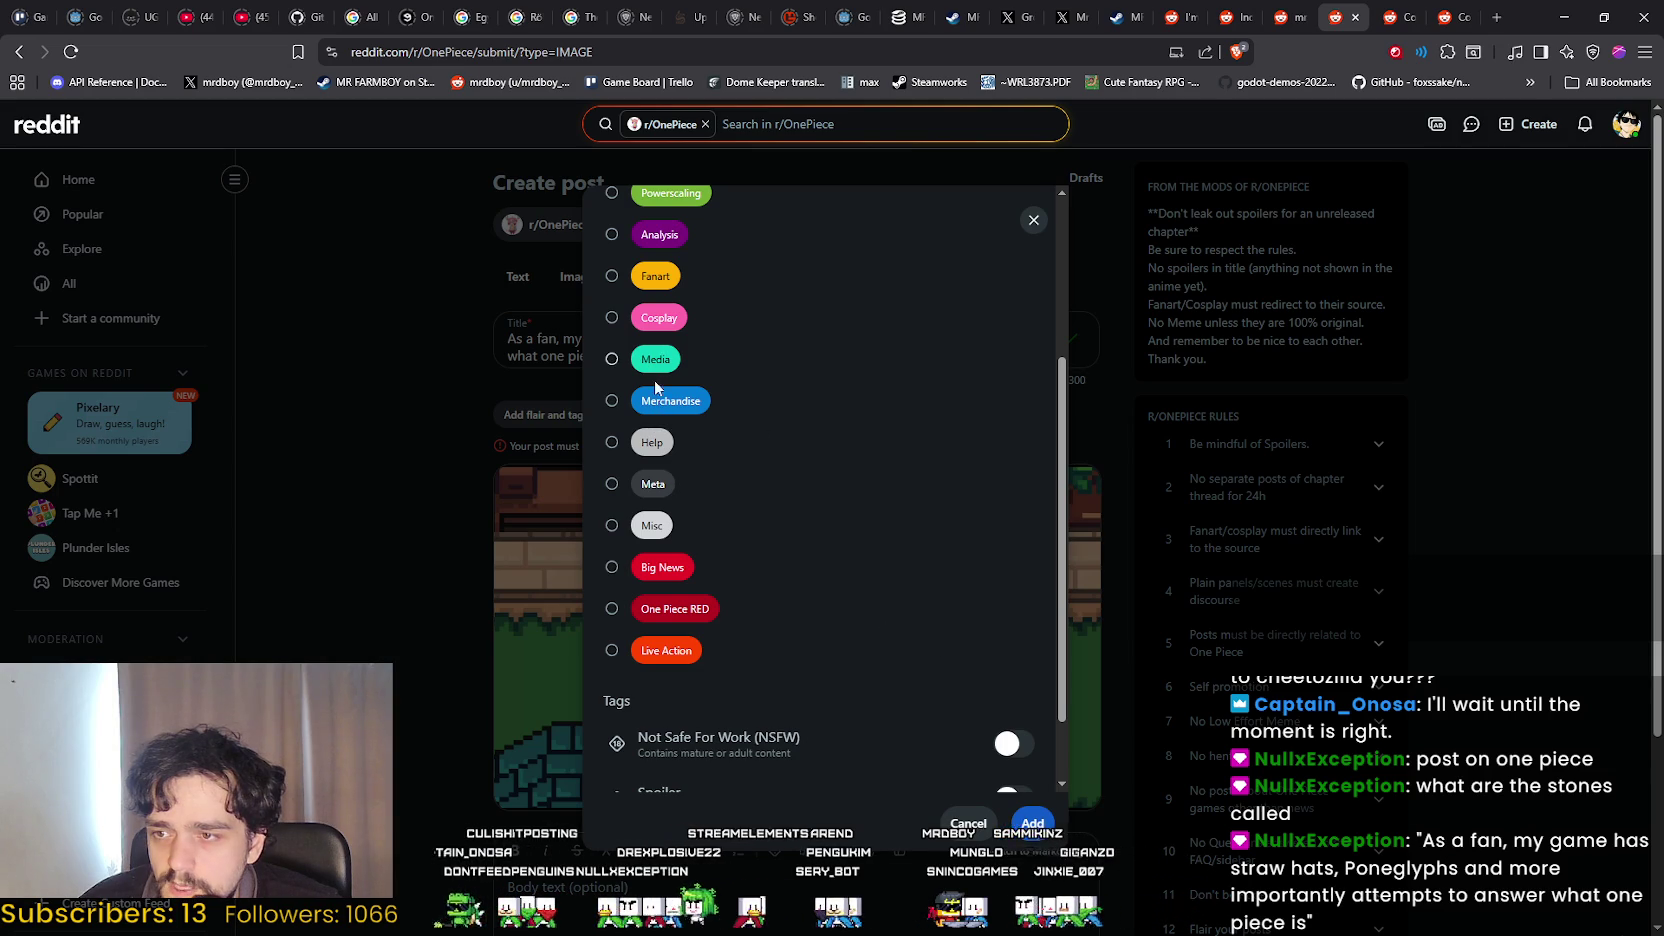
scroll(905, 495, down, 1)
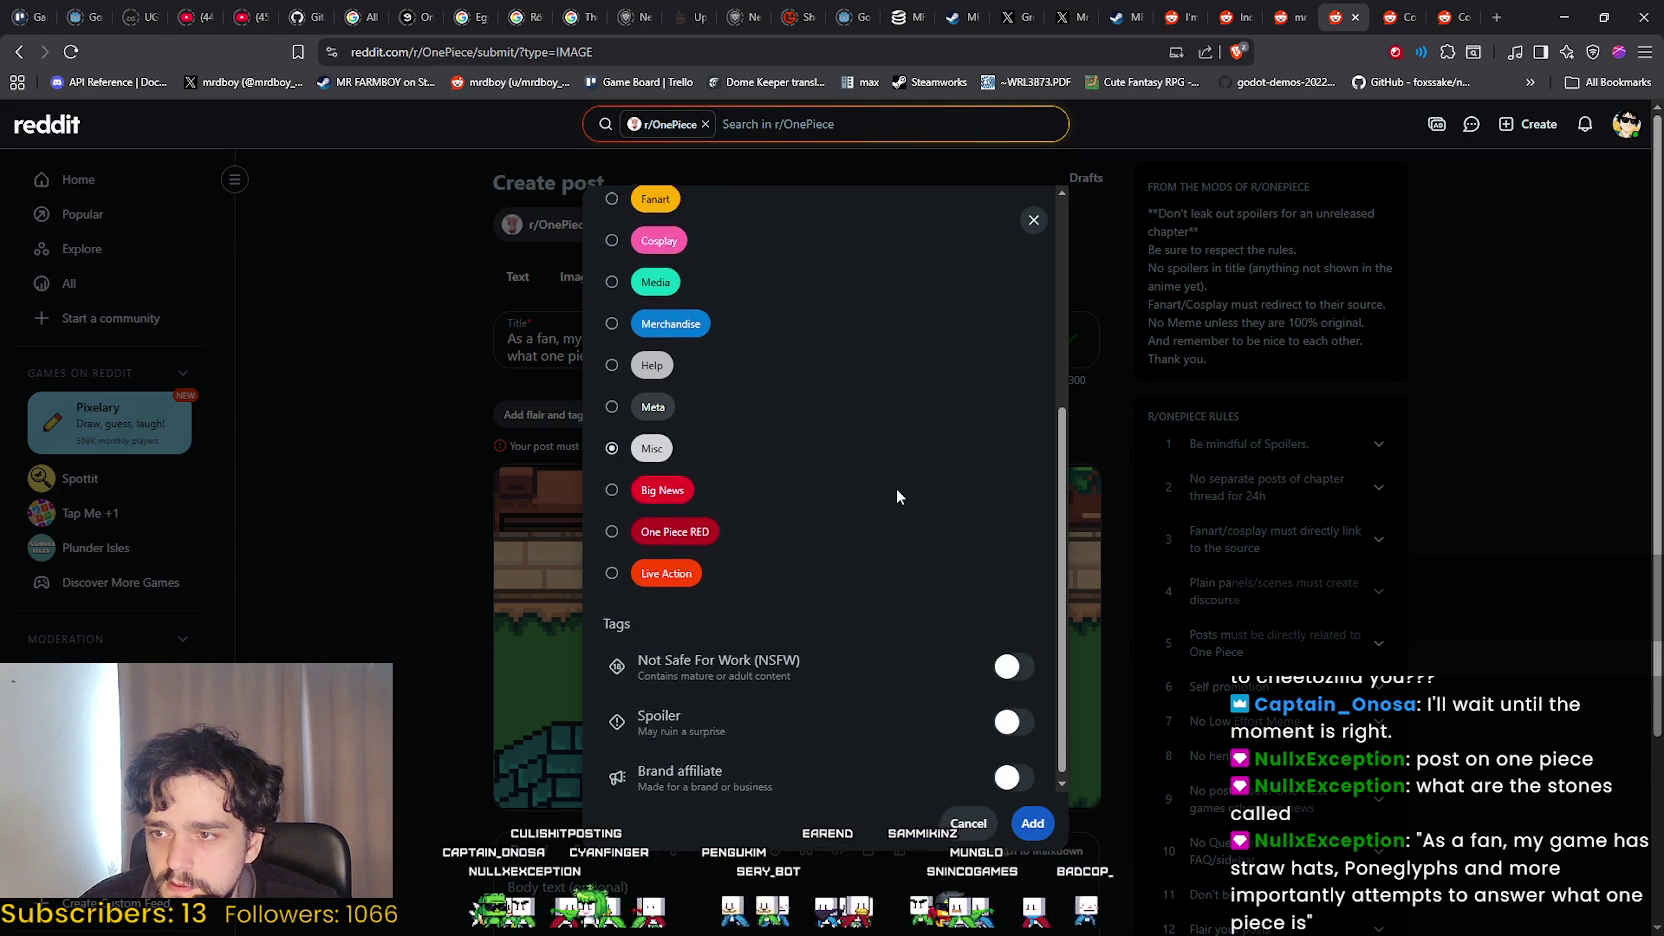
click(1030, 820)
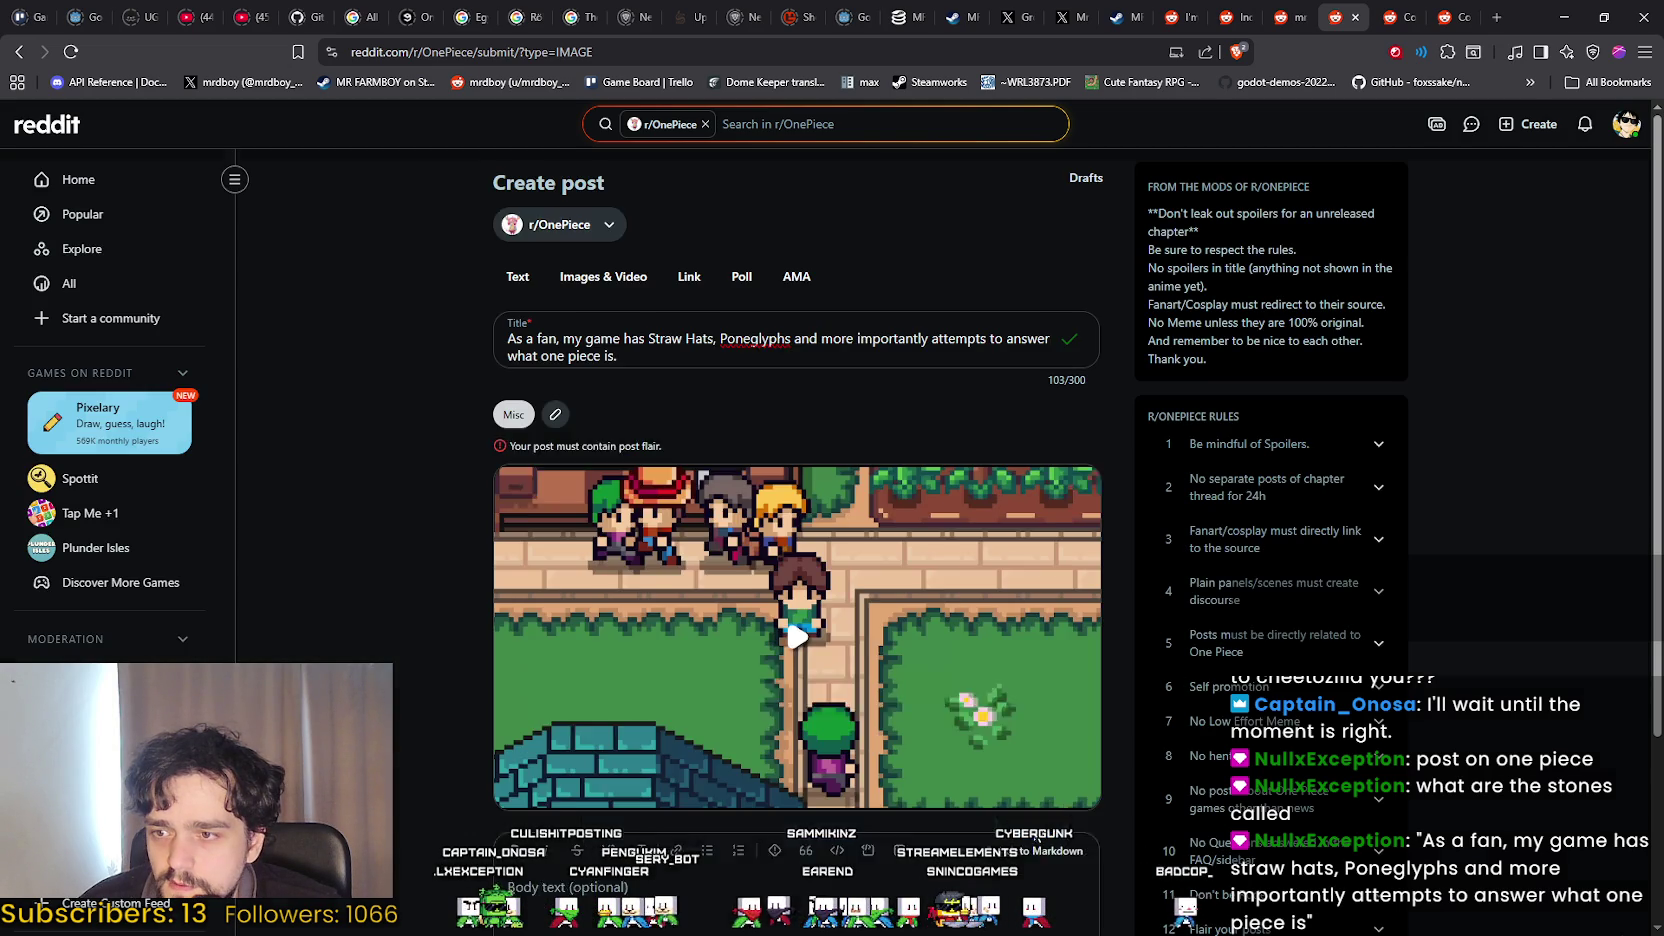
scroll(428, 458, down, 2)
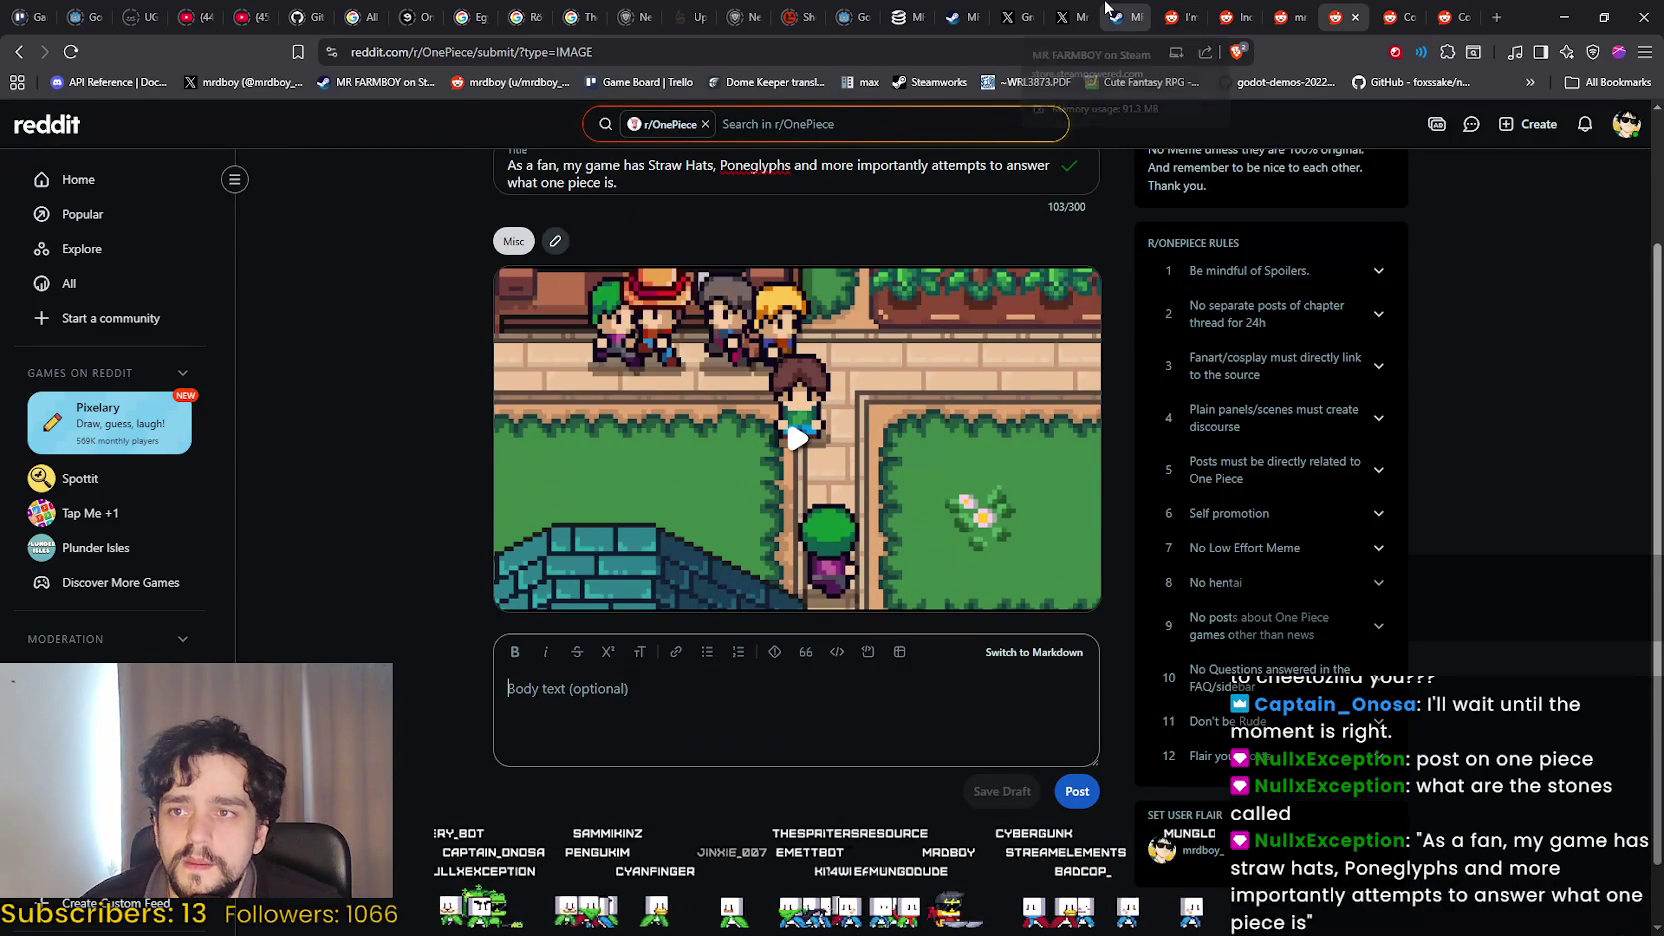
Return to the profile tab and scroll to the r/incremental_games Incremental Mode gameplay video.
click(1290, 10)
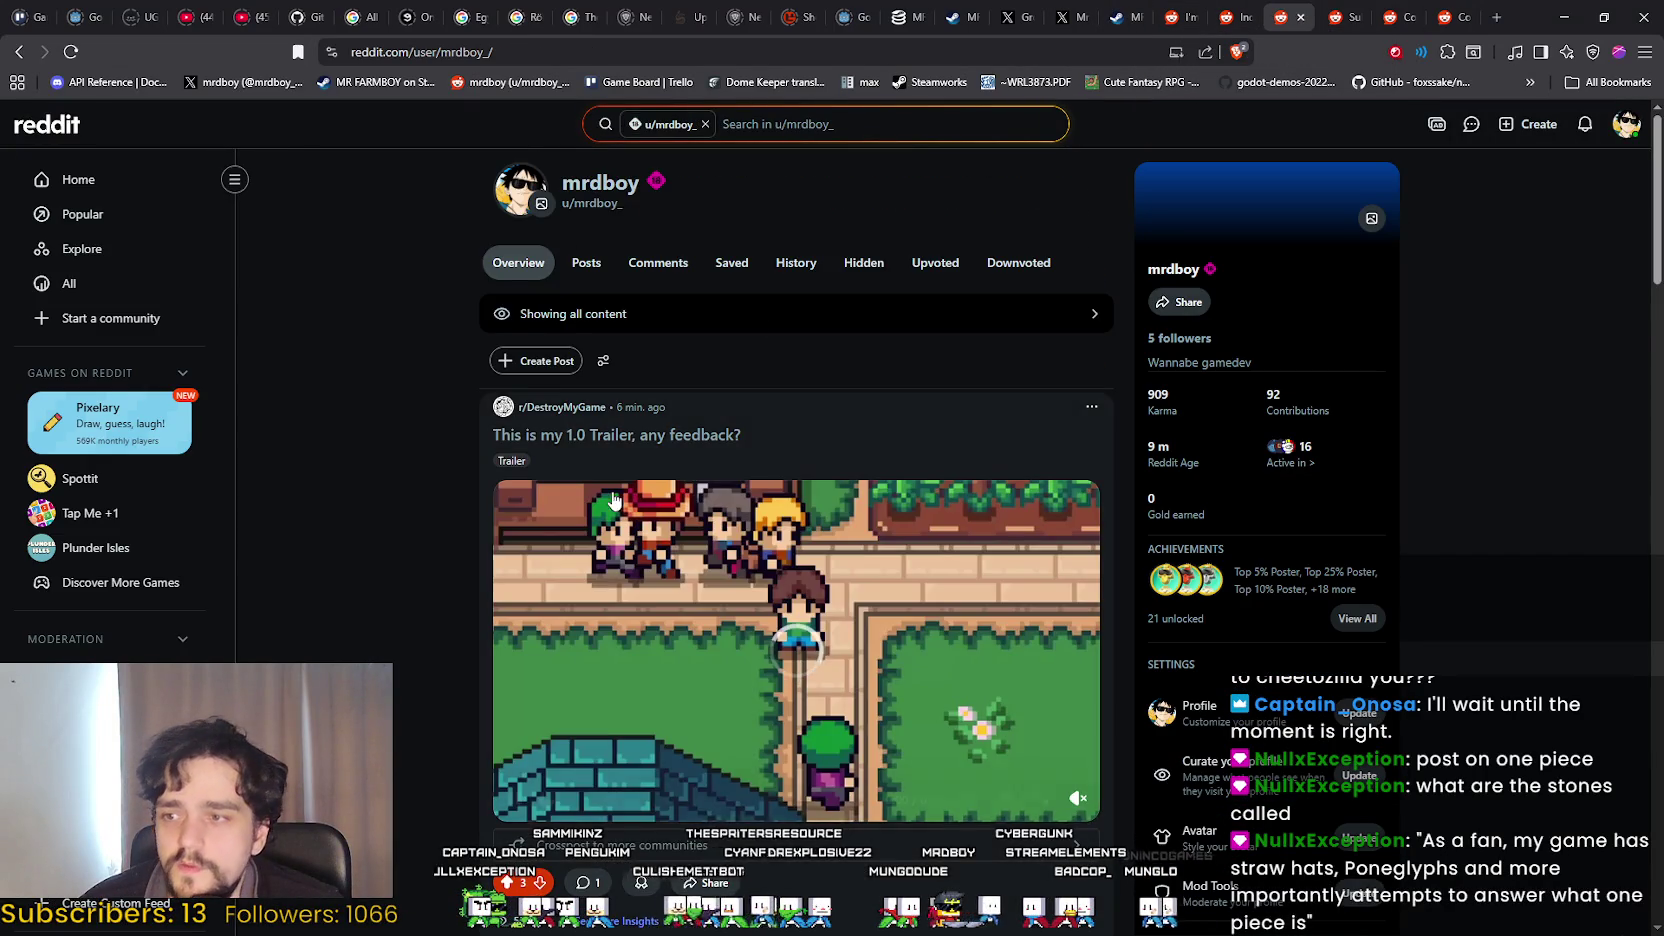
scroll(948, 668, down, 2)
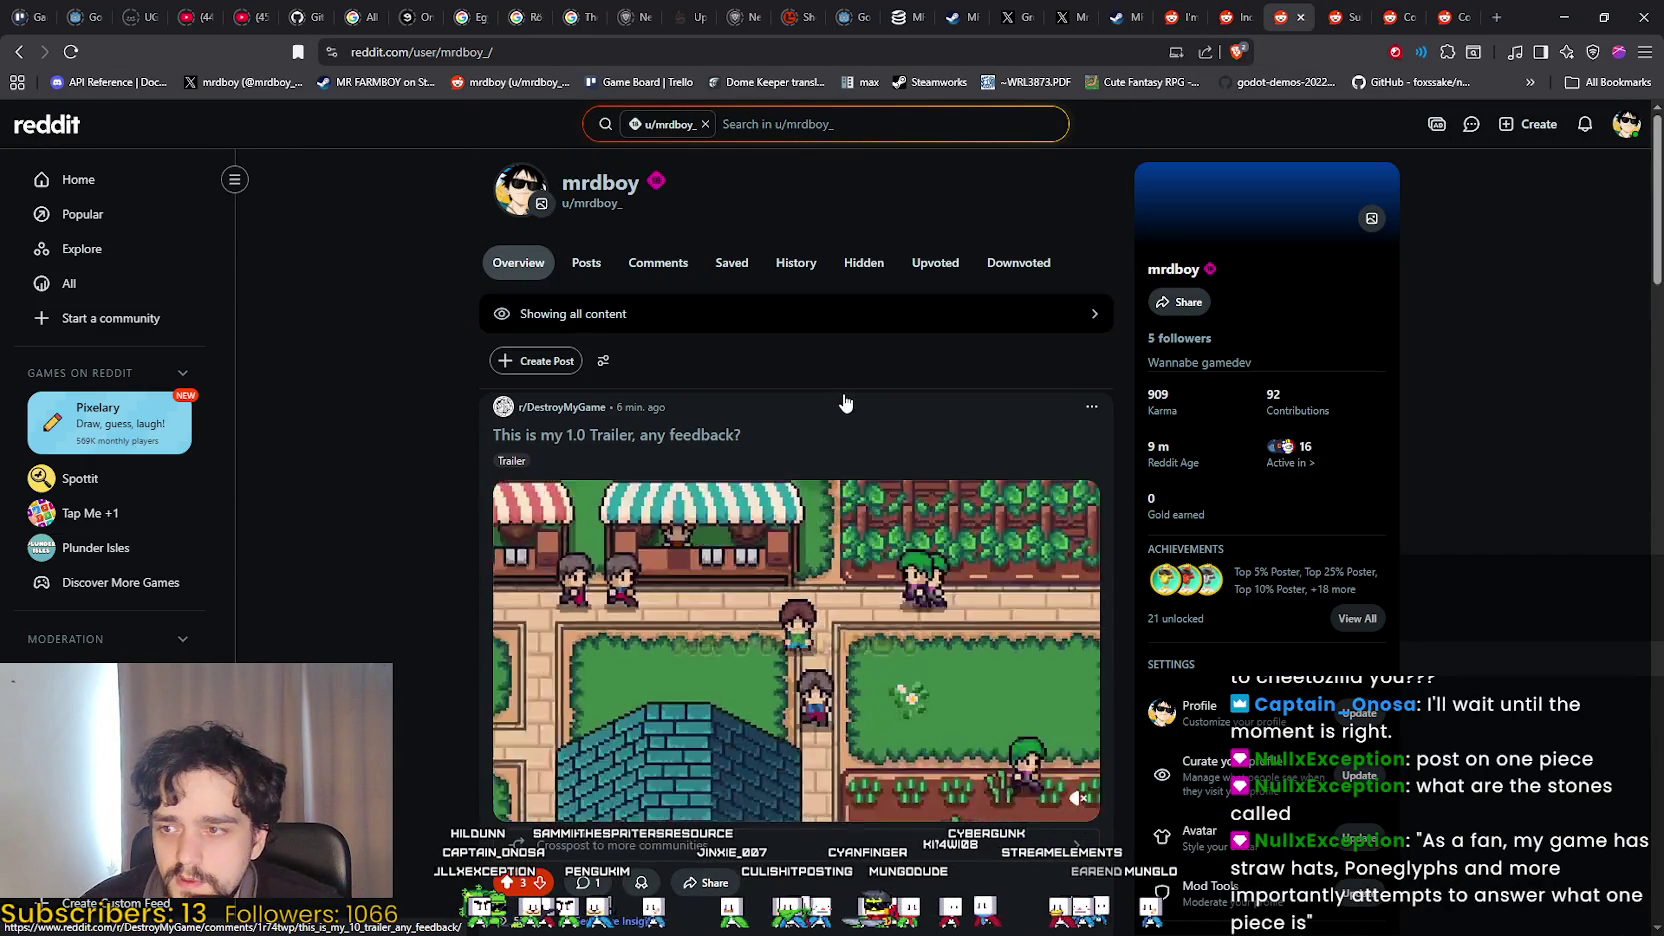
scroll(828, 442, down, 6)
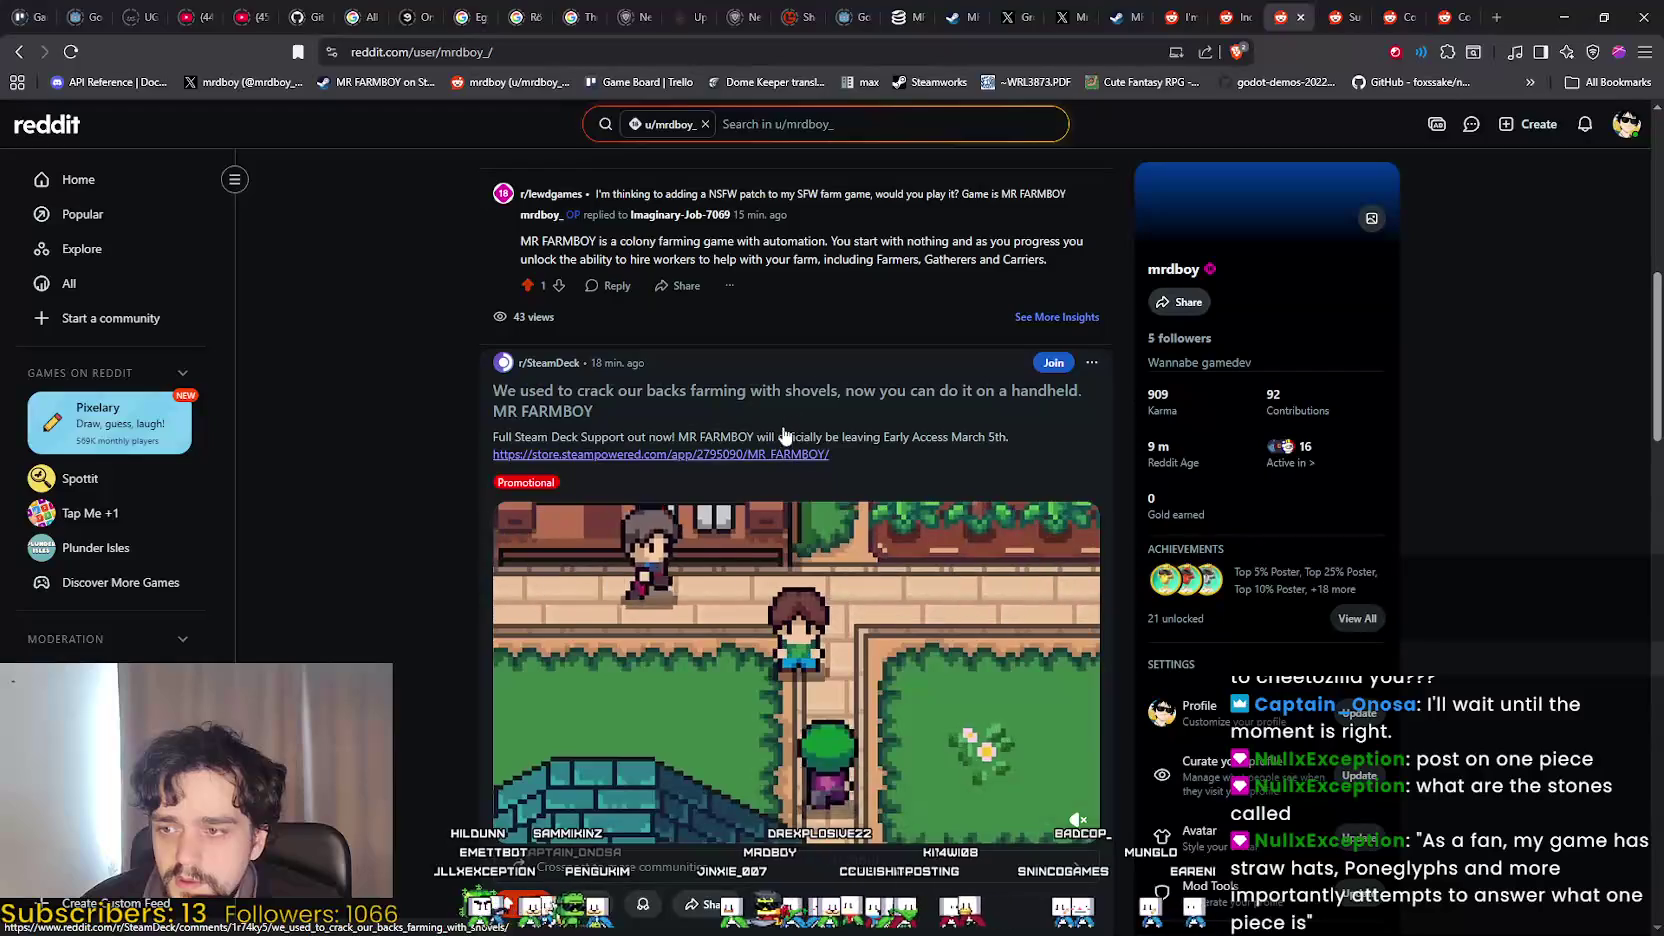
mouse_move(784, 435)
mouse_down()
mouse_move(420, 413)
mouse_move(698, 460)
mouse_up()
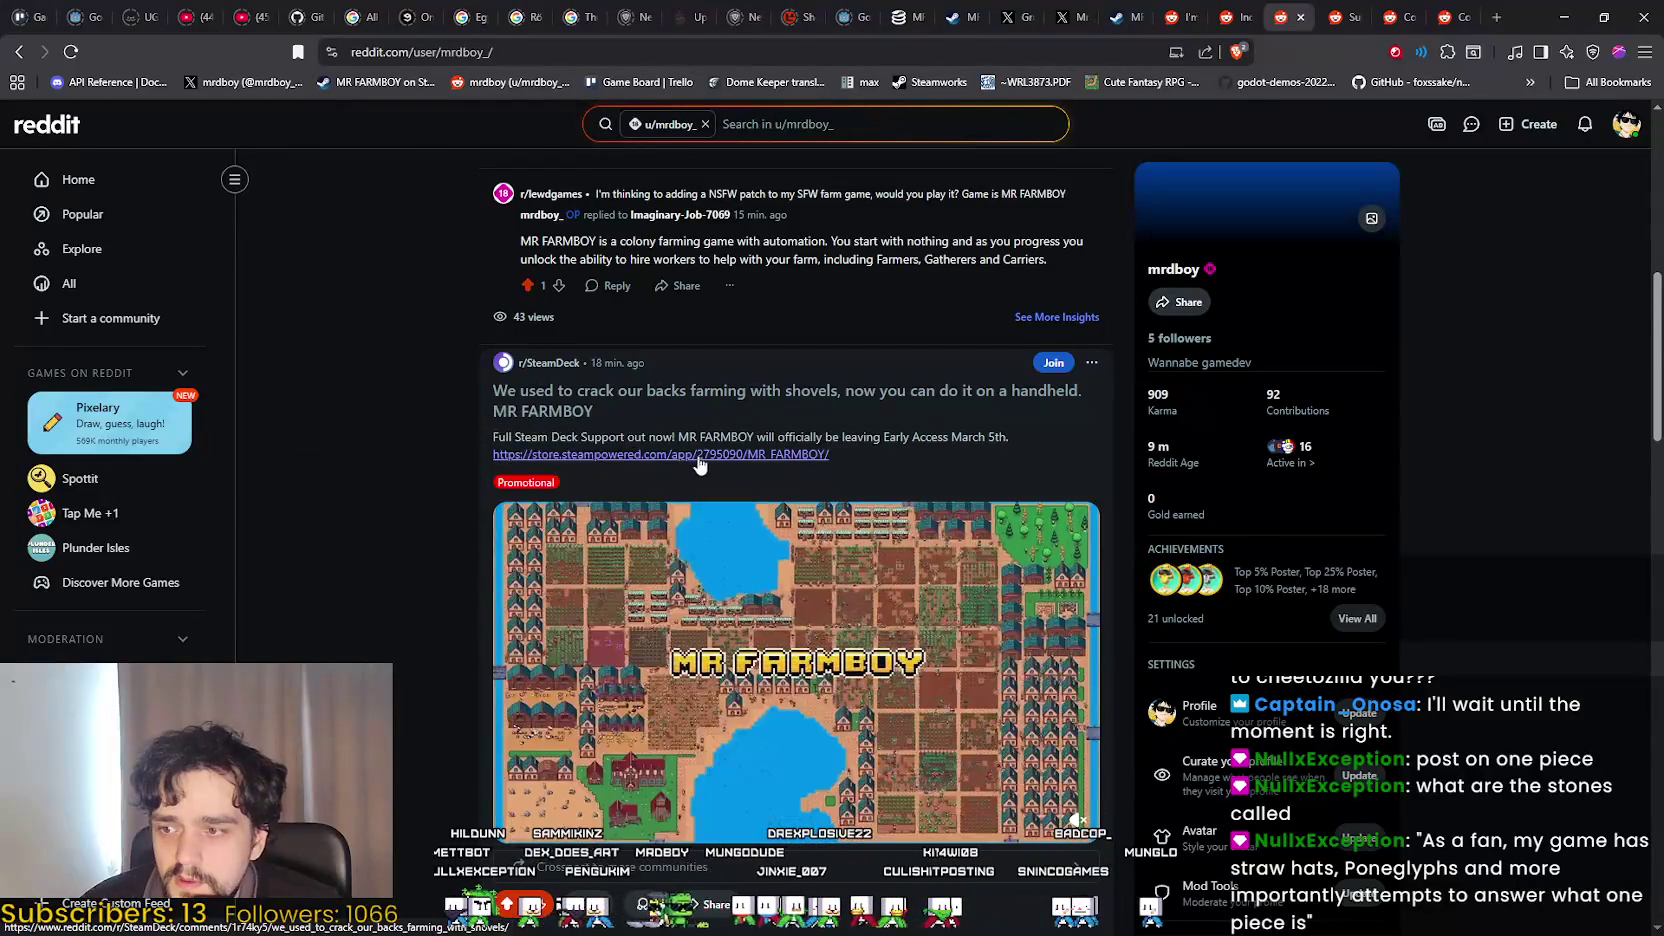
scroll(698, 460, down, 4)
scroll(608, 455, down, 4)
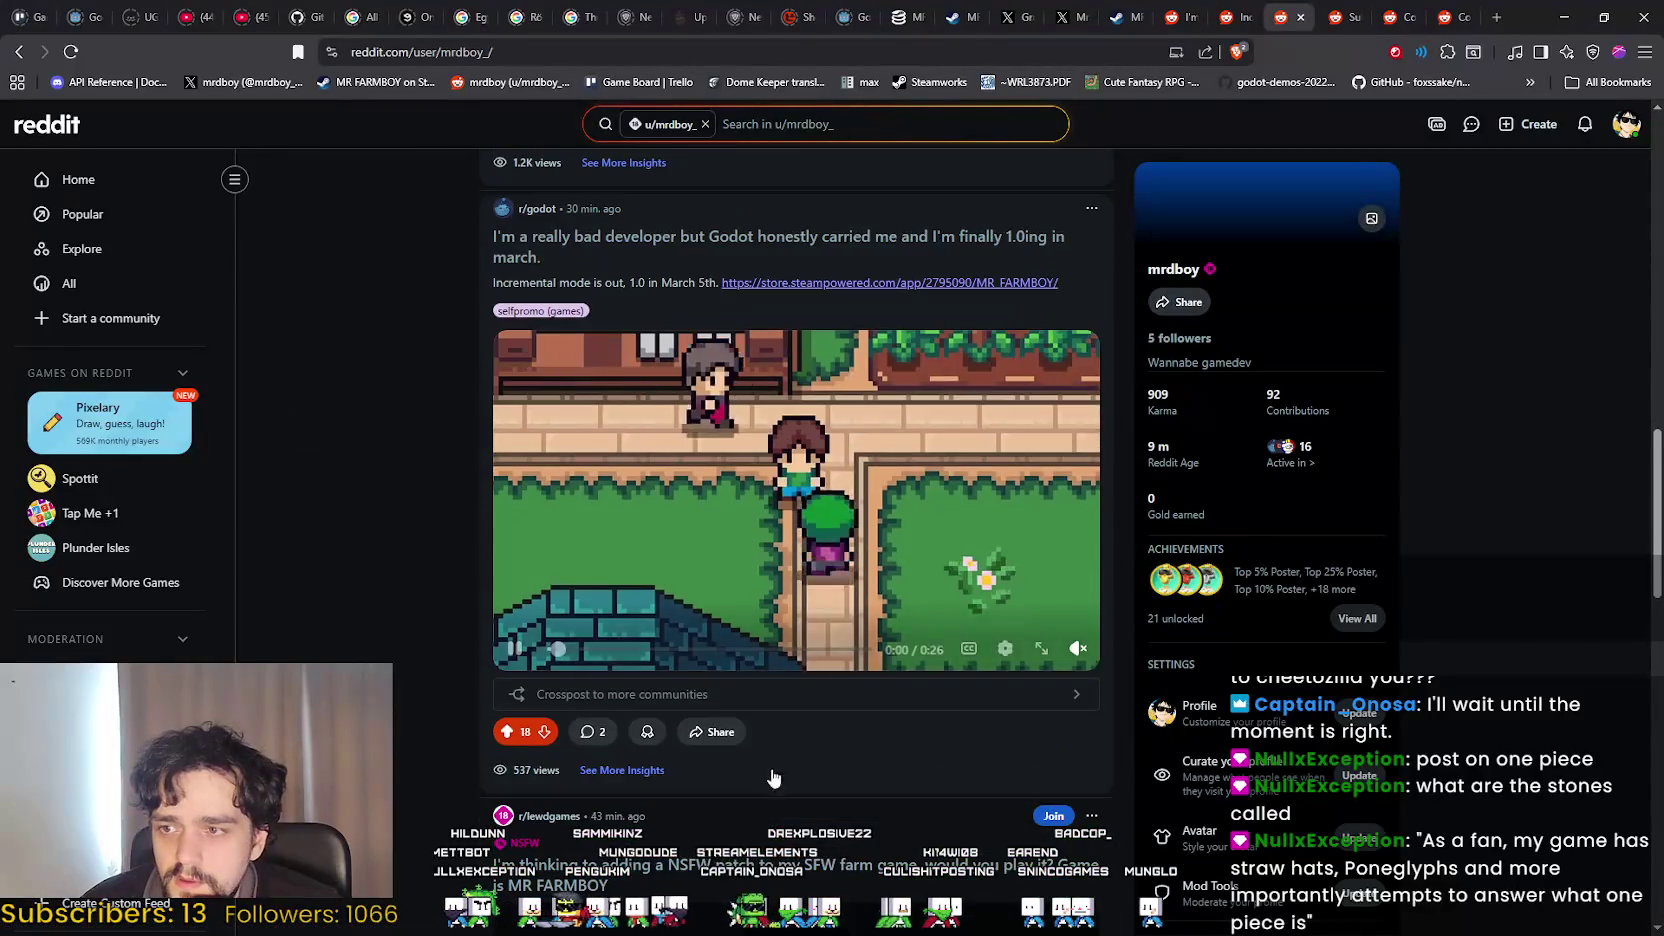
scroll(632, 594, up, 4)
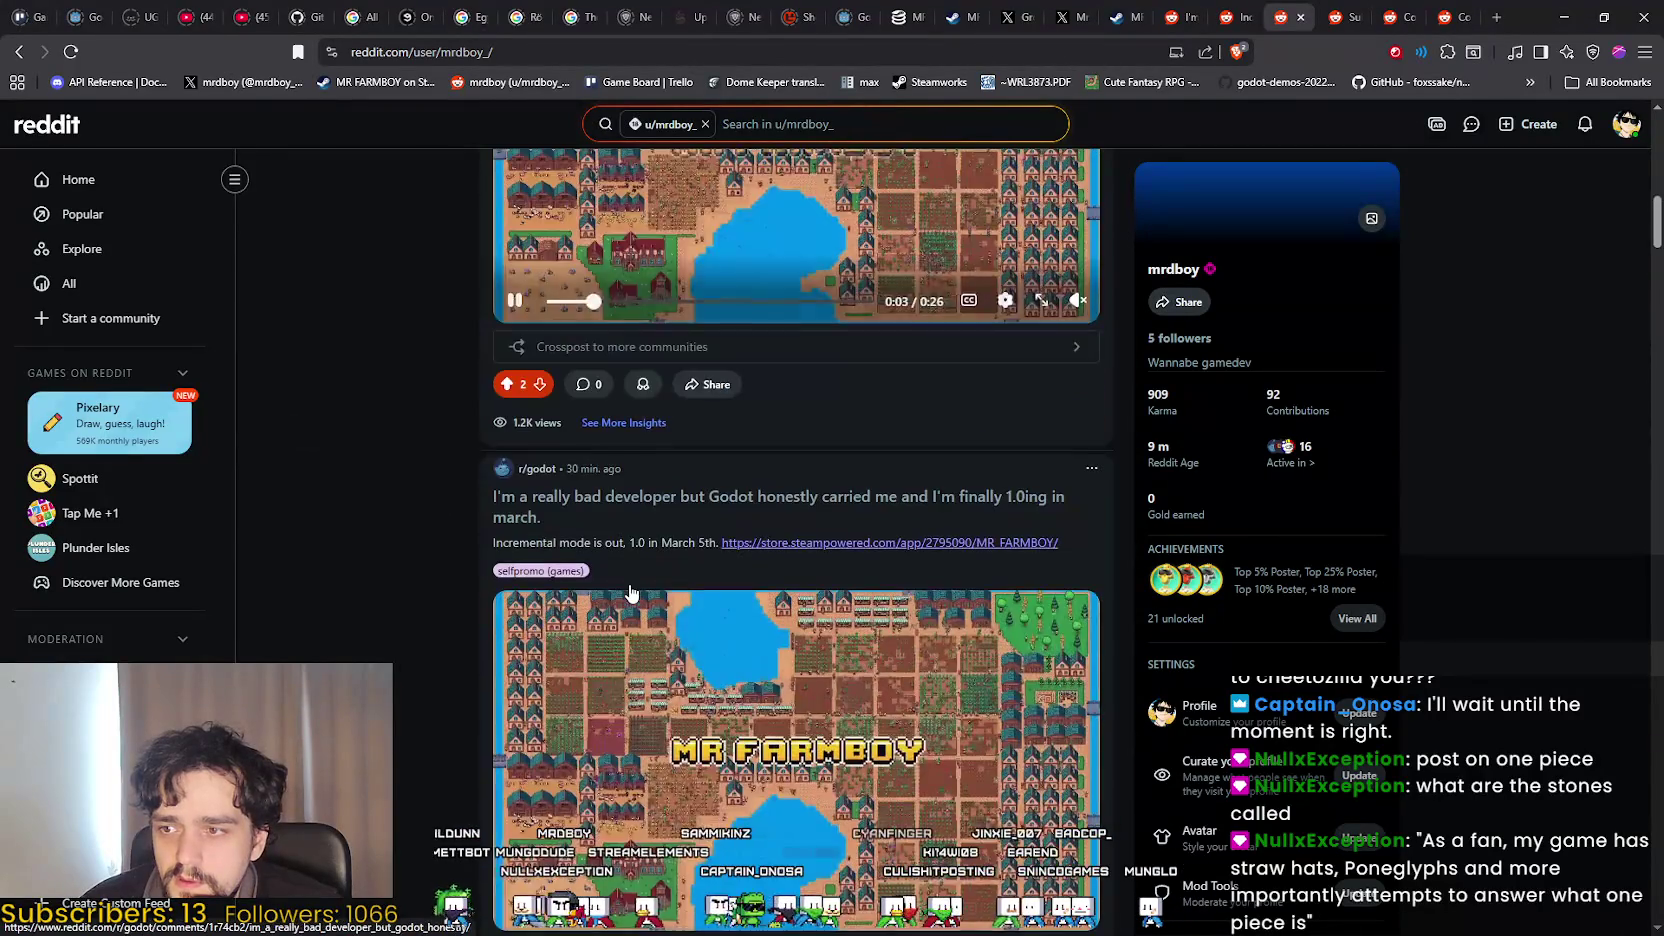
scroll(631, 587, down, 8)
scroll(628, 587, up, 10)
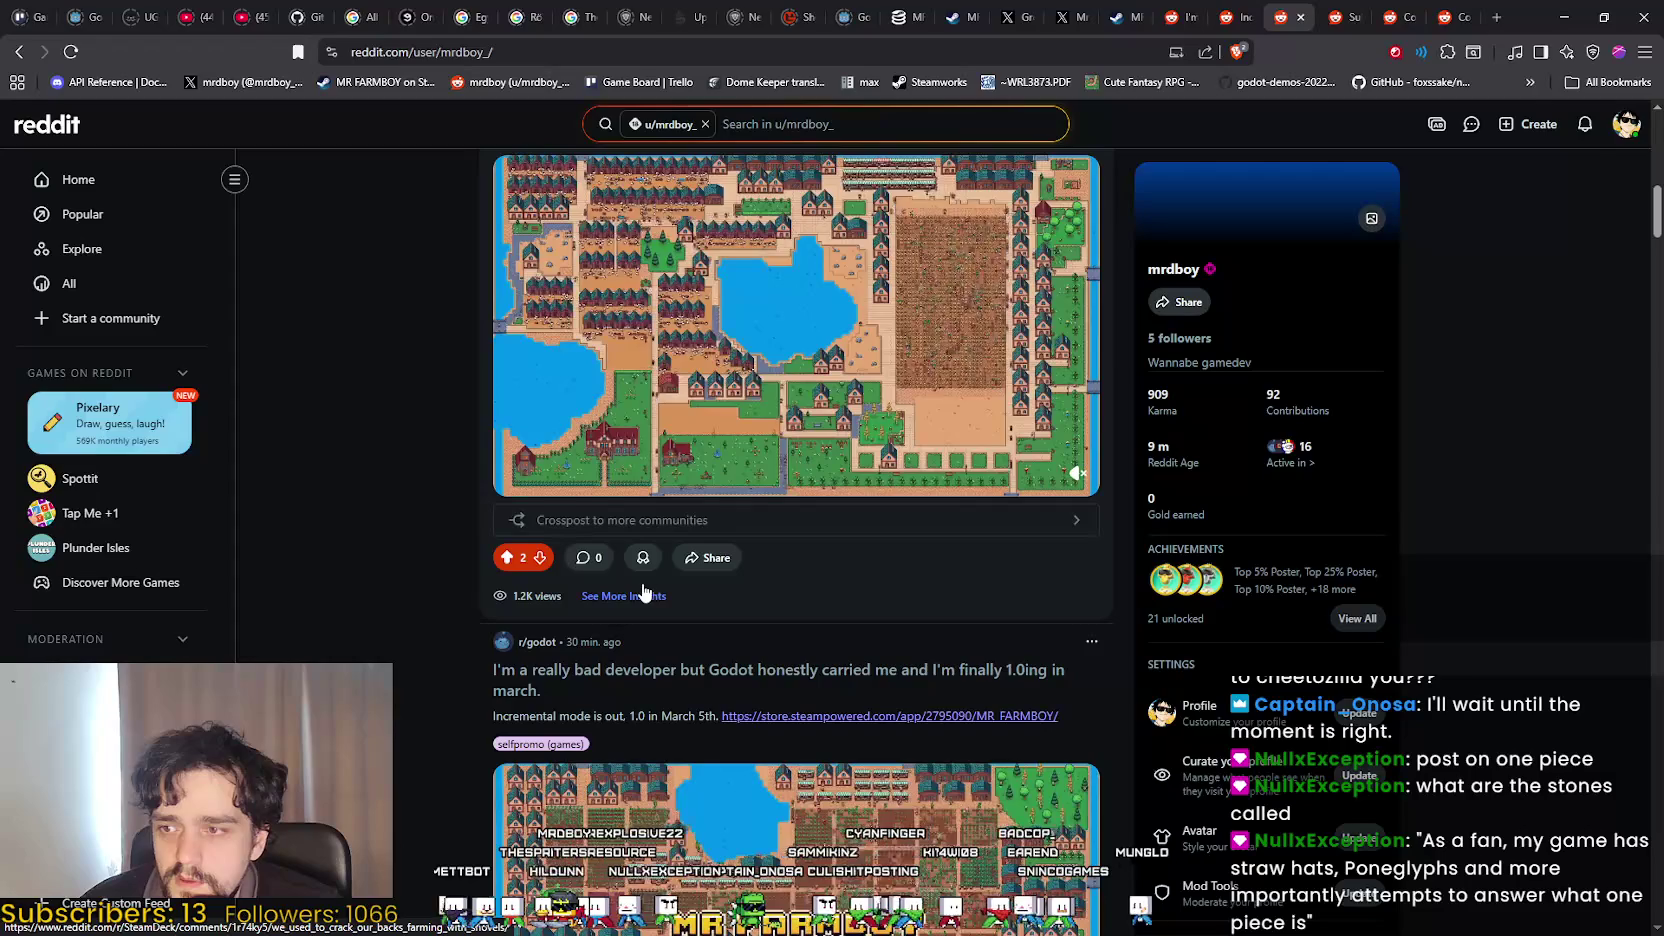
scroll(1010, 712, down, 12)
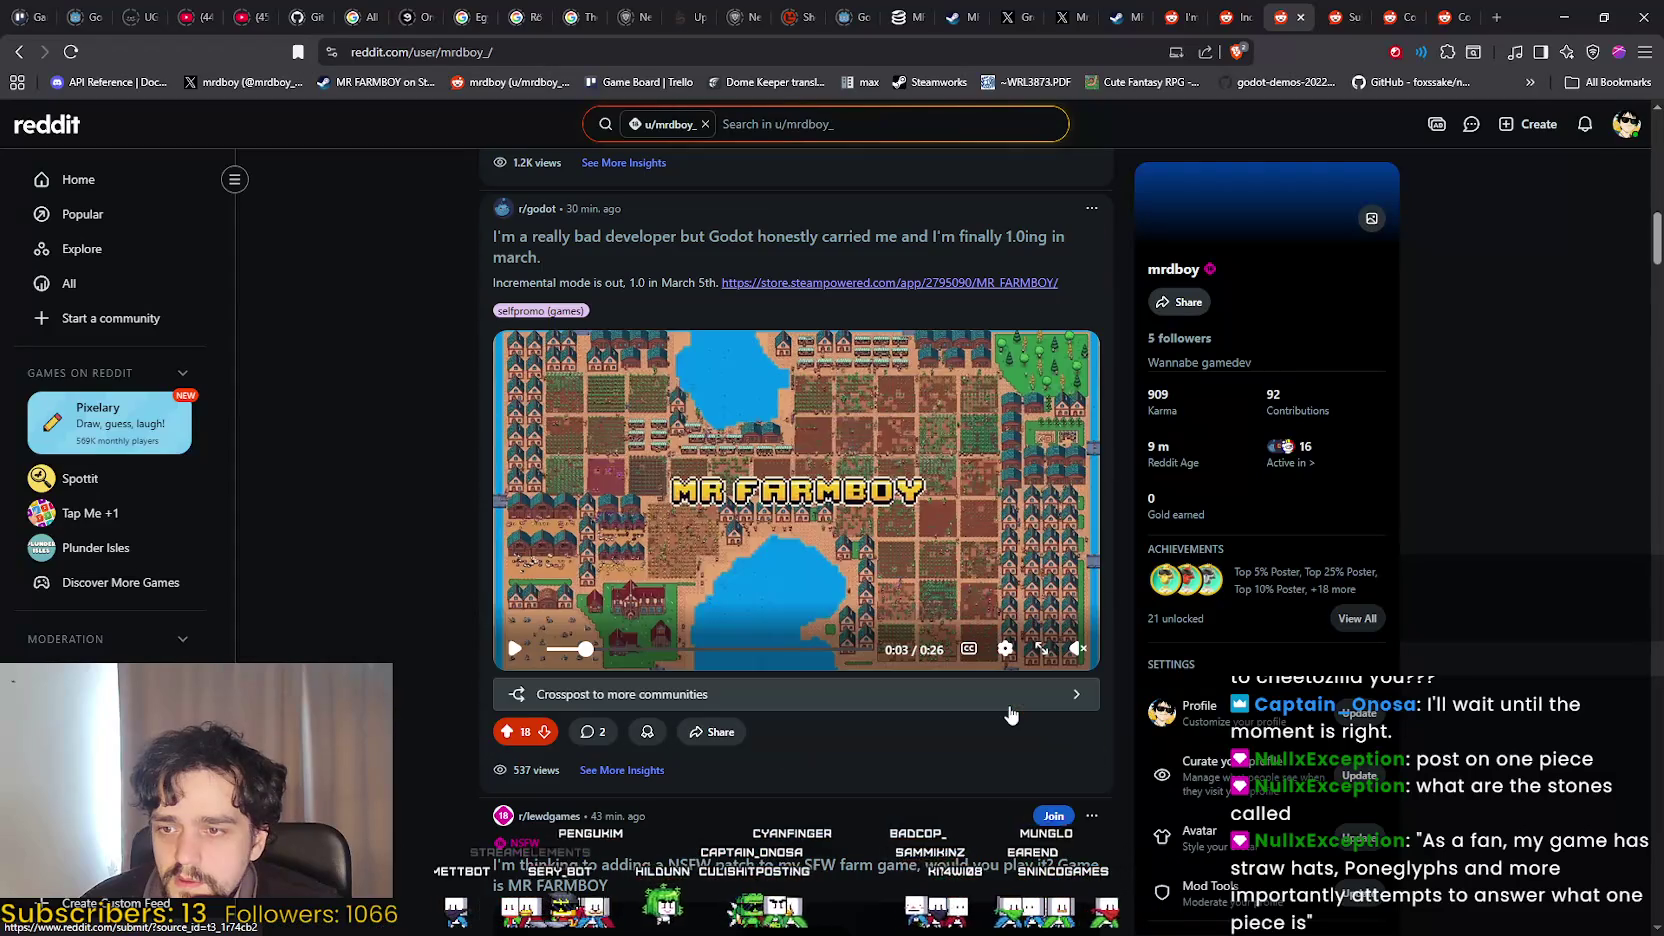
scroll(988, 697, down, 4)
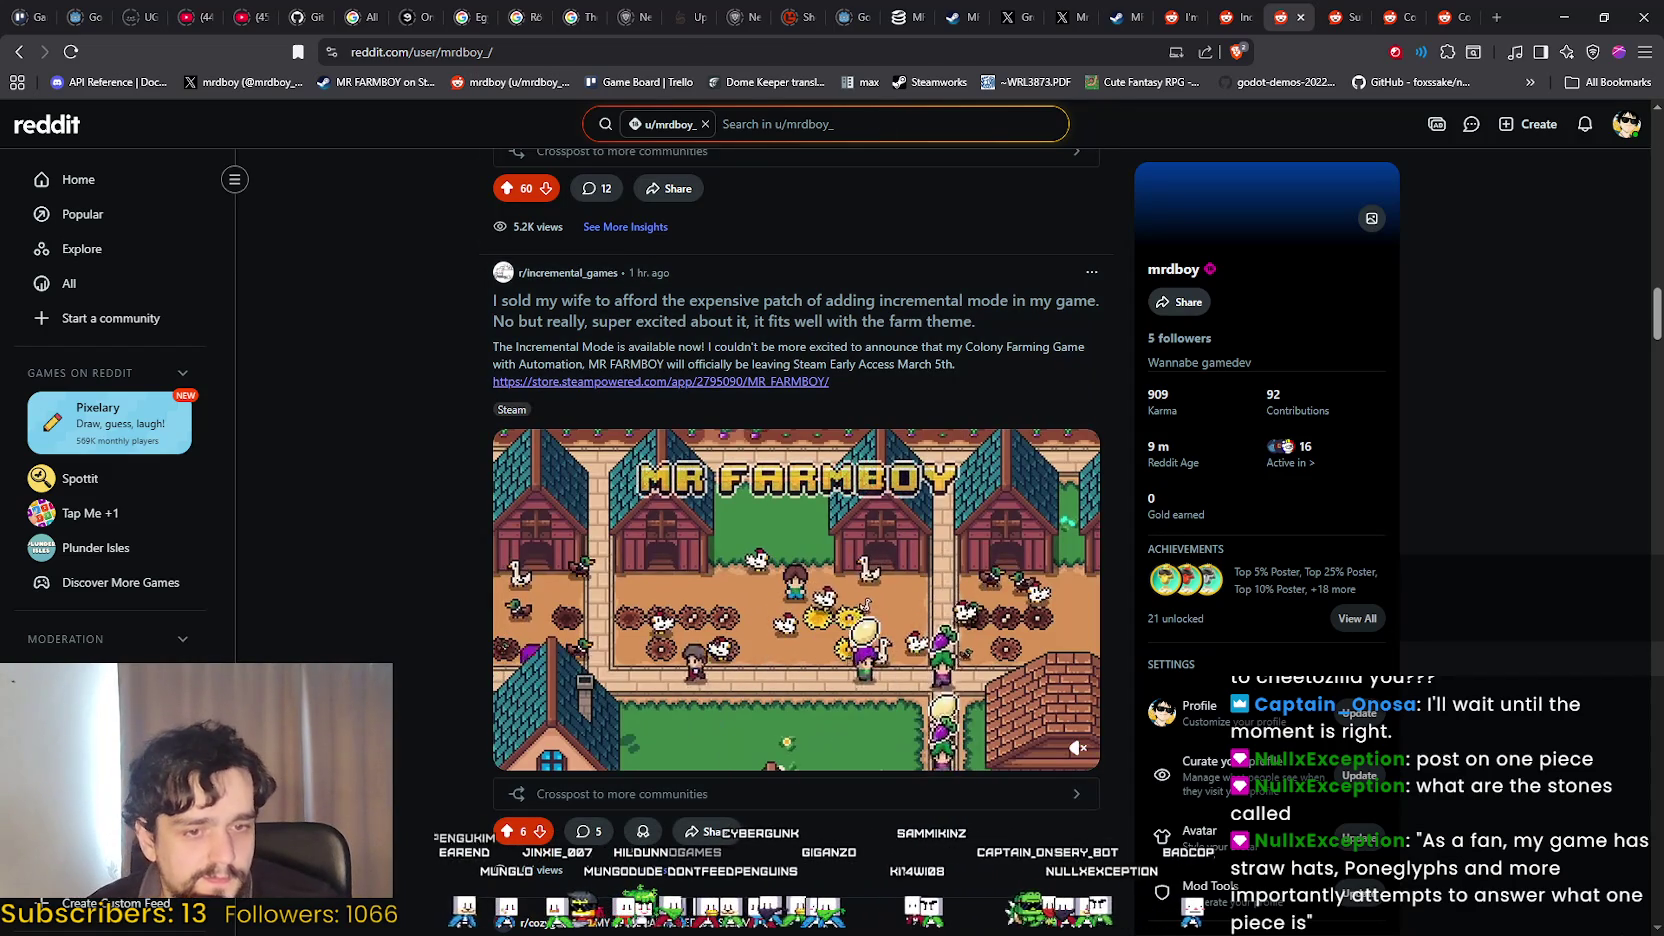
key(alt+Tab)
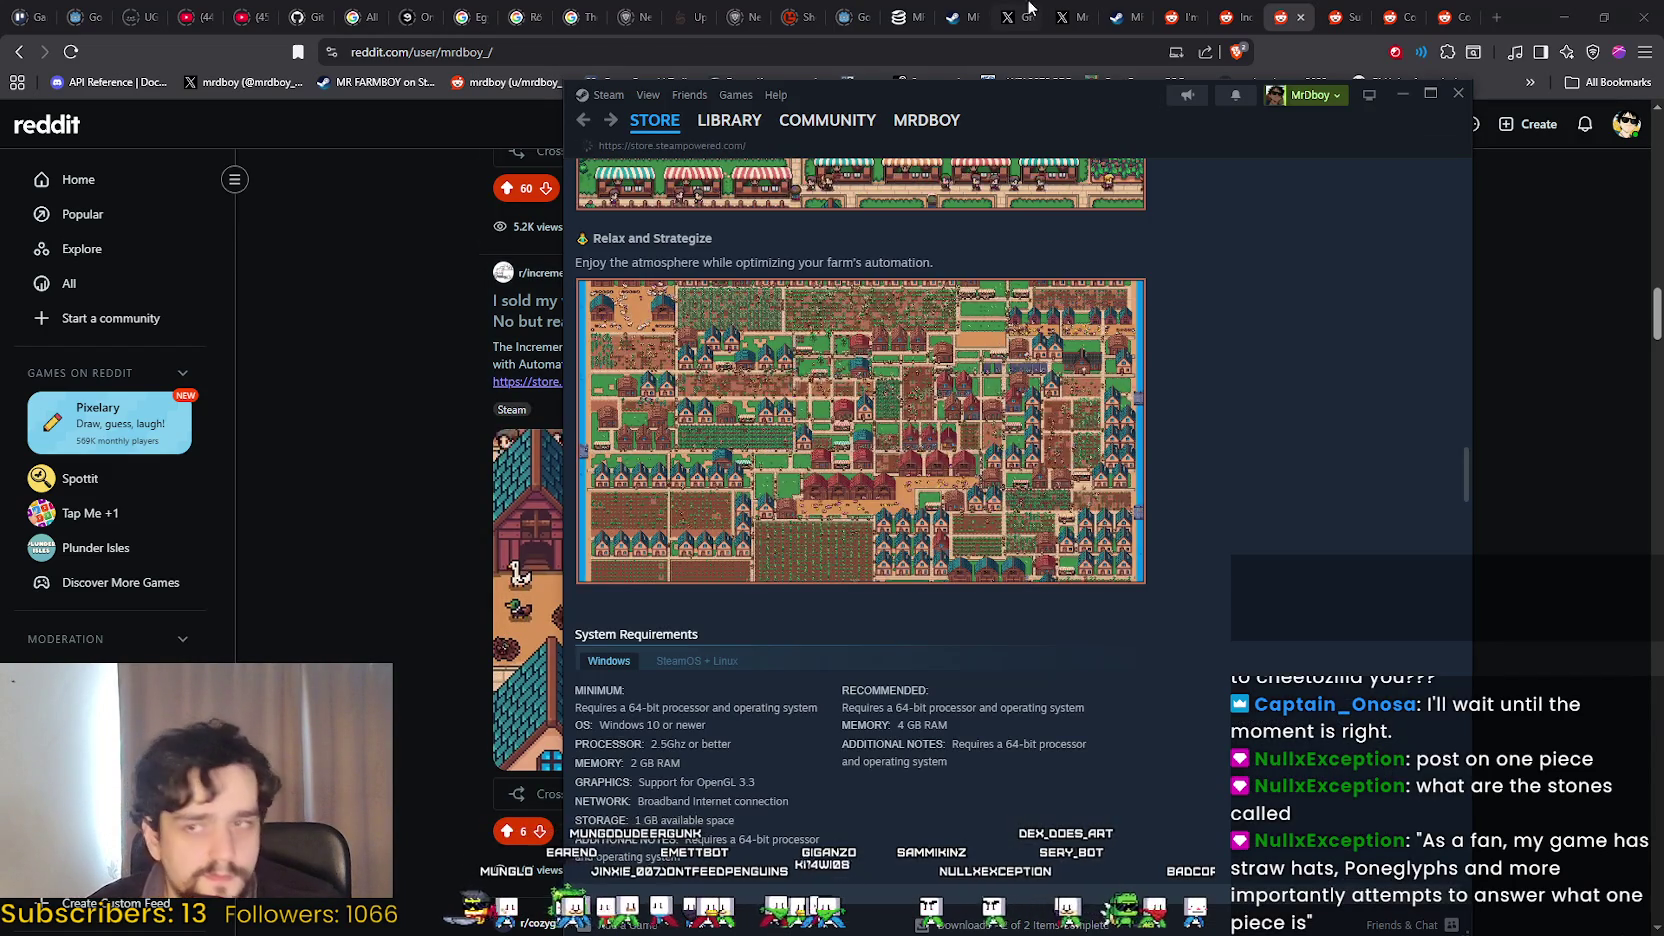
key(alt+Tab)
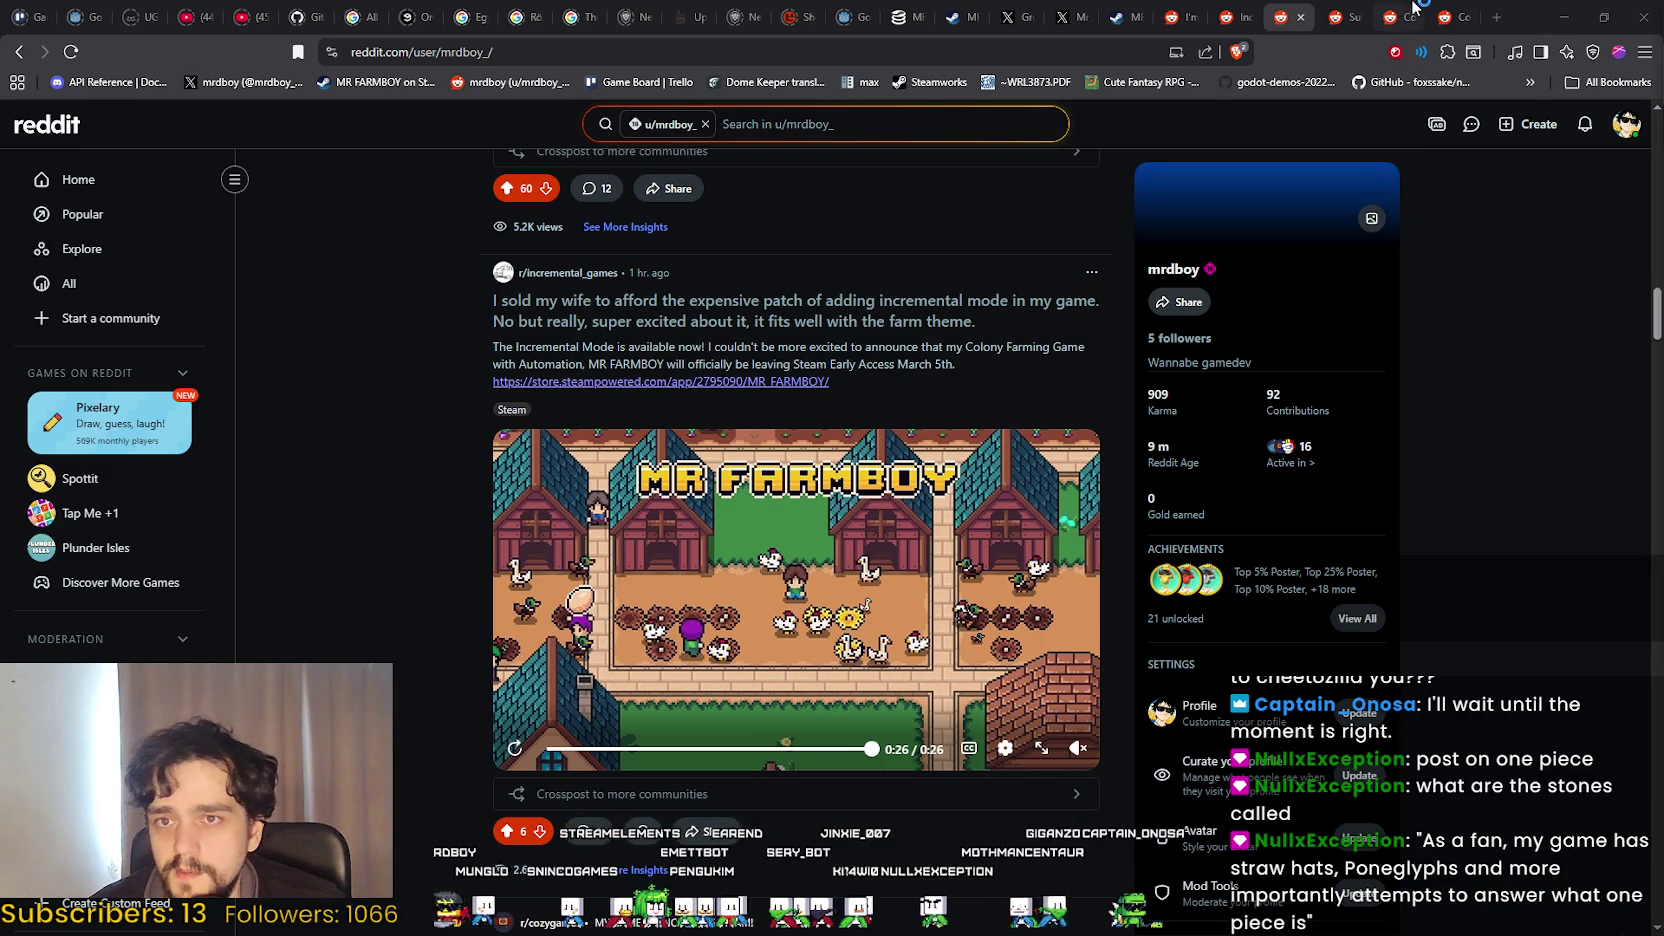
click(1455, 17)
Remove the uploaded trailer video from the r/OnePiece post draft.
click(1405, 17)
click(1345, 17)
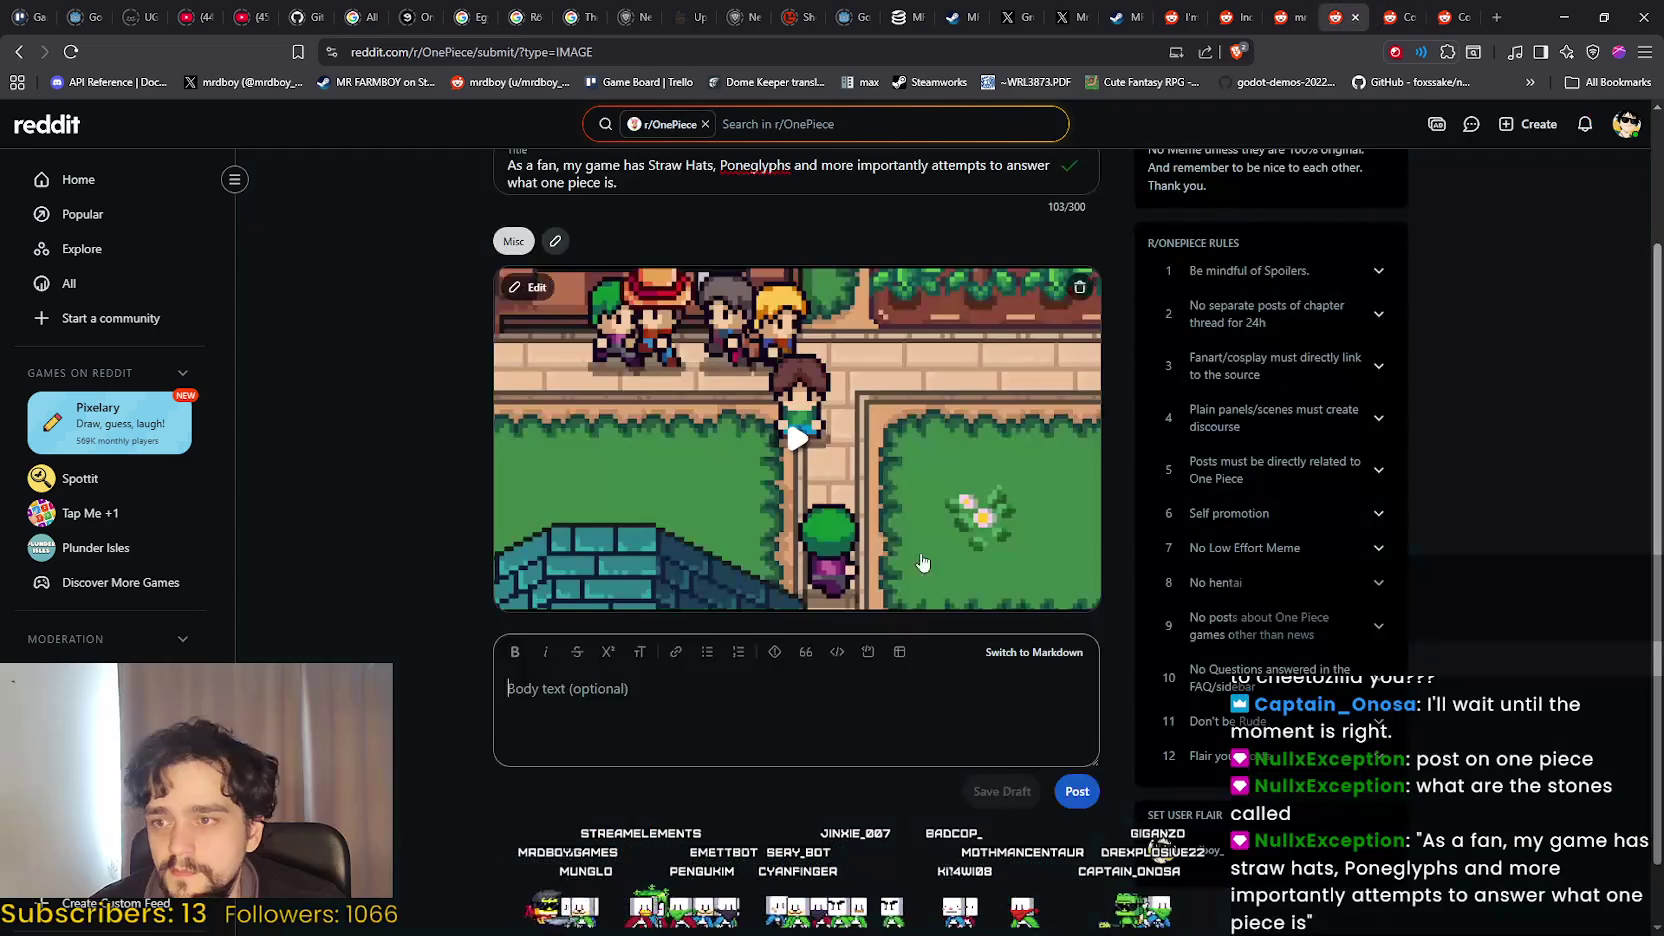
click(1080, 287)
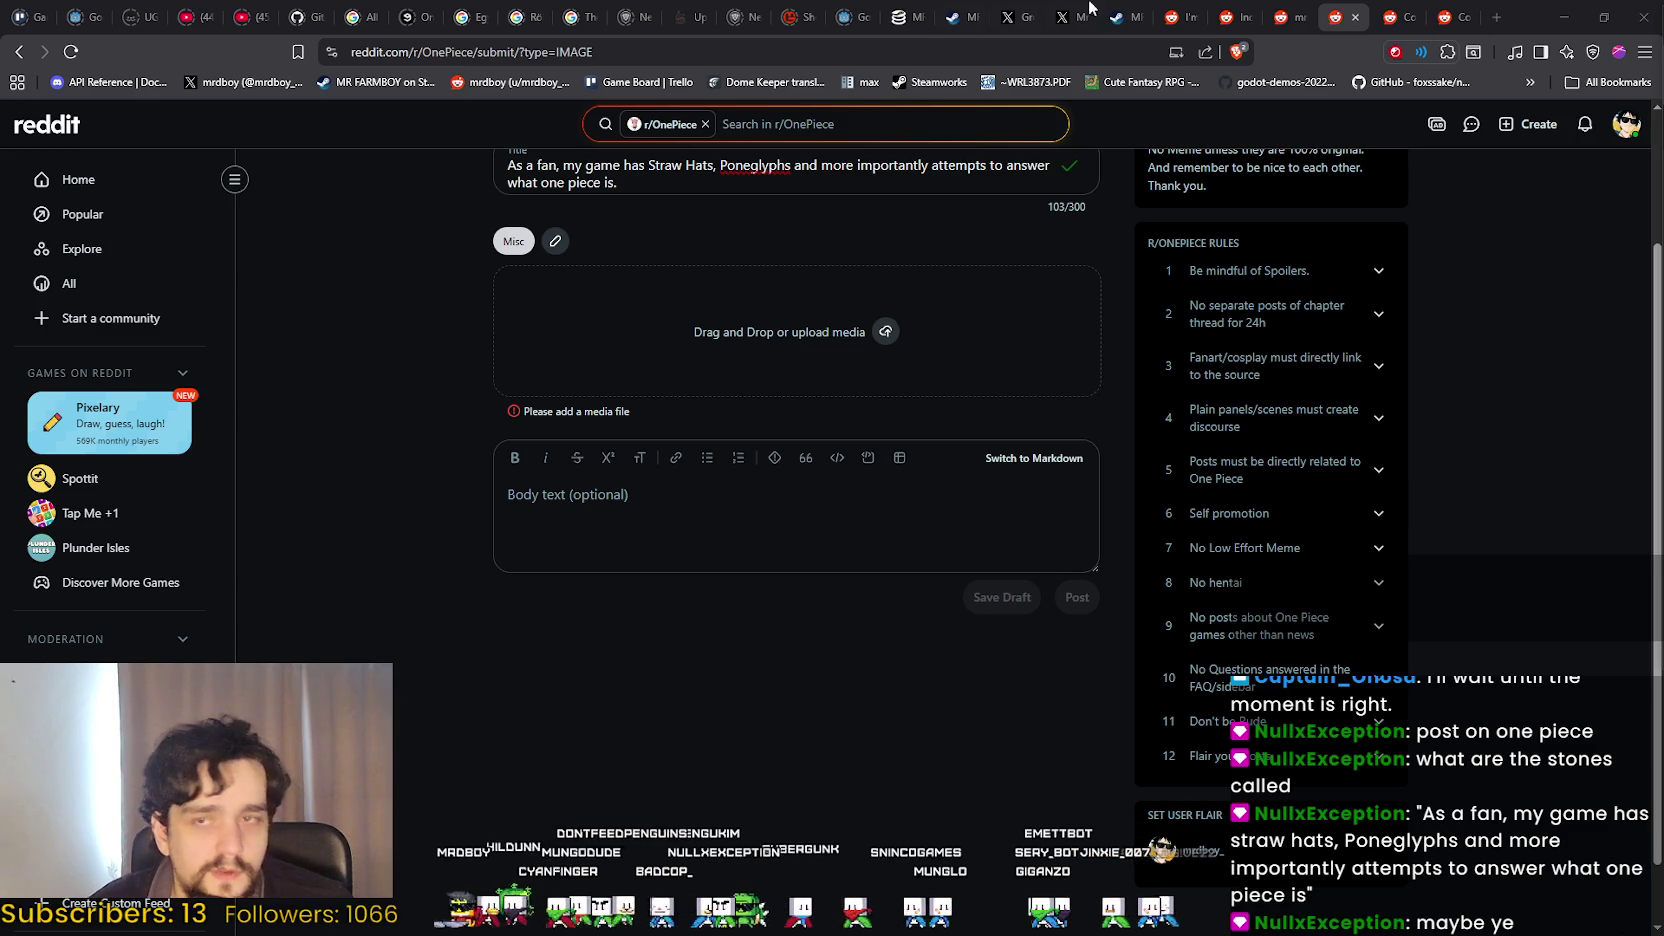
Minimize the Reddit and MonoGame documentation windows, then select Godot_v4.6-stable_win64.exe on the desktop.
click(1558, 10)
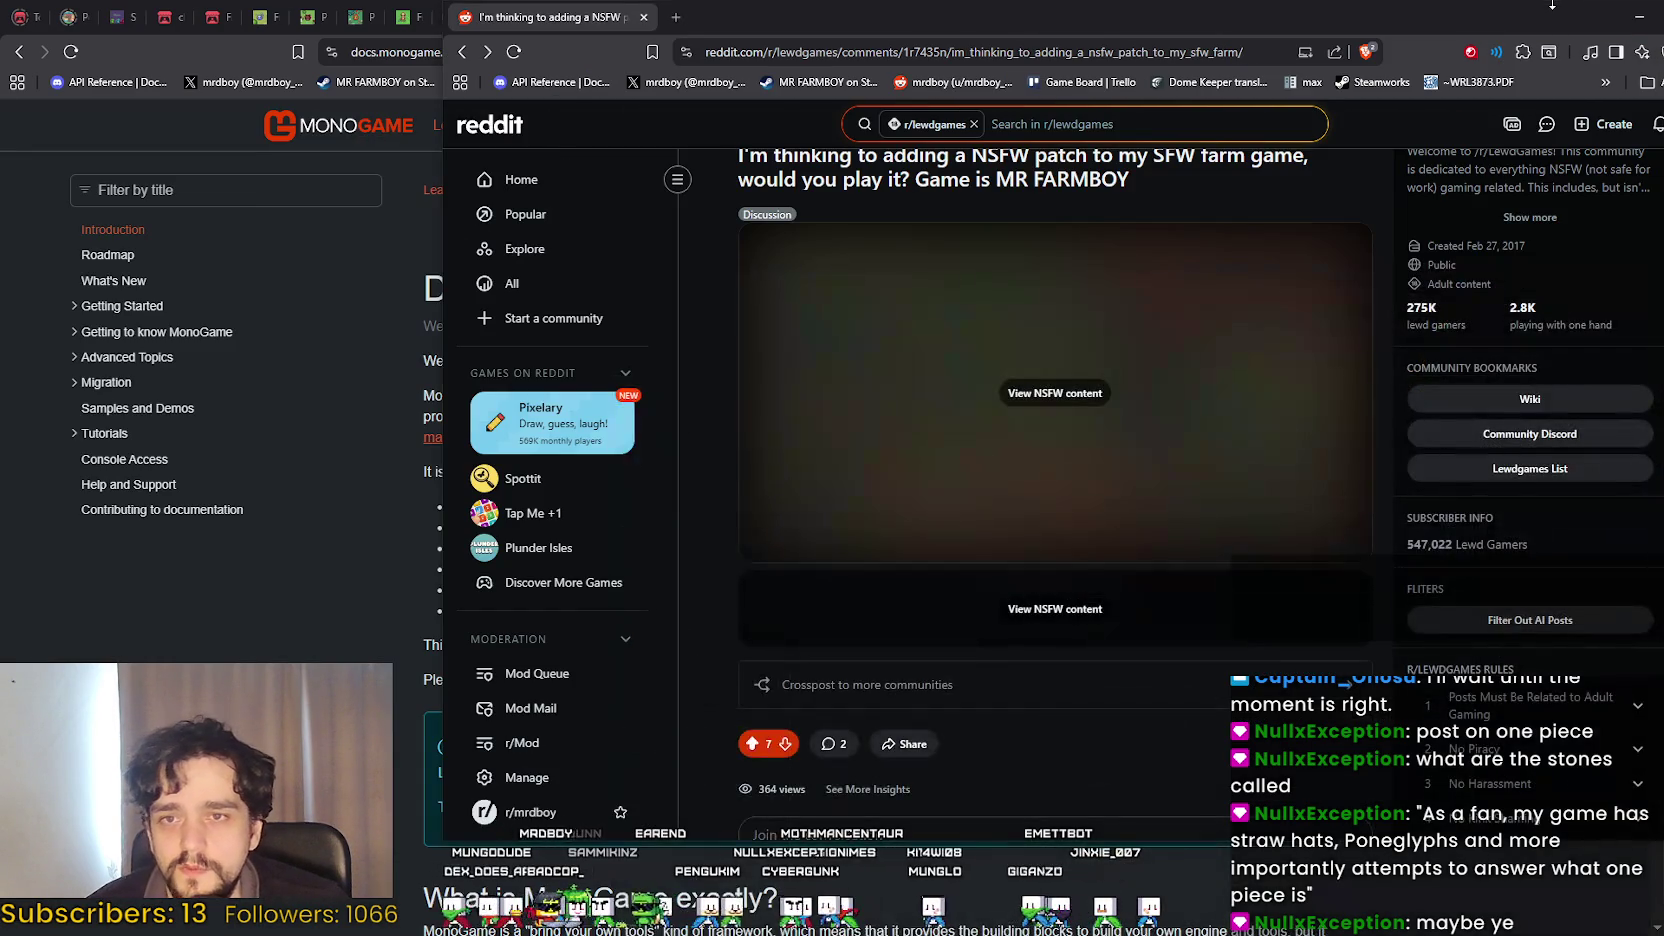
click(1630, 17)
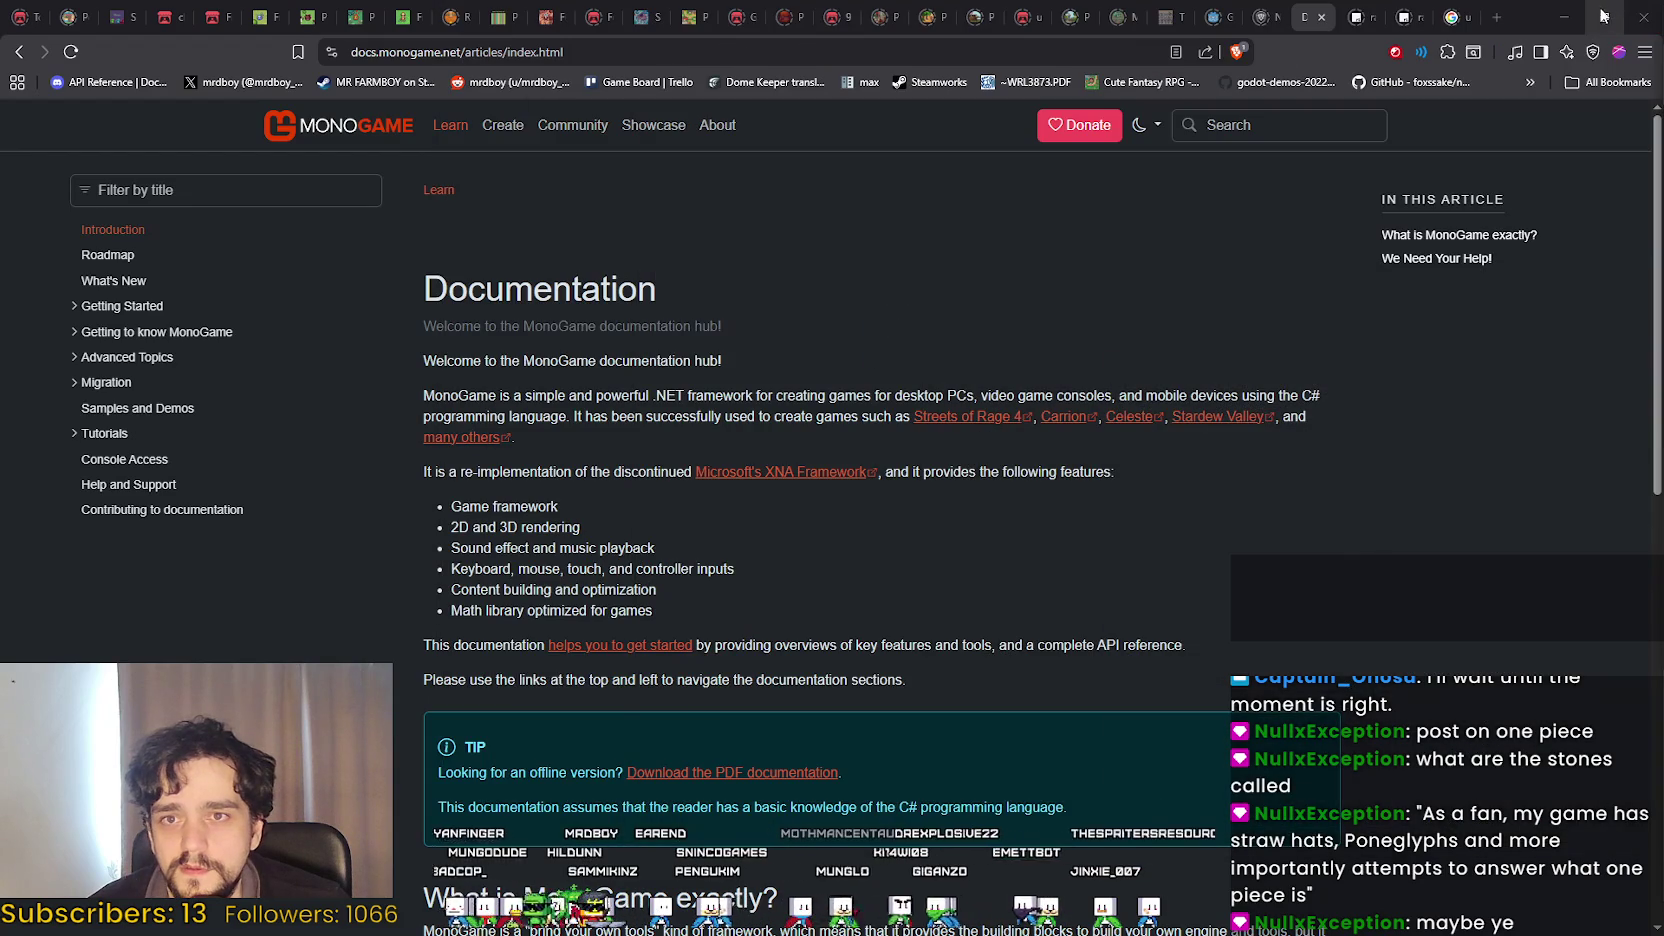
click(1563, 18)
click(1335, 398)
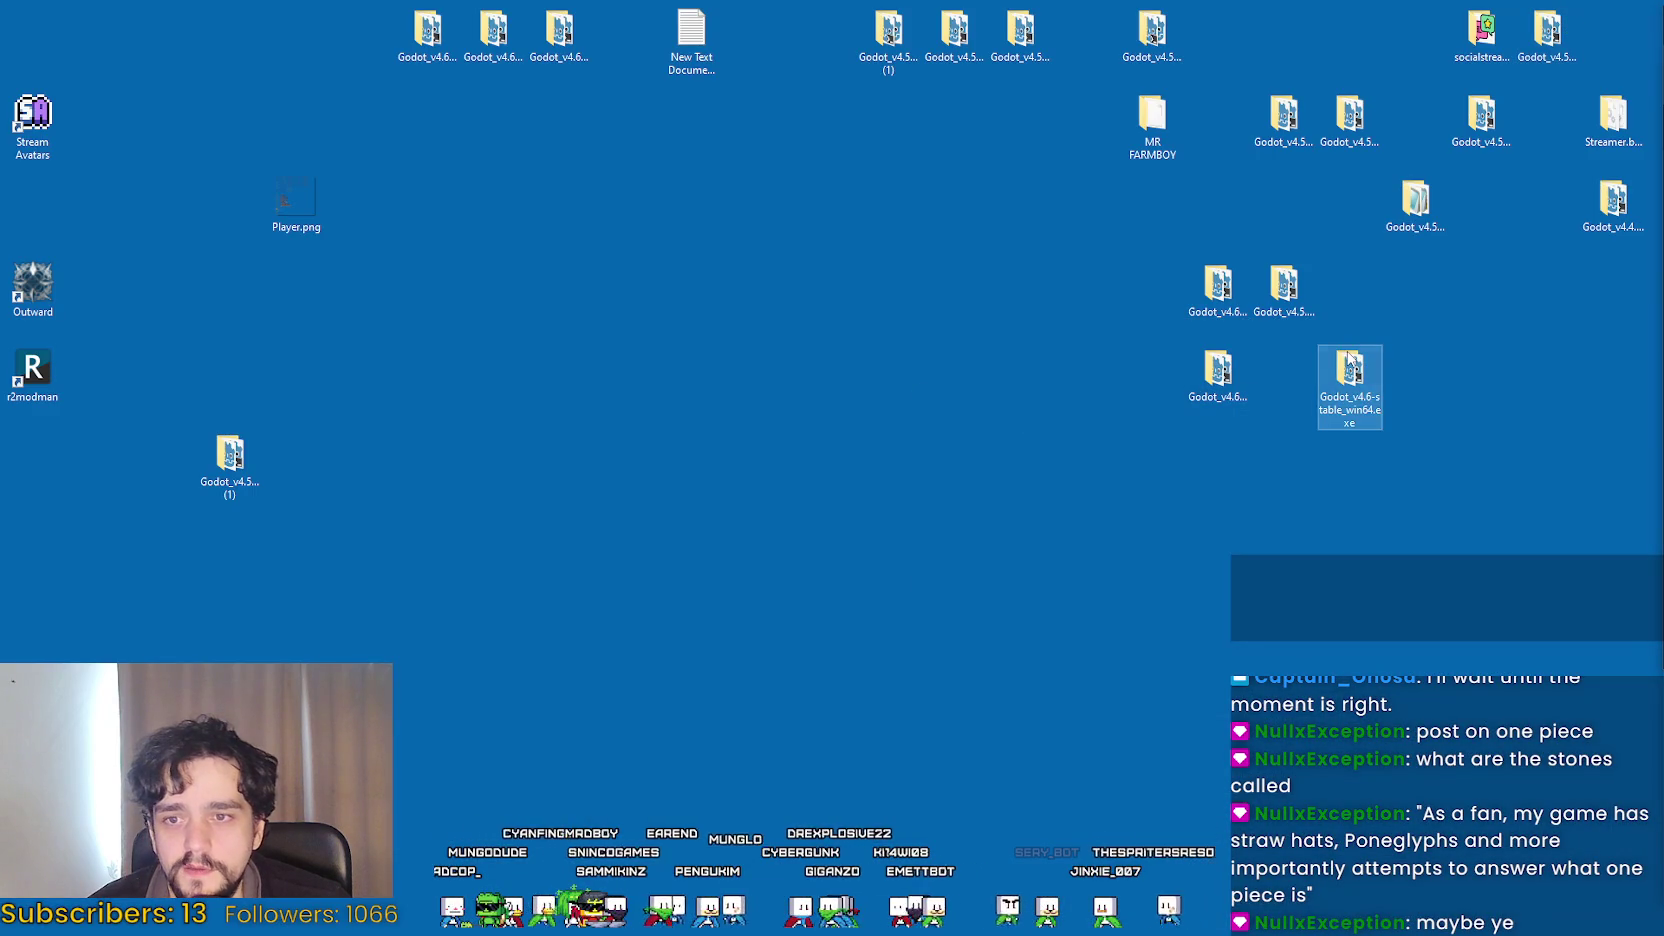
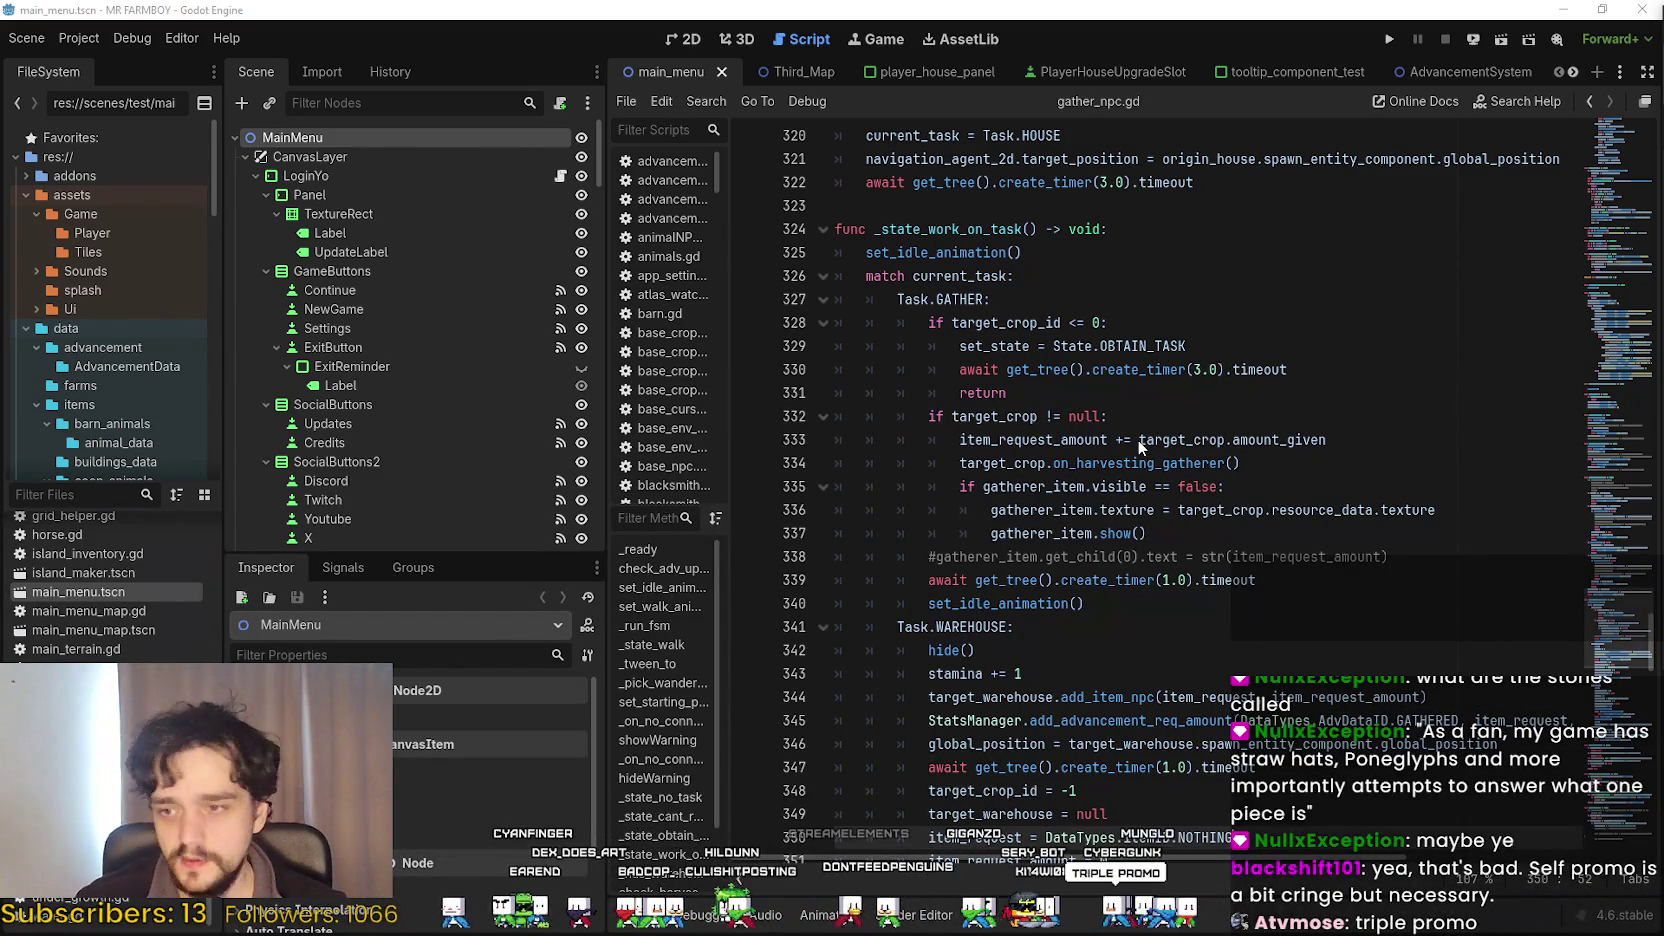
Show the Output log below gather_npc.gd and review the Task.WAREHOUSE branch around line 340.
key(alt+o)
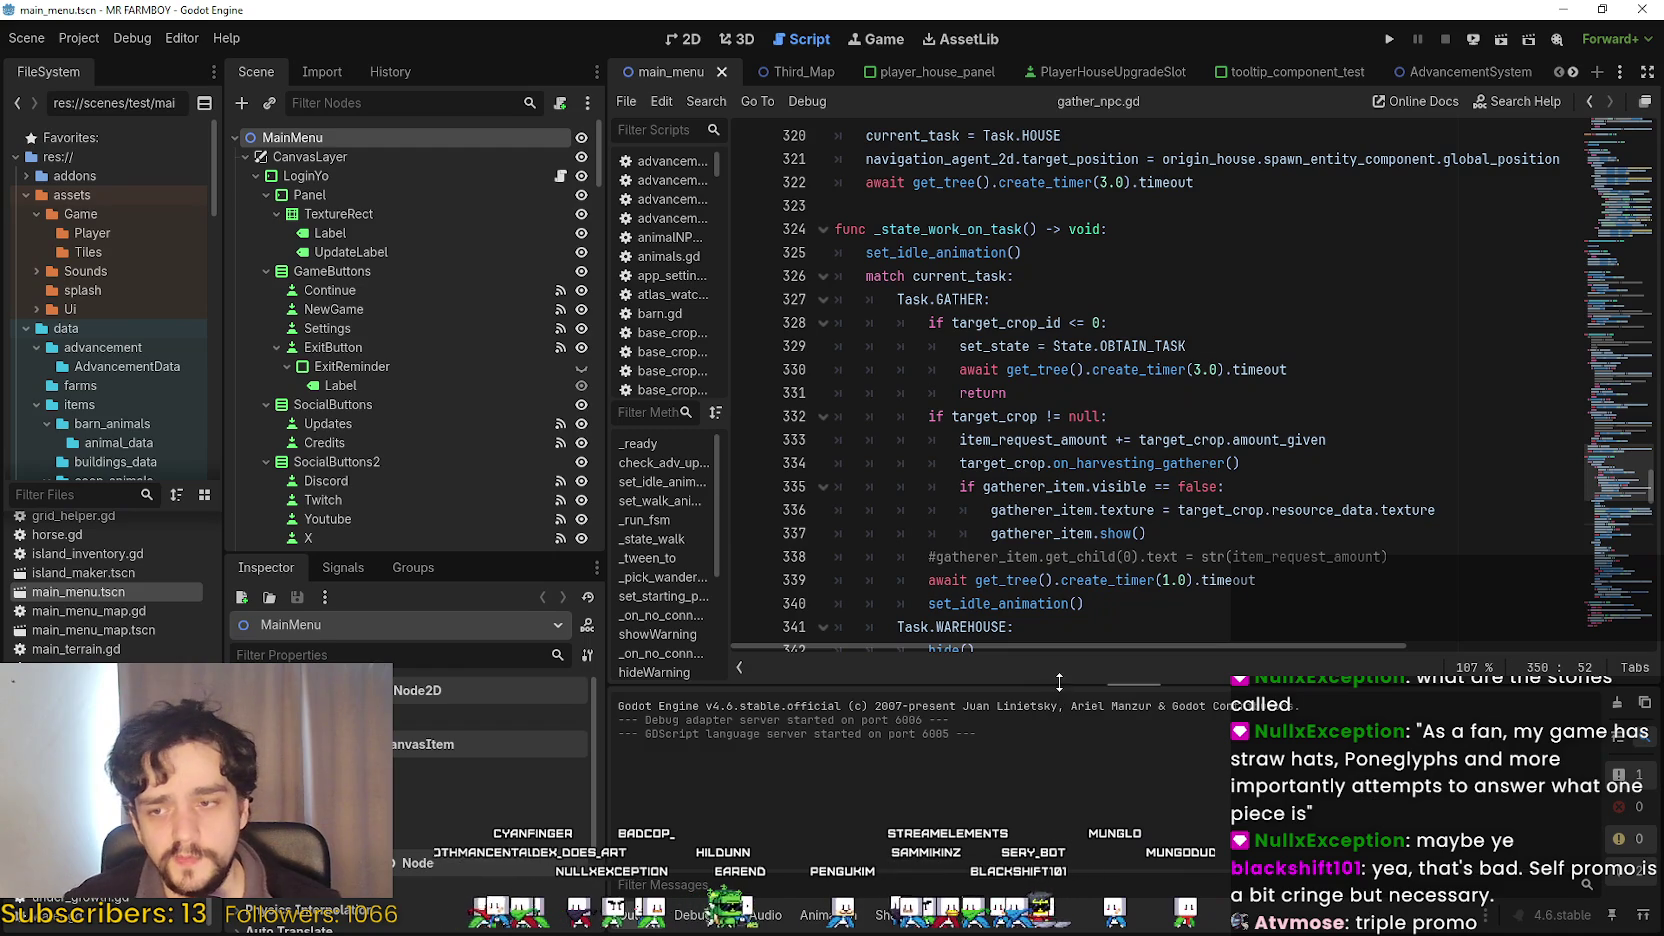
drag(1058, 686, 1060, 698)
click(1120, 626)
scroll(1120, 626, down, 2)
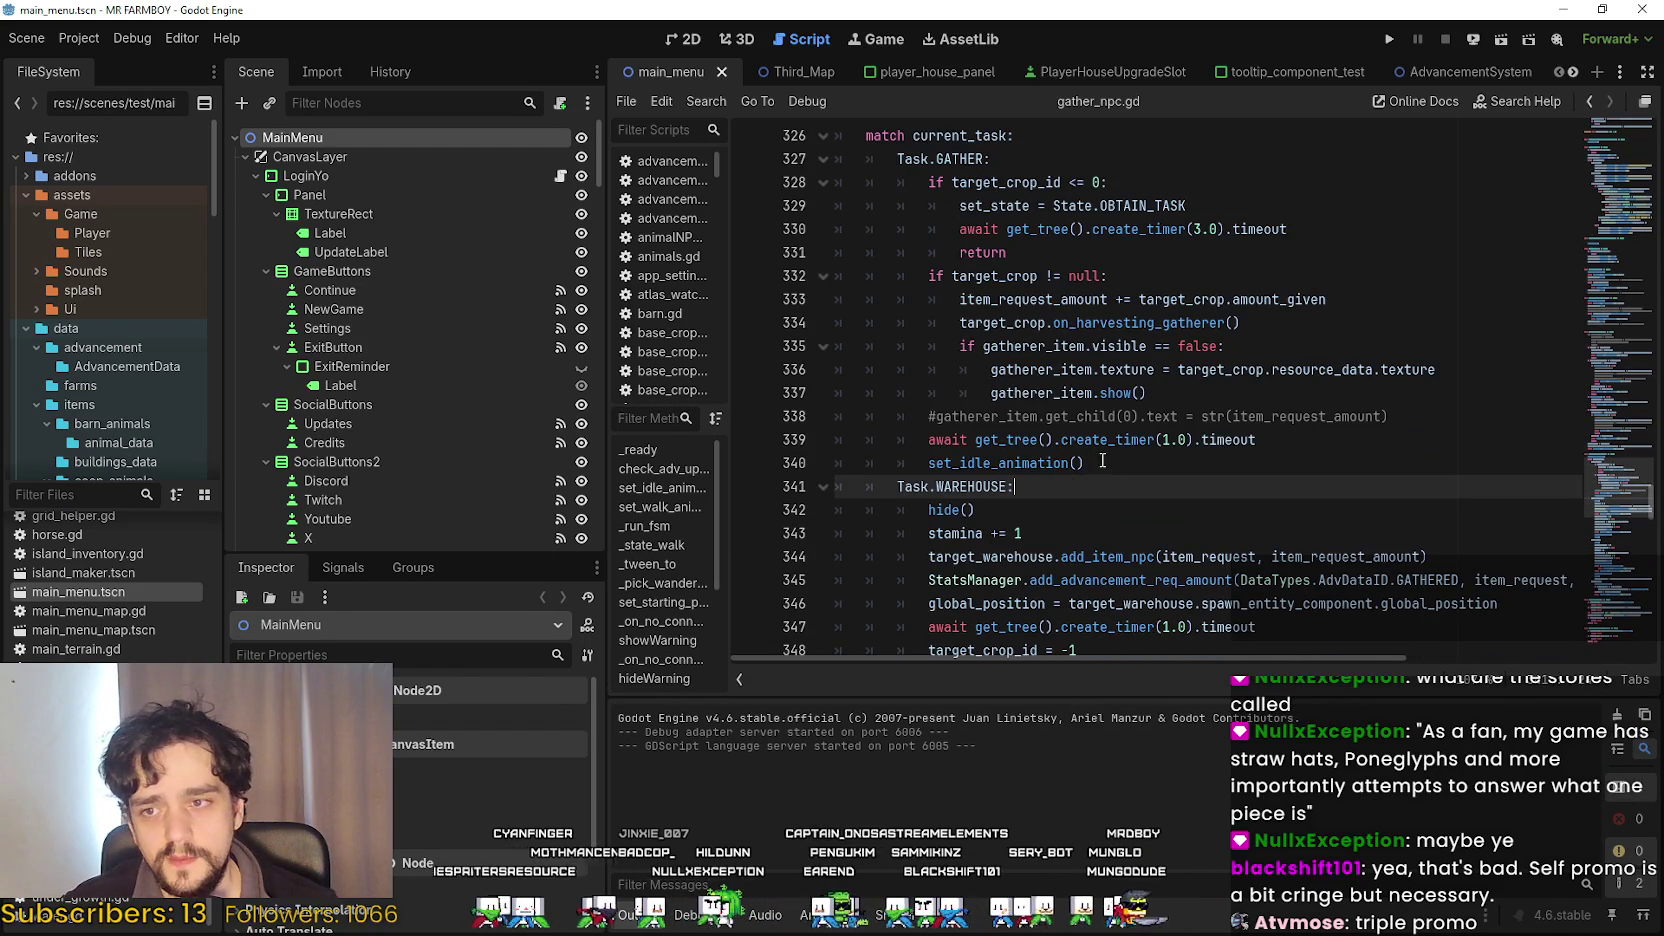
click(1133, 463)
scroll(1133, 463, down, 2)
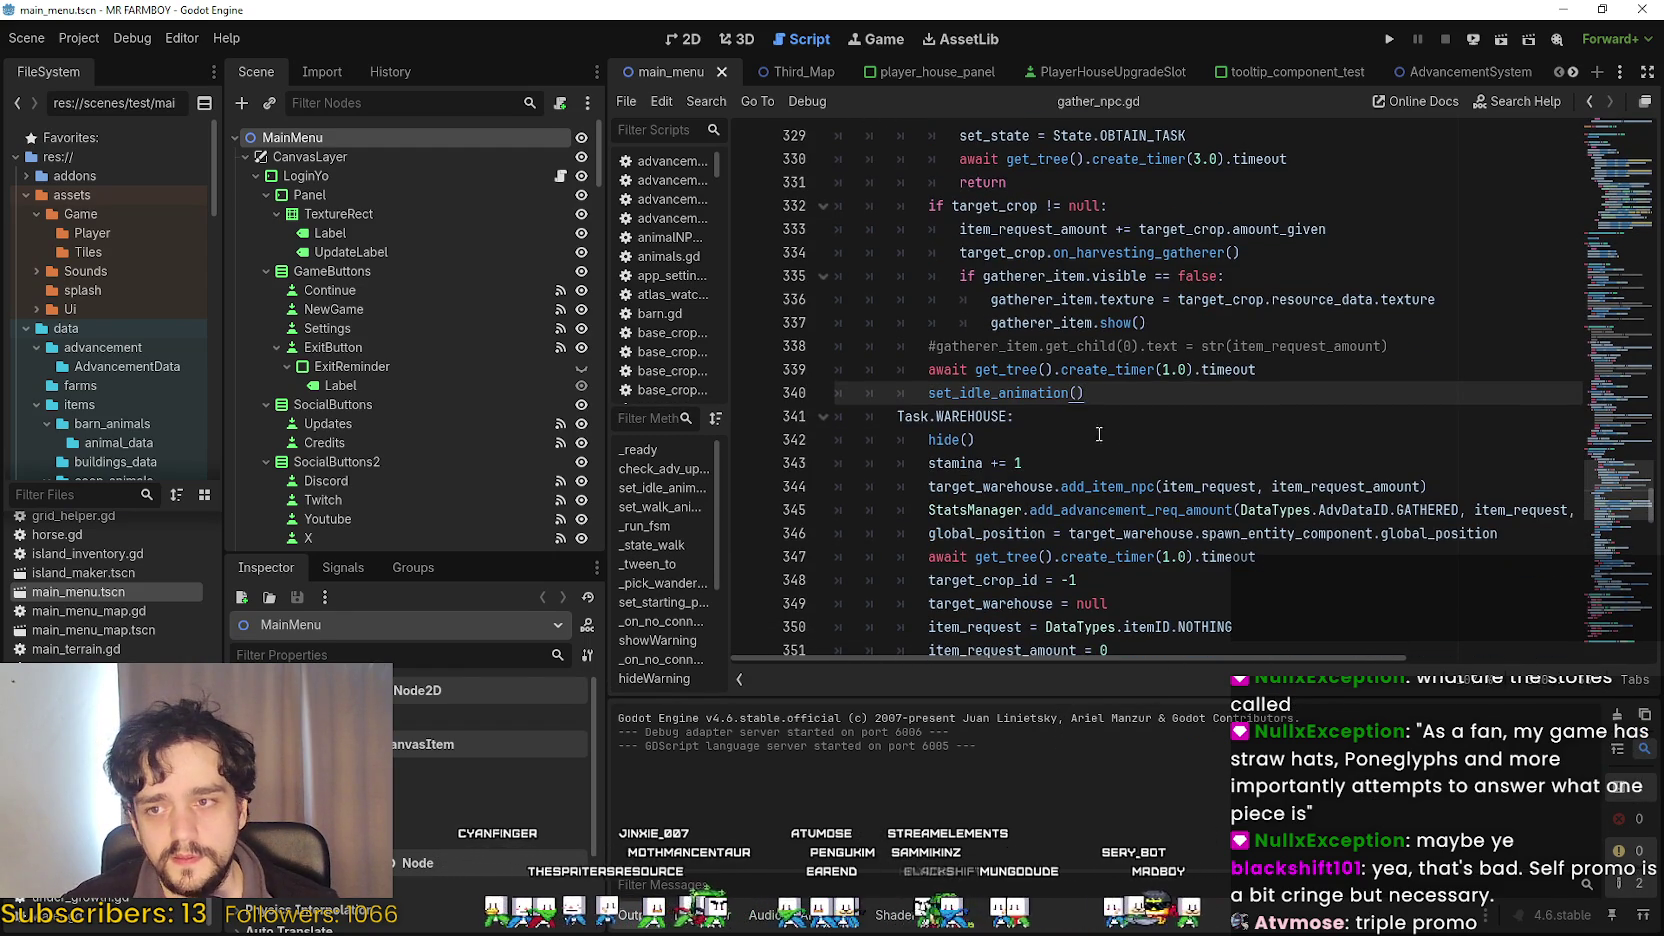
mouse_move(1117, 411)
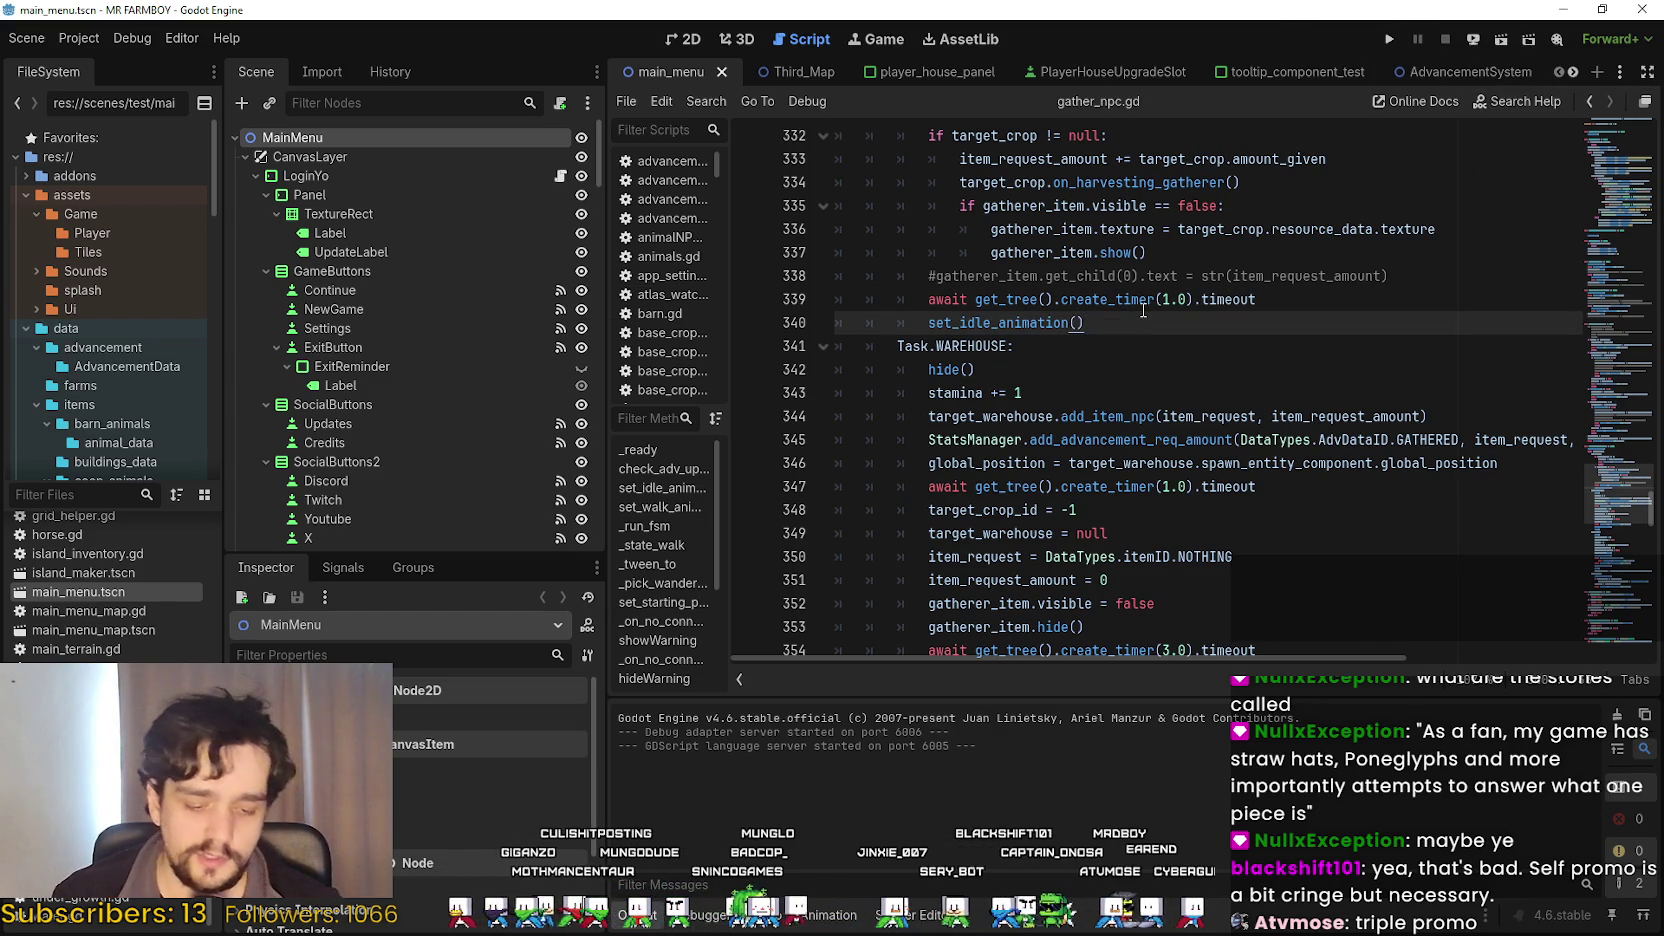
key(Return)
key(BackSpace)
key(BackSpace)
key(BackSpace)
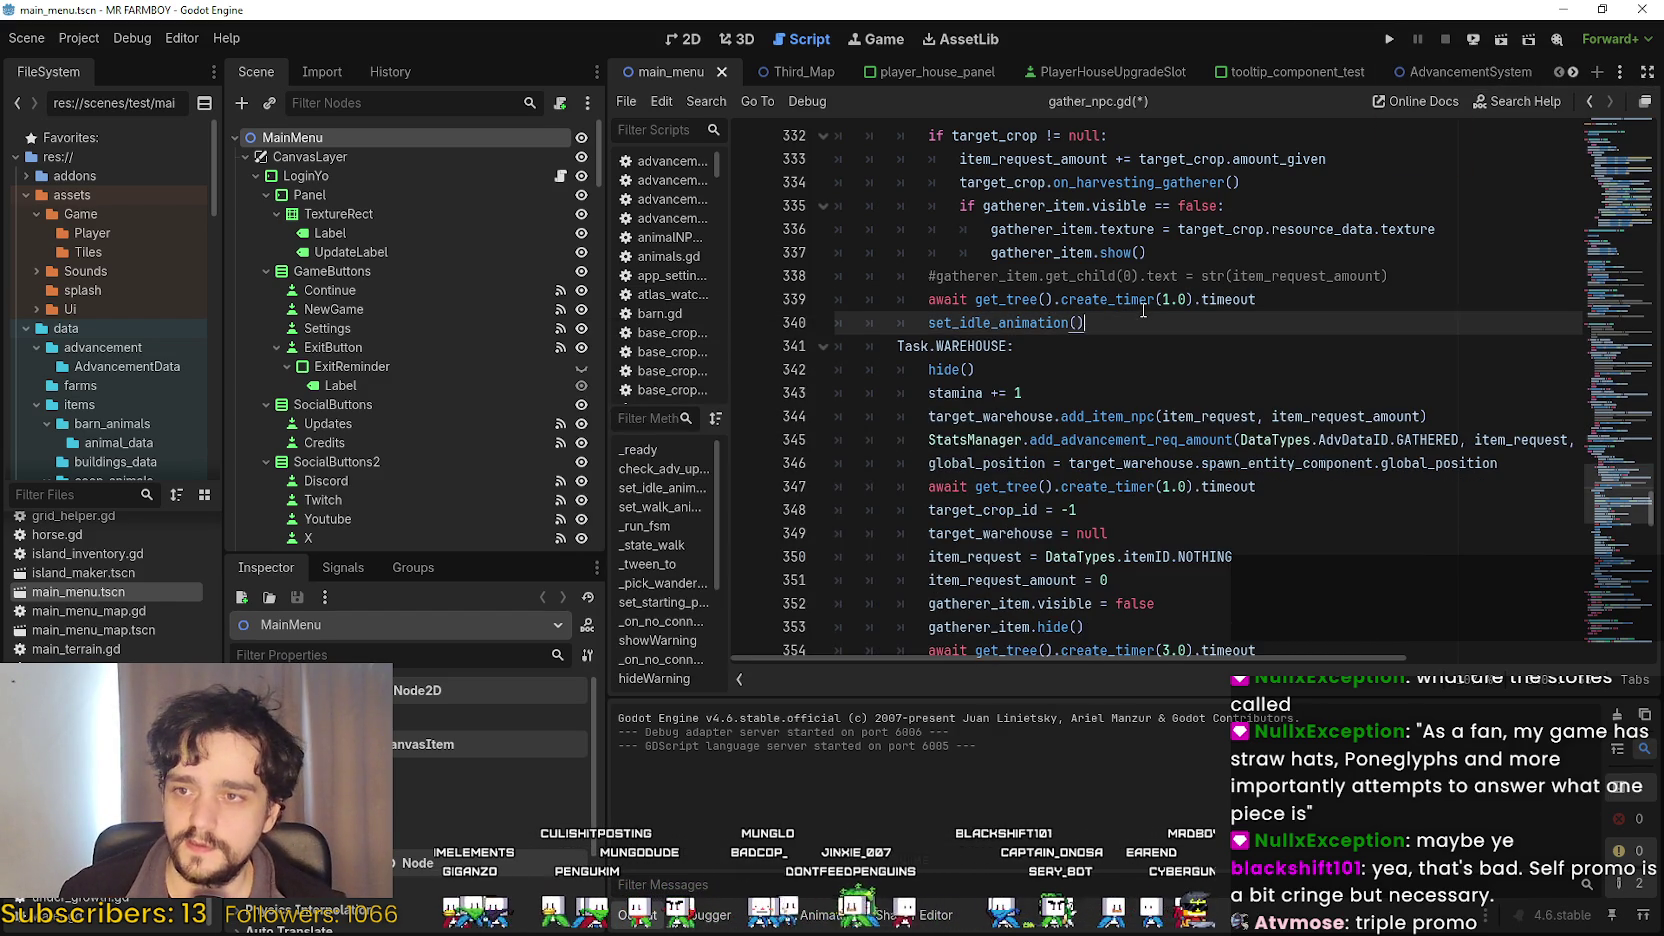
Inspect the code above, lines 313–320, including the commented-out gatherer_item line.
scroll(1166, 440, up, 2)
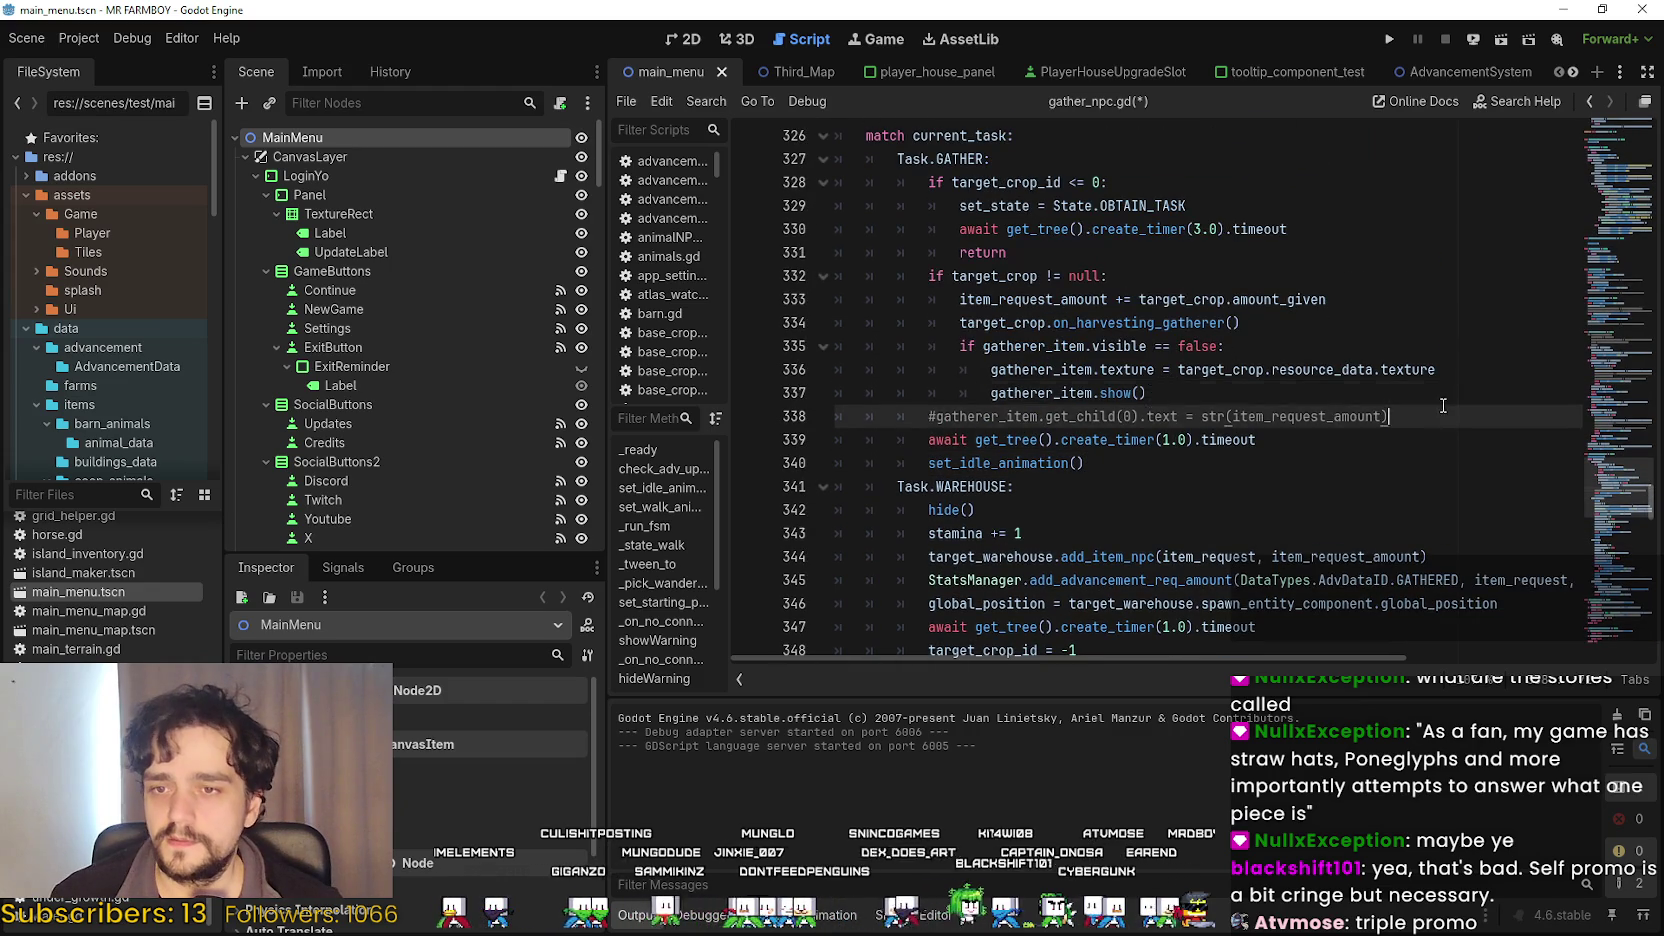
click(1006, 416)
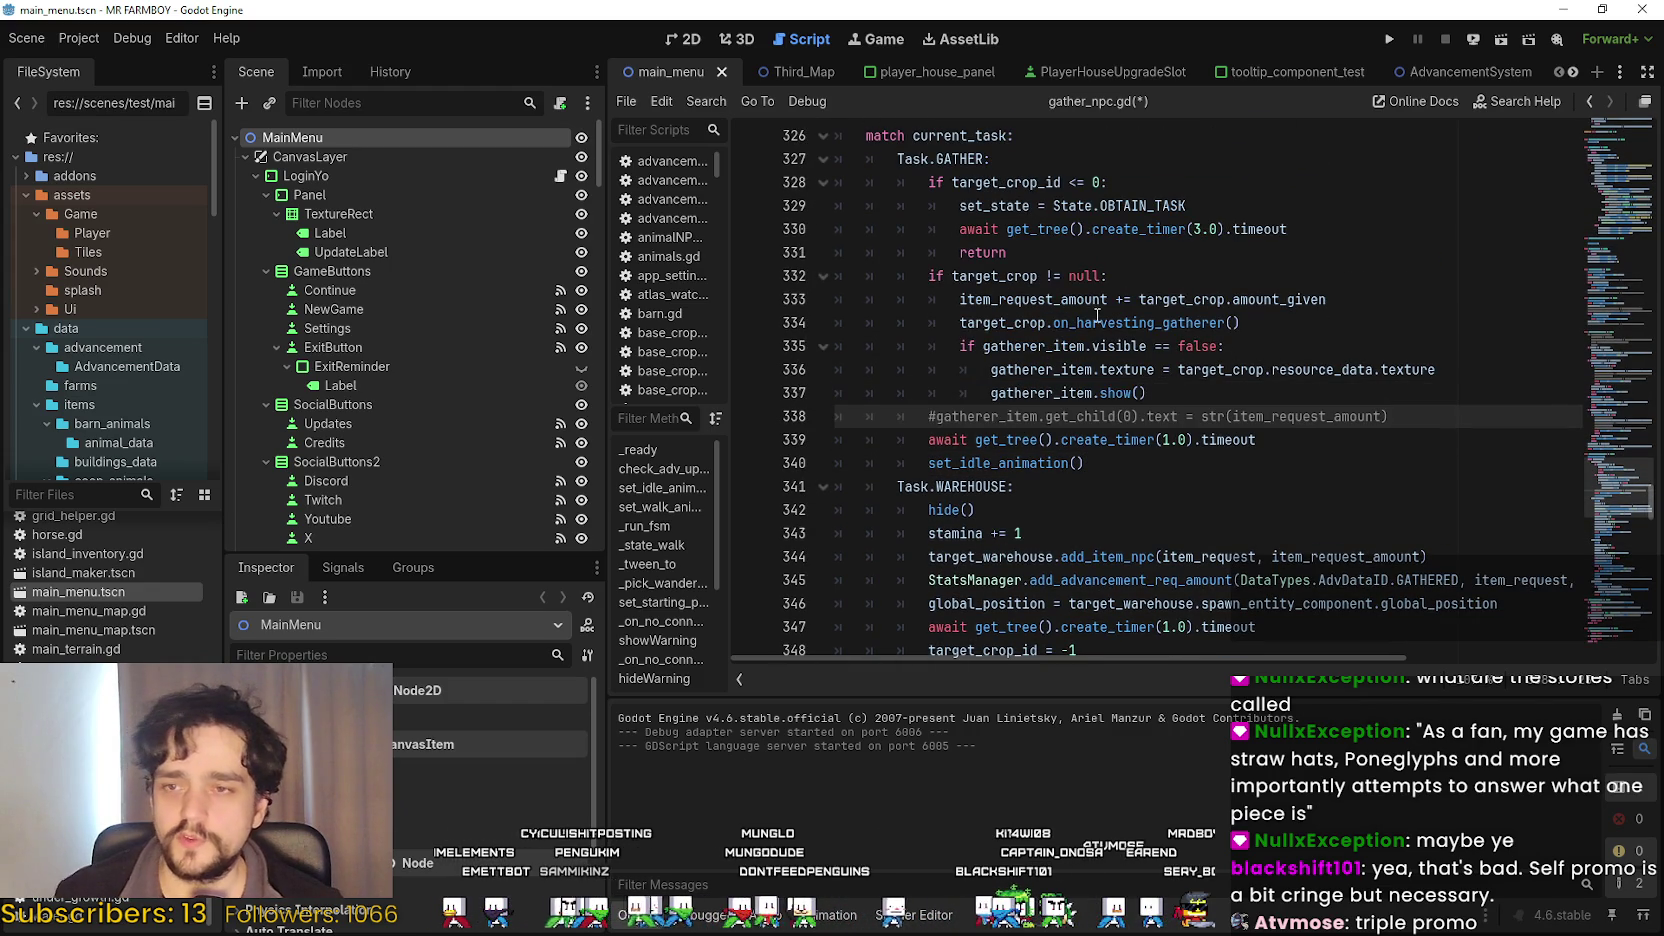
scroll(1088, 308, up, 2)
click(1046, 383)
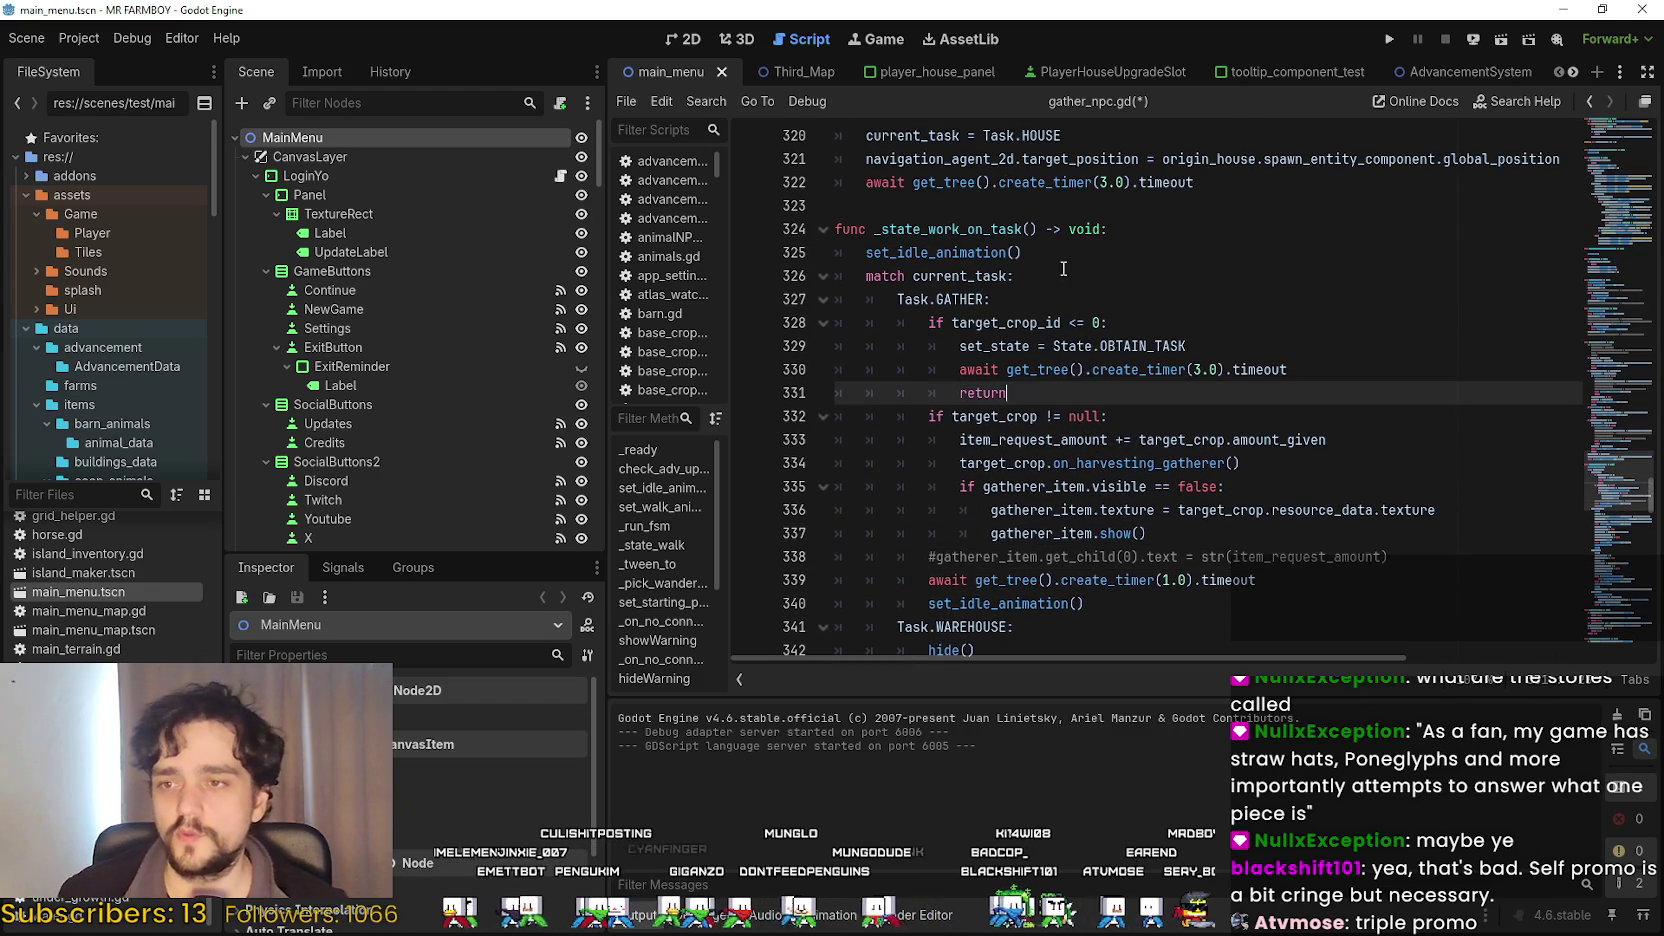
scroll(1046, 383, up, 2)
drag(1060, 276, 1185, 253)
click(1185, 253)
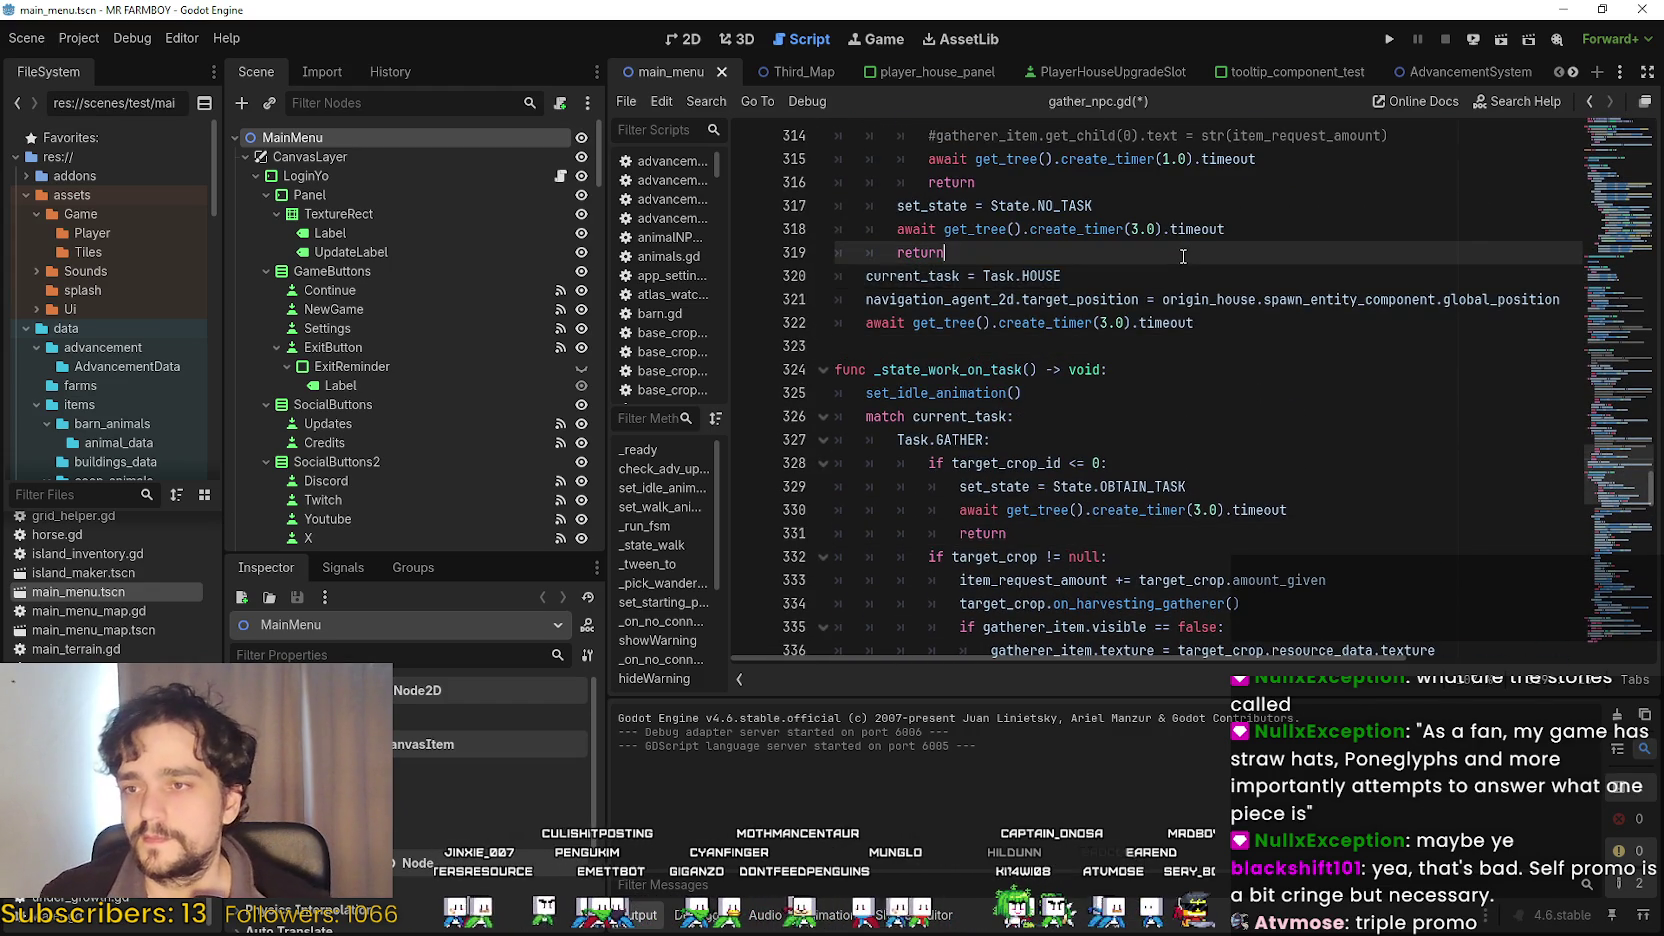
scroll(1300, 290, up, 3)
click(1437, 325)
mouse_move(1437, 325)
mouse_down()
mouse_move(1395, 342)
mouse_move(1380, 272)
mouse_up()
click(1088, 390)
Return to the Task.WAREHOUSE branch, check lines 338–343, and leave the caret on line 340.
scroll(1123, 404, down, 3)
scroll(1123, 404, down, 2)
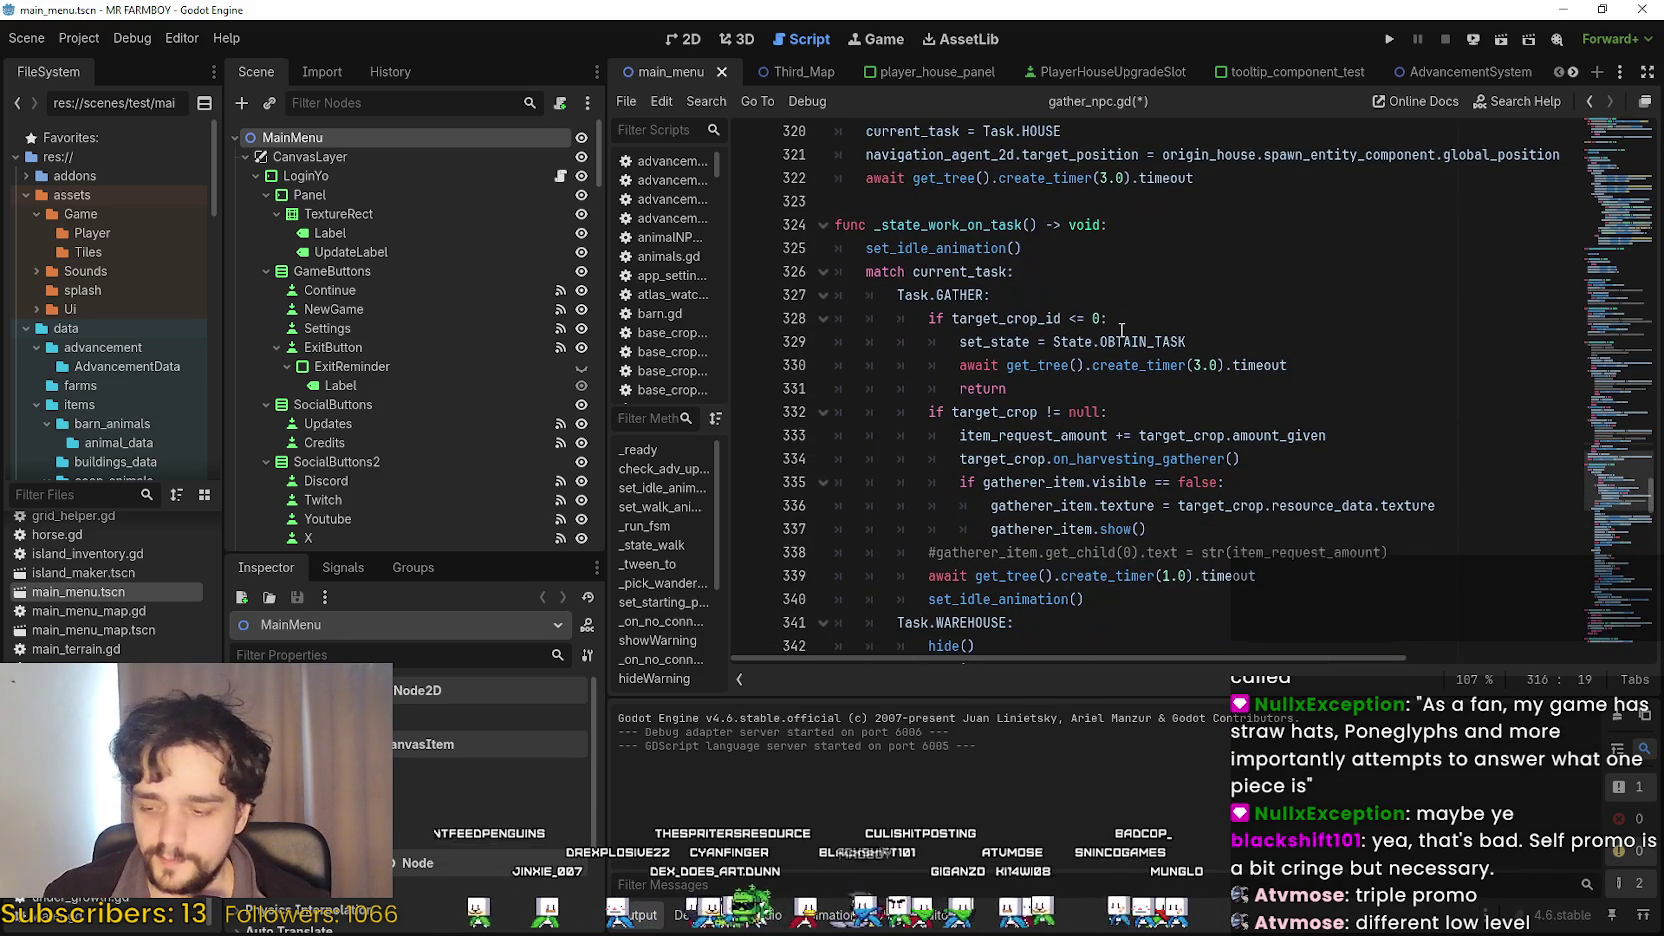
scroll(1121, 330, down, 4)
click(990, 398)
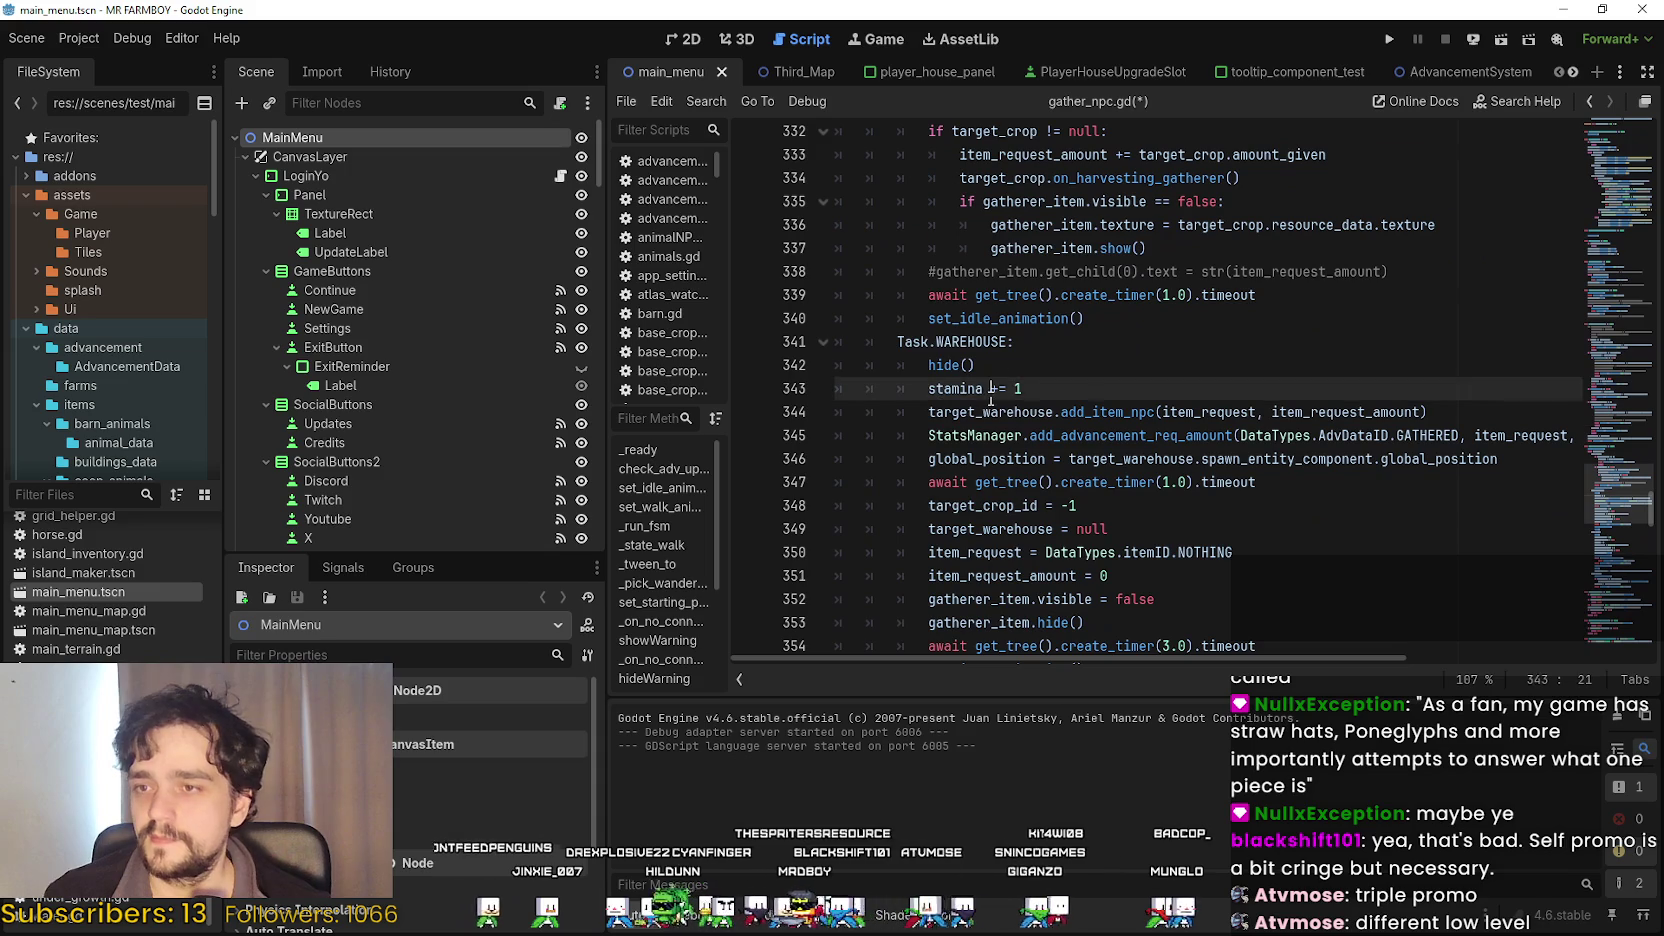
click(1137, 345)
click(1142, 316)
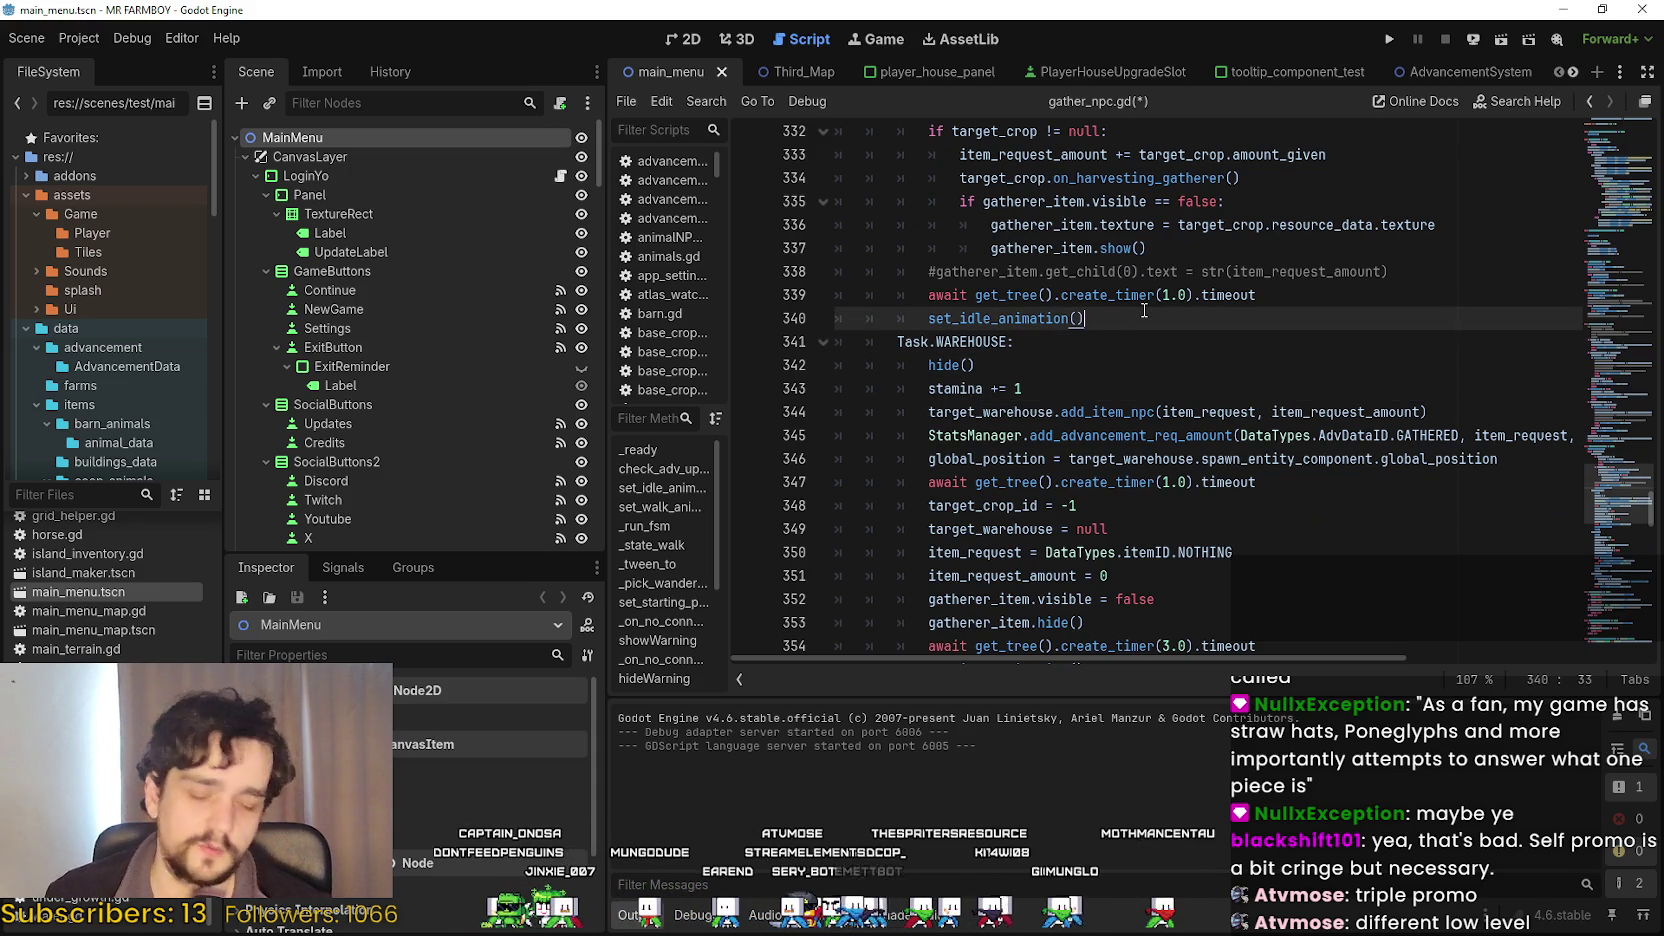
drag(1062, 277, 1250, 296)
click(1230, 334)
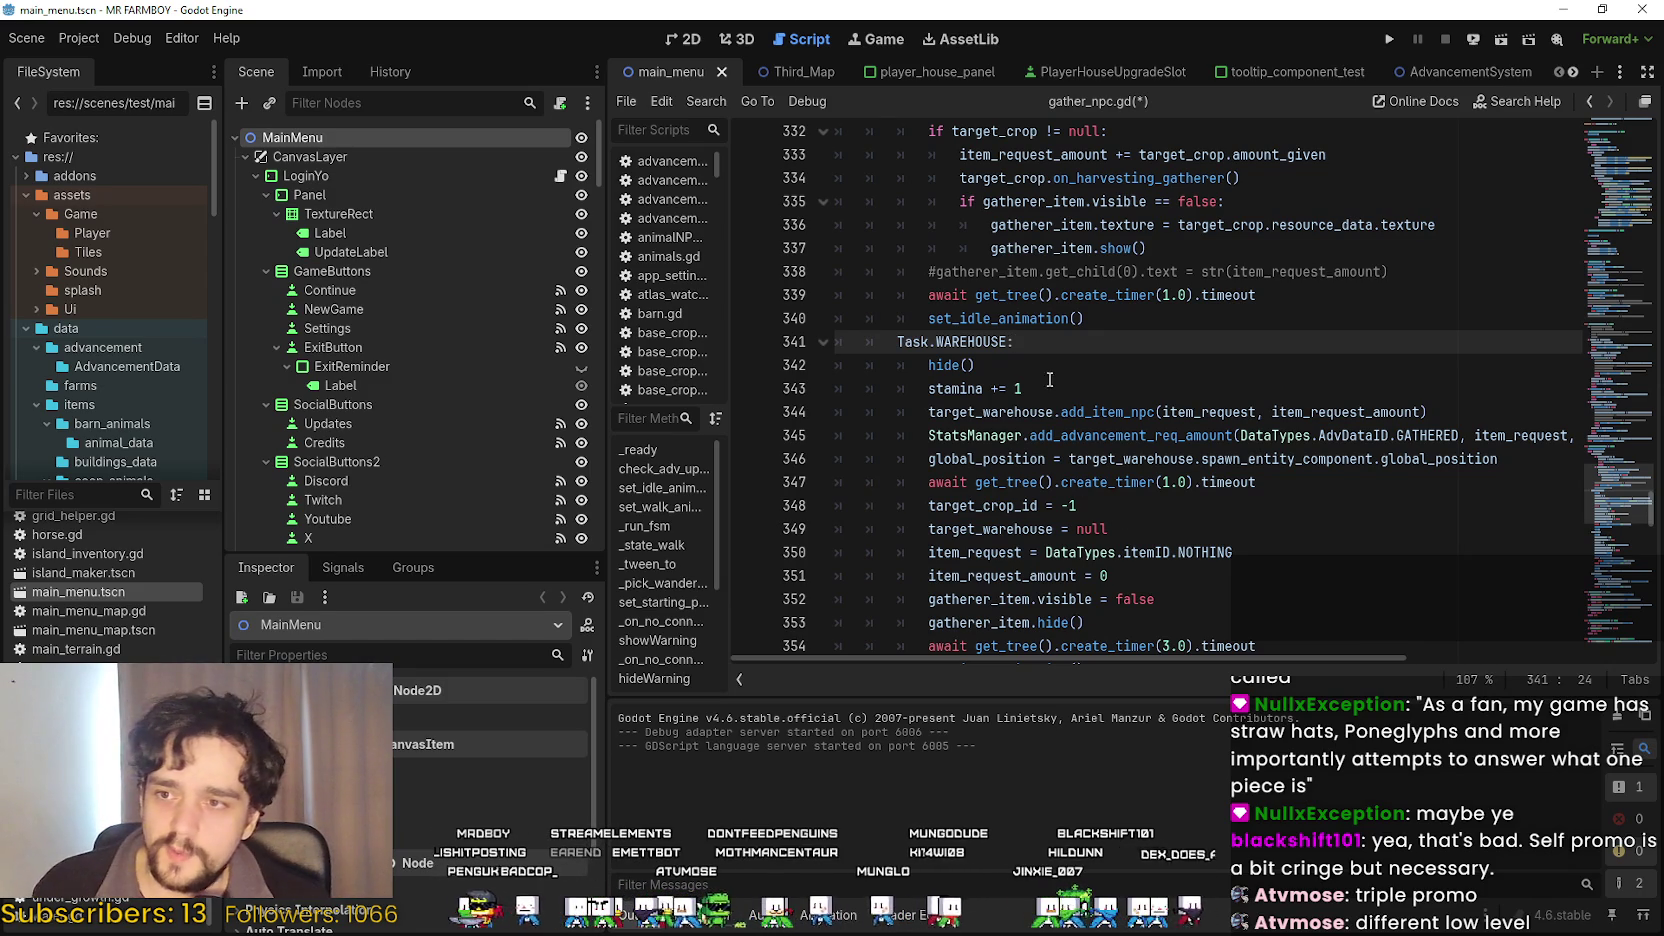
click(1070, 318)
Check the timer and set_idle_animation() lines 339–340 in gather_npc.gd.
click(1133, 306)
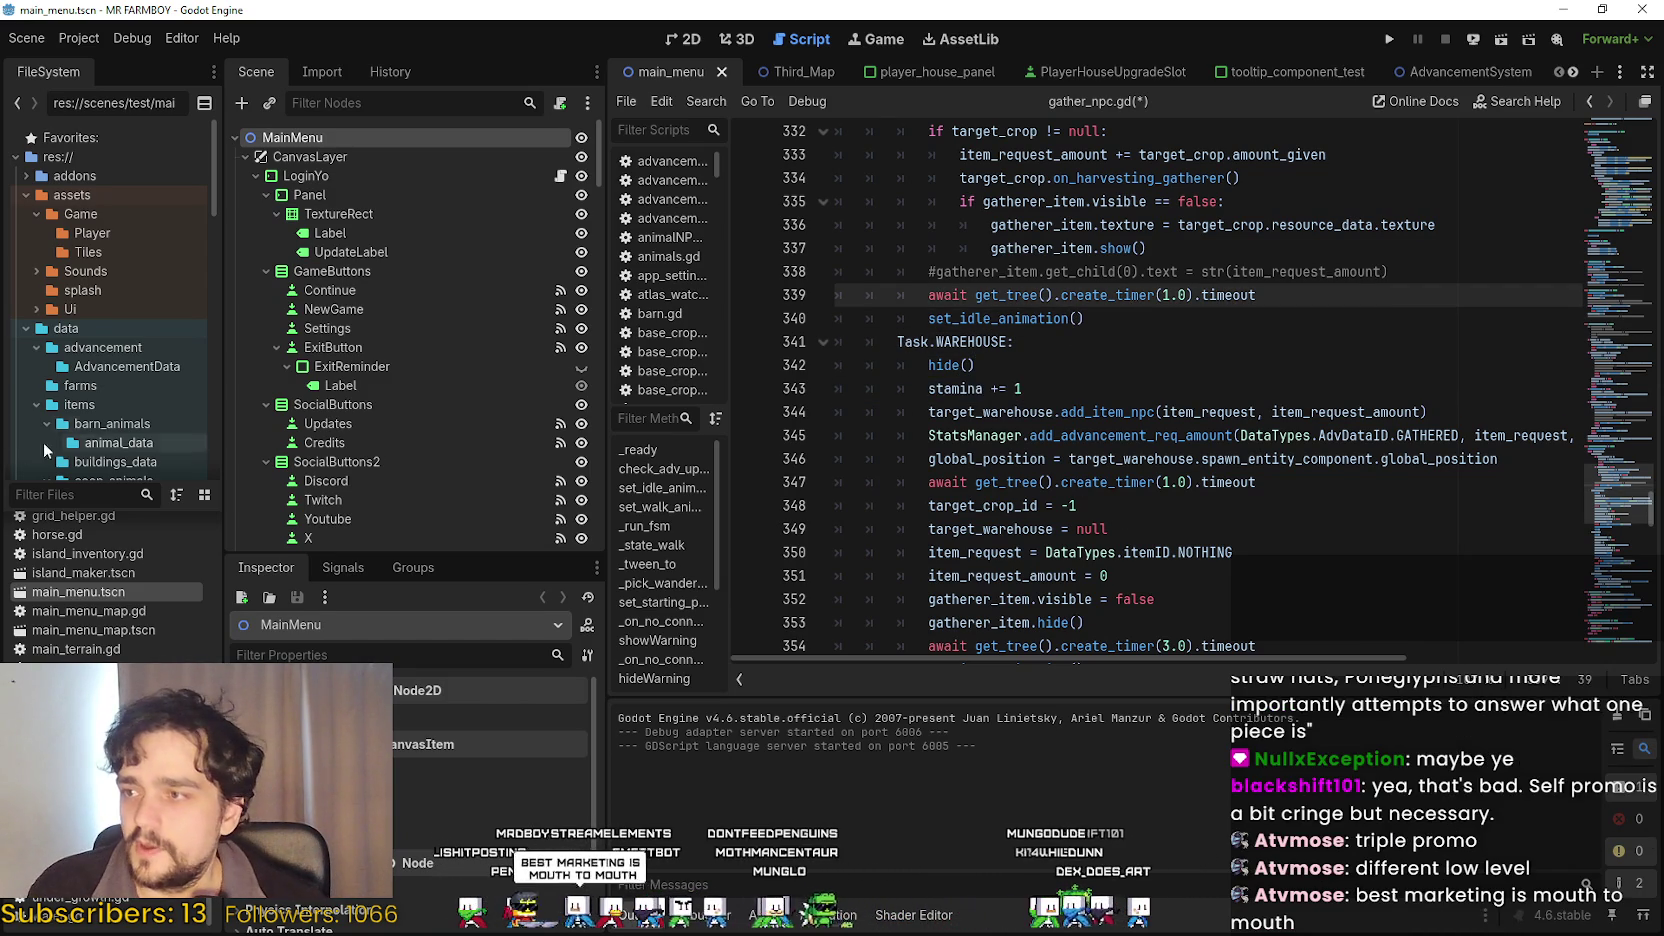
drag(221, 492, 218, 492)
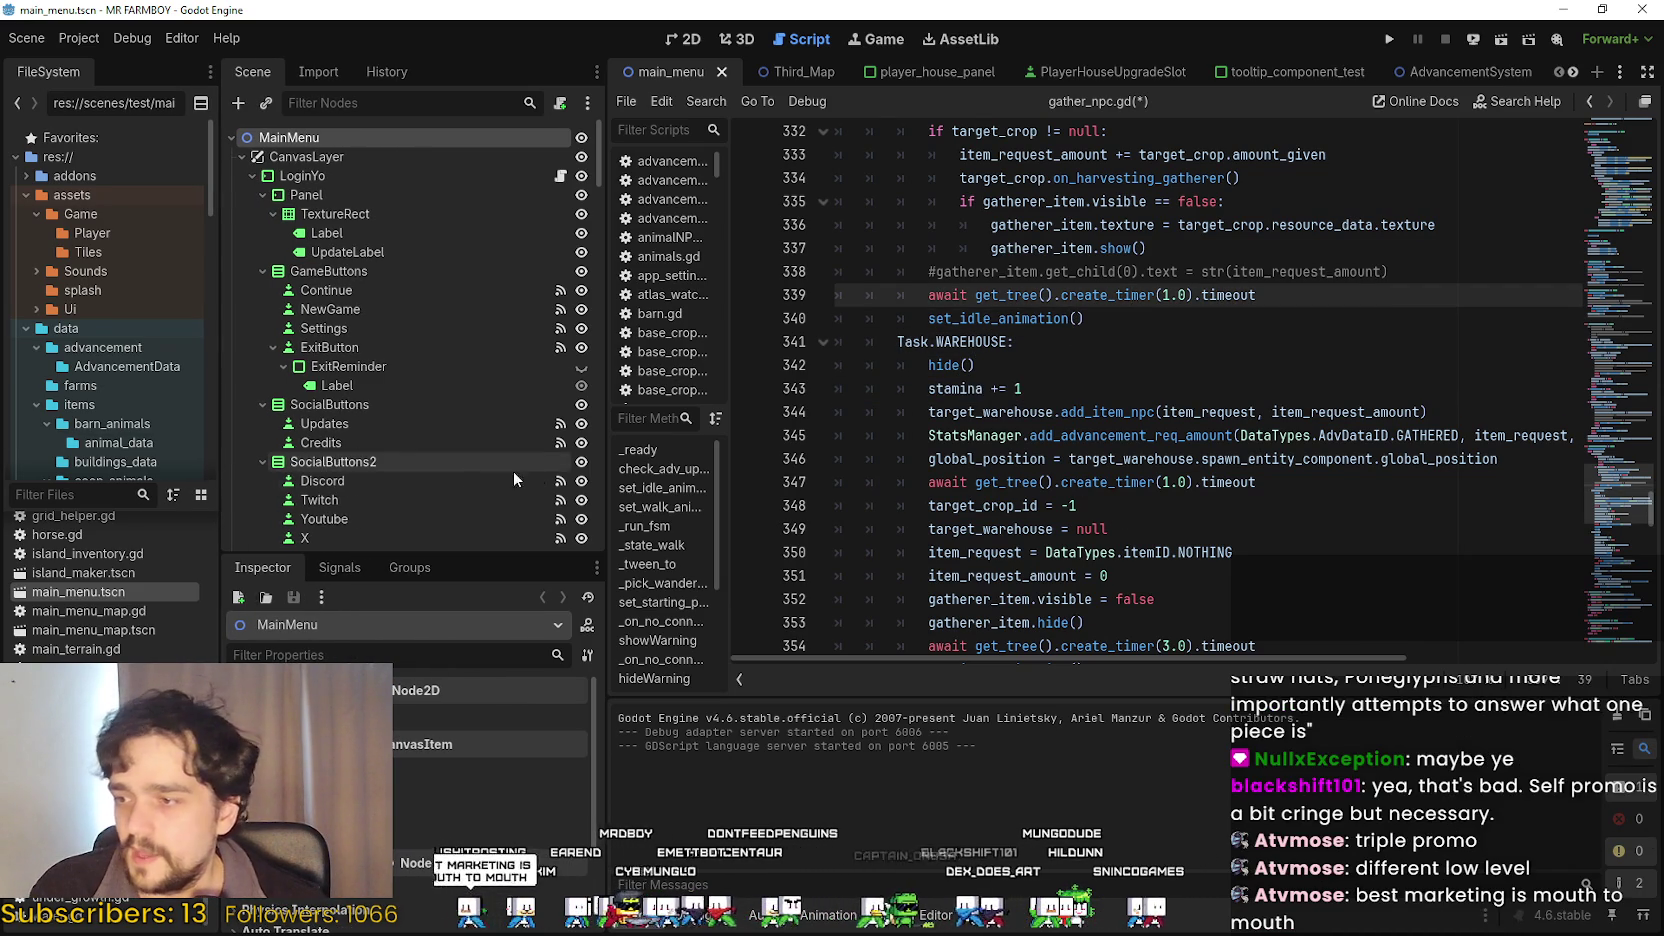
click(1110, 318)
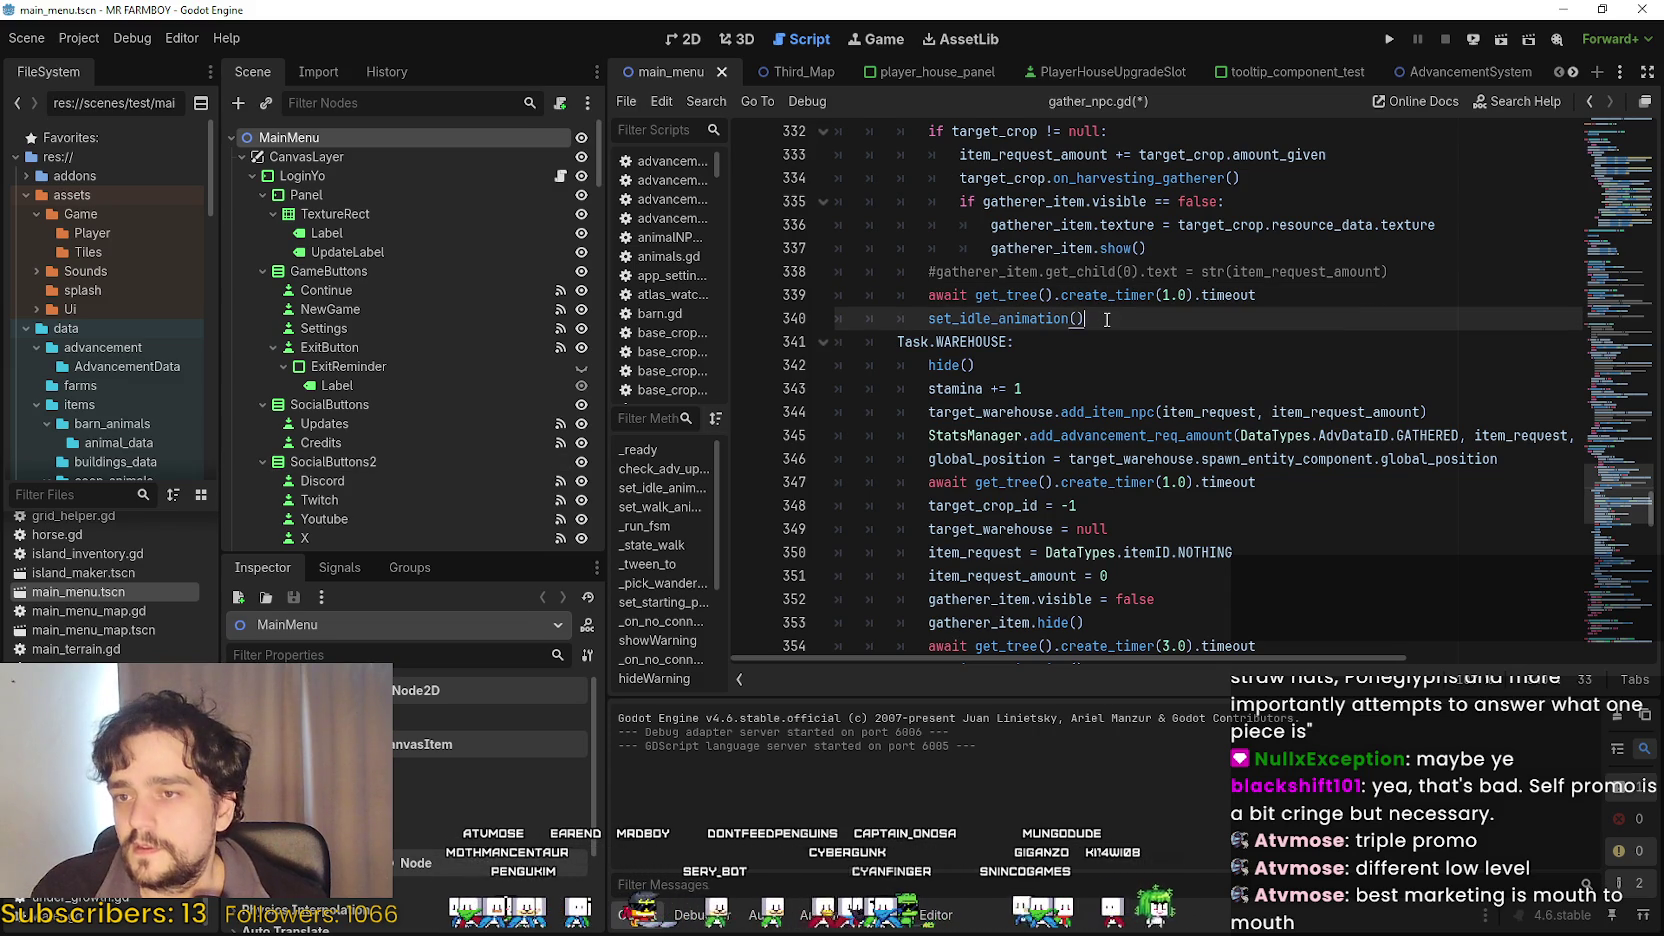
key(Return)
key(BackSpace)
key(BackSpace)
key(BackSpace)
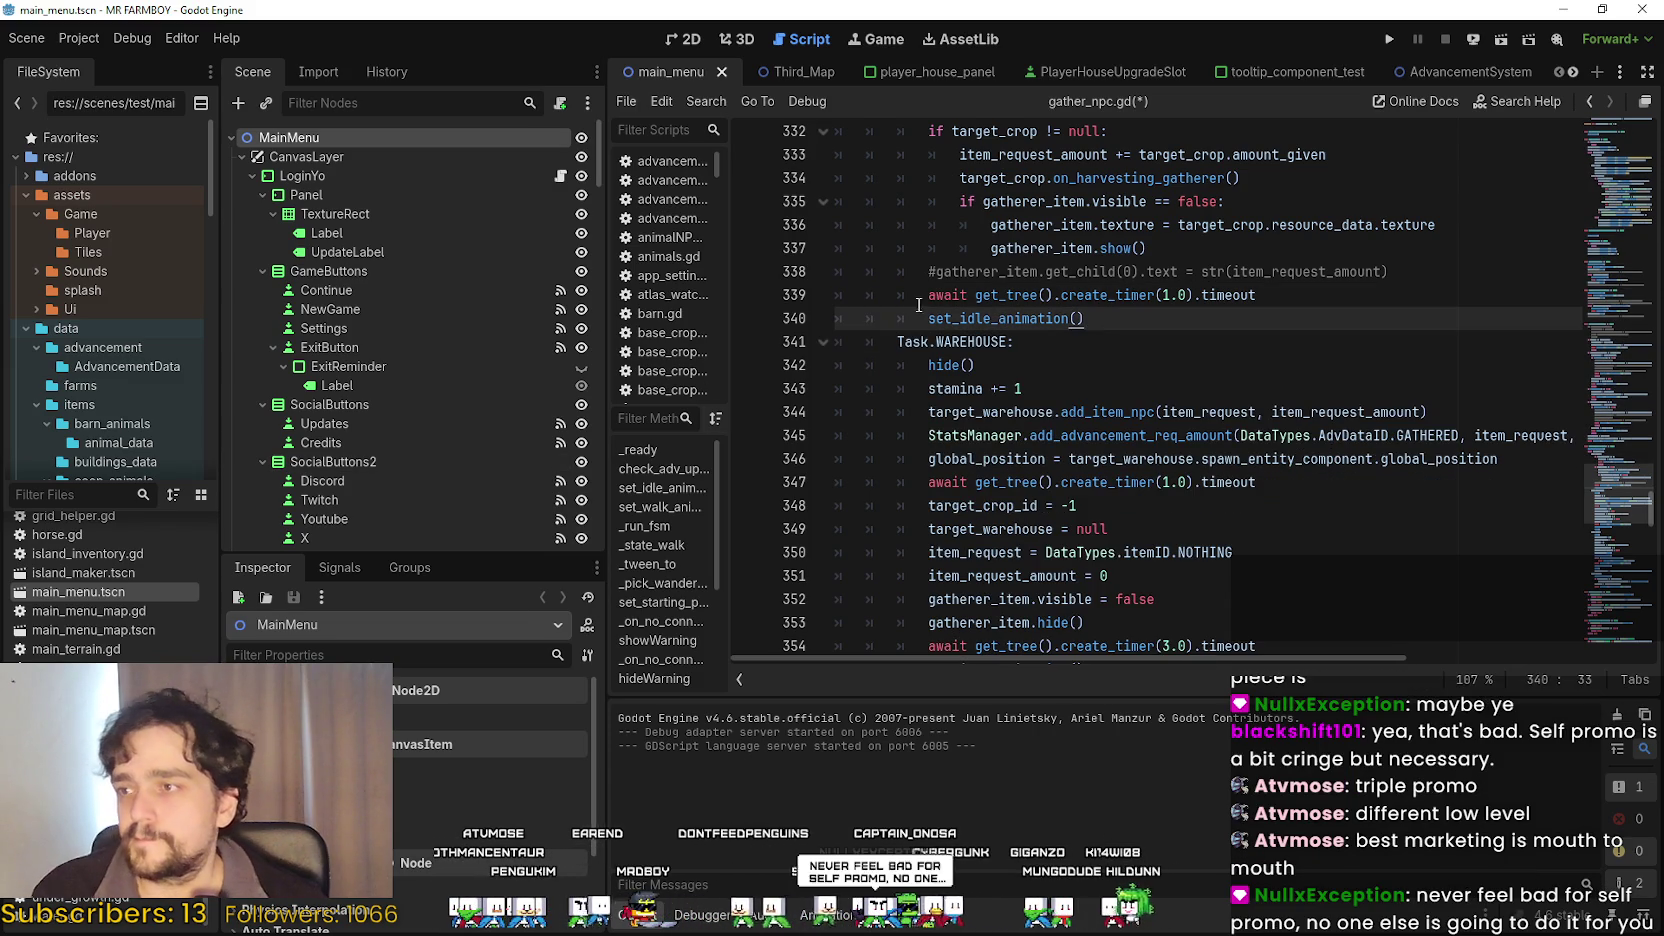
Select the Steam button node under SocialButtons2 in the Scene dock.
scroll(407, 515, down, 1)
scroll(413, 503, down, 3)
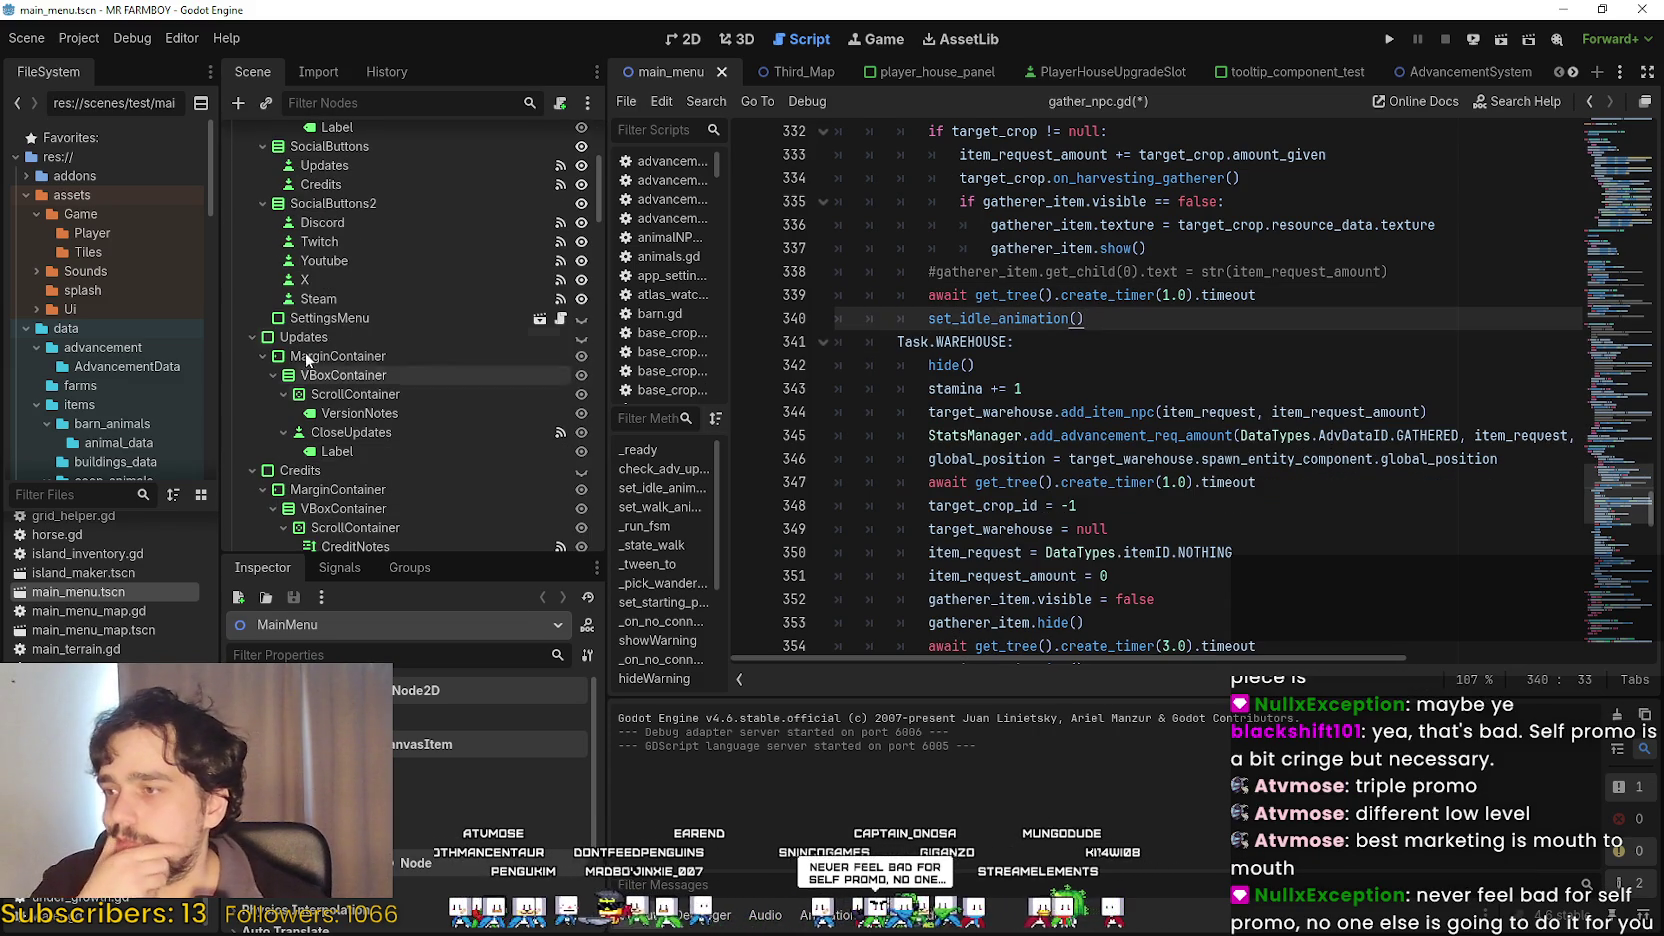
click(344, 292)
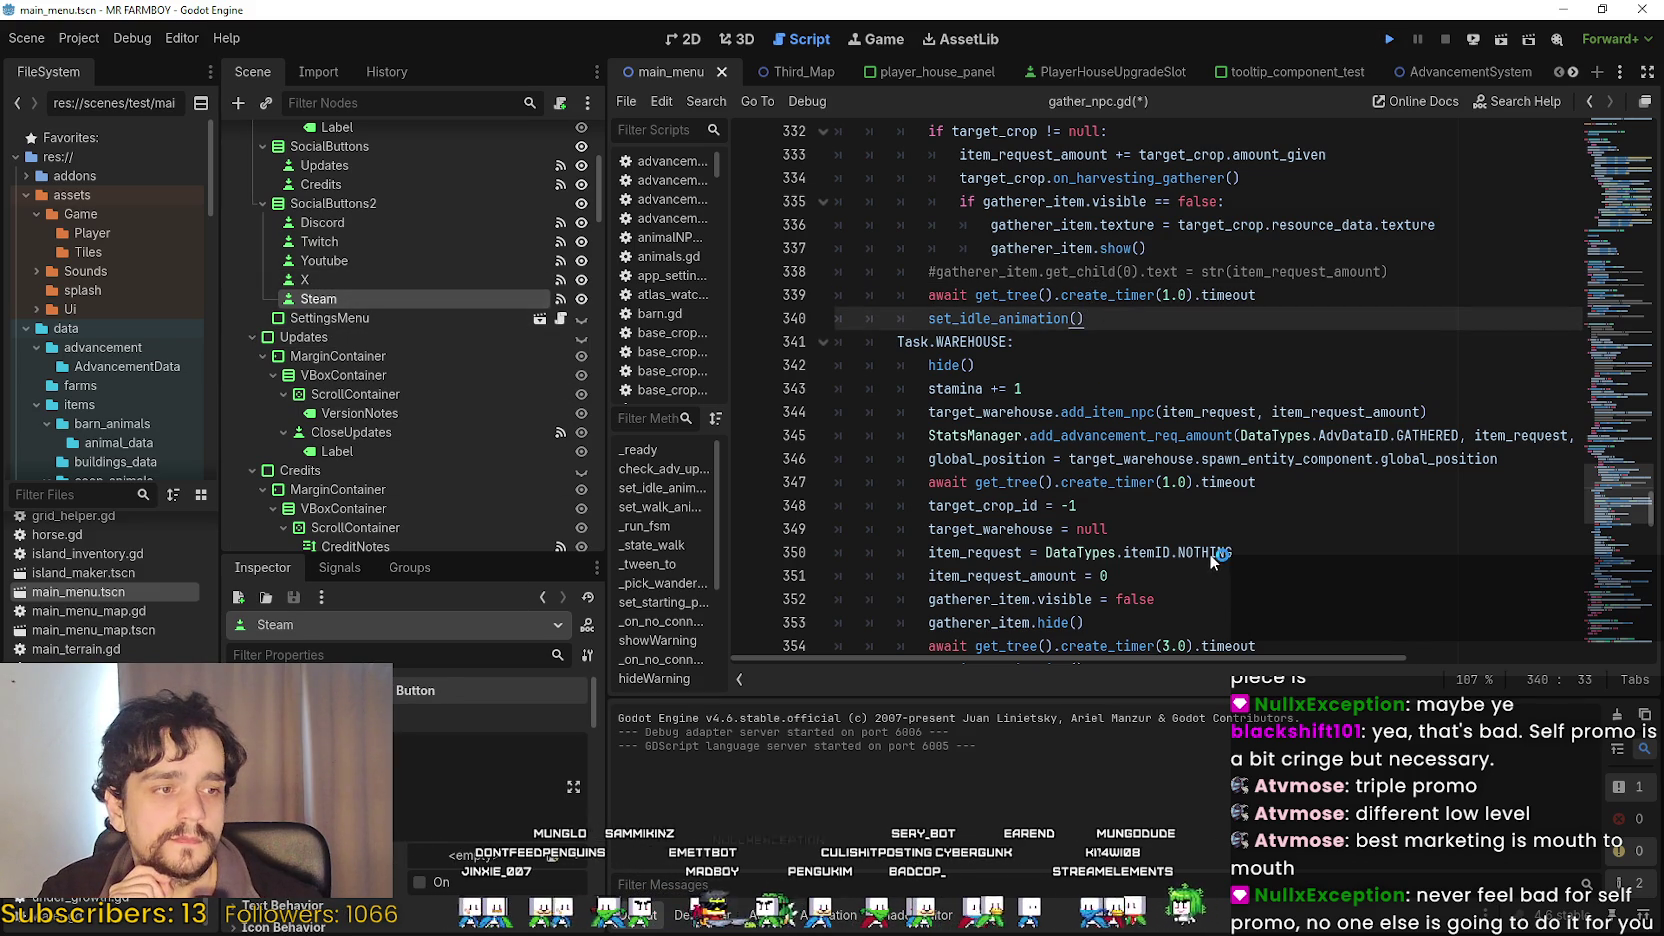
Save the script, run MR FARMBOY with F5, and load Save 3 through Continue.
key(F5)
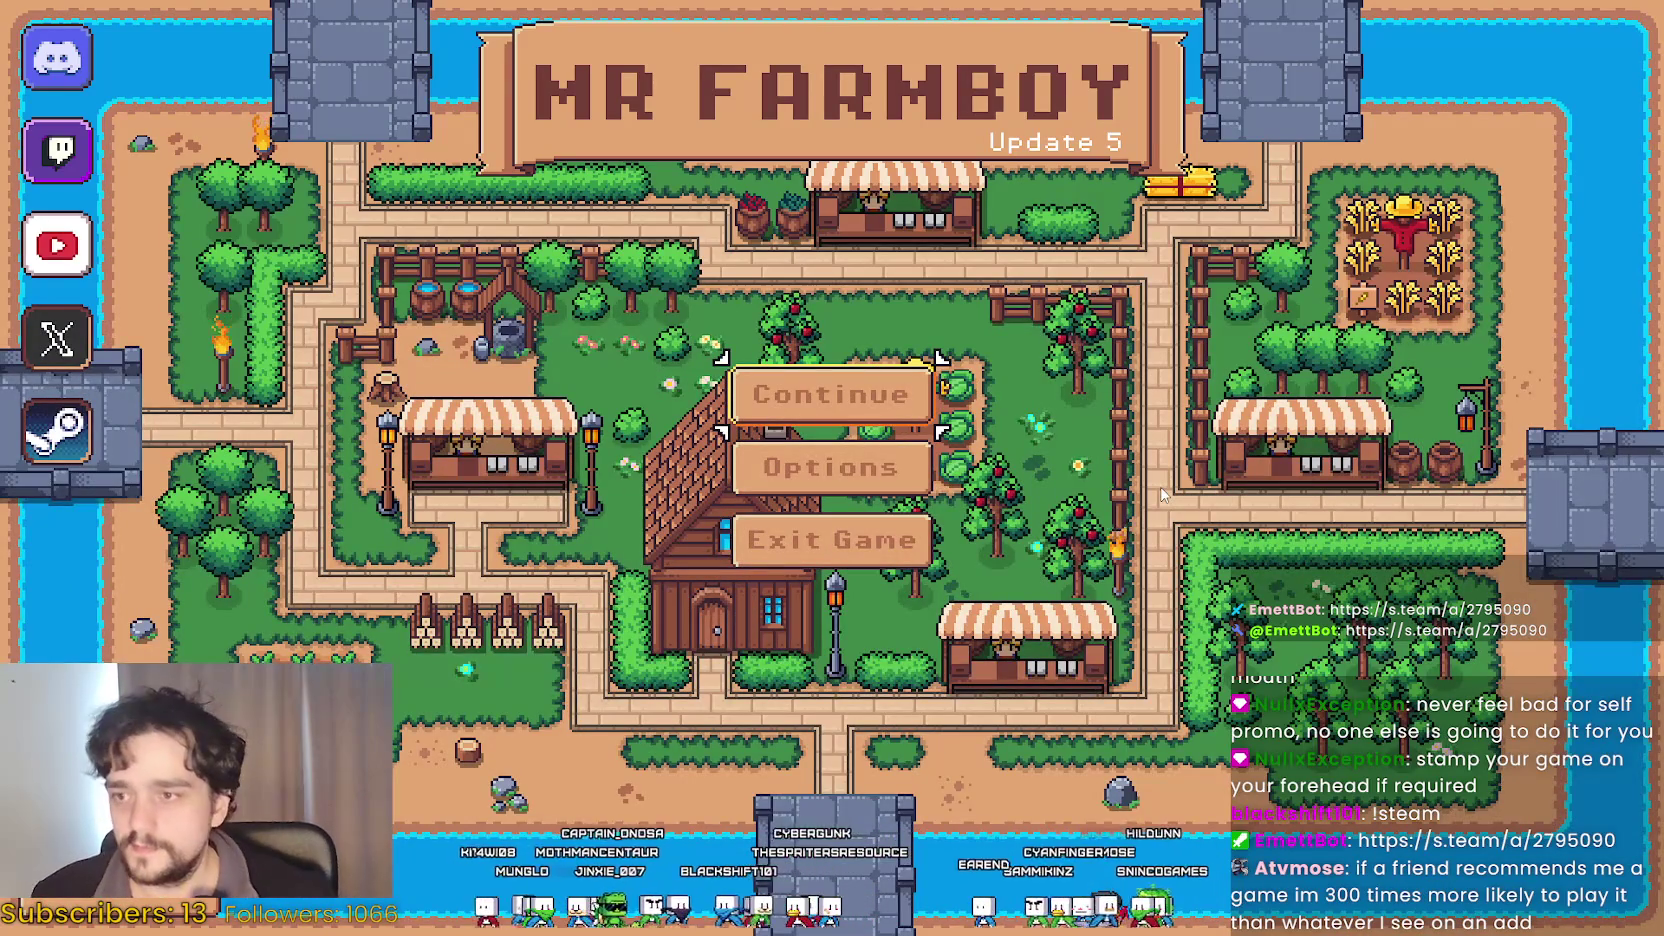
click(805, 394)
scroll(817, 568, down, 5)
scroll(830, 575, down, 3)
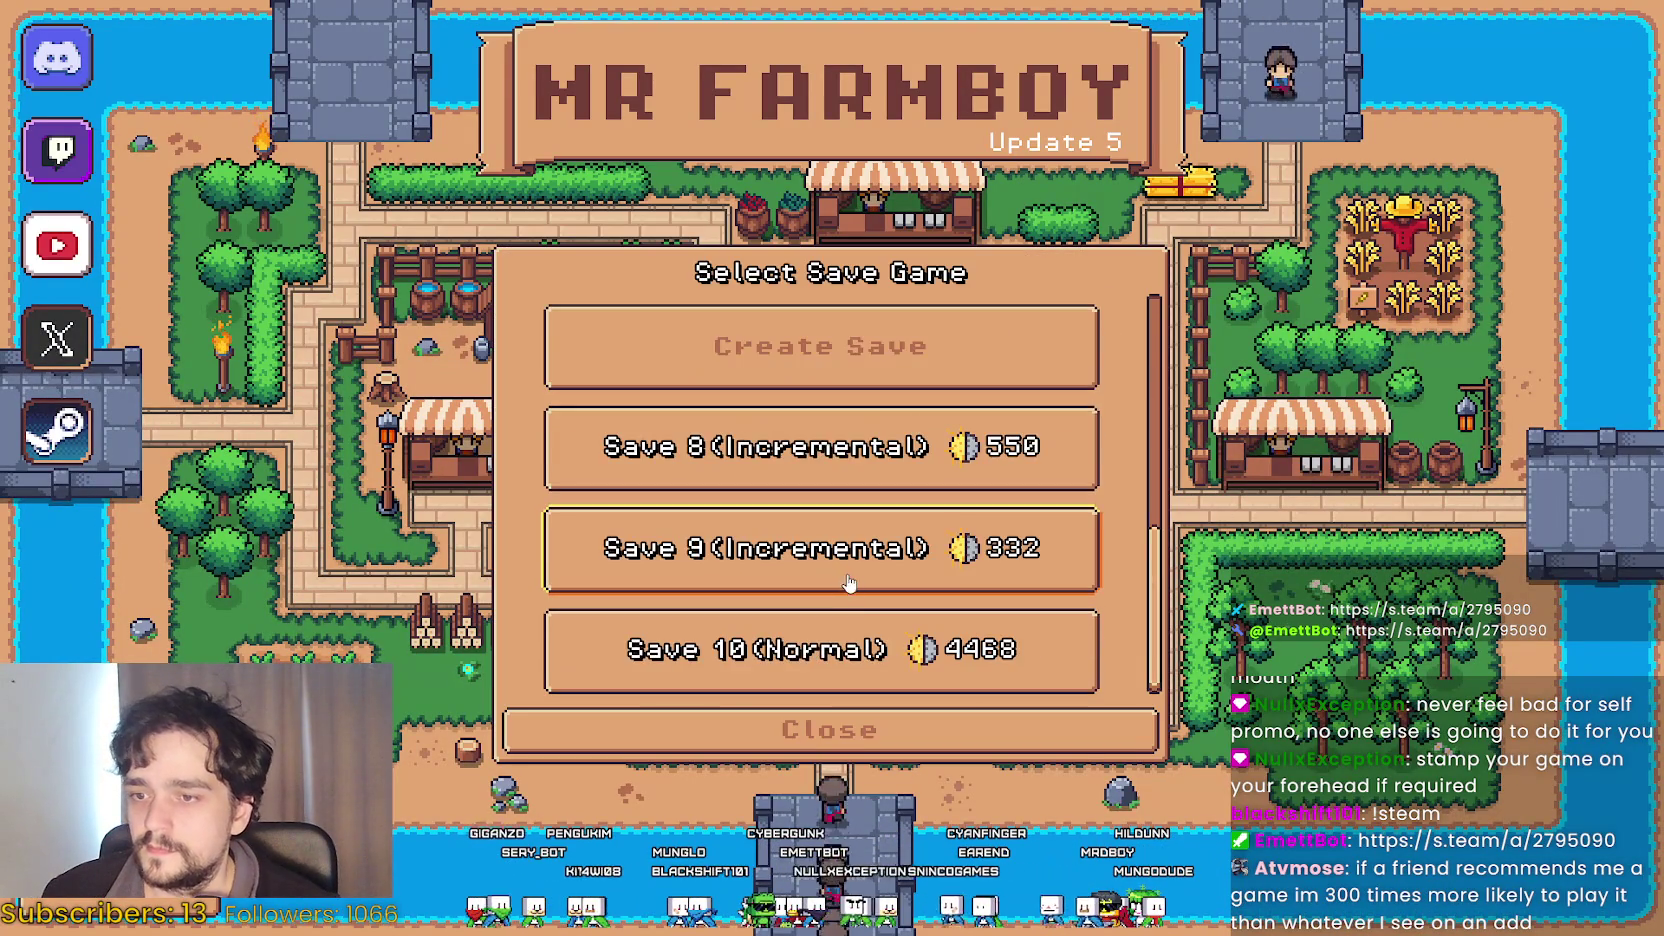
scroll(850, 560, up, 6)
click(881, 540)
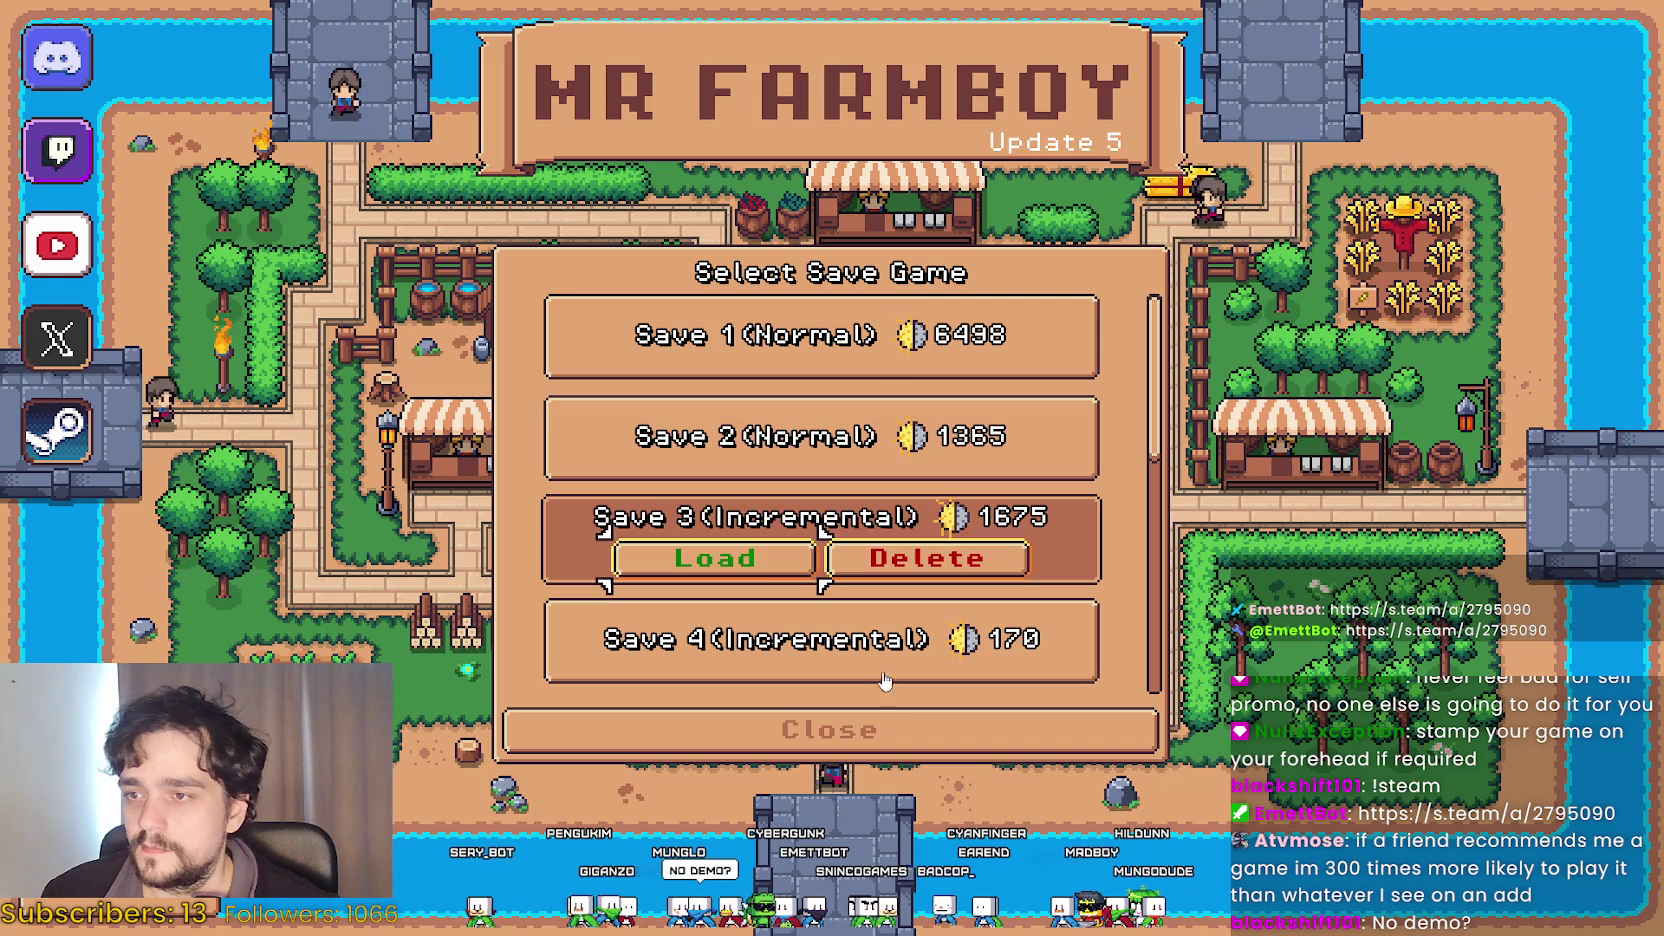
click(752, 566)
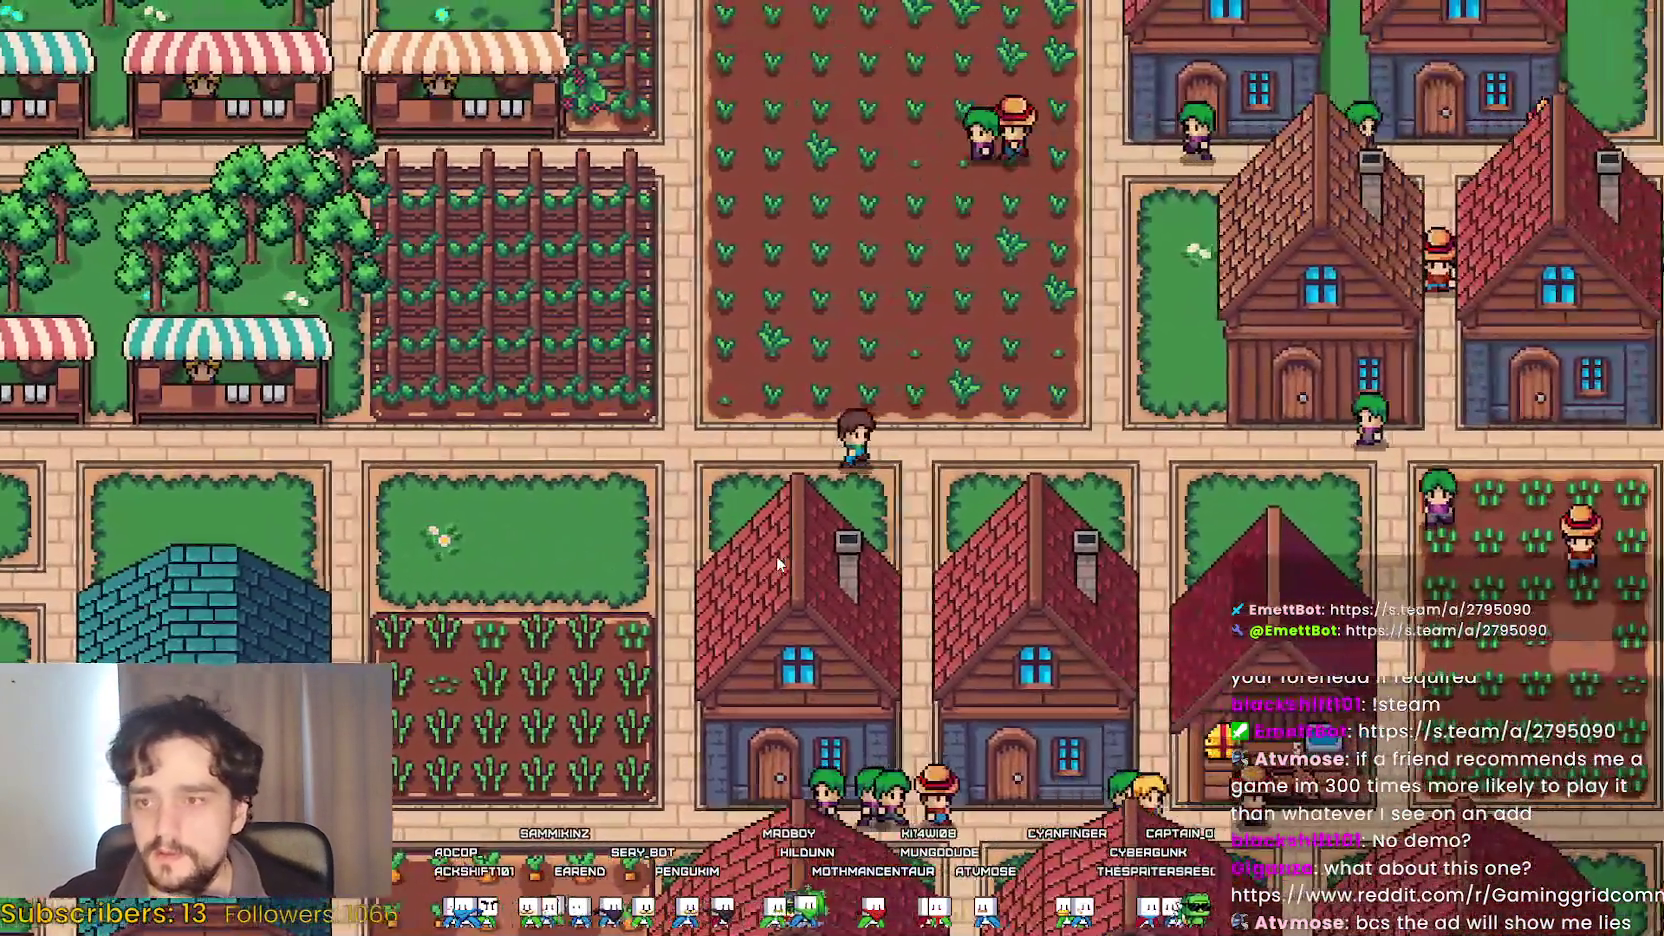
Set the running game's graphics mode to Window in Options > Video and resume play.
key(Escape)
click(830, 357)
click(604, 340)
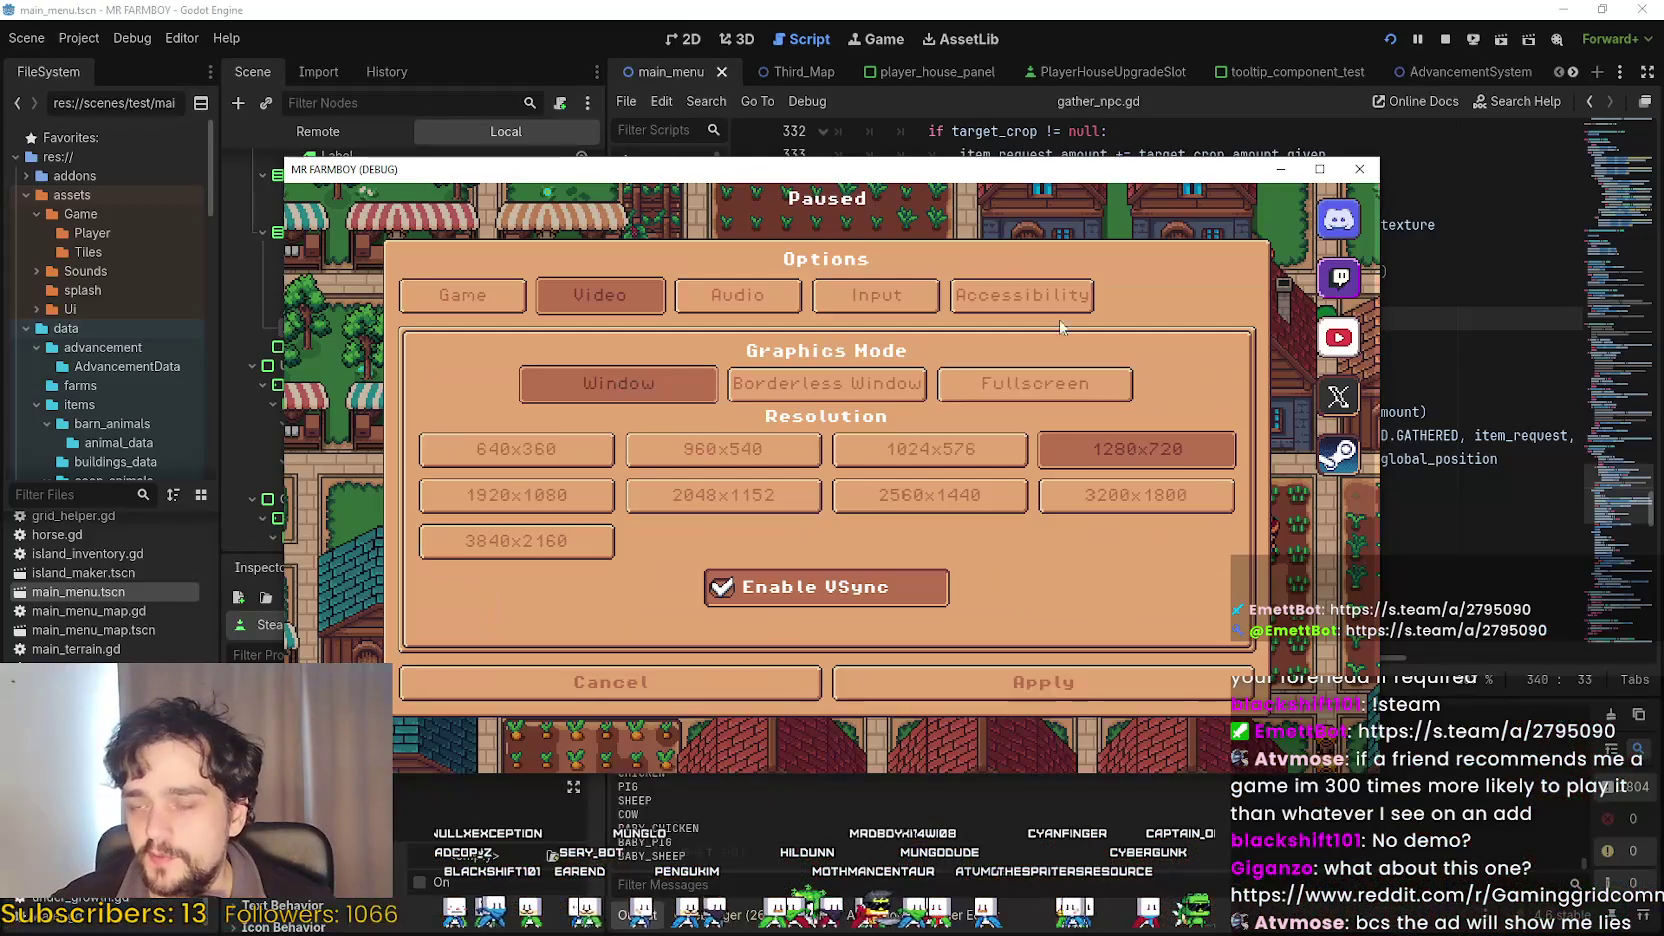
click(967, 682)
key(Escape)
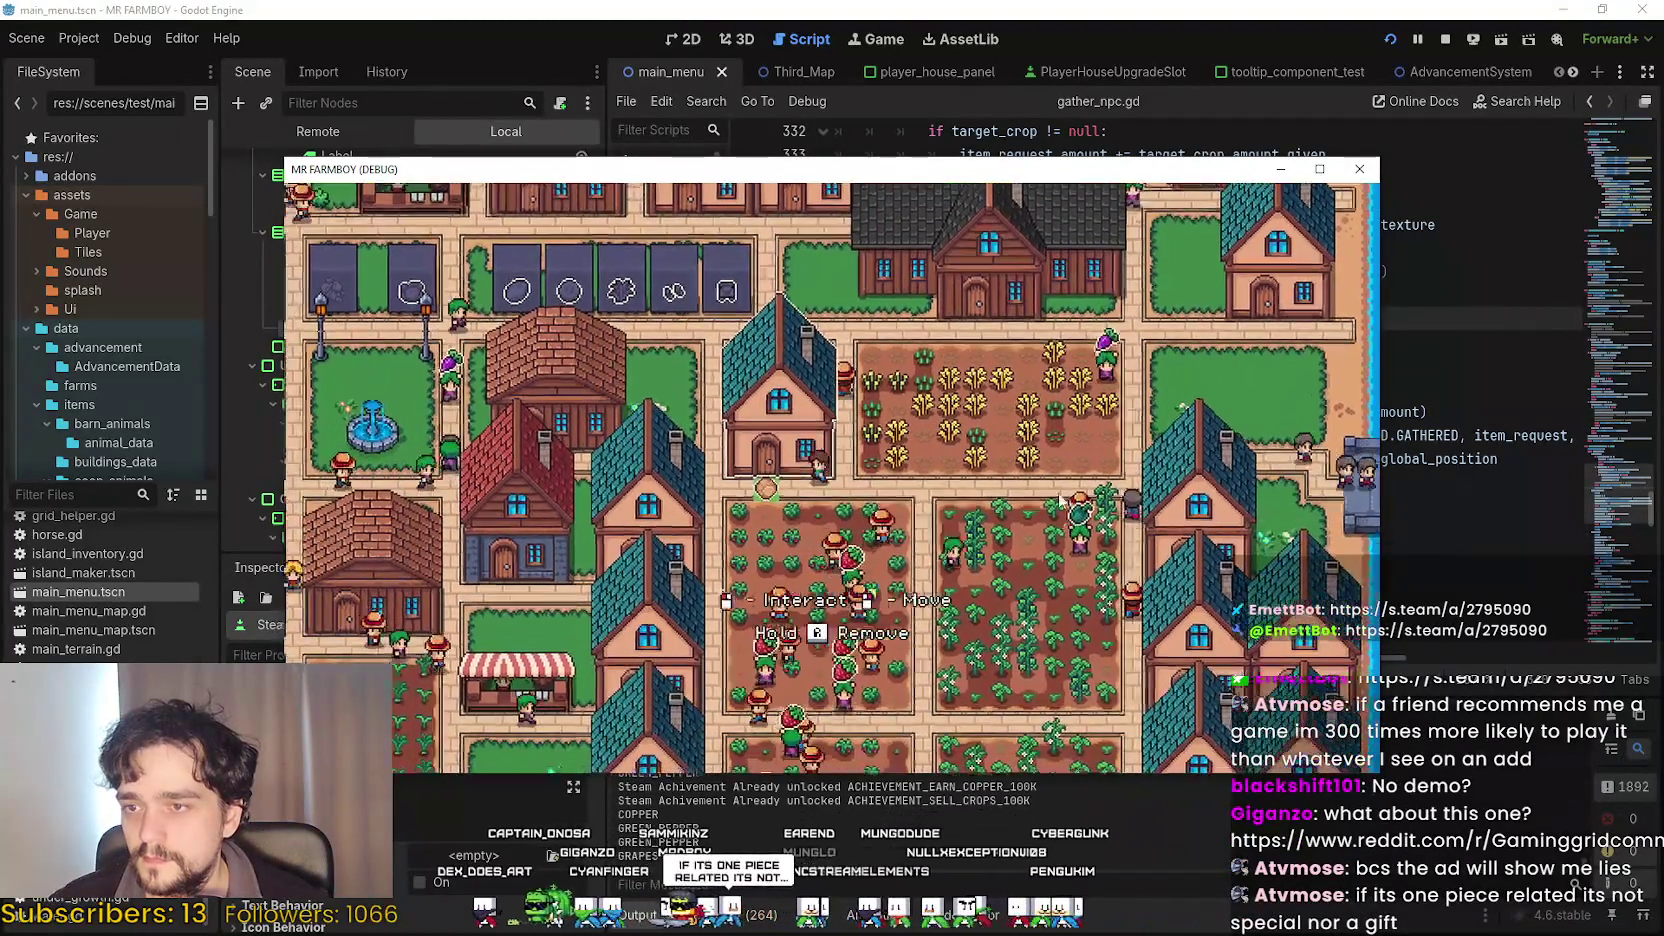
Inspect a building's inventory and the House's workers and item priority panel in the game.
click(1060, 496)
click(1192, 625)
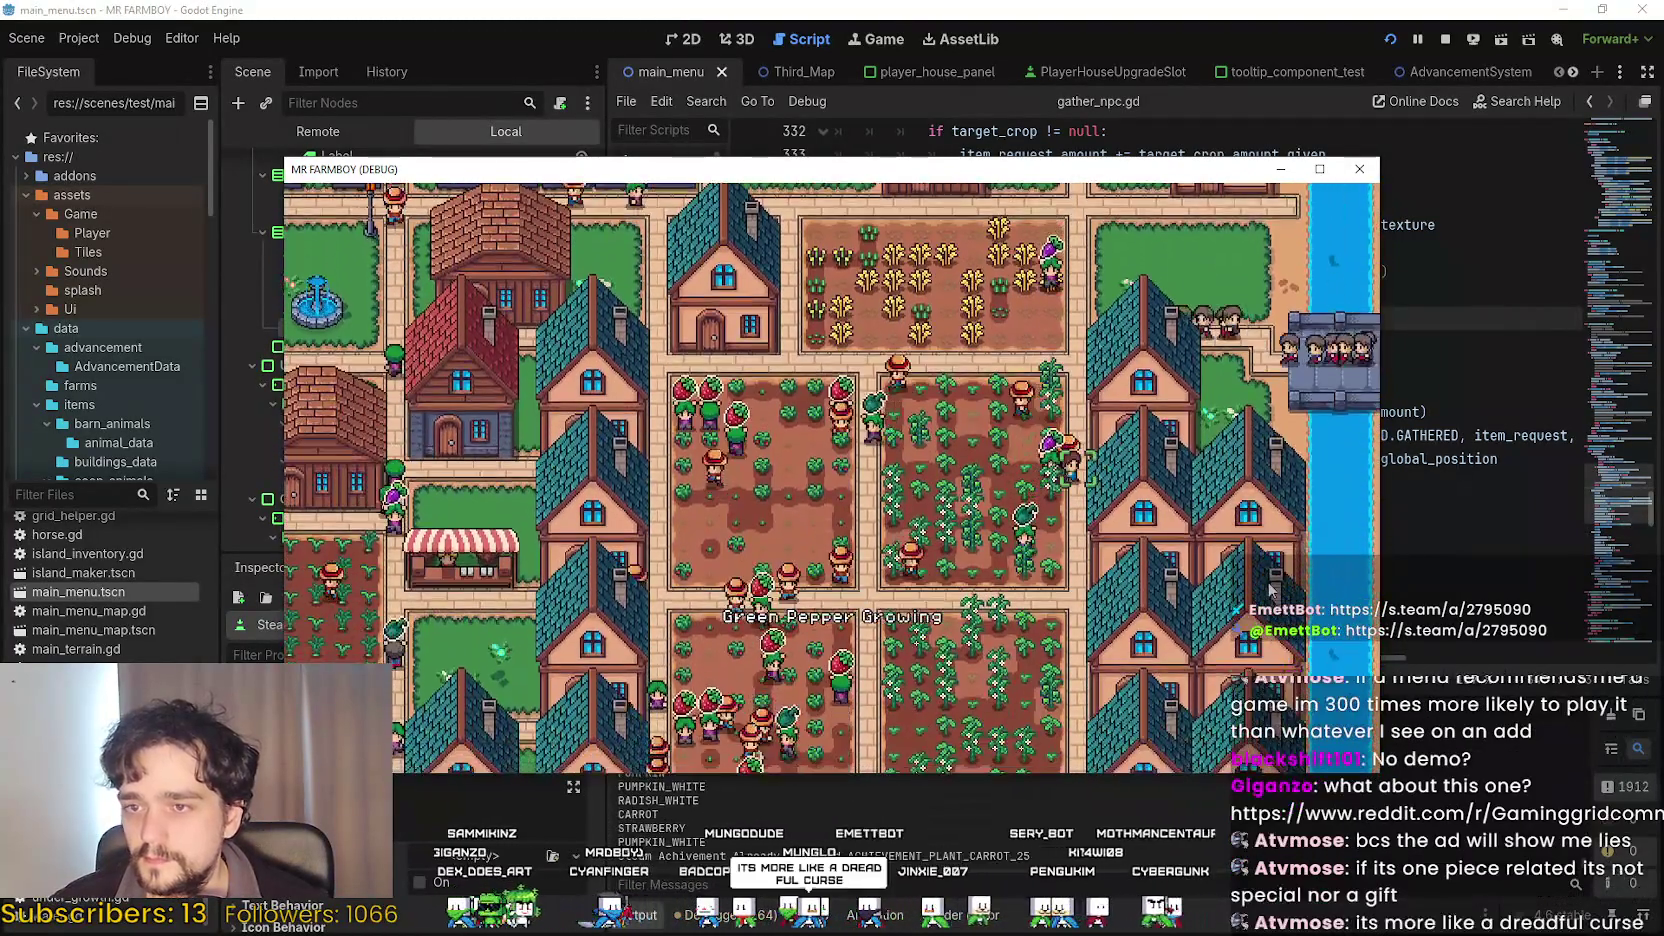
click(1077, 590)
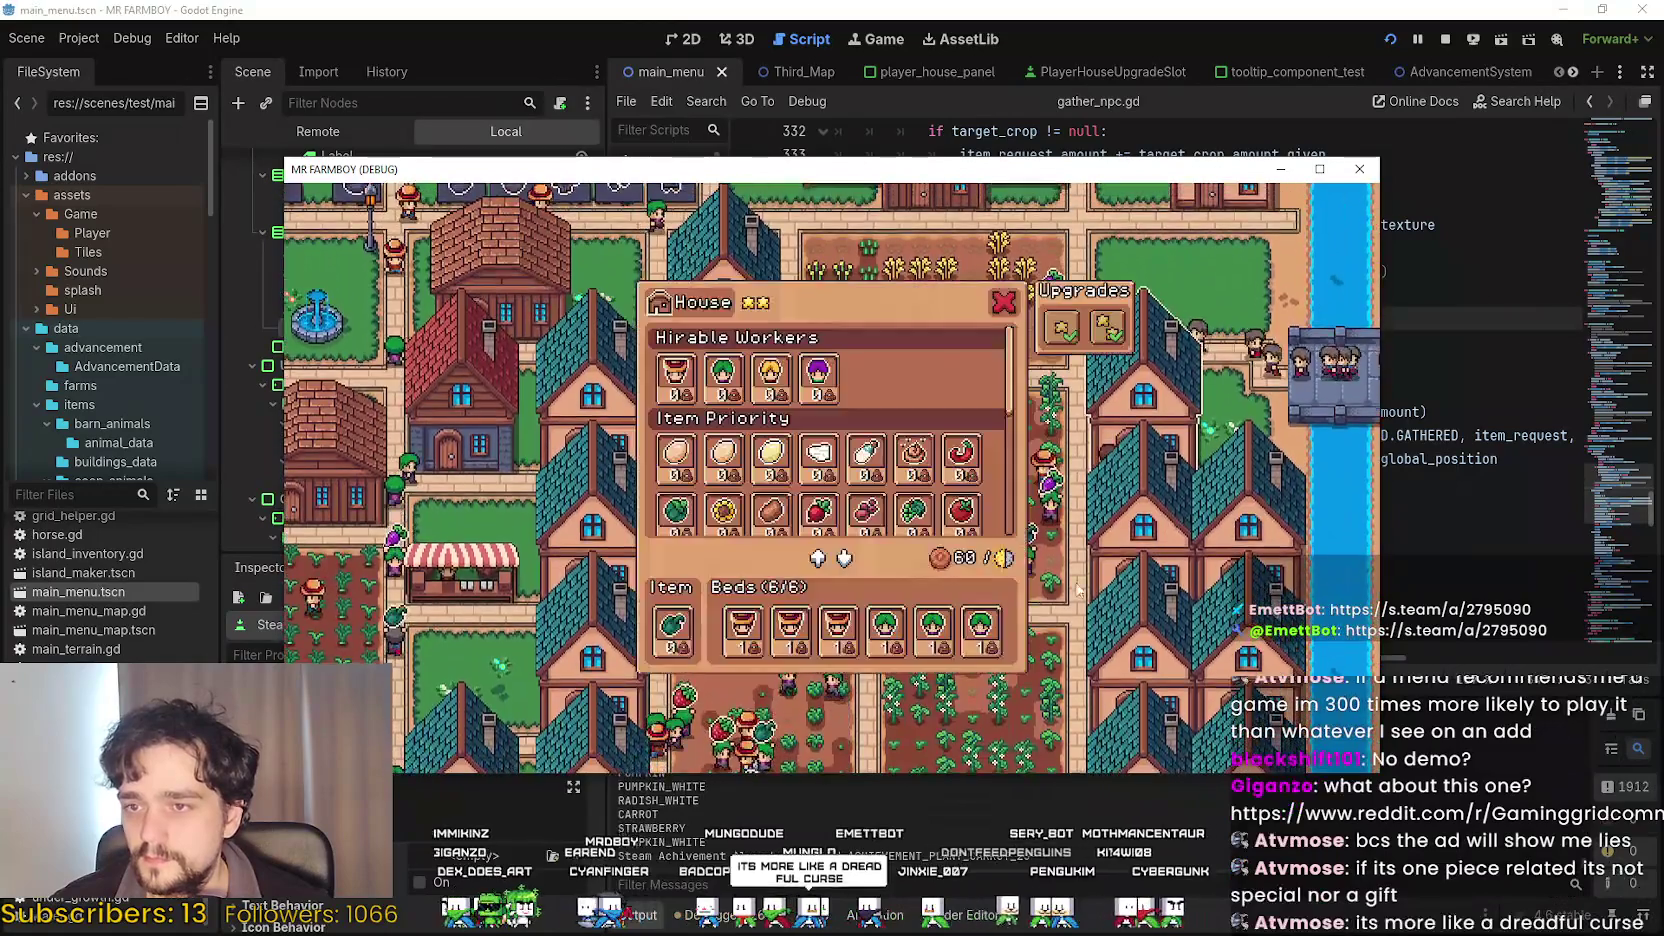
scroll(705, 470, down, 3)
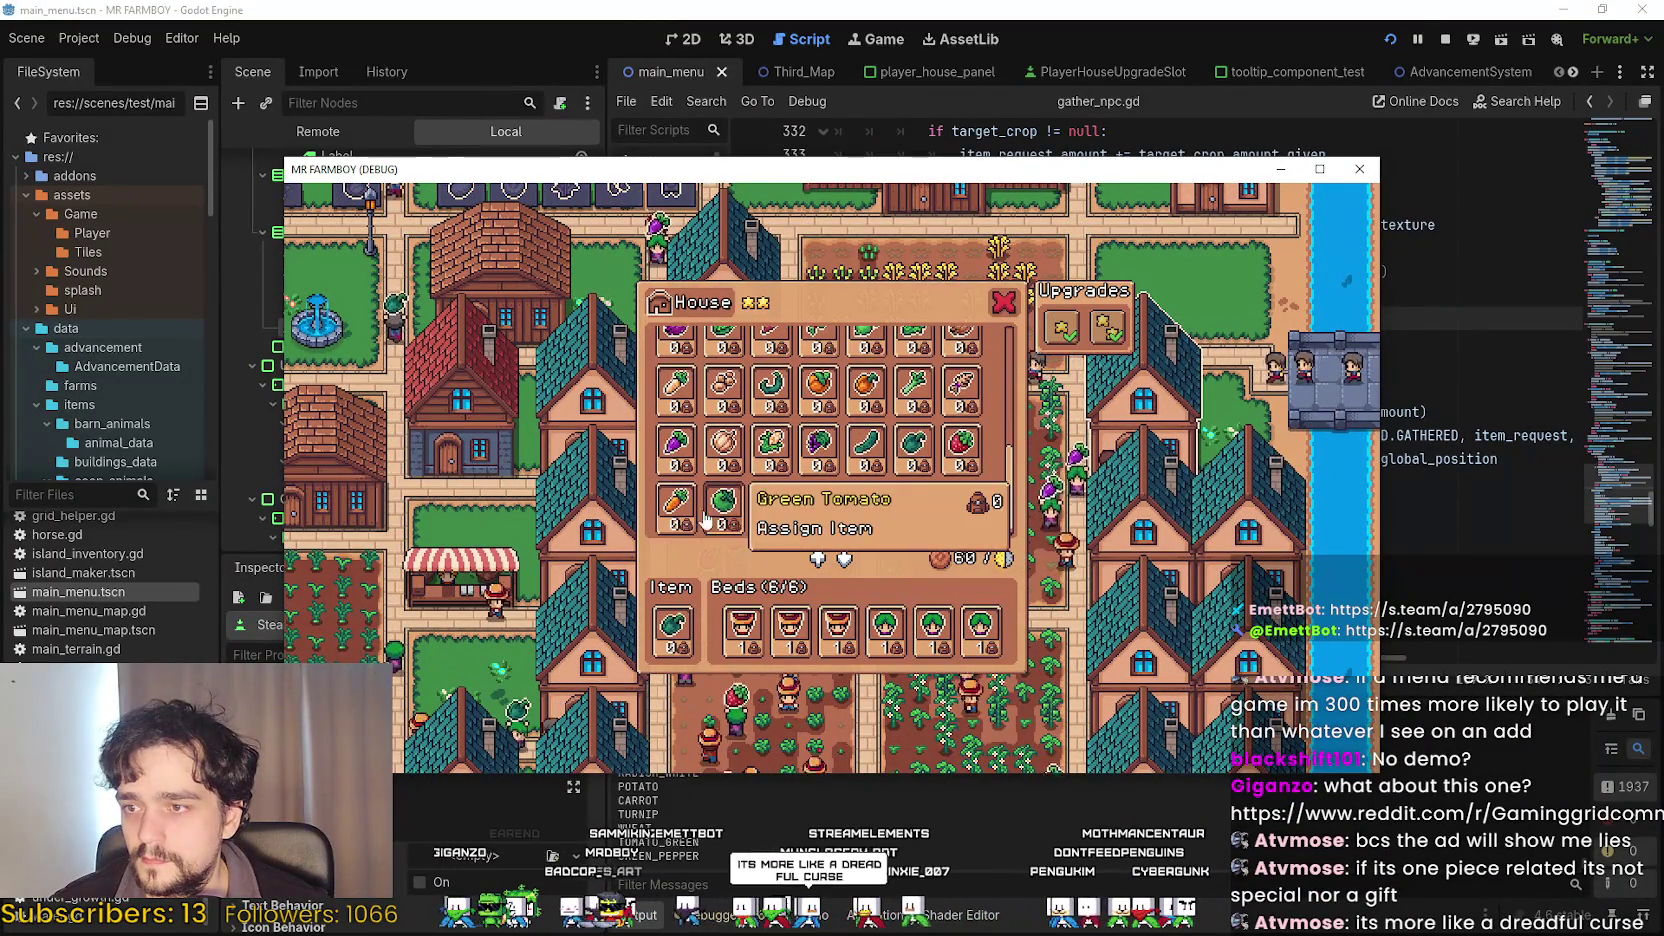
key(Escape)
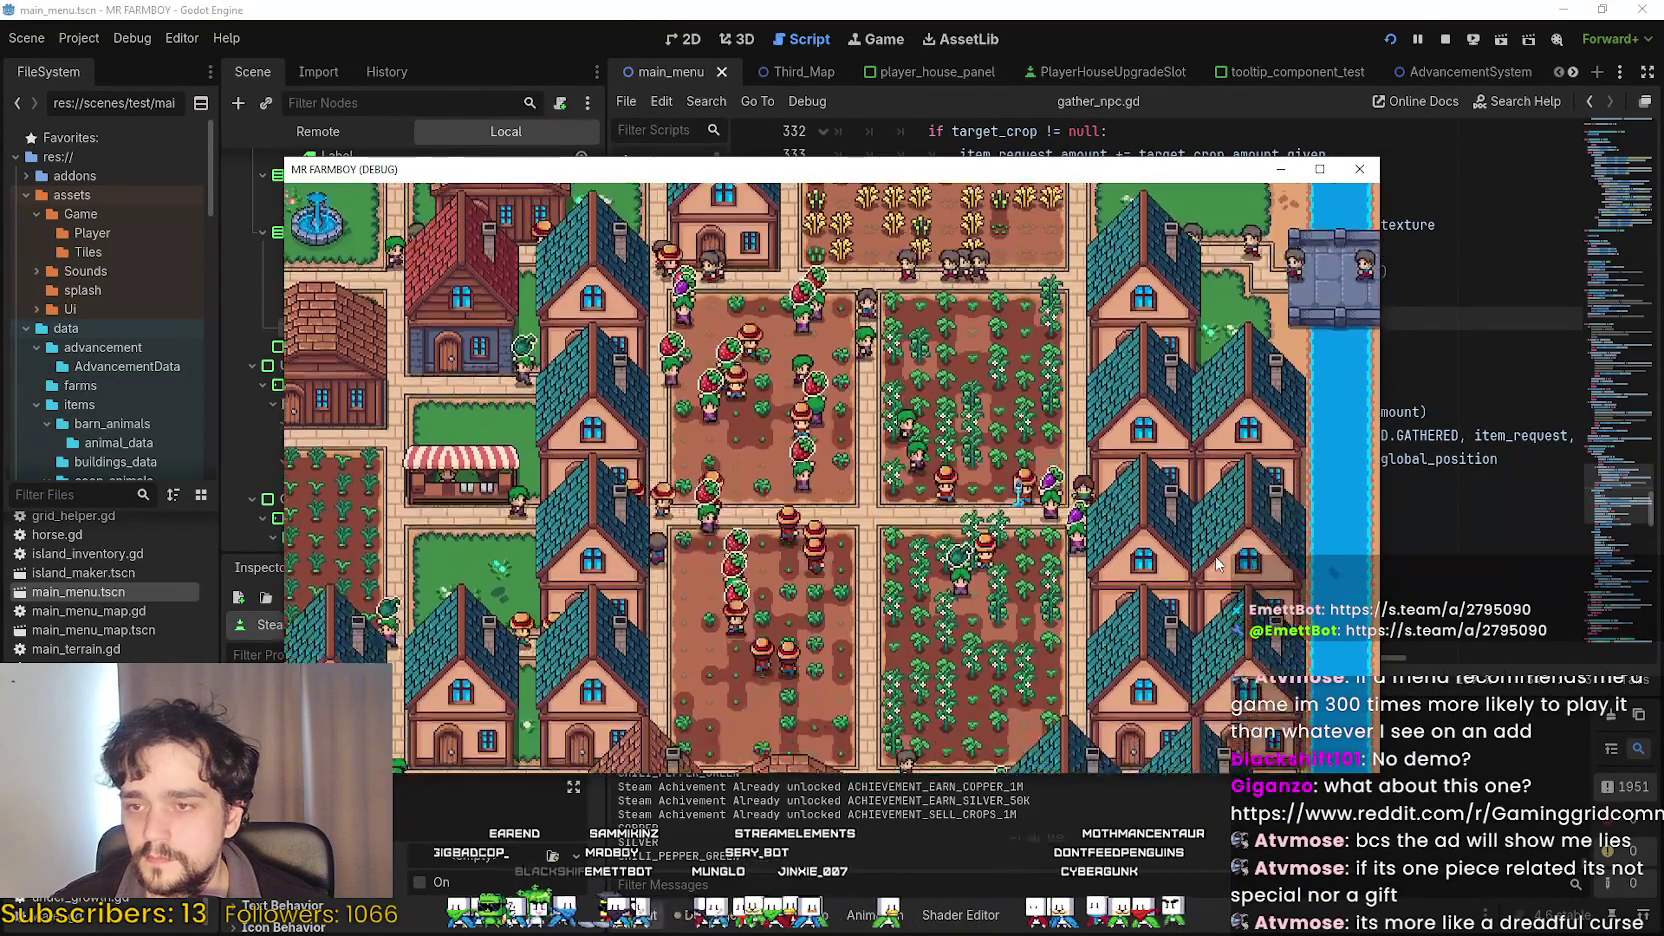
Close the House panel and play the recorded gameplay mp4 fullscreen.
click(885, 635)
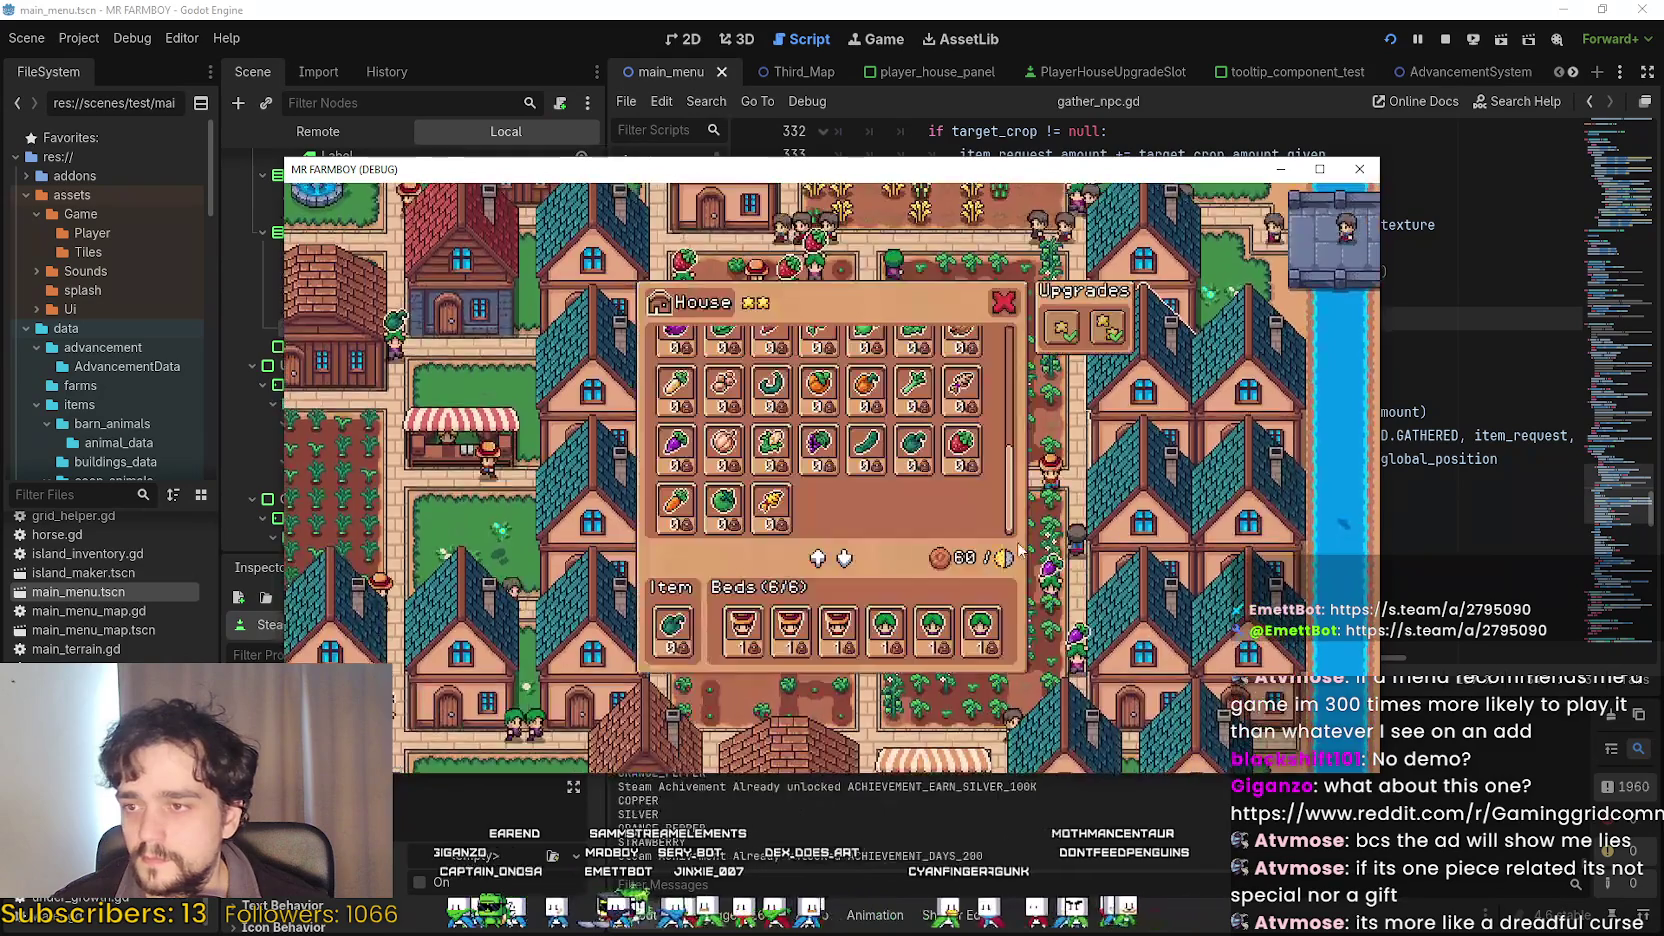
click(771, 512)
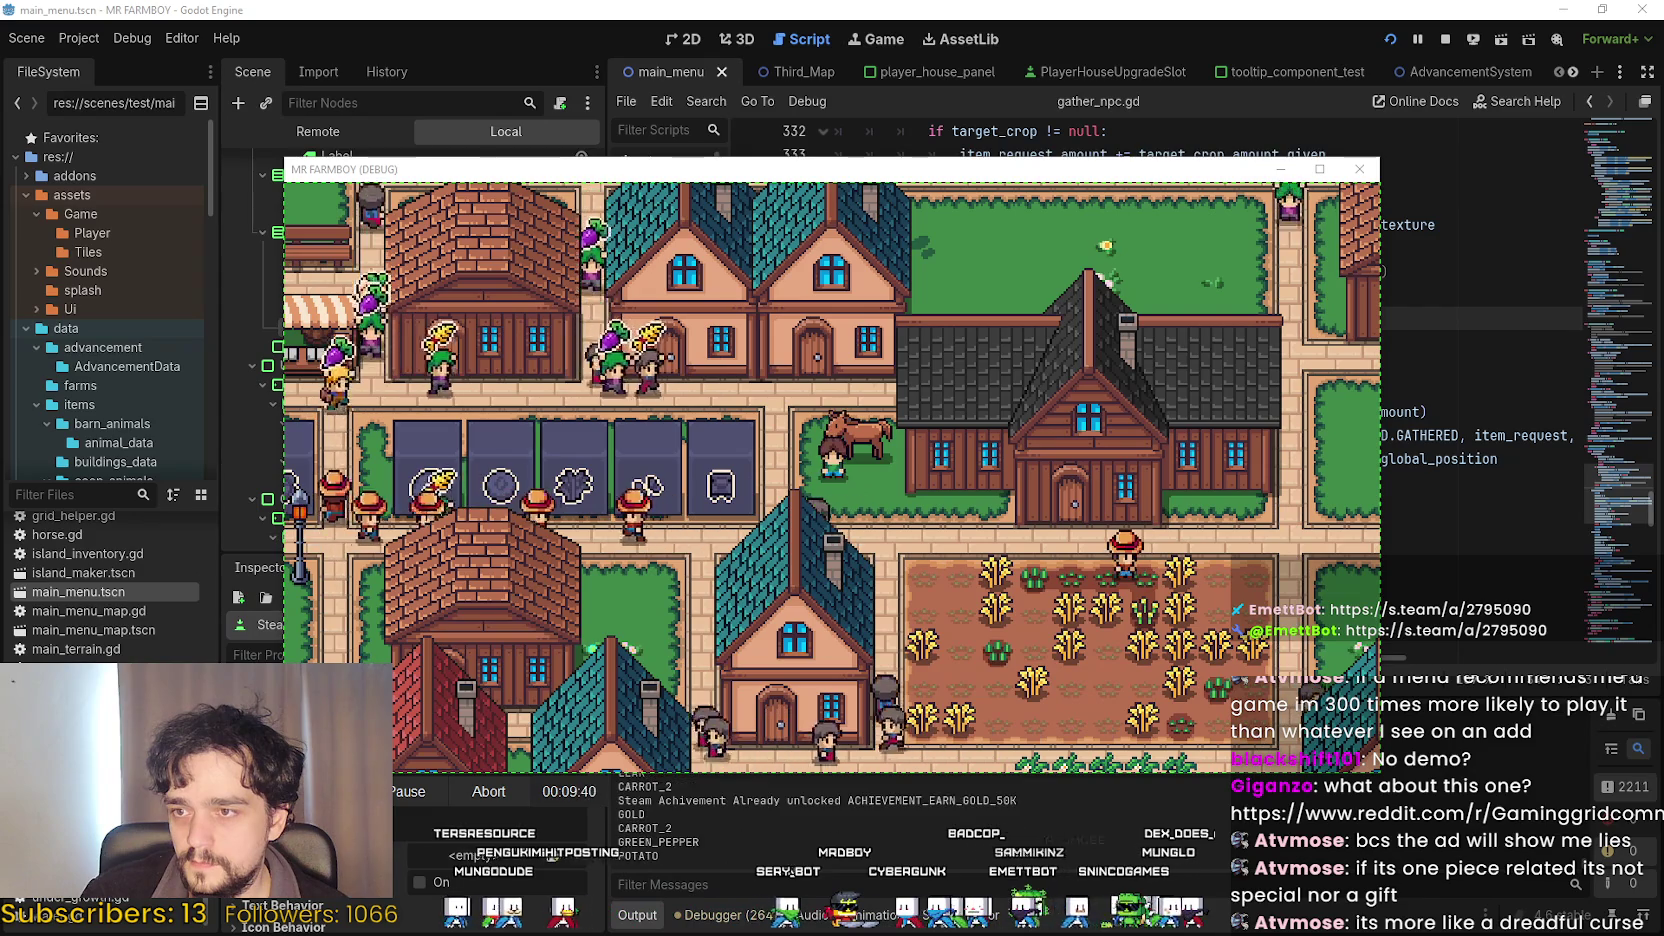
click(467, 800)
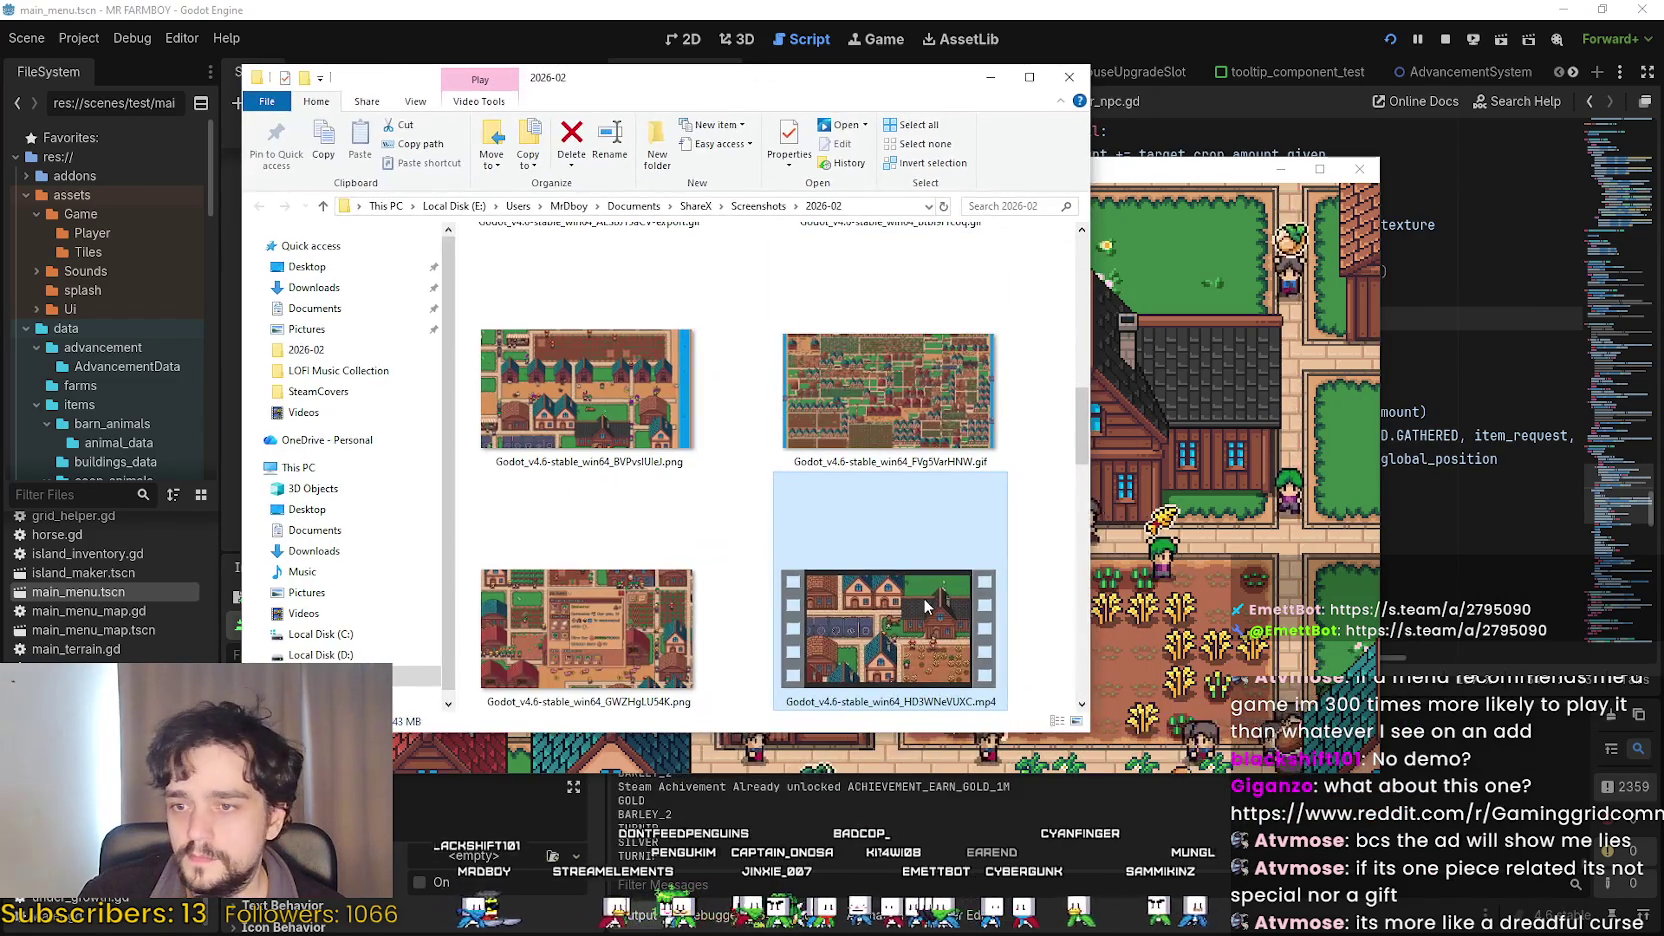
double_click(925, 605)
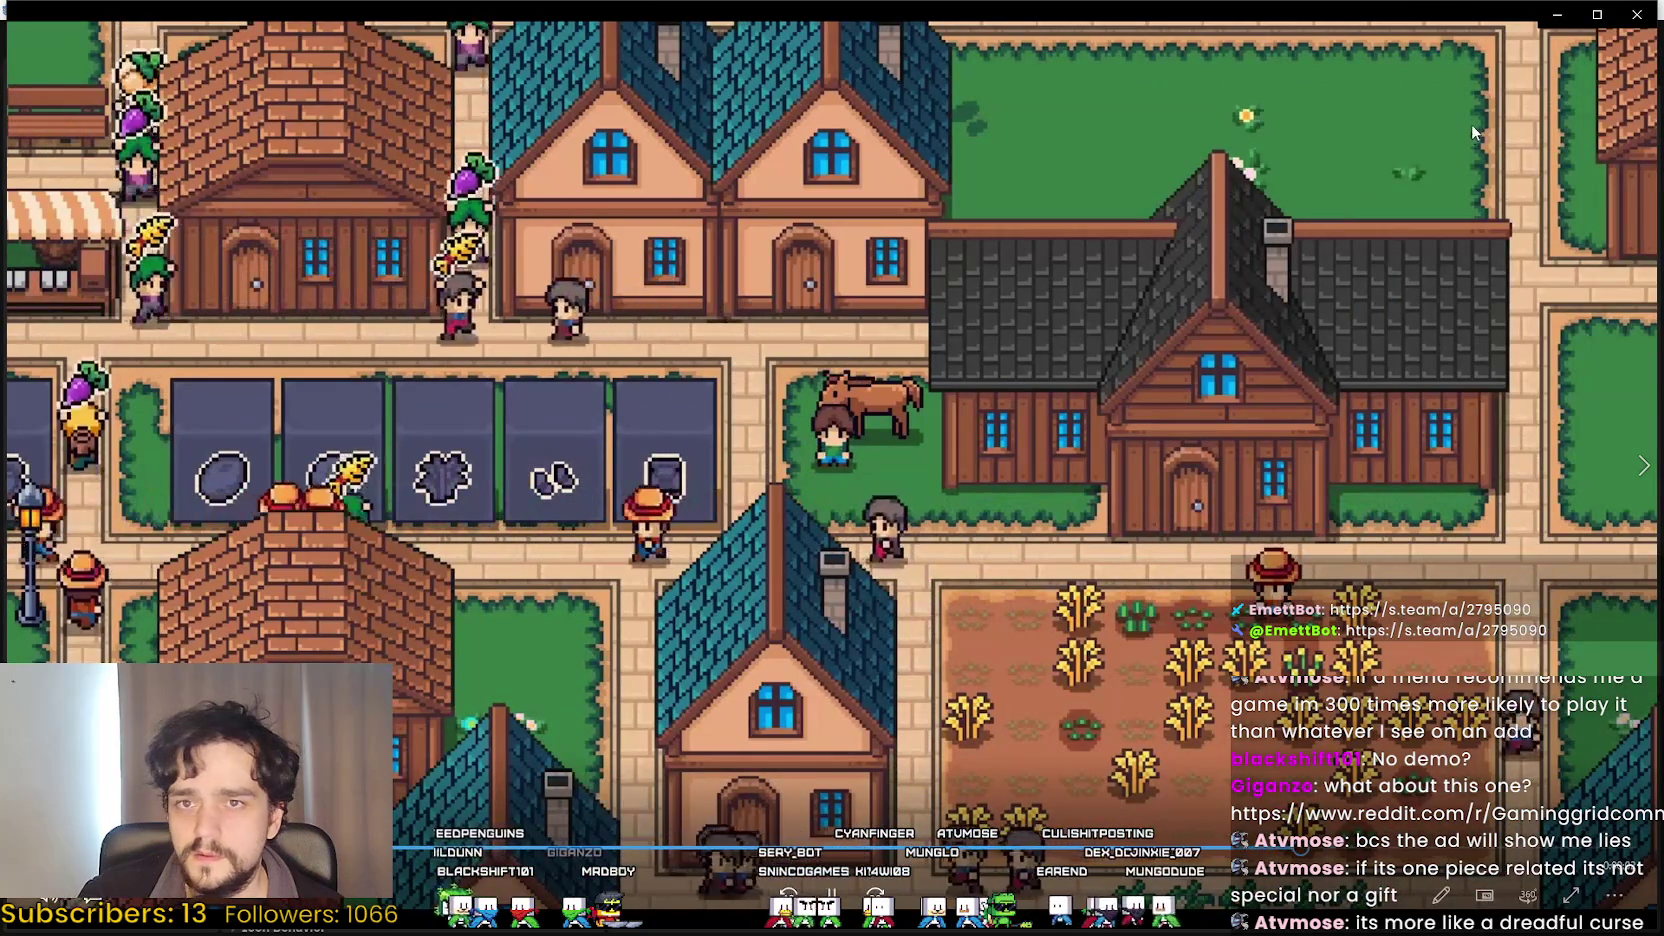
Restore and move the game window, then preview the gameplay mp4 and close the player.
click(1597, 14)
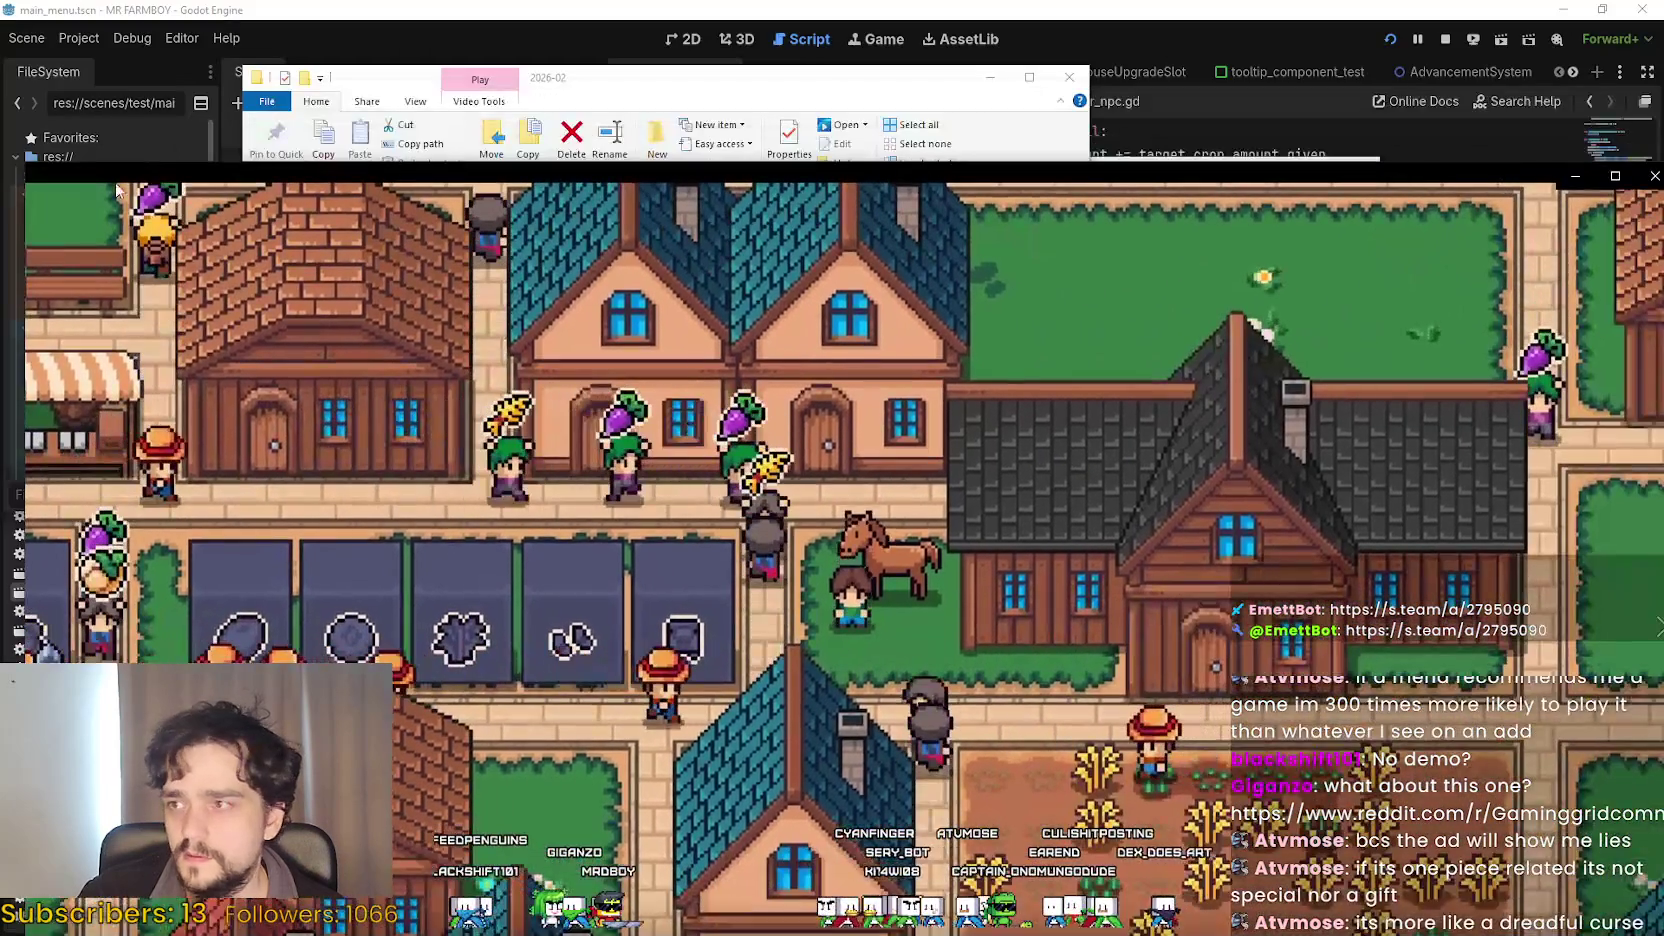
mouse_move(22, 165)
mouse_down()
mouse_move(1077, 500)
mouse_move(1109, 660)
mouse_up()
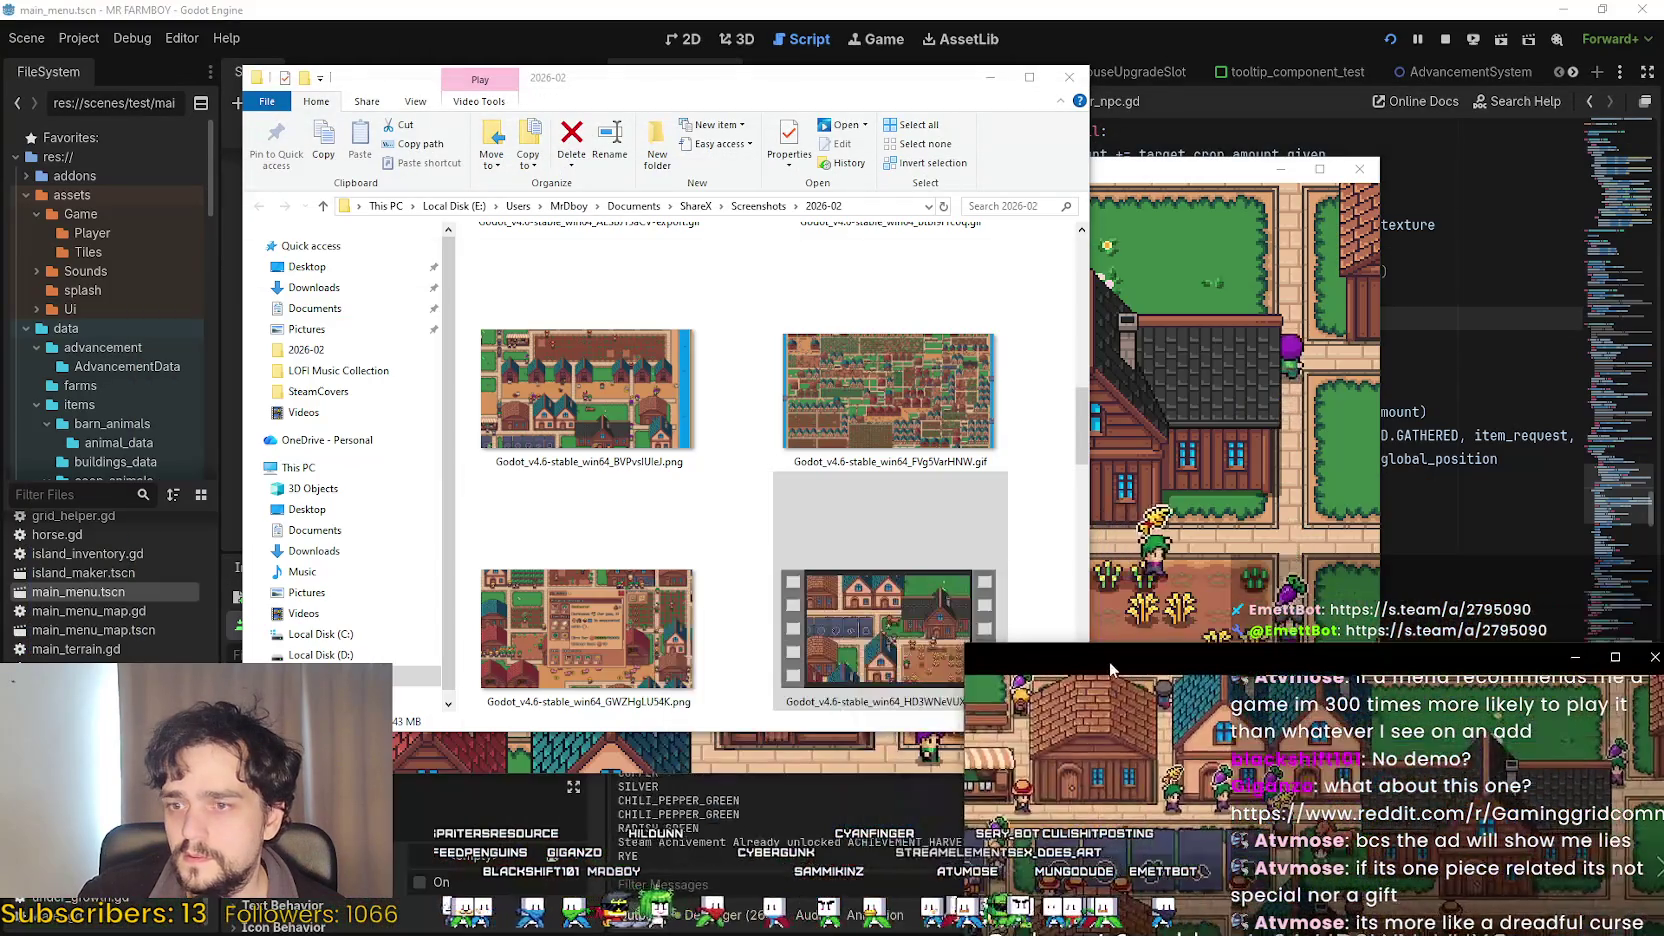
double_click(888, 628)
click(848, 490)
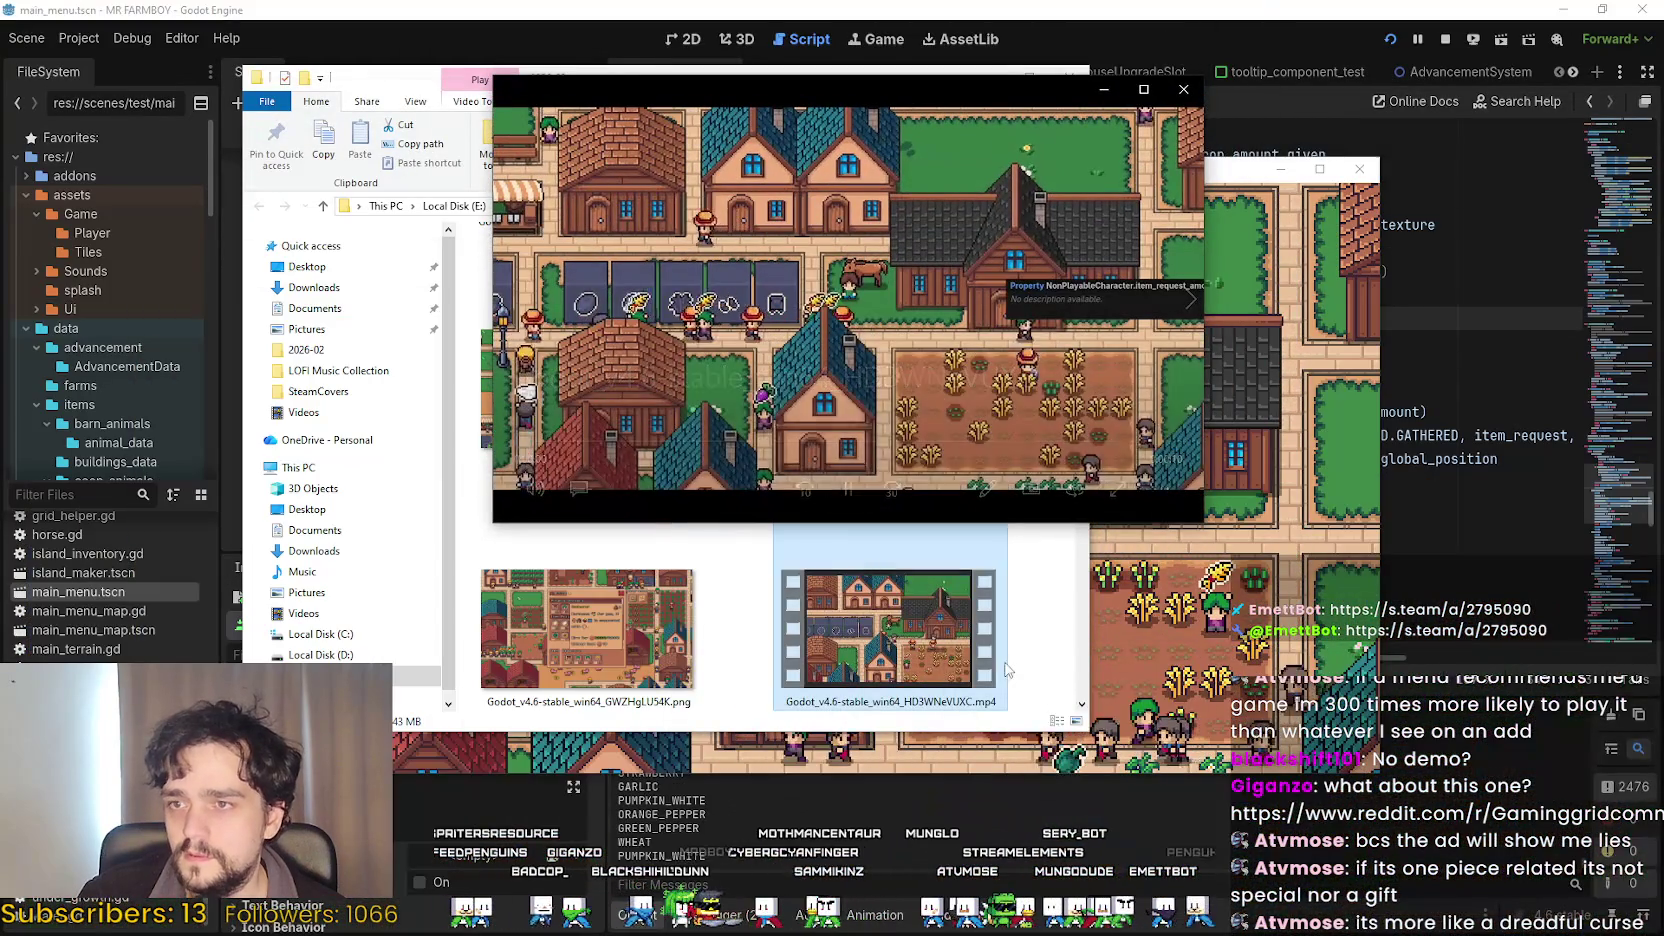
key(alt+F4)
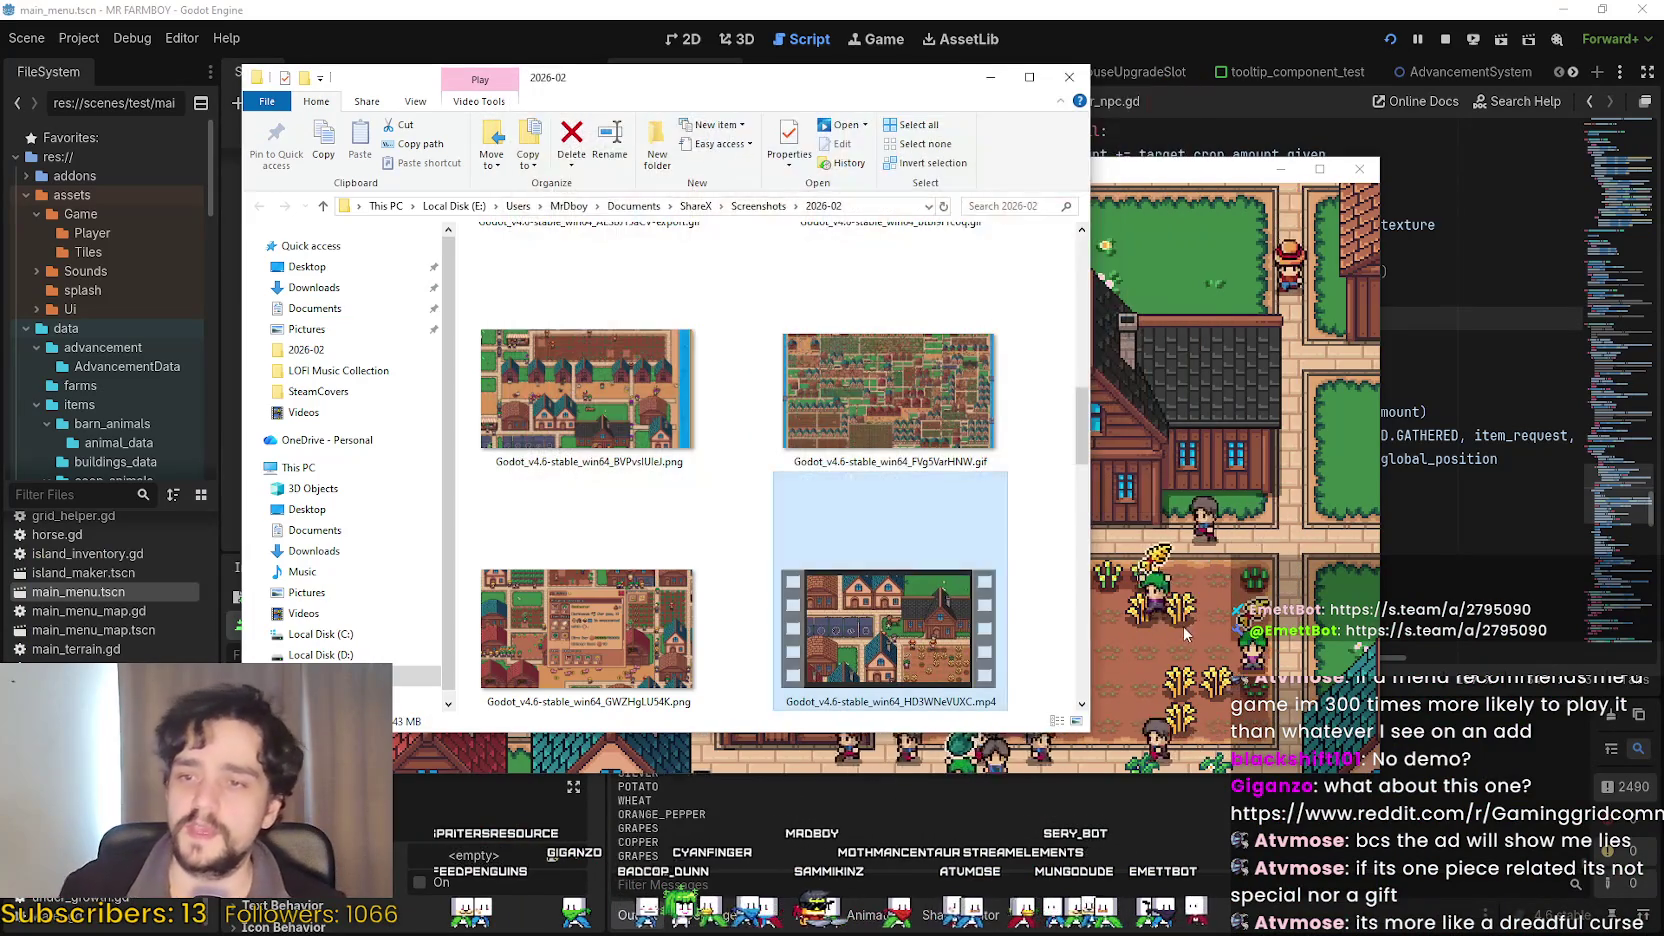
Dismiss the ShareX settings, stop the game, replay the newest mp4, and switch to the browser.
click(1162, 378)
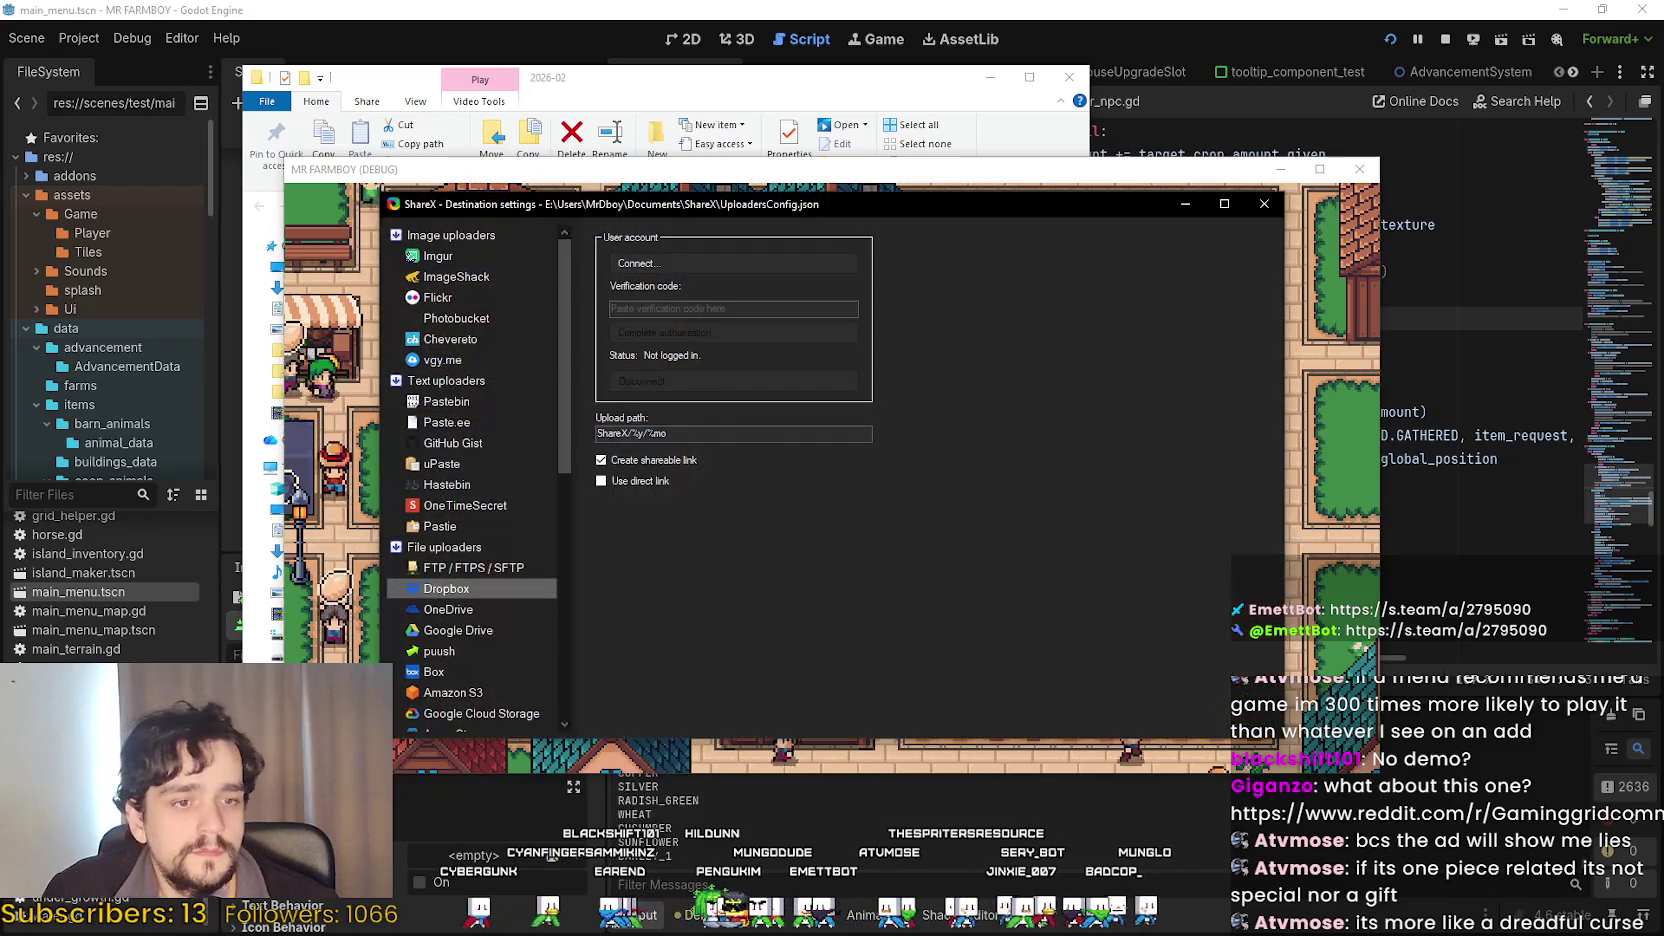
click(1360, 178)
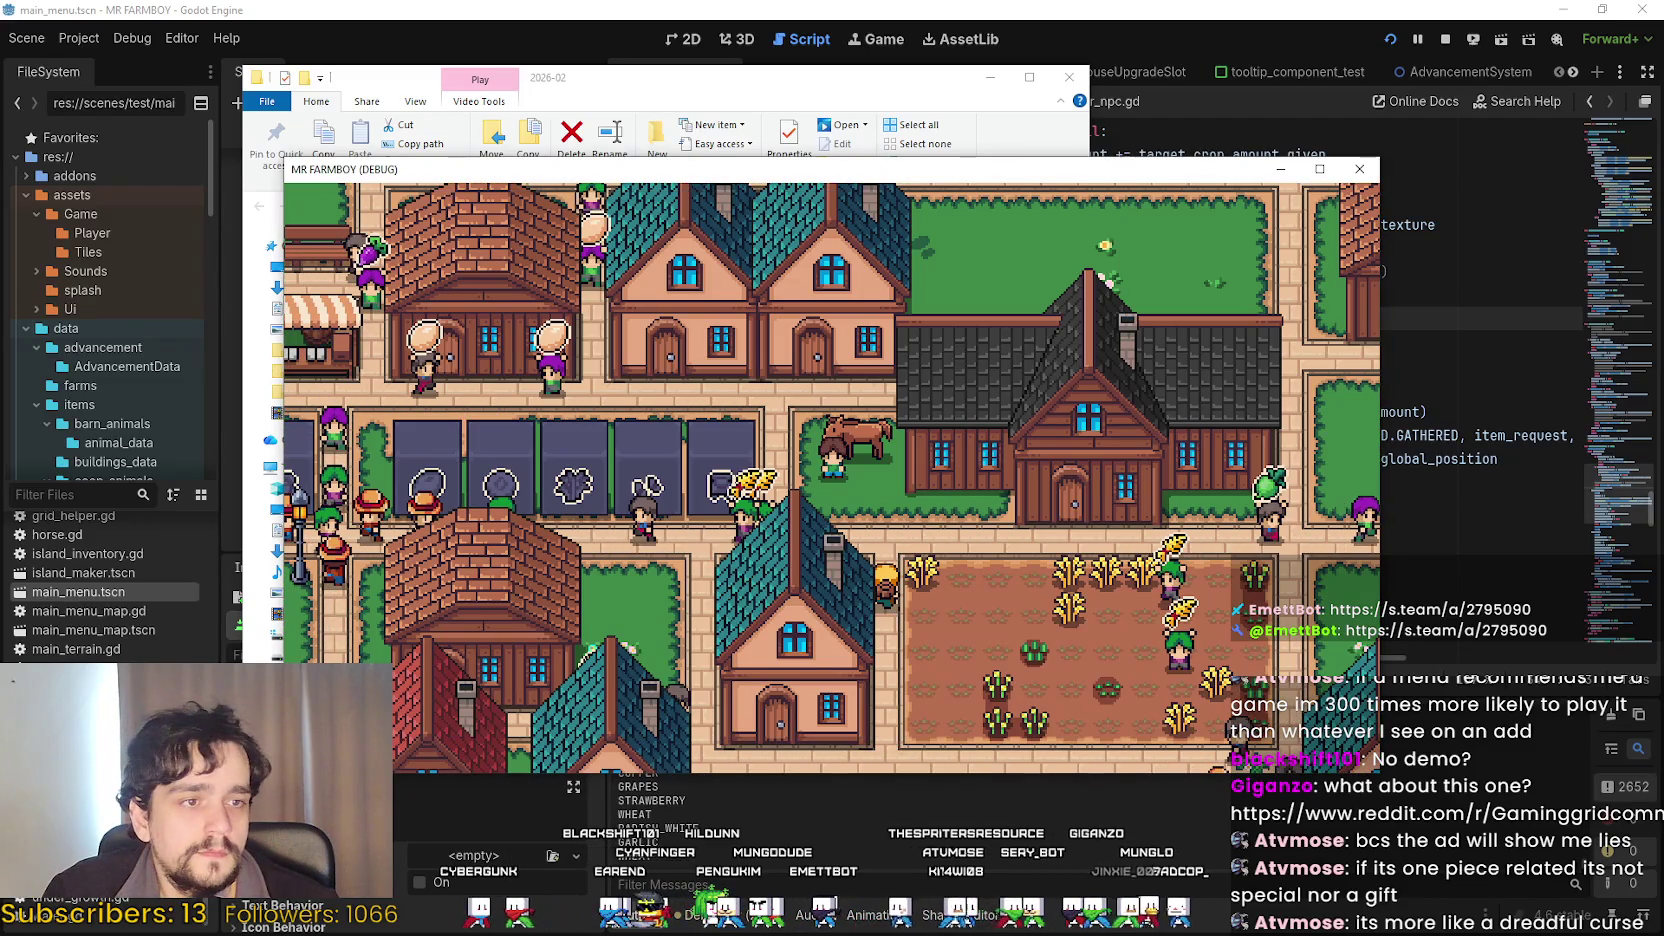
click(1359, 169)
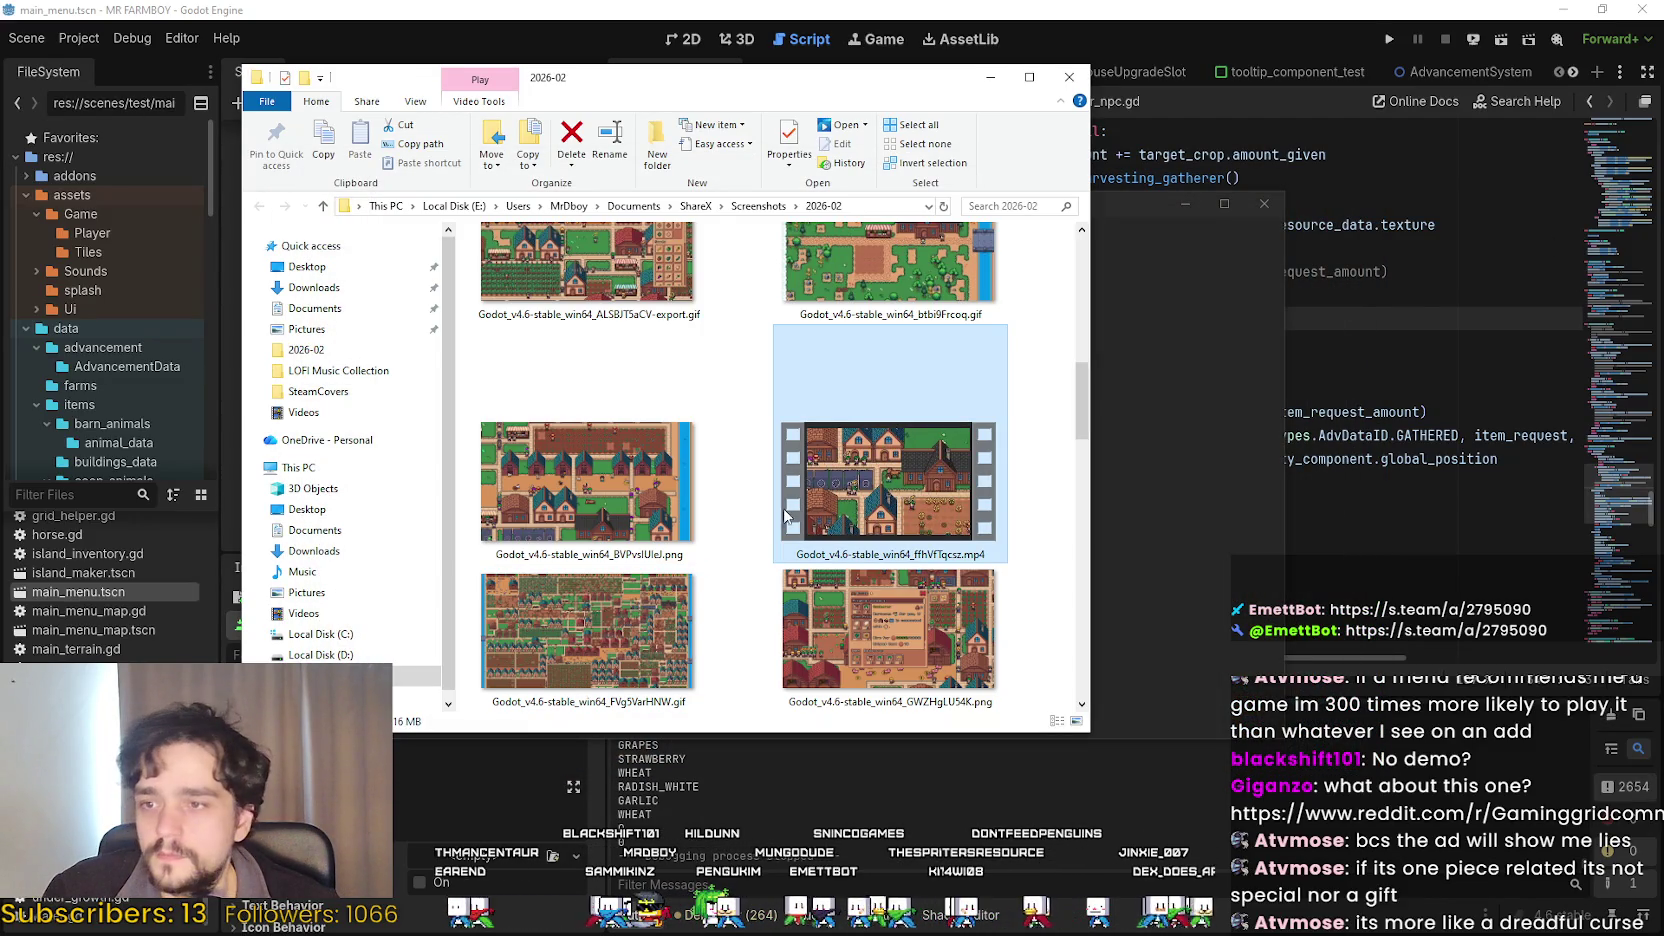
double_click(852, 494)
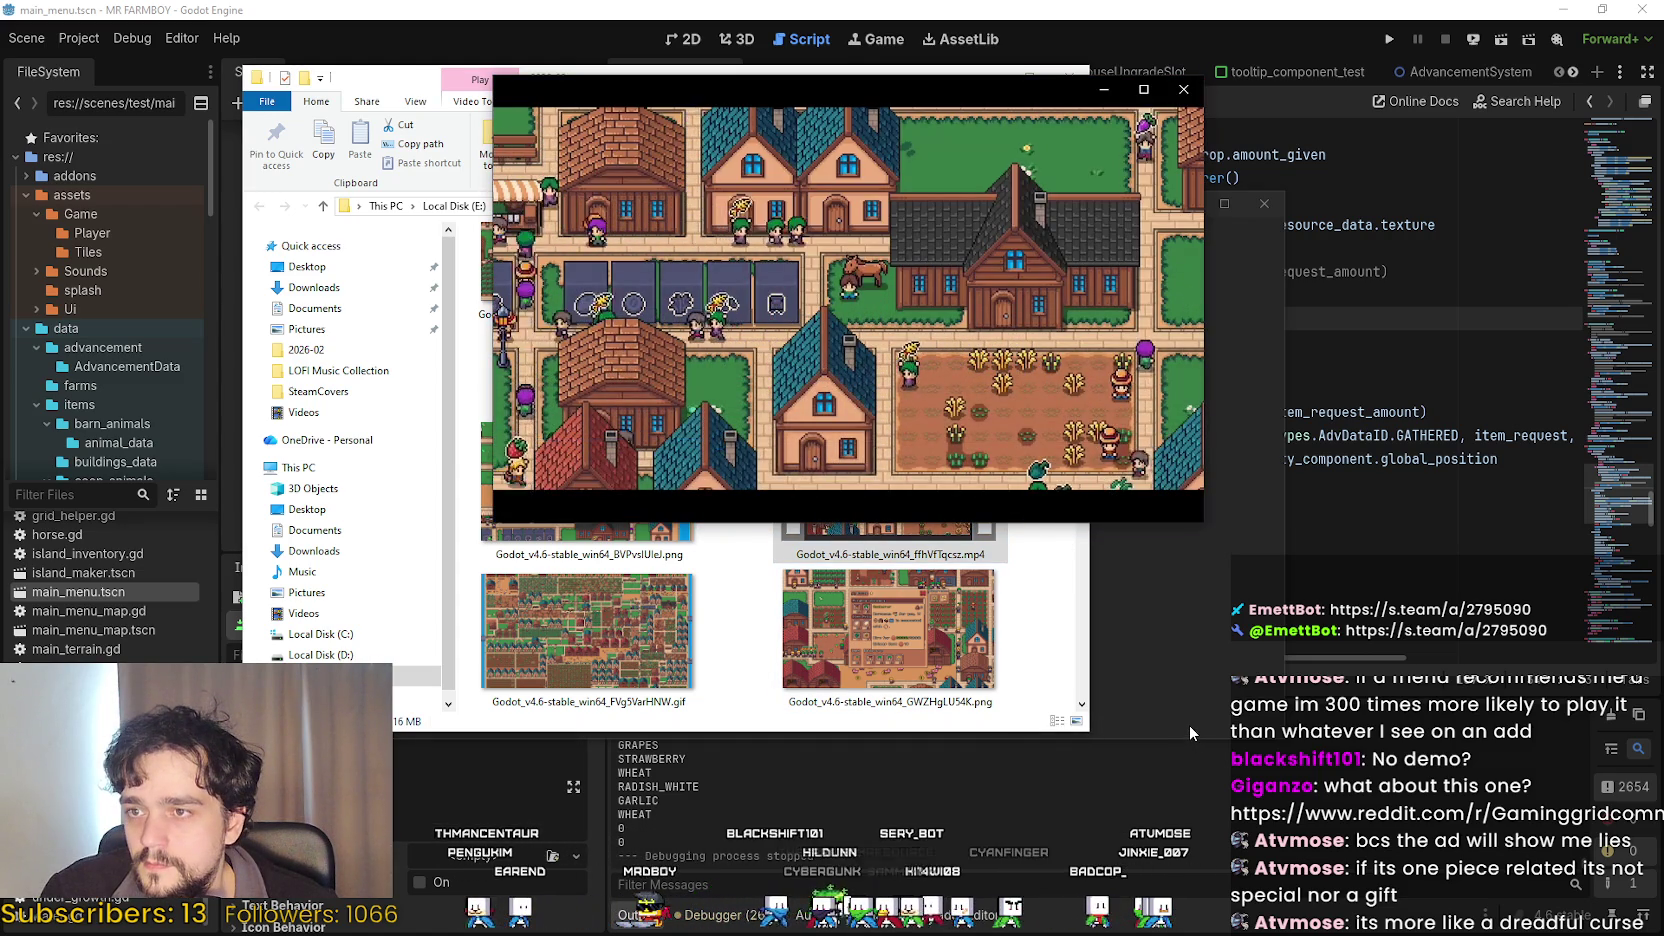
click(1103, 89)
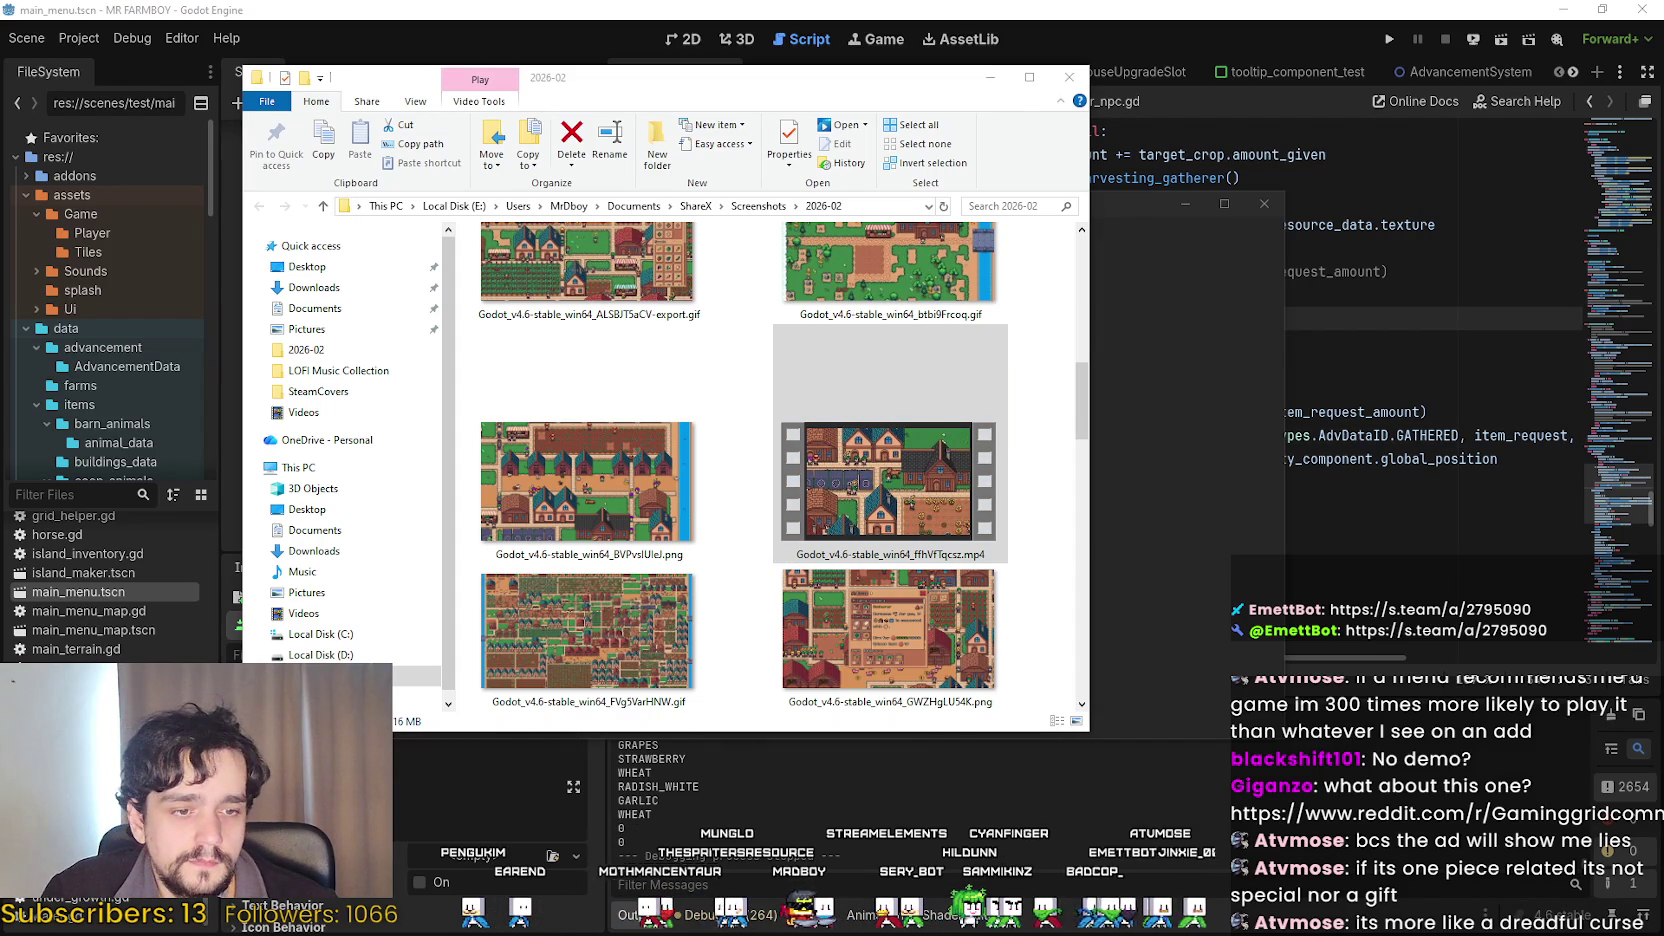
key(alt+Tab)
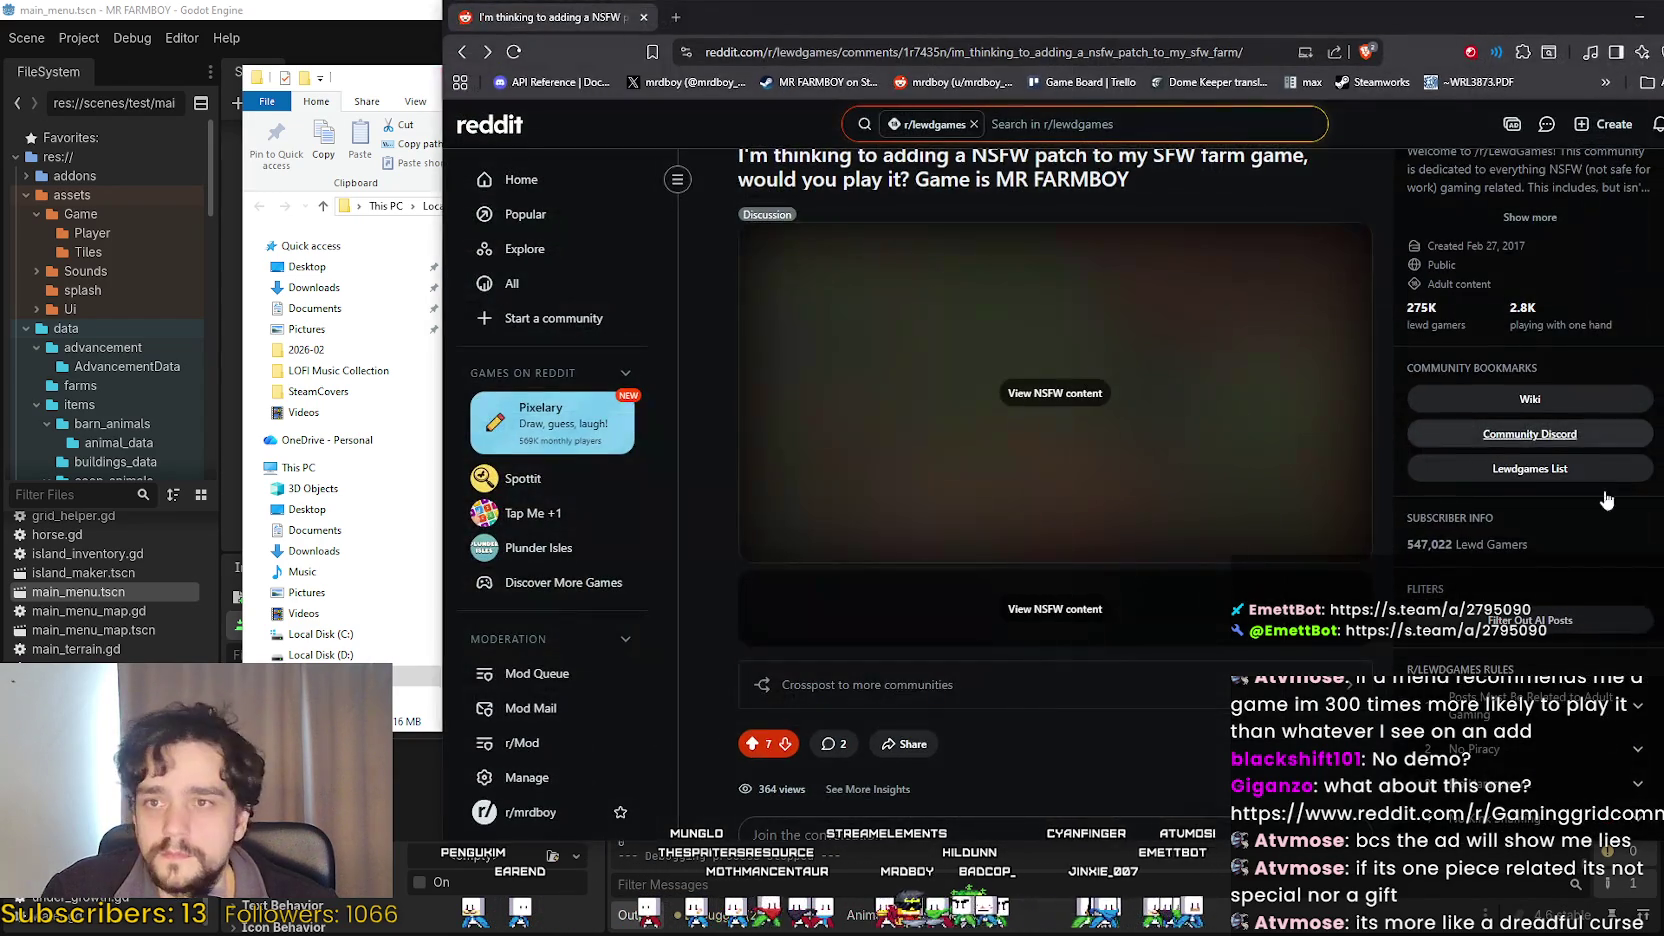
Unsnap and hide the current browser window, then bring up the r/OnePiece post draft.
drag(1617, 33, 1343, 84)
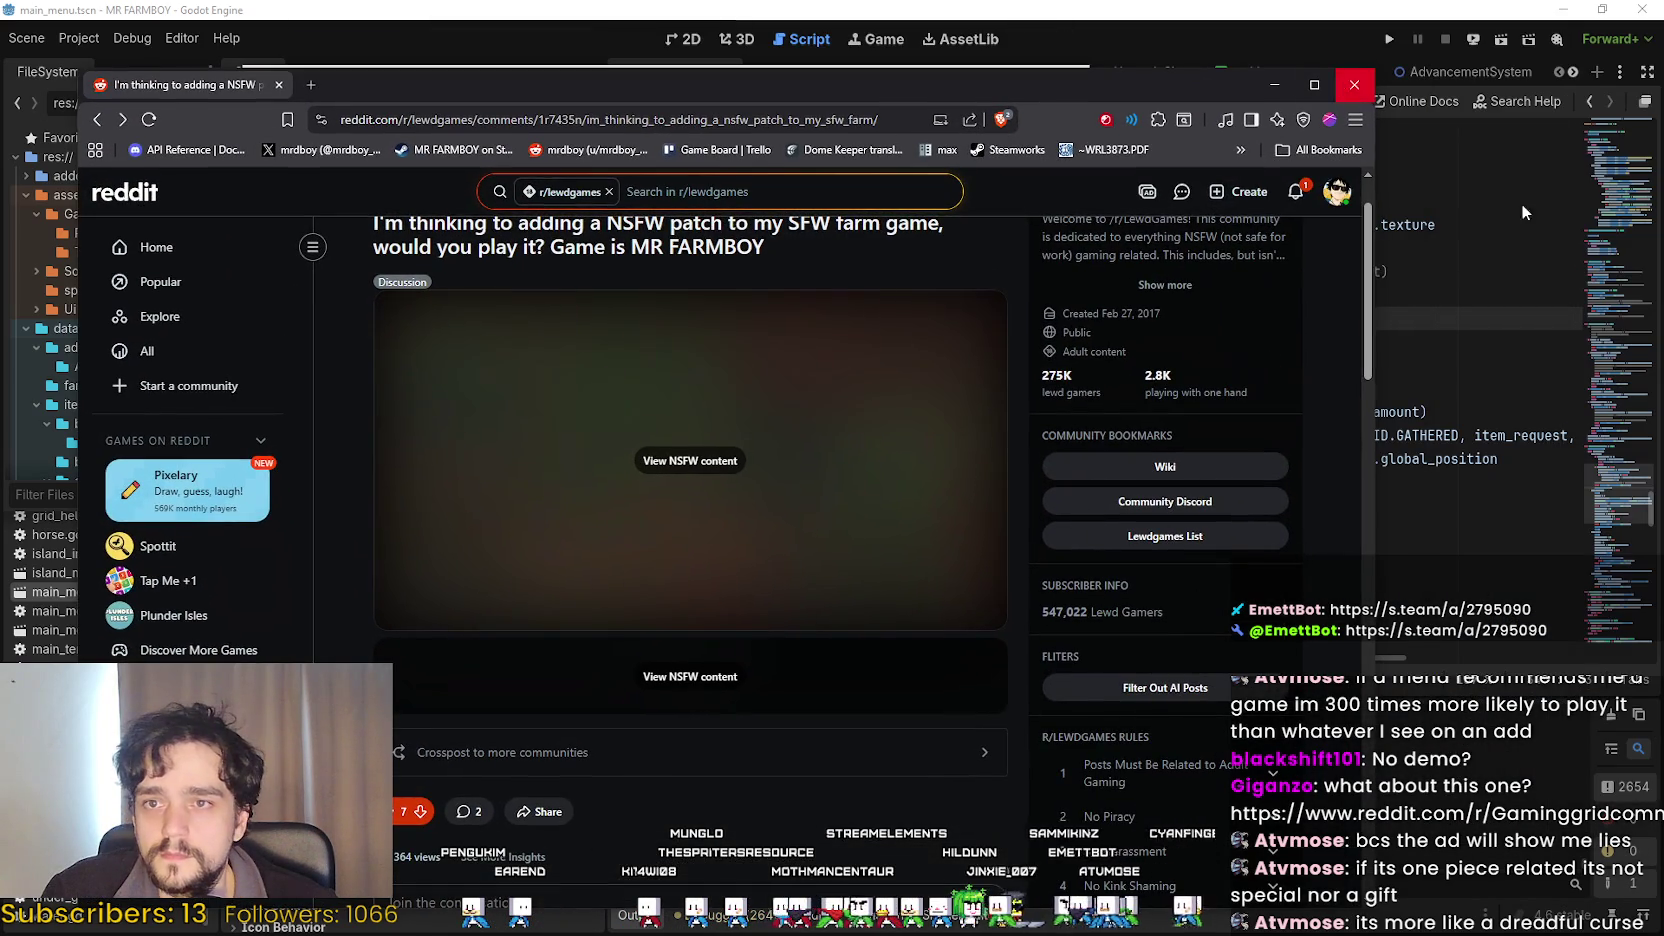
key(ctrl+w)
key(alt+Tab)
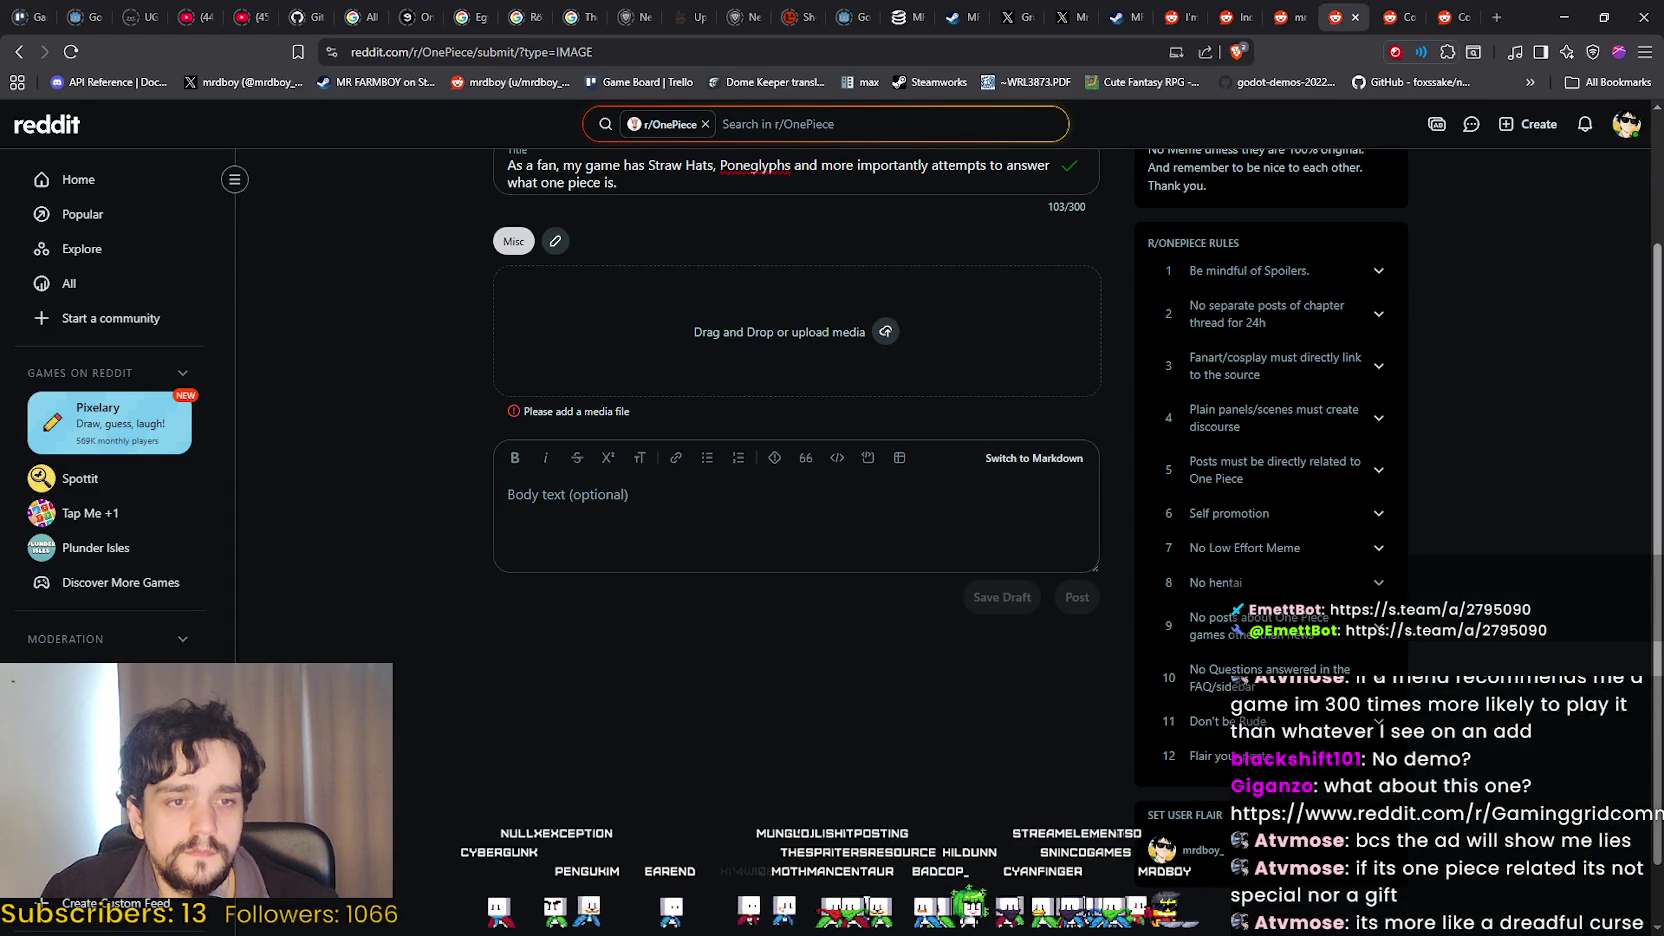
click(885, 331)
Drag the gameplay mp4 from Explorer into the post's Drag and Drop zone to upload it.
click(873, 700)
key(Return)
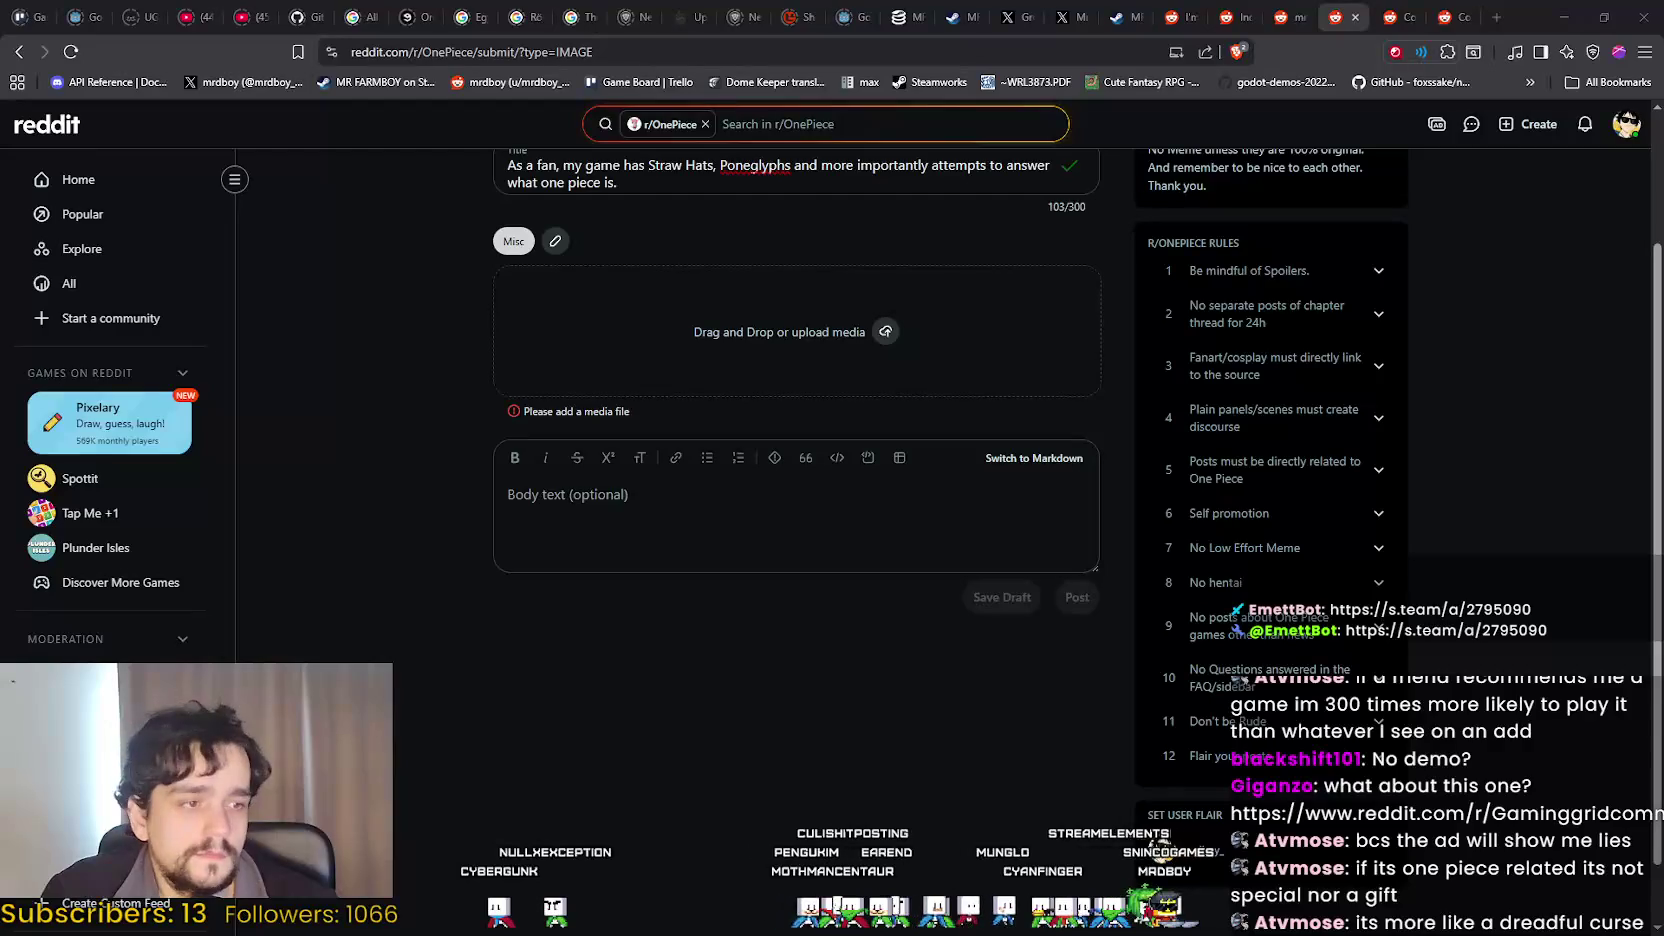
drag(1663, 300, 750, 305)
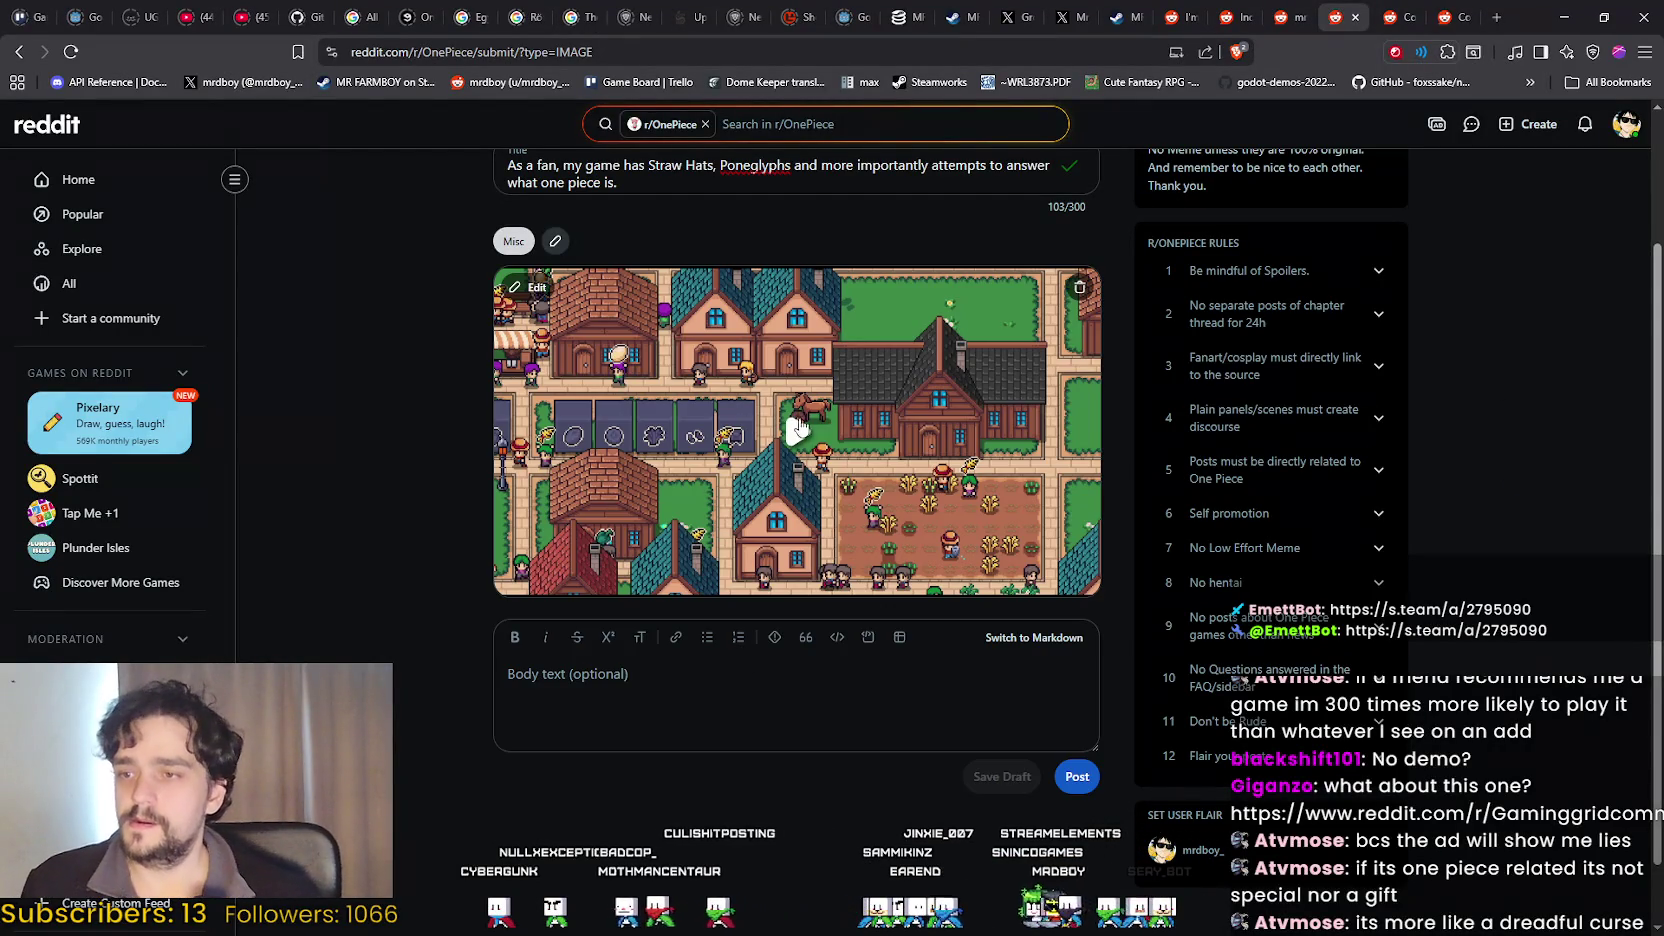
scroll(978, 401, up, 2)
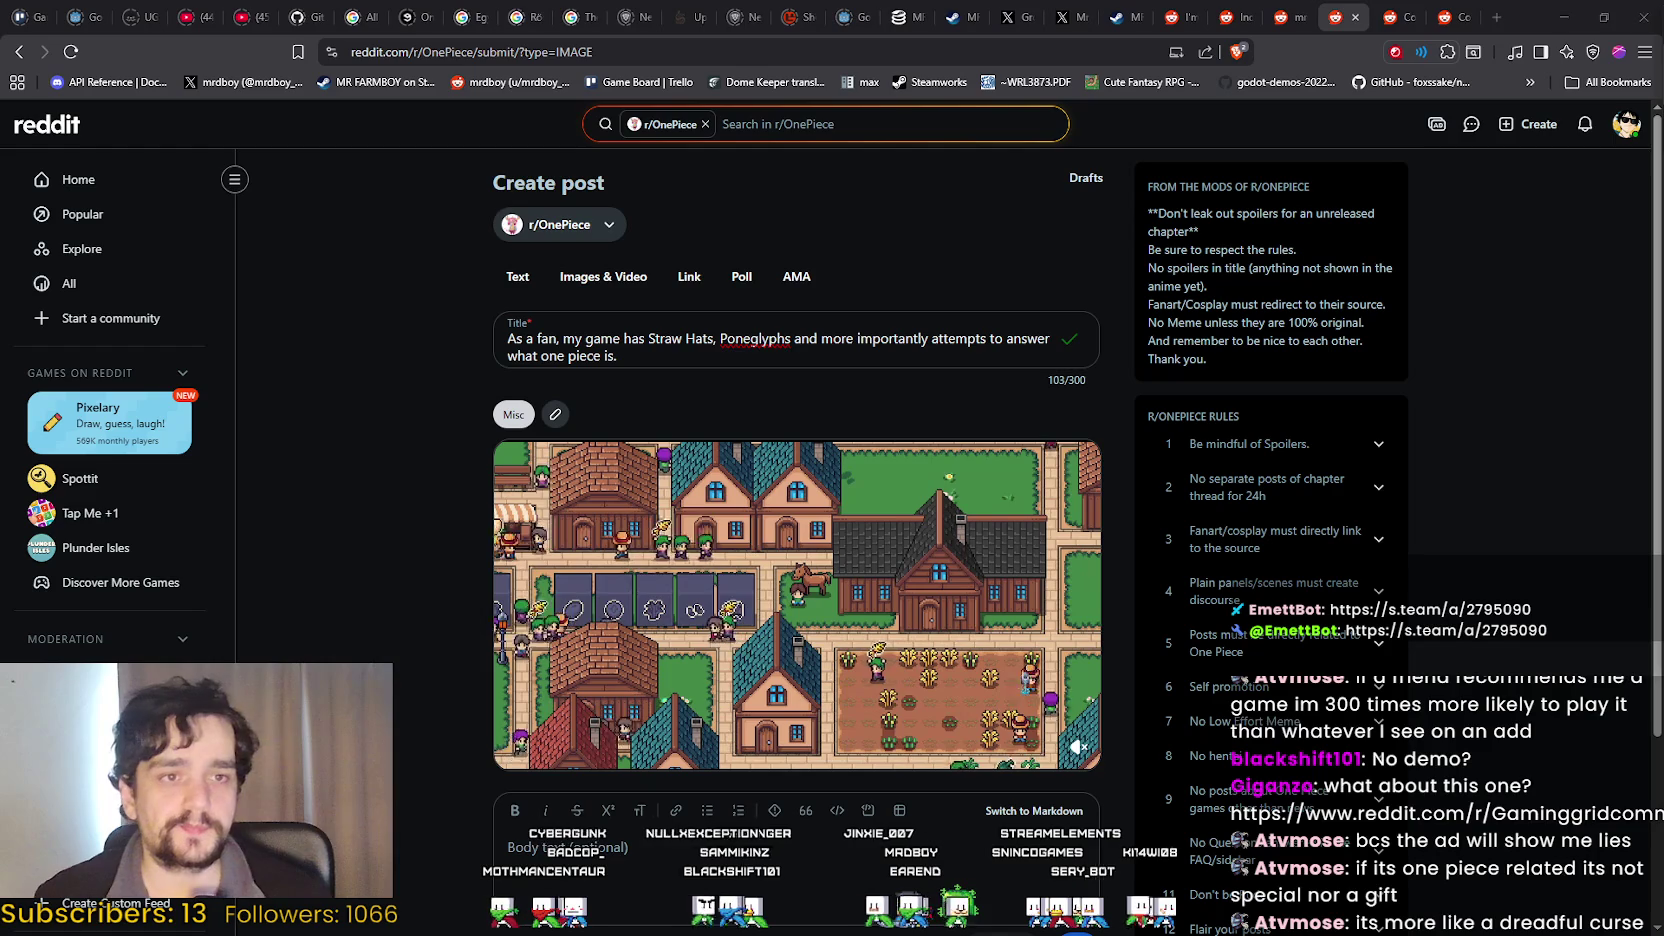
mouse_move(855, 701)
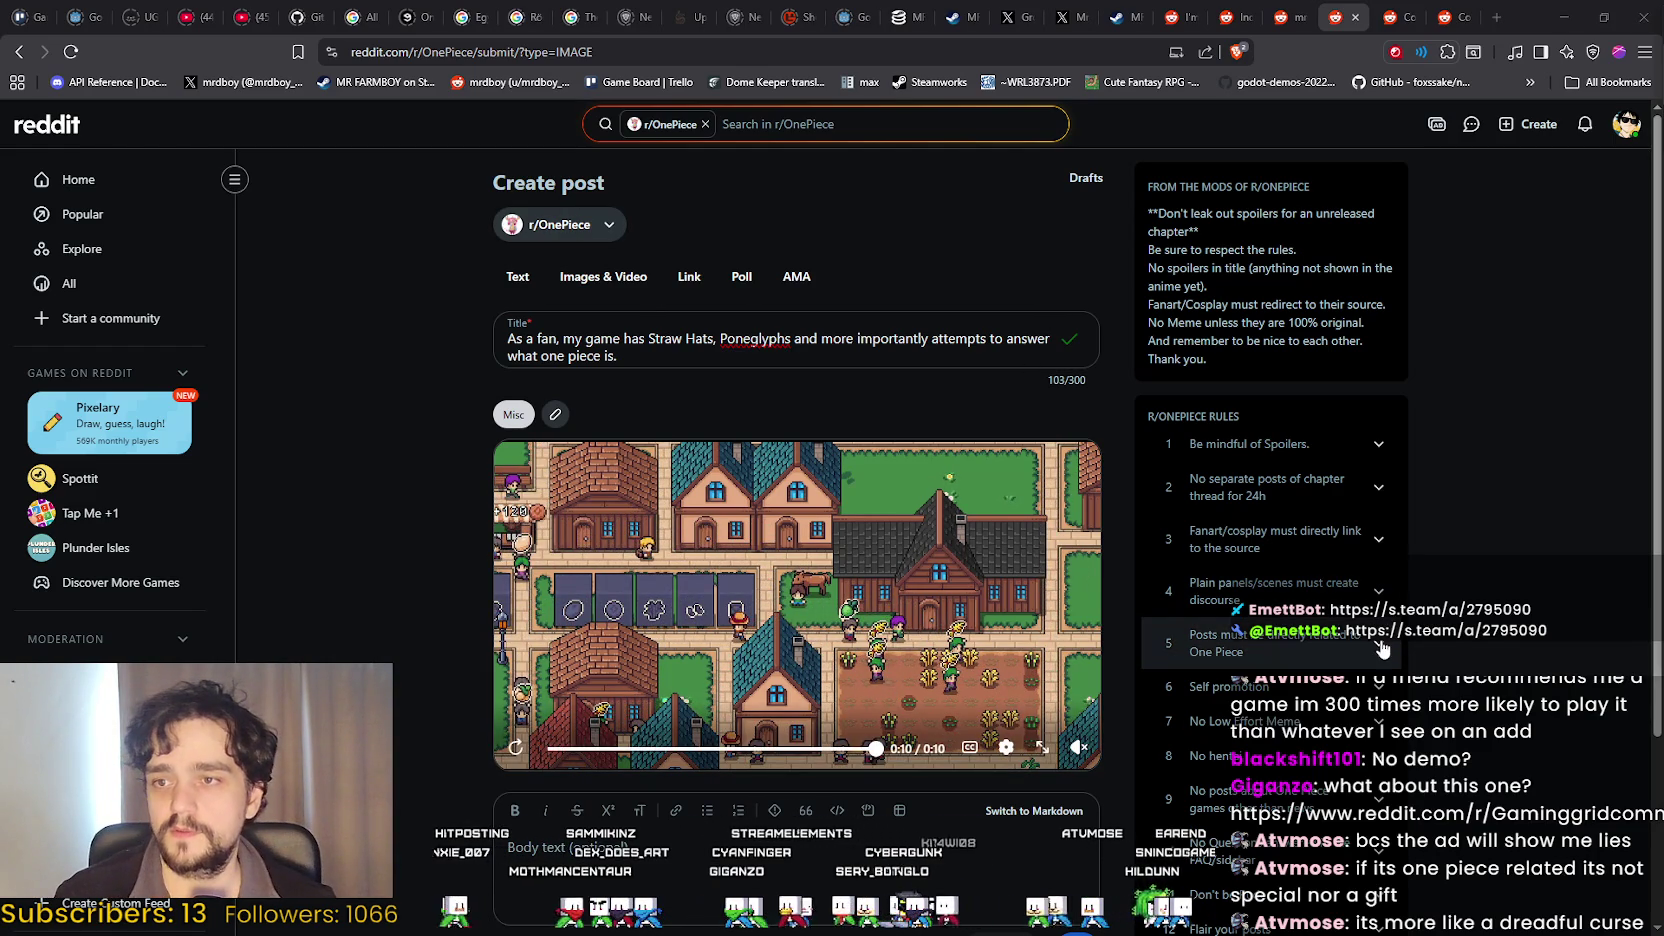
Capitalise 'one' in the title's ending so it reads 'what the One Piece is.'.
click(547, 361)
drag(520, 358, 507, 357)
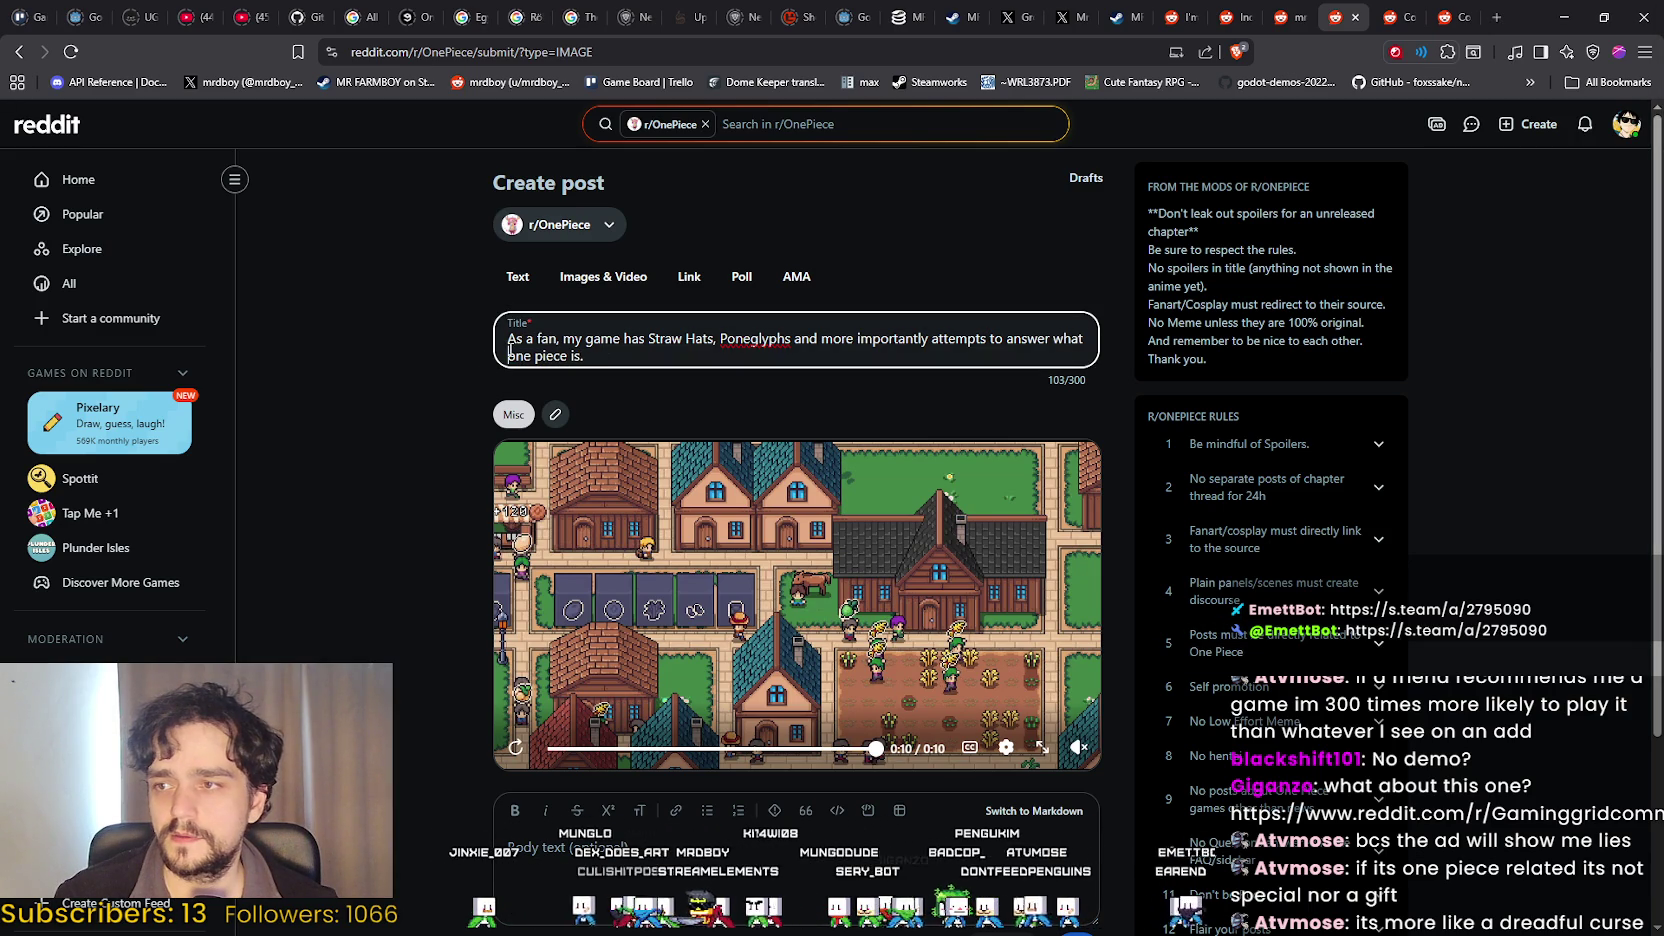
click(566, 372)
click(606, 360)
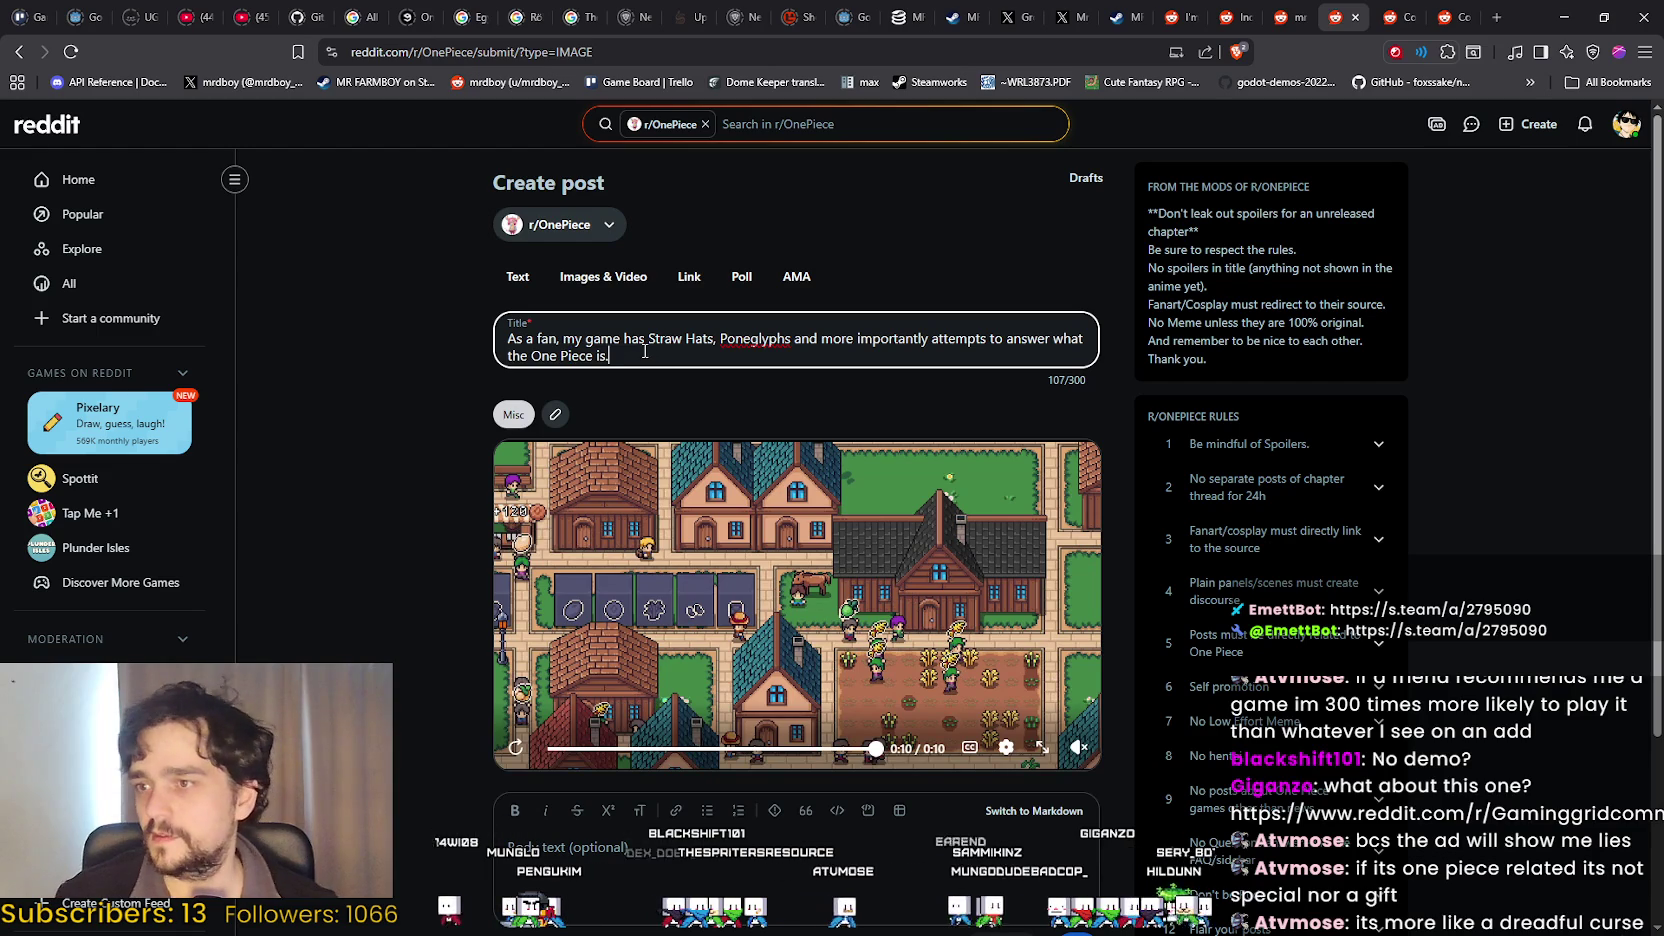
click(828, 847)
scroll(828, 760, down, 1)
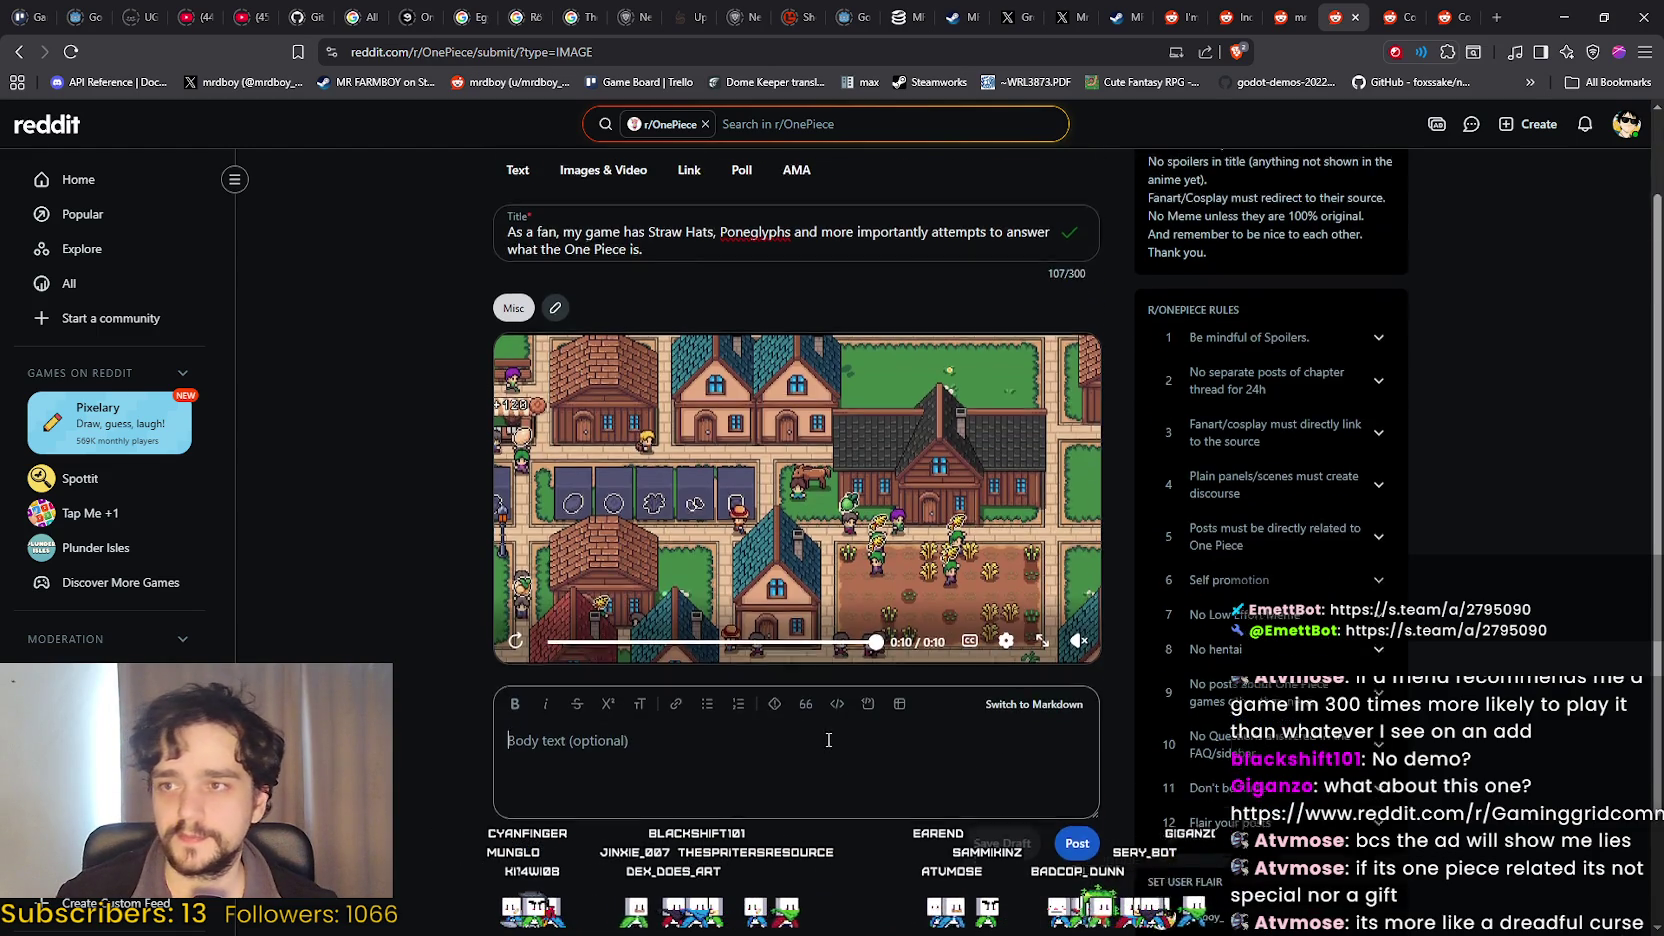
scroll(828, 740, up, 1)
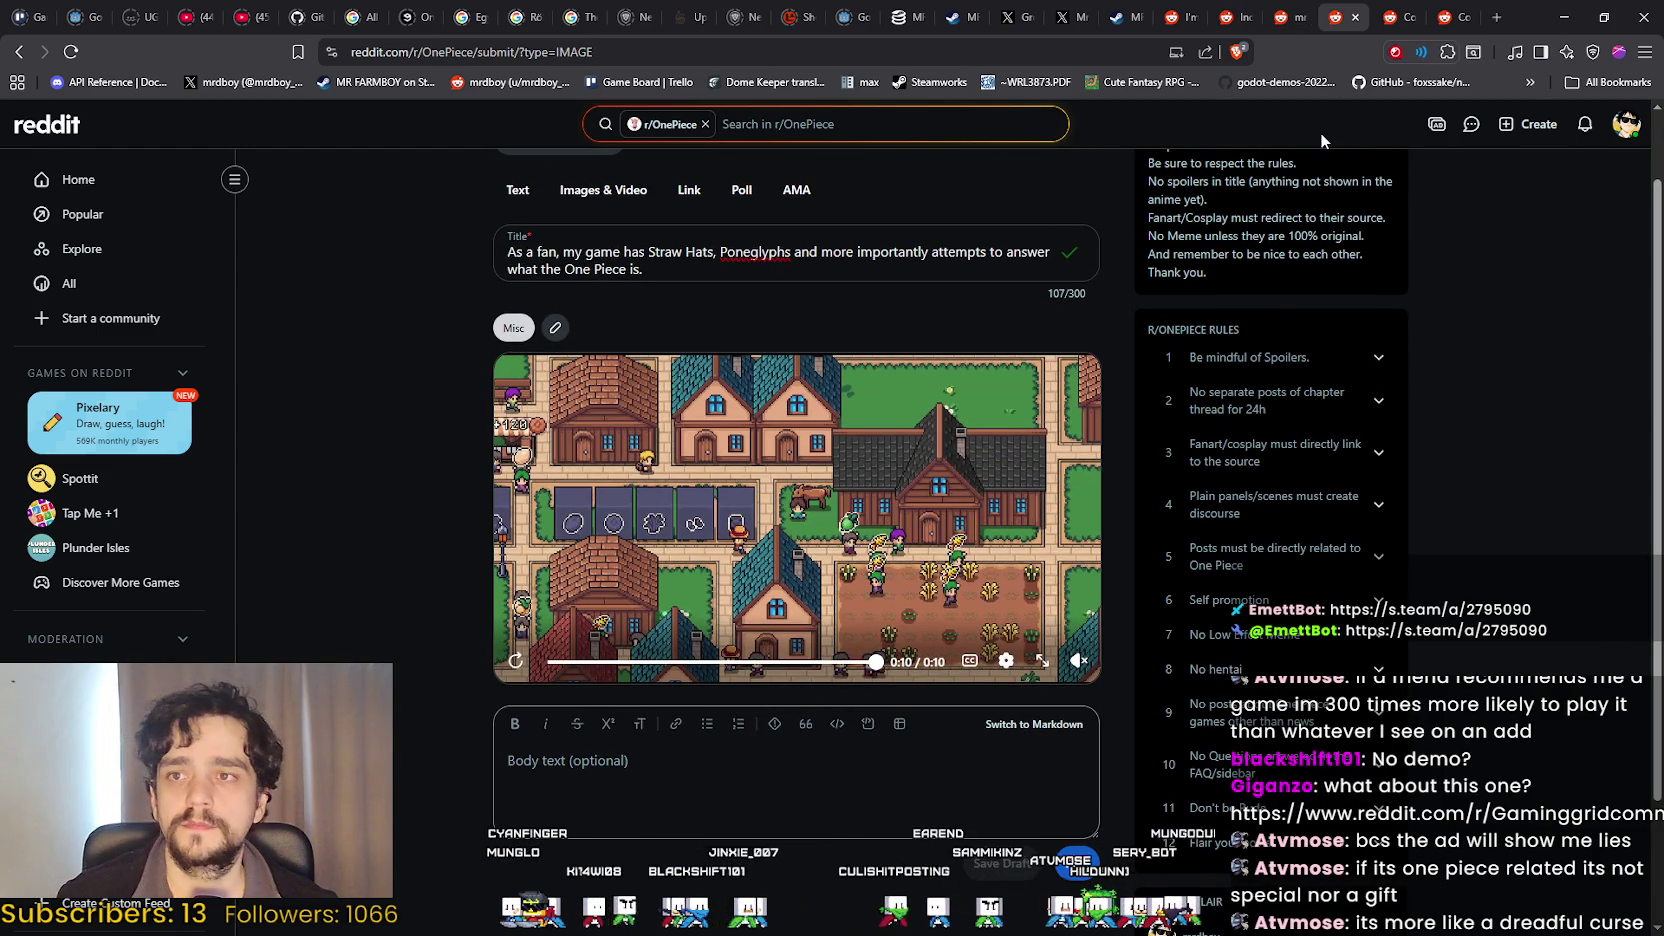
Paste the Steam store link into the r/OnePiece post body with an empty line above it.
click(1137, 10)
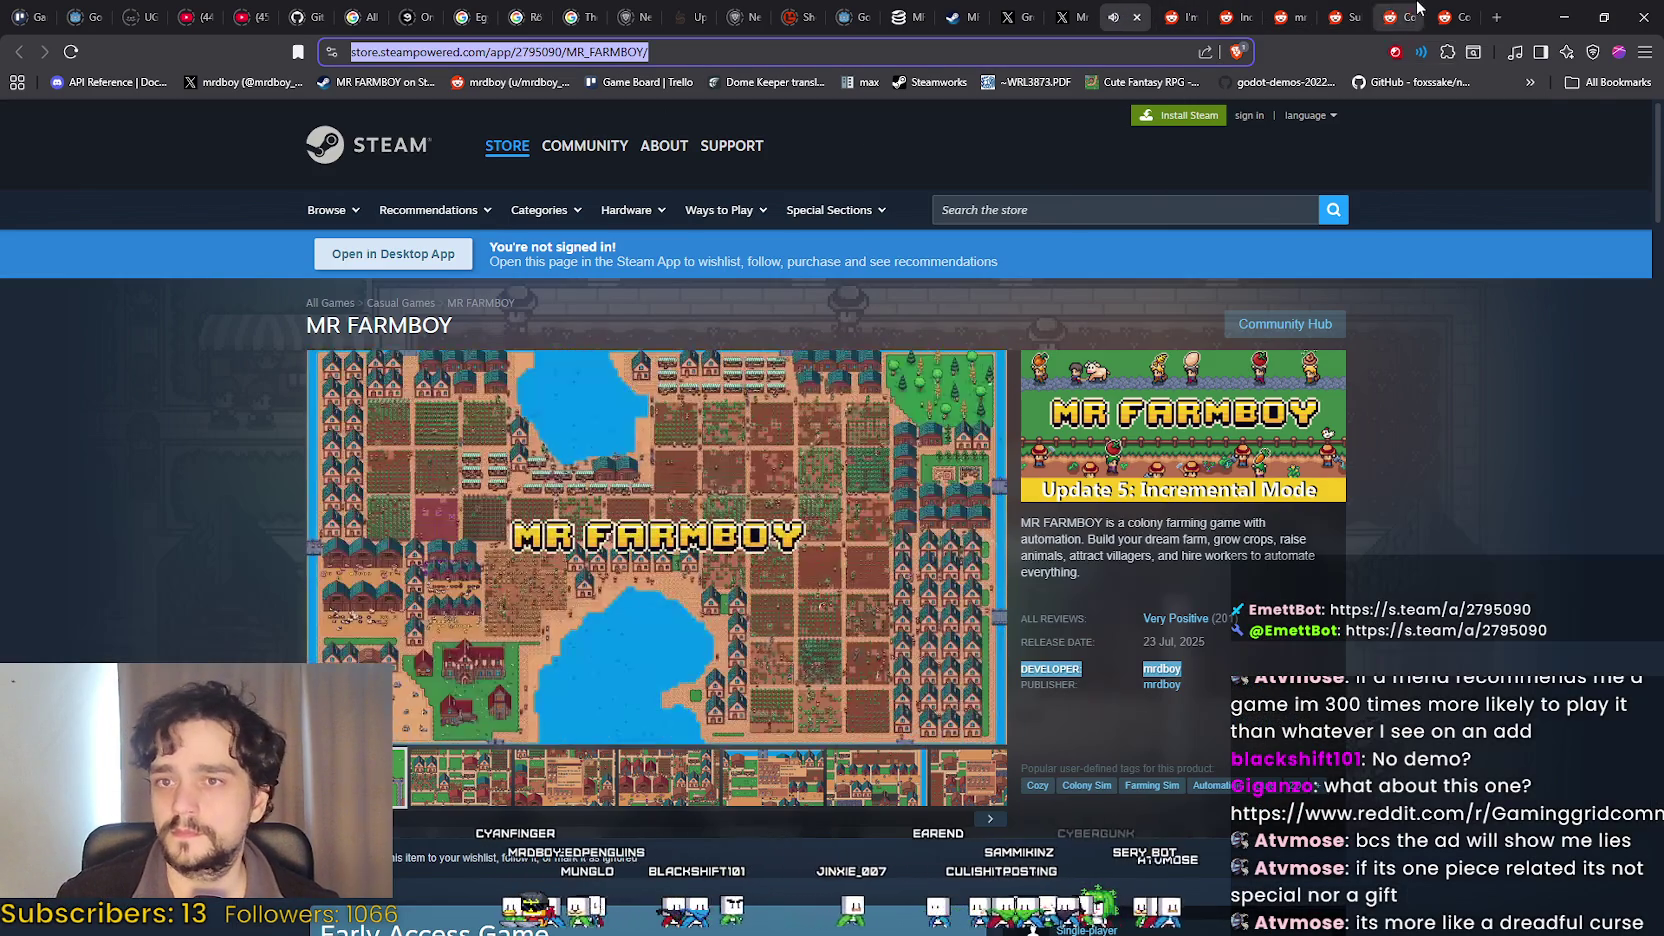
click(1430, 12)
click(1400, 17)
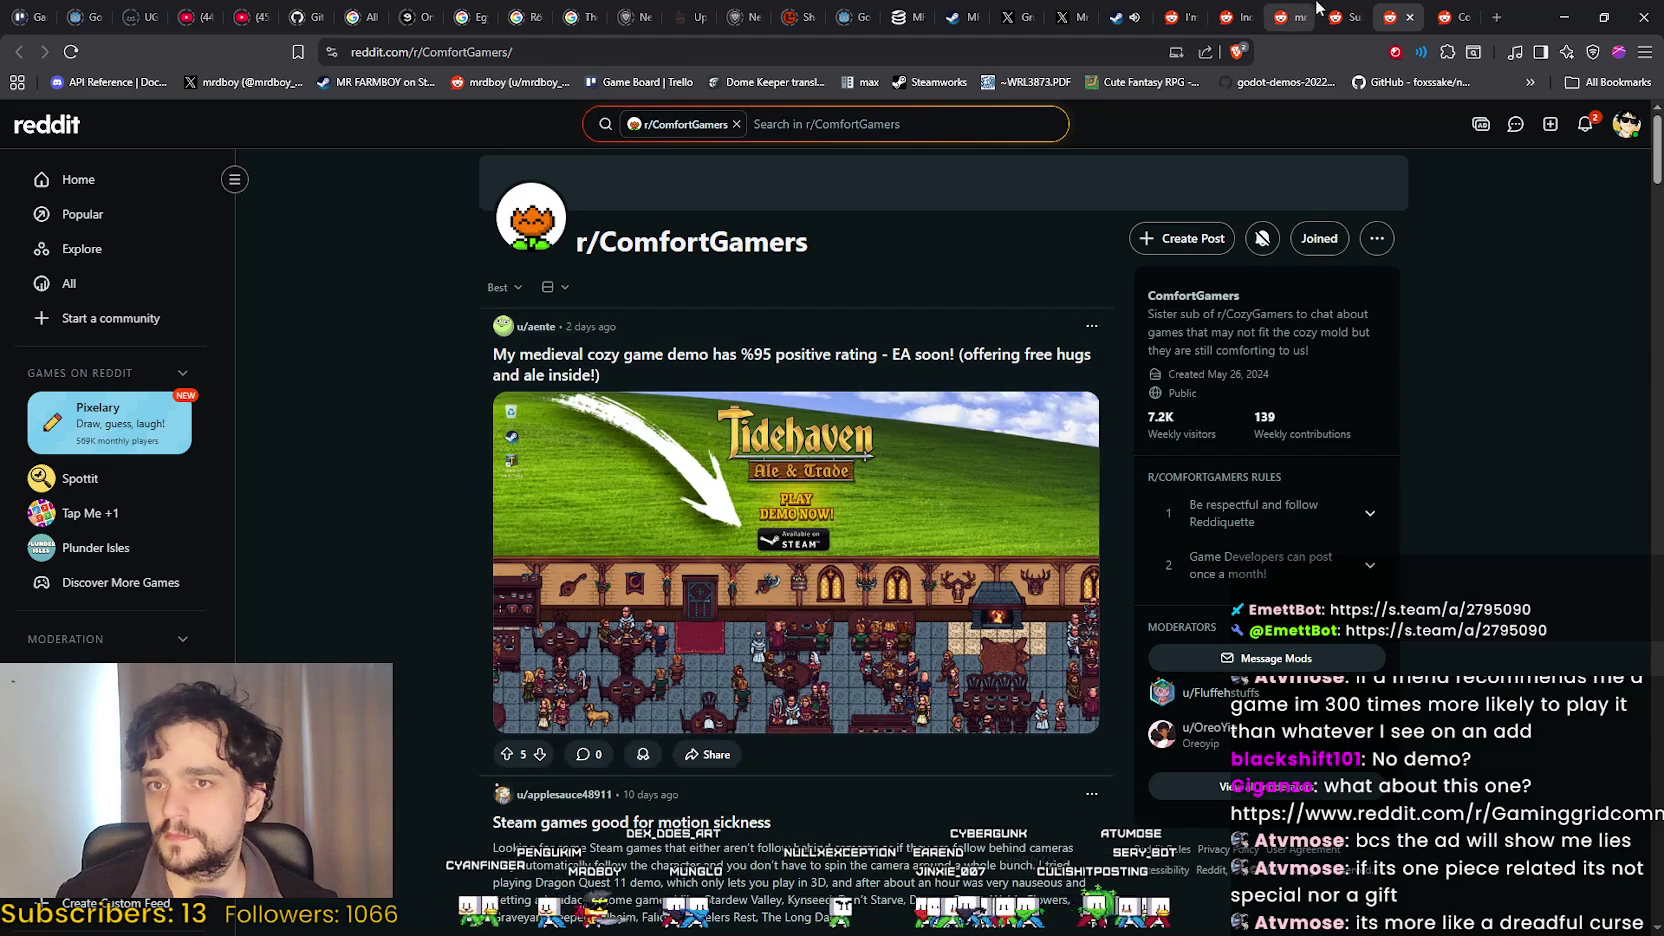
click(1330, 17)
text(https://store.steampowered.com/app/2795090/MR_FARMBOY/)
key(ctrl+z)
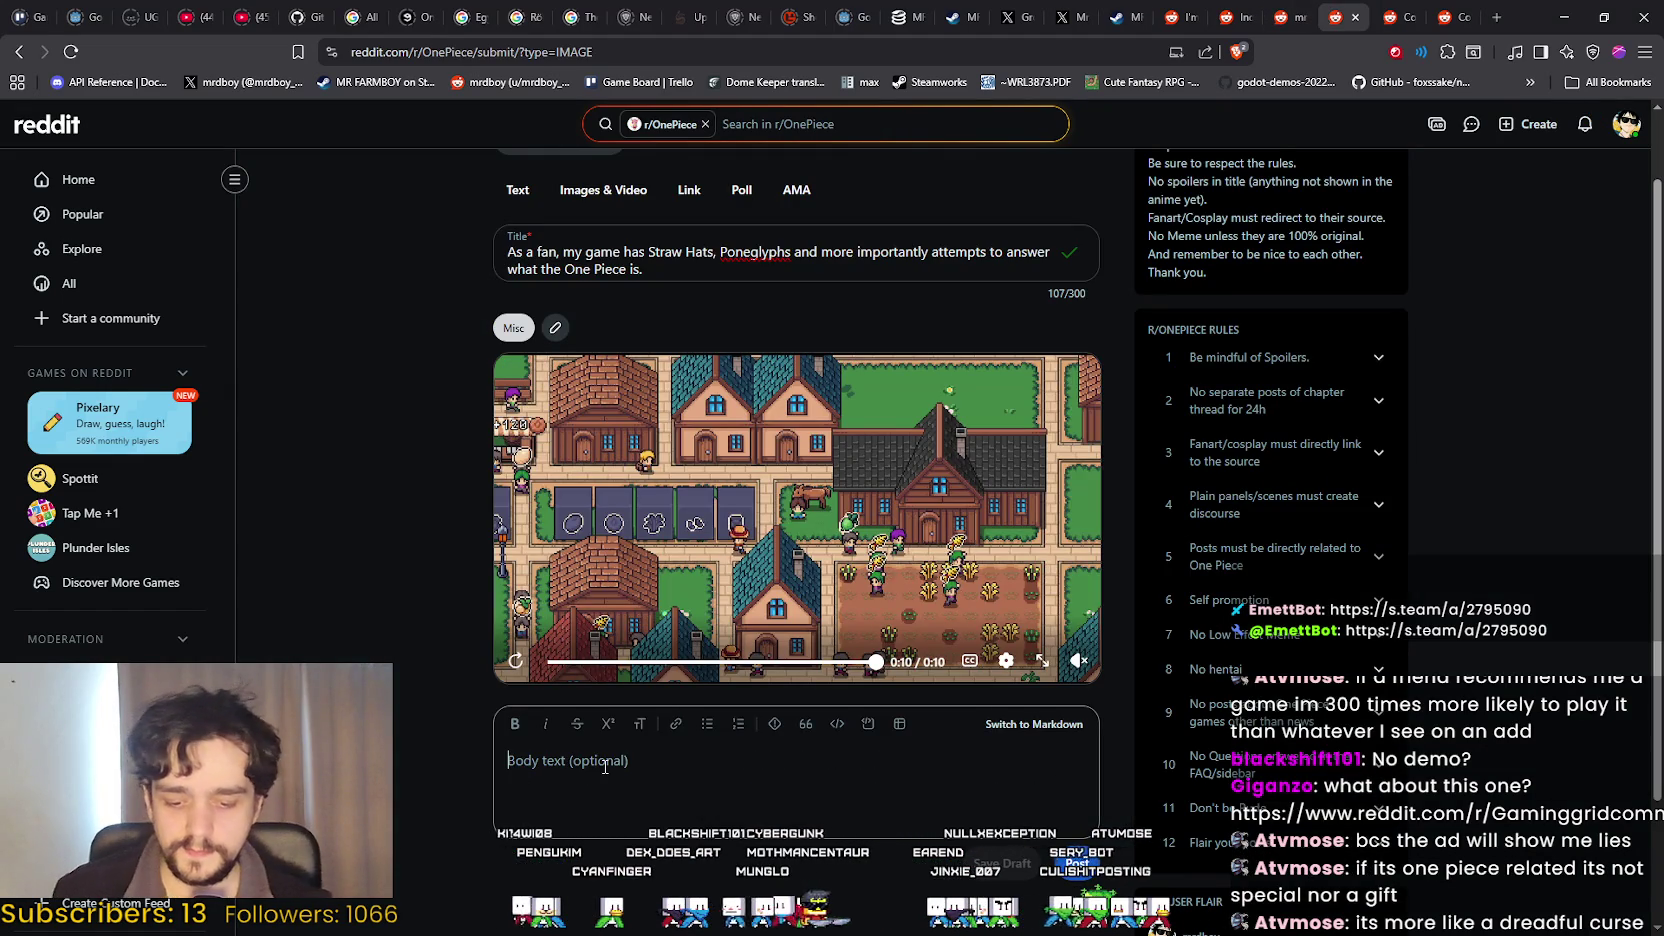
text(https://store.steampowered.com/app/2795090/MR_FARMBOY/)
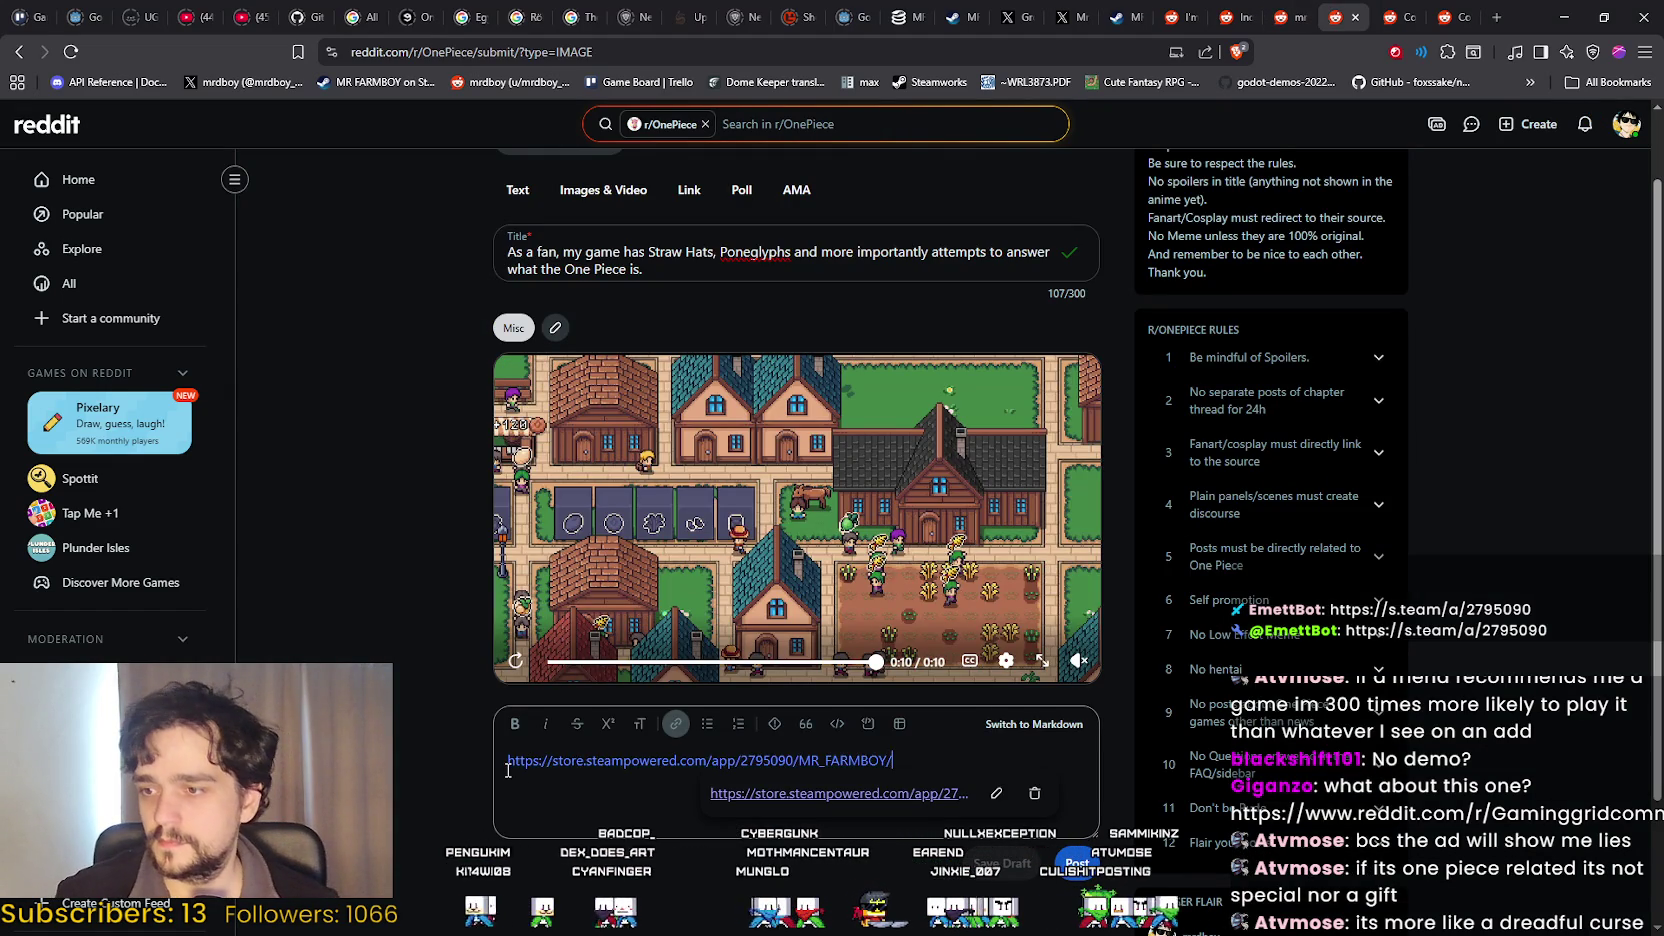
key(Return)
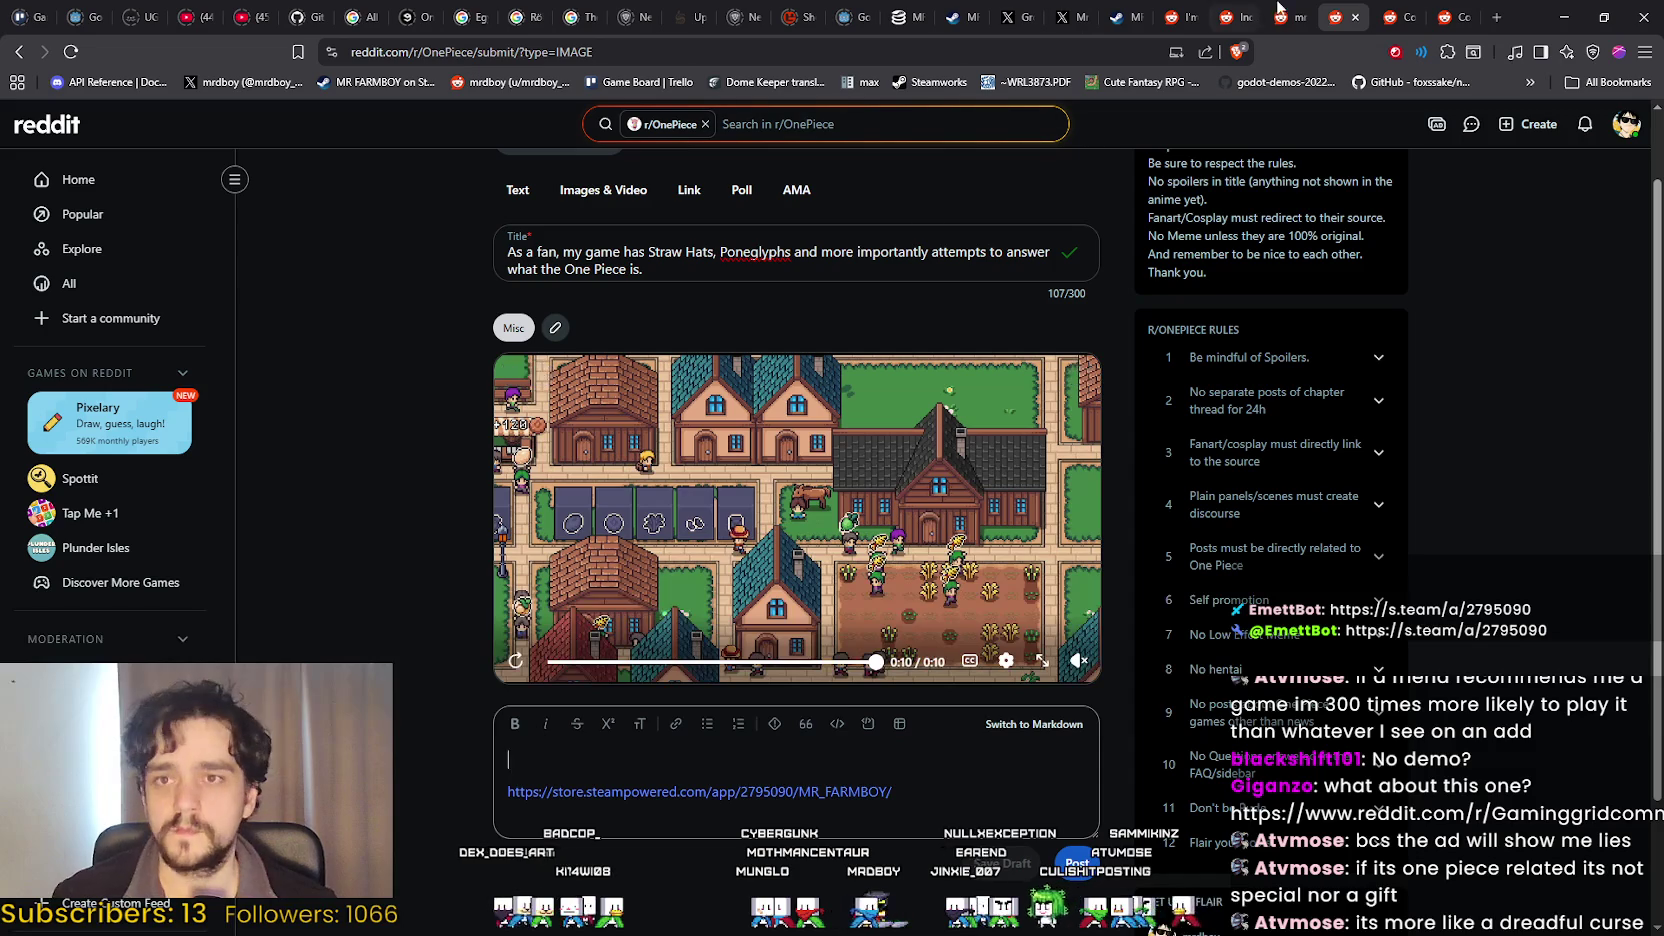
Open the incremental mode announcement post from the profile and copy its Early Access sentence.
click(1431, 8)
click(1398, 8)
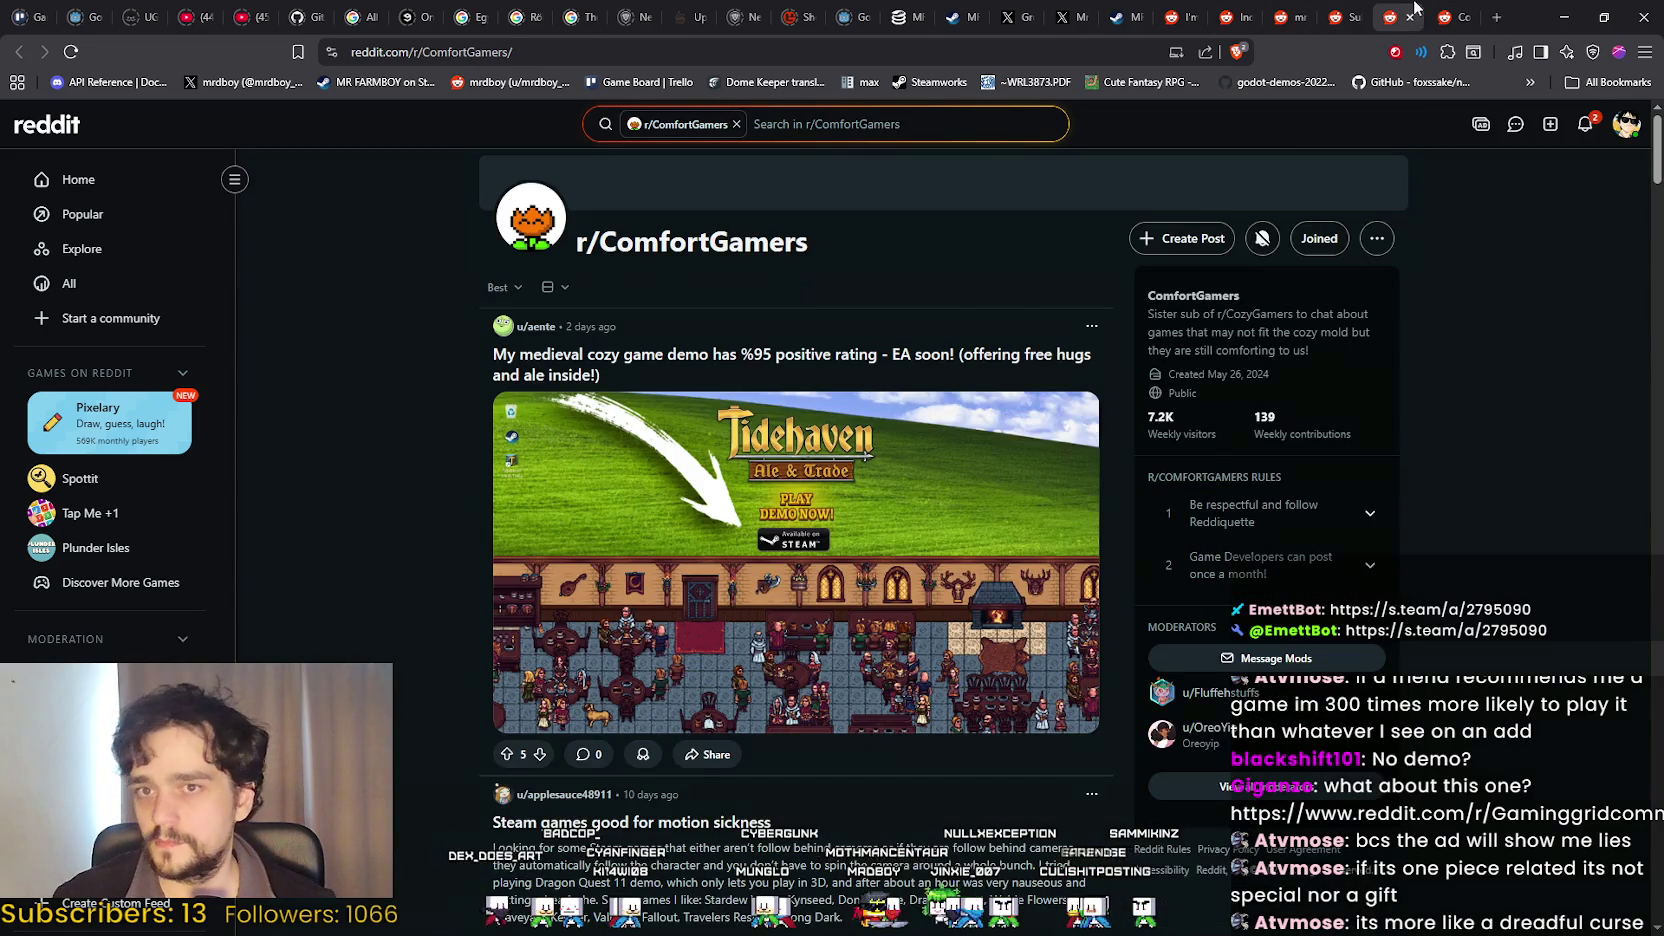
click(1315, 8)
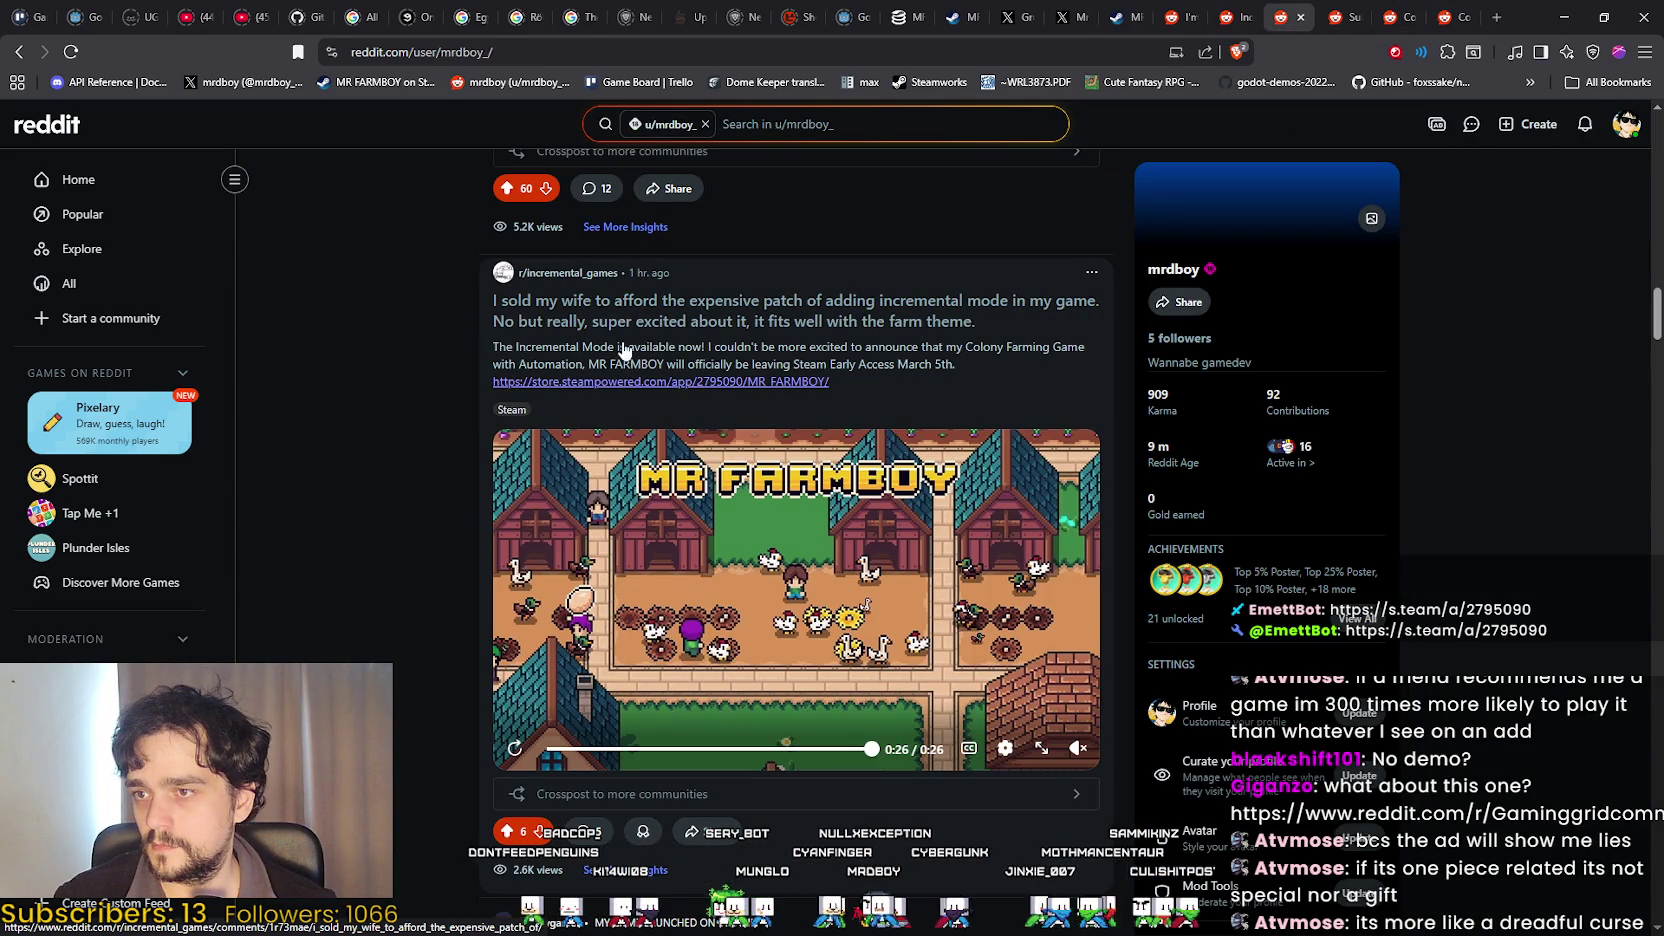
click(951, 371)
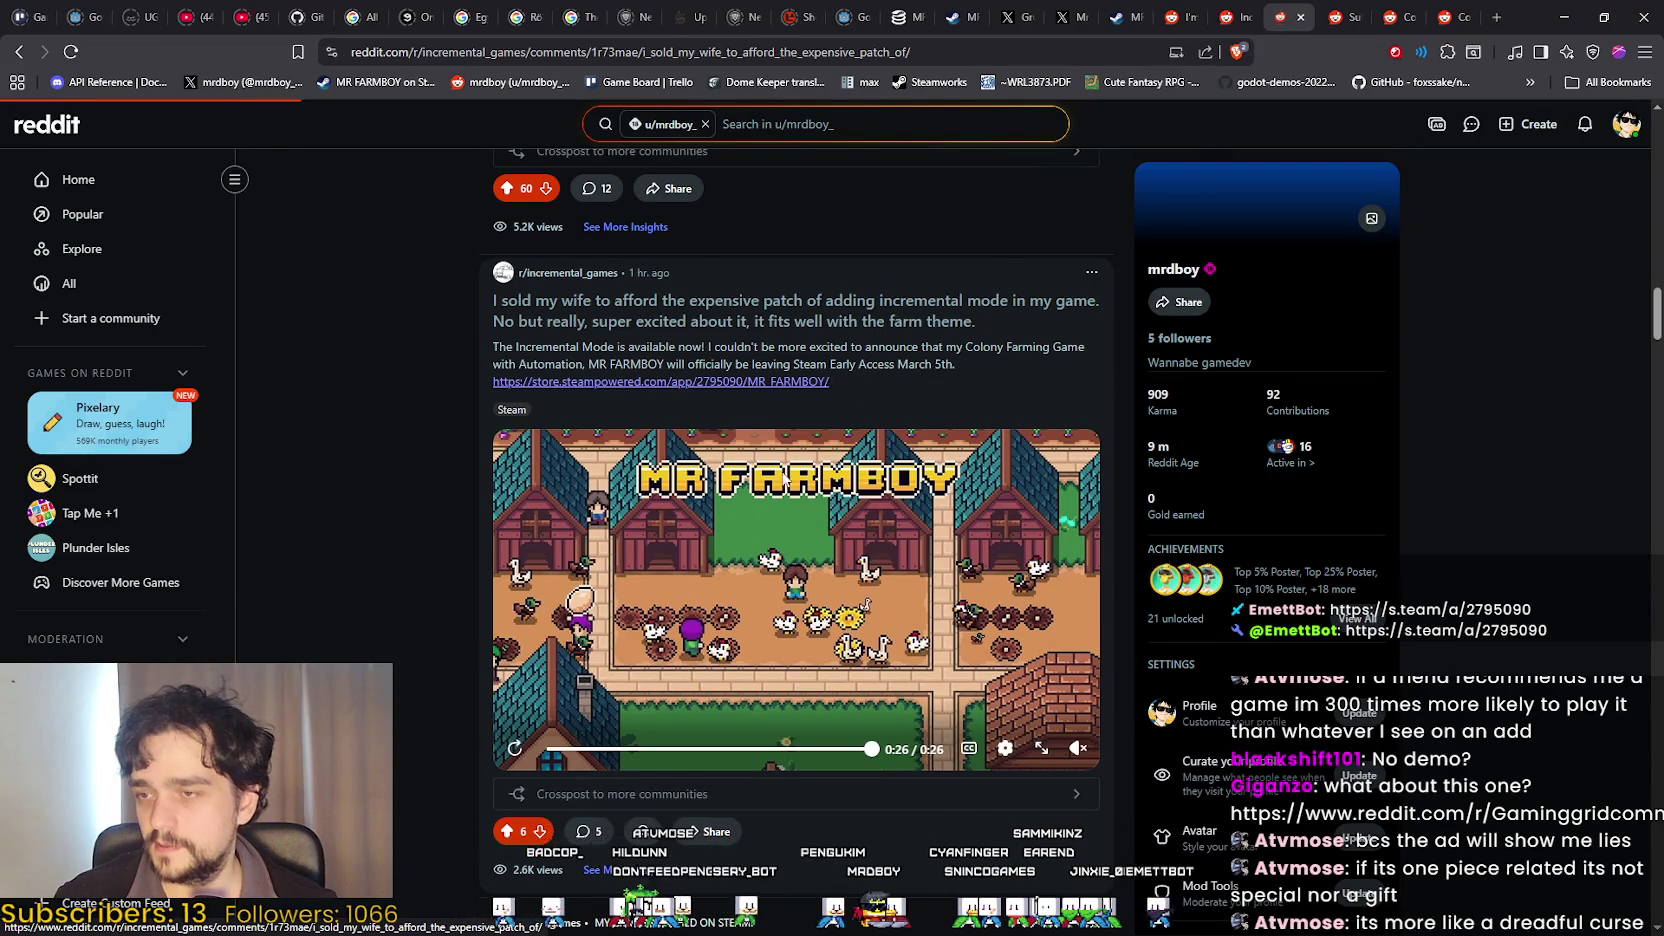
scroll(826, 768, down, 1)
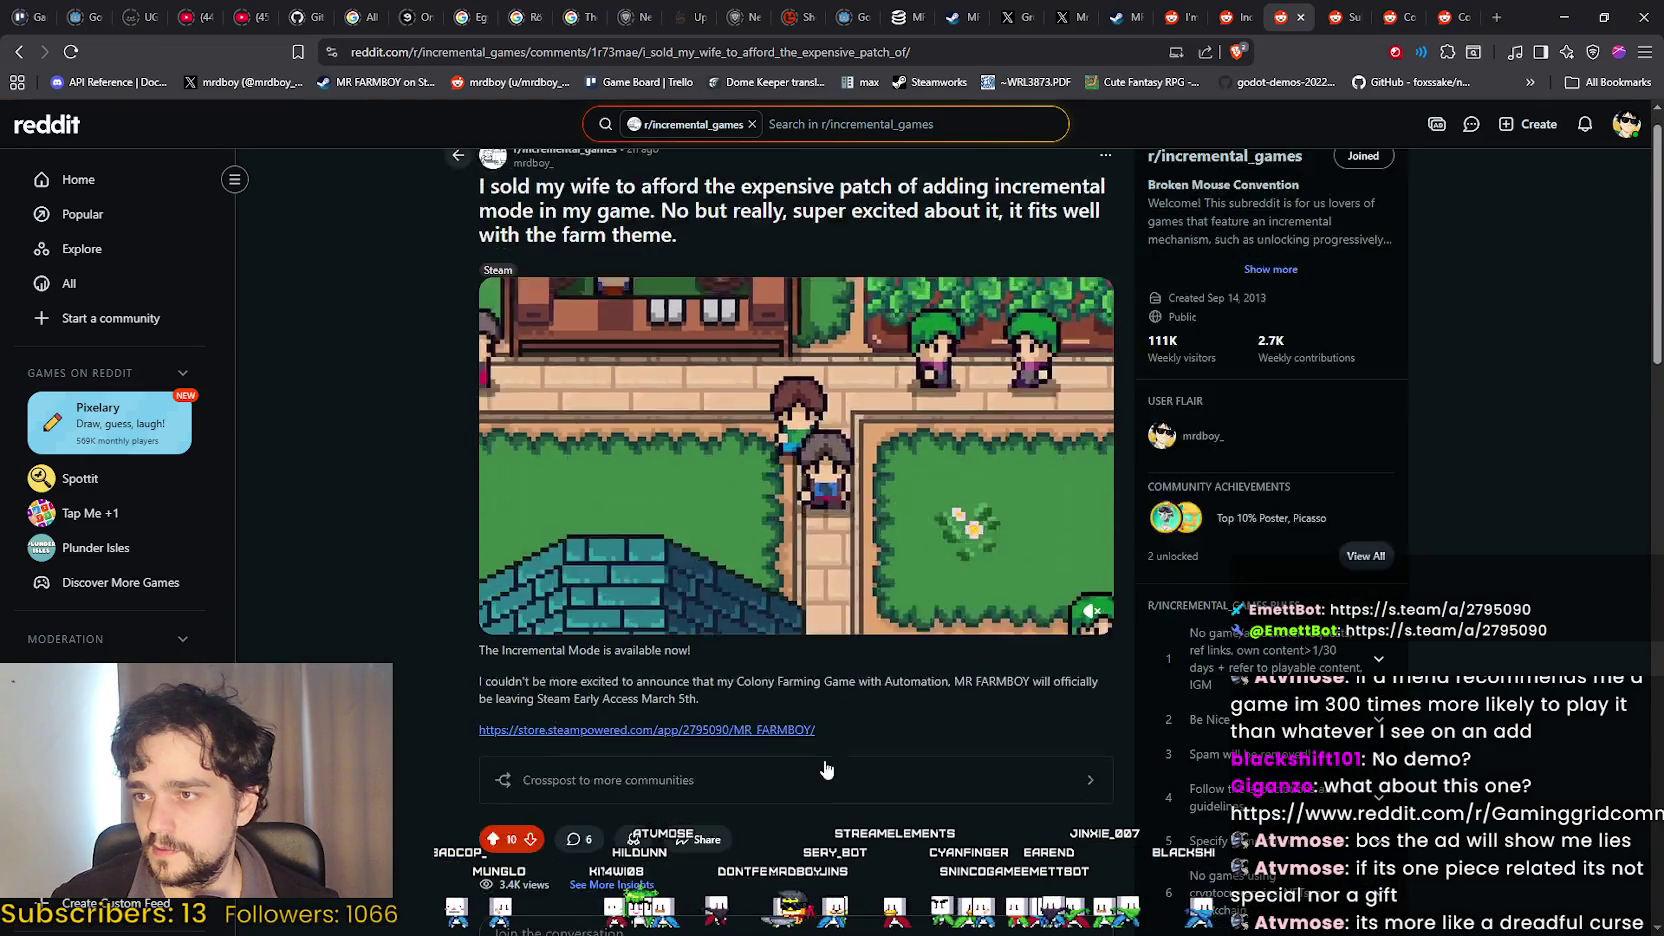
scroll(826, 768, down, 1)
mouse_move(703, 591)
mouse_down()
mouse_move(660, 568)
mouse_move(484, 580)
mouse_up()
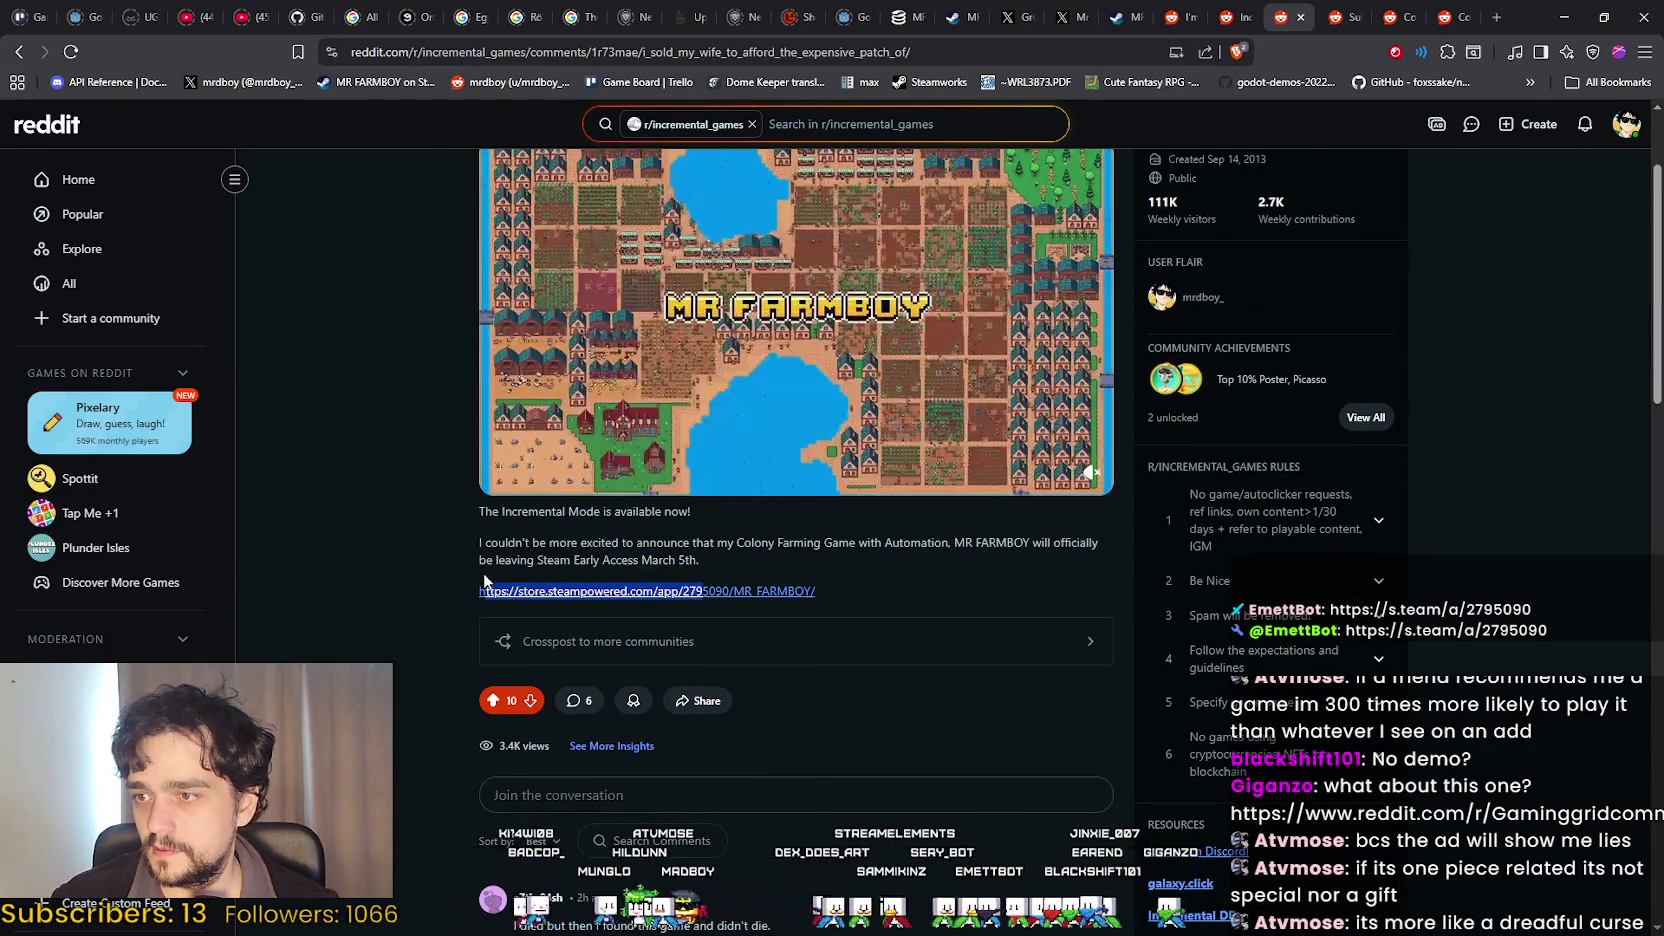
click(725, 552)
mouse_move(954, 542)
mouse_down()
mouse_move(1121, 561)
mouse_move(1058, 546)
mouse_move(690, 562)
mouse_move(704, 568)
mouse_up()
key(ctrl+c)
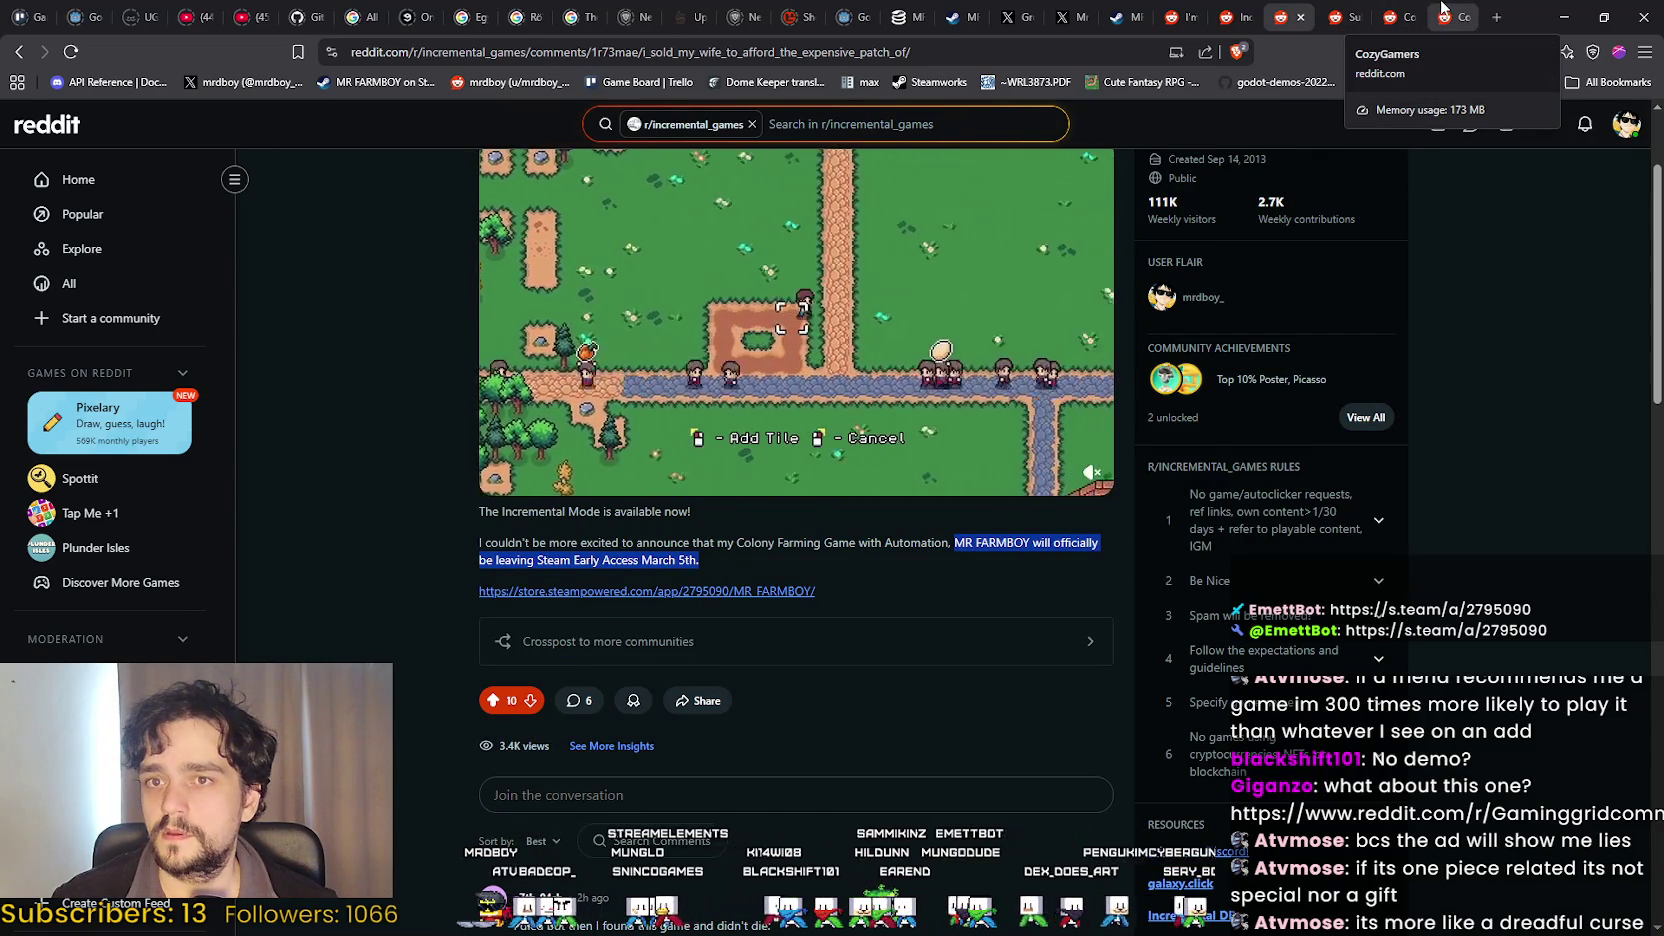
Paste 'MR FARMBOY will officially be leaving Steam Early Access March 5th.' above the link.
click(1441, 8)
click(1396, 12)
click(1338, 8)
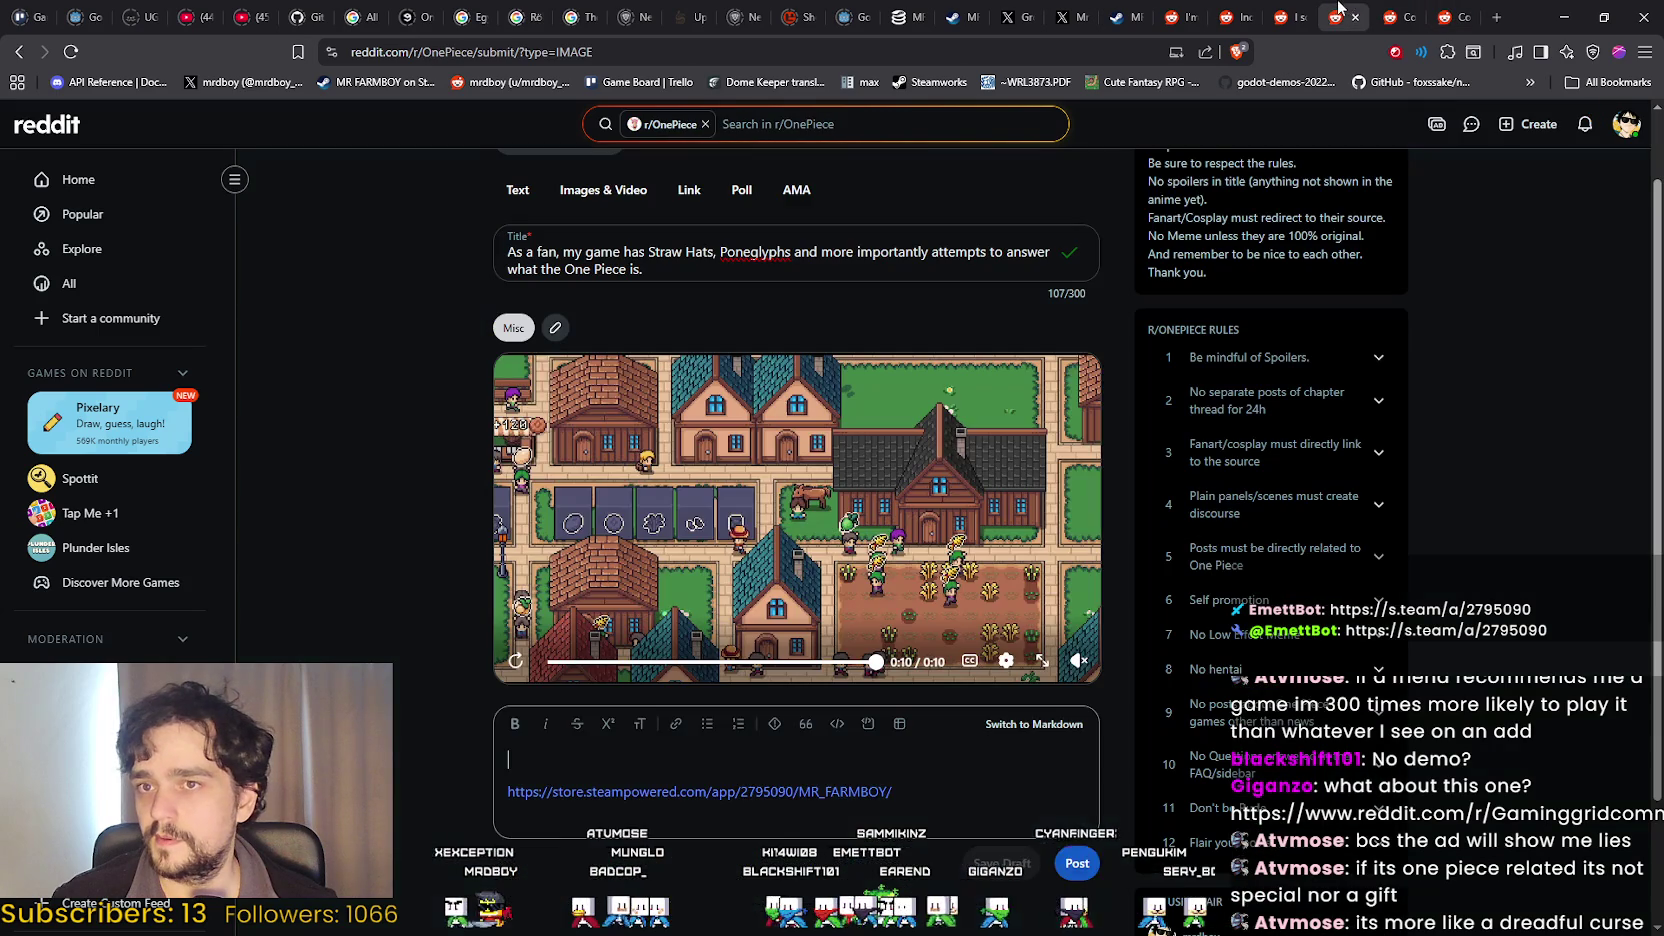
key(ctrl+v)
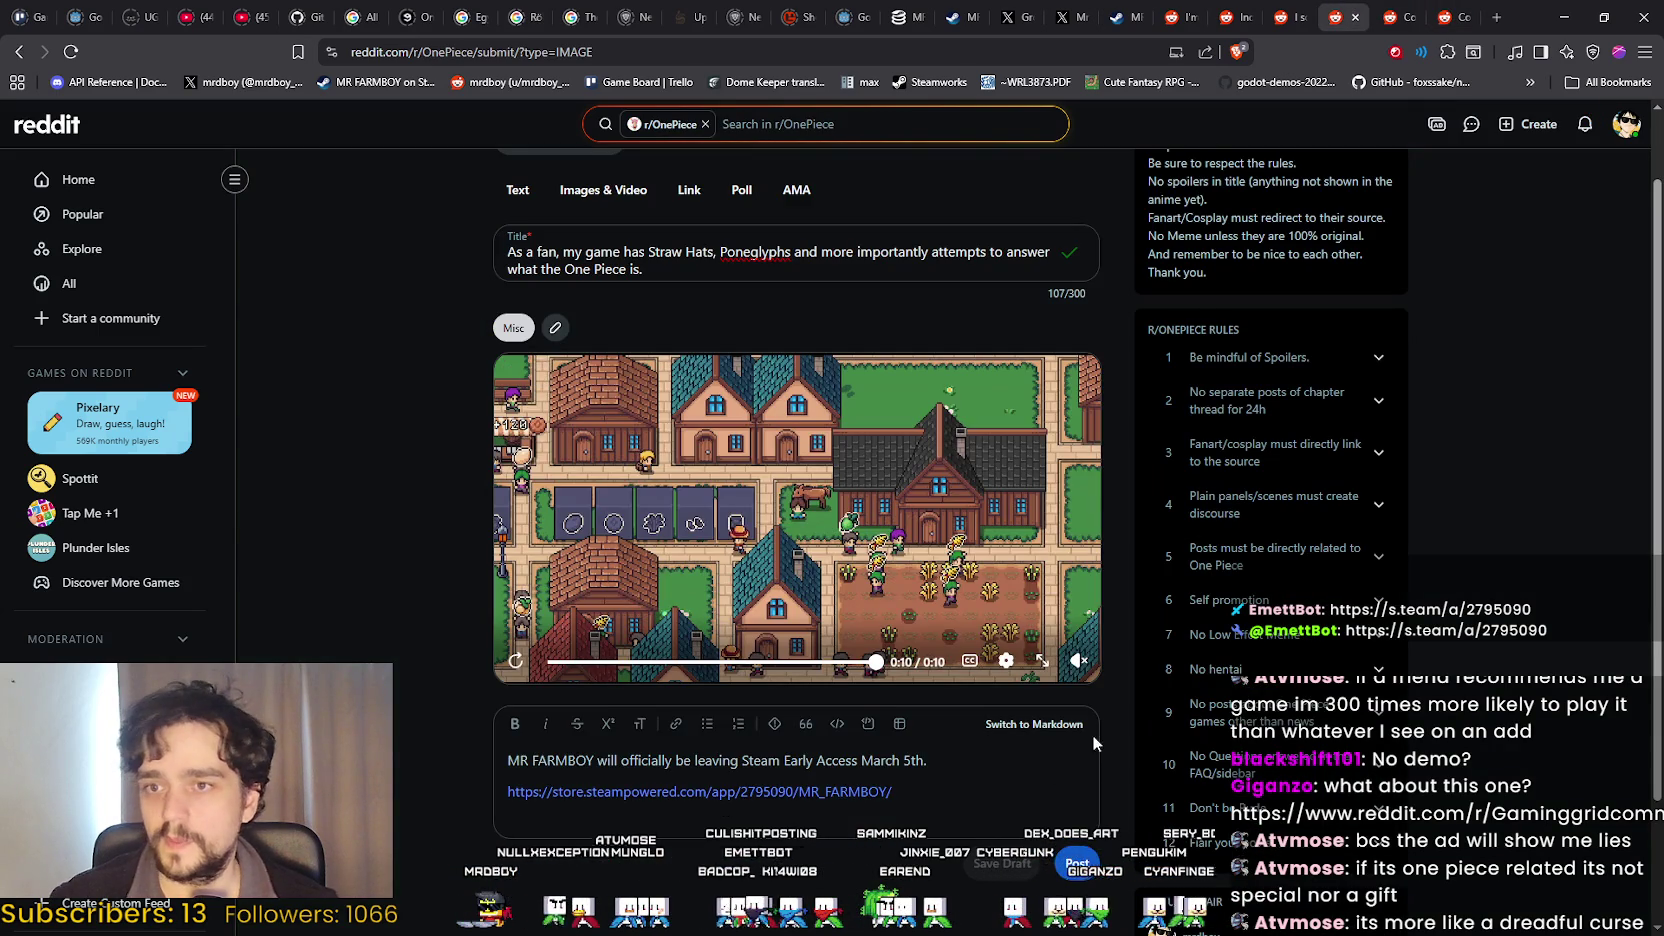
Expand and read the full rule 6 'Self promotion' in the r/OnePiece sidebar.
scroll(1434, 552, up, 2)
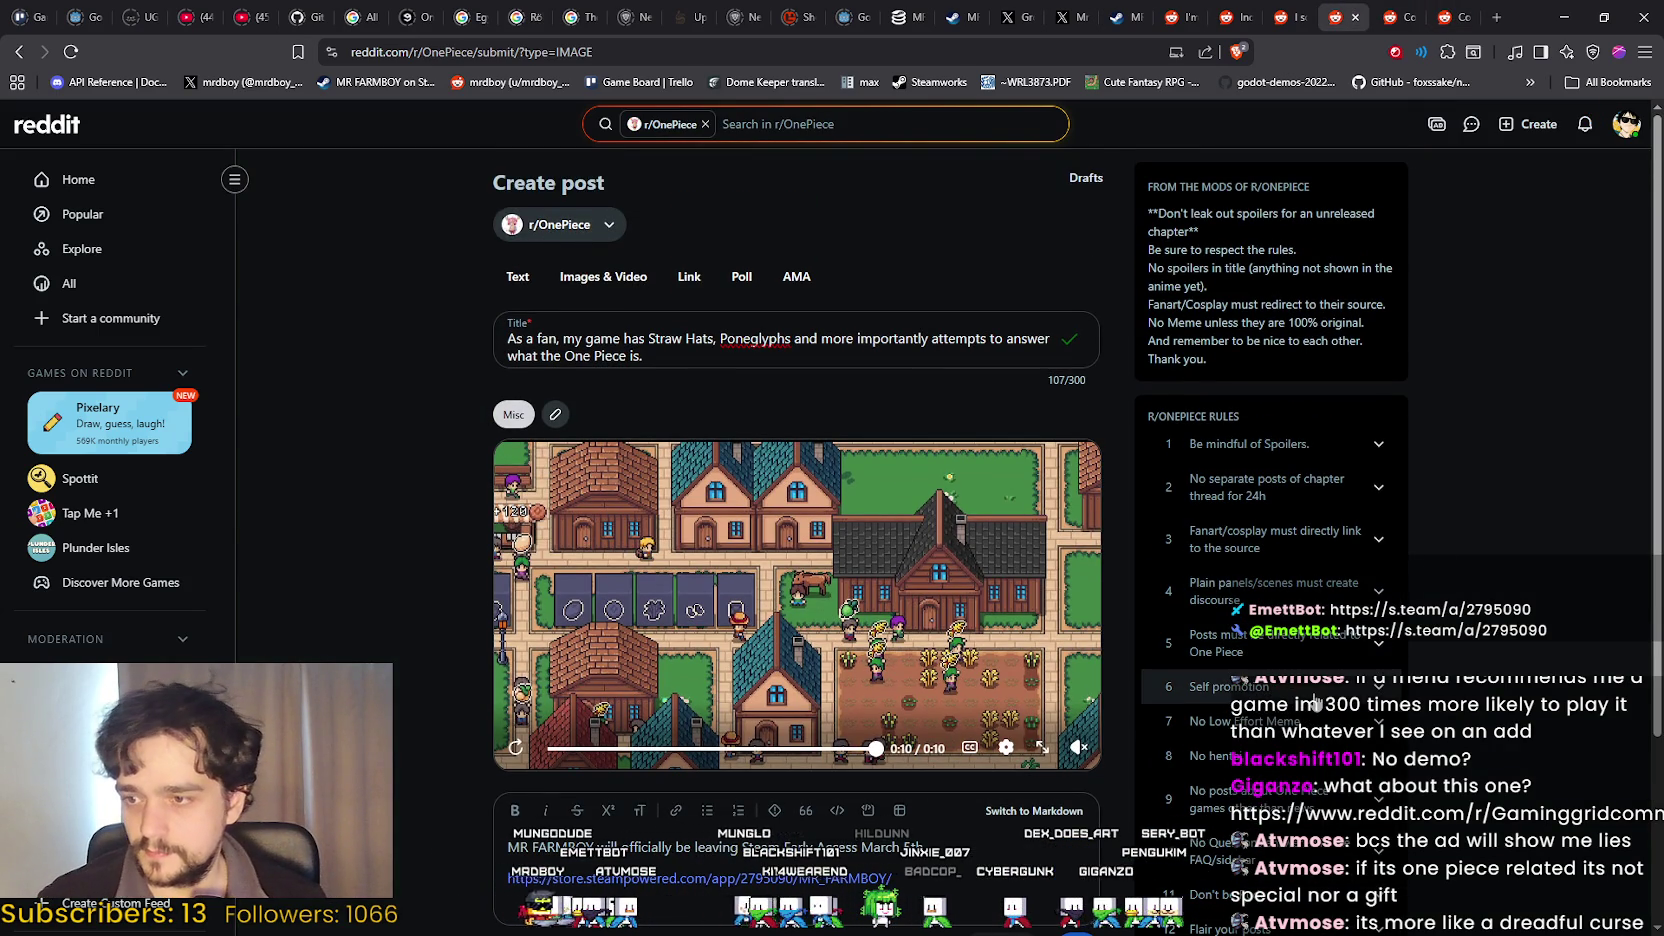
scroll(1513, 445, down, 2)
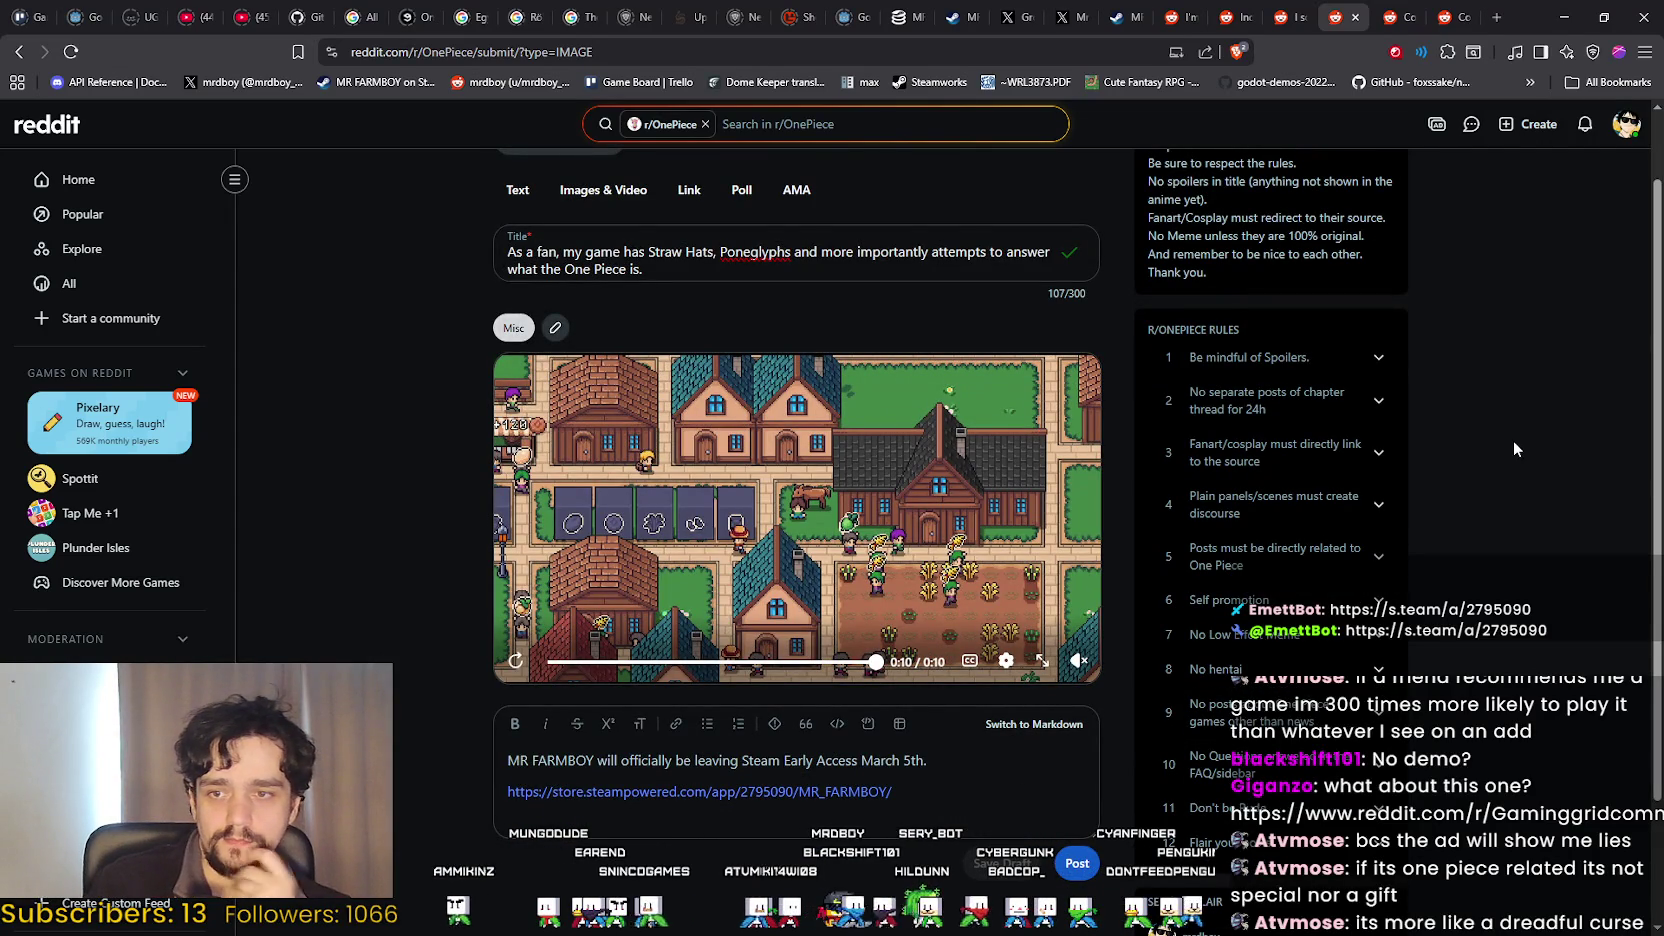
click(1280, 600)
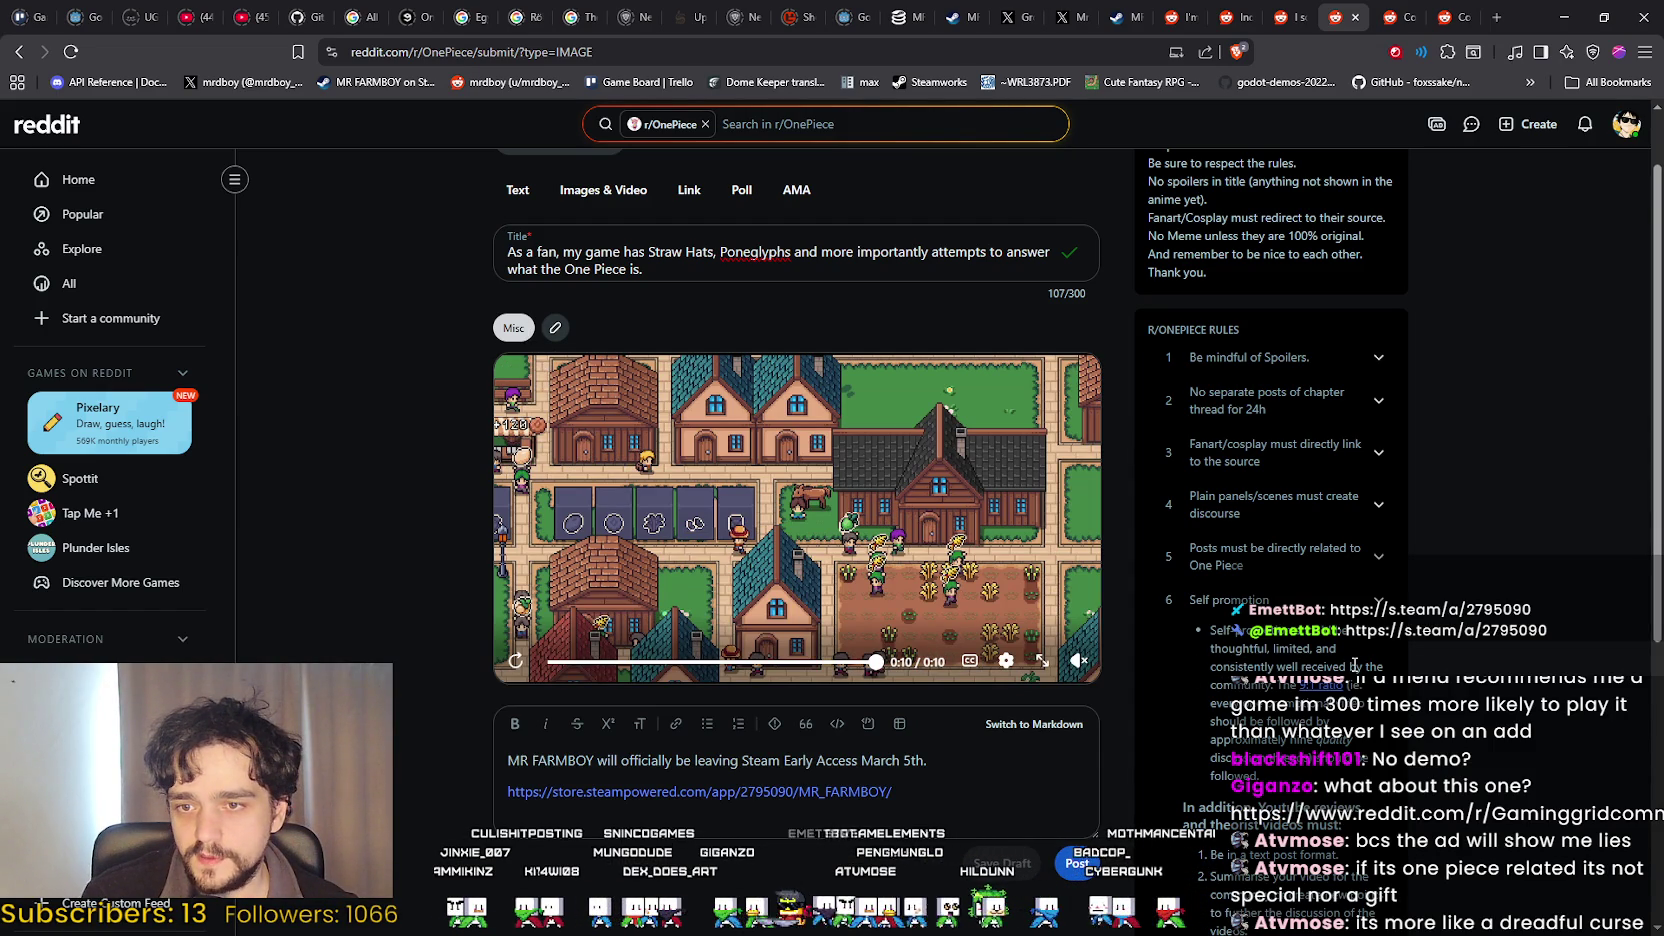
scroll(1391, 655, down, 1)
scroll(1370, 645, up, 1)
scroll(1356, 638, down, 1)
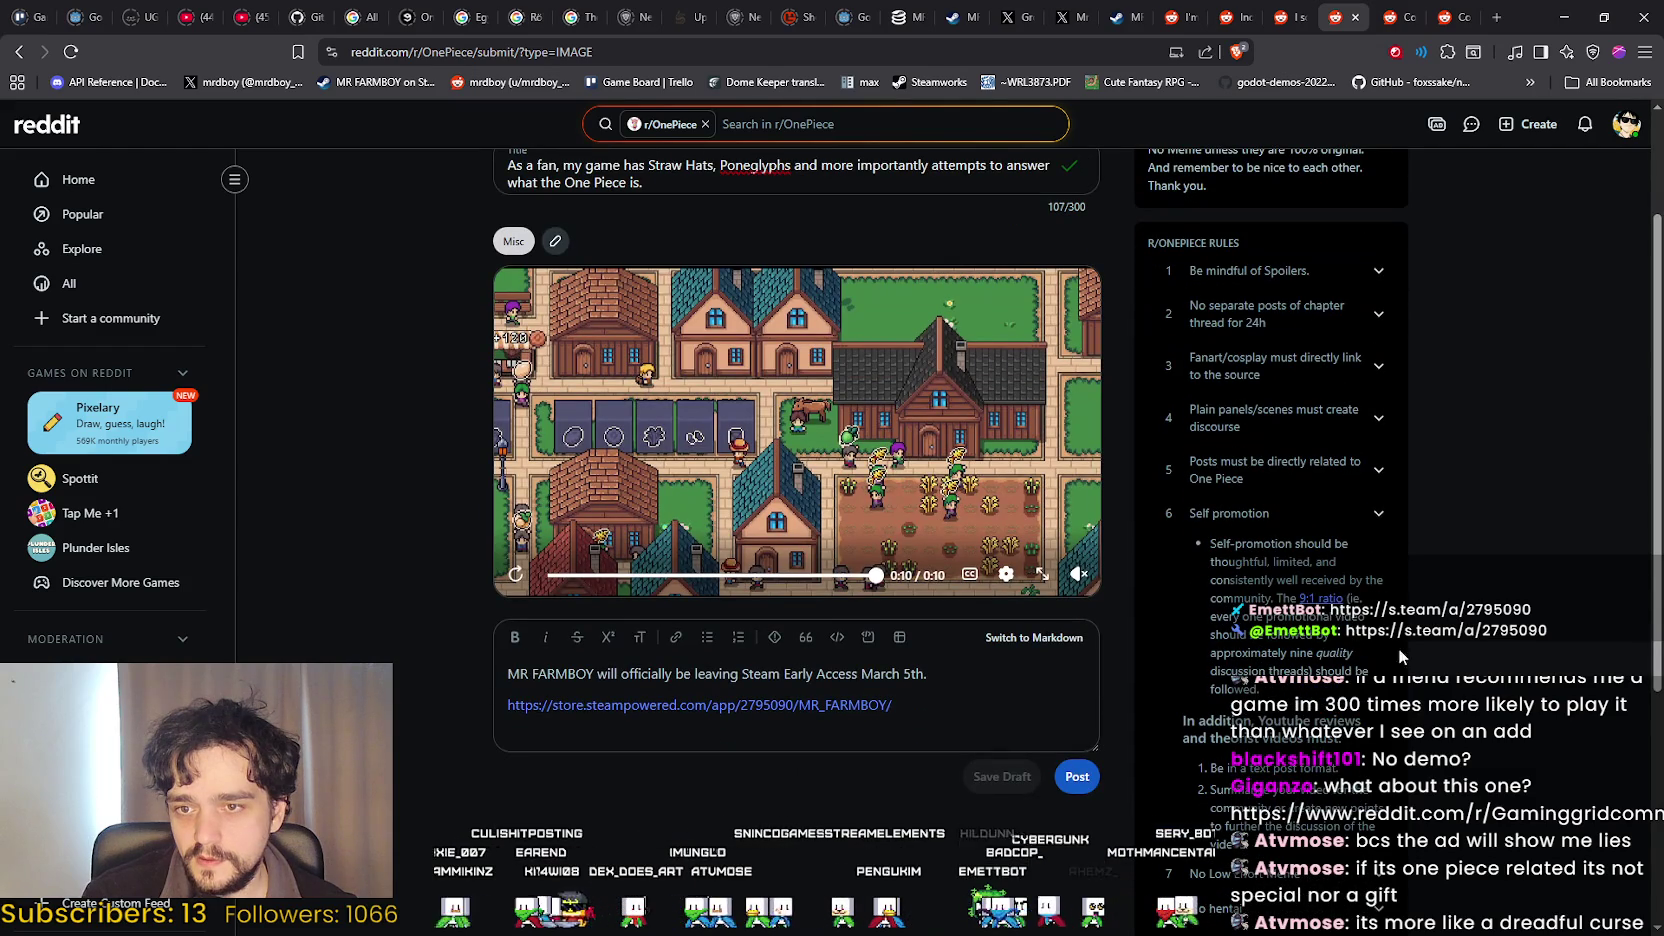
scroll(1512, 703, down, 1)
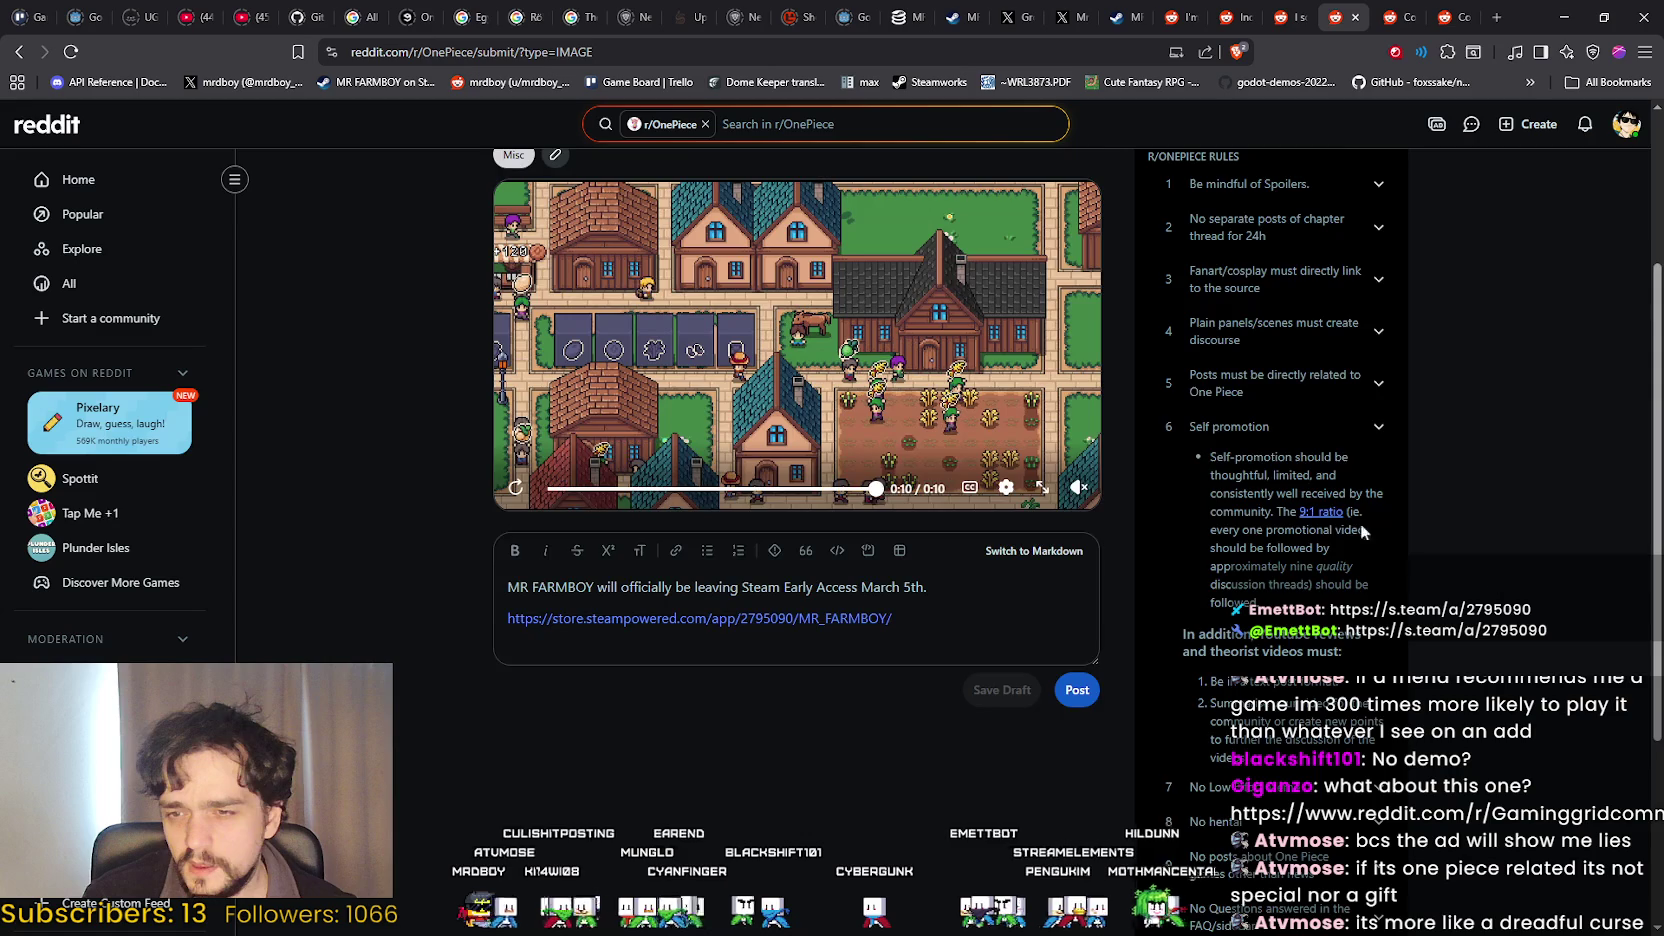
scroll(1360, 523, down, 1)
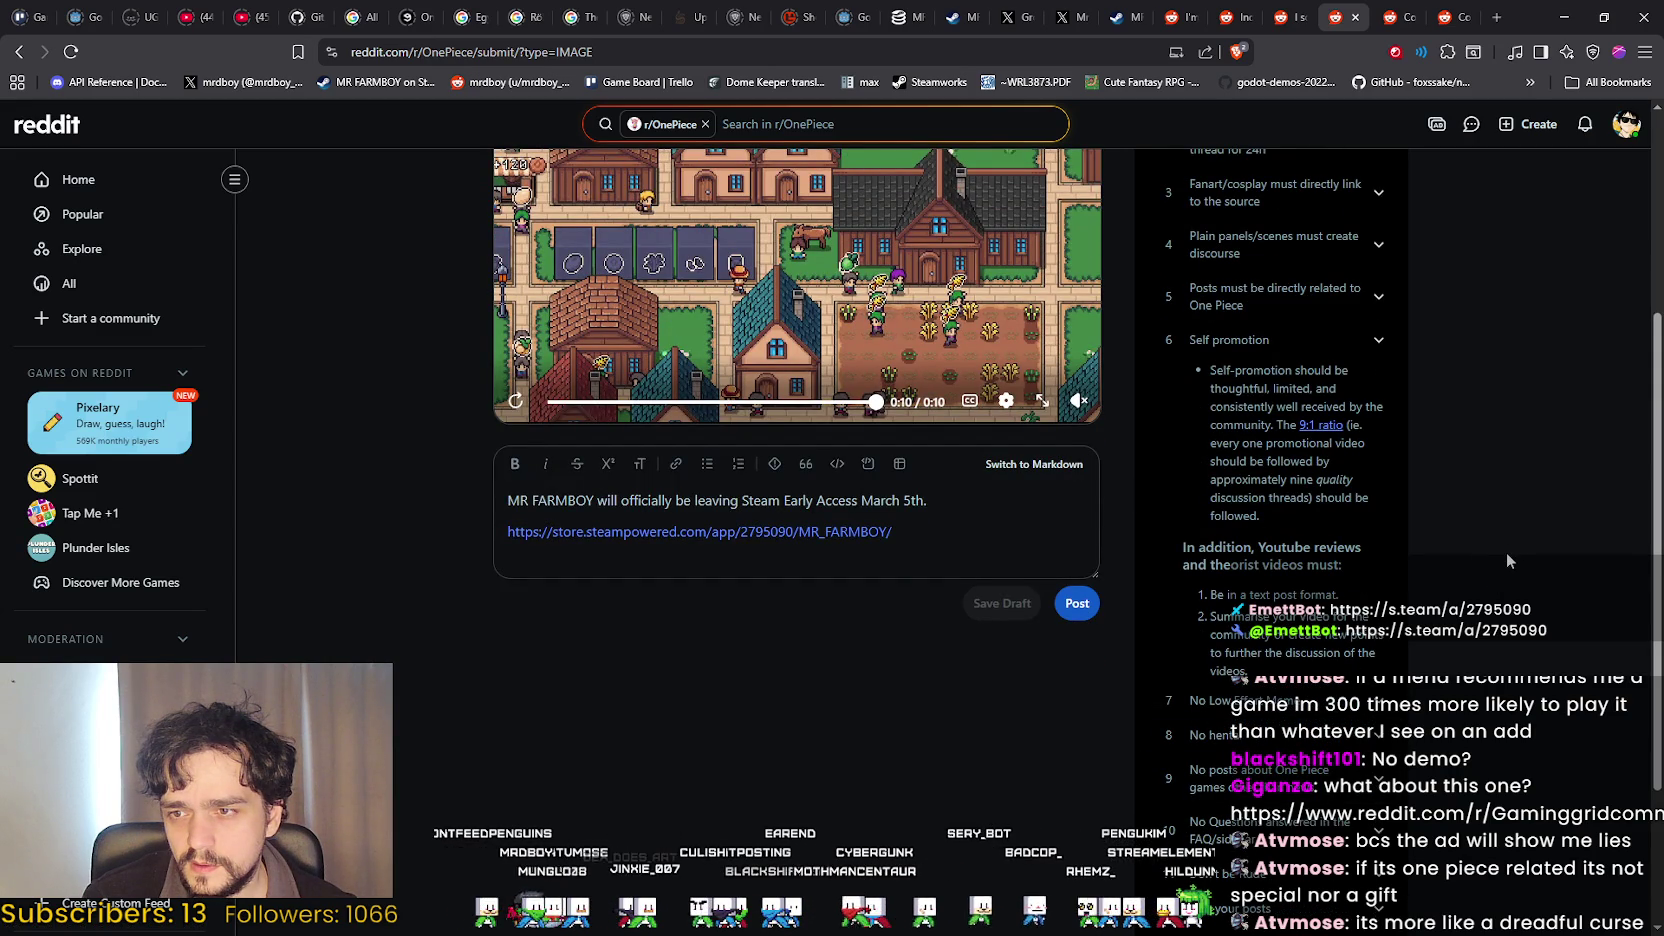
Place the cursor at the end of the body sentence and open the flair and tags dialog.
click(940, 497)
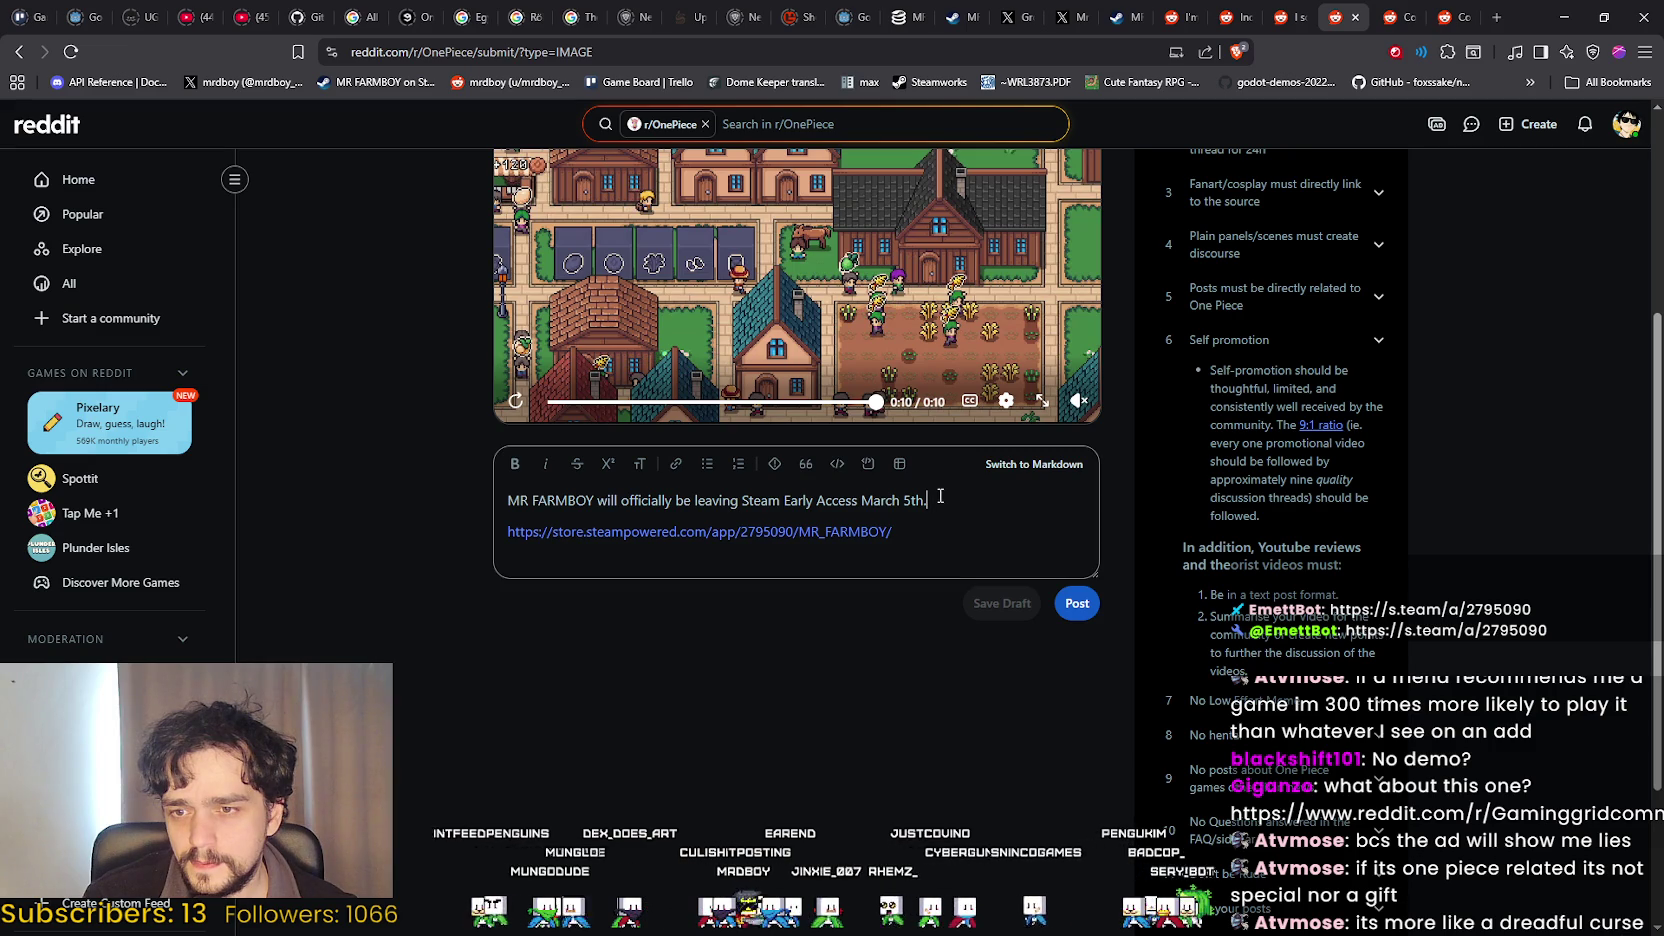
scroll(1043, 570, down, 2)
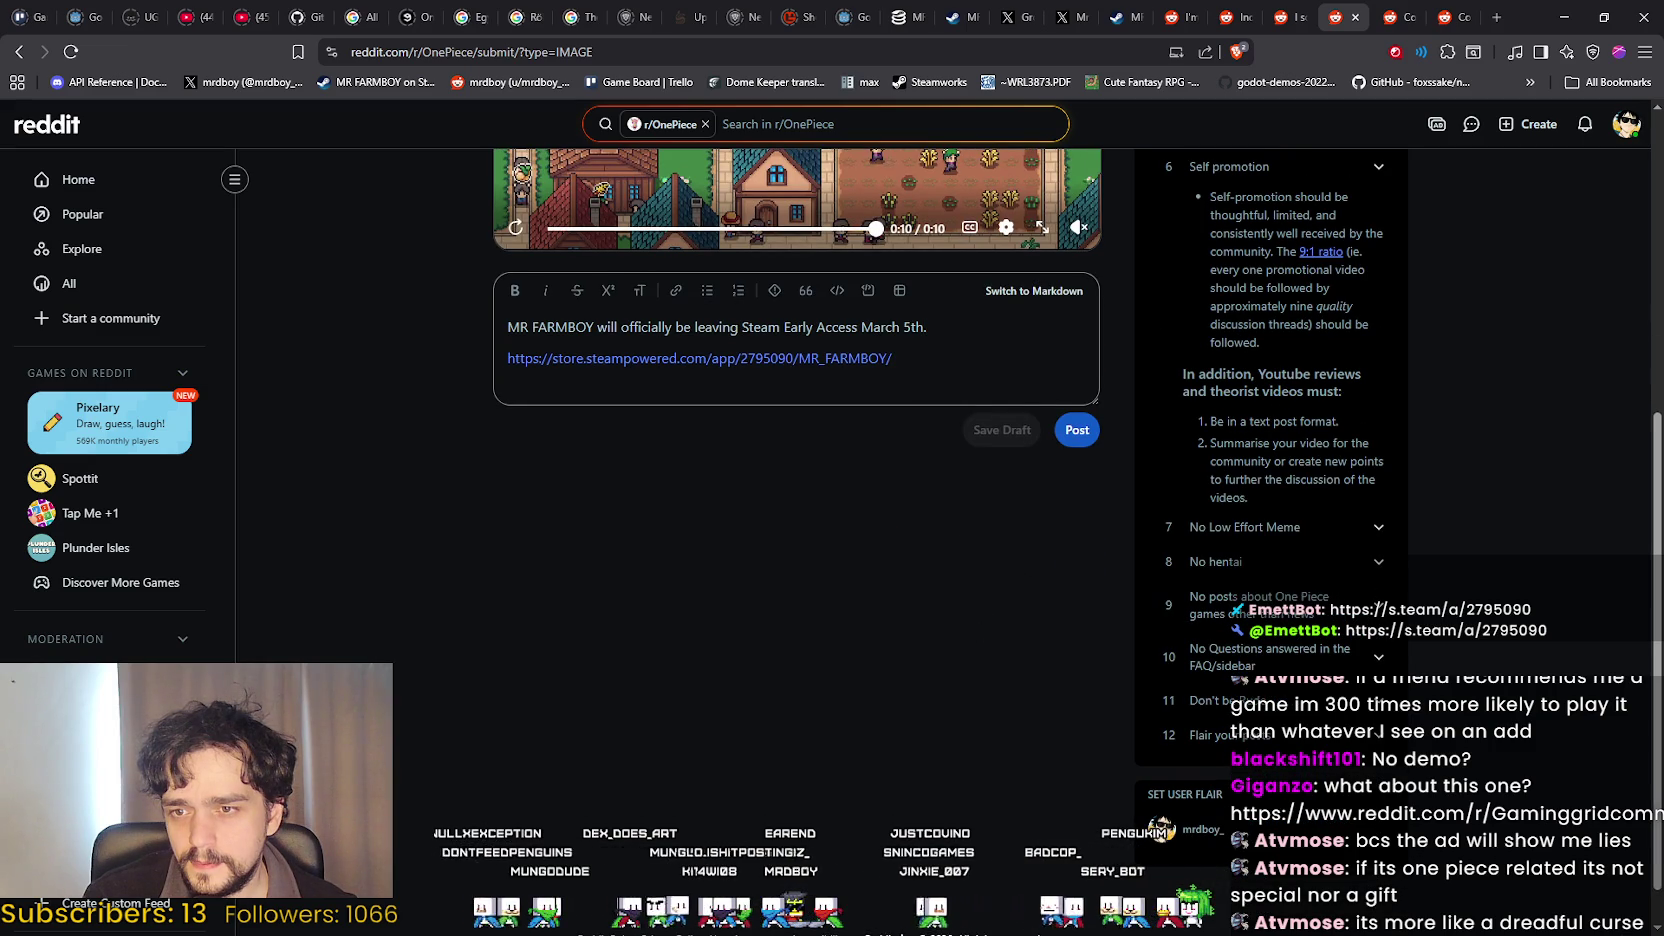
scroll(852, 838, up, 4)
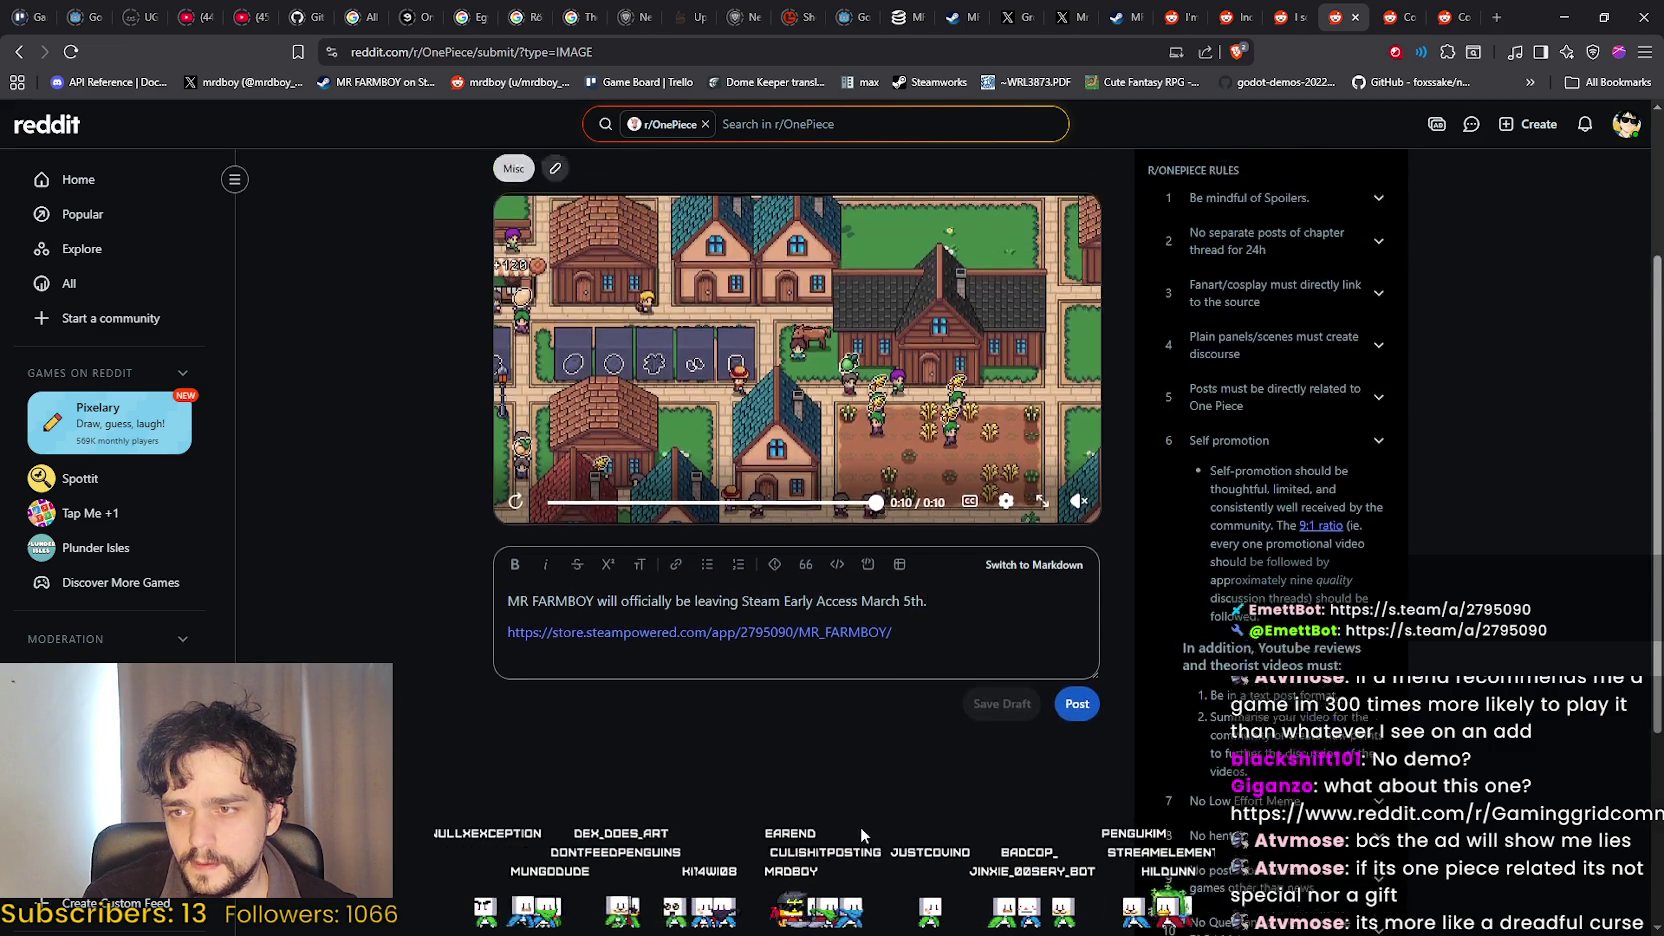
click(511, 244)
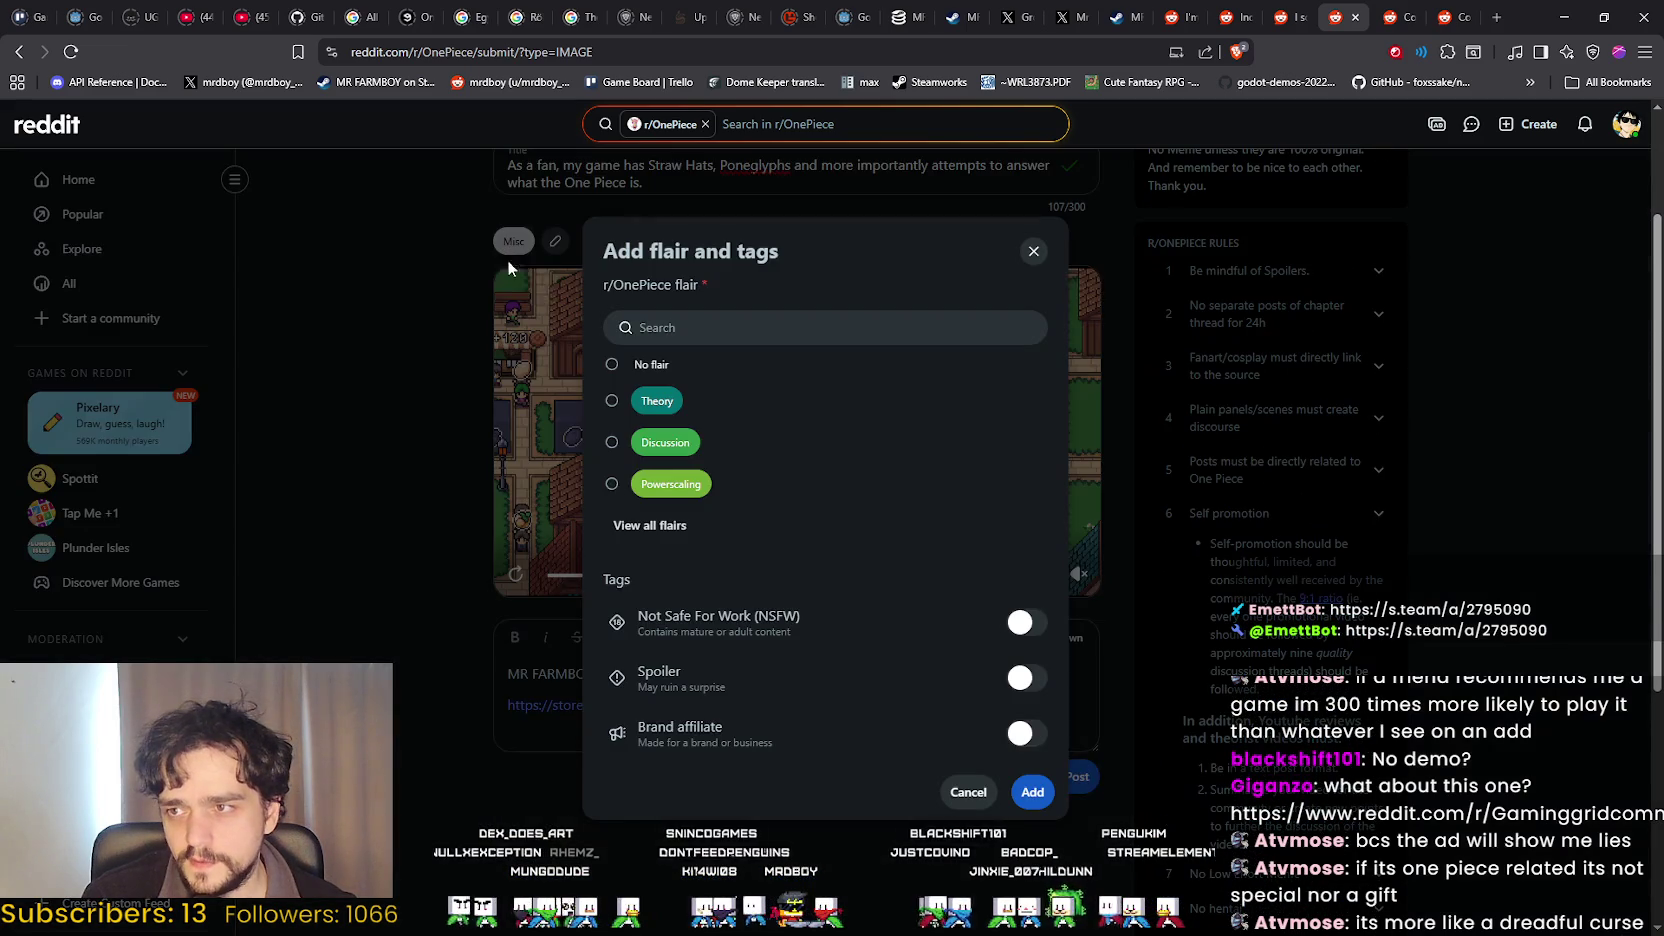
Turn on the Brand affiliate tag alongside the Misc flair and apply it to the post.
scroll(848, 556, down, 4)
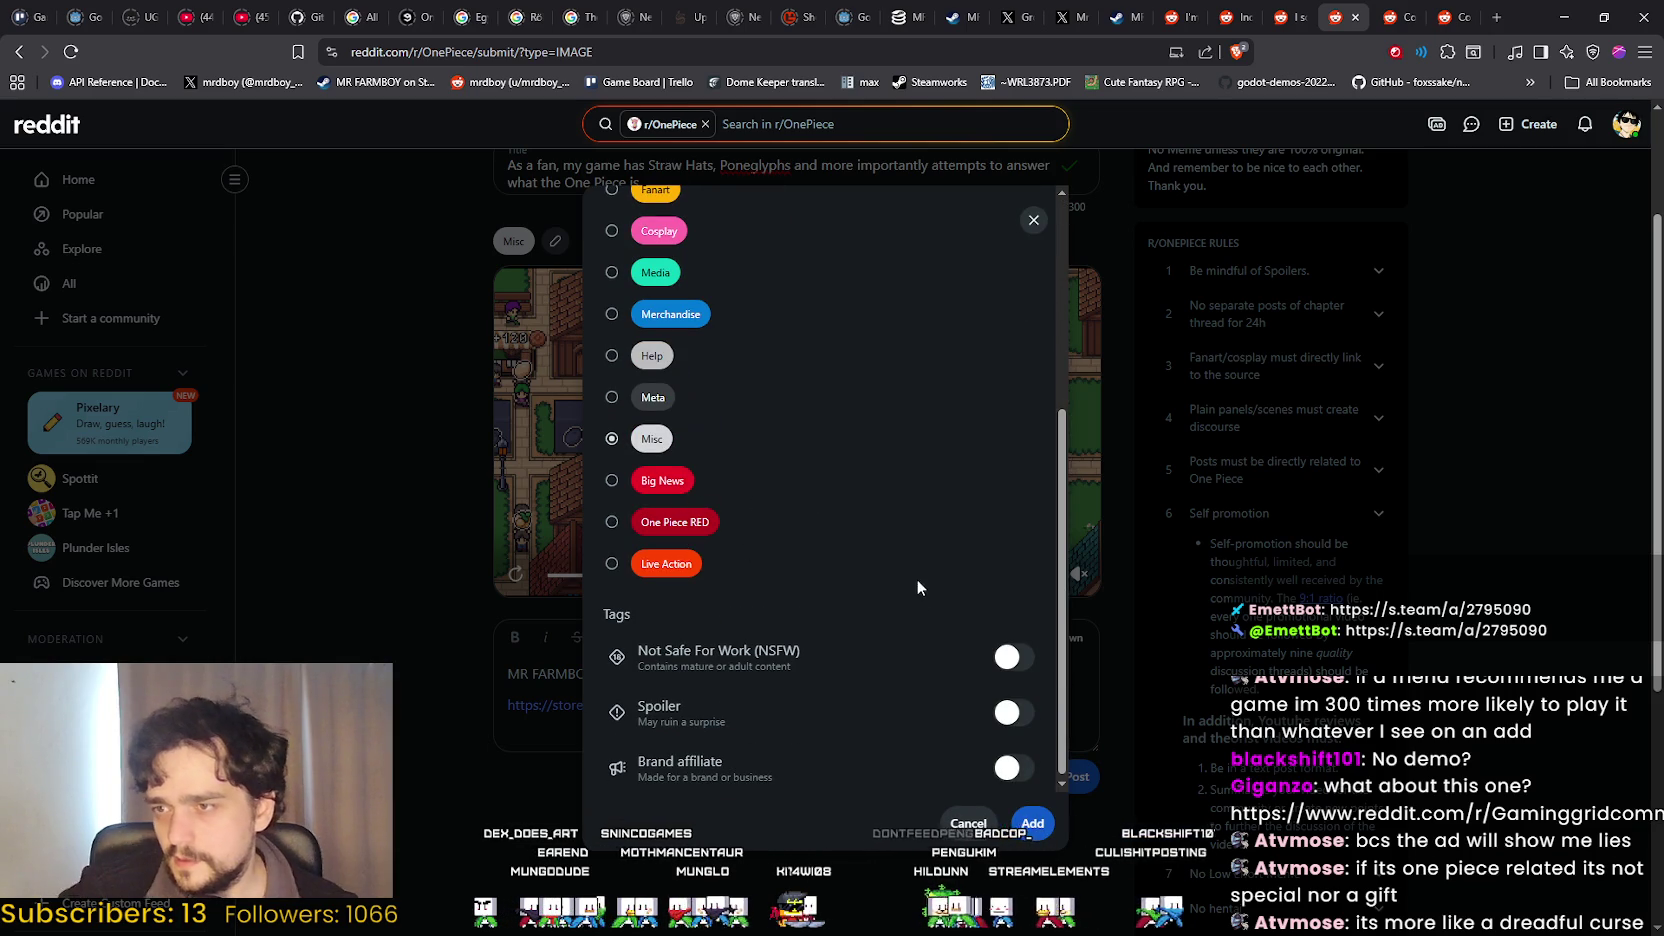
scroll(630, 759, down, 1)
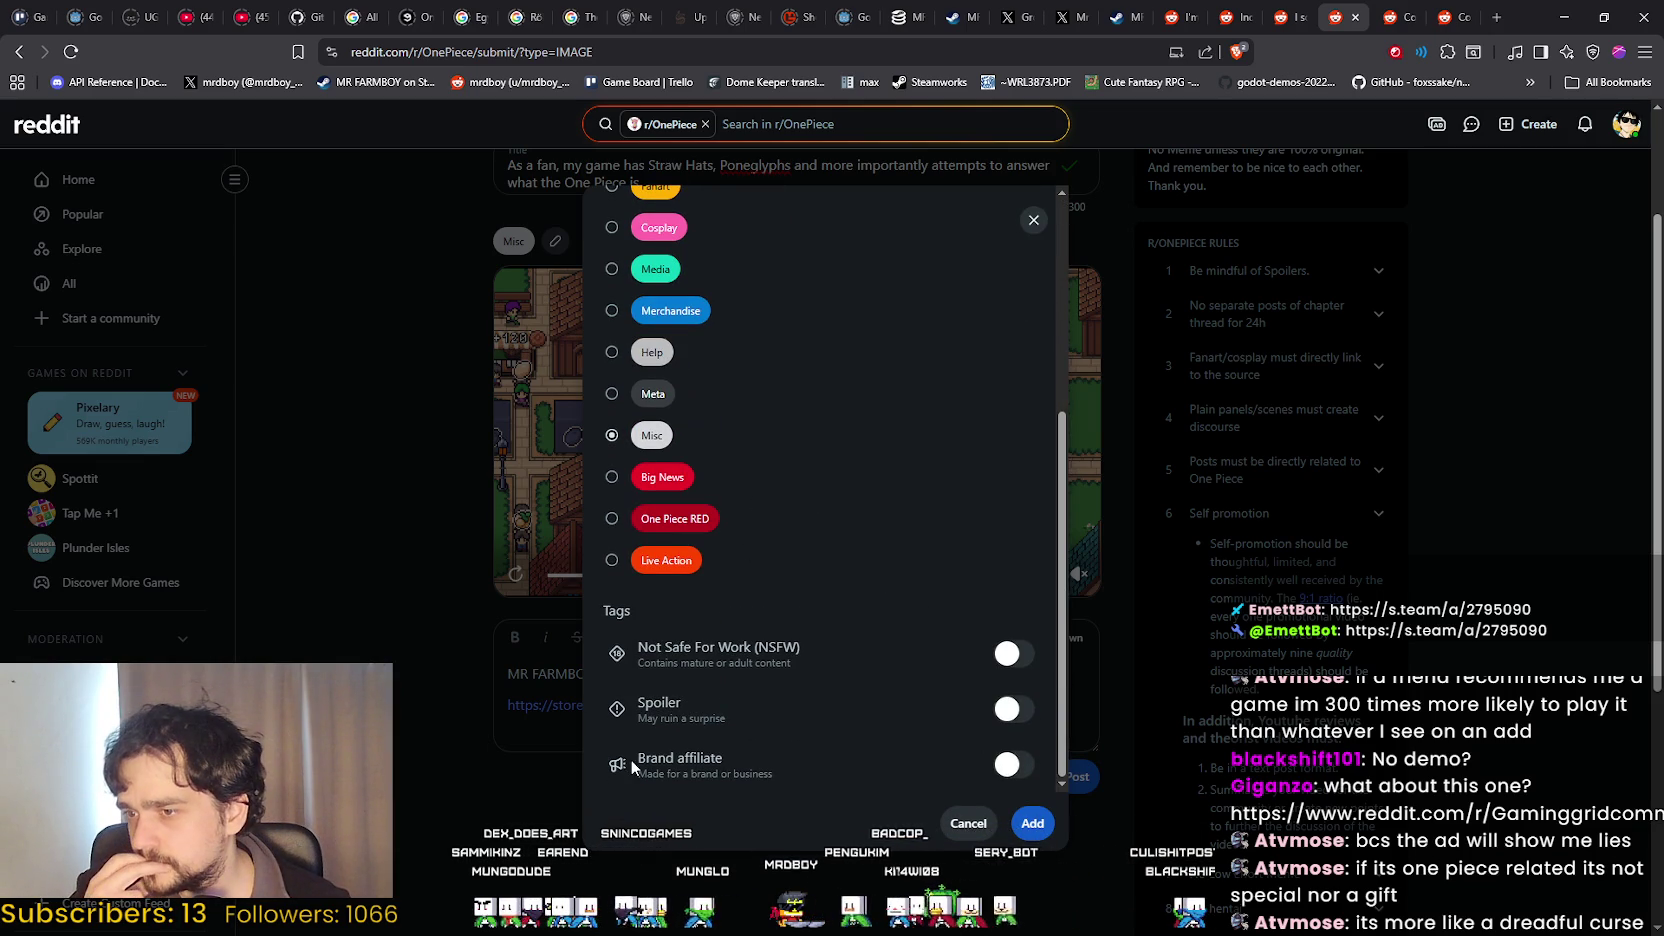
click(812, 757)
click(1032, 823)
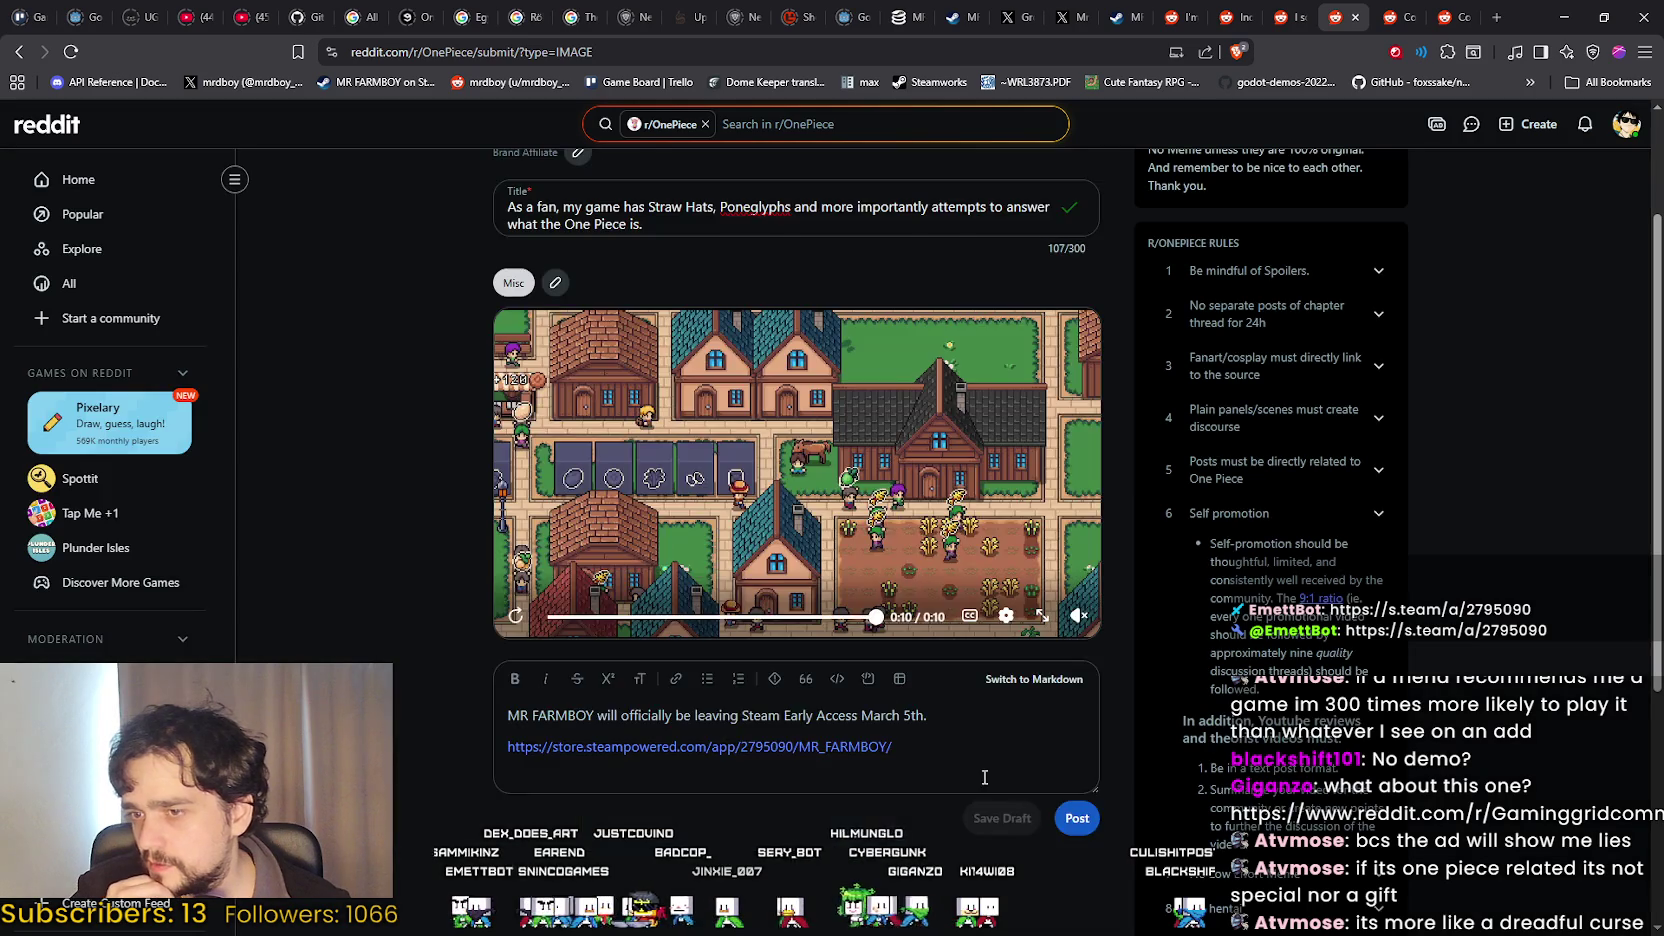
scroll(419, 504, up, 3)
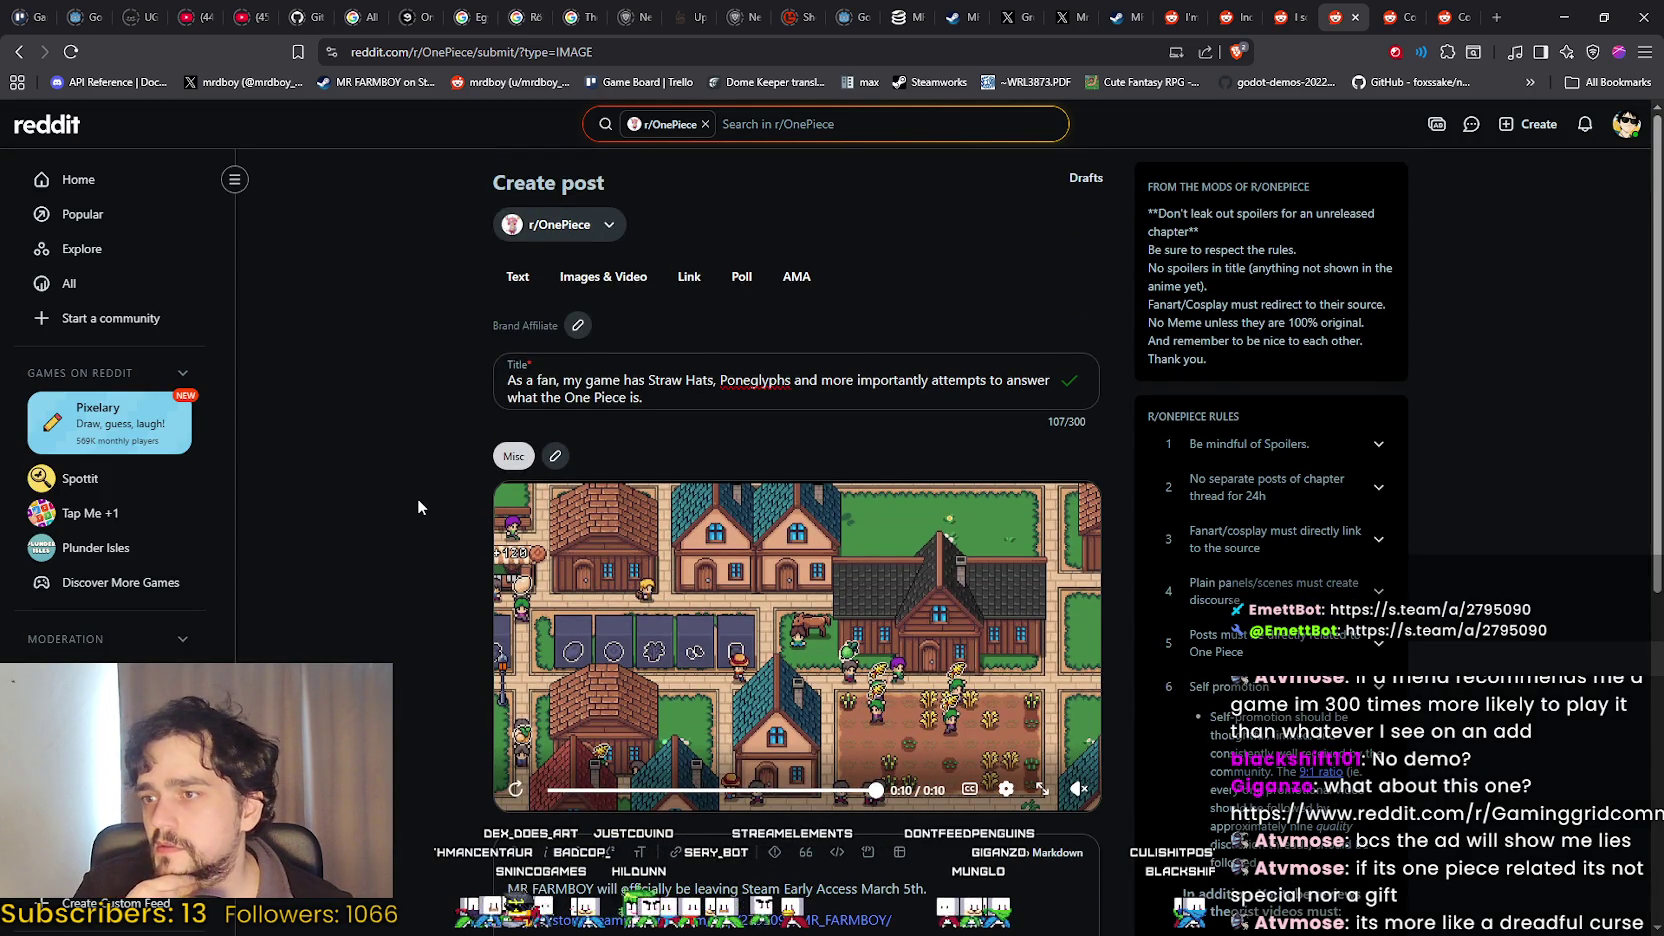
Move the r/Gaminggridcommunity tab into the main tab strip and return to the r/OnePiece draft.
scroll(417, 498, down, 5)
scroll(413, 500, up, 3)
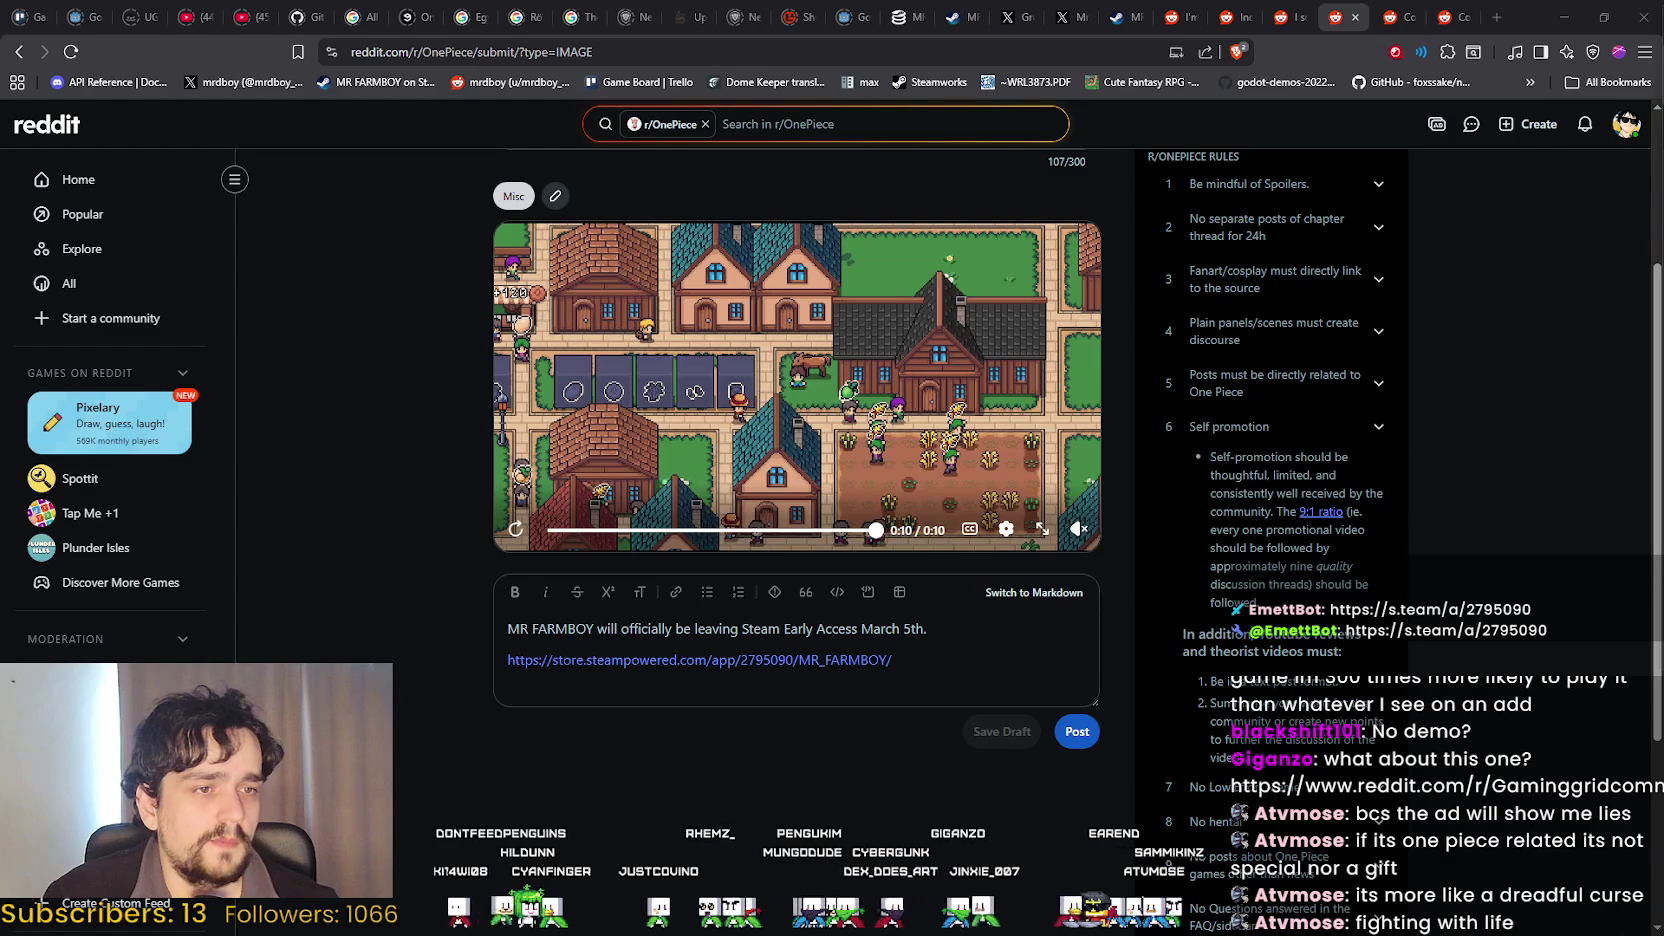
drag(800, 75, 1320, 8)
click(1352, 17)
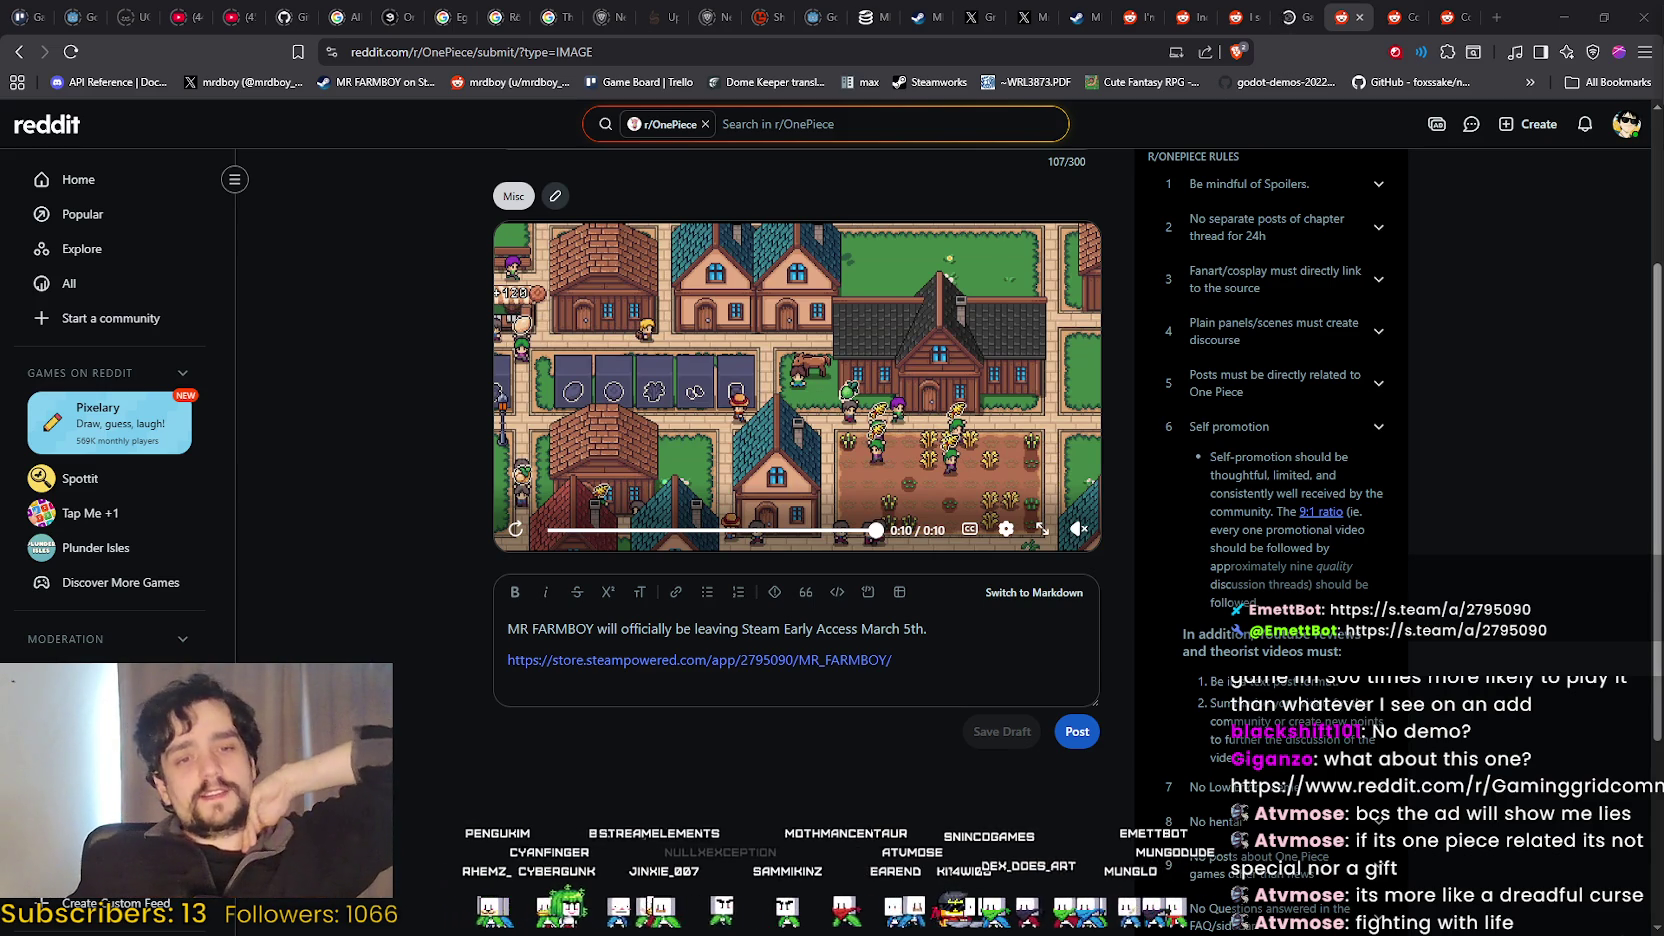
scroll(438, 526, up, 2)
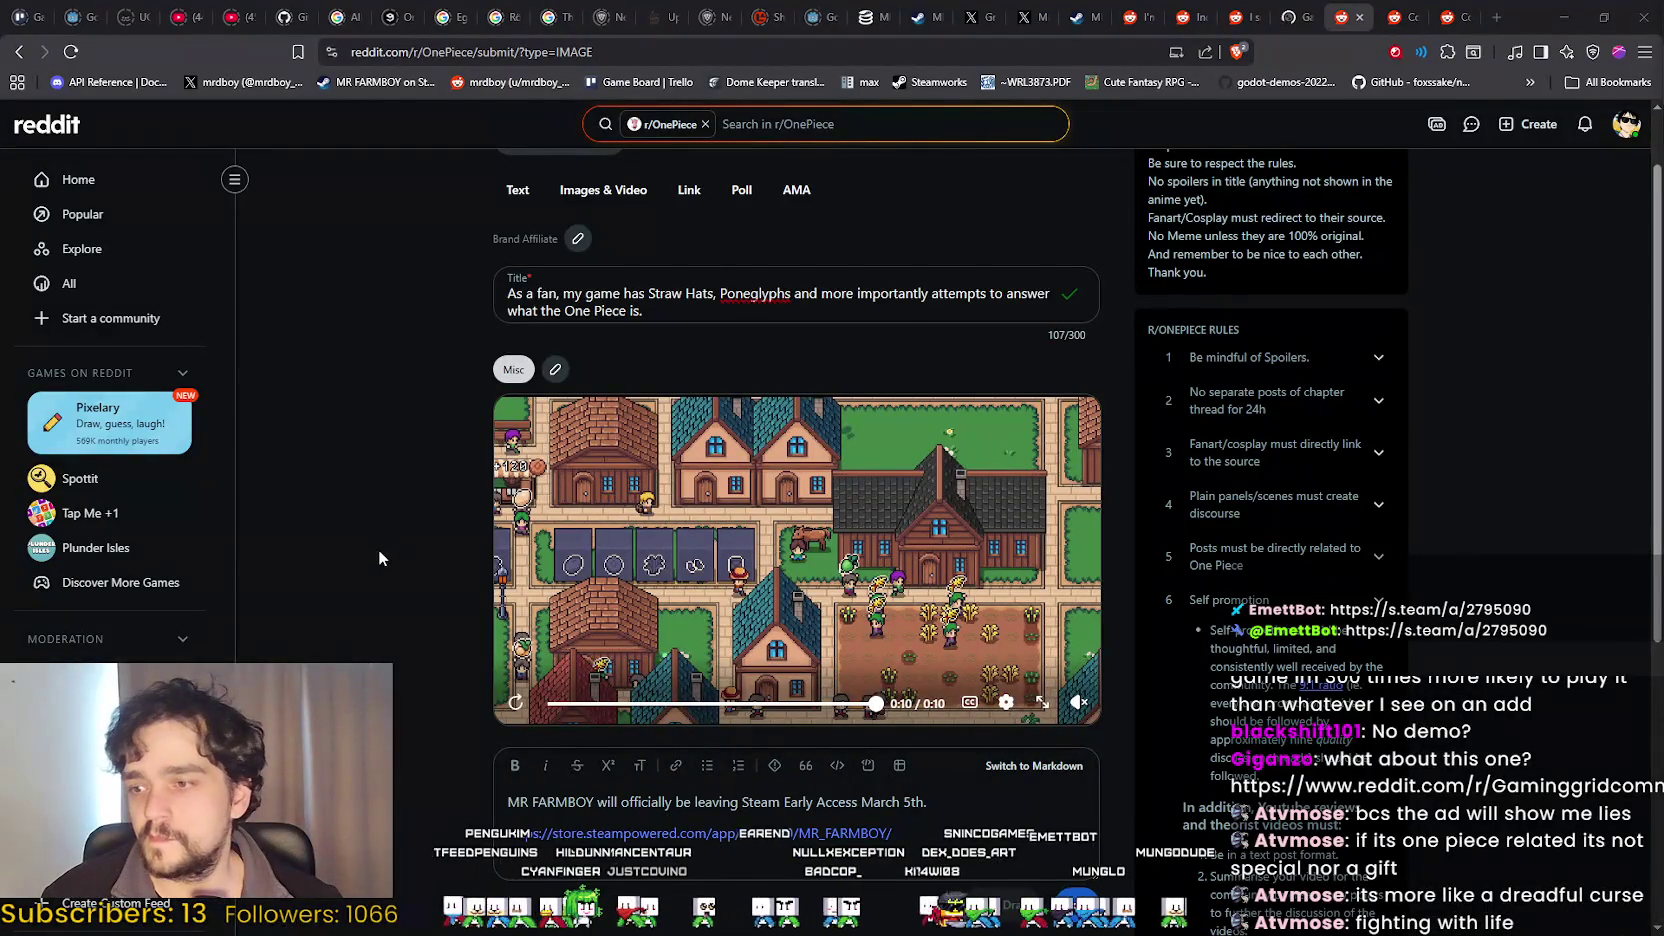
Select and deselect the two-line body text, then submit the r/OnePiece post.
drag(950, 820, 436, 797)
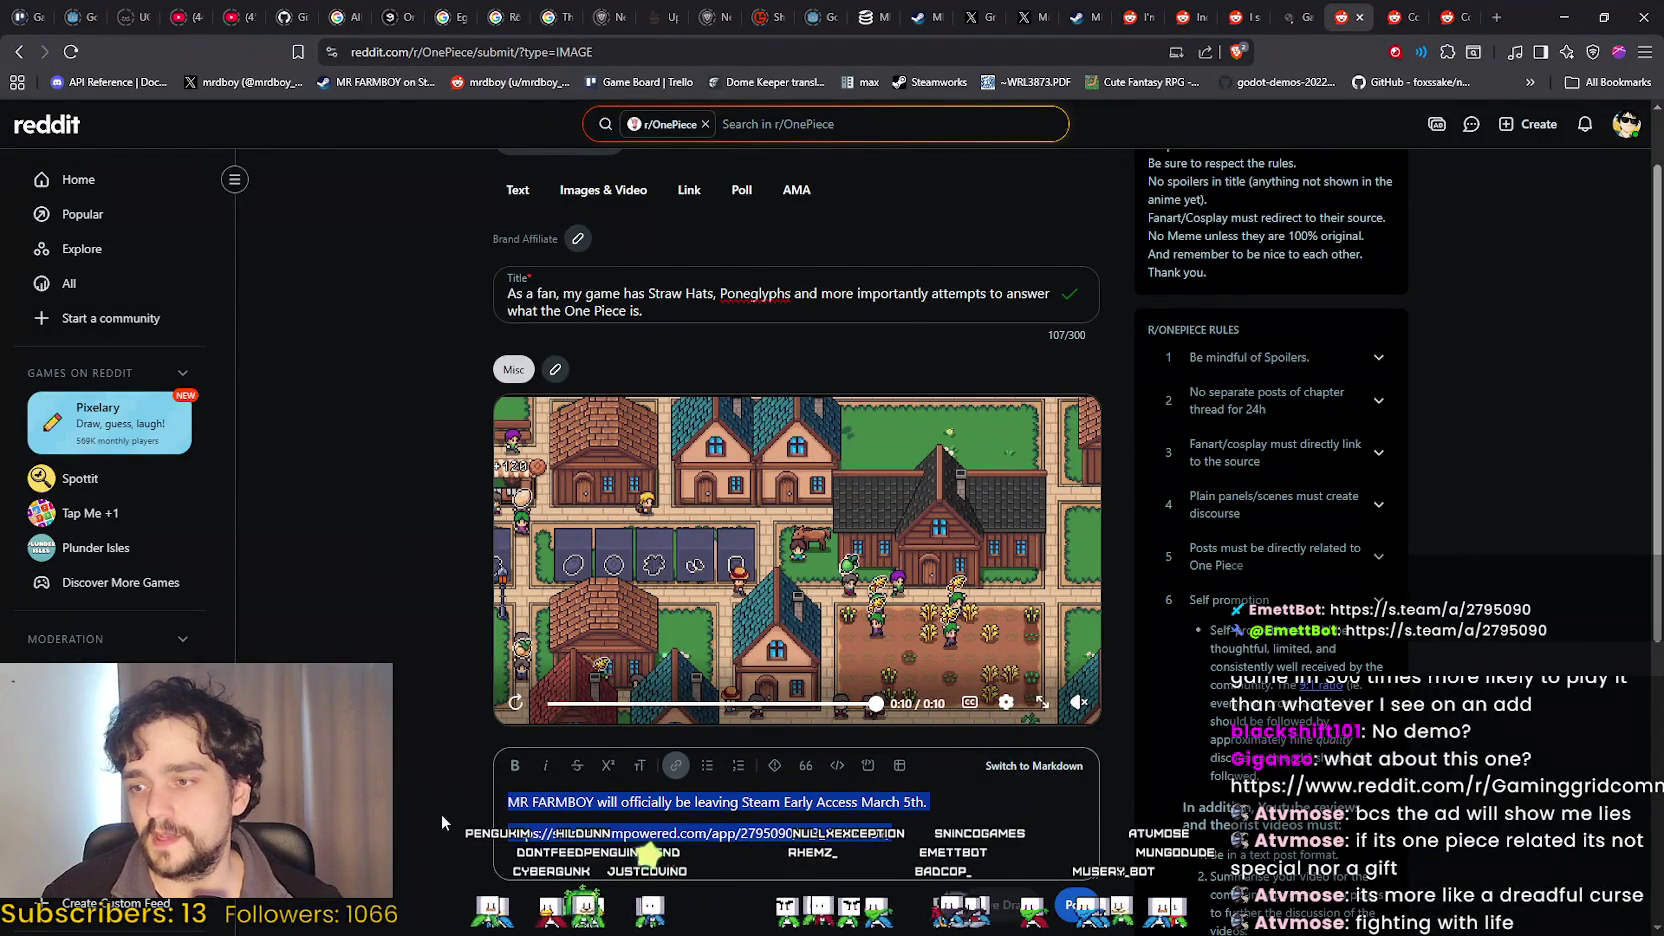
click(445, 809)
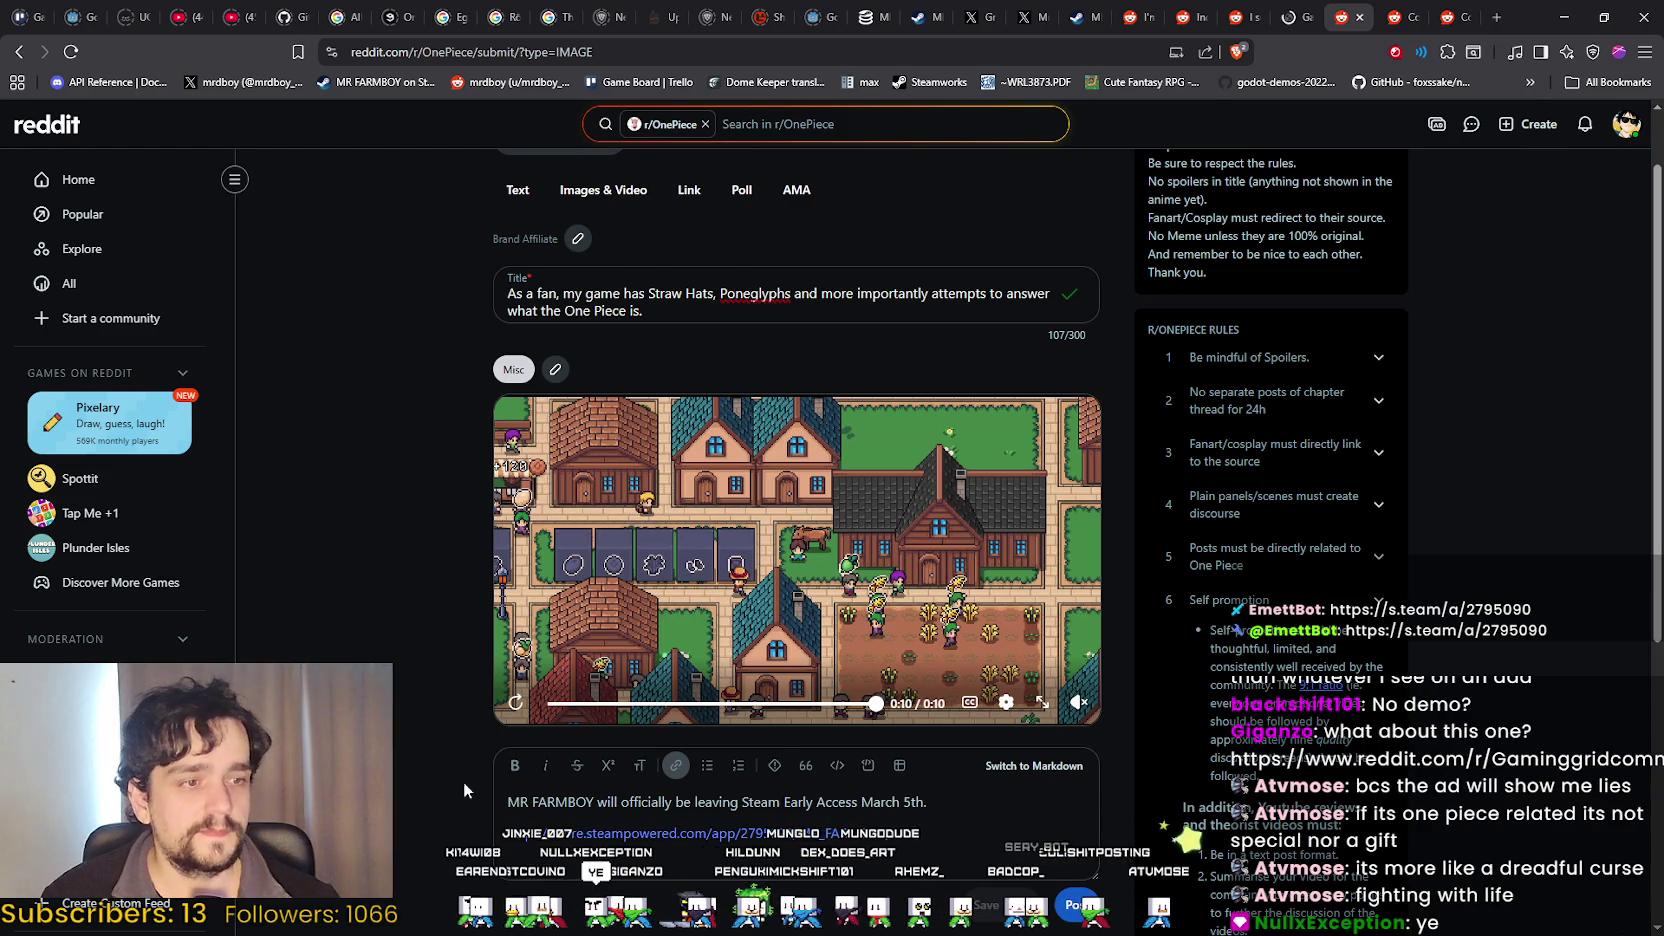
click(1095, 911)
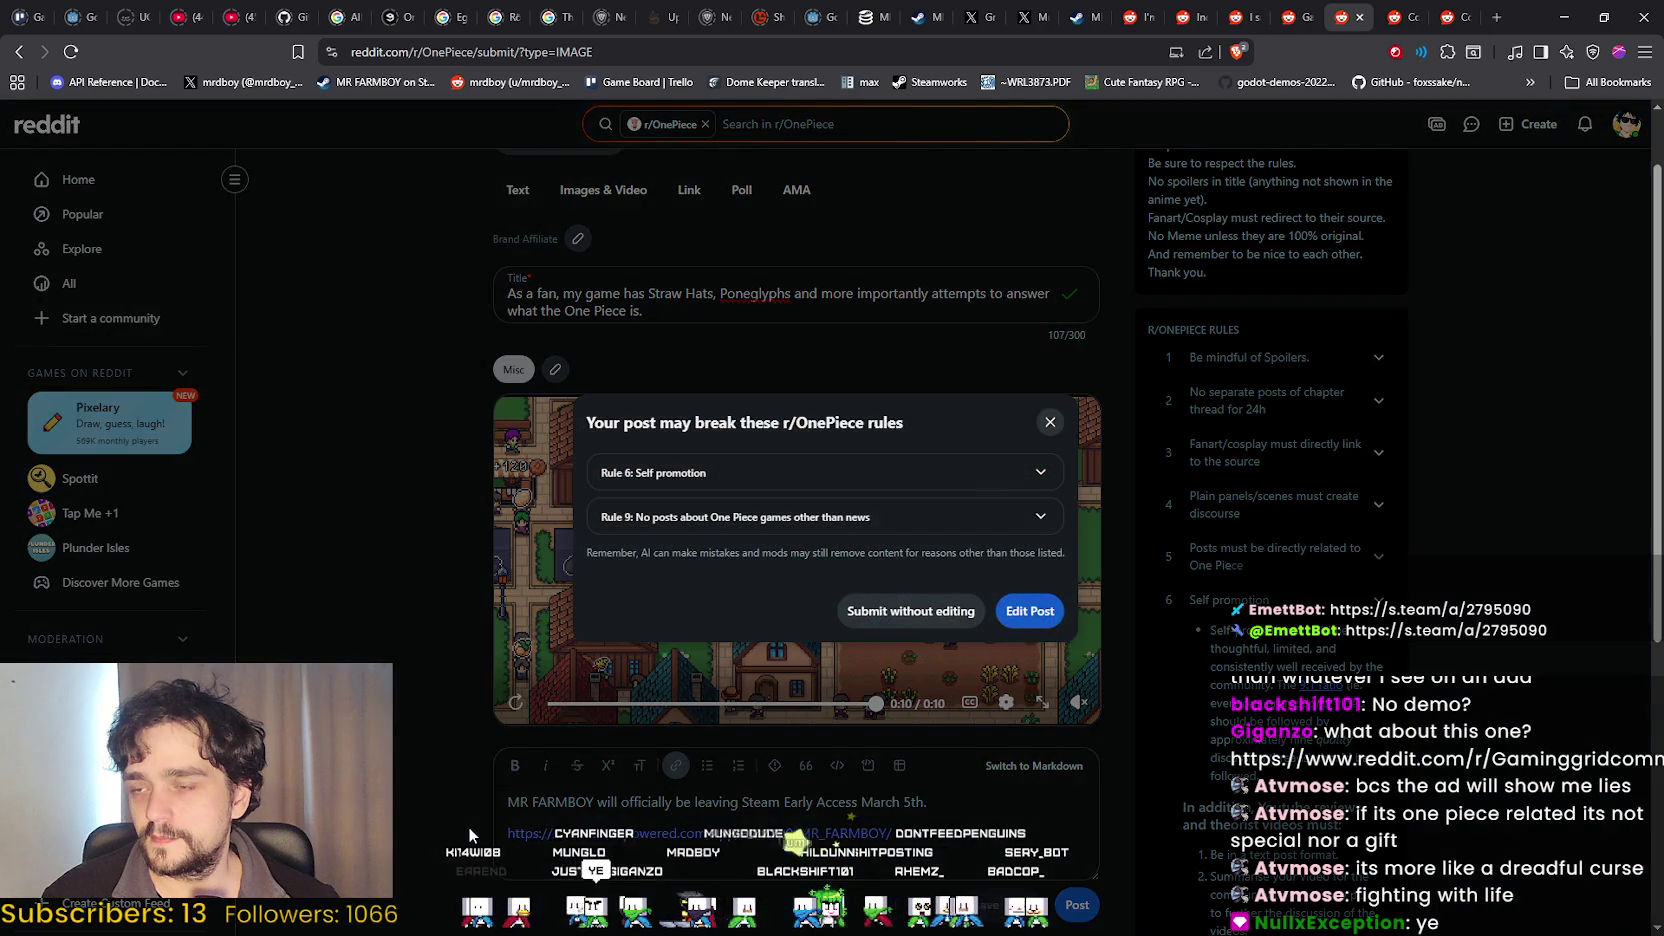
Read the expanded Rule 6 Self promotion and Rule 9 One Piece games warnings, then dismiss them.
click(694, 472)
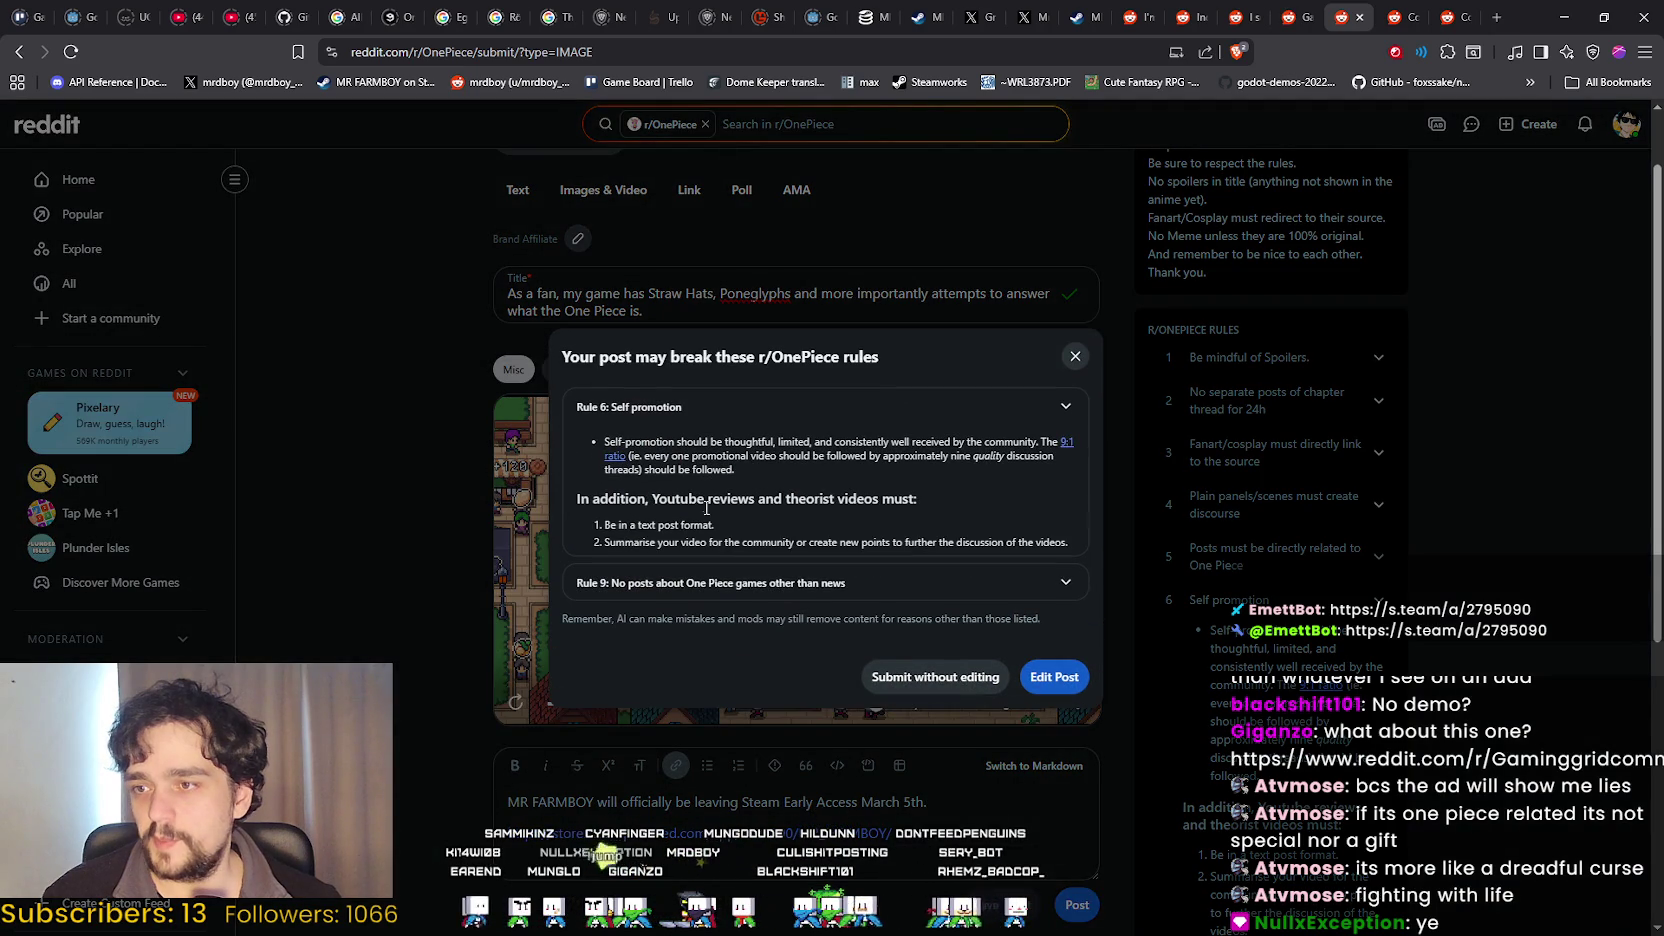
scroll(694, 507, down, 1)
scroll(601, 634, down, 1)
click(839, 583)
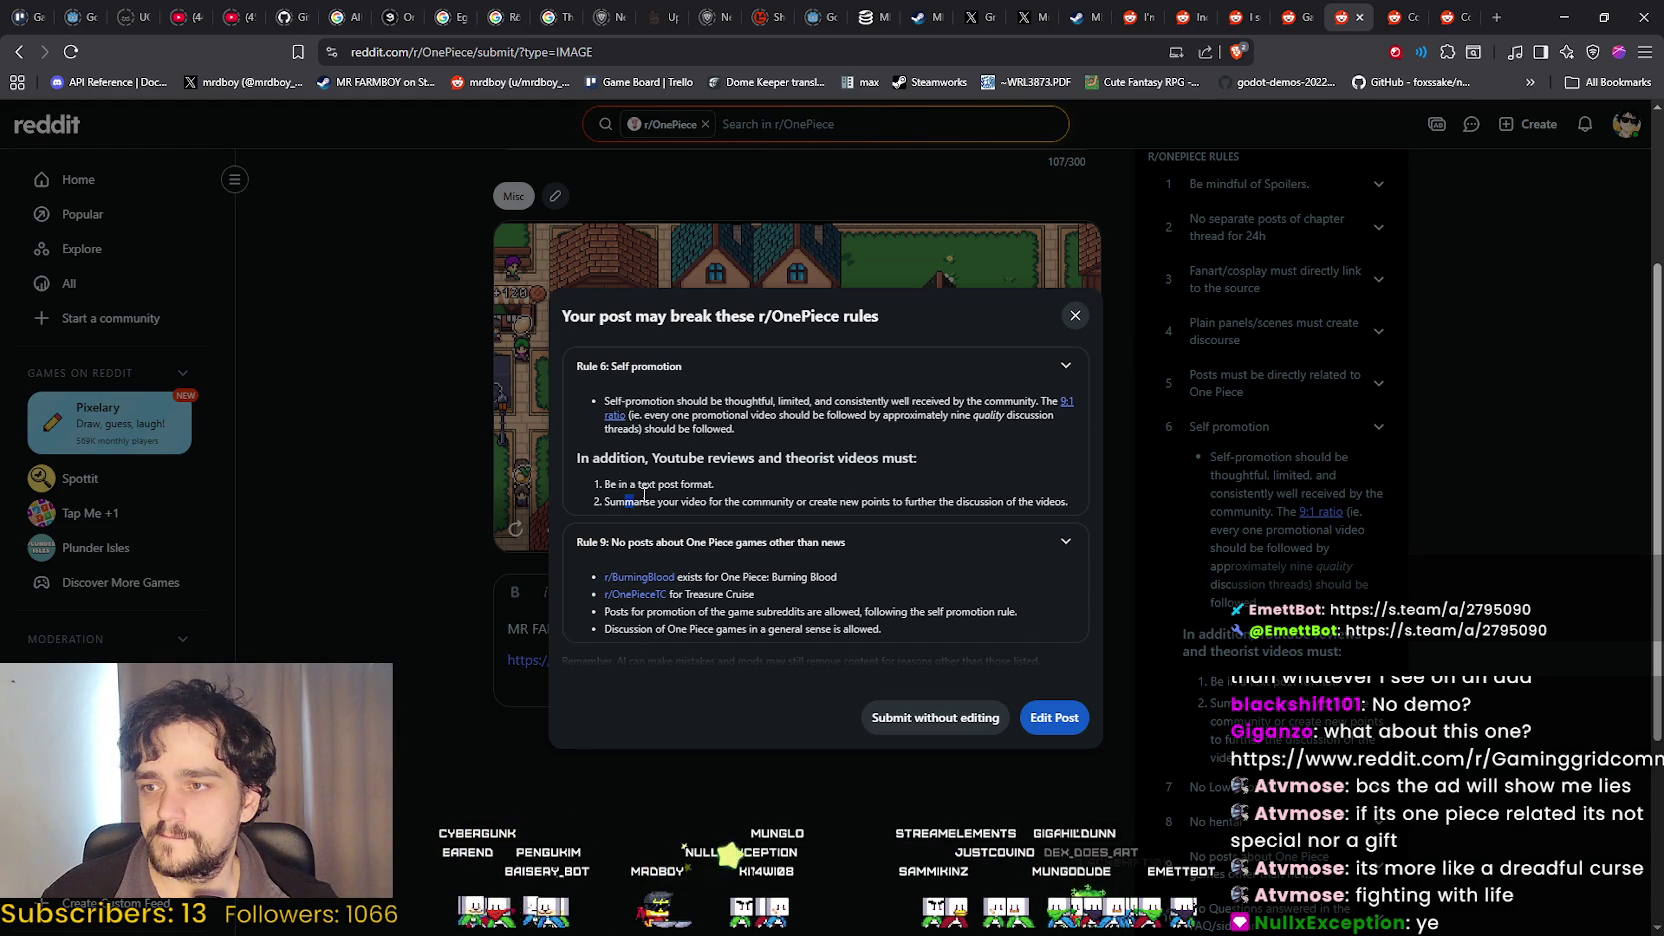
drag(831, 495, 950, 463)
click(1074, 315)
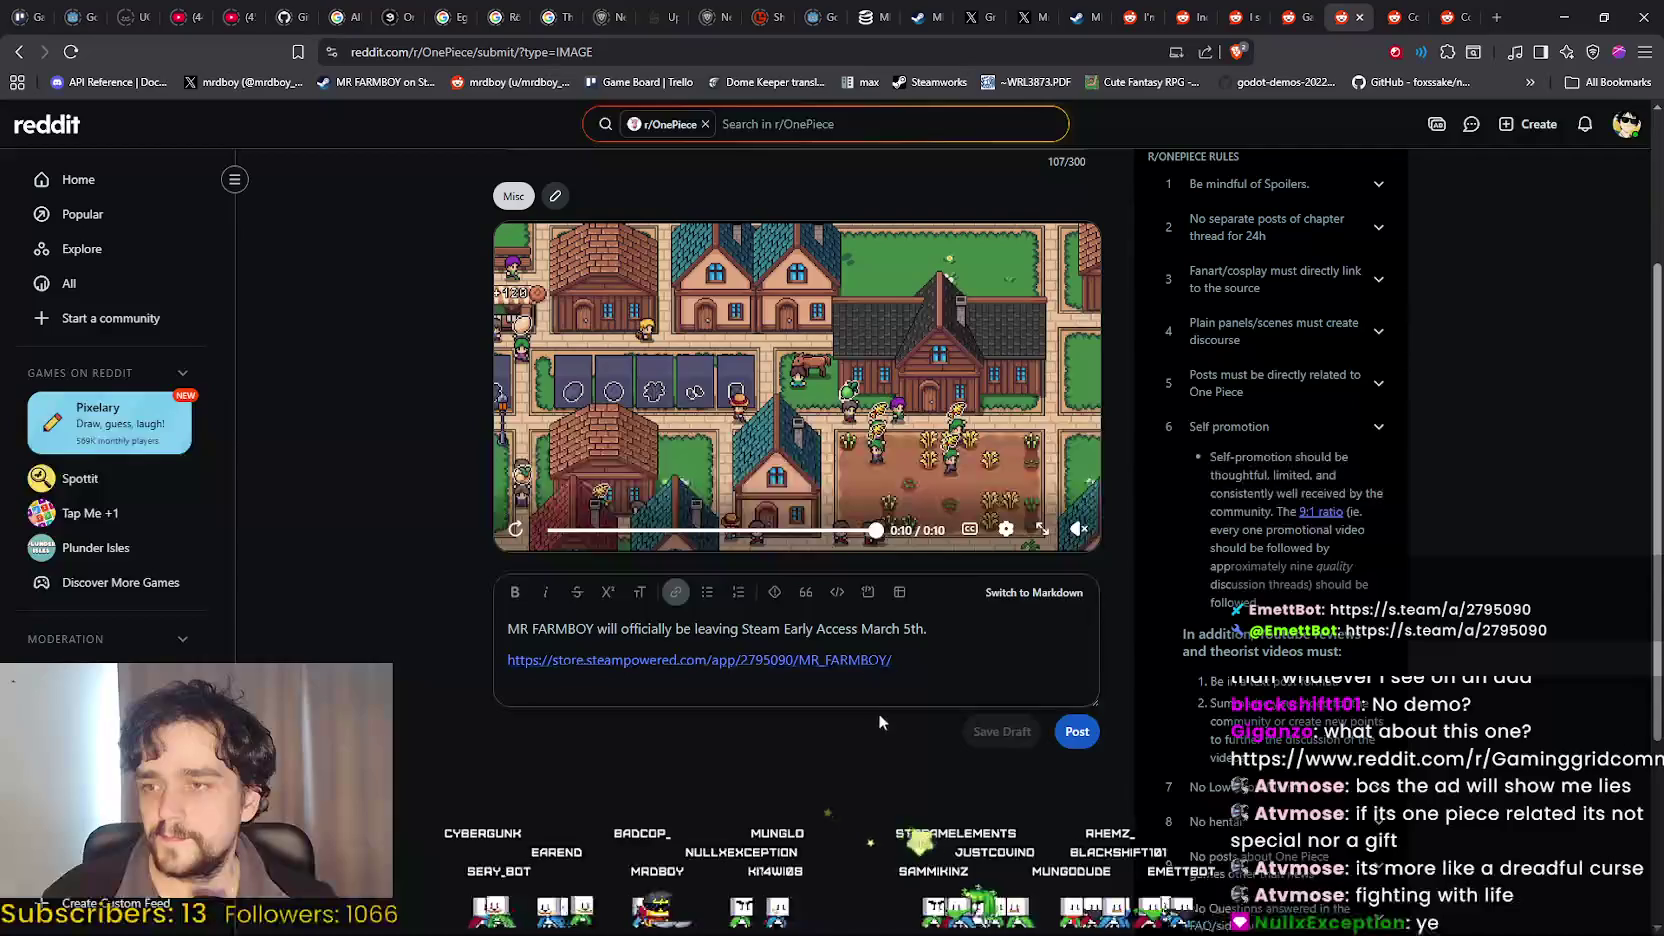
Remove the Steam store link from the body, retry posting, and dismiss the rules warning.
key(ctrl+a)
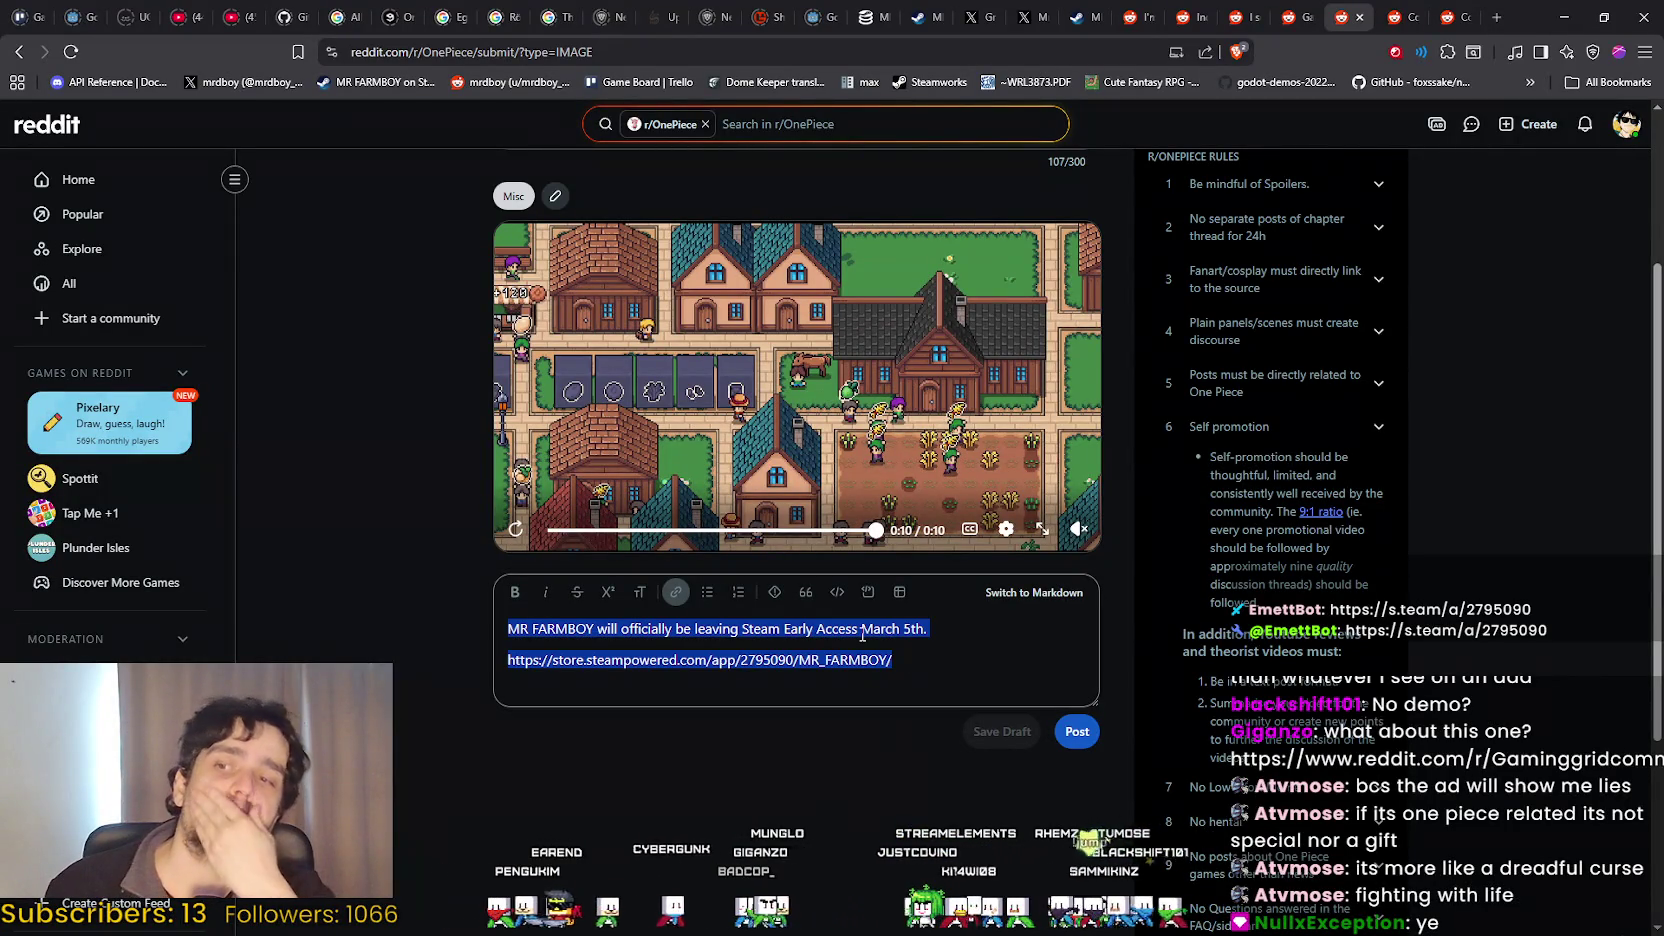
mouse_move(929, 668)
mouse_down()
mouse_move(511, 665)
mouse_move(476, 646)
mouse_move(460, 601)
mouse_up()
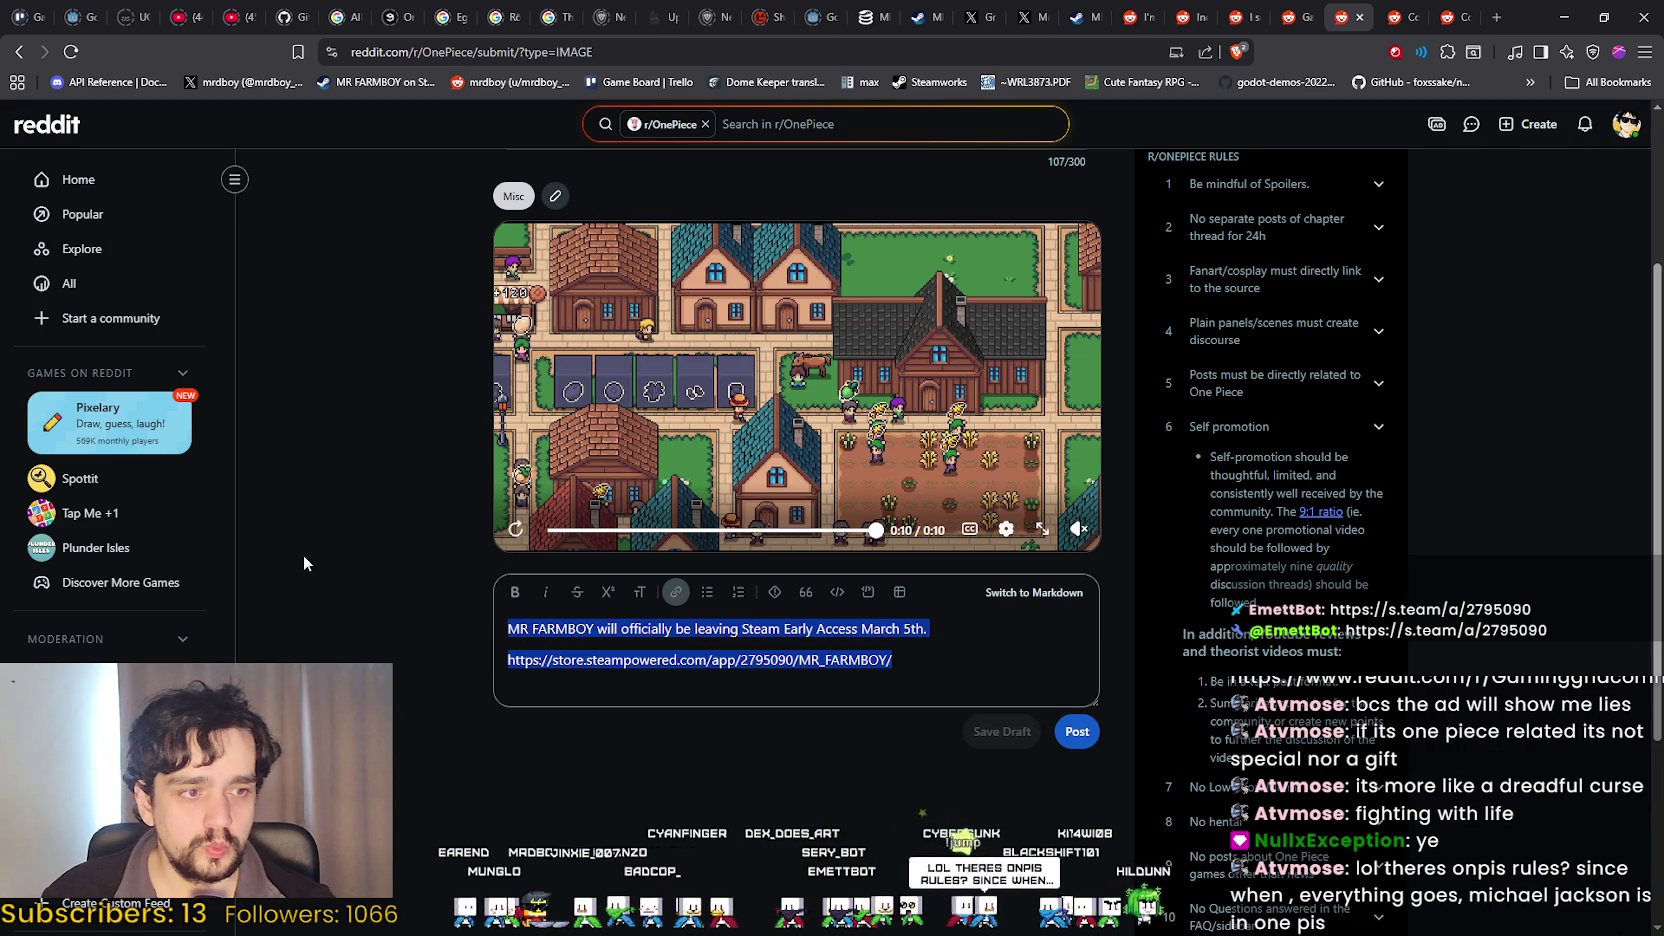
scroll(790, 568, up, 3)
scroll(815, 565, down, 3)
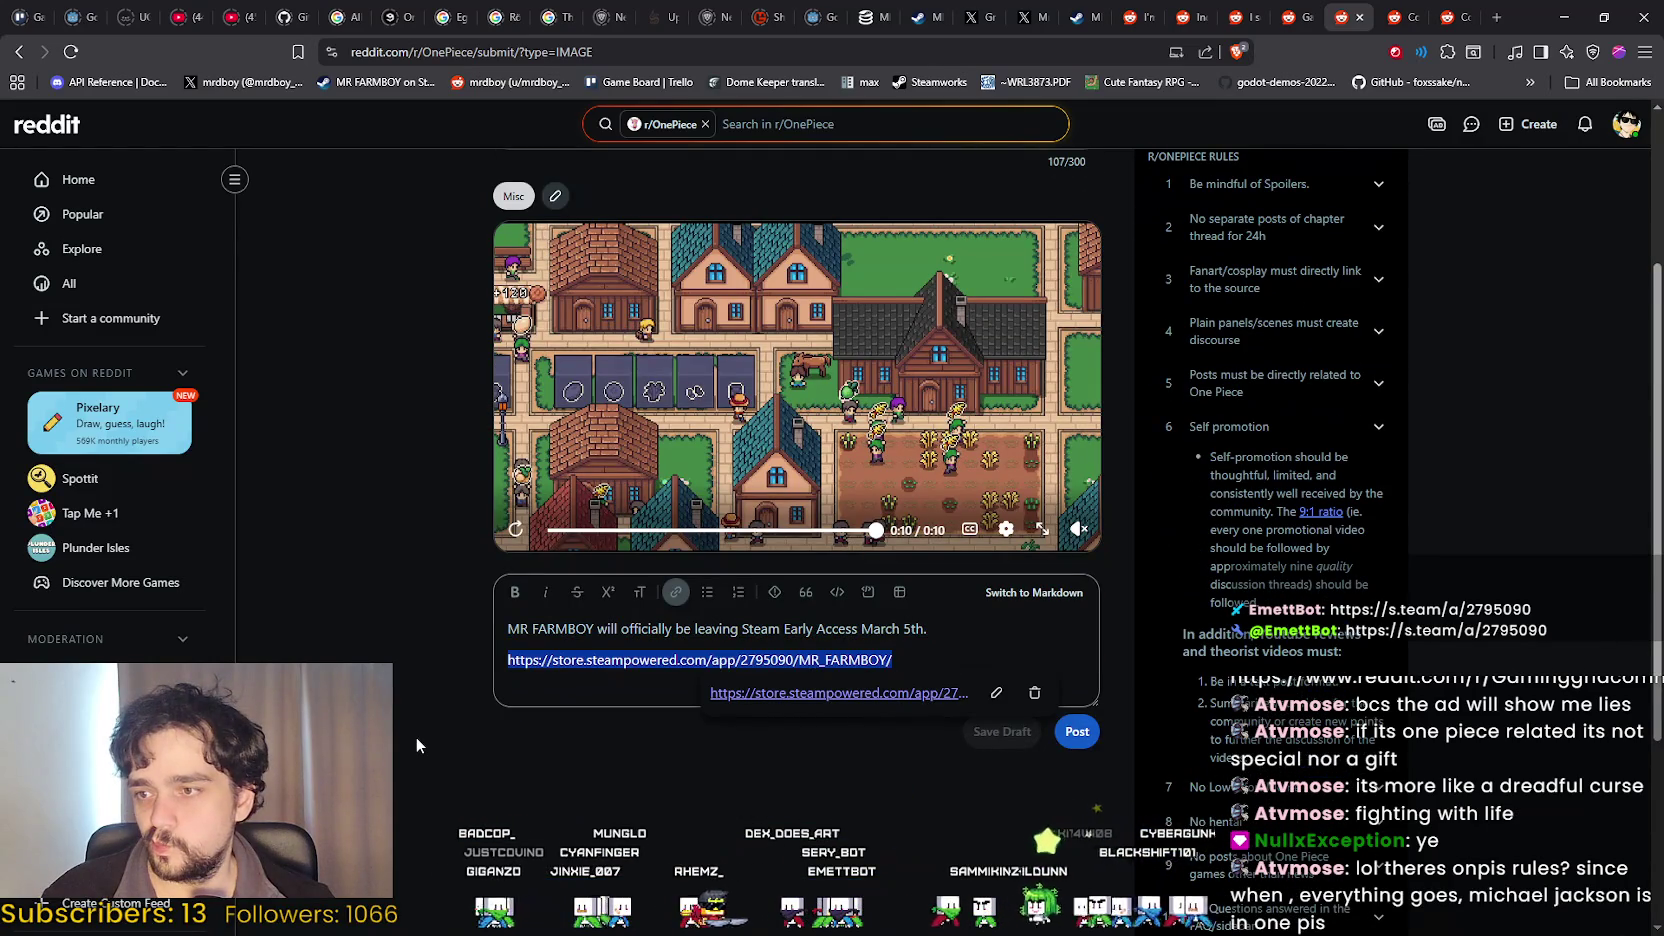
key(BackSpace)
key(BackSpace)
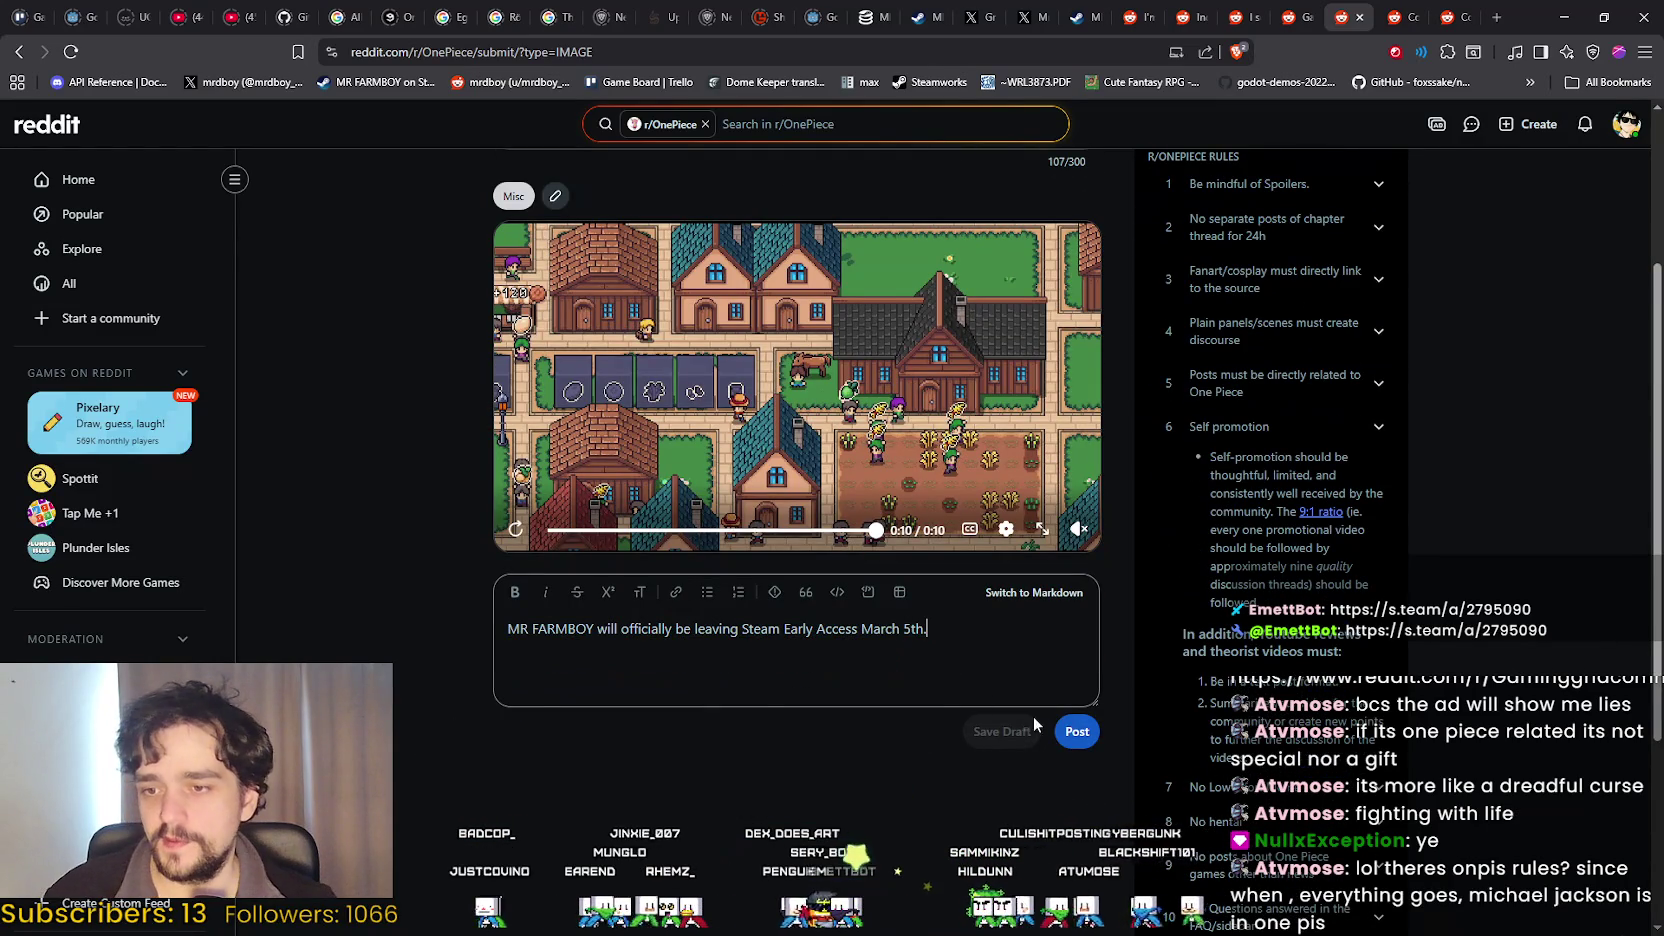
click(1076, 731)
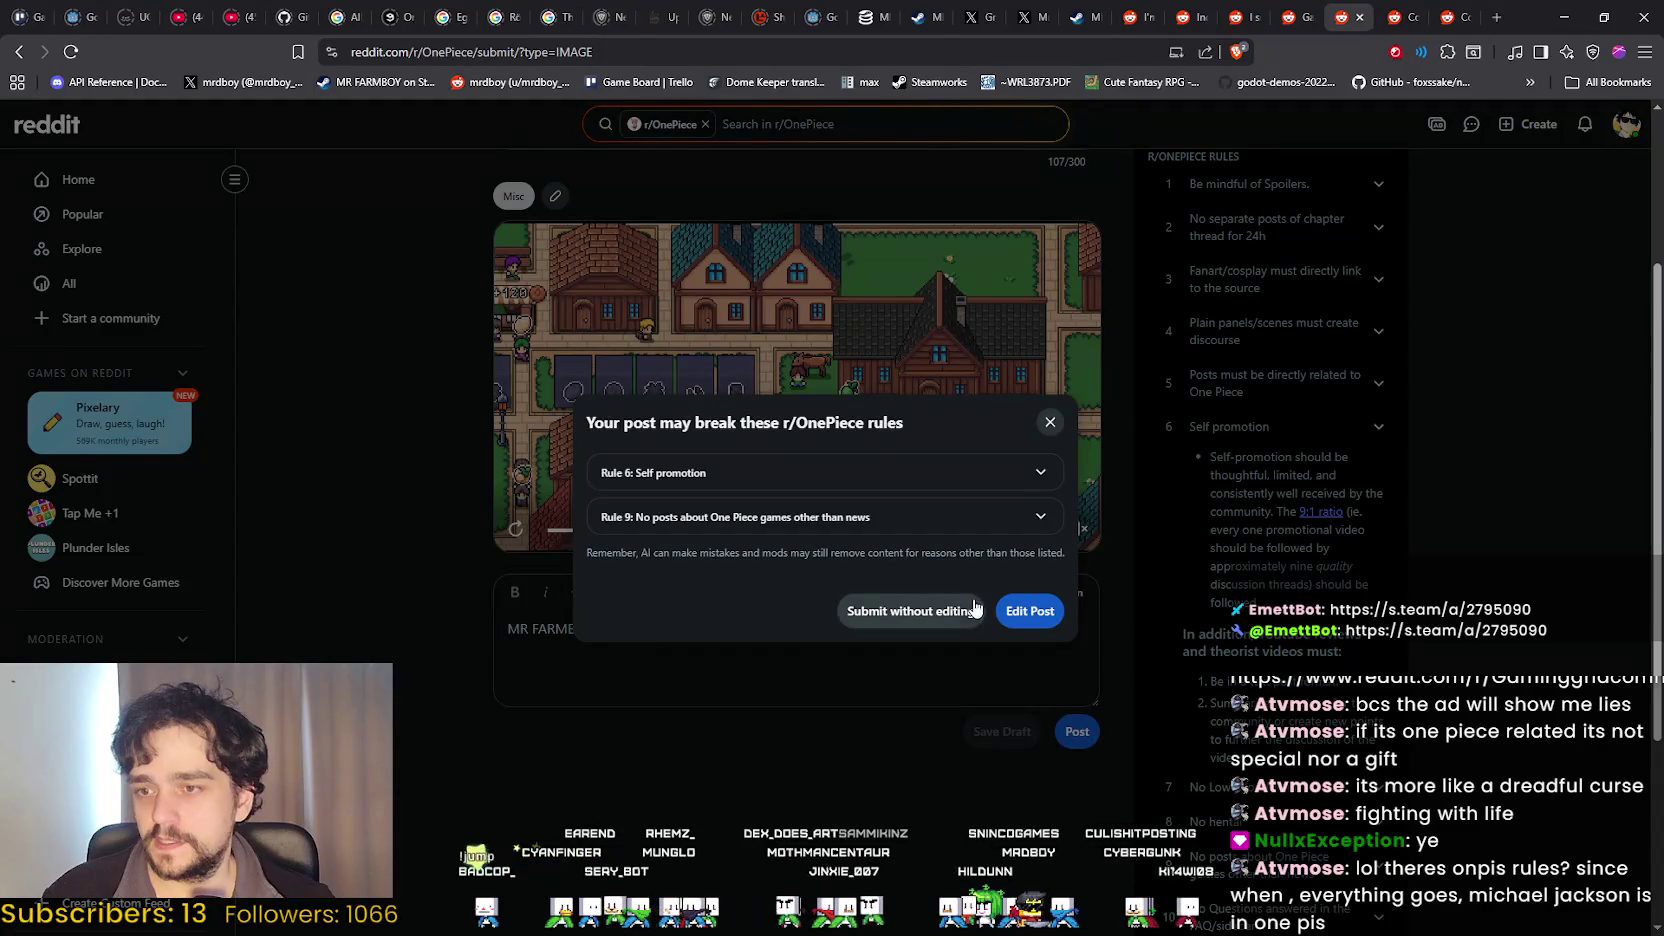
click(1050, 422)
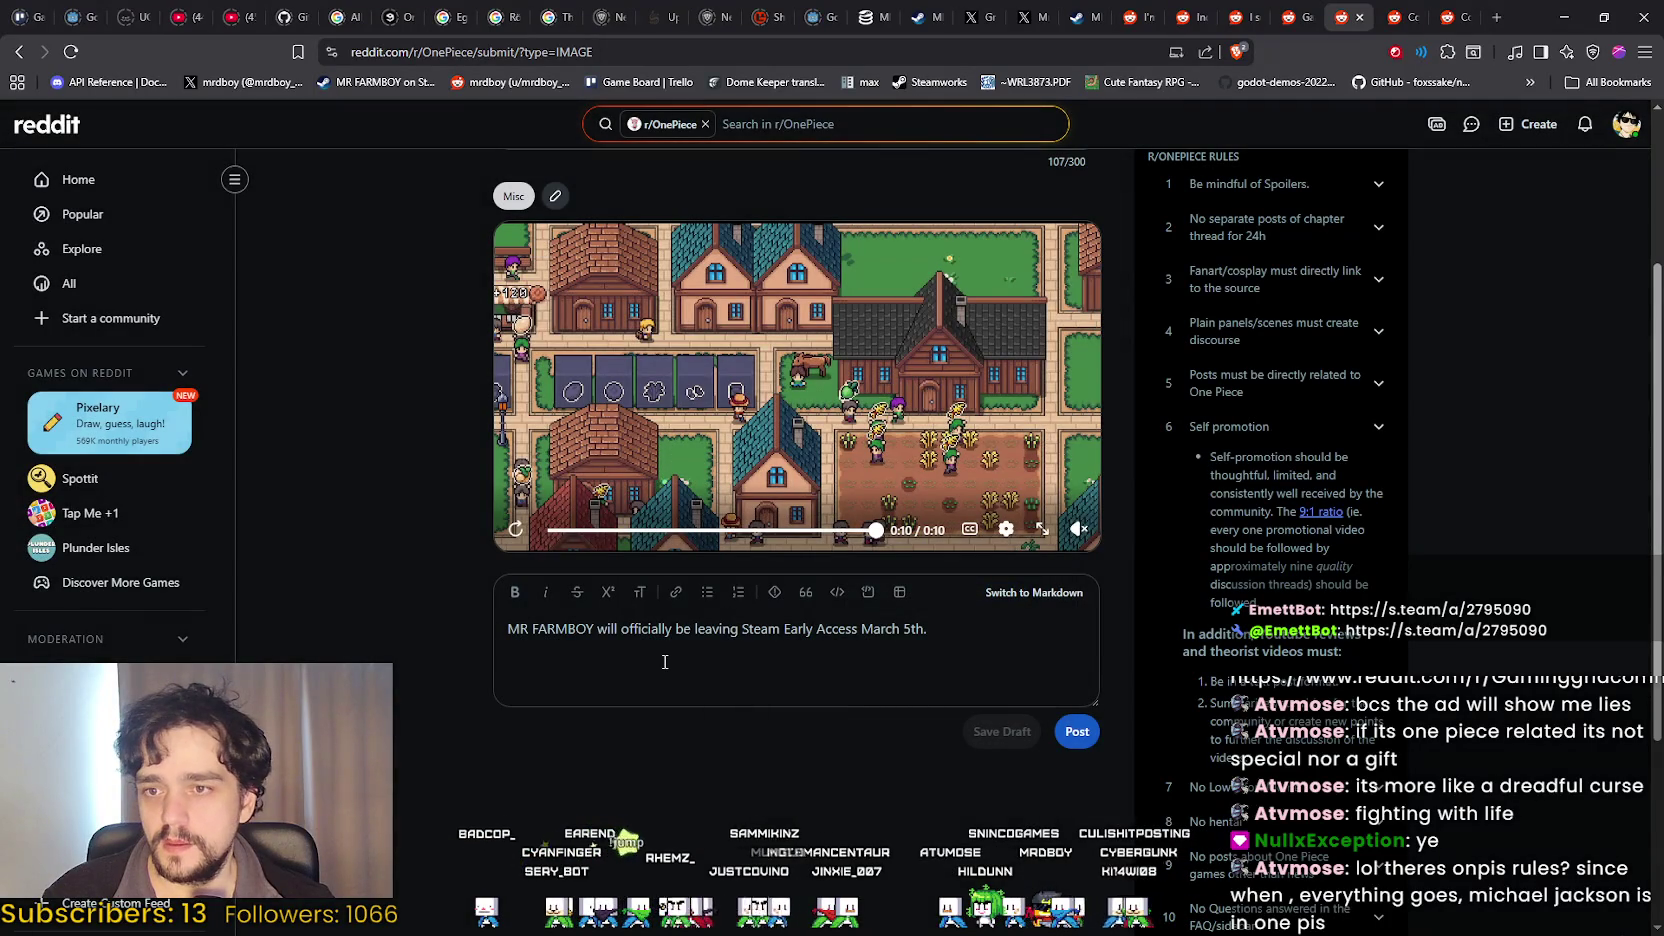
Delete the remaining body sentence and submit the post despite the rule warning.
scroll(664, 661, up, 2)
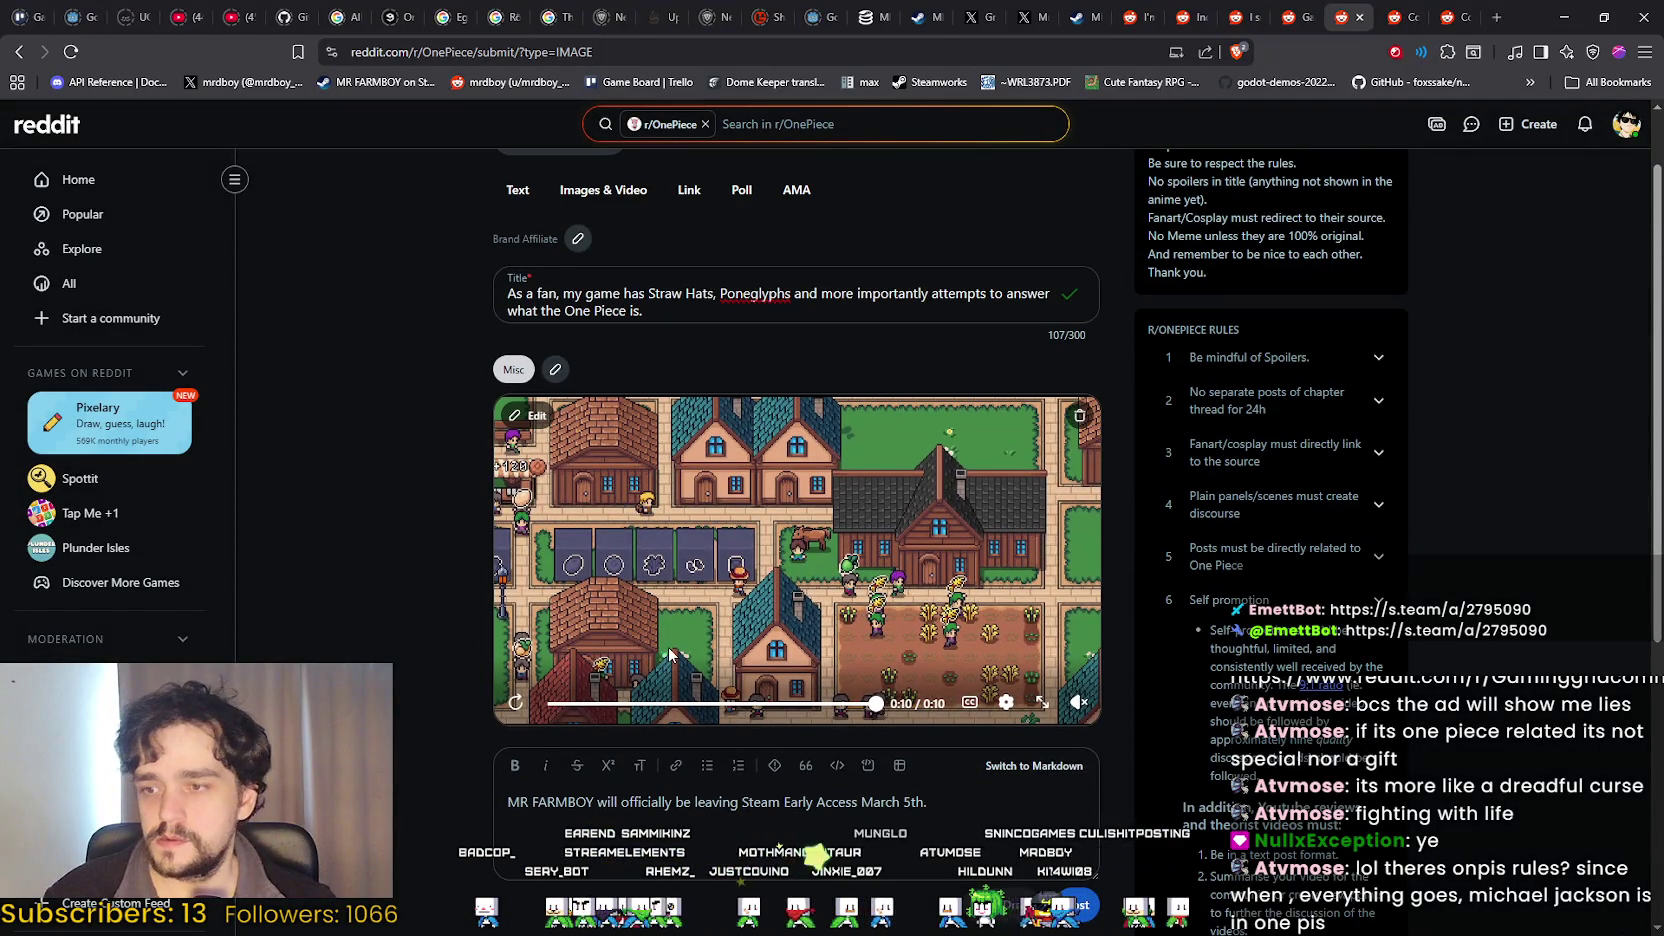
scroll(679, 617, up, 1)
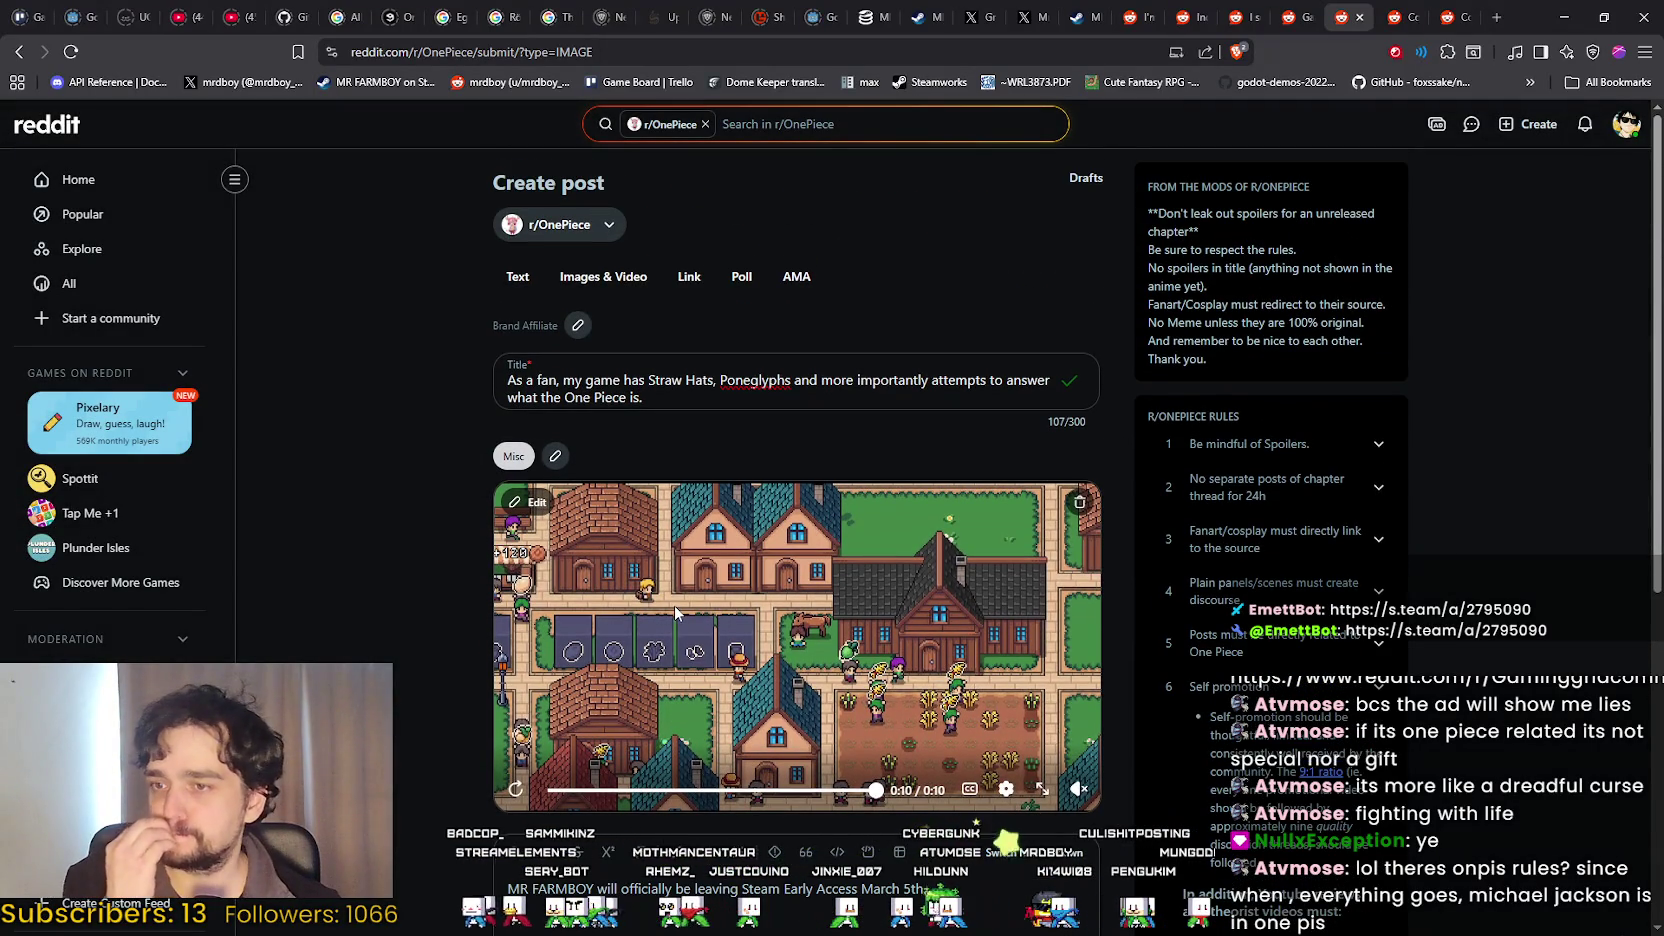
scroll(668, 625, down, 4)
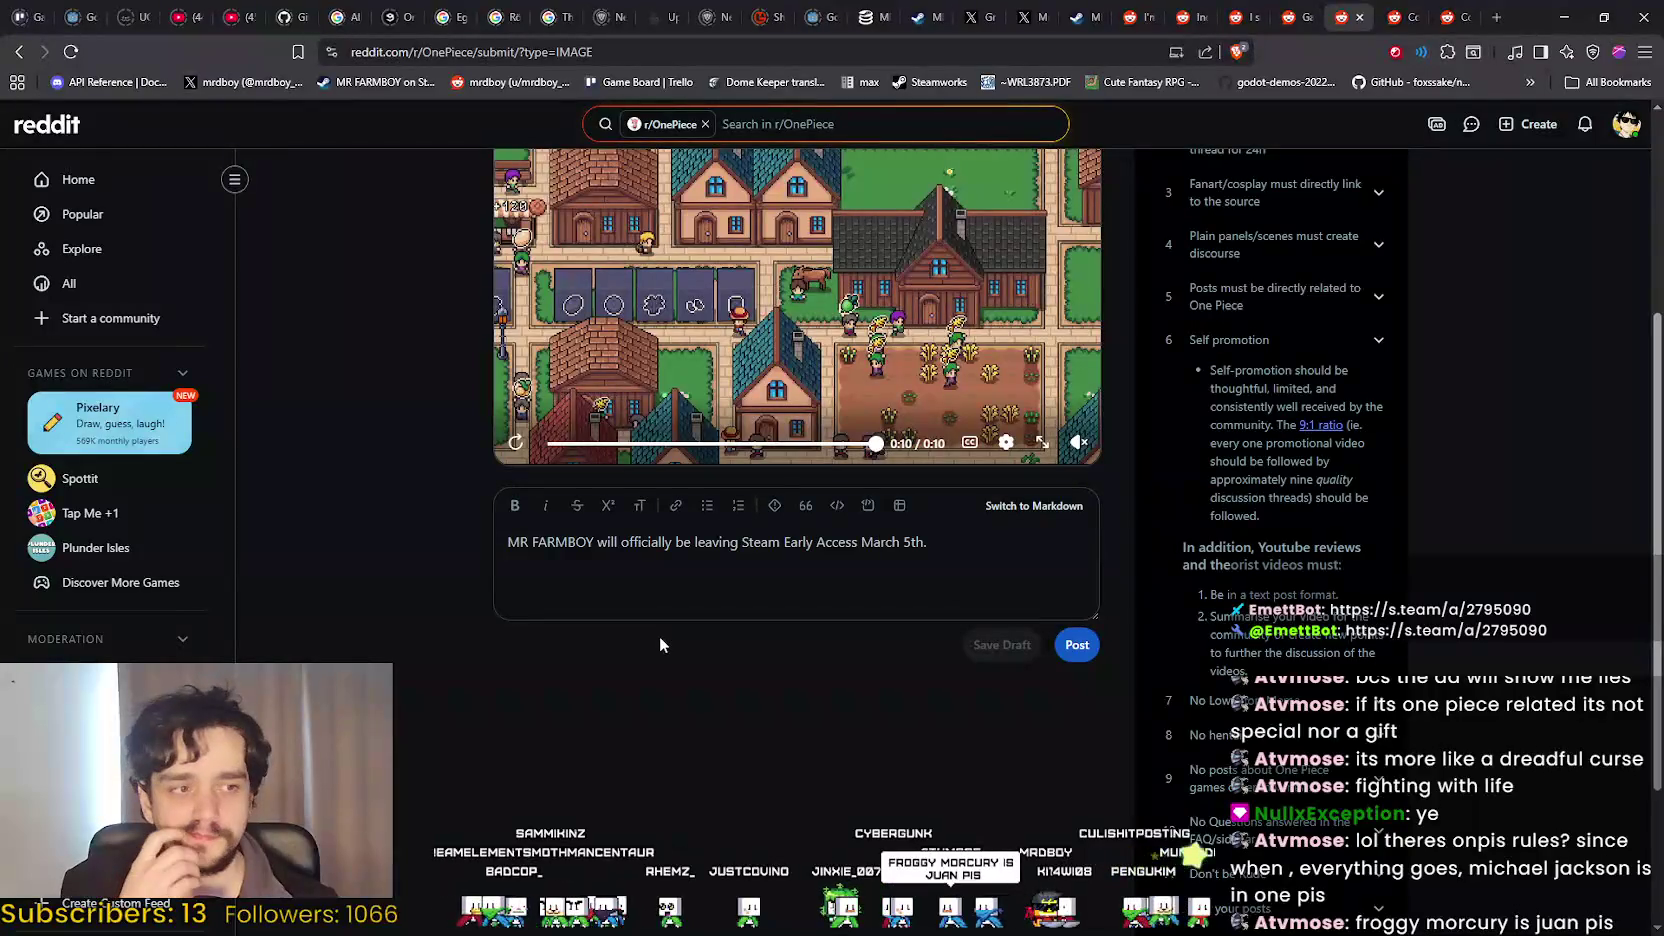
scroll(659, 644, up, 2)
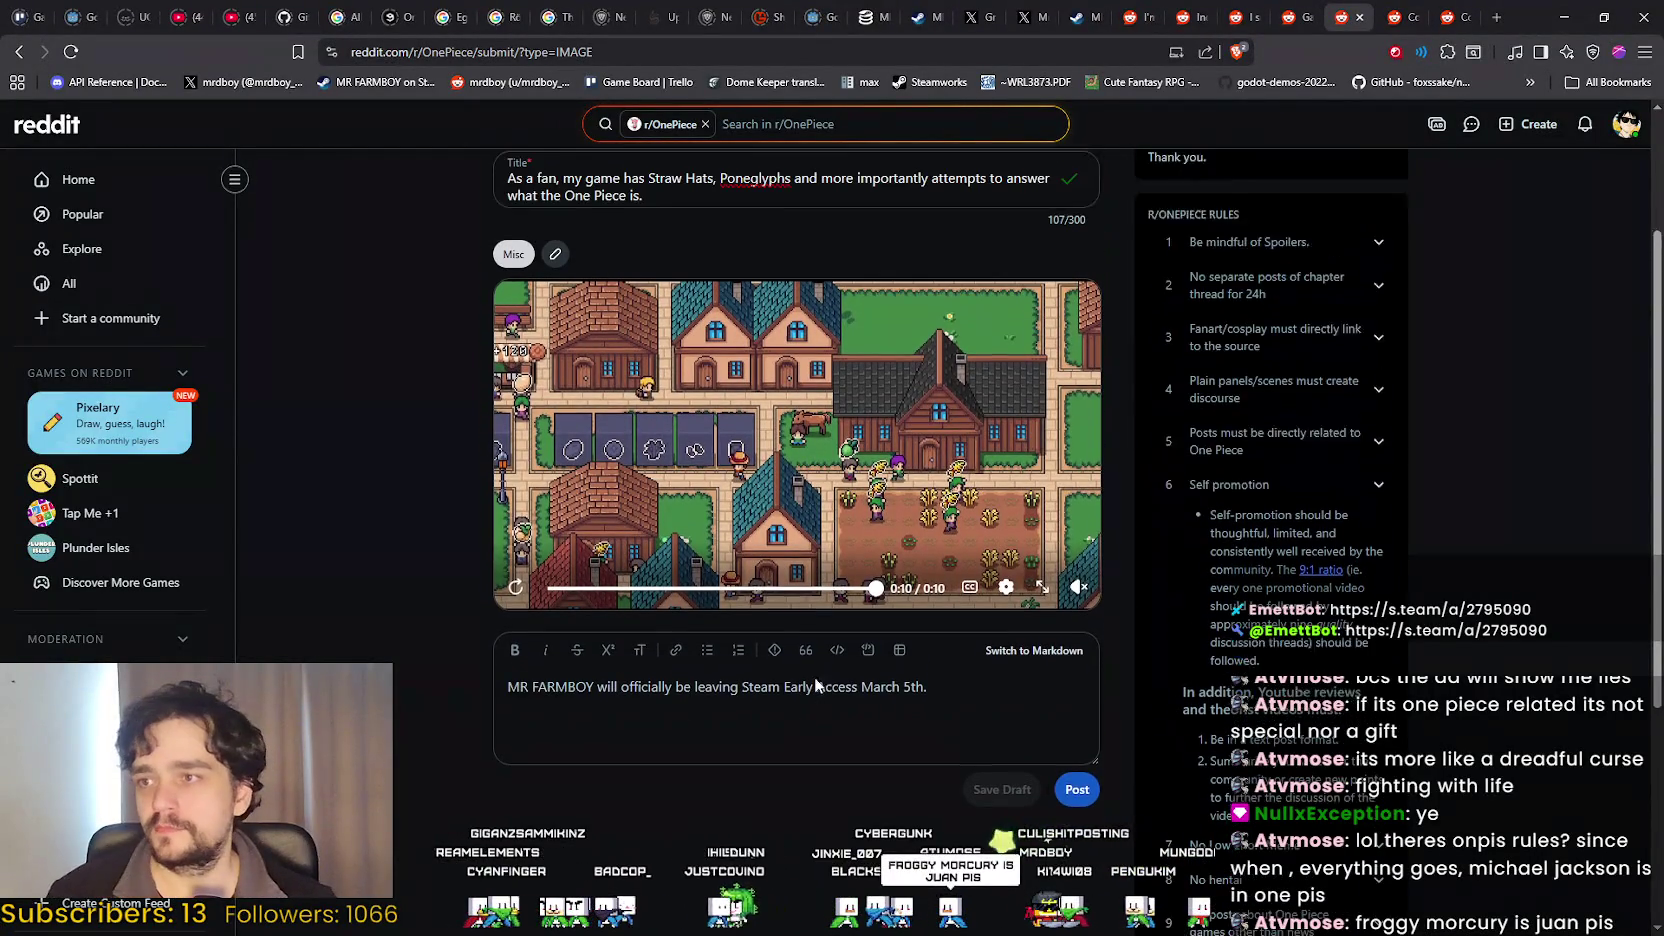
triple_click(947, 720)
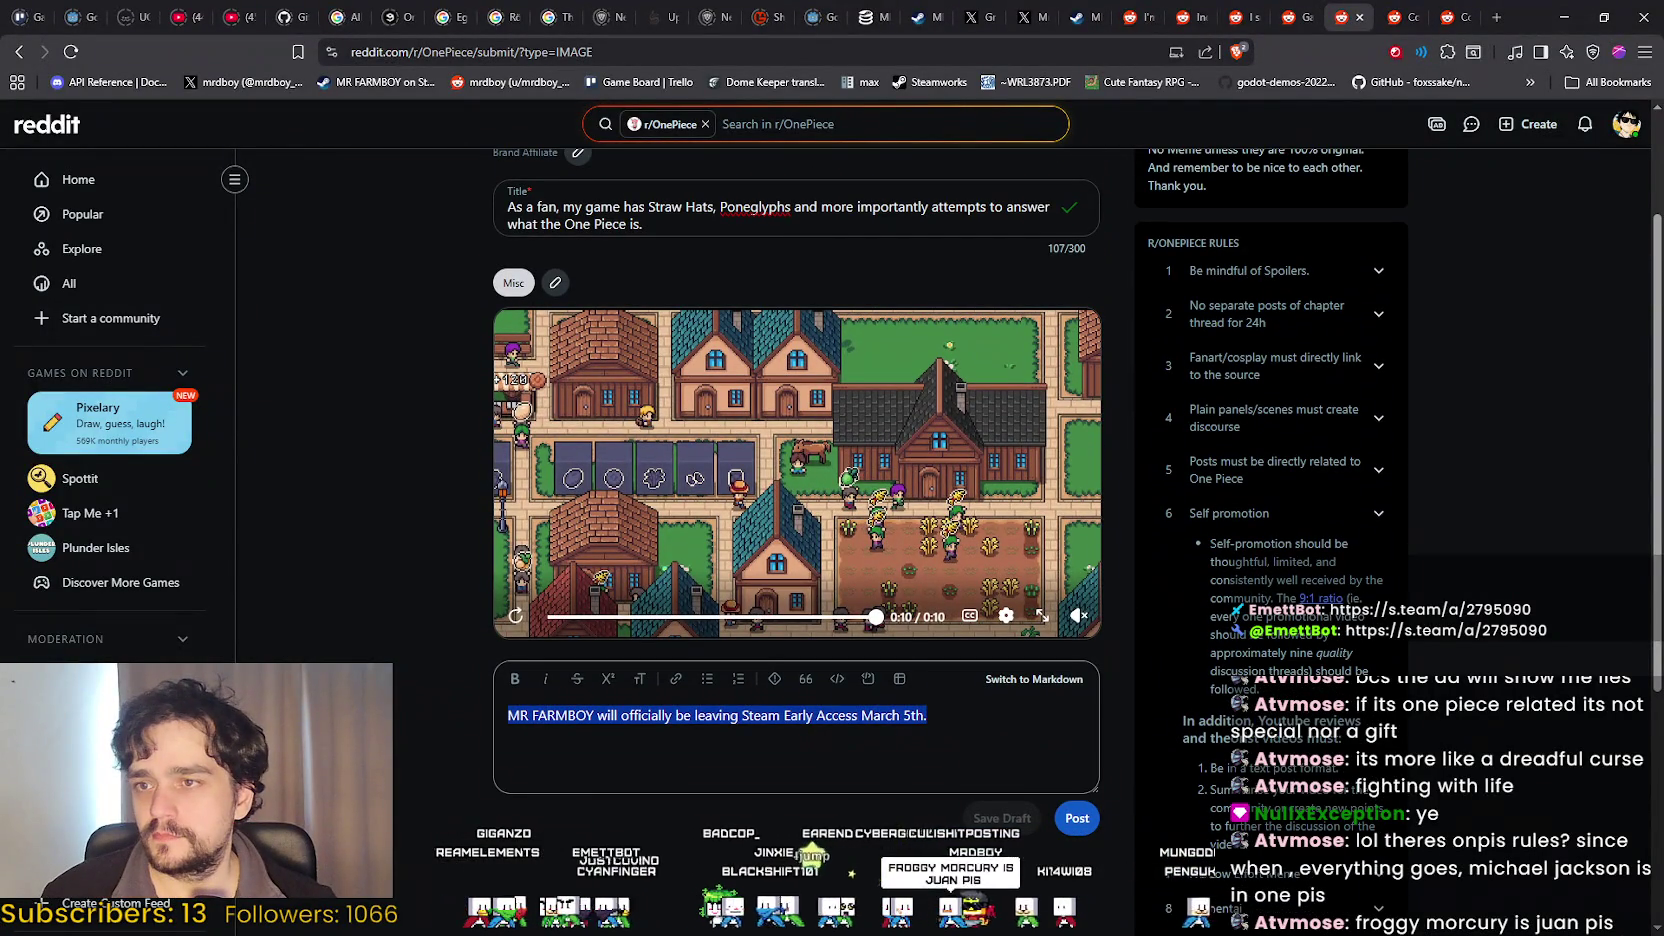
key(BackSpace)
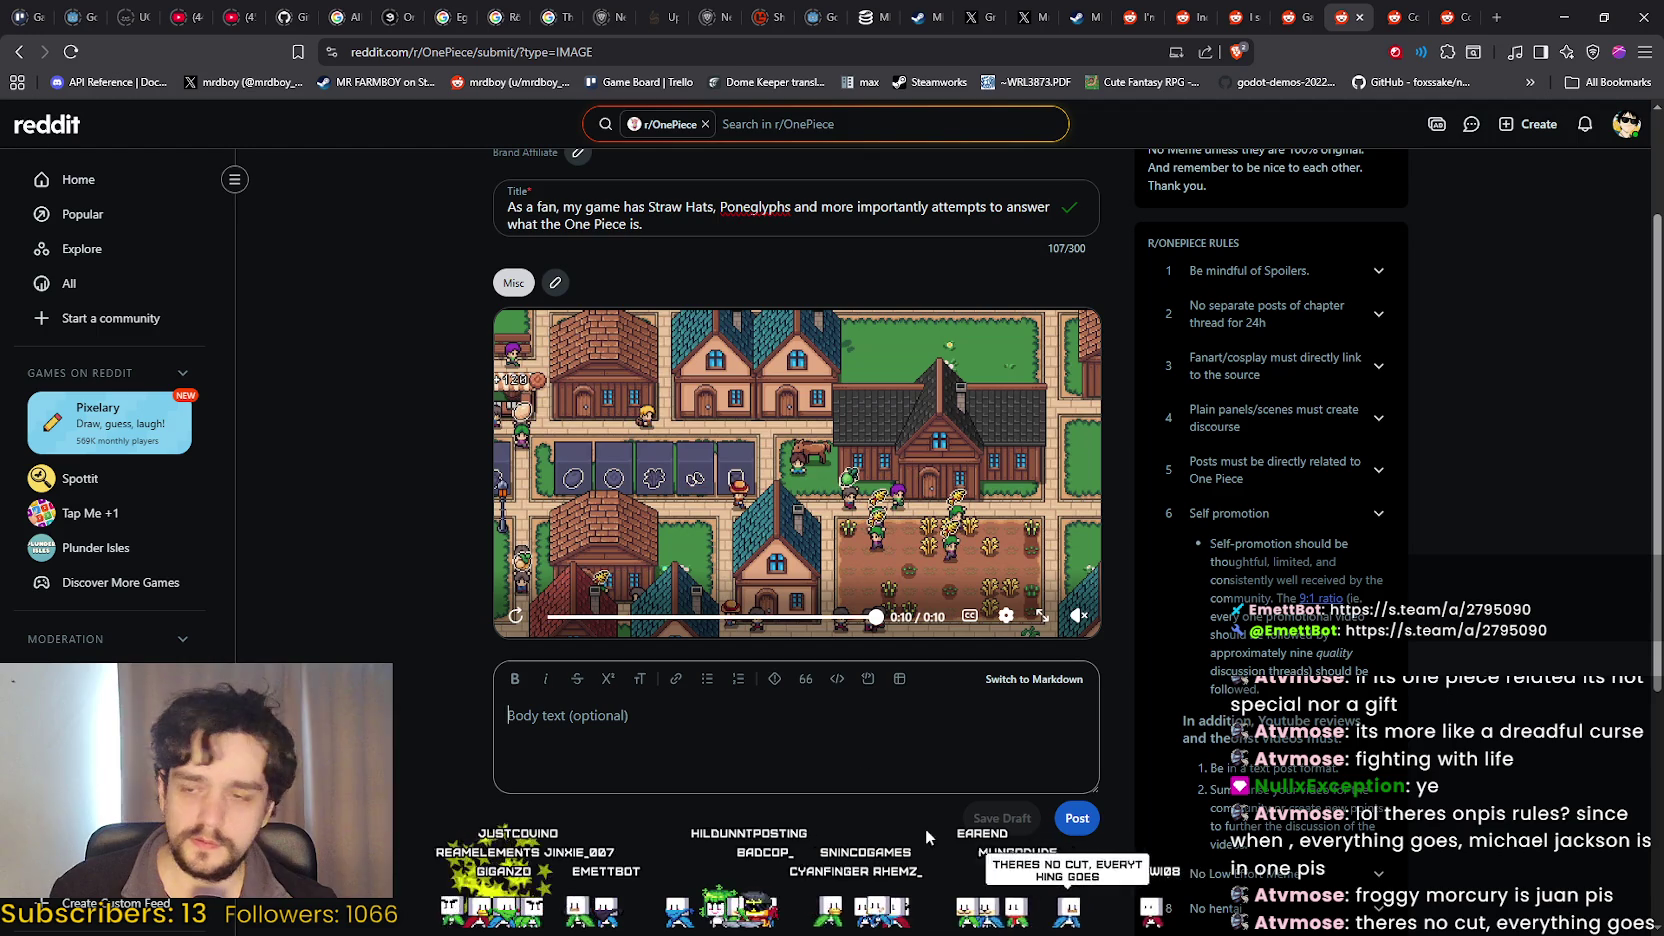
scroll(1085, 822, up, 1)
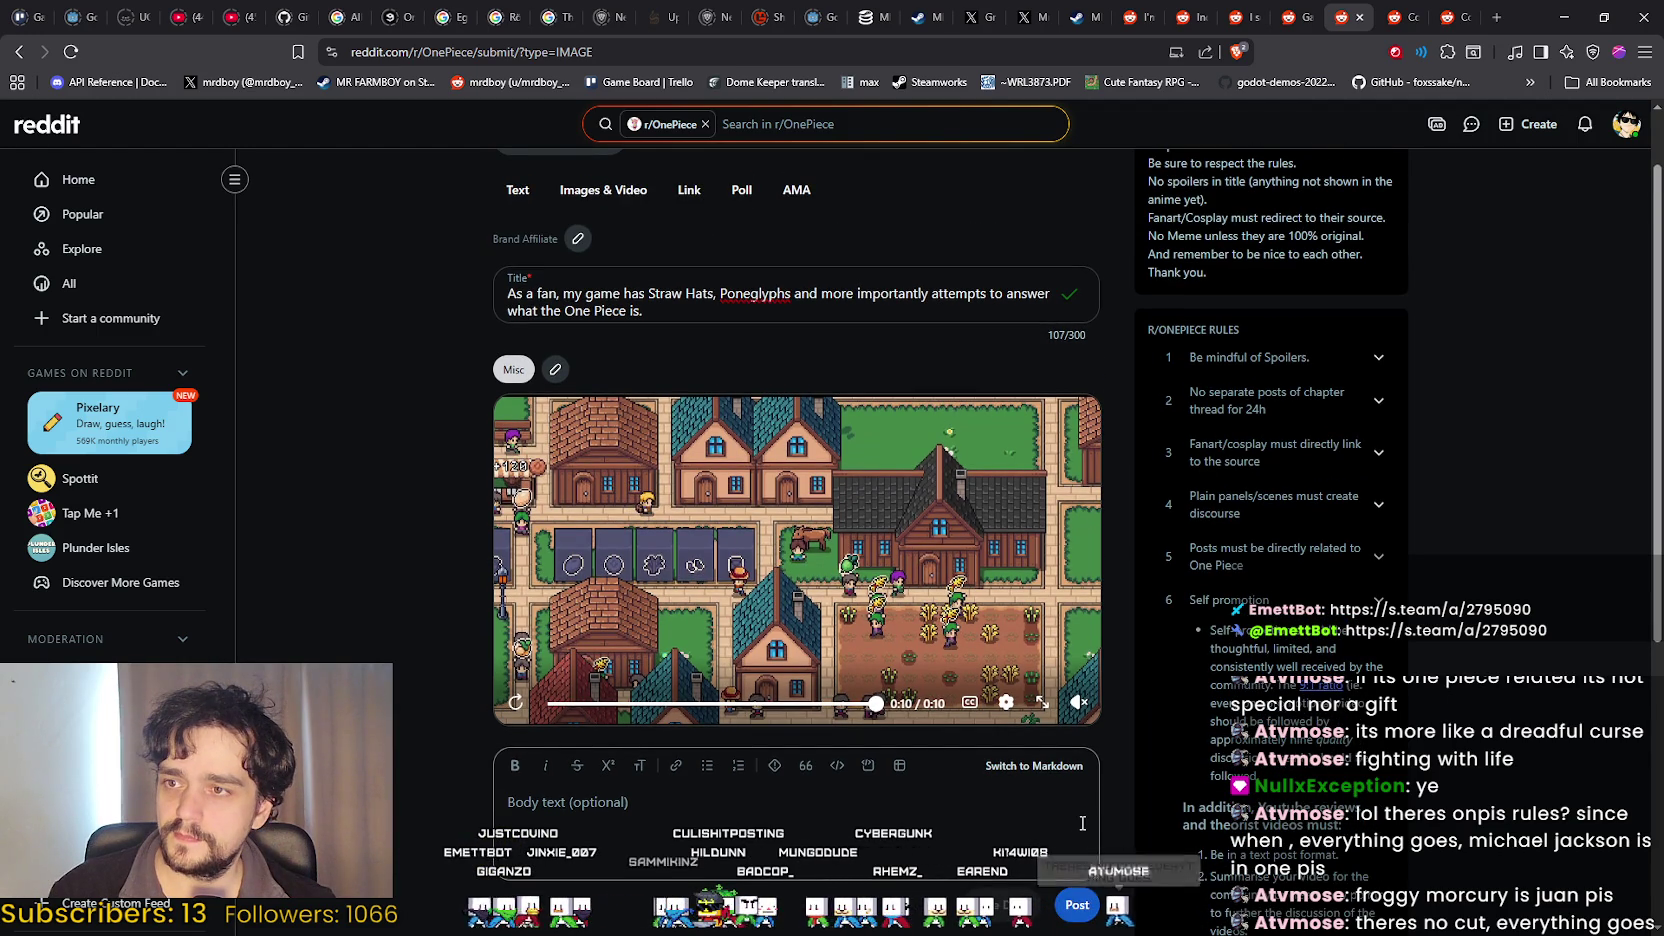
scroll(1079, 805, down, 2)
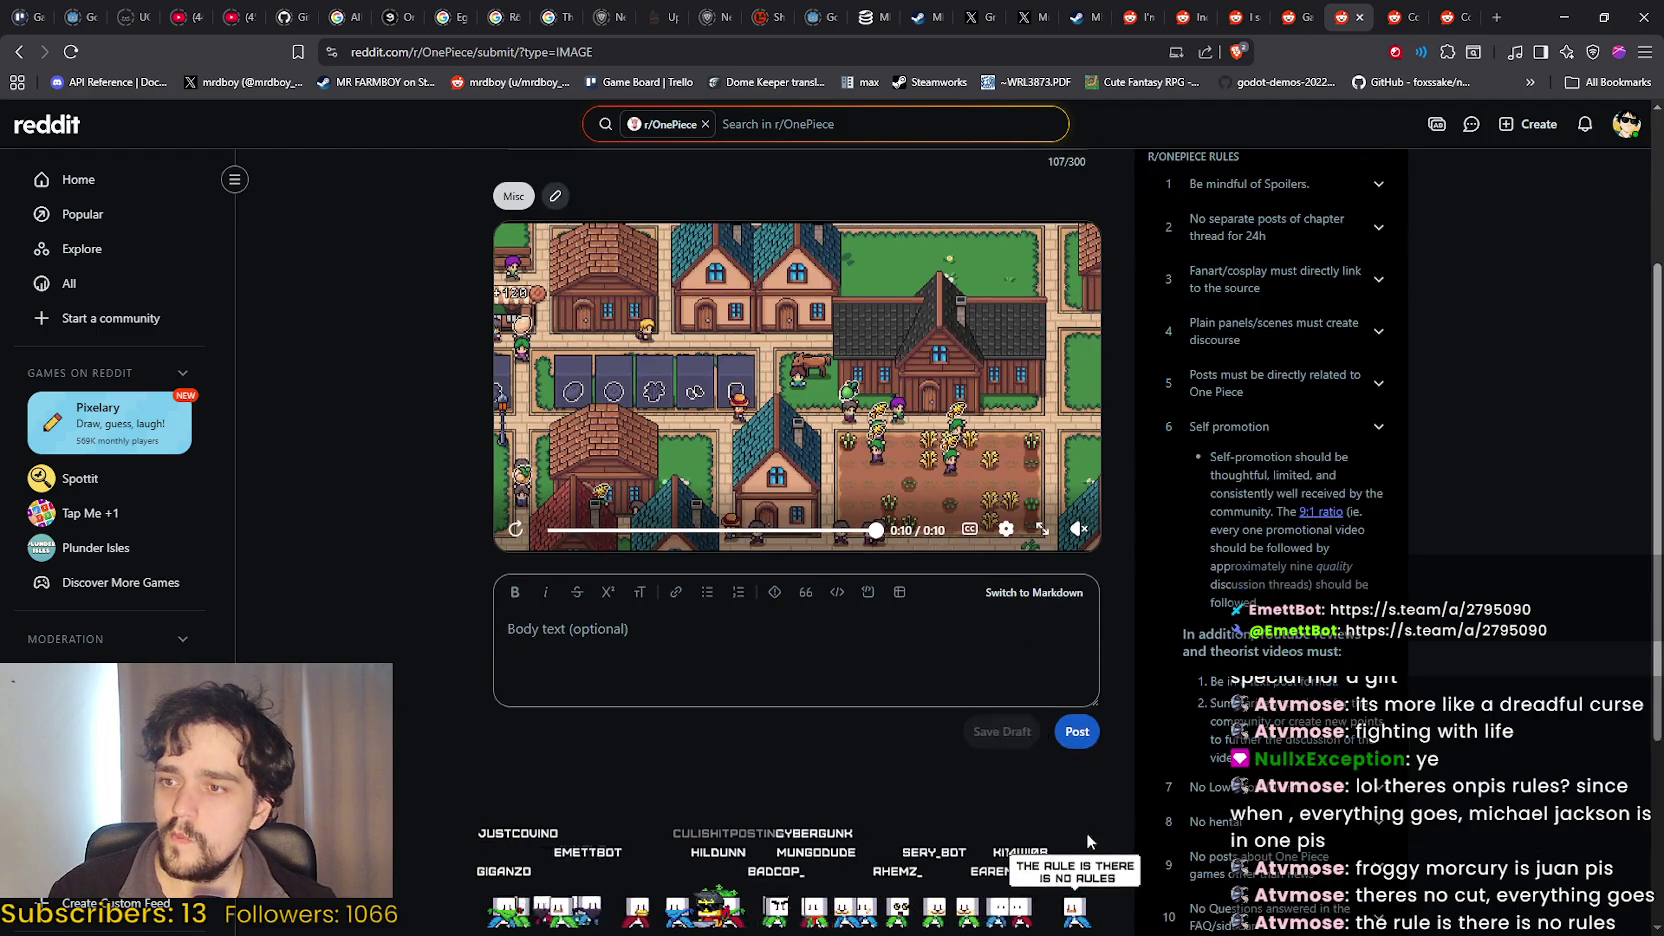
click(1072, 727)
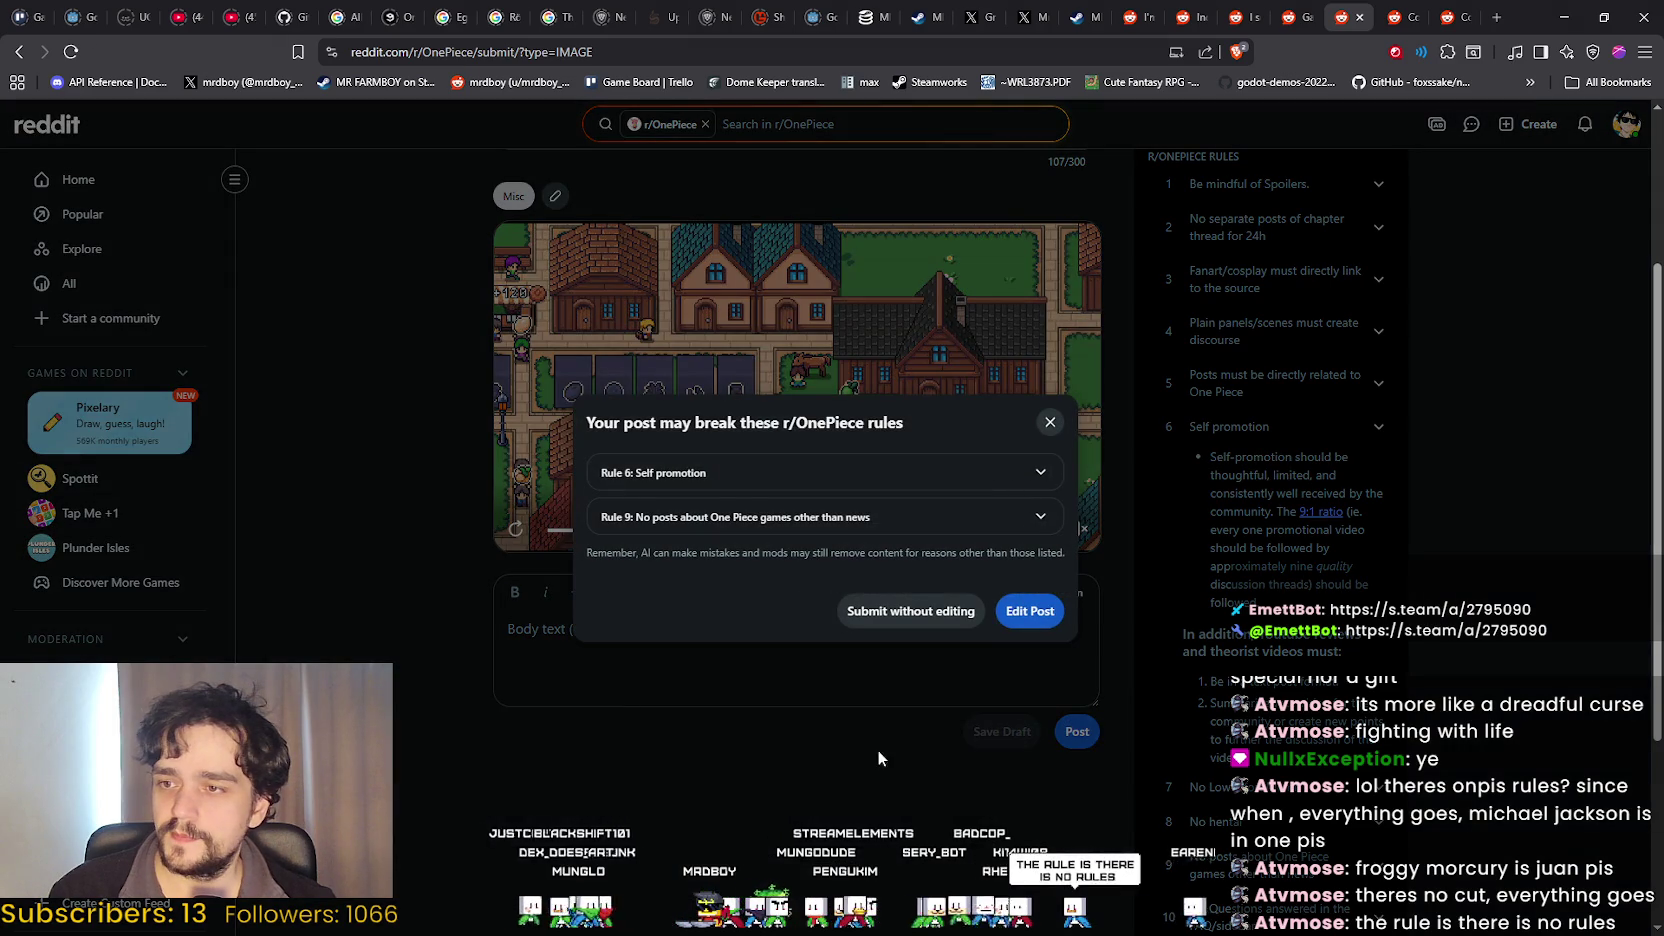
click(911, 611)
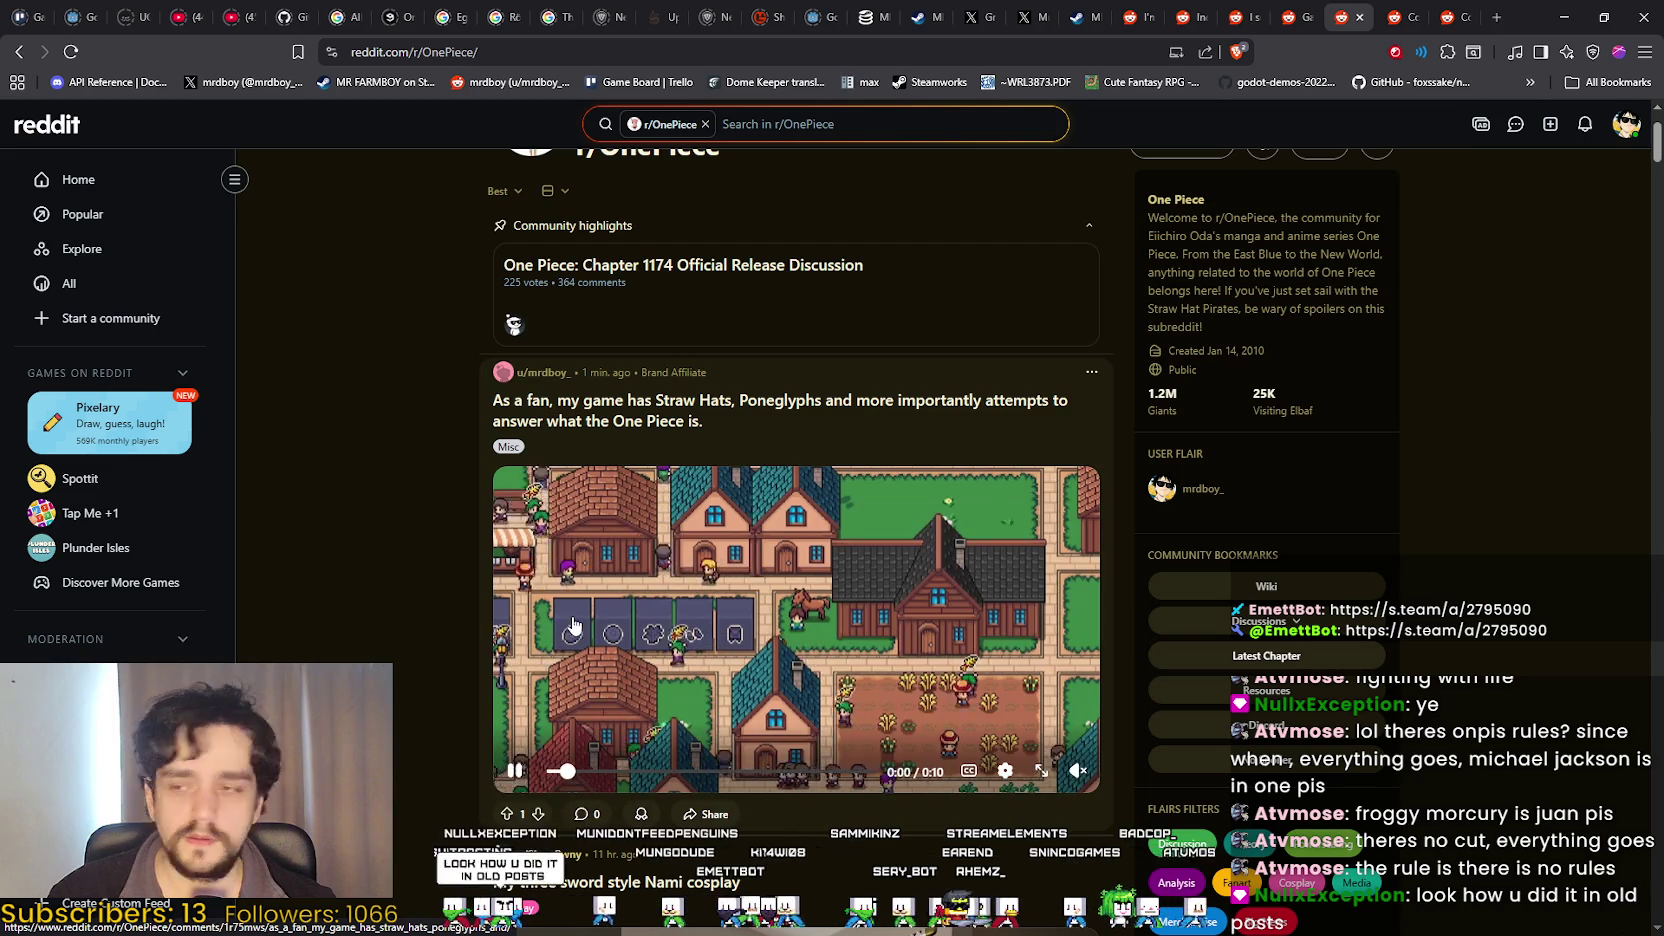
Open the published r/OnePiece post on its own page and copy its web address.
click(770, 405)
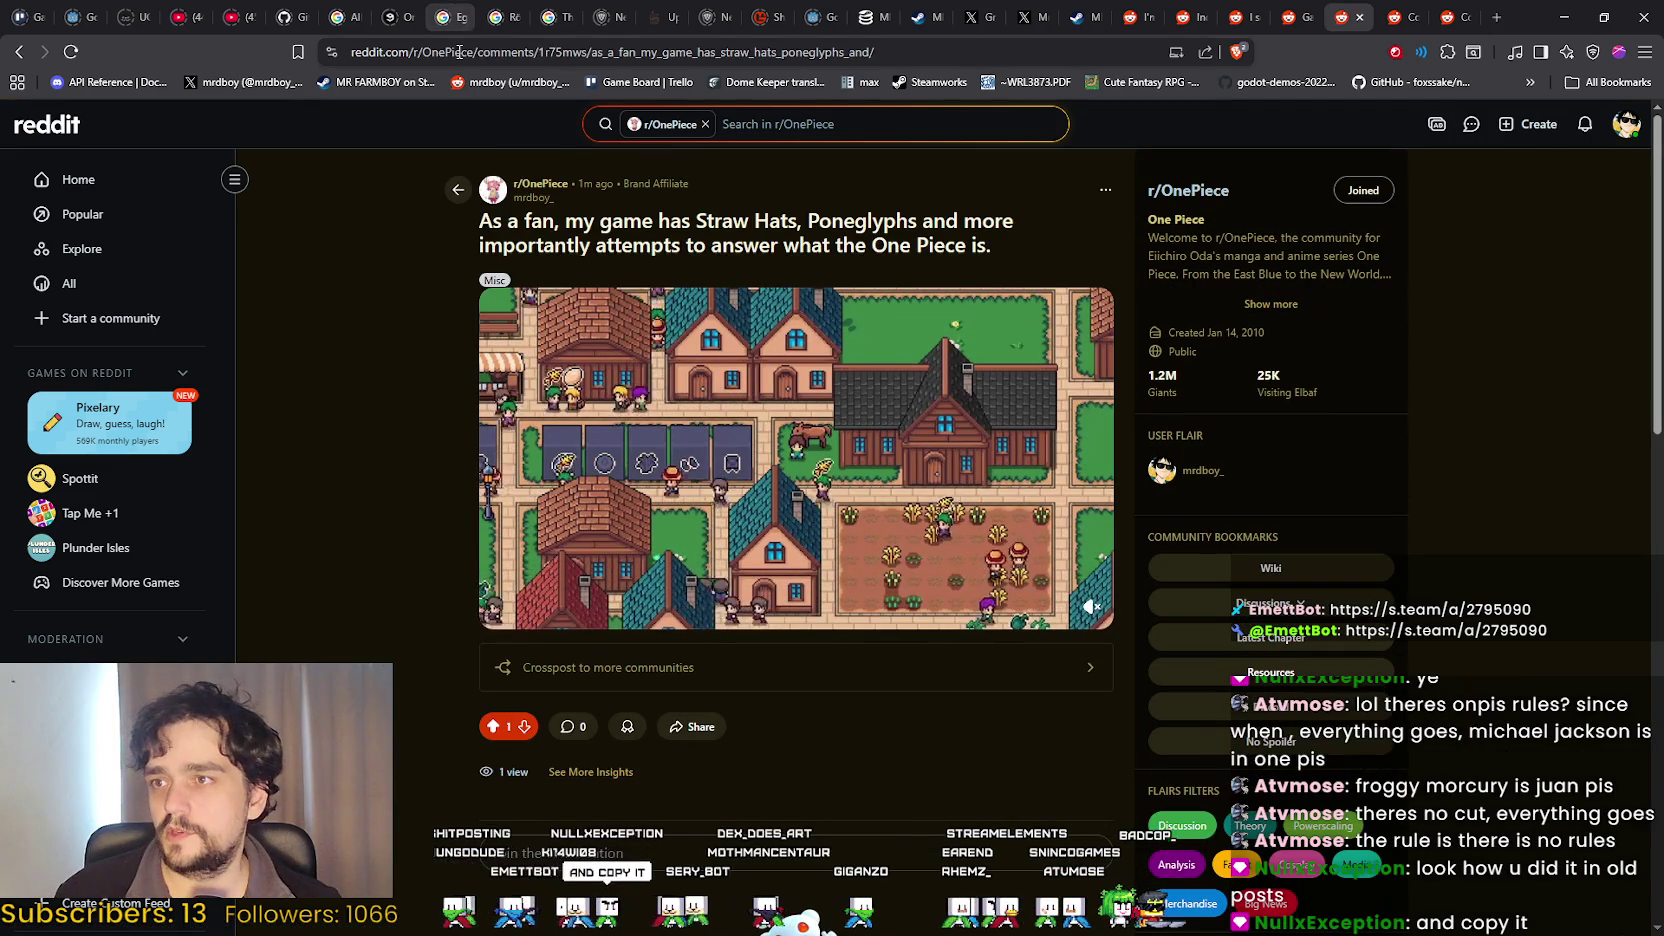
click(979, 57)
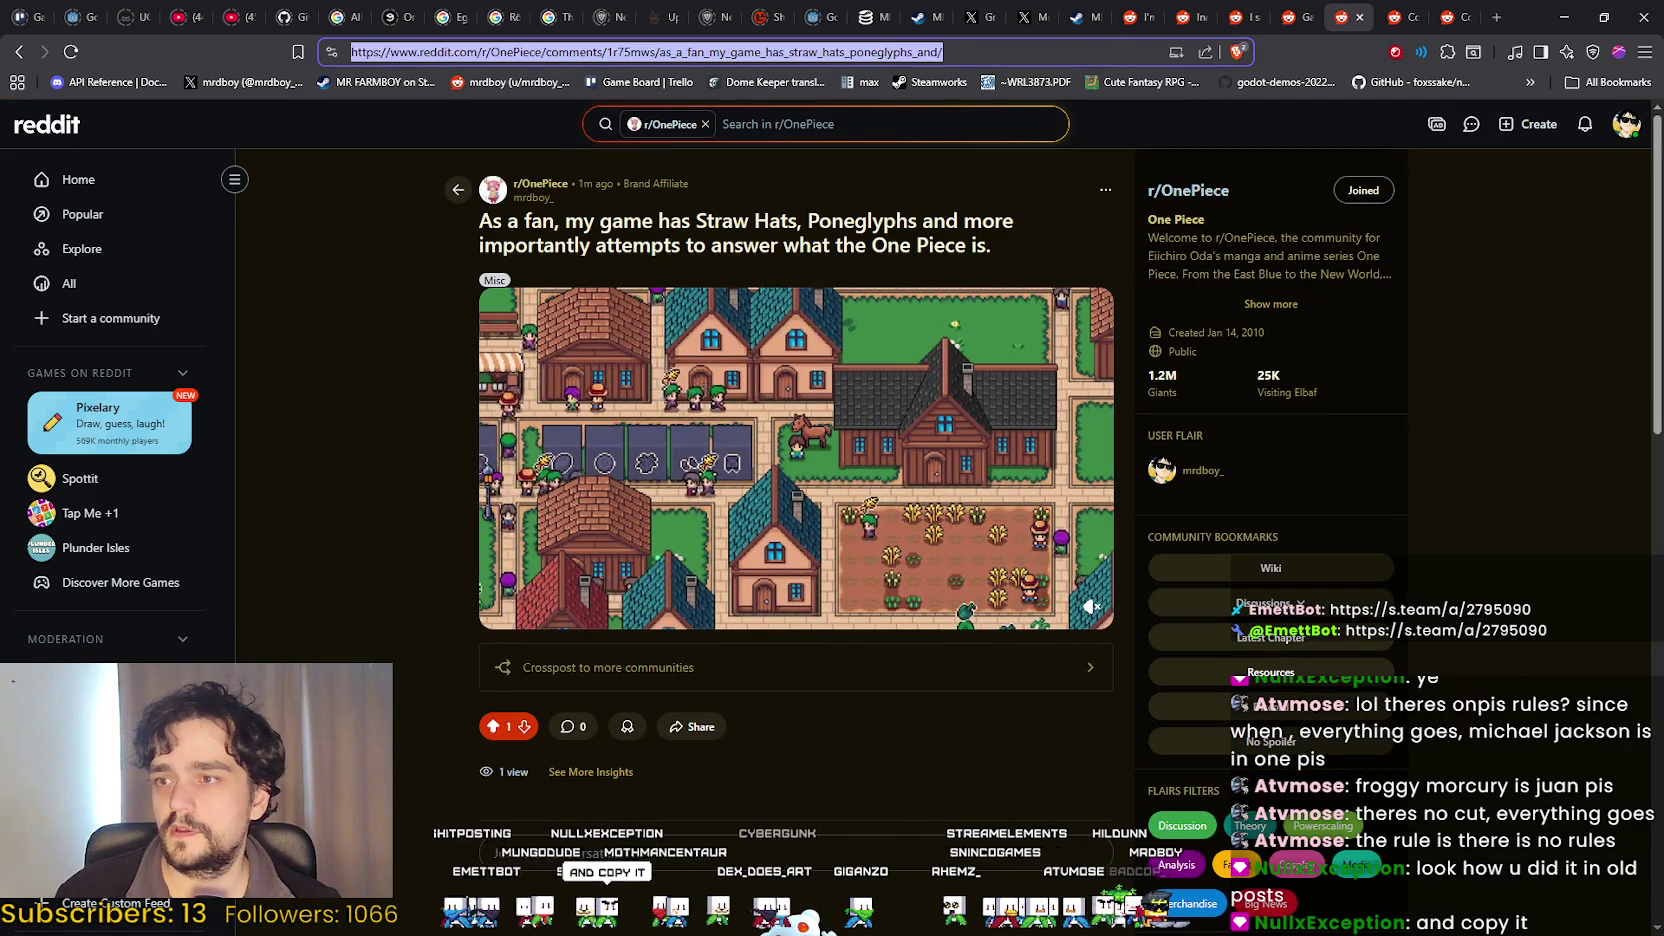
key(alt+Tab)
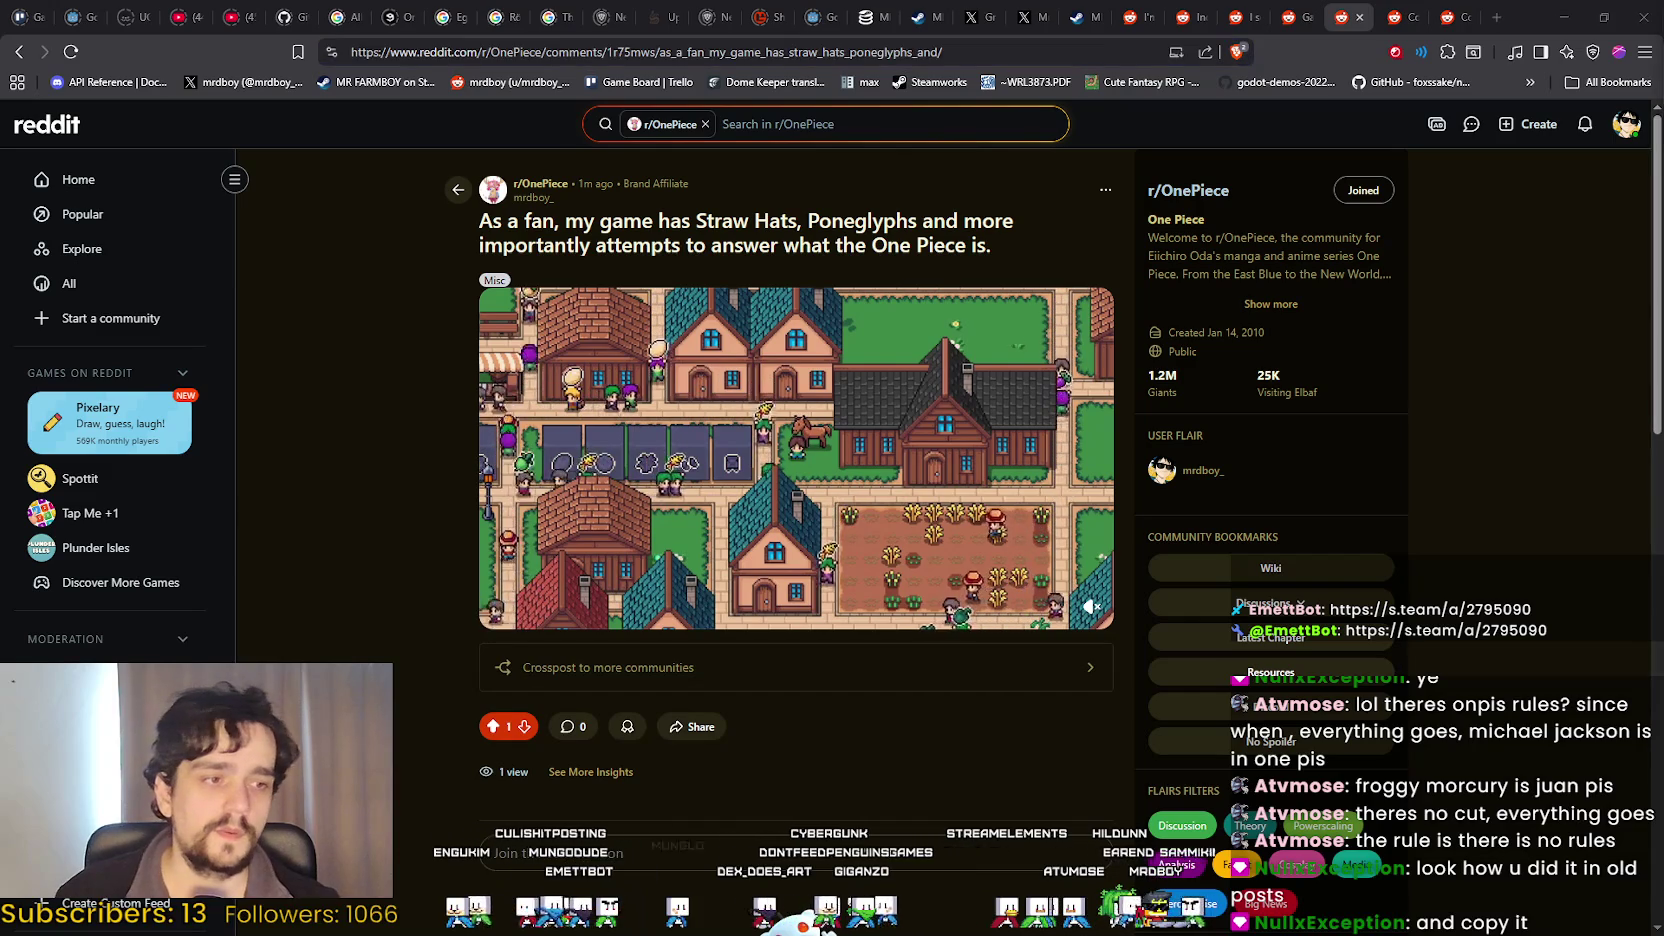
Reload the post page, replay the trailer video, and open the notifications list.
right_click(369, 443)
click(408, 511)
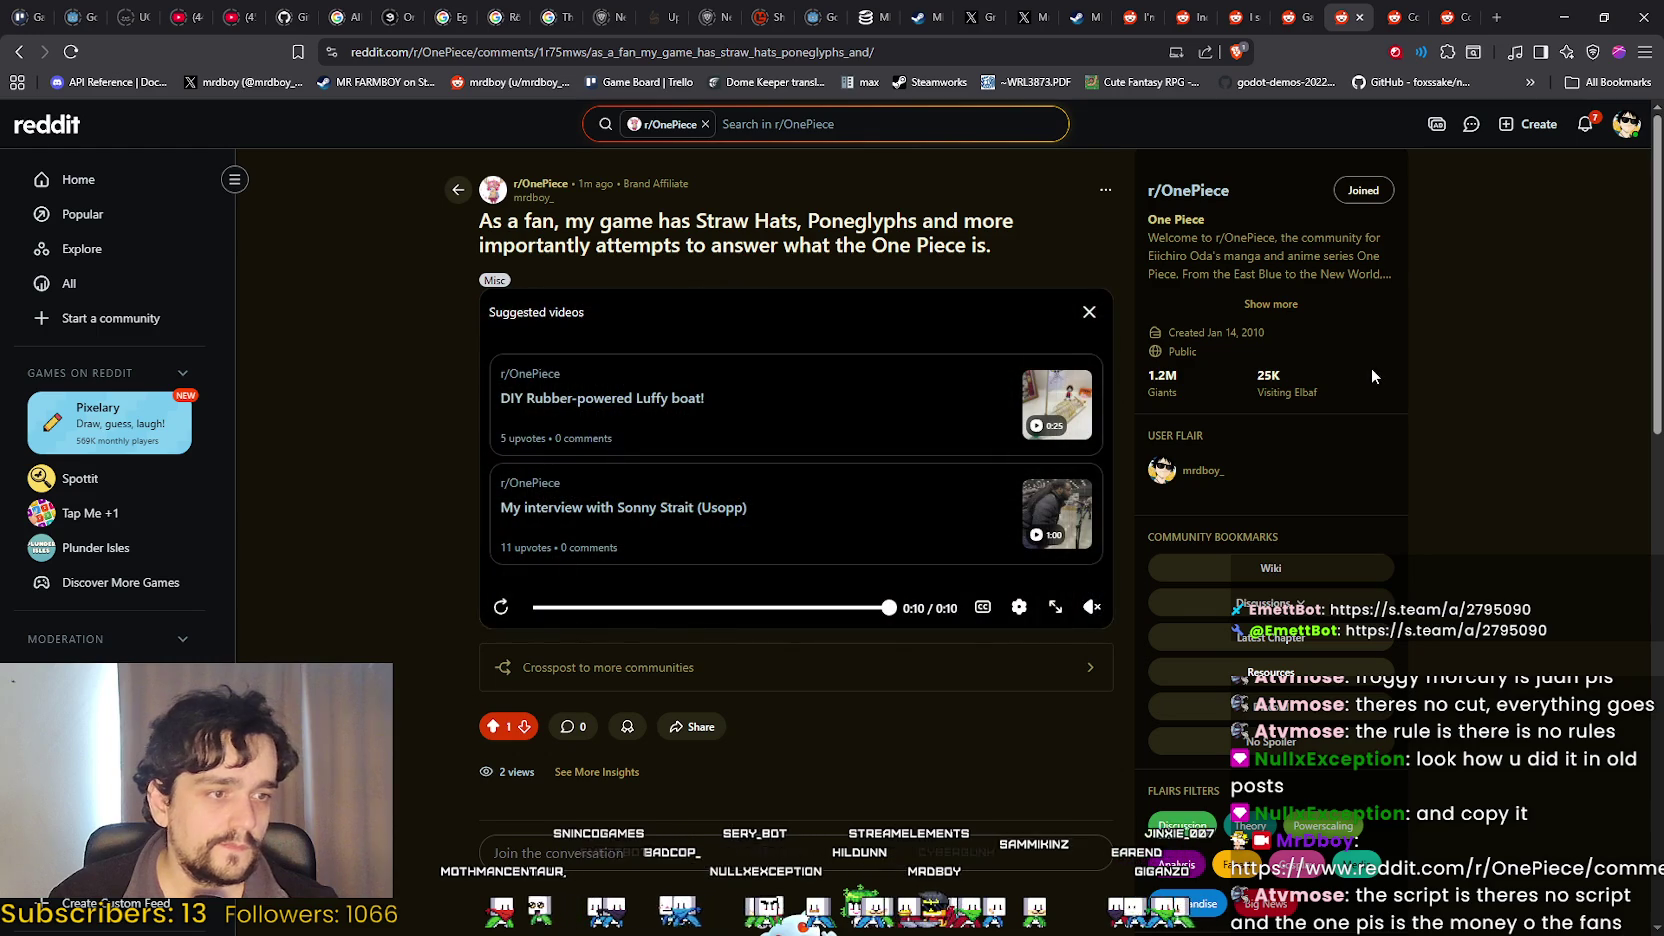
click(498, 615)
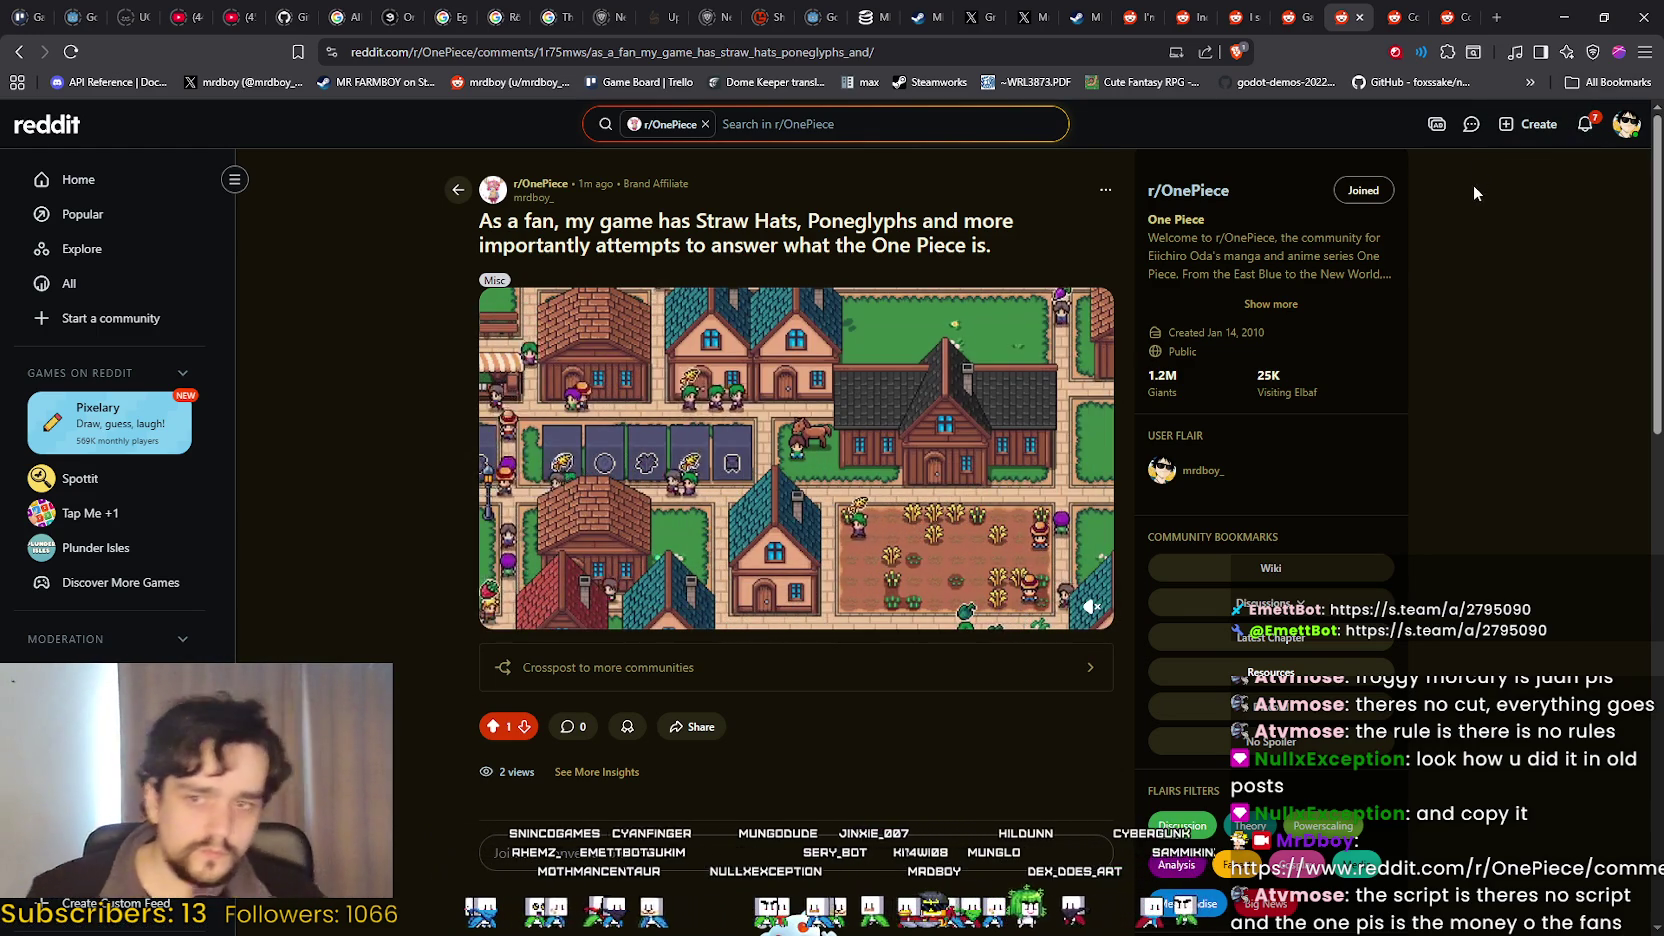
click(1596, 122)
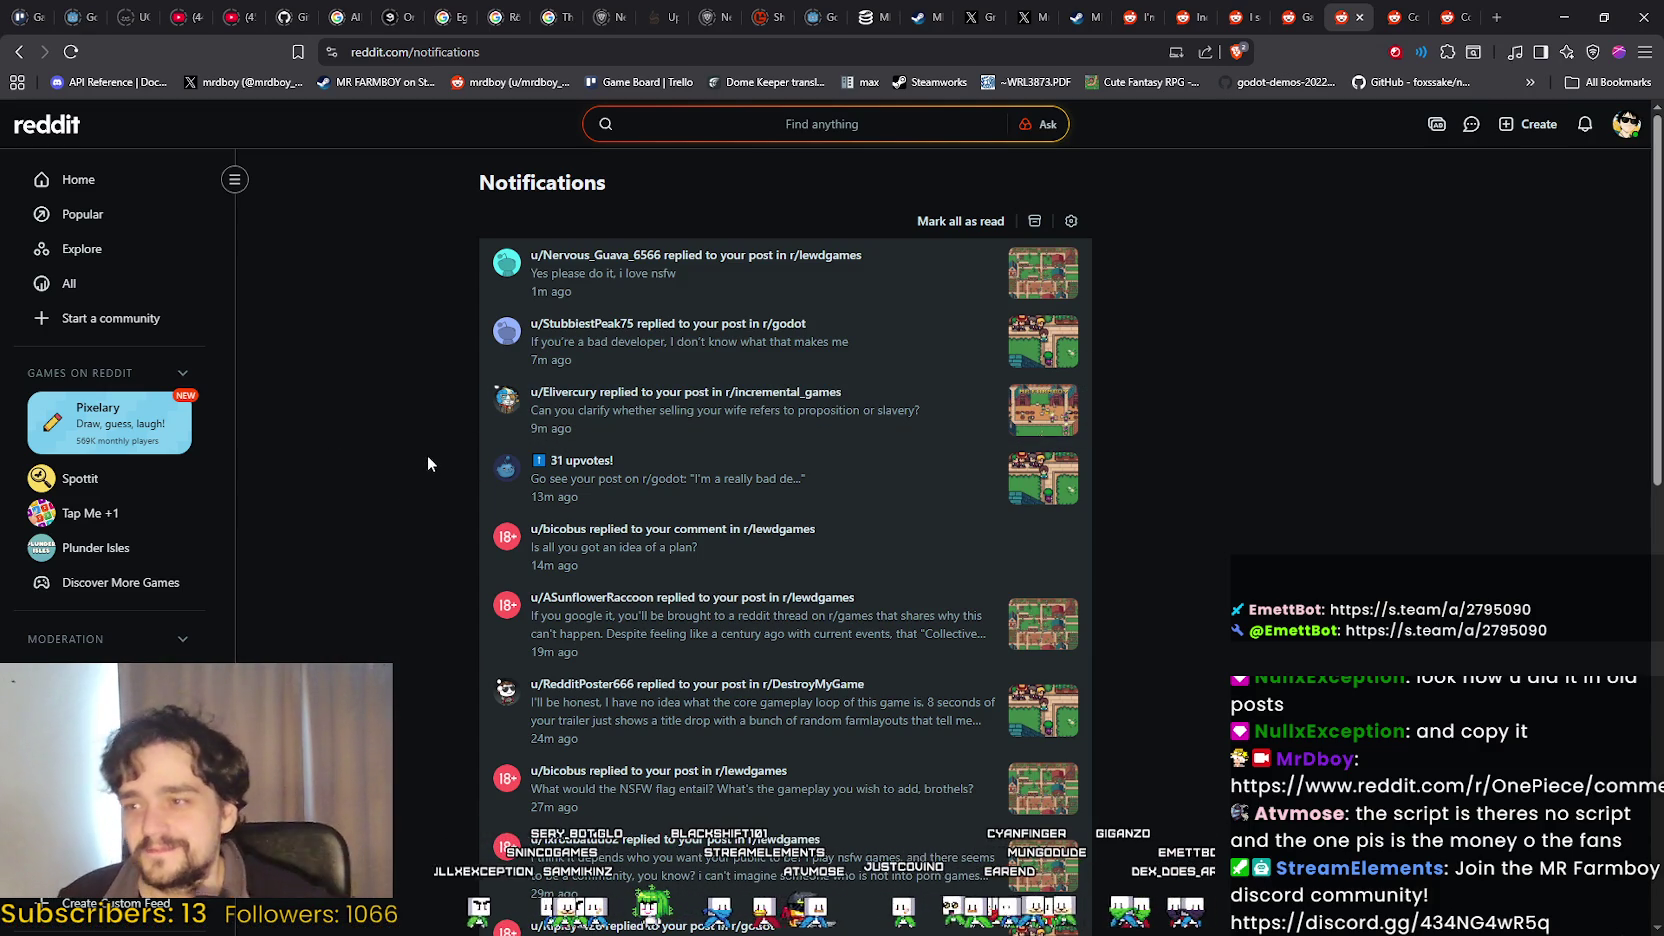
Browse the profile's Posts feed and open the 'I sold my wife…' r/incremental_games post.
click(1630, 130)
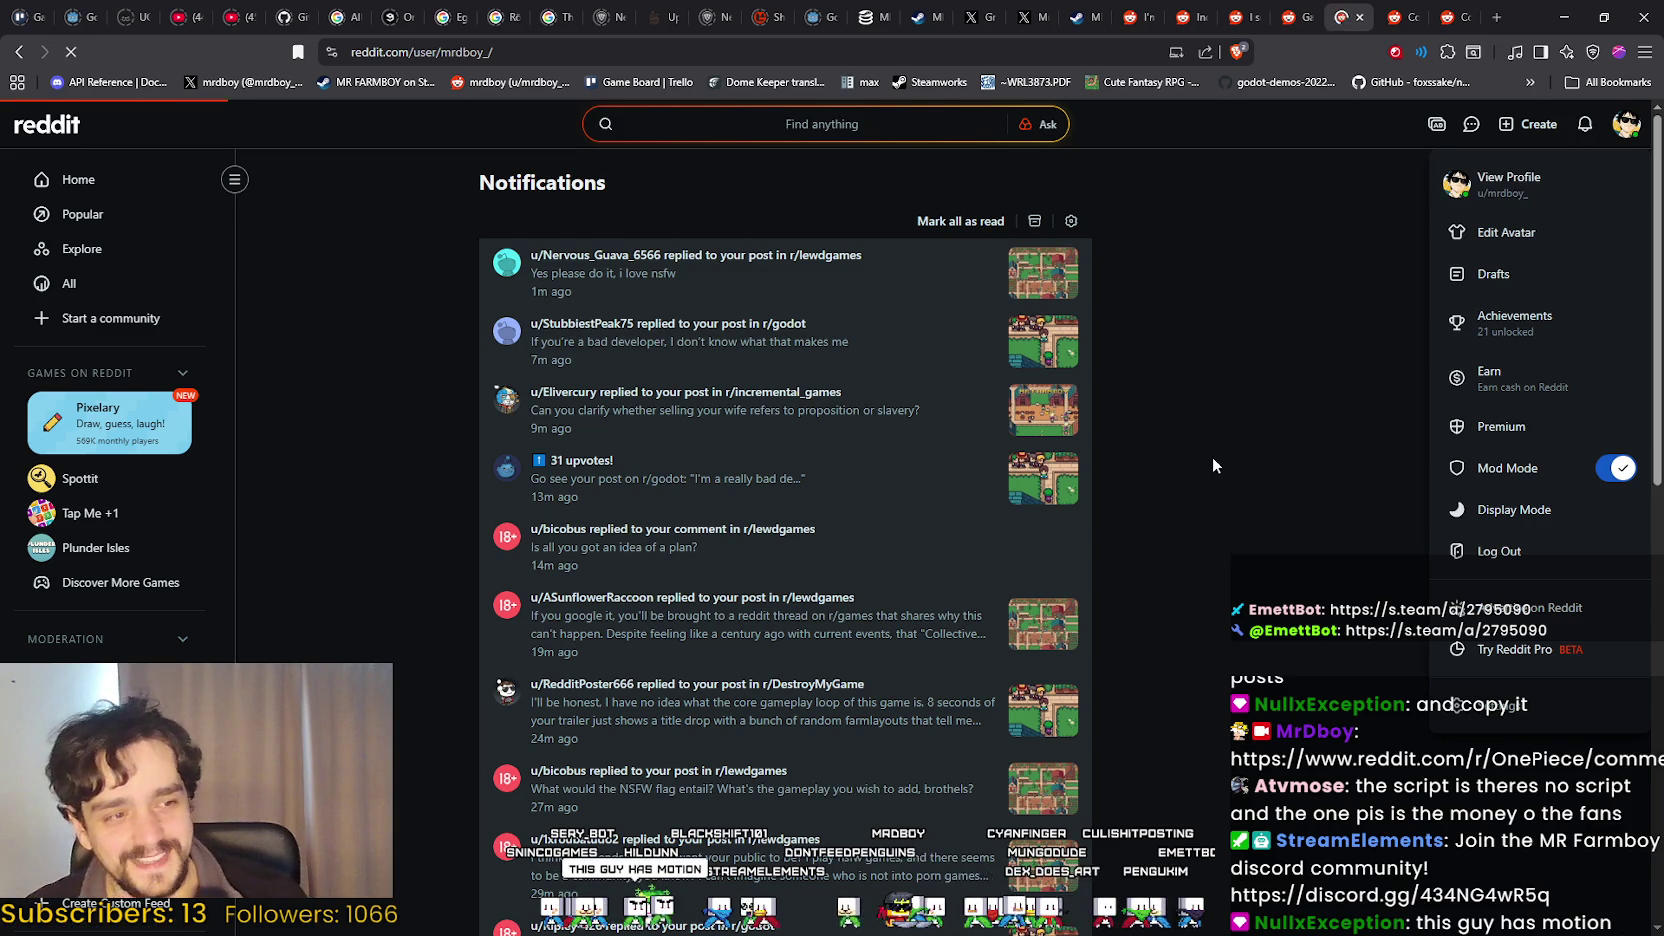
scroll(1345, 580, down, 3)
scroll(1051, 564, down, 2)
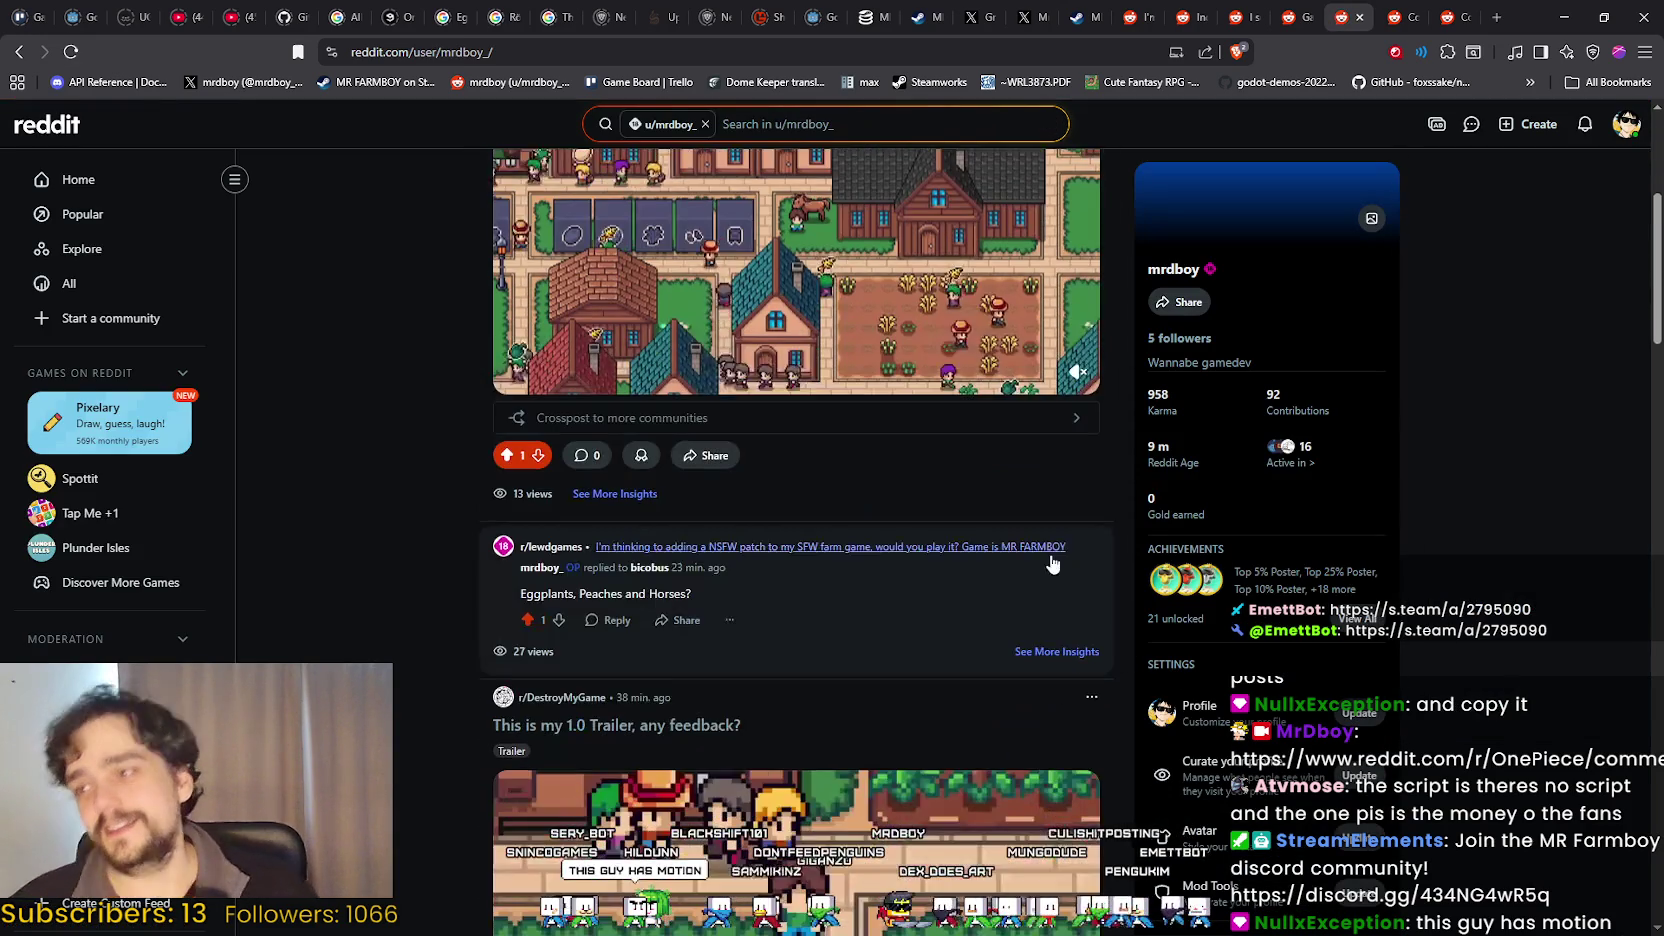
scroll(700, 560, down, 4)
scroll(420, 497, down, 1)
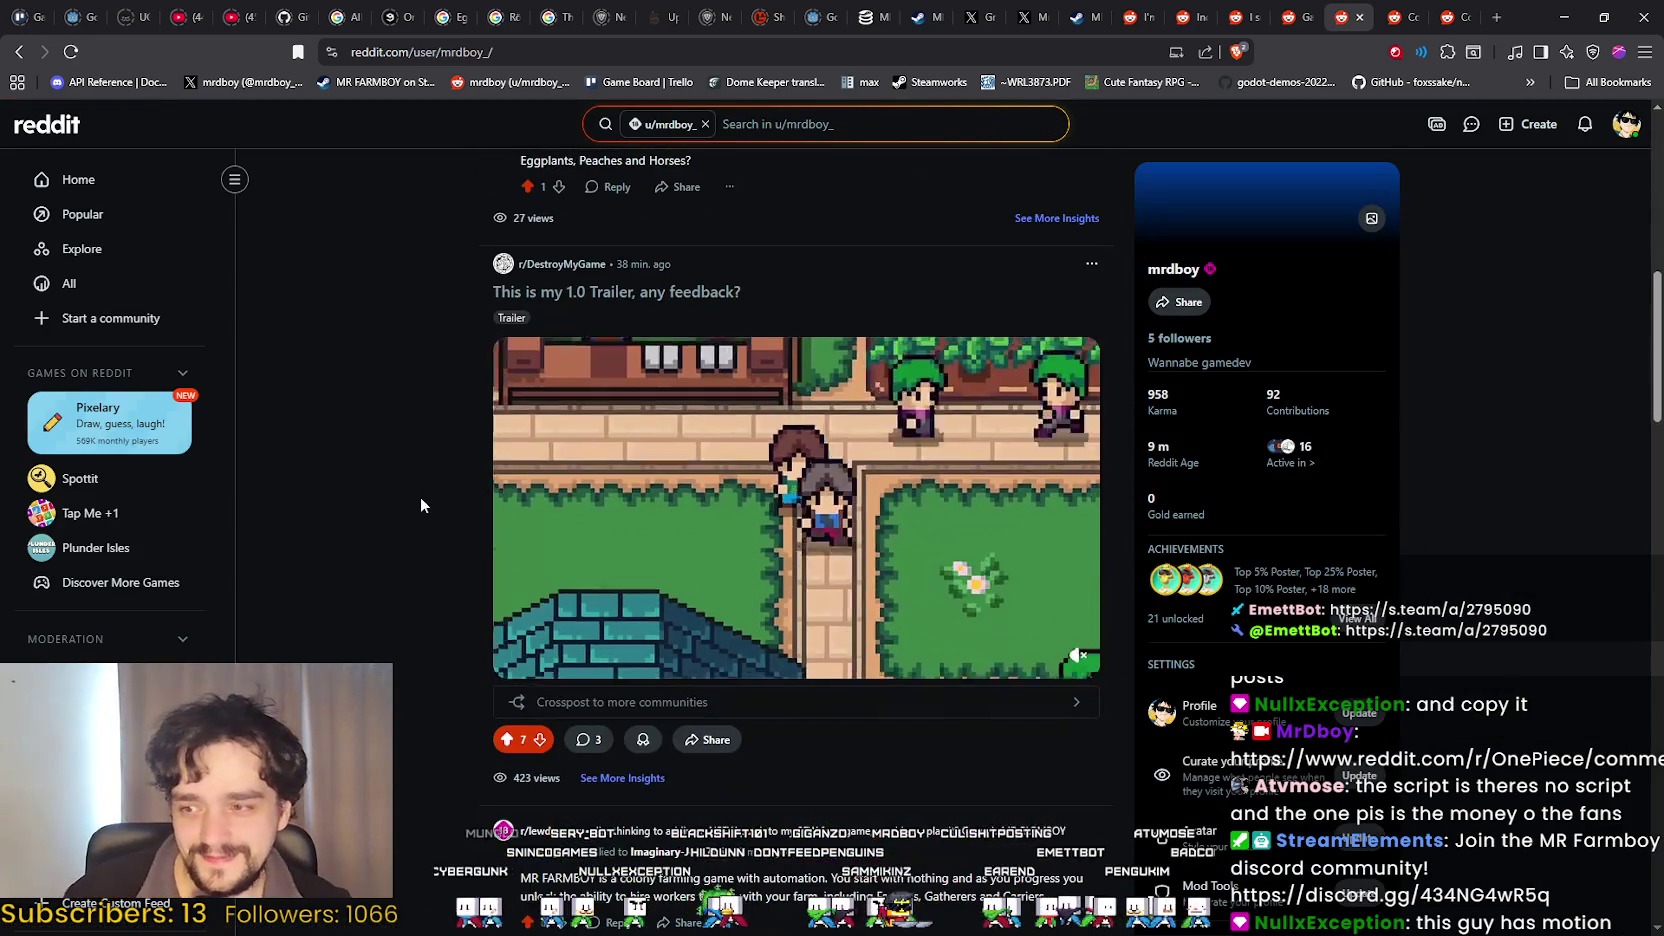
scroll(422, 494, down, 2)
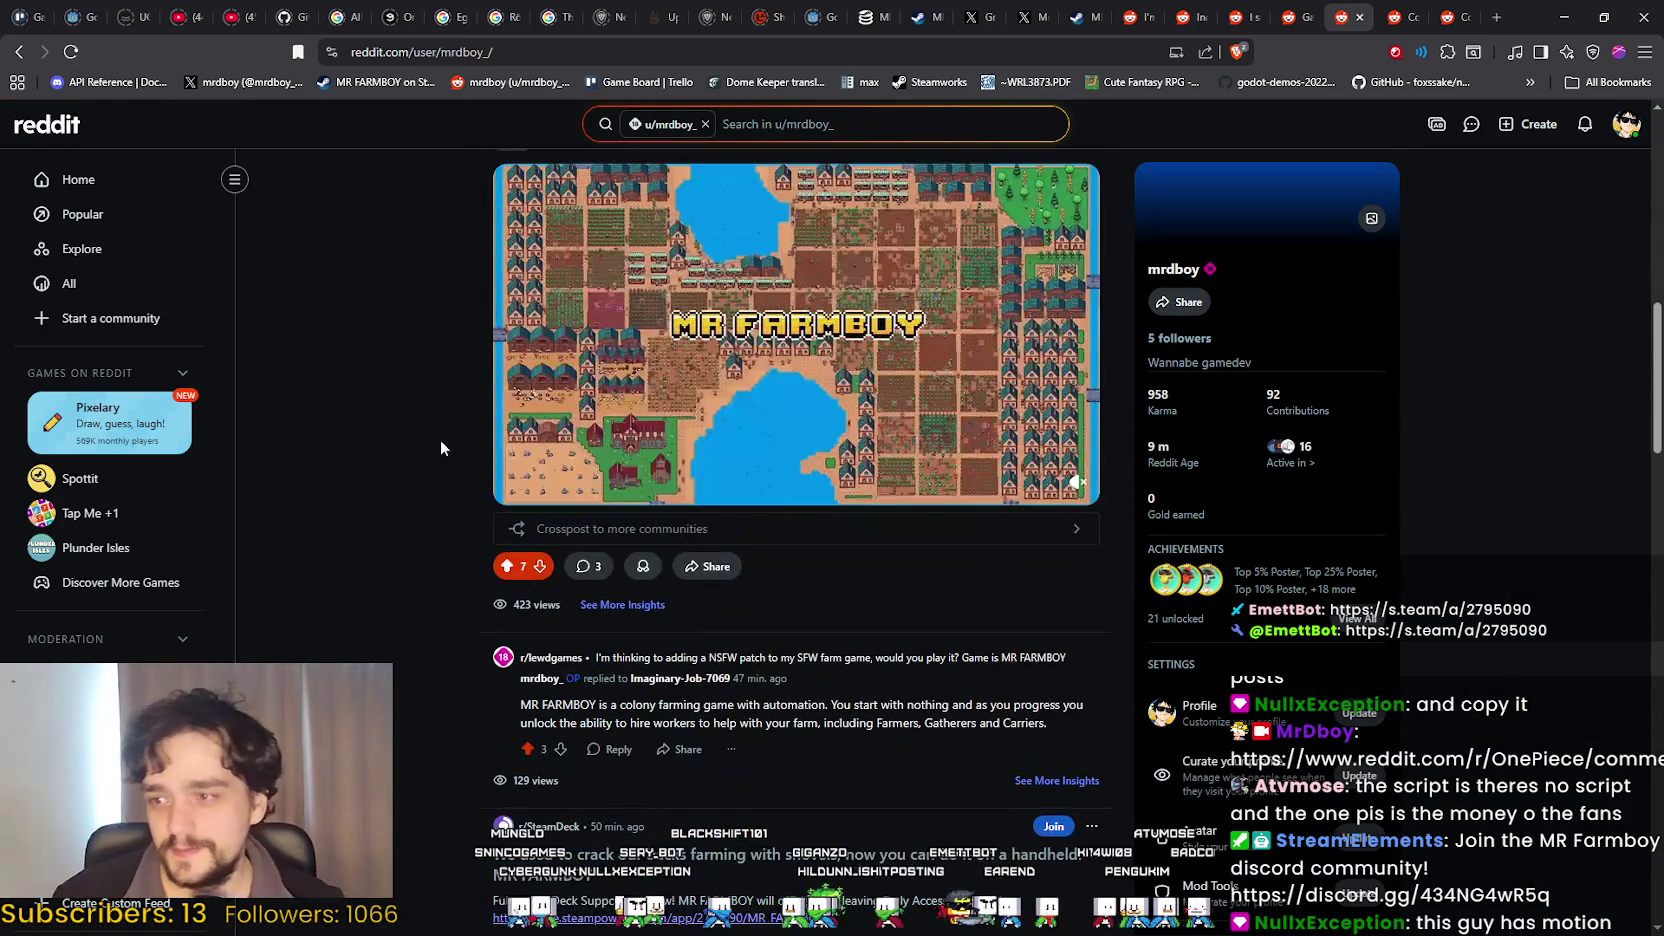
scroll(427, 490, down, 4)
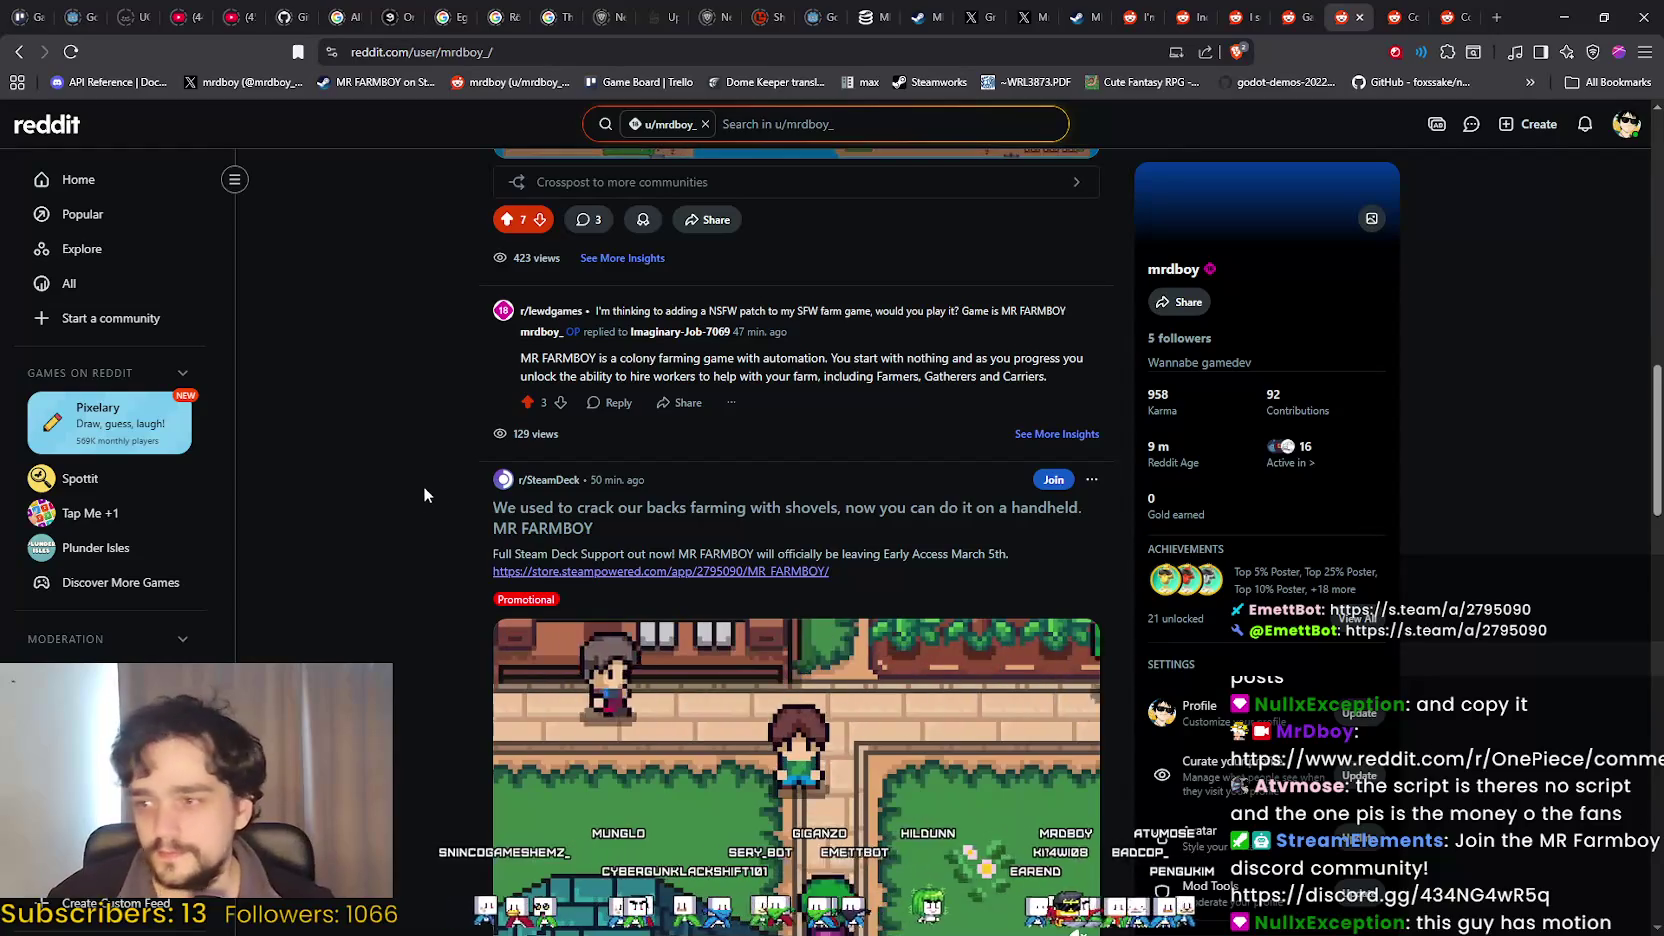
scroll(413, 500, down, 3)
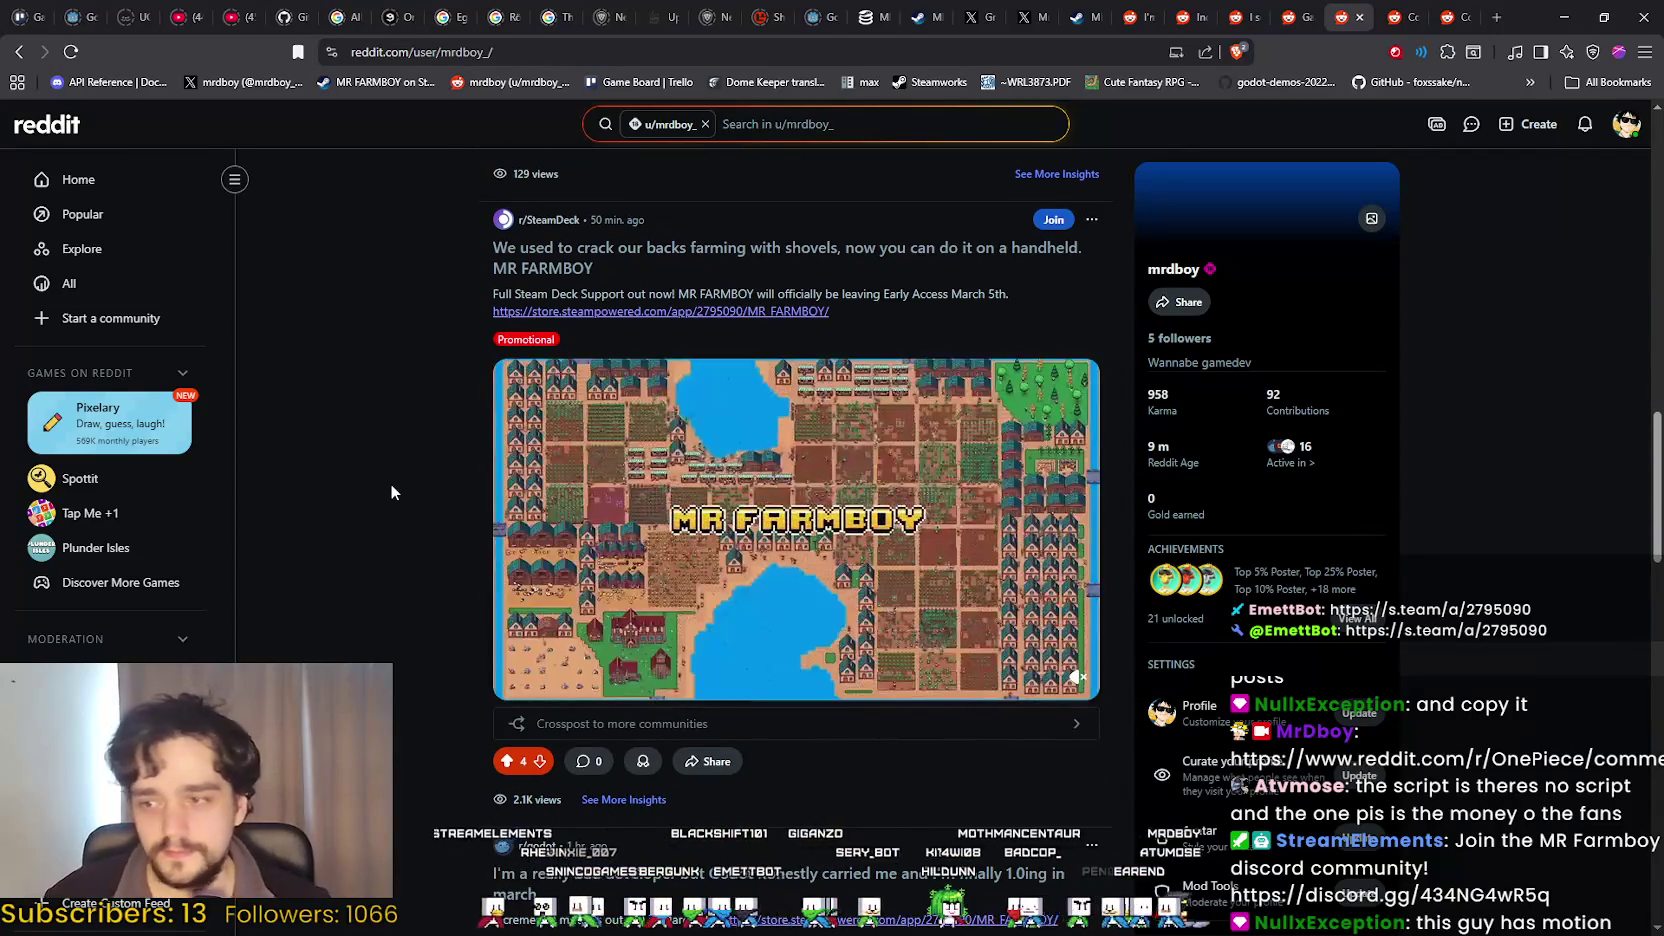
scroll(389, 484, down, 5)
scroll(384, 505, down, 2)
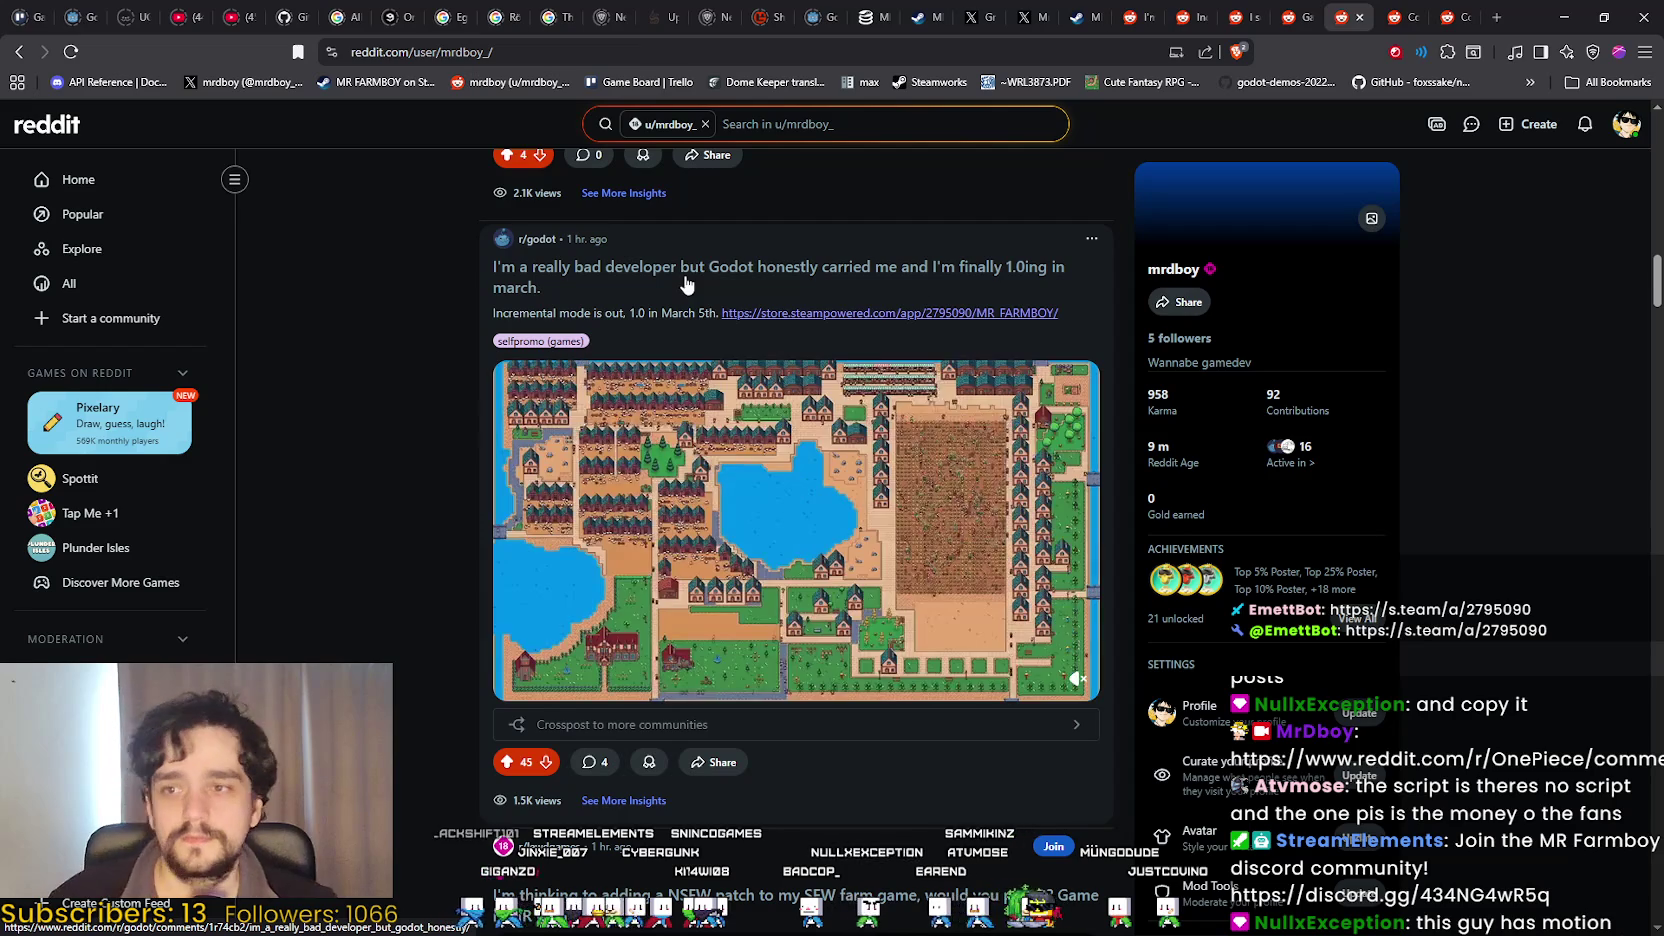
scroll(790, 837, down, 6)
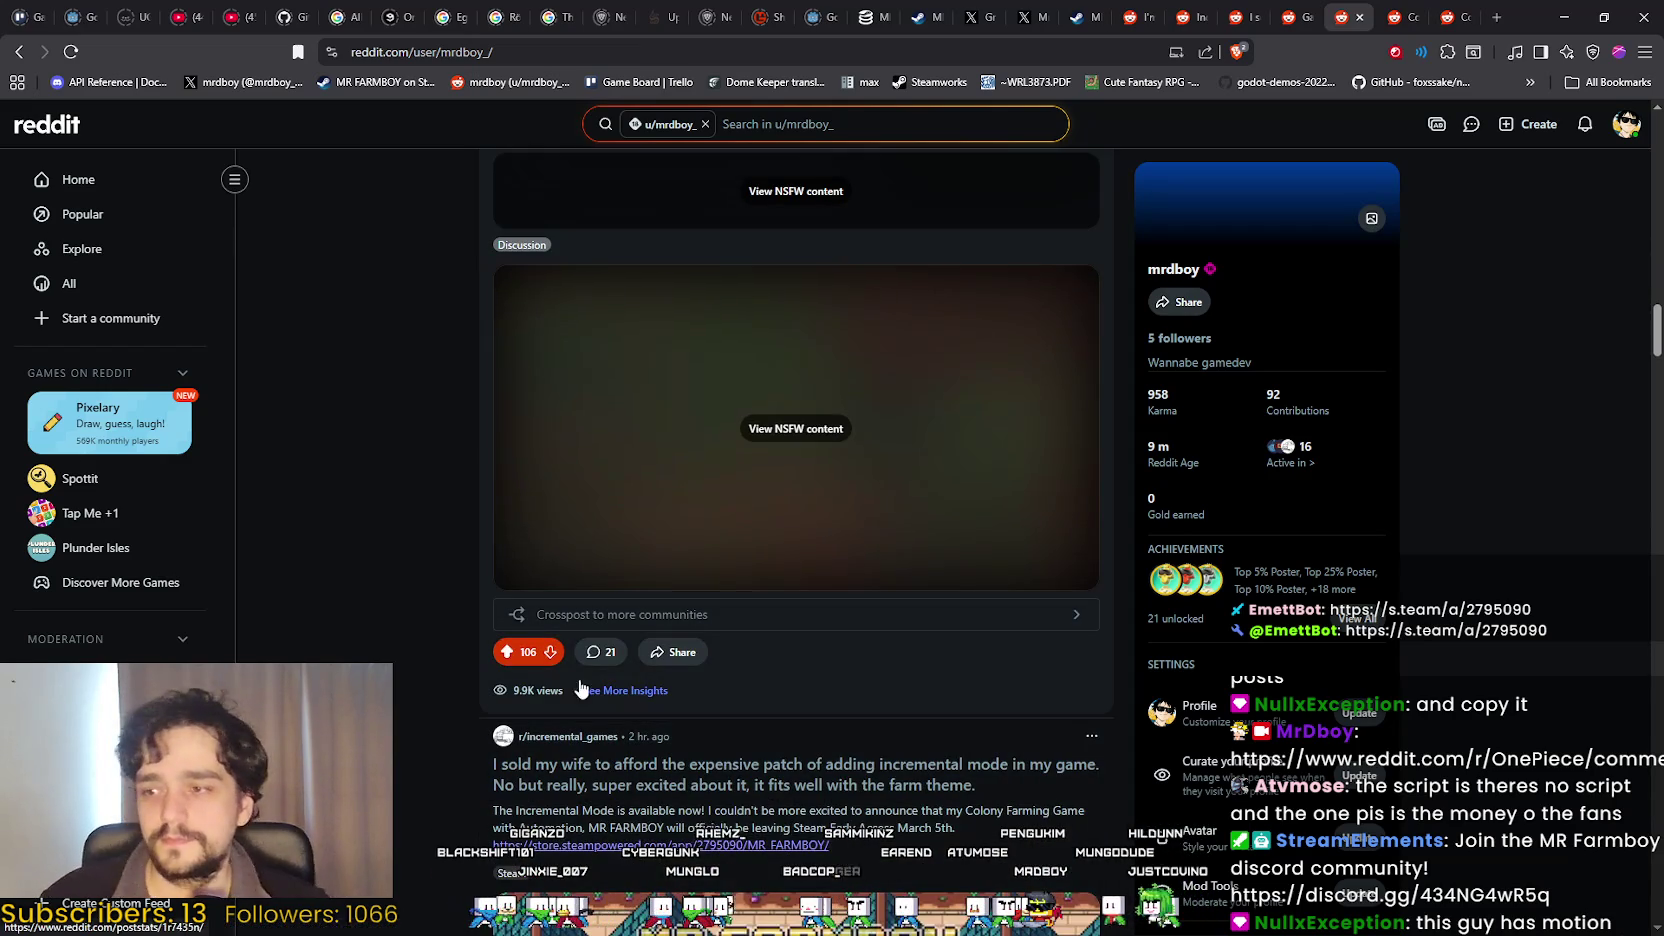
scroll(562, 700, down, 2)
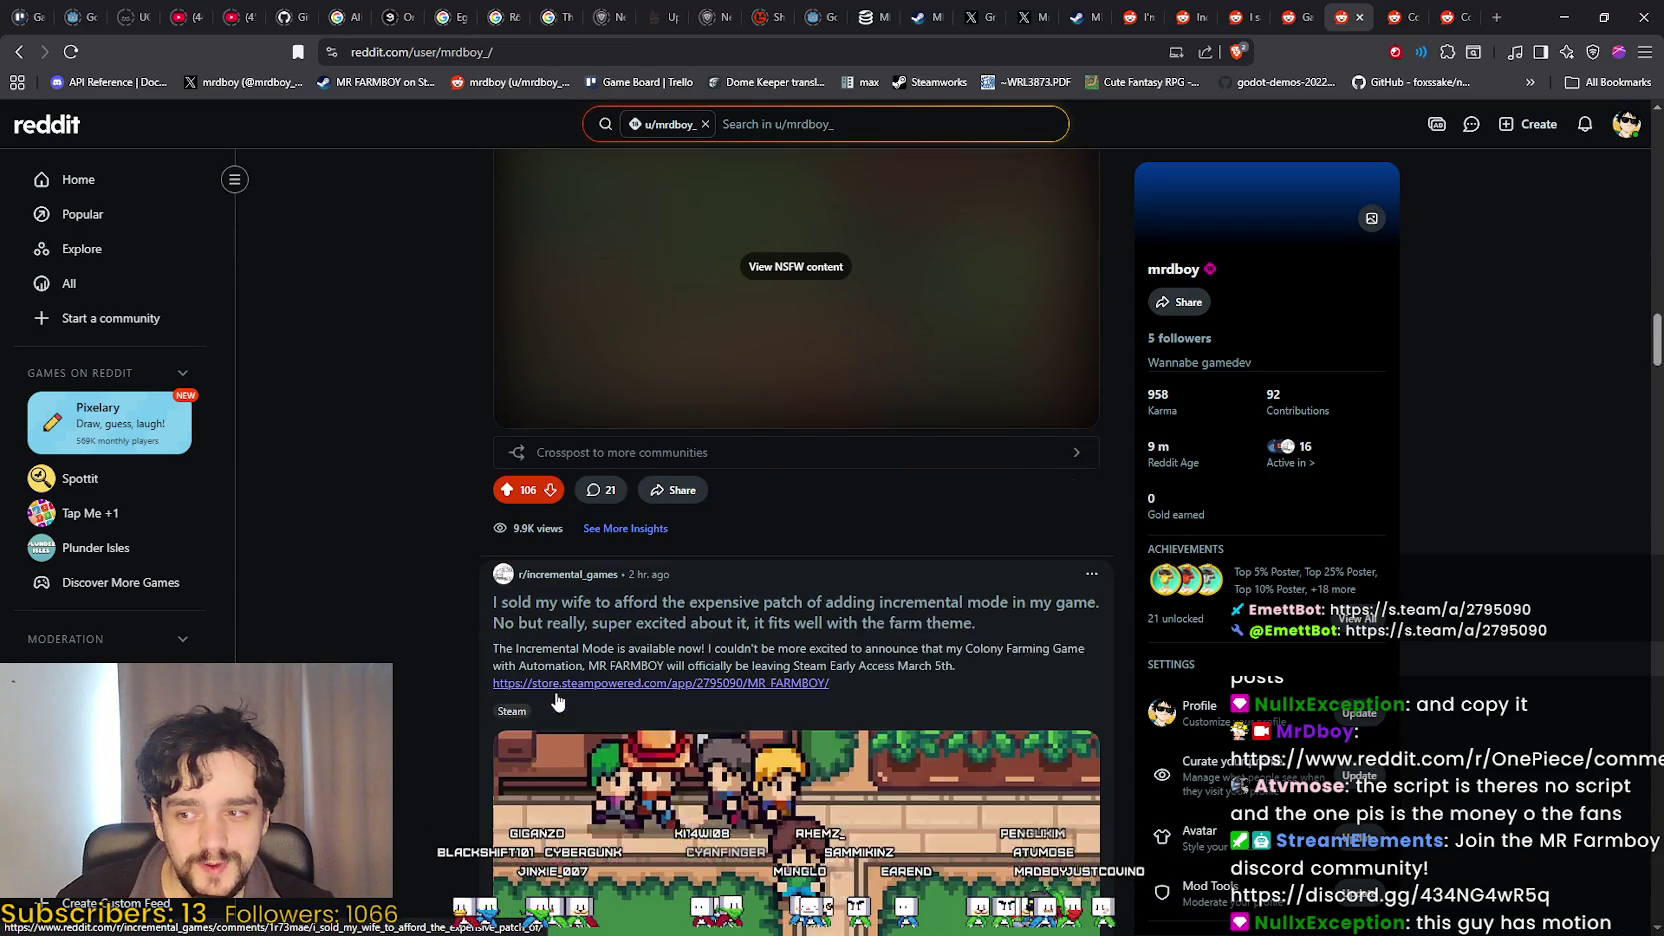
scroll(478, 548, down, 4)
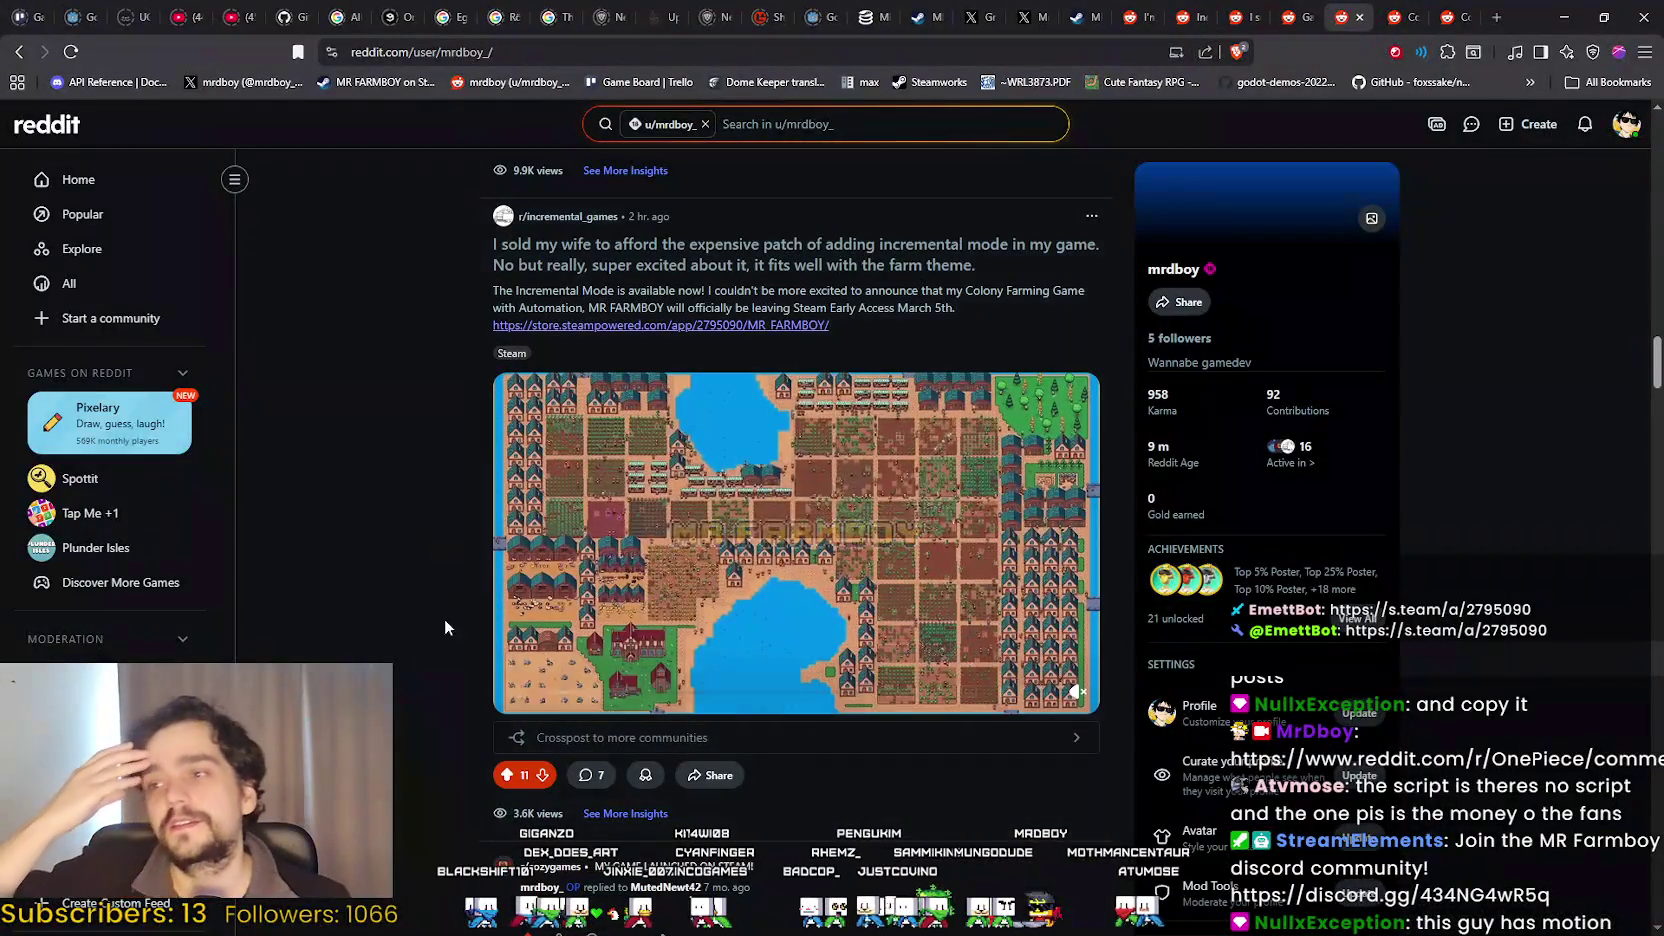
scroll(546, 825, up, 2)
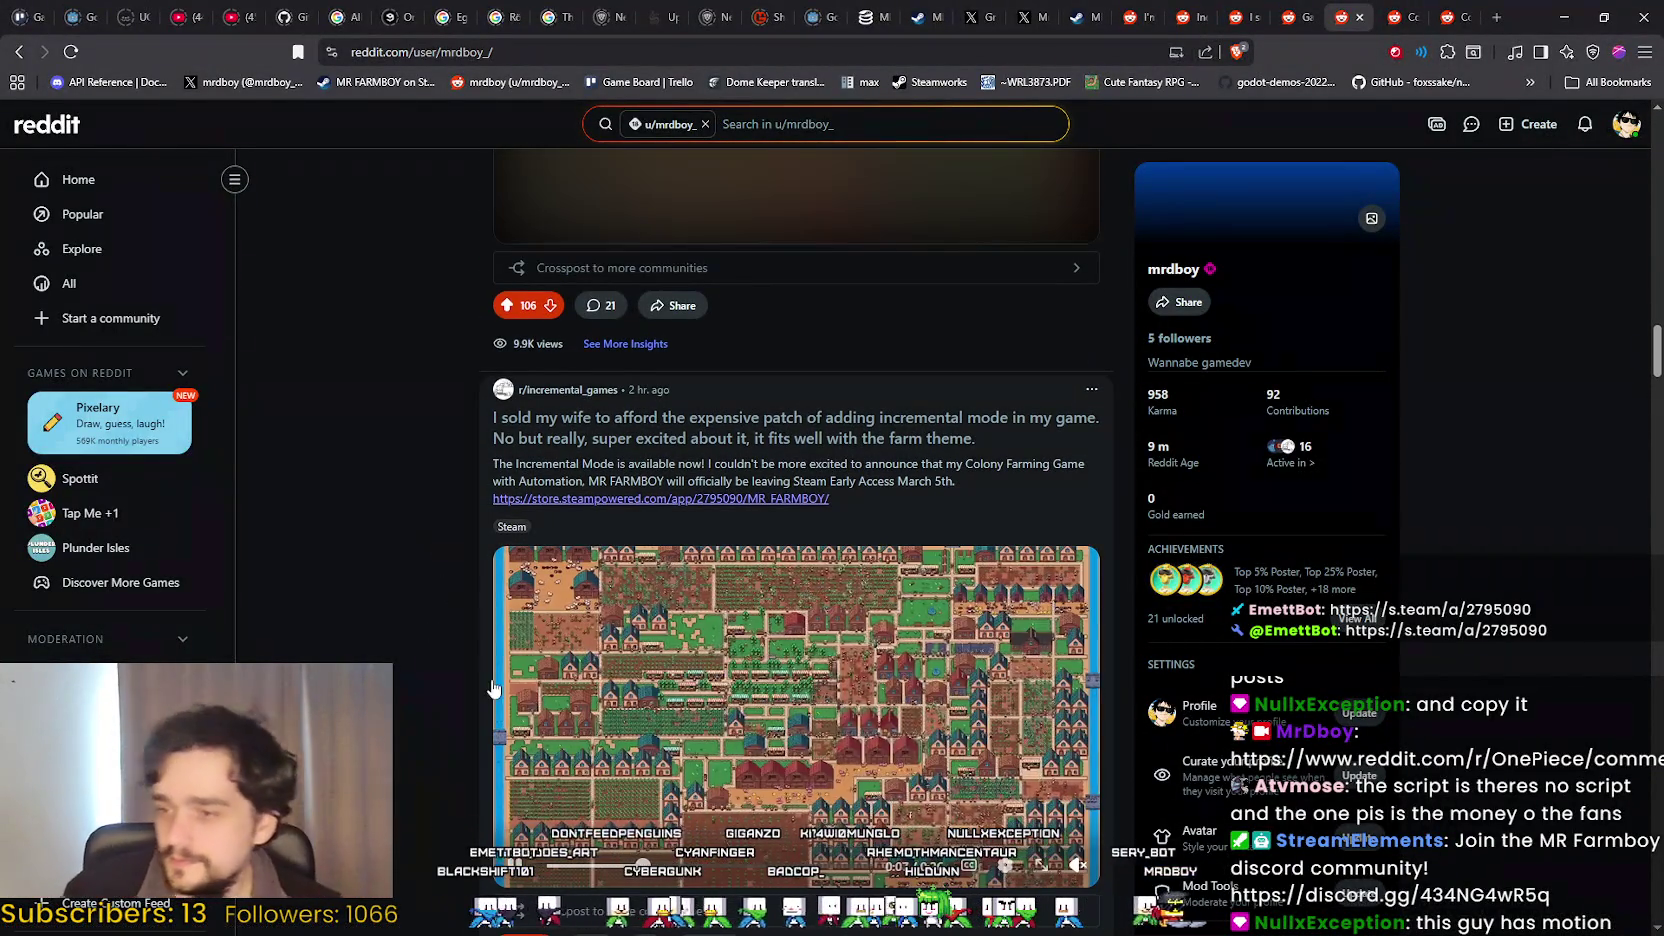
scroll(484, 560, down, 3)
scroll(893, 752, down, 2)
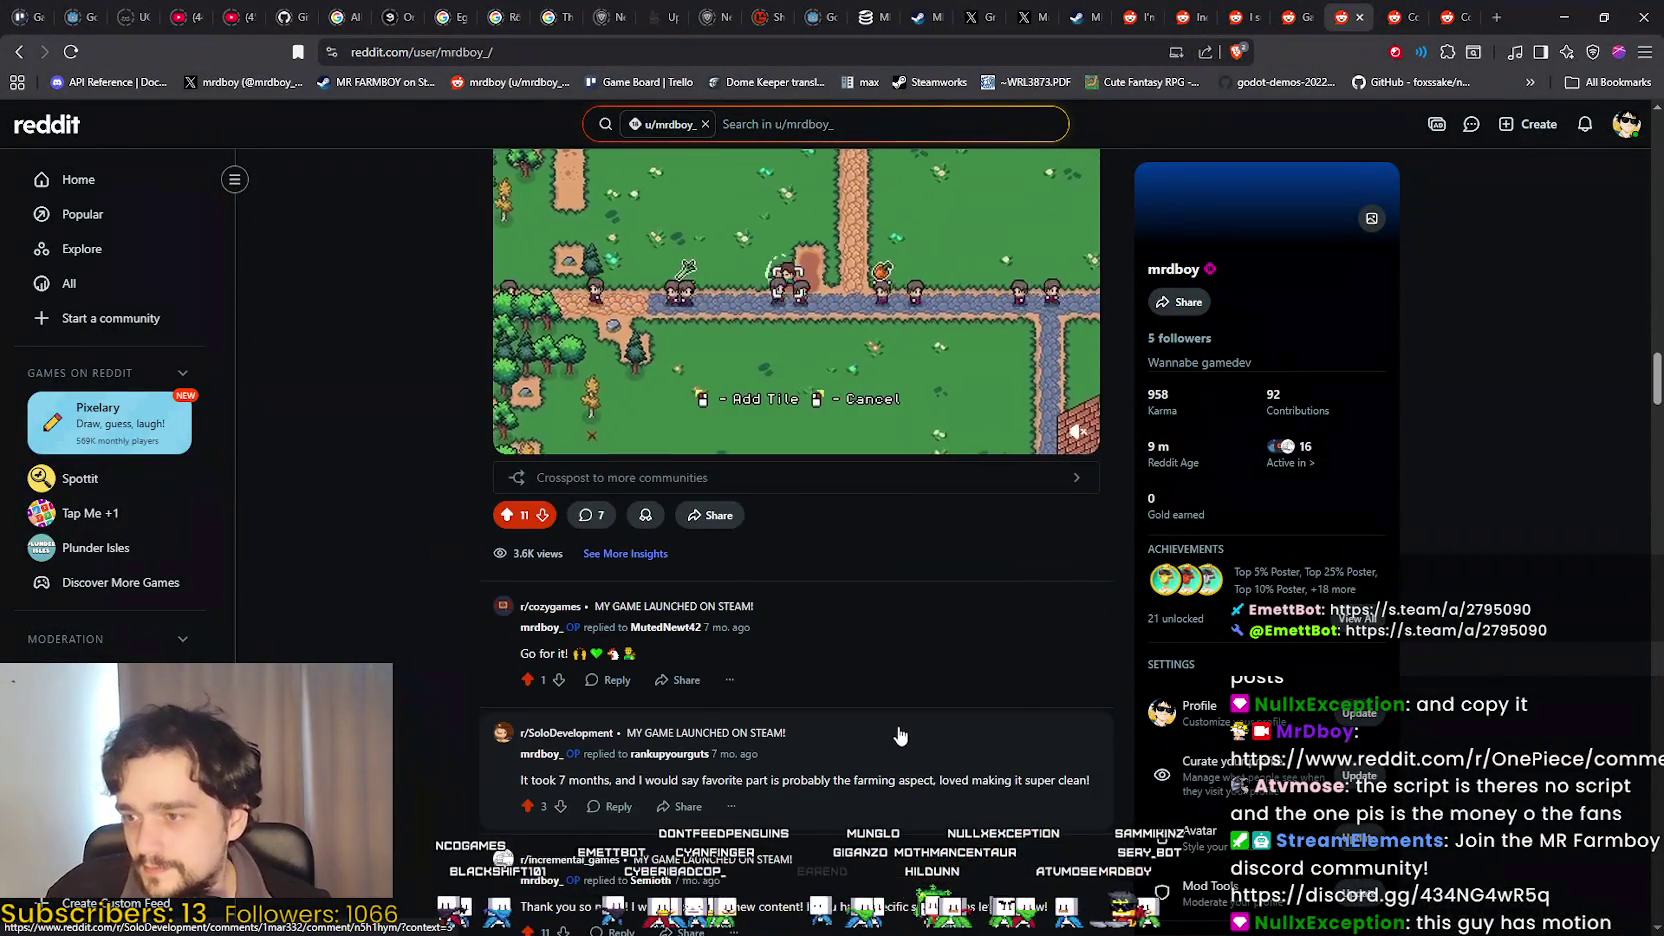
scroll(897, 745, down, 3)
scroll(1020, 740, up, 6)
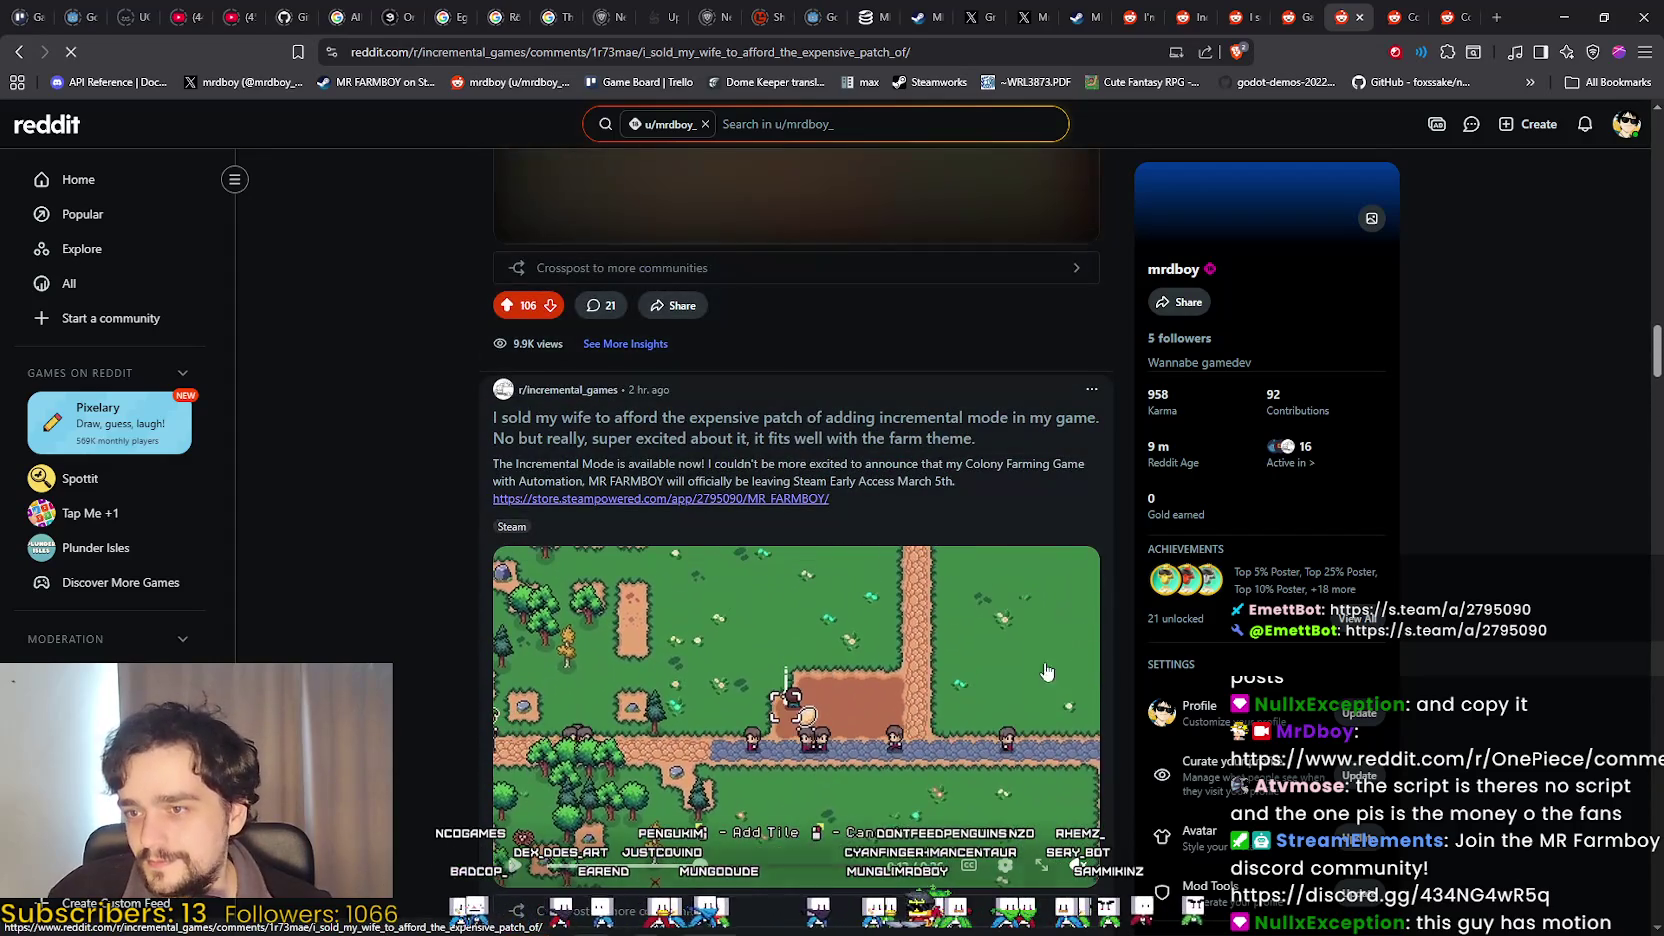
click(1008, 755)
Read the comments, briefly highlighting 'Best gambling game of early 2026.', then return to the post's top.
scroll(411, 677, down, 6)
scroll(411, 677, down, 1)
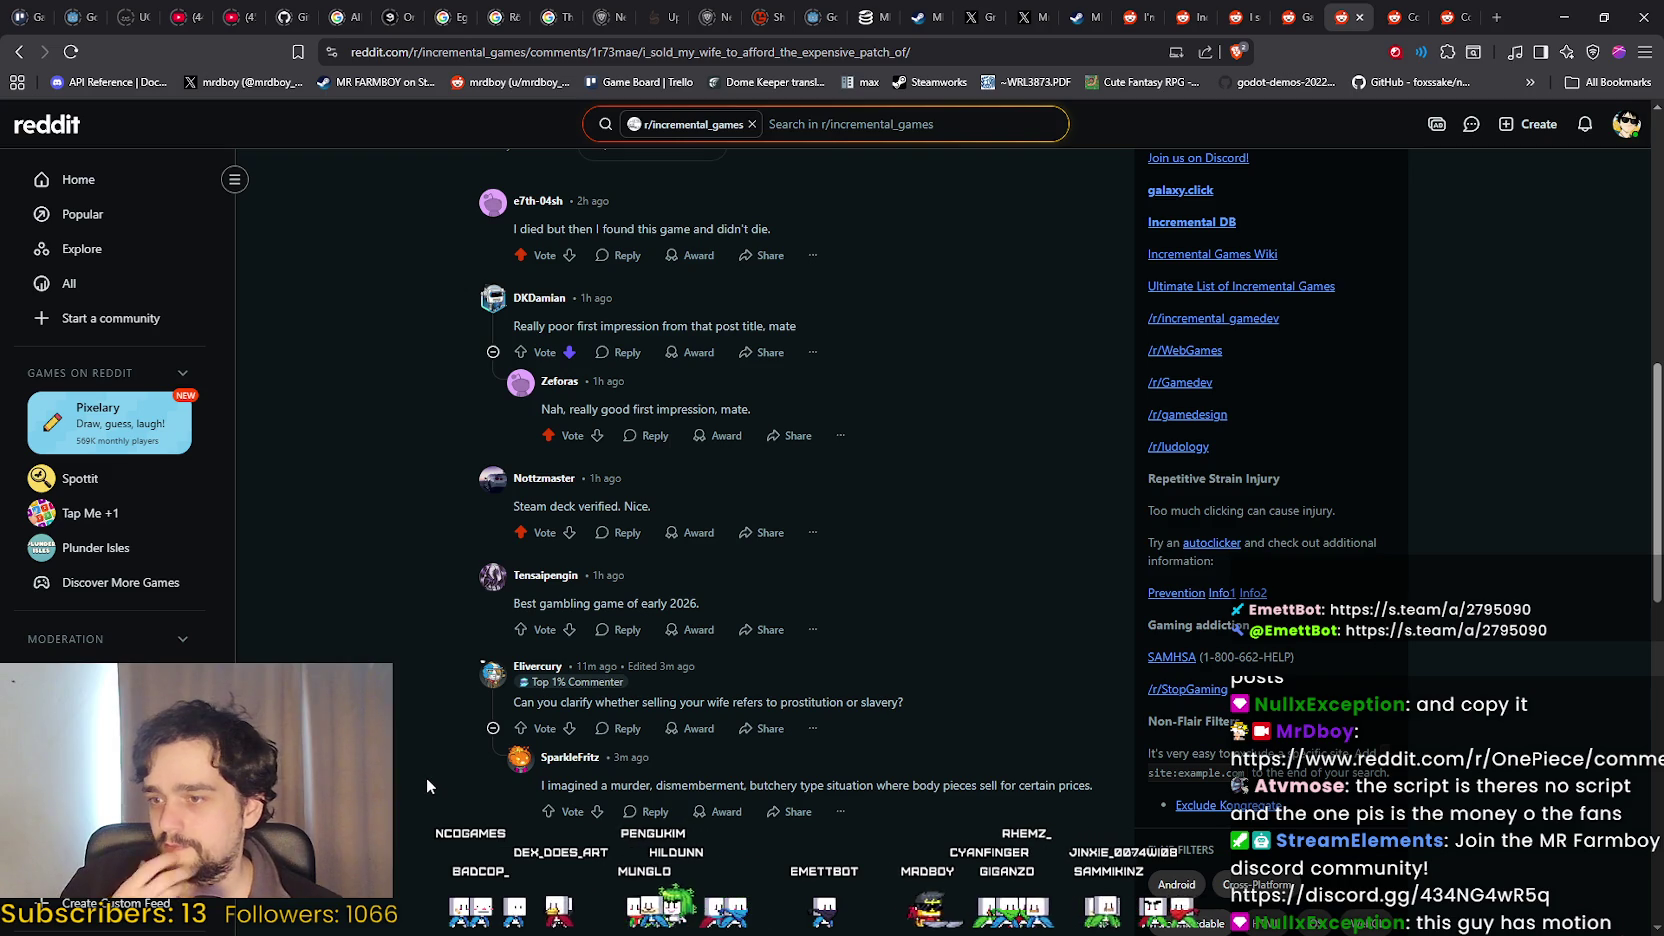
drag(510, 600, 714, 592)
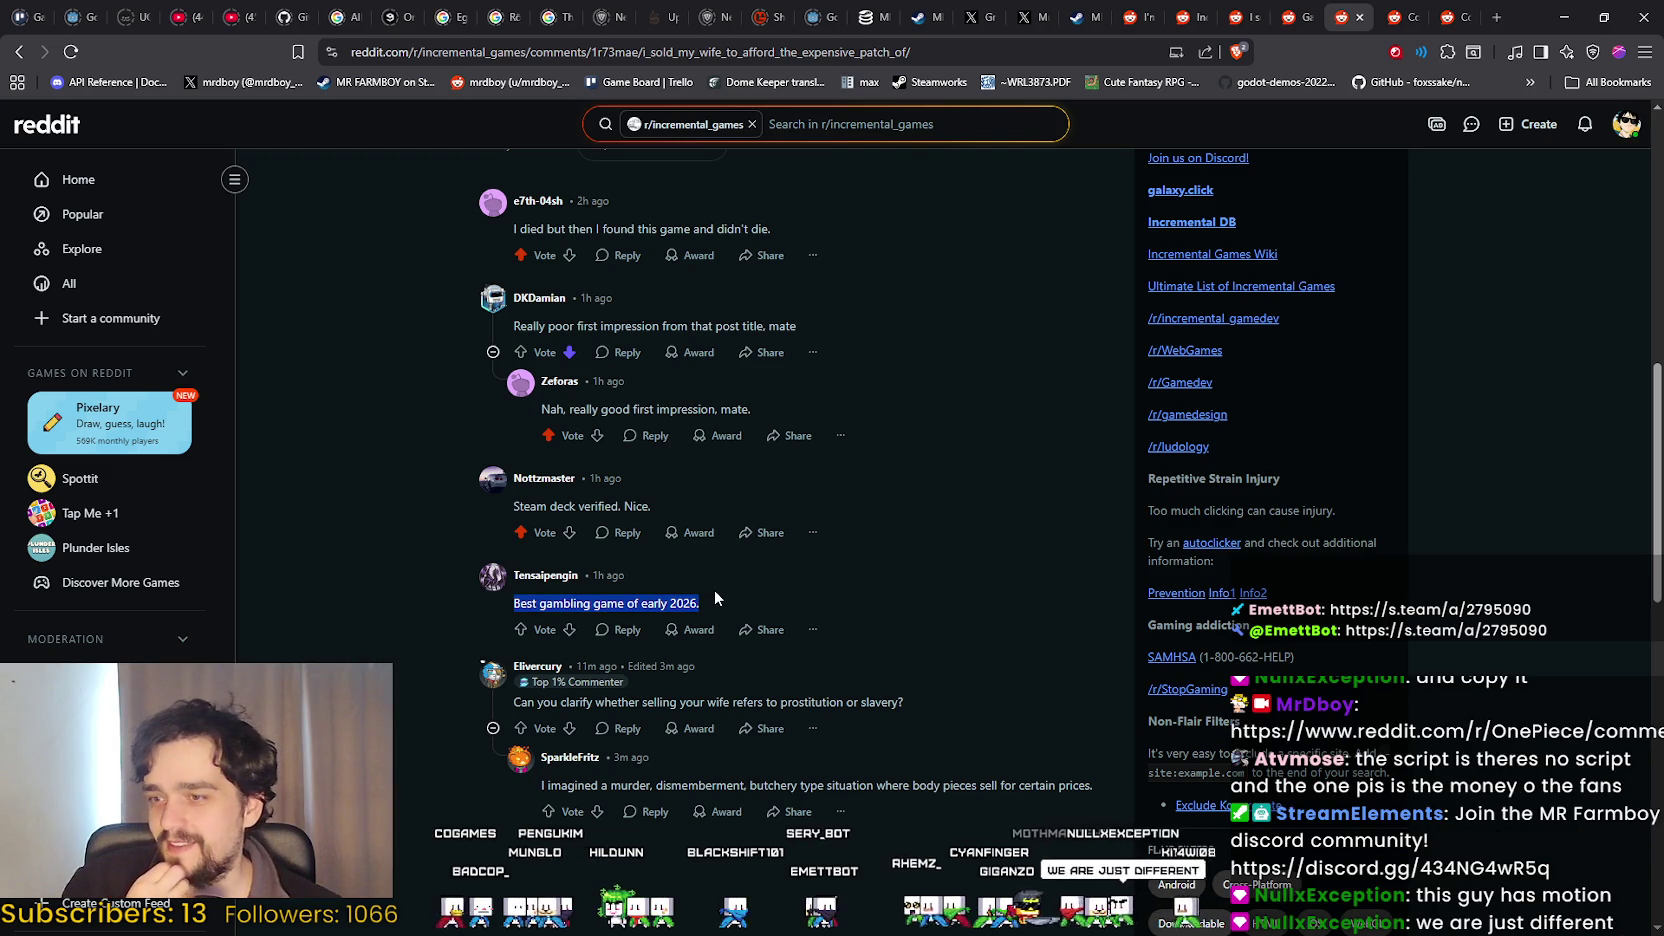
click(323, 648)
scroll(323, 648, down, 2)
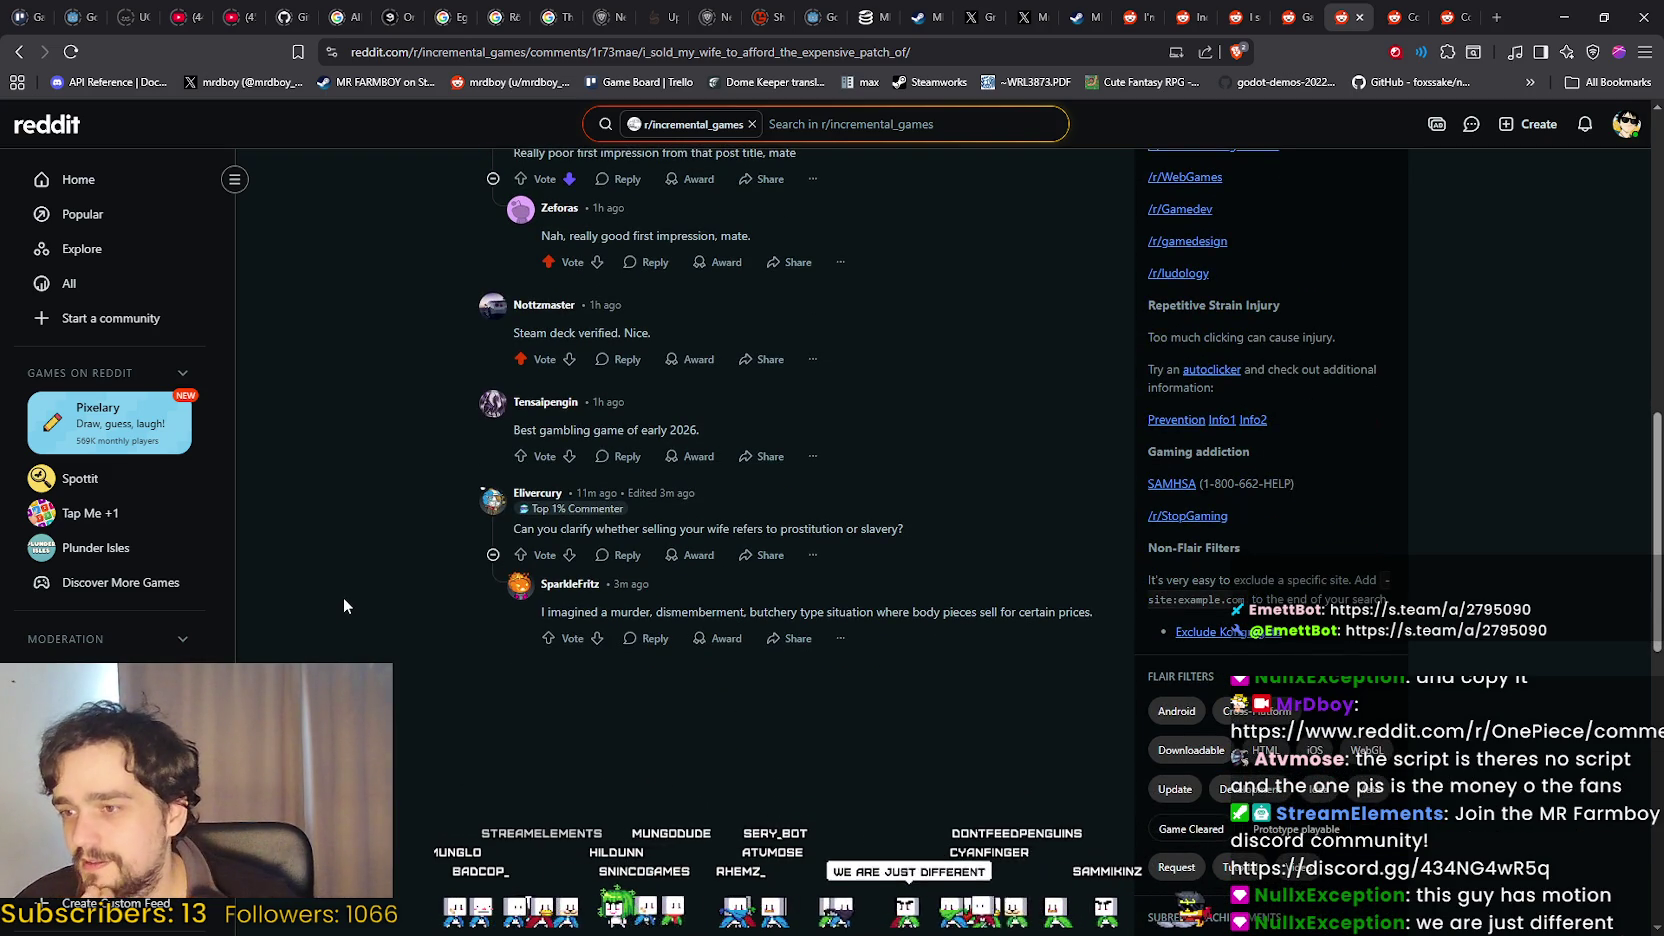
scroll(304, 601, up, 3)
scroll(368, 650, up, 10)
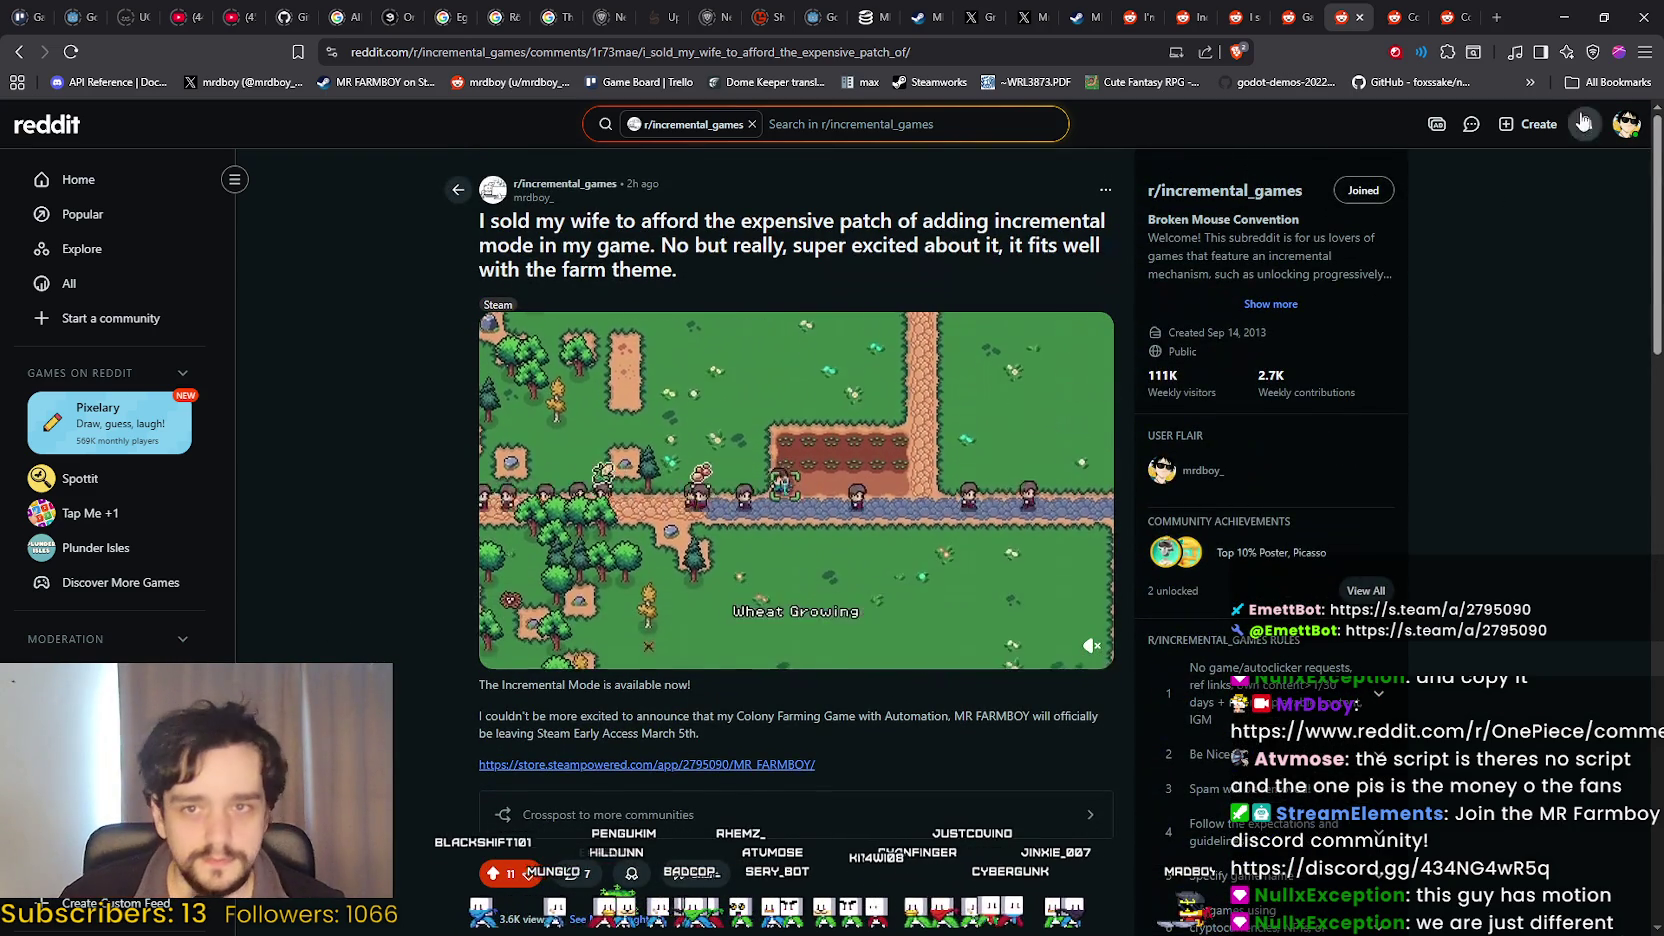
Start a new r/ComfortGamers post and read its rule on how often developers may post.
click(1395, 17)
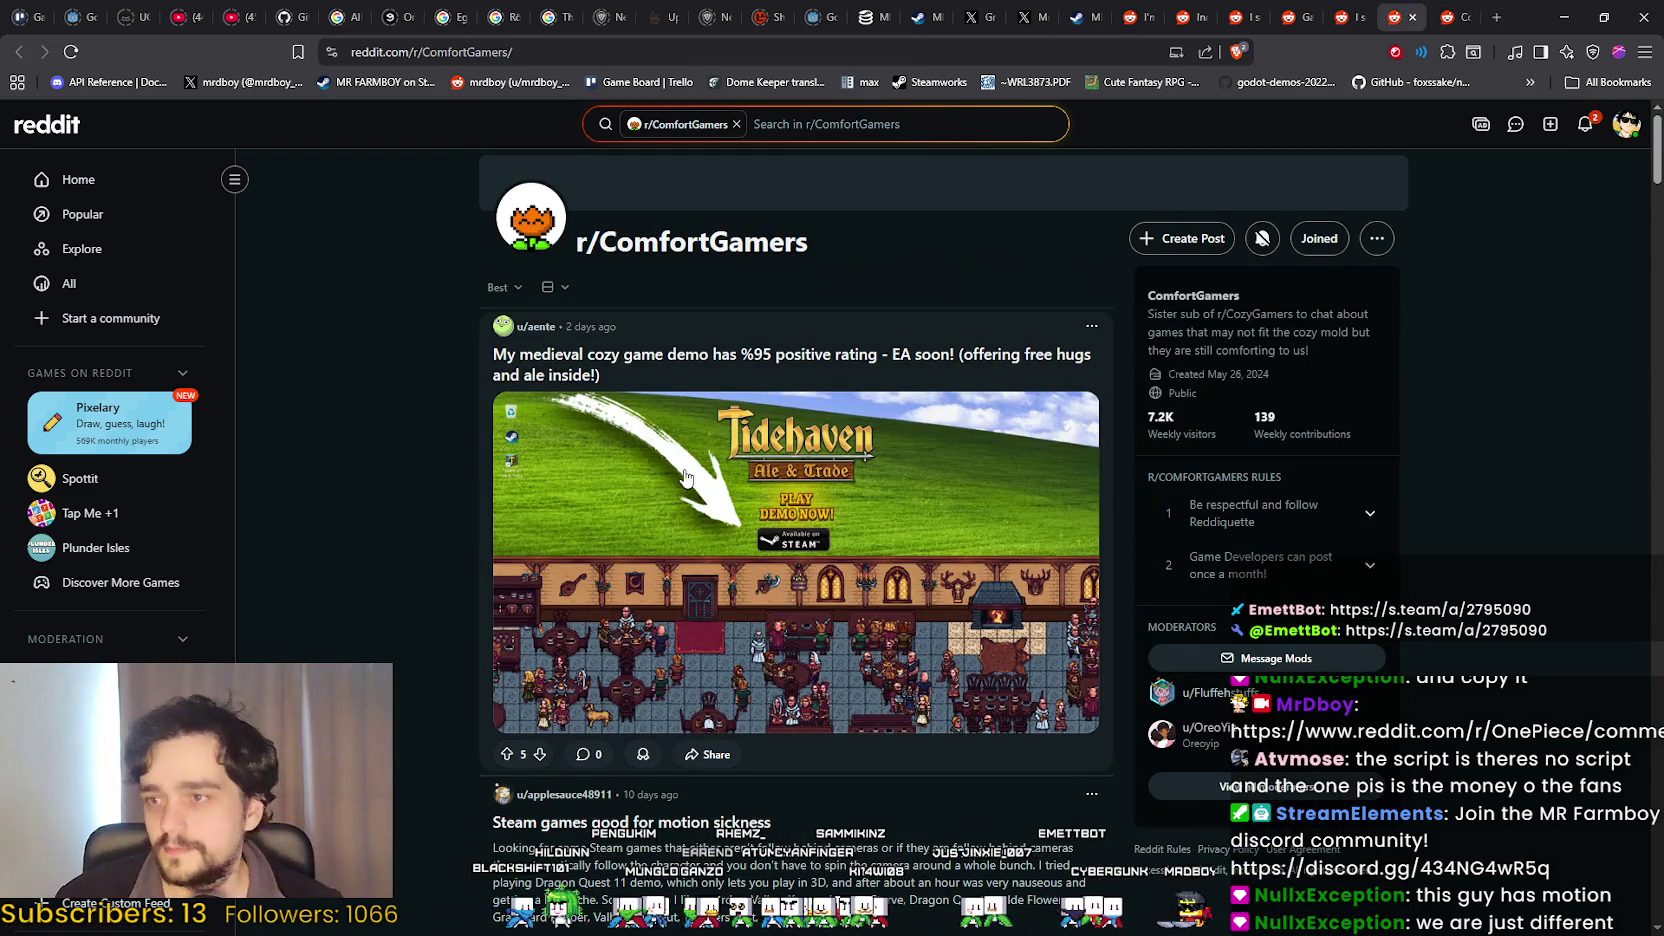
click(1182, 238)
click(1380, 220)
click(1380, 220)
click(1346, 276)
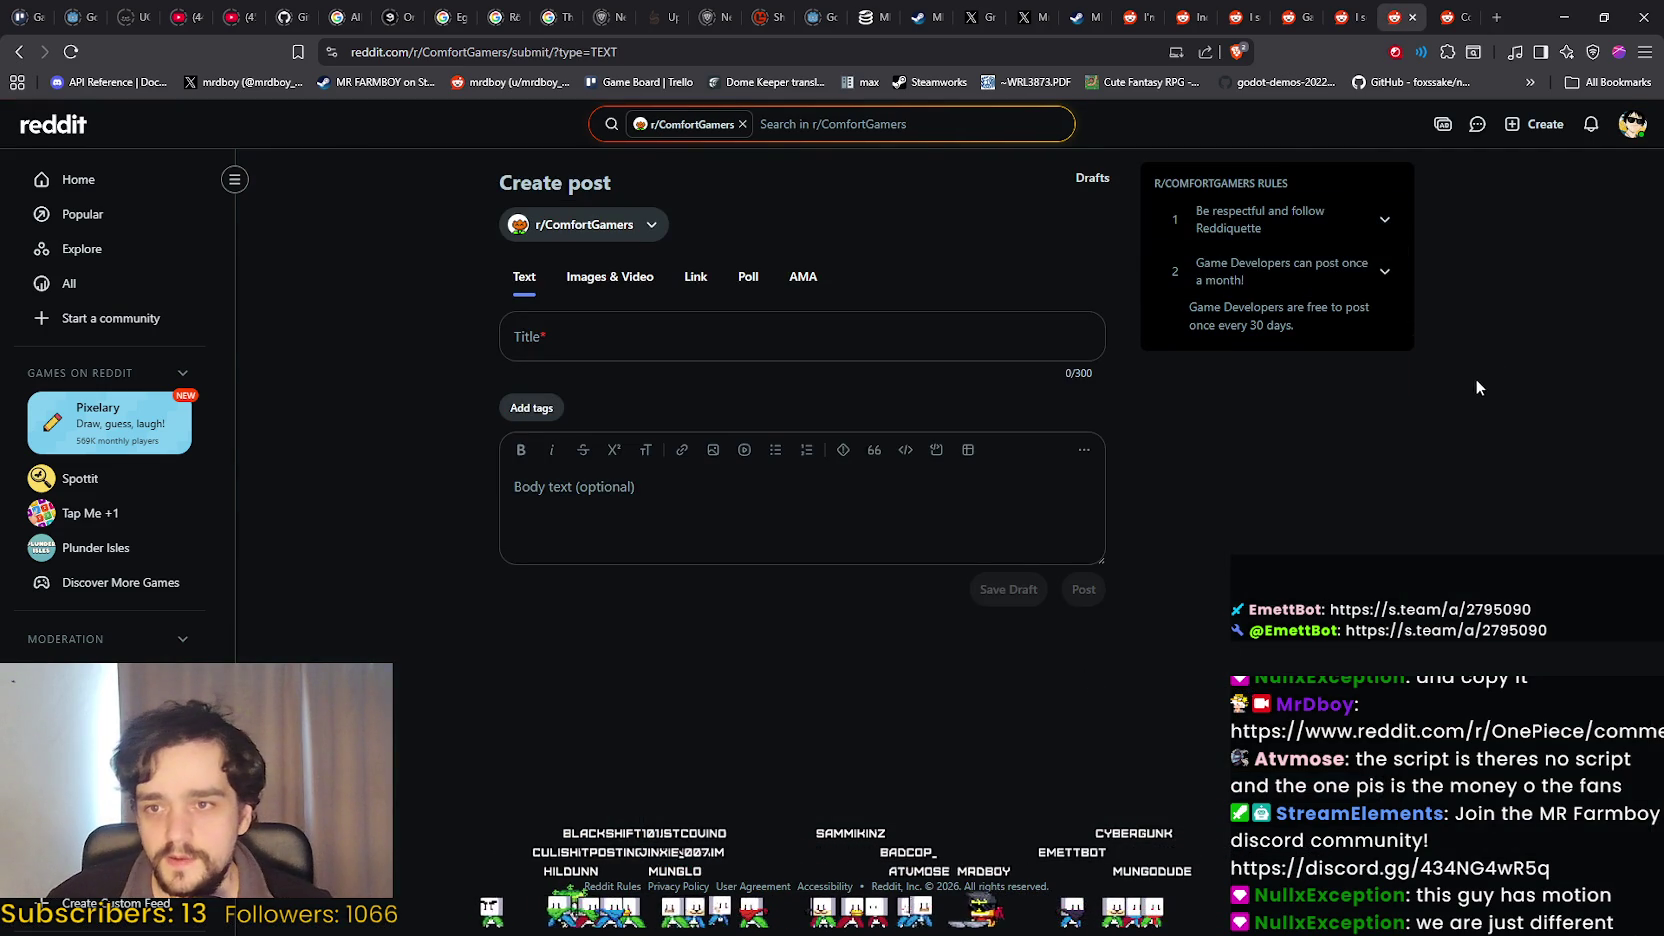
Make it an Images & Video post tagged Brand Affiliate with NewTrailerV4.mov attached, then switch to the Steam page.
click(610, 277)
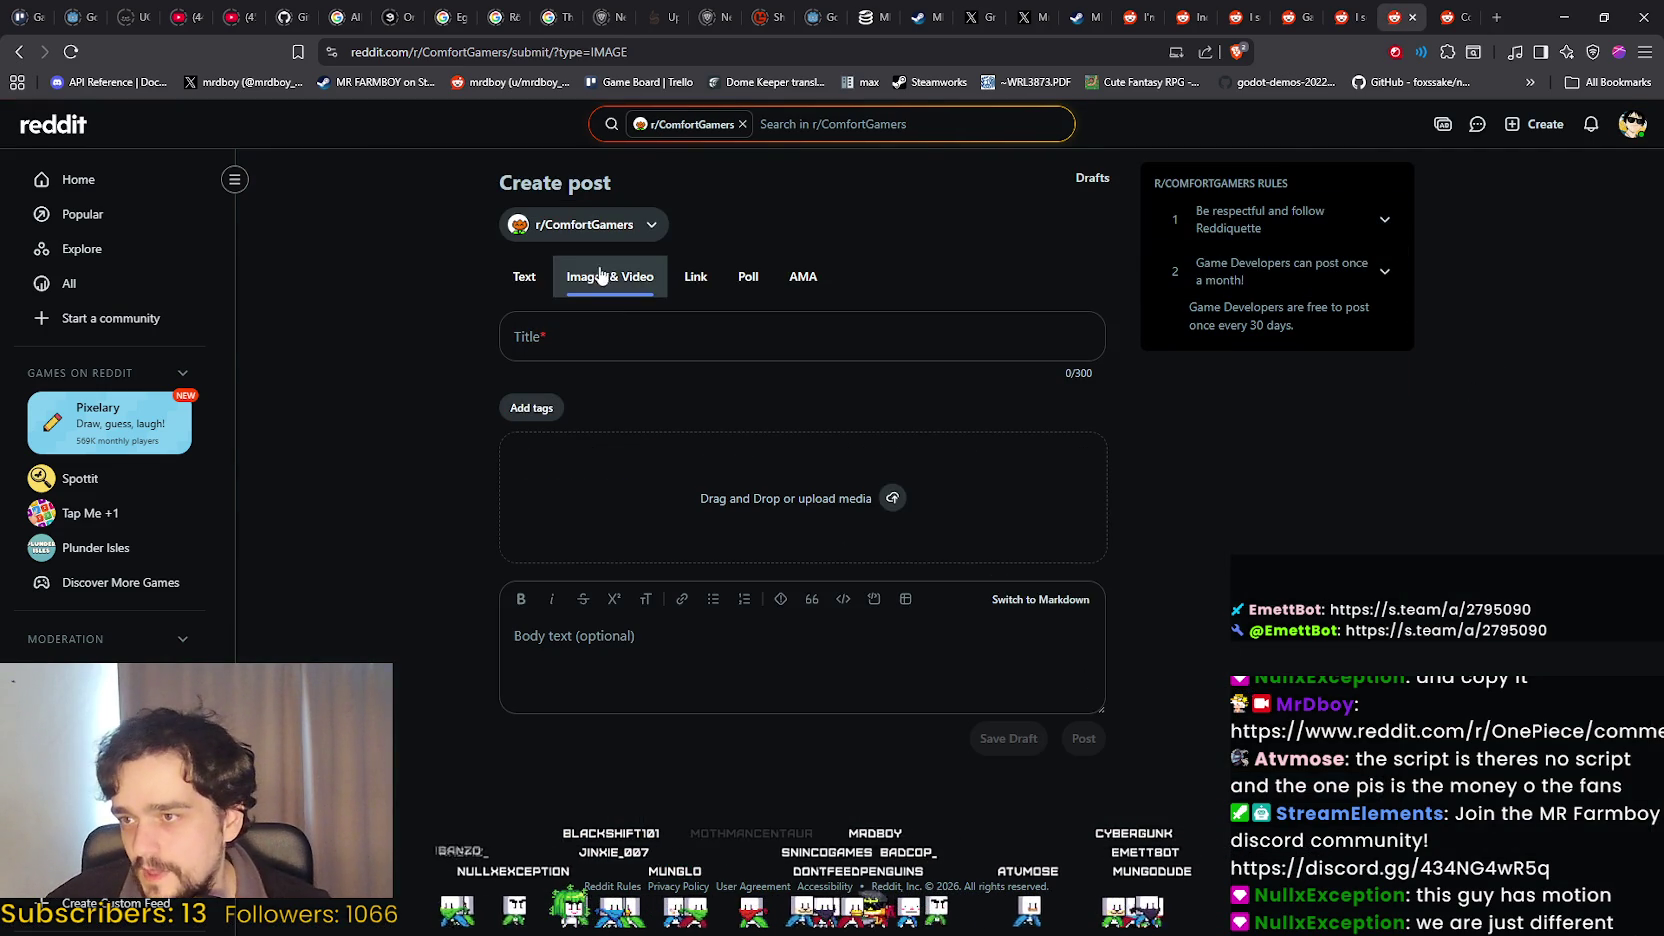
click(531, 408)
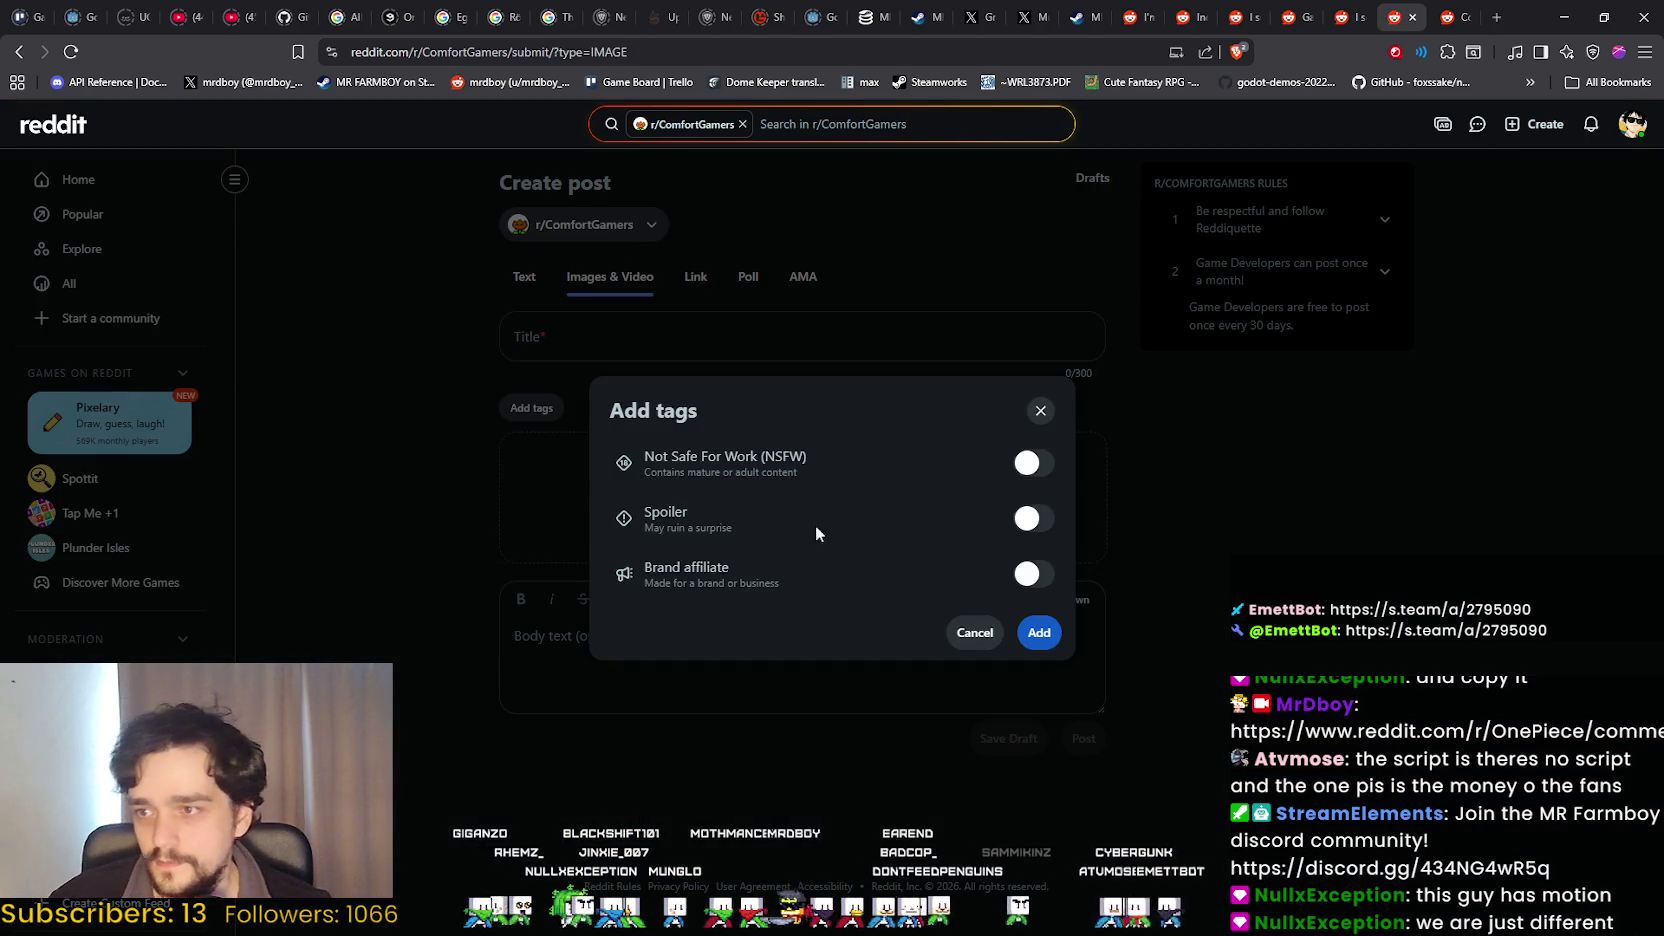
click(1030, 574)
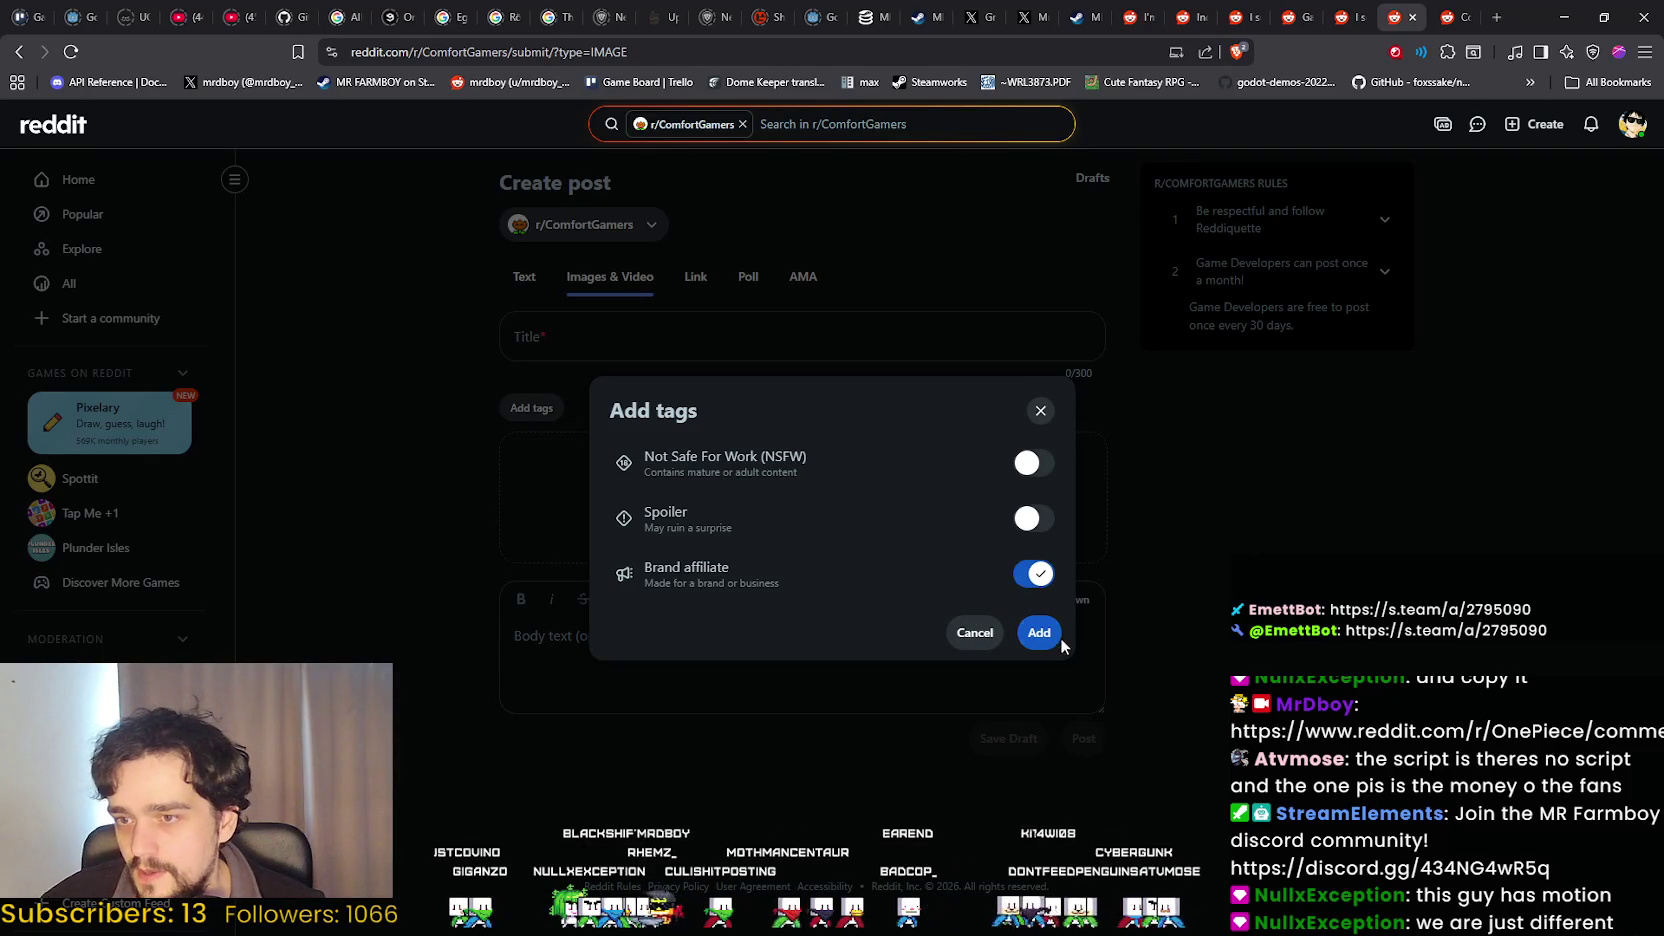
click(1060, 639)
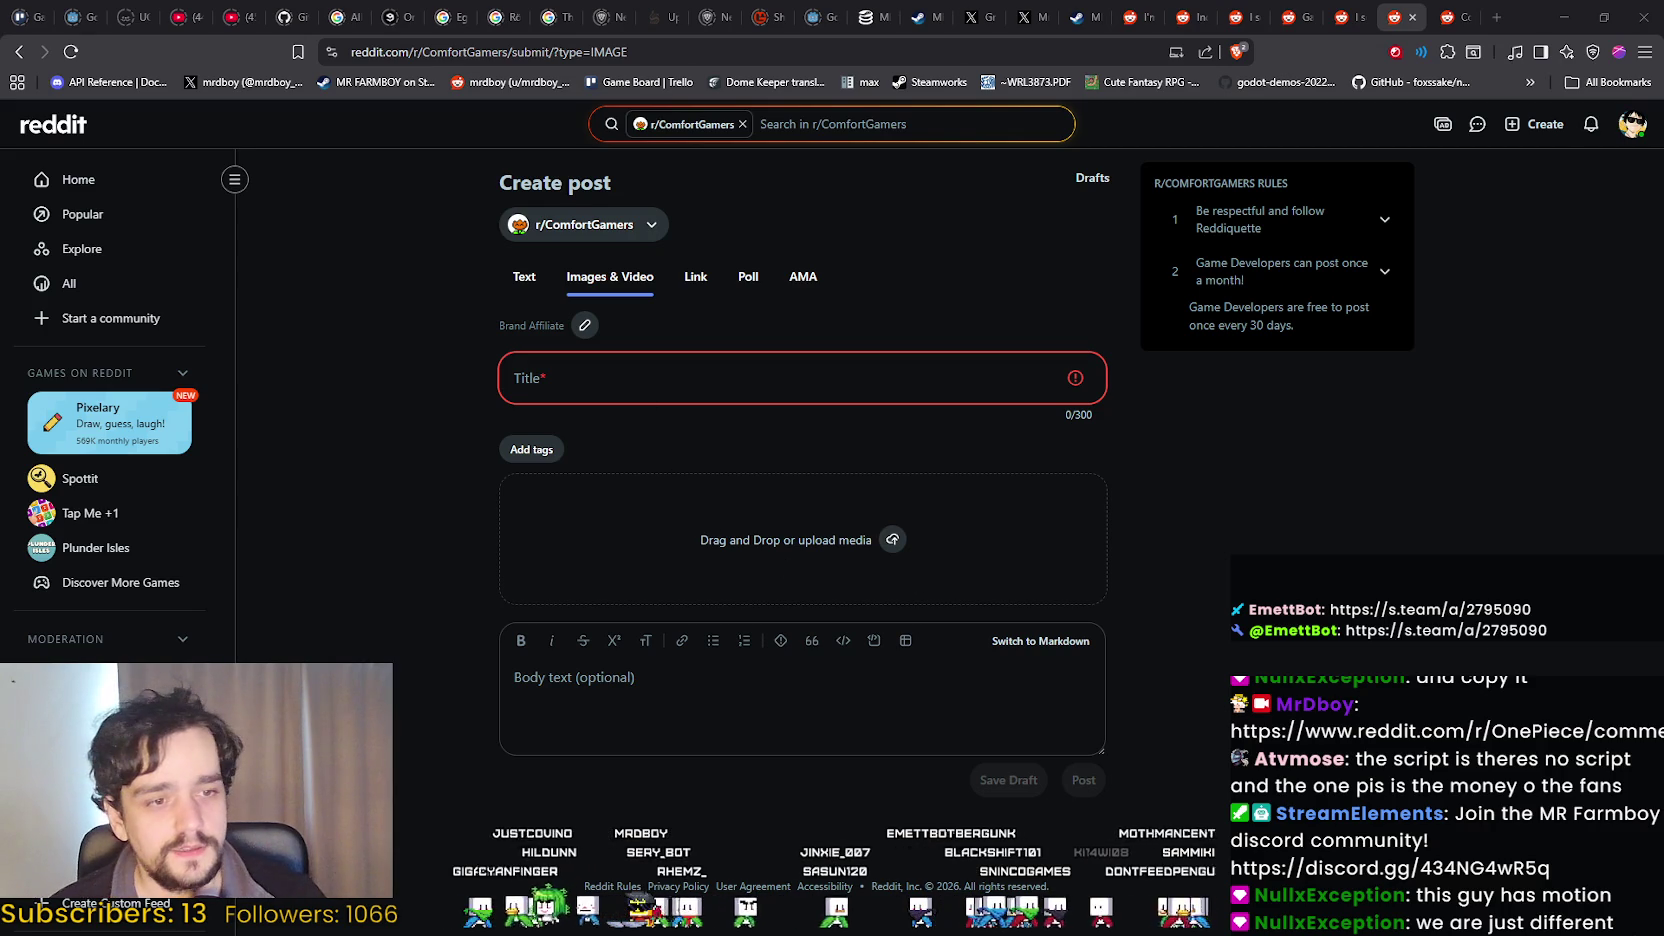
mouse_move(1663, 520)
mouse_down()
mouse_move(786, 517)
mouse_move(775, 496)
mouse_up()
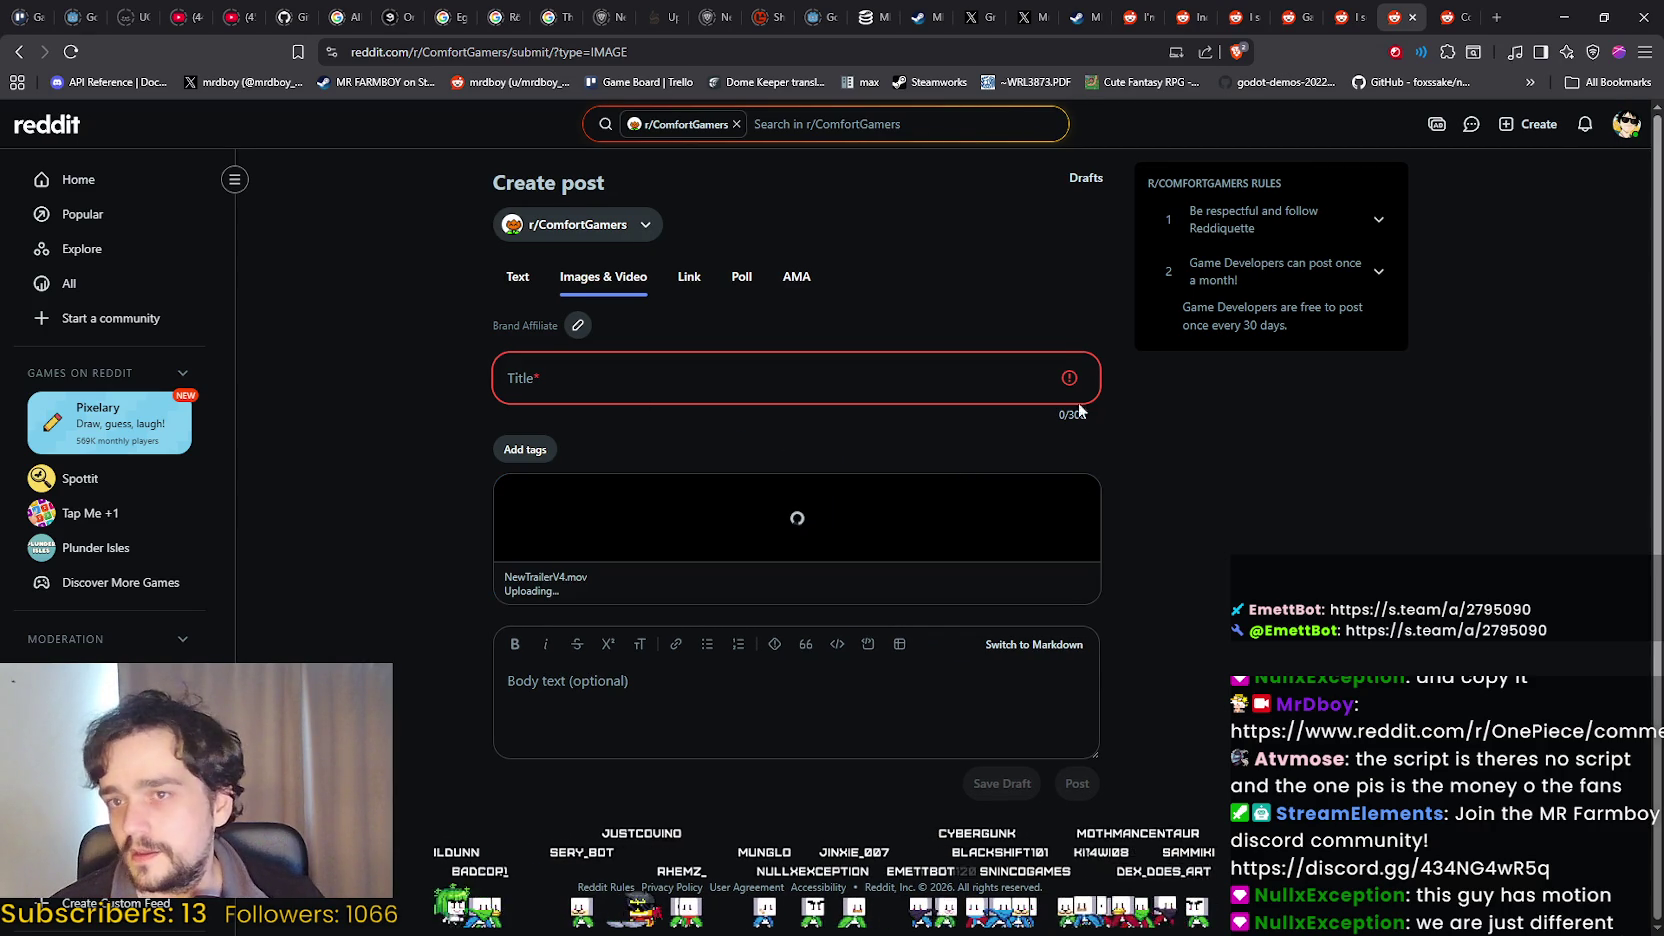
click(1084, 17)
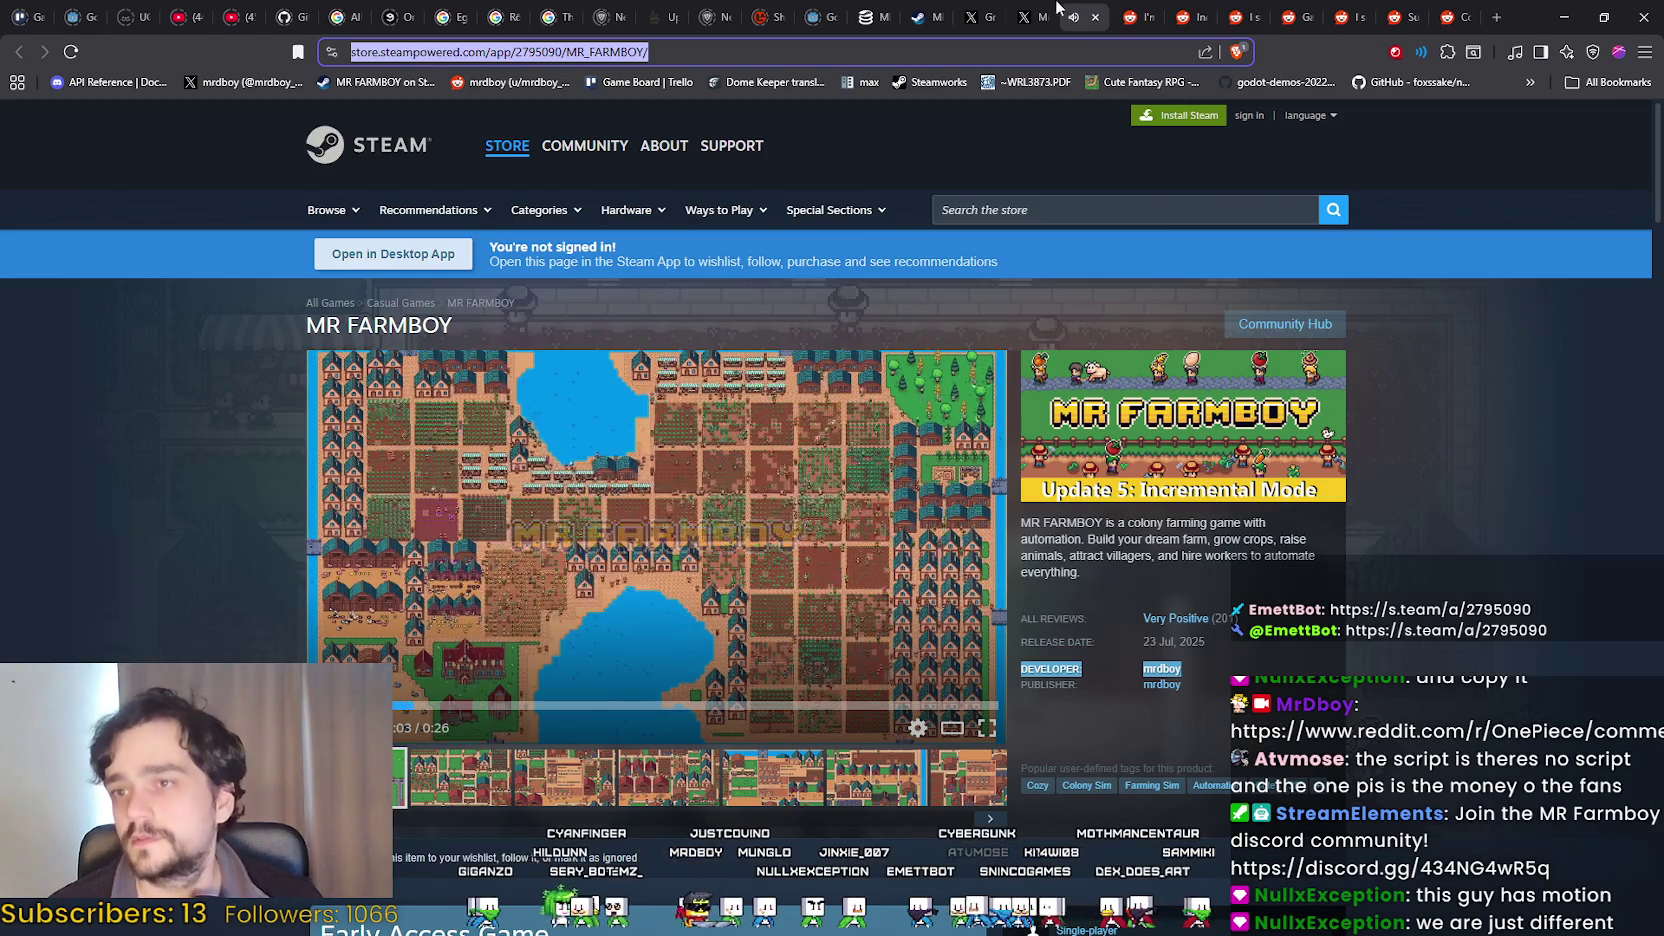
Copy the MR FARMBOY Early Access announcement text from the X profile post, then return to Reddit.
click(1030, 17)
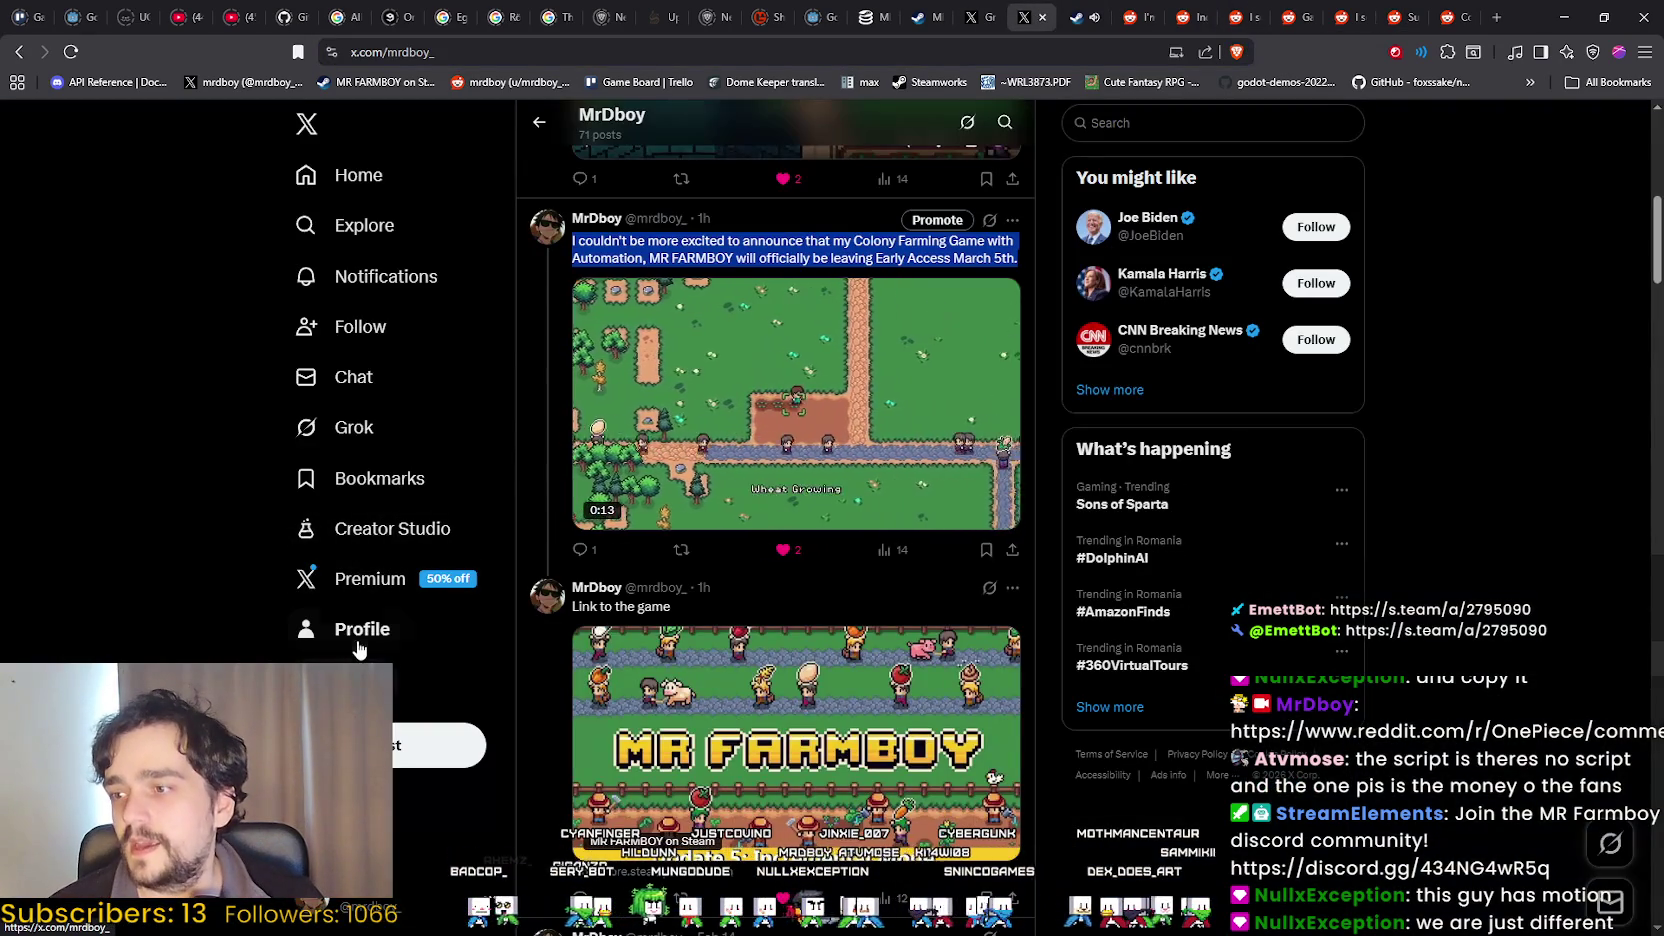
click(358, 630)
scroll(822, 628, down, 8)
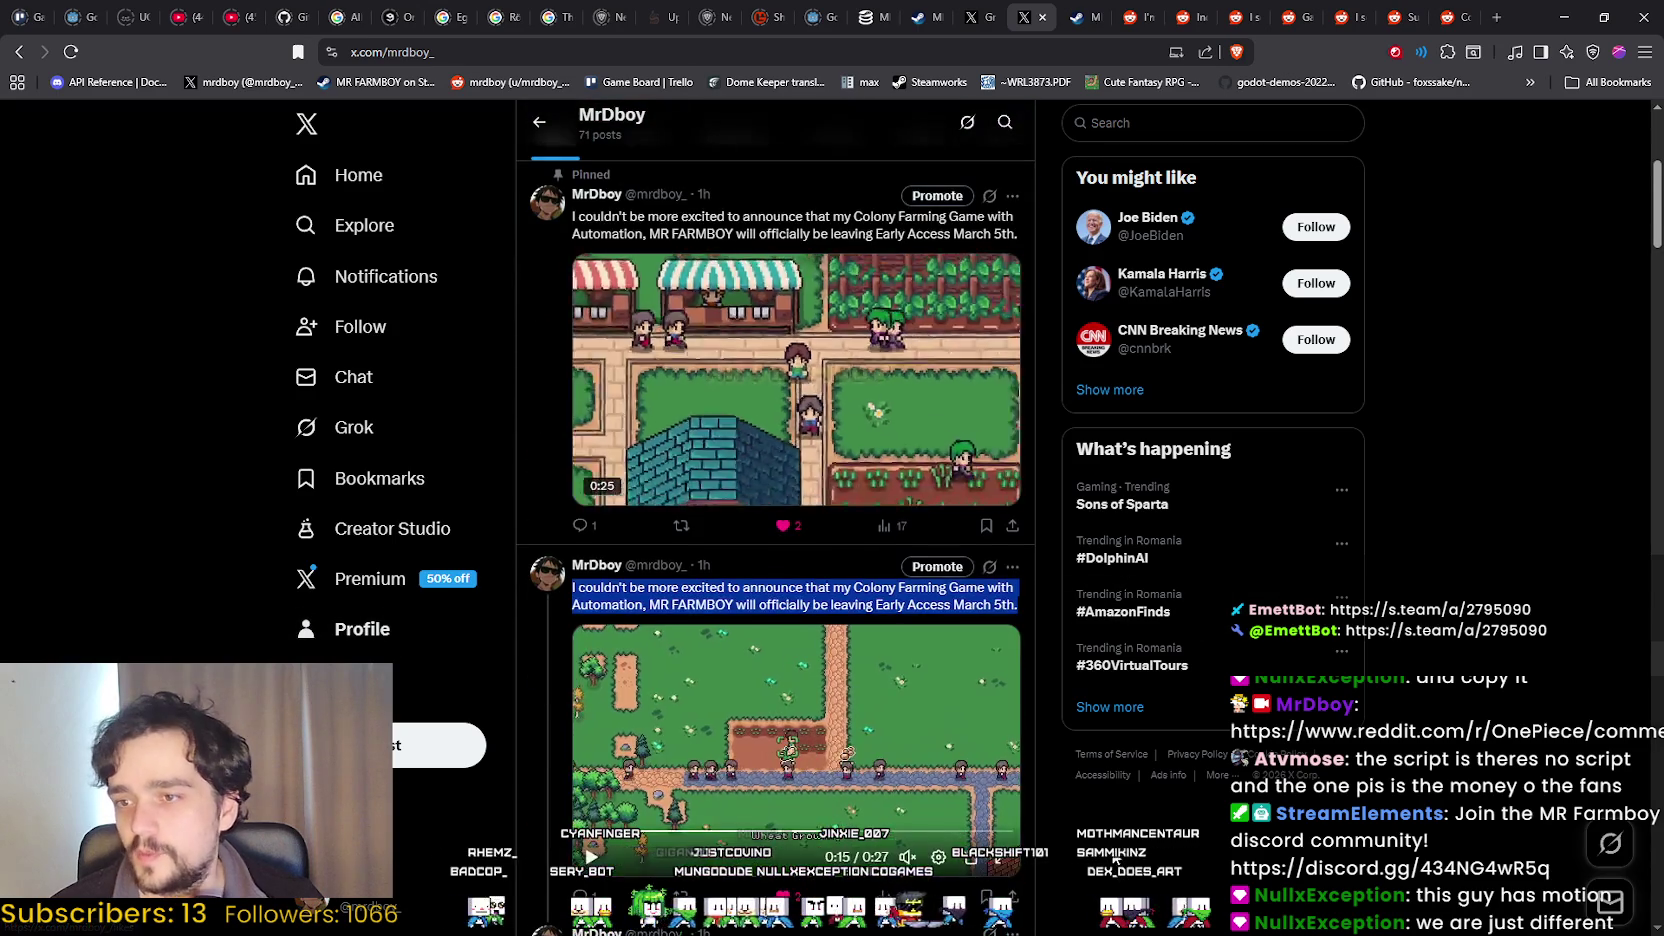
triple_click(822, 628)
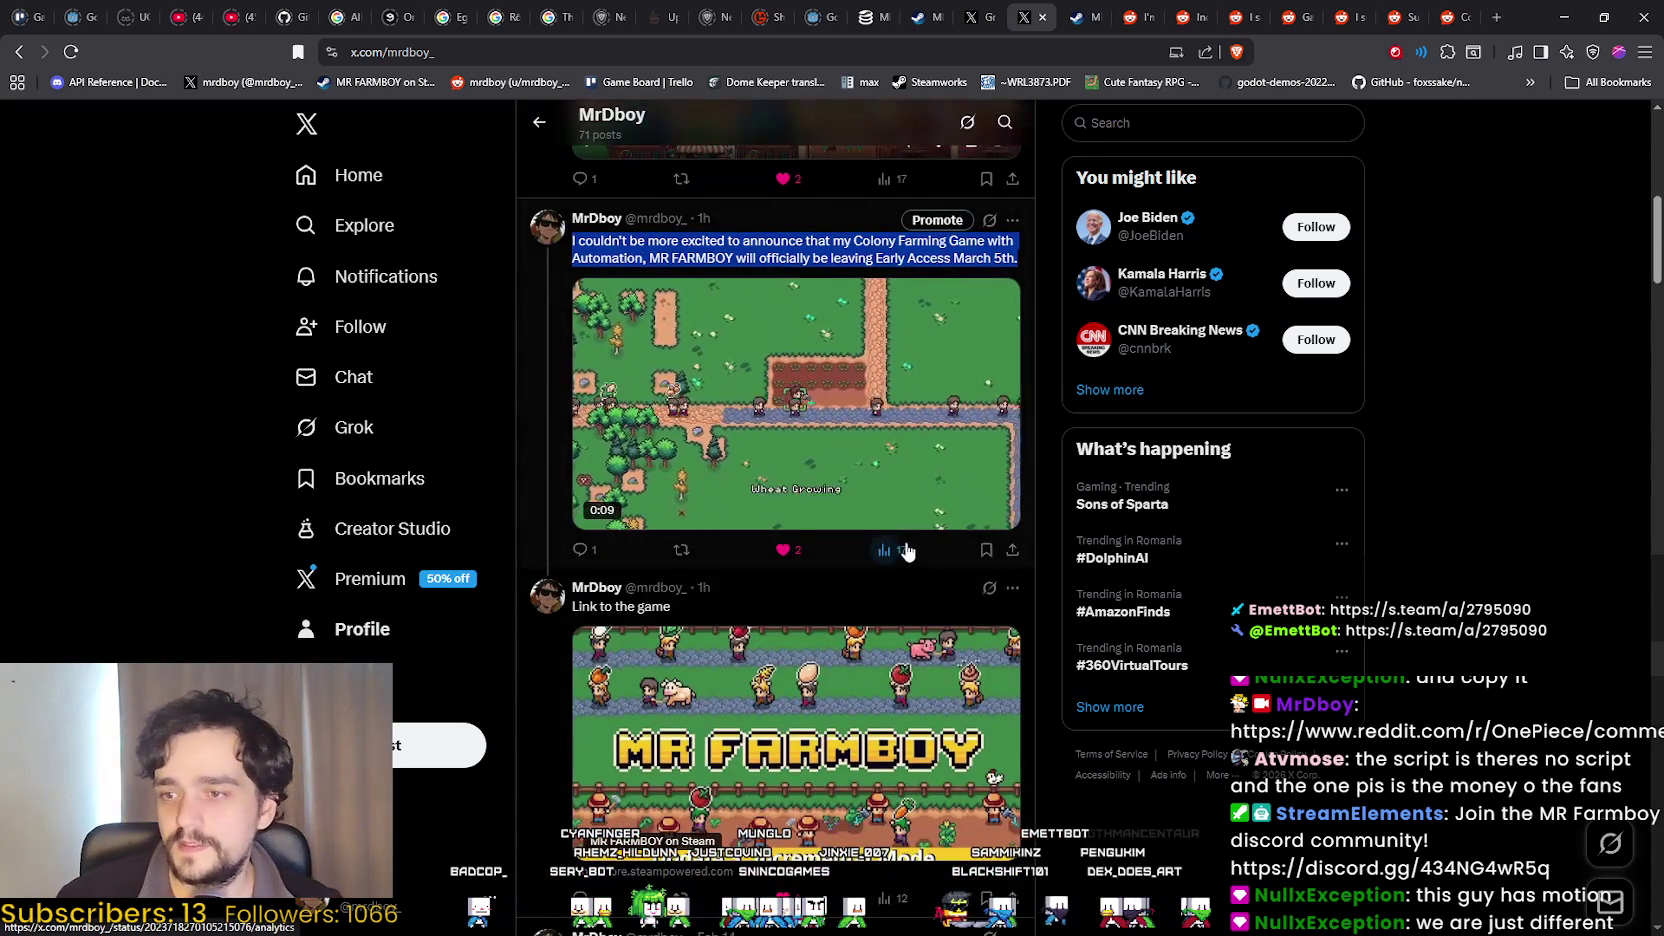
scroll(905, 548, up, 3)
right_click(767, 601)
click(800, 613)
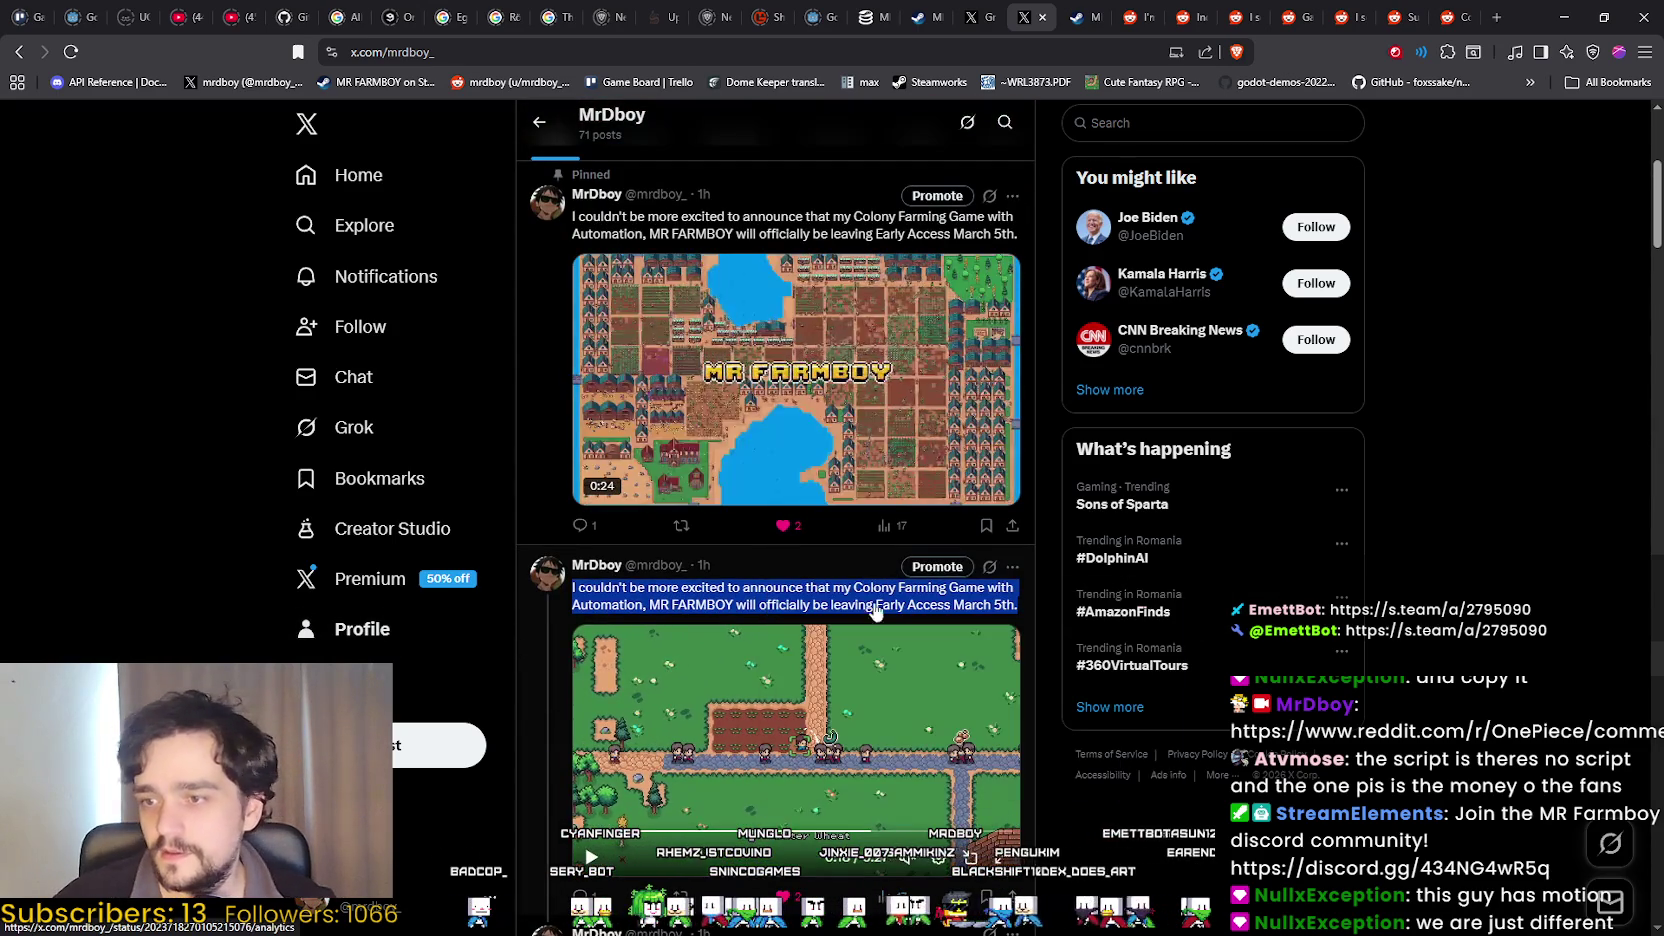
click(1450, 17)
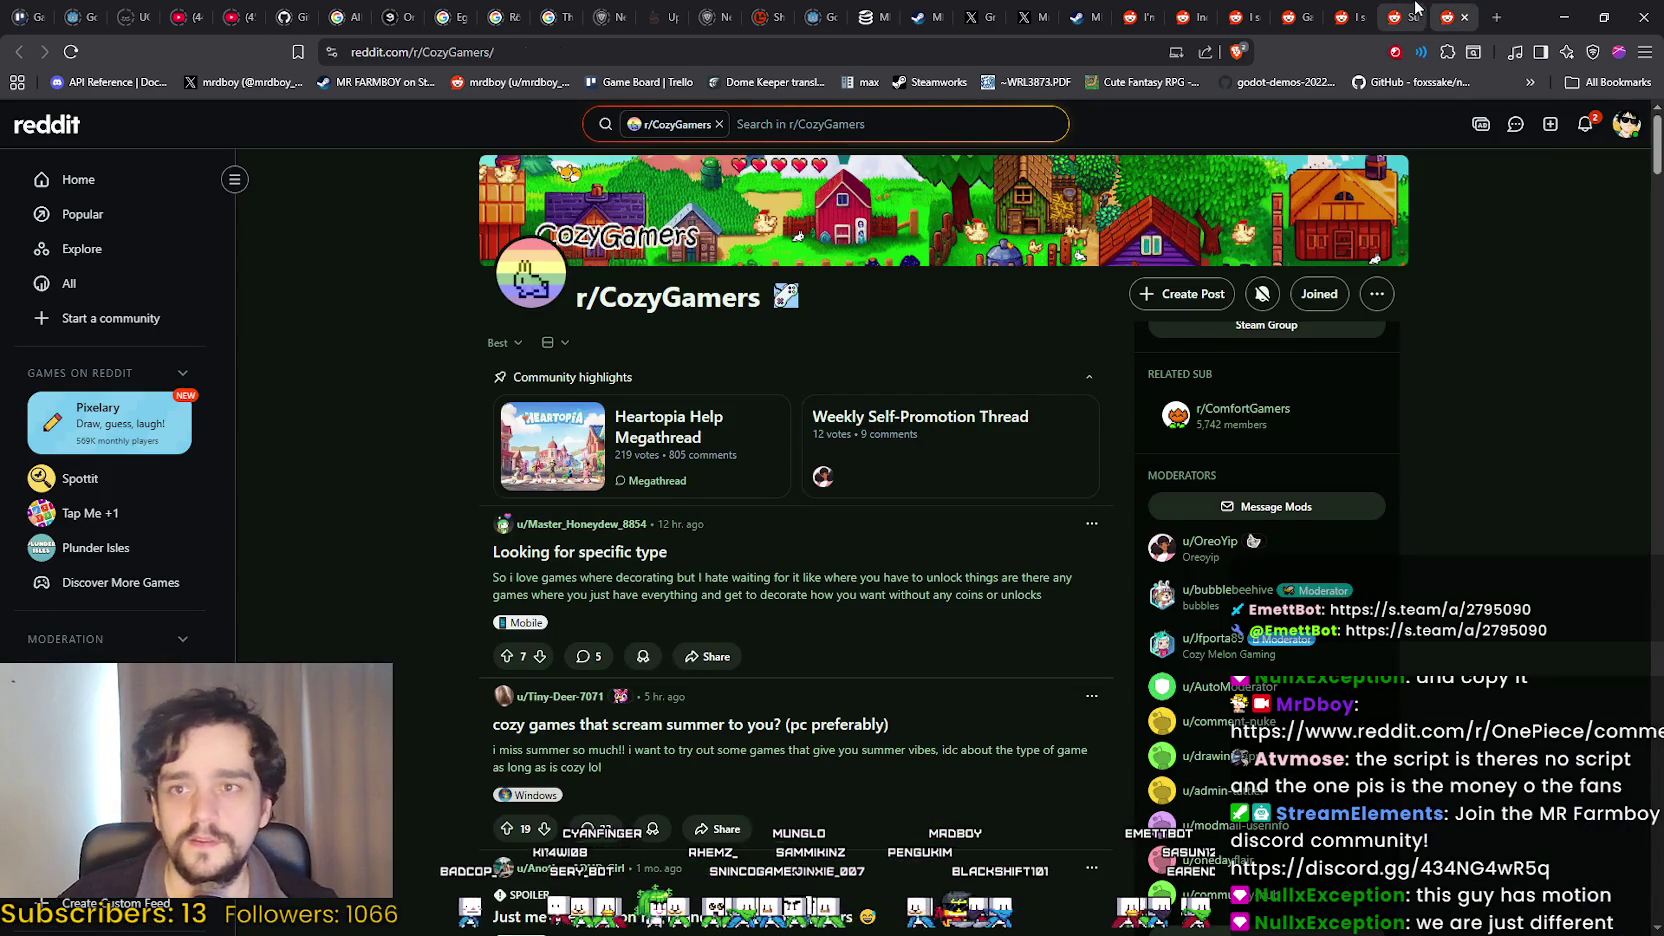
Paste the copied MR FARMBOY announcement as the r/ComfortGamers post title.
click(1415, 10)
click(789, 375)
key(ctrl+v)
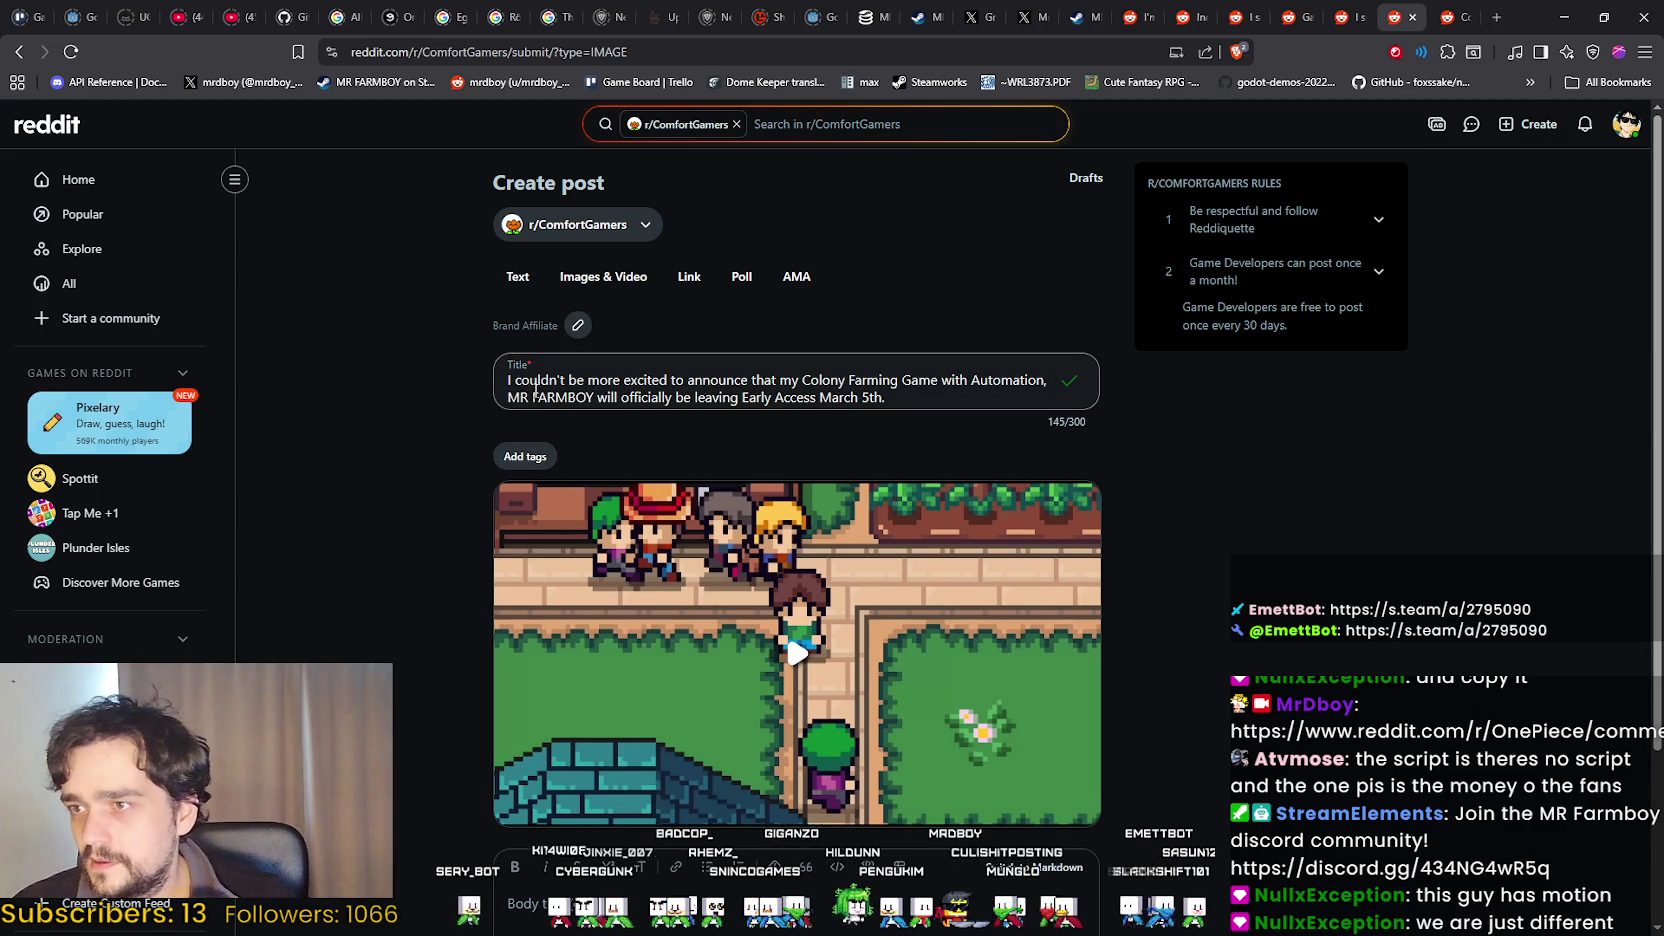
click(1372, 10)
click(1390, 12)
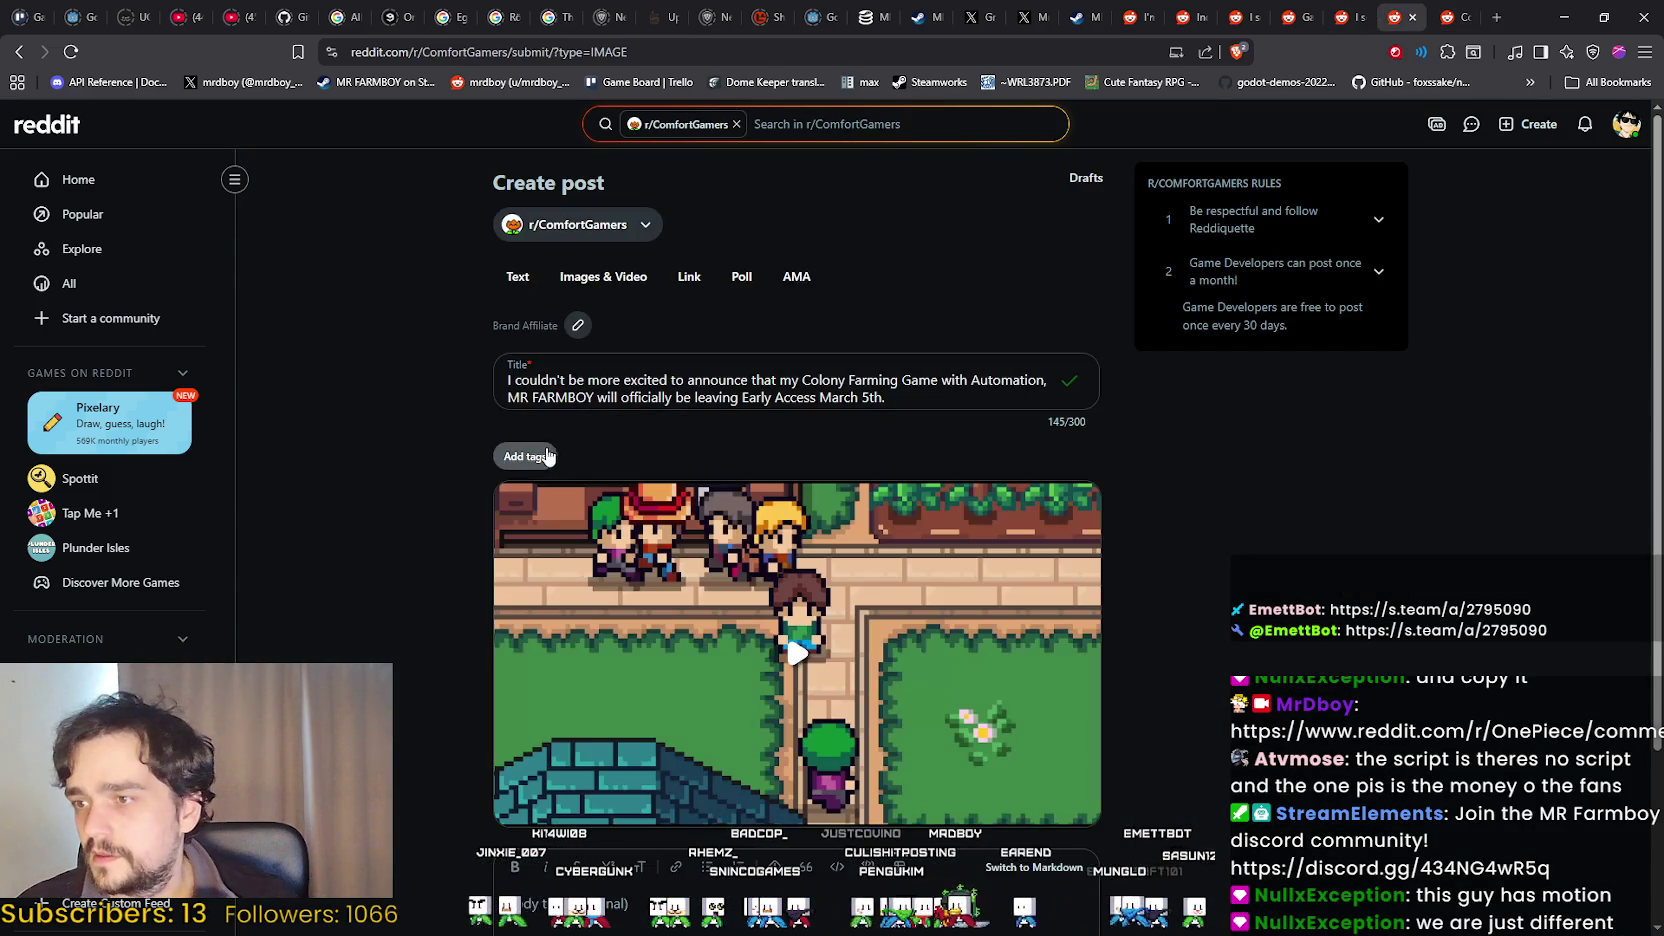
Review the post tags, keeping Brand Affiliate, and scroll down toward the Post button.
click(524, 456)
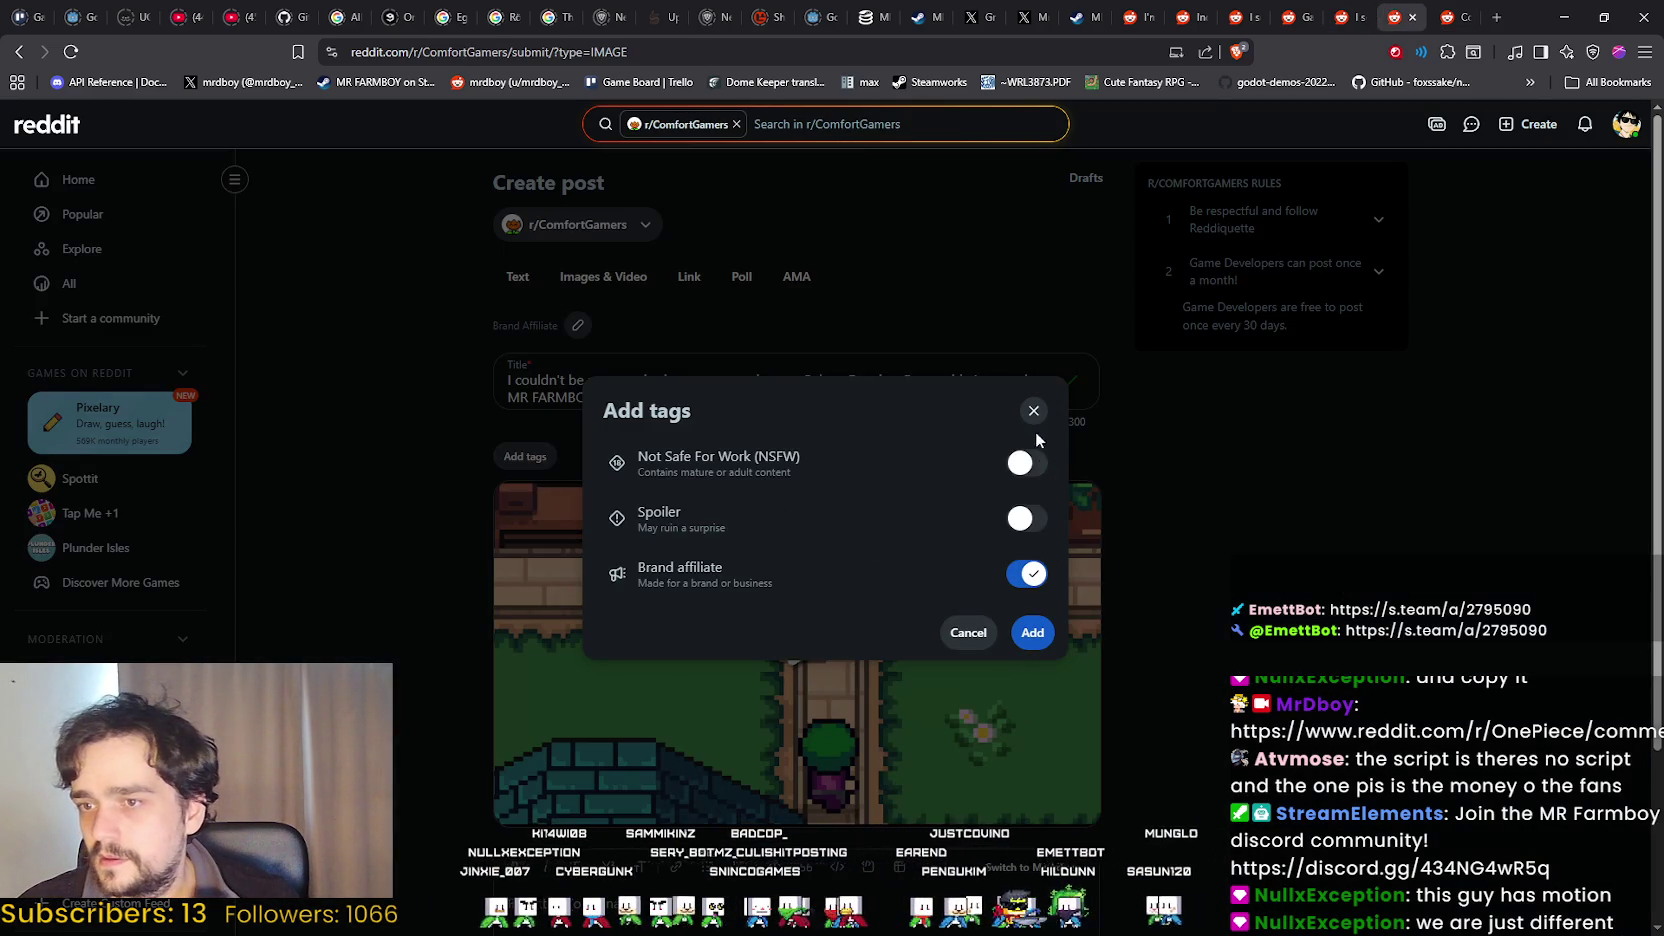
click(1034, 412)
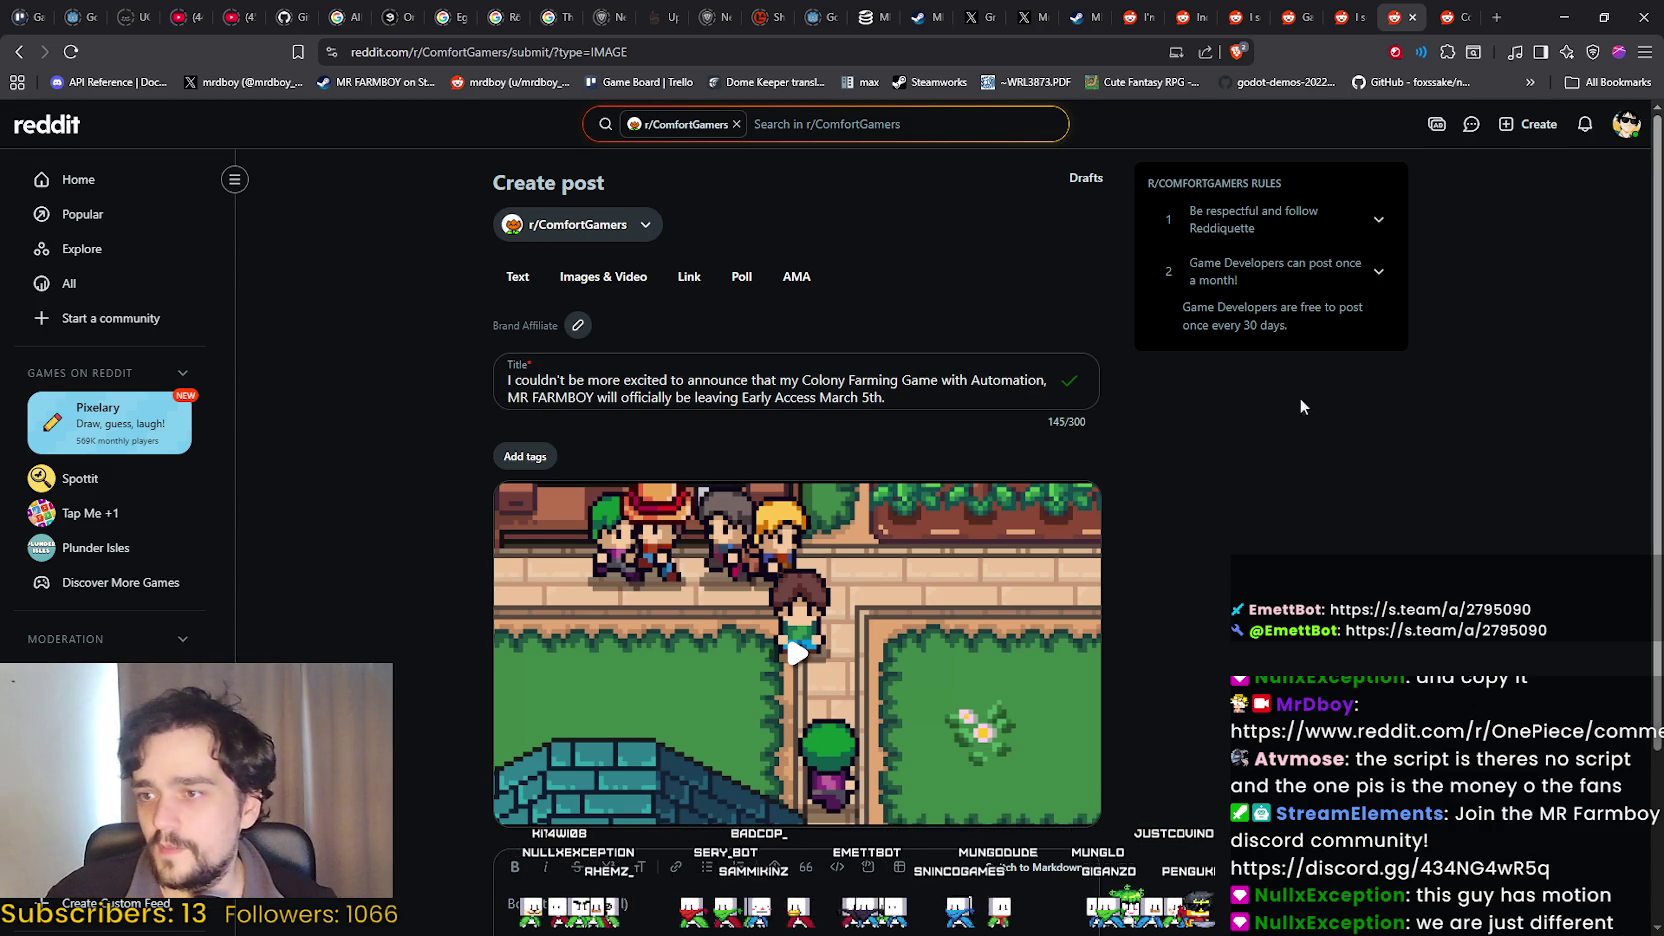
scroll(1193, 698, down, 2)
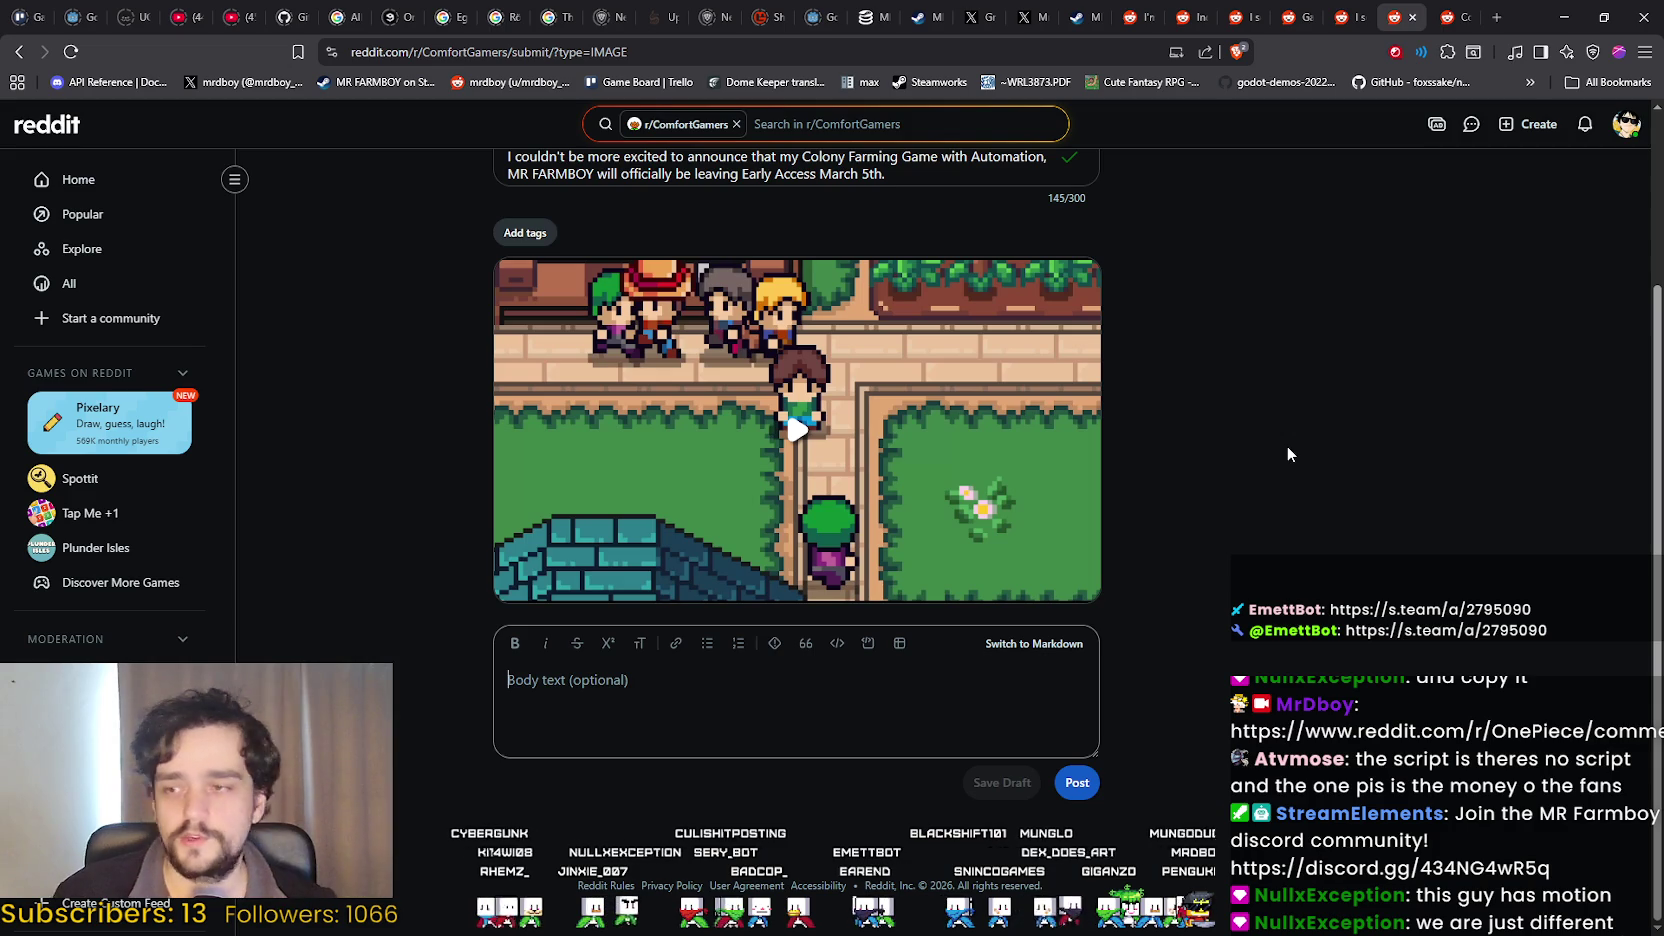
click(1091, 8)
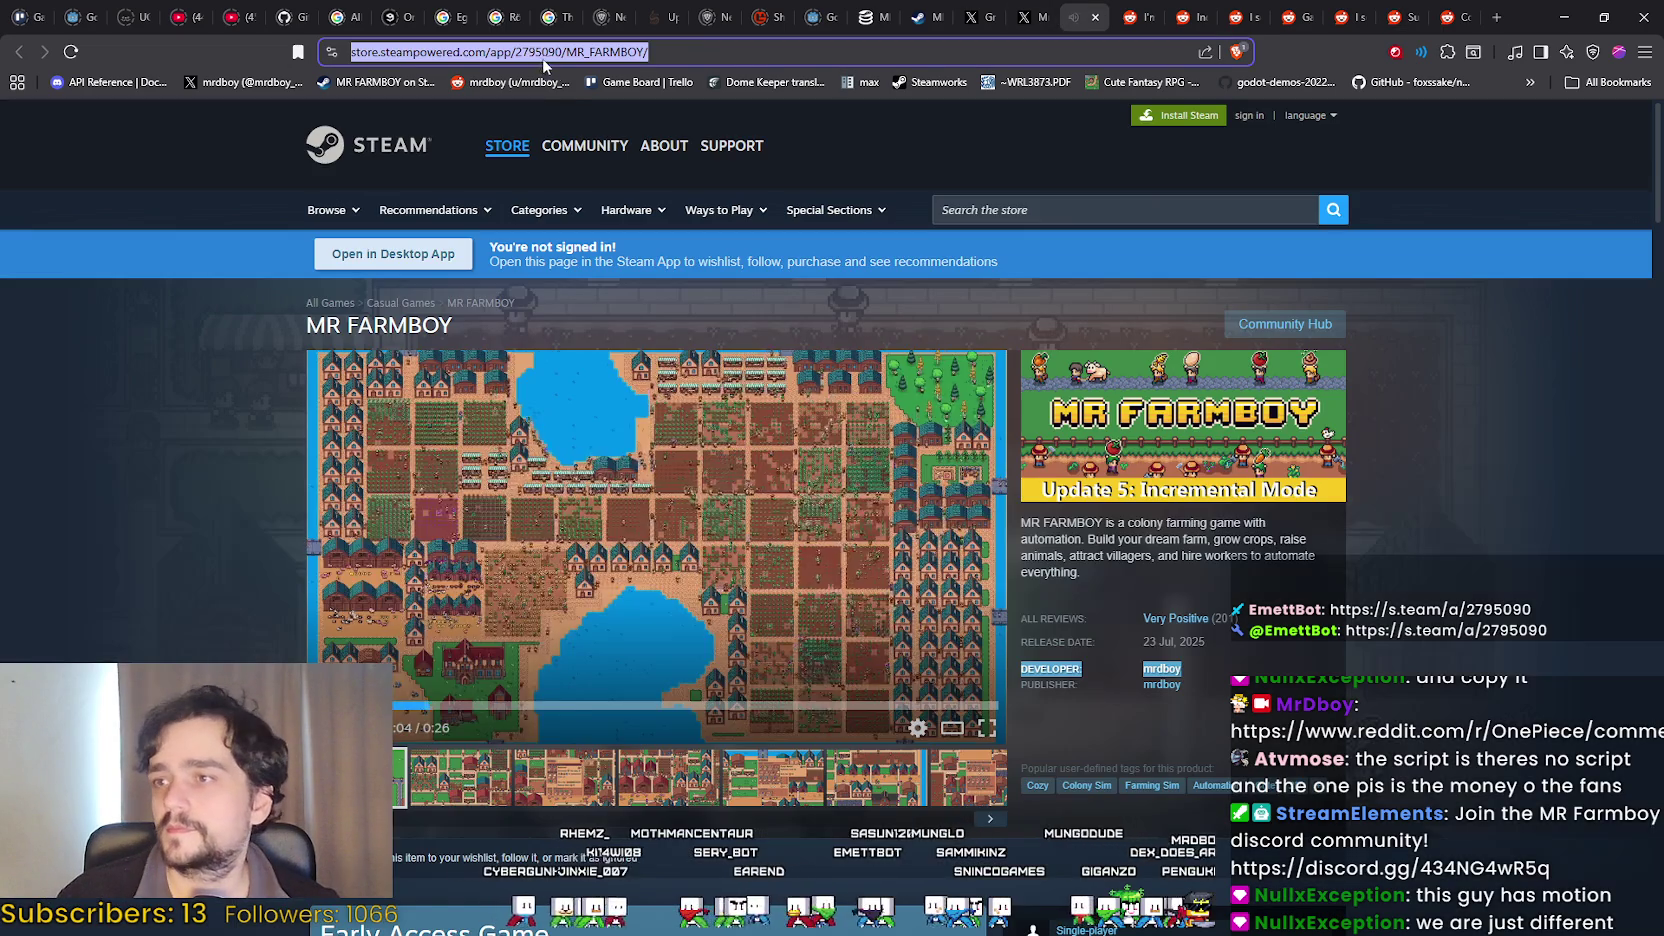
click(1455, 17)
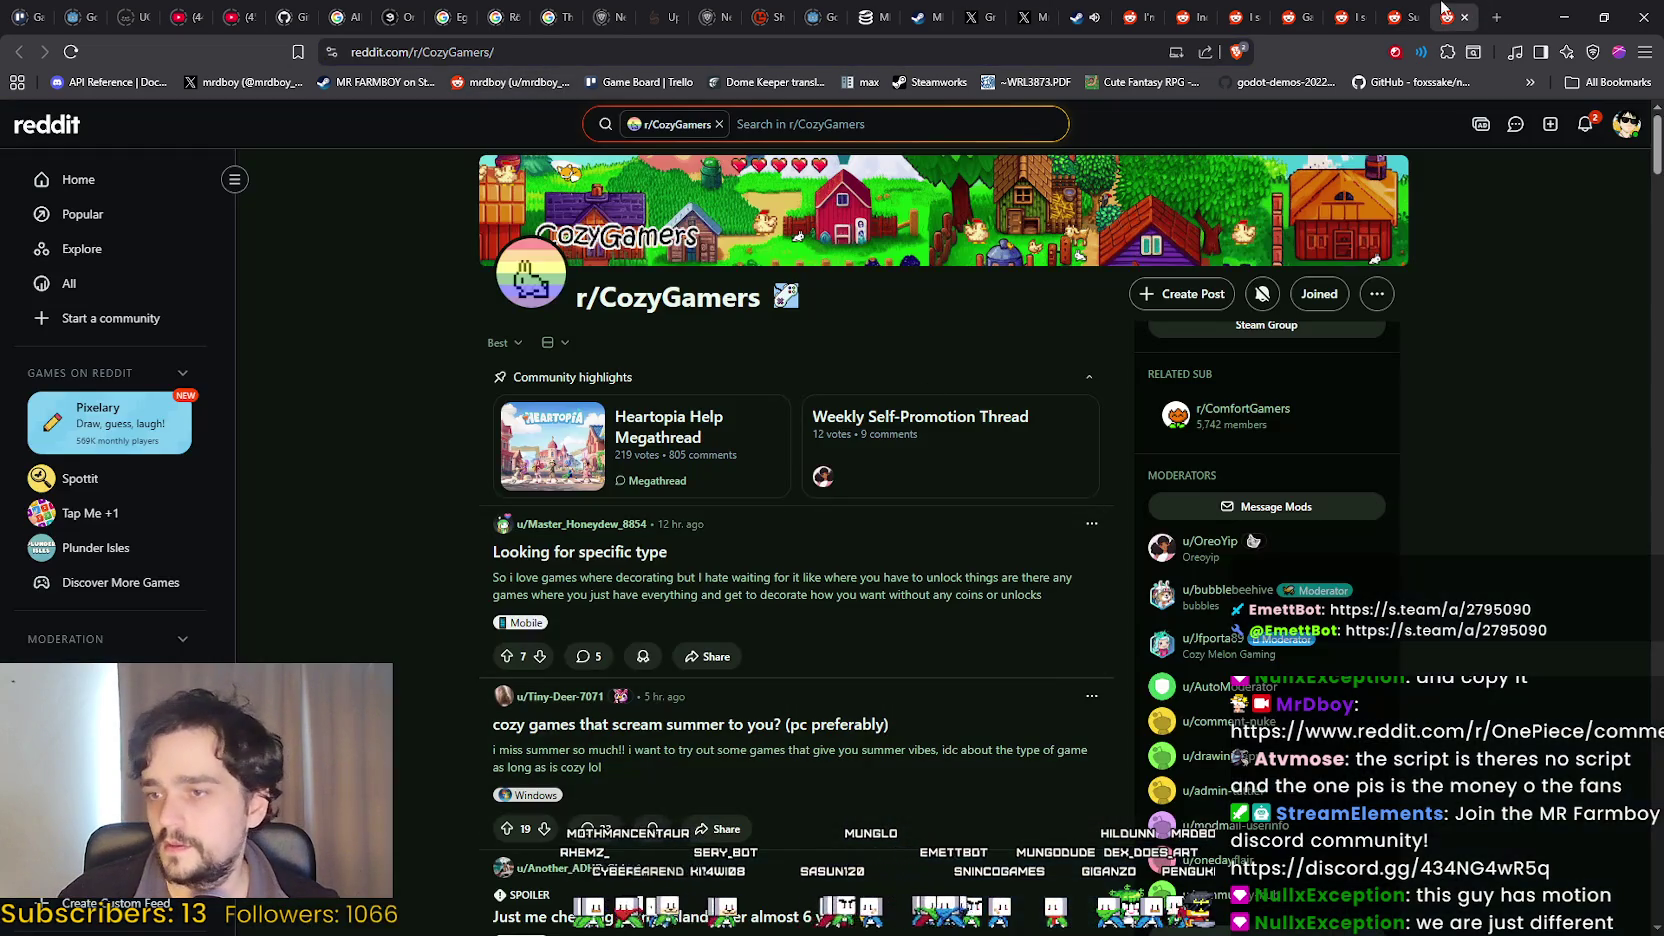
click(1400, 17)
scroll(1226, 564, up, 1)
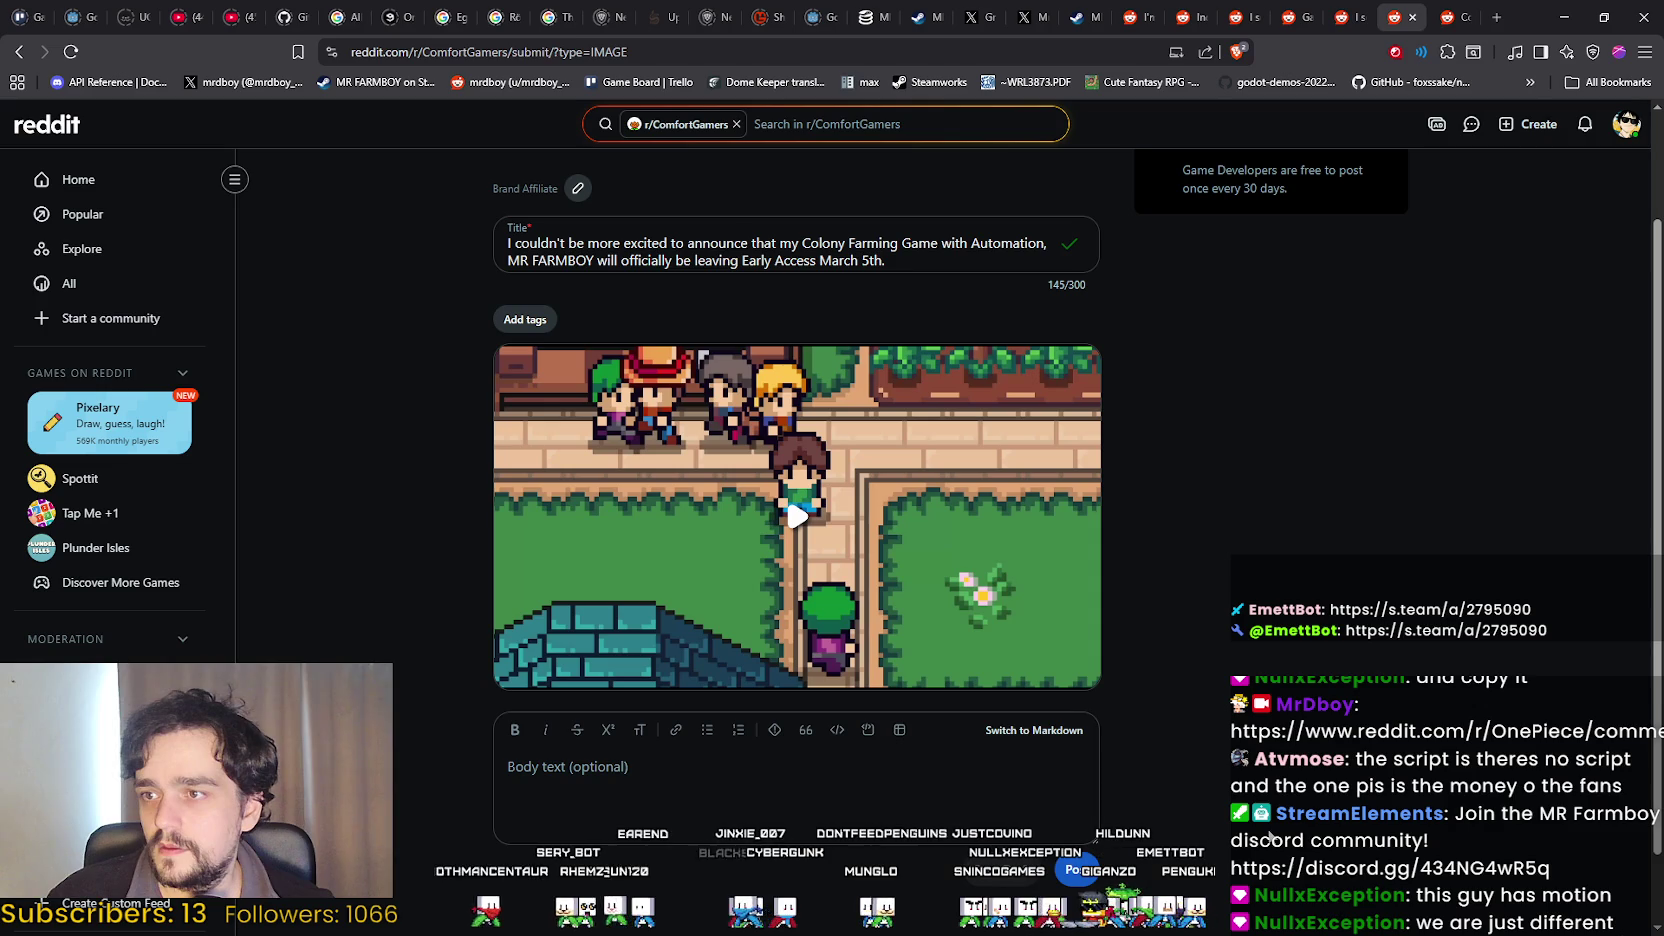
scroll(560, 300, up, 1)
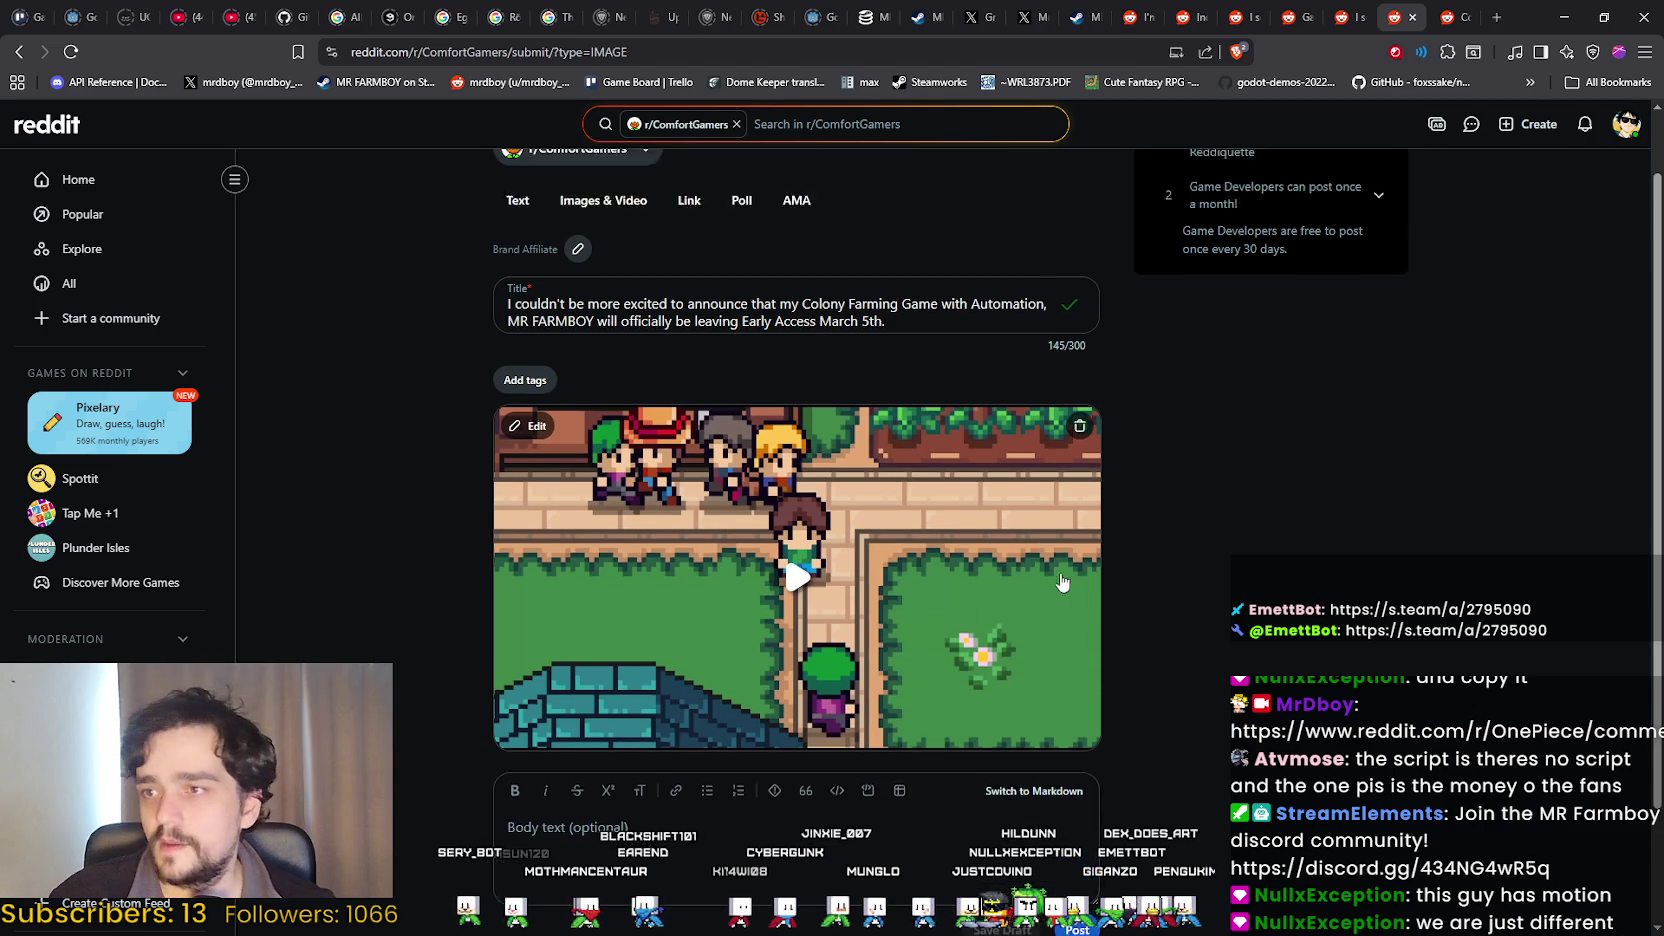
scroll(1209, 571, down, 2)
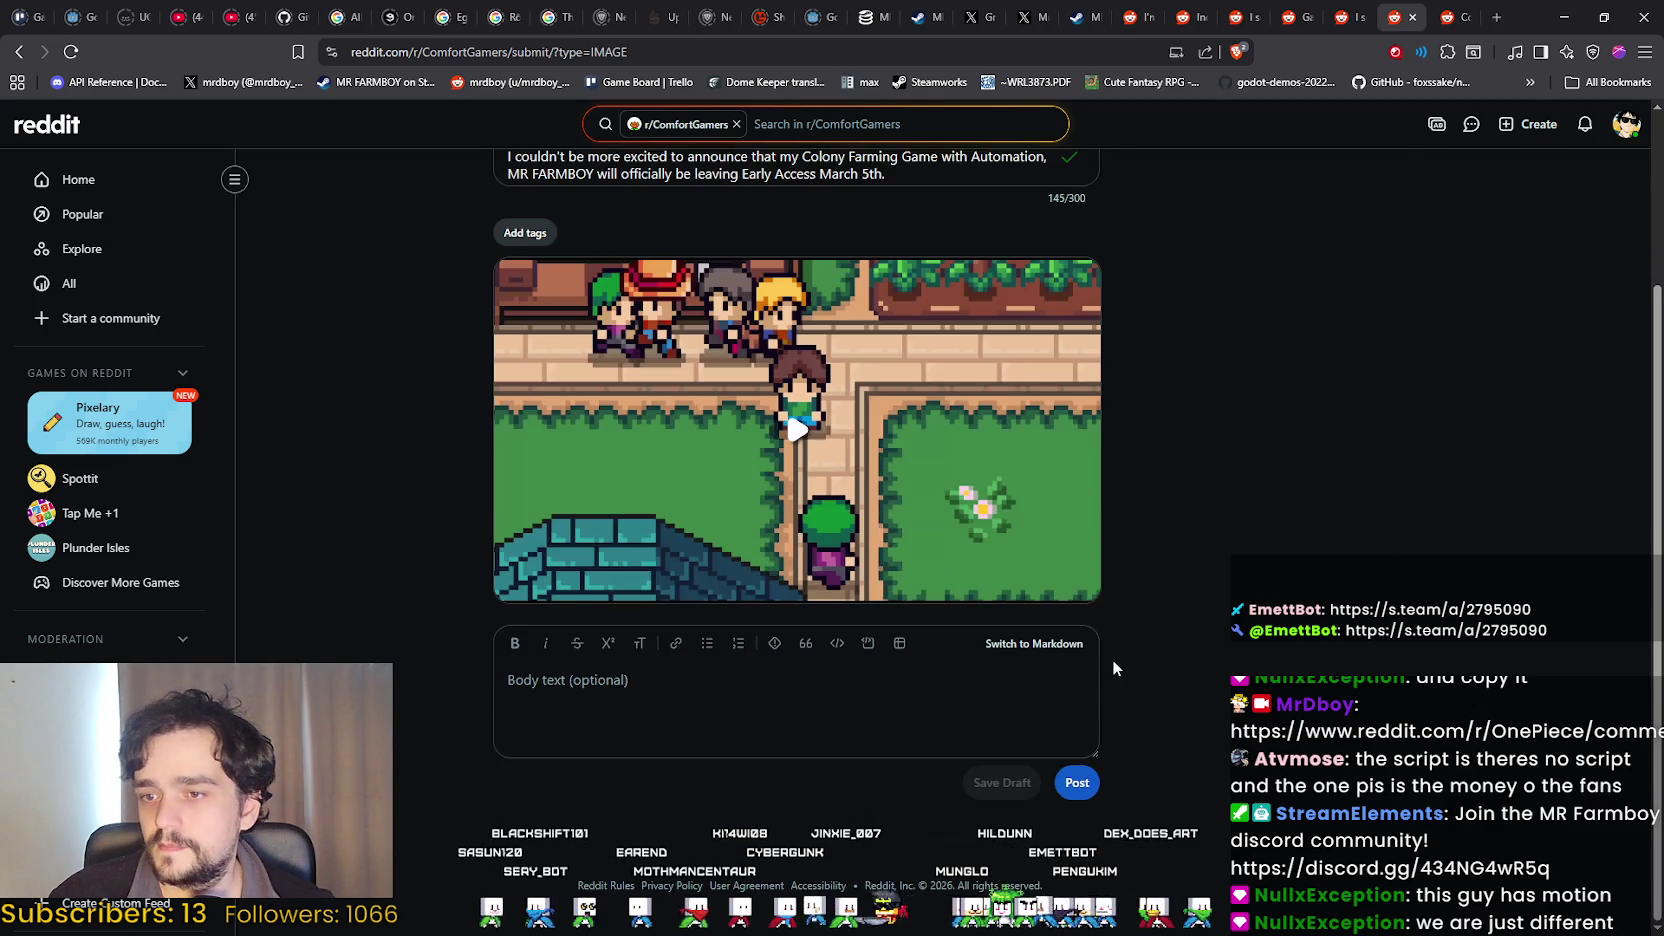
scroll(1112, 659, up, 2)
scroll(800, 540, down, 2)
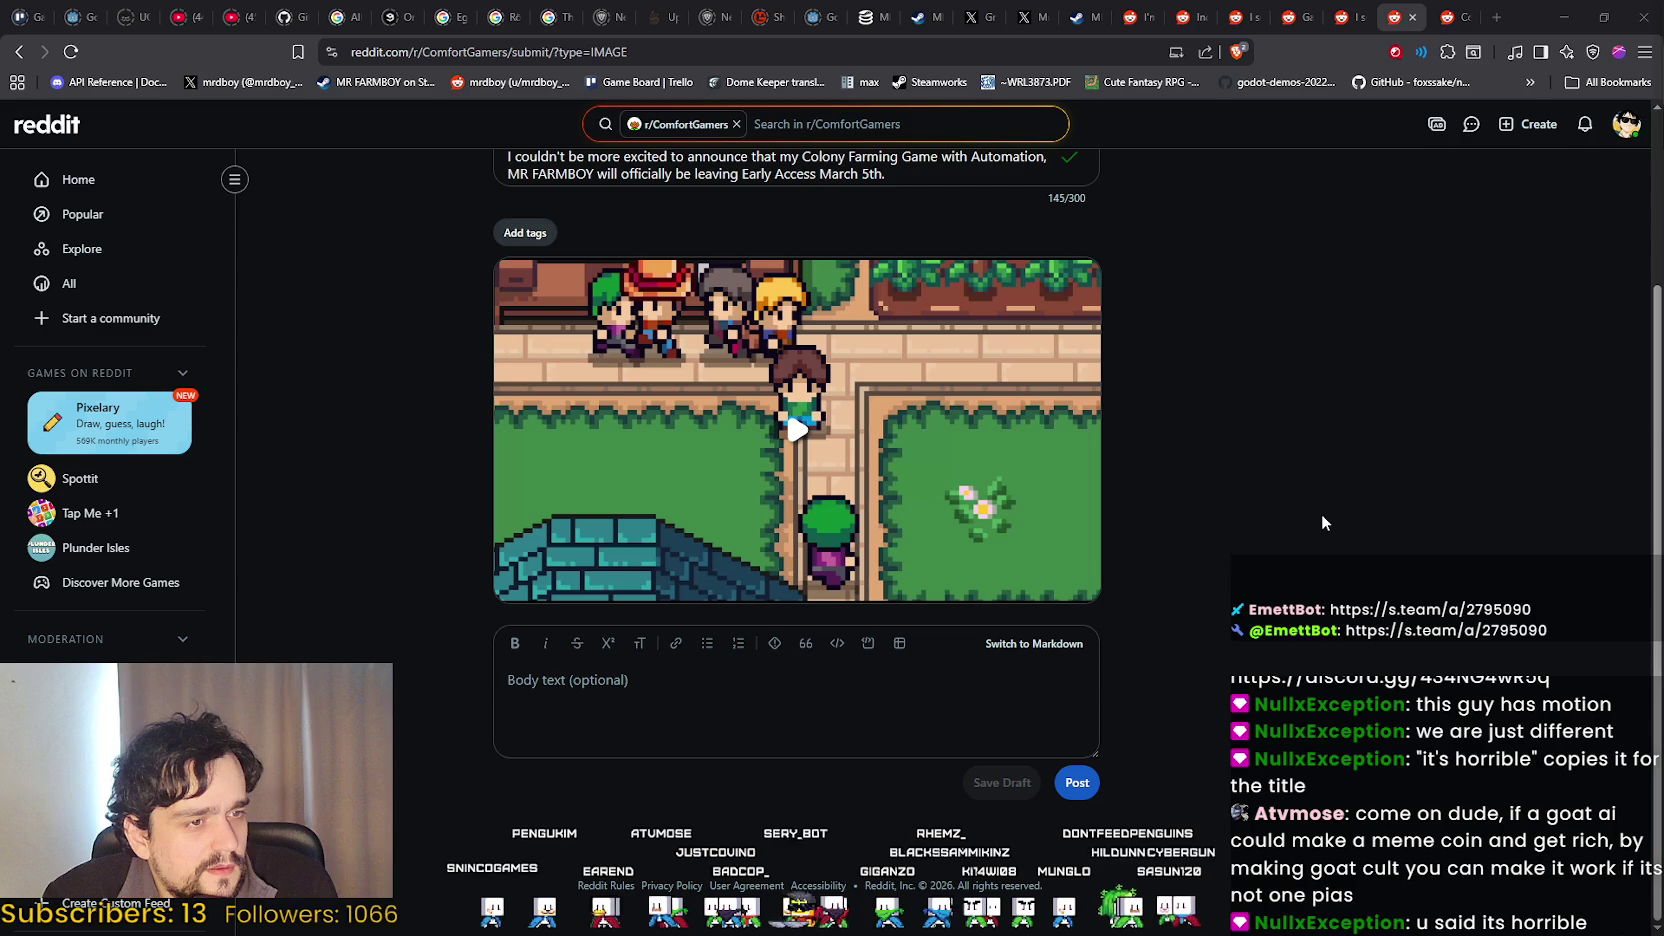
scroll(1180, 508, up, 3)
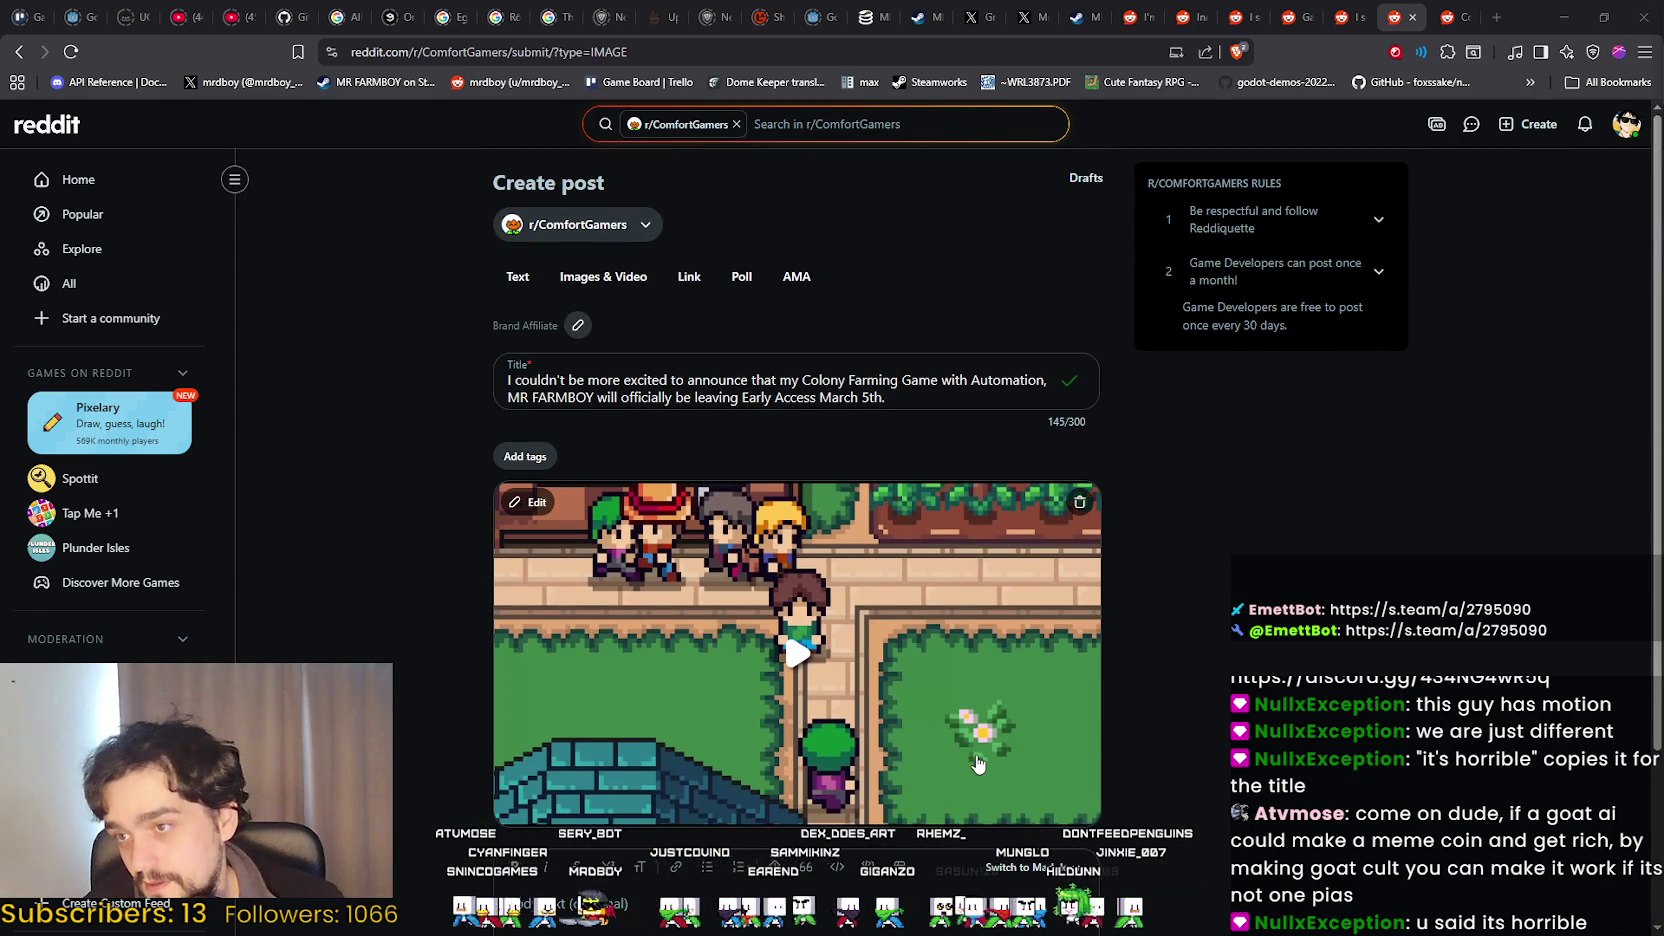
scroll(978, 767, down, 1)
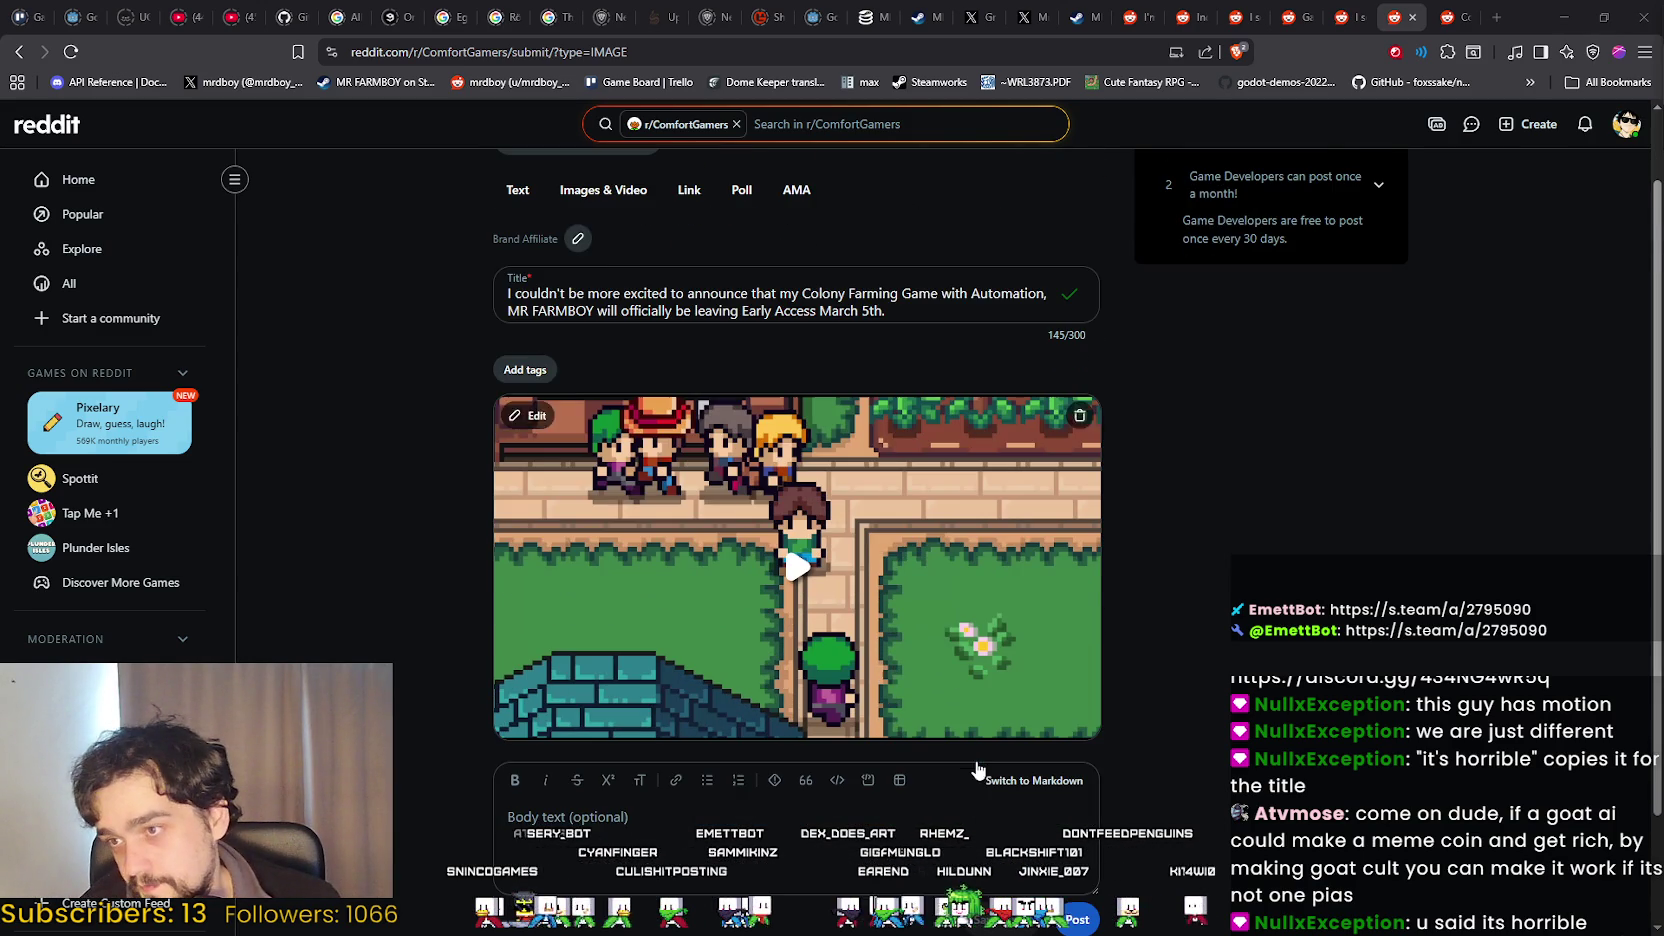
scroll(1001, 723, down, 1)
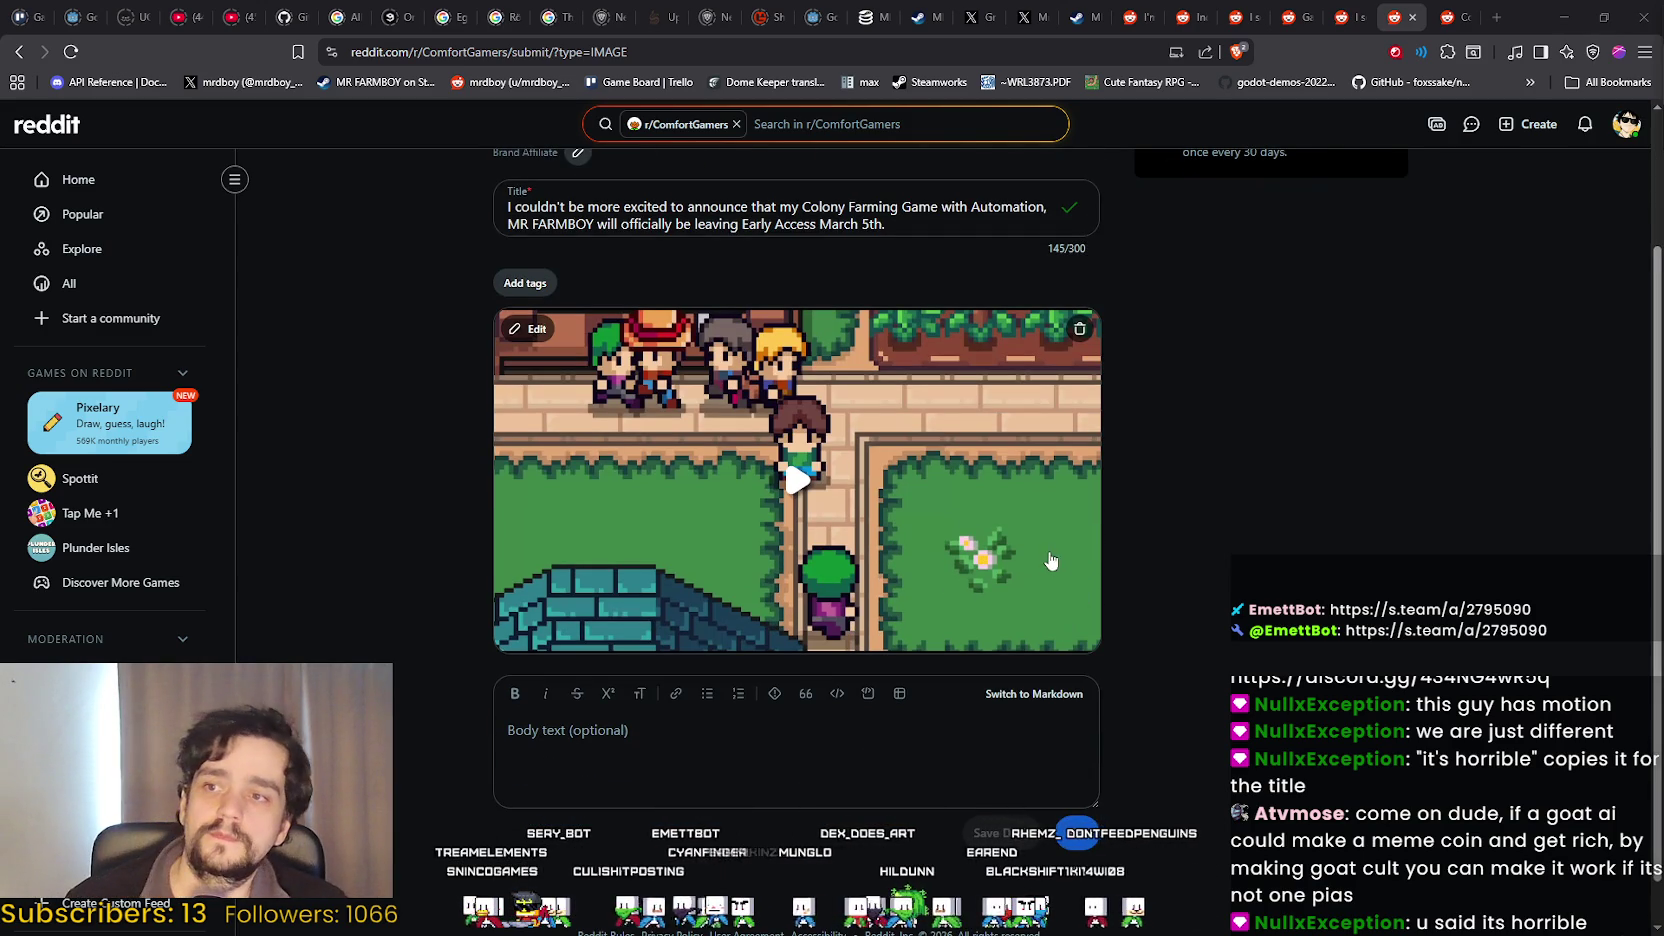
click(661, 754)
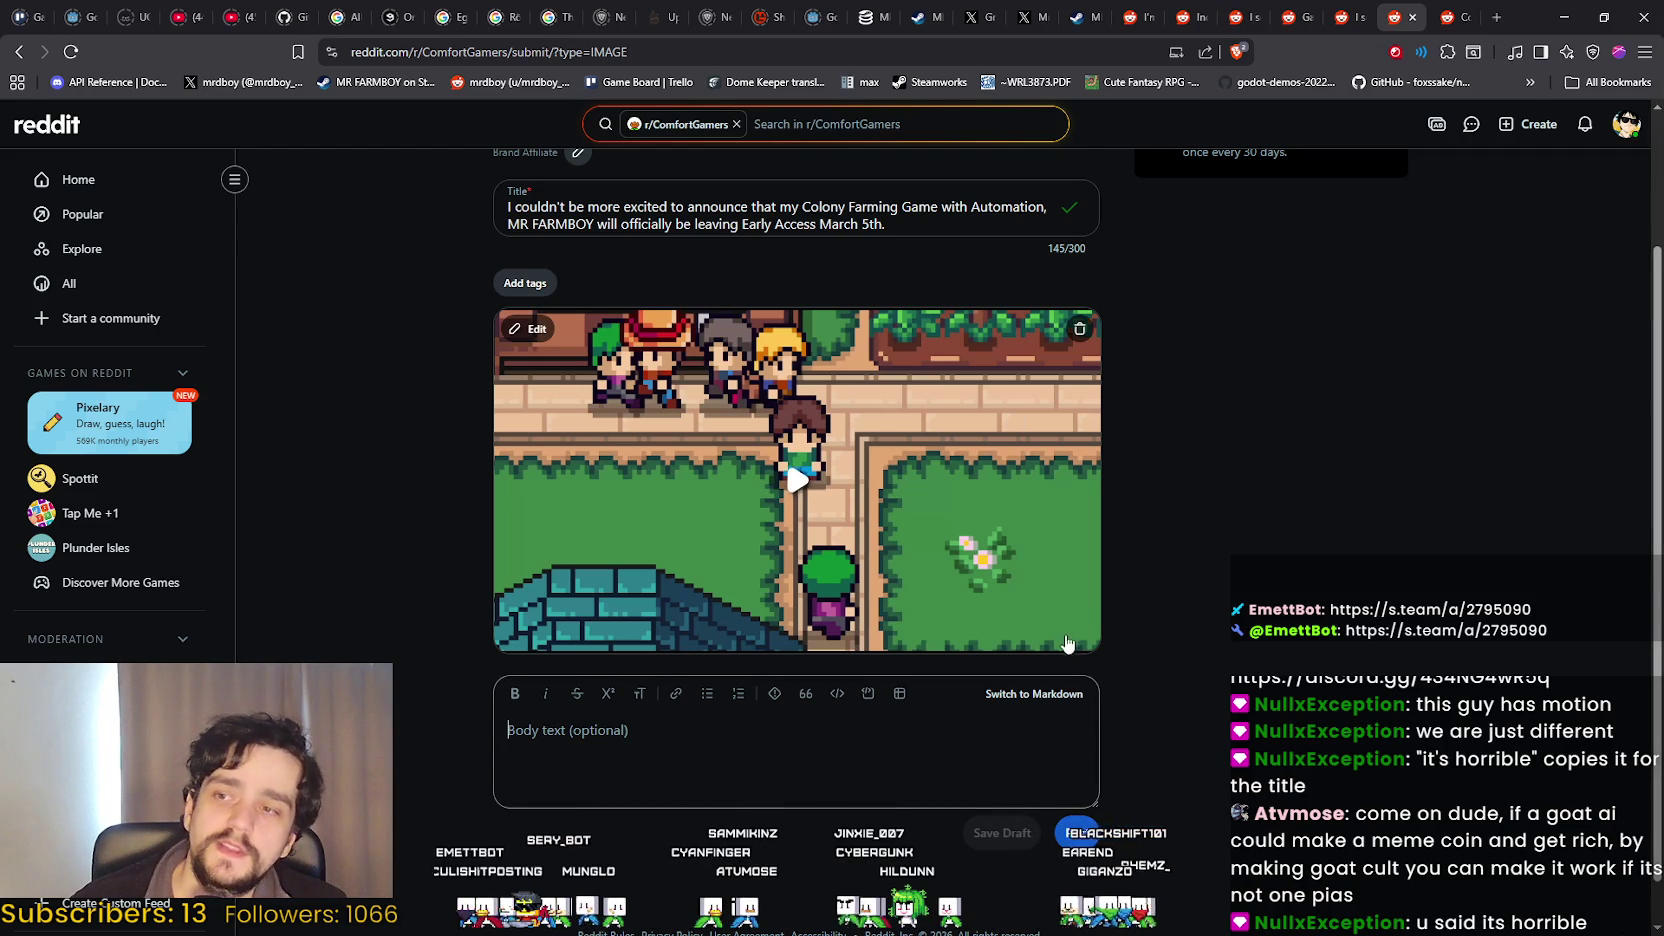
Post the trailer, read the Rule 2 once-a-month warning, and submit anyway.
click(1245, 835)
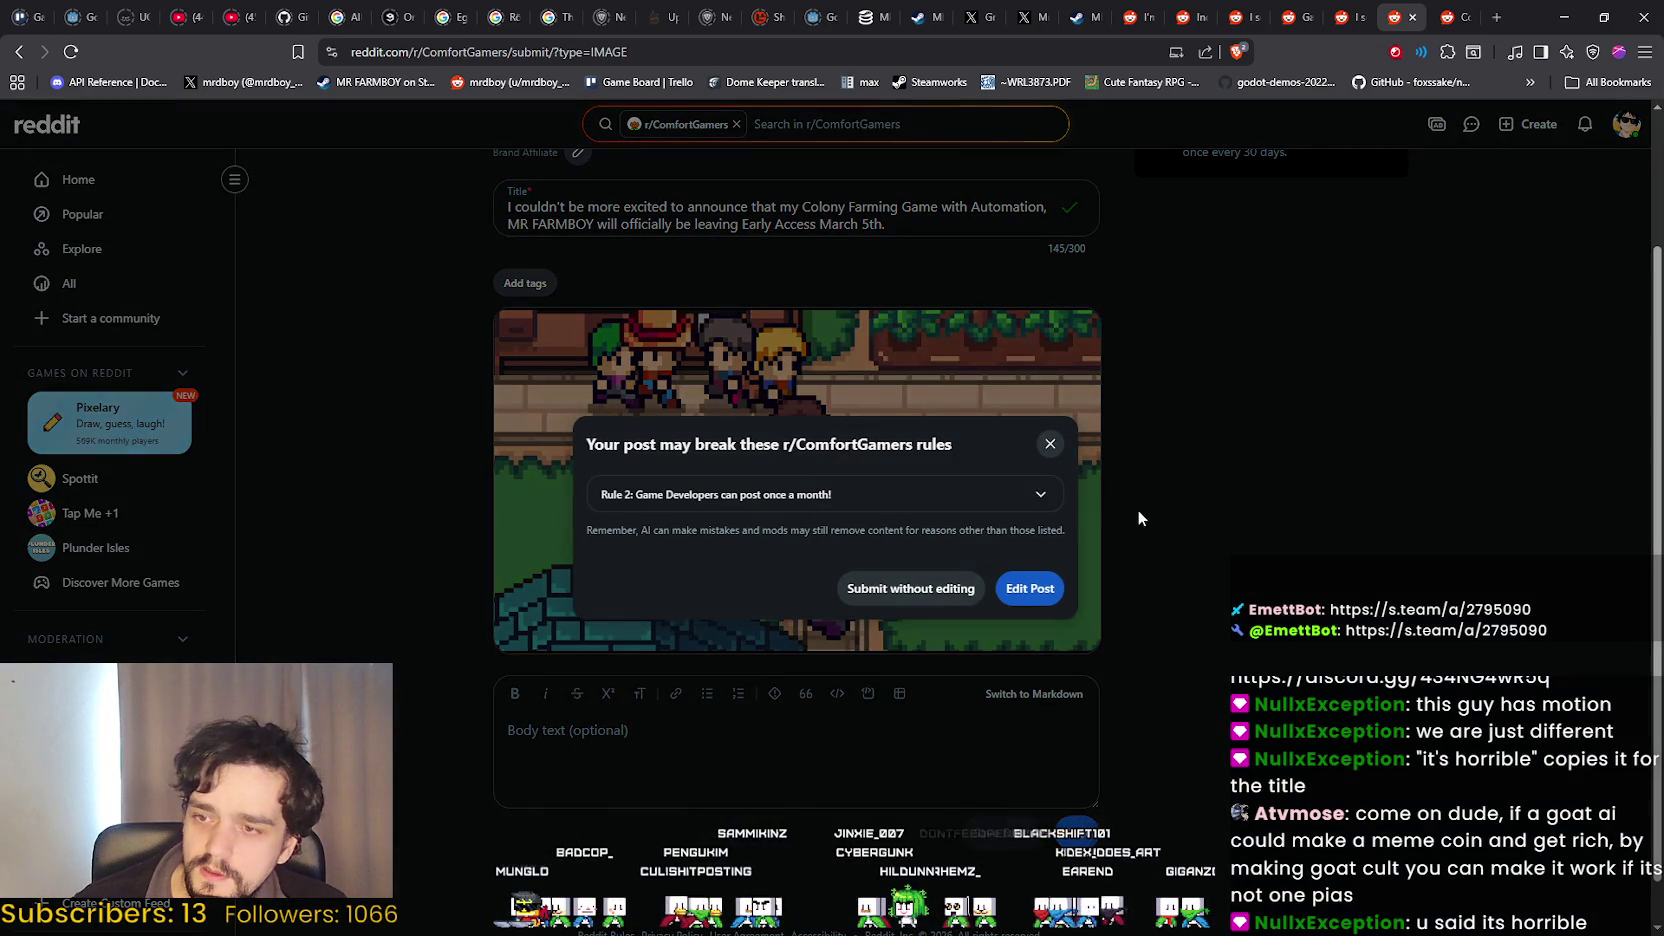
click(670, 496)
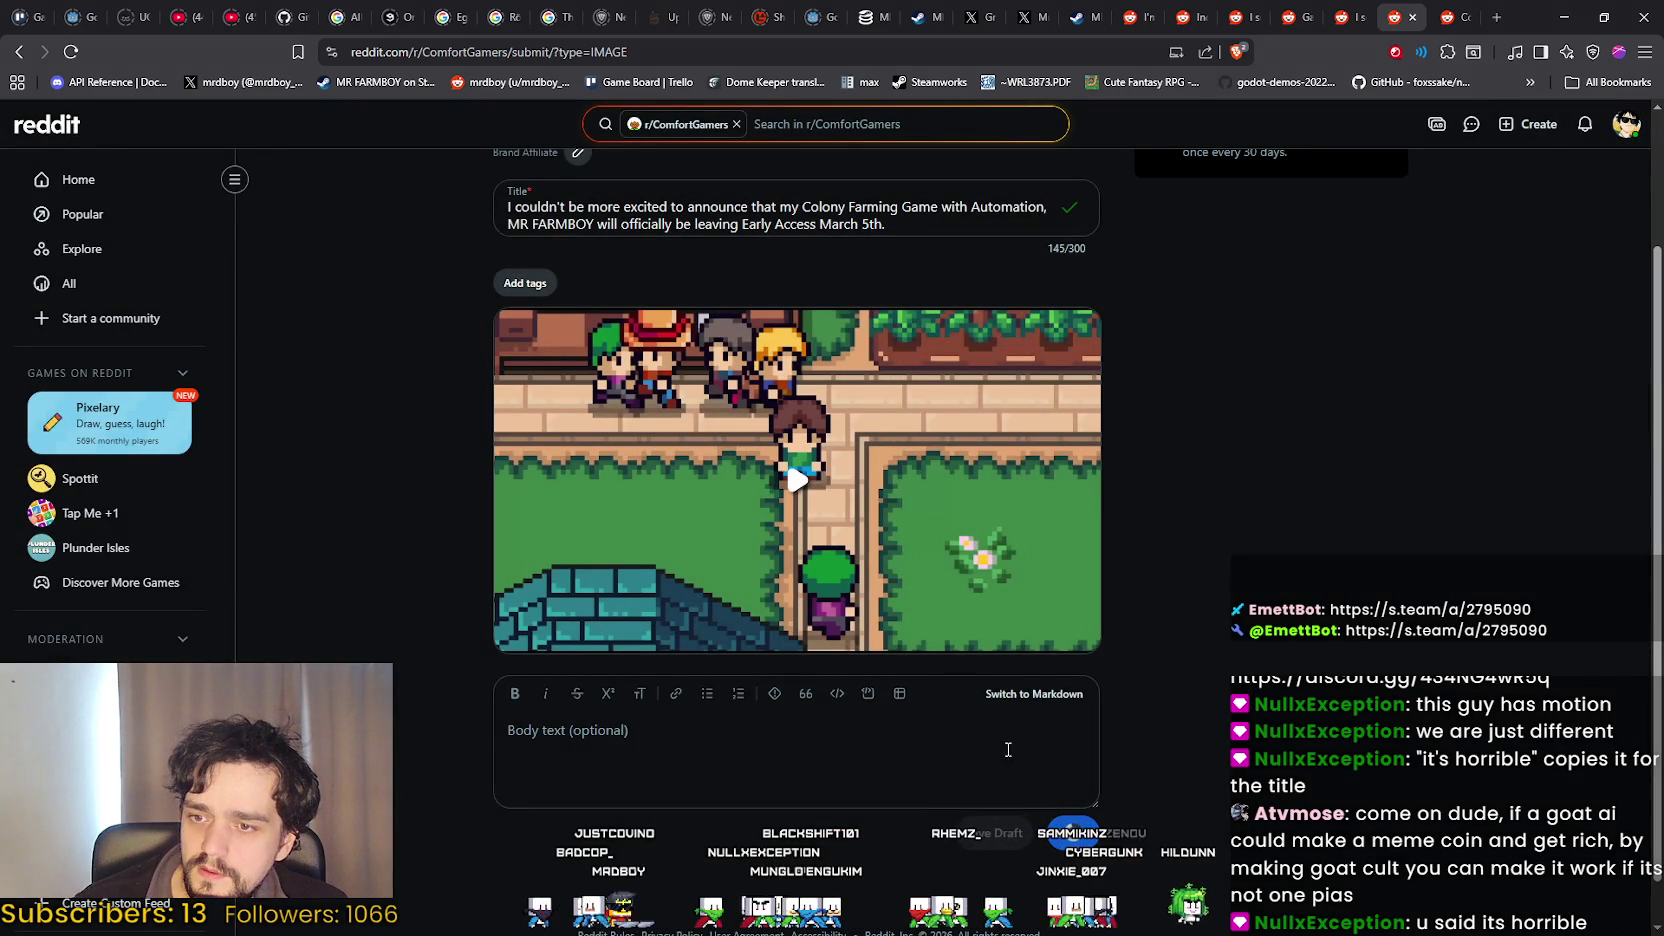
click(1072, 832)
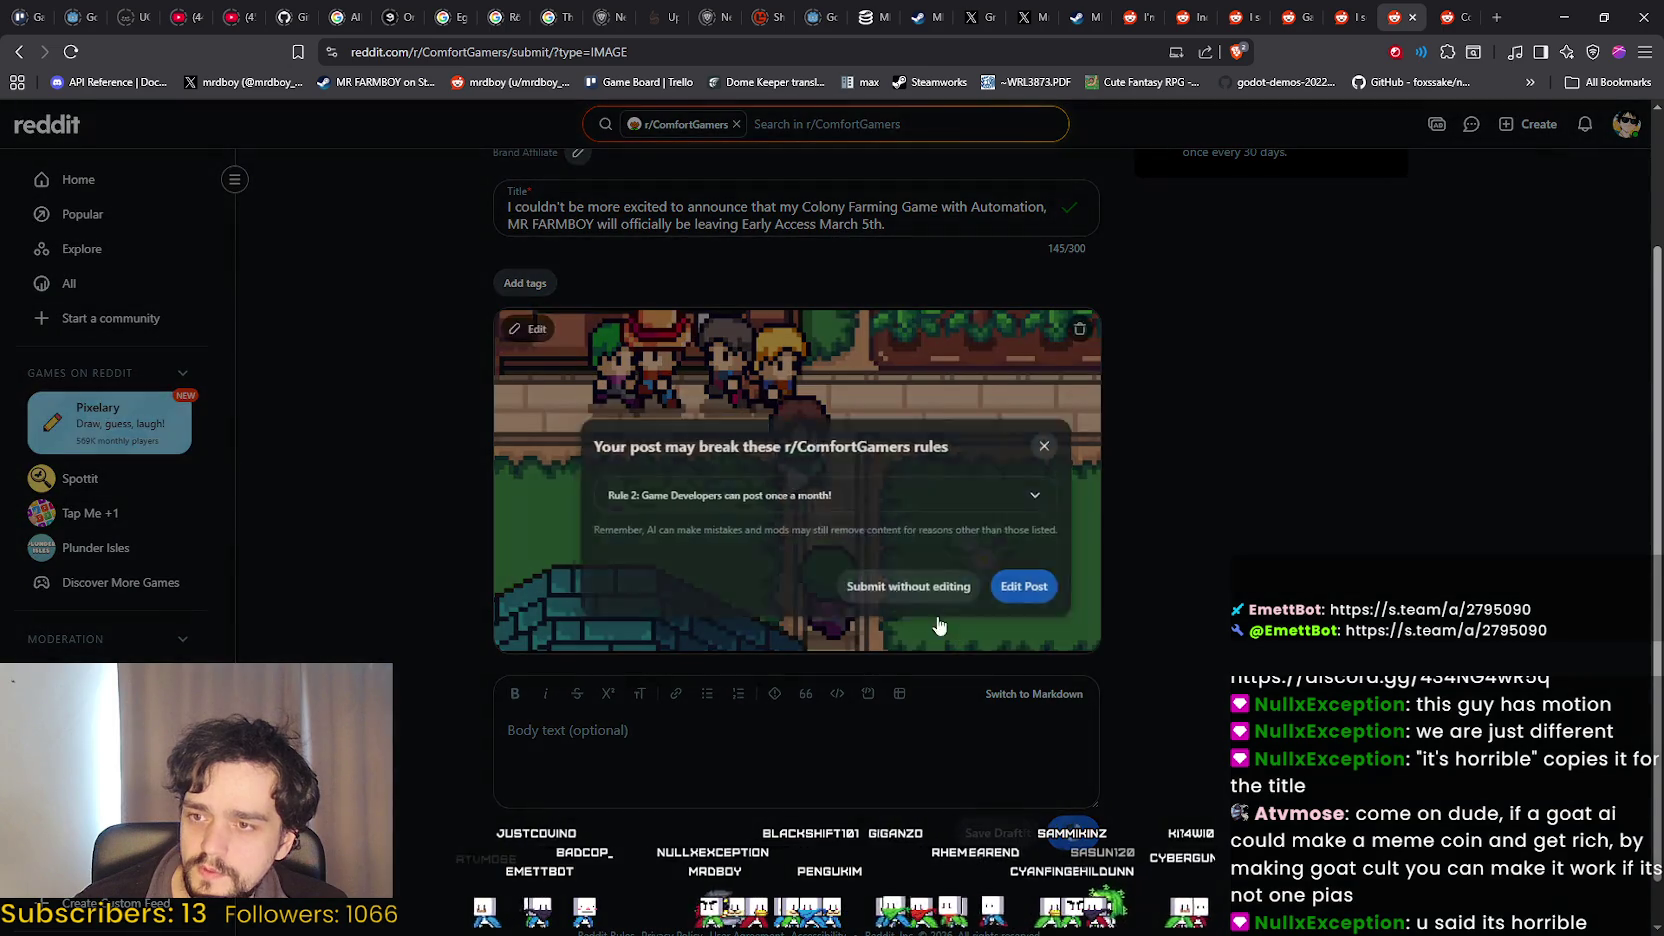
click(912, 587)
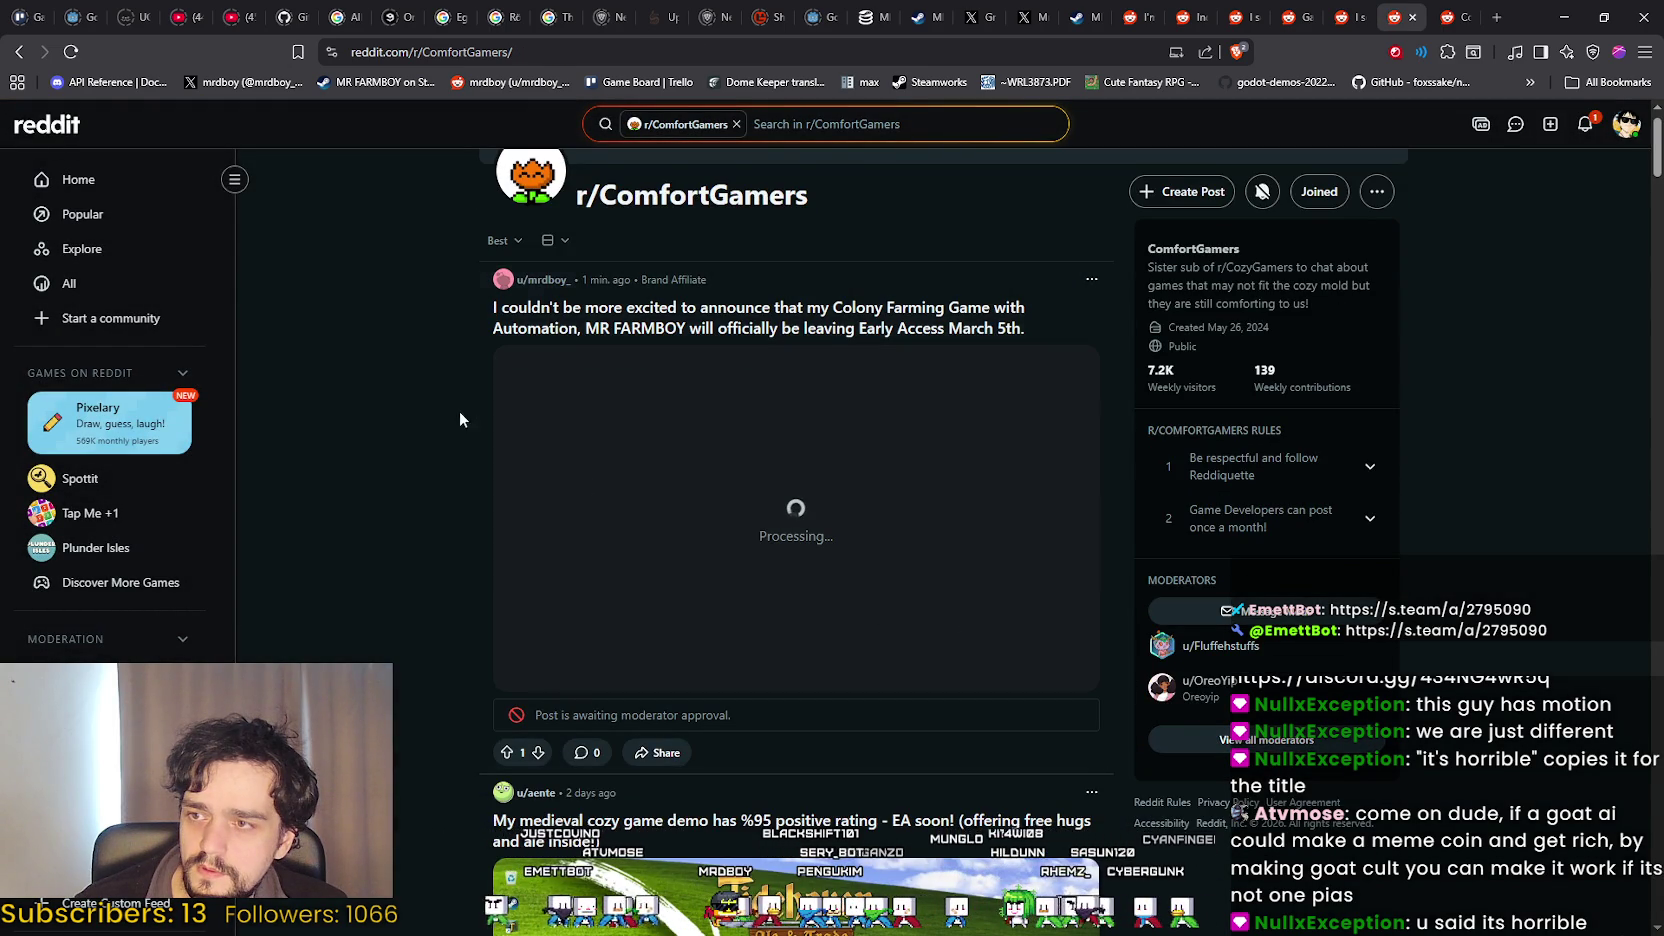
Reload the r/ComfortGamers page and sort its feed by New.
right_click(416, 358)
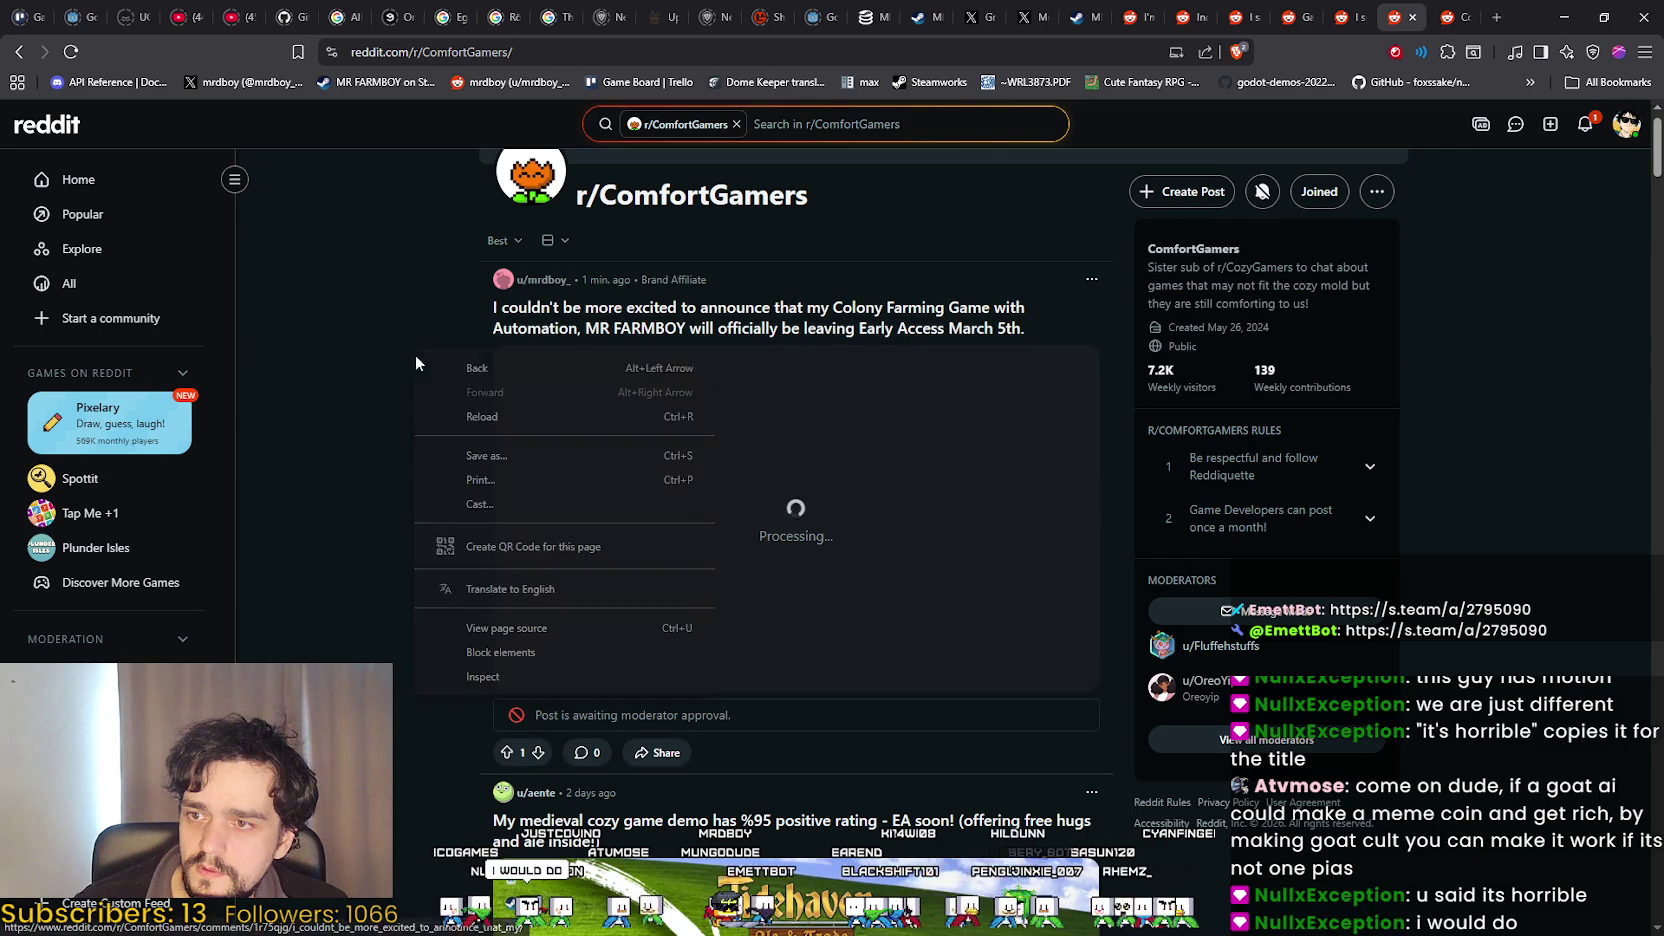
click(458, 419)
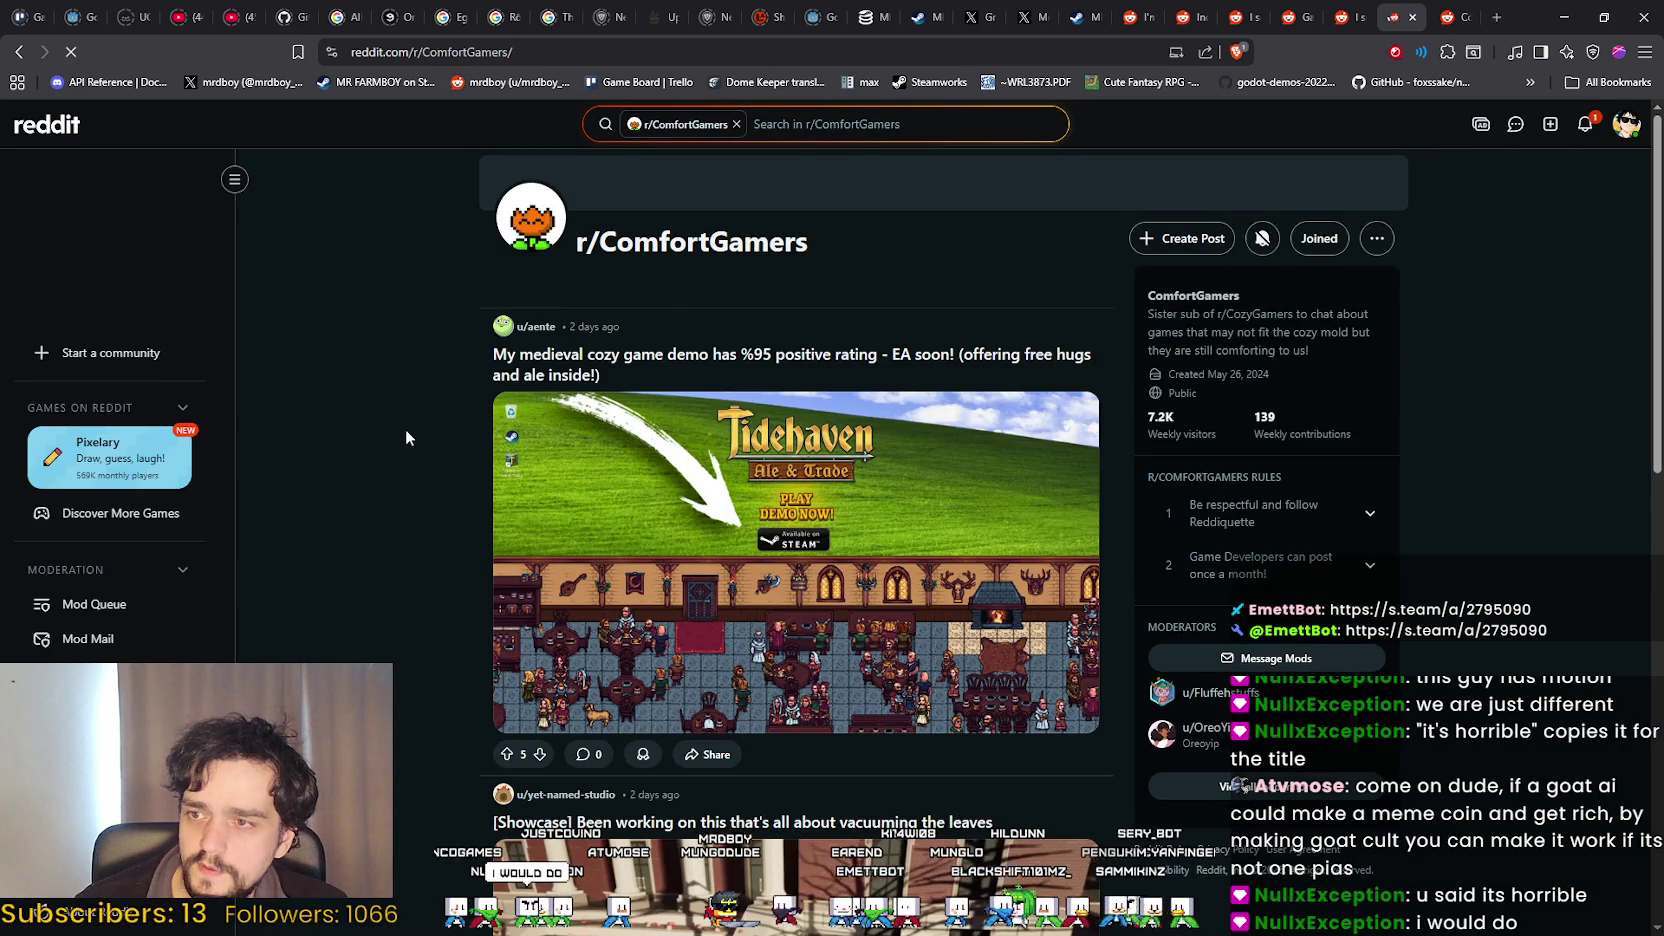
click(503, 287)
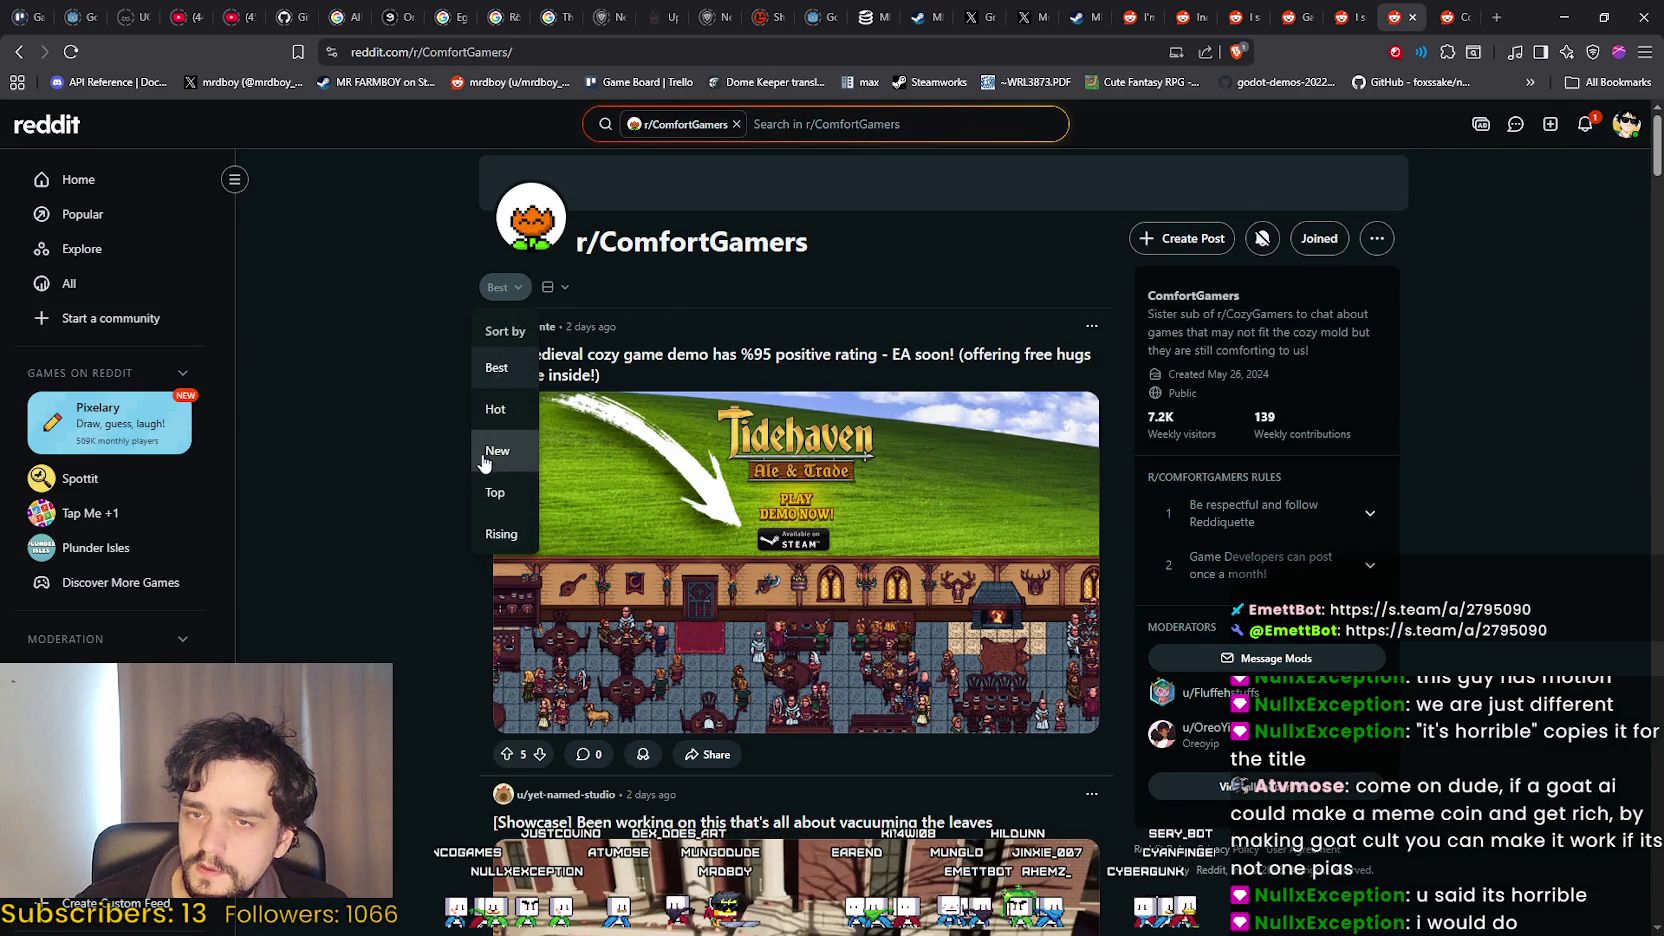
click(490, 451)
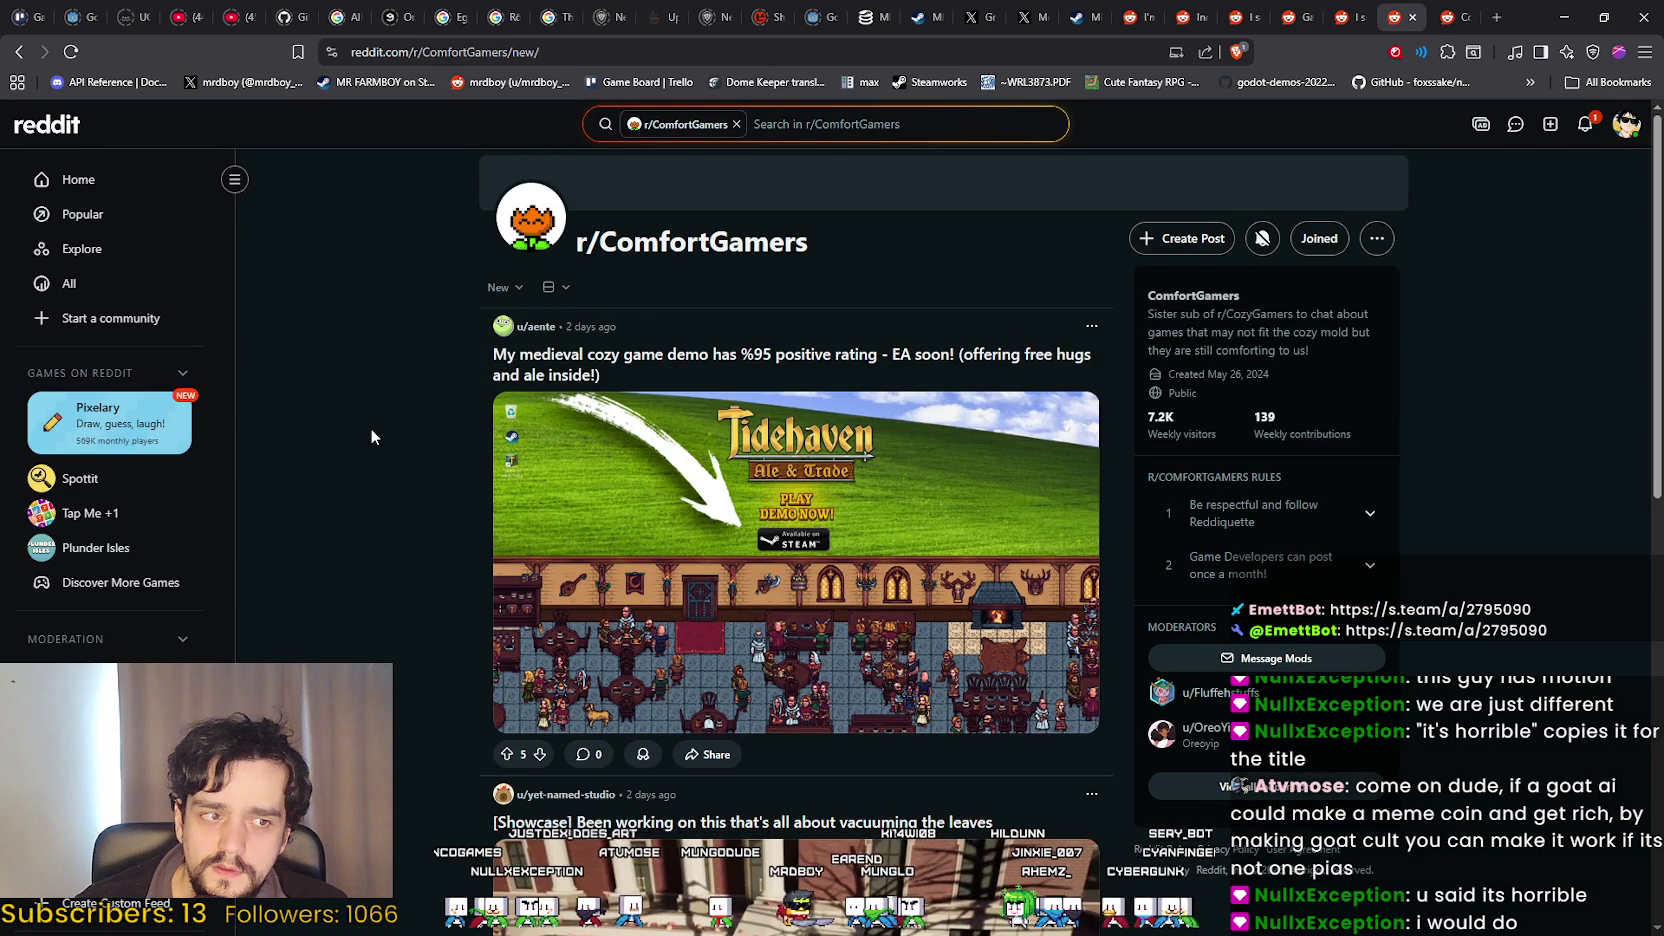
click(503, 287)
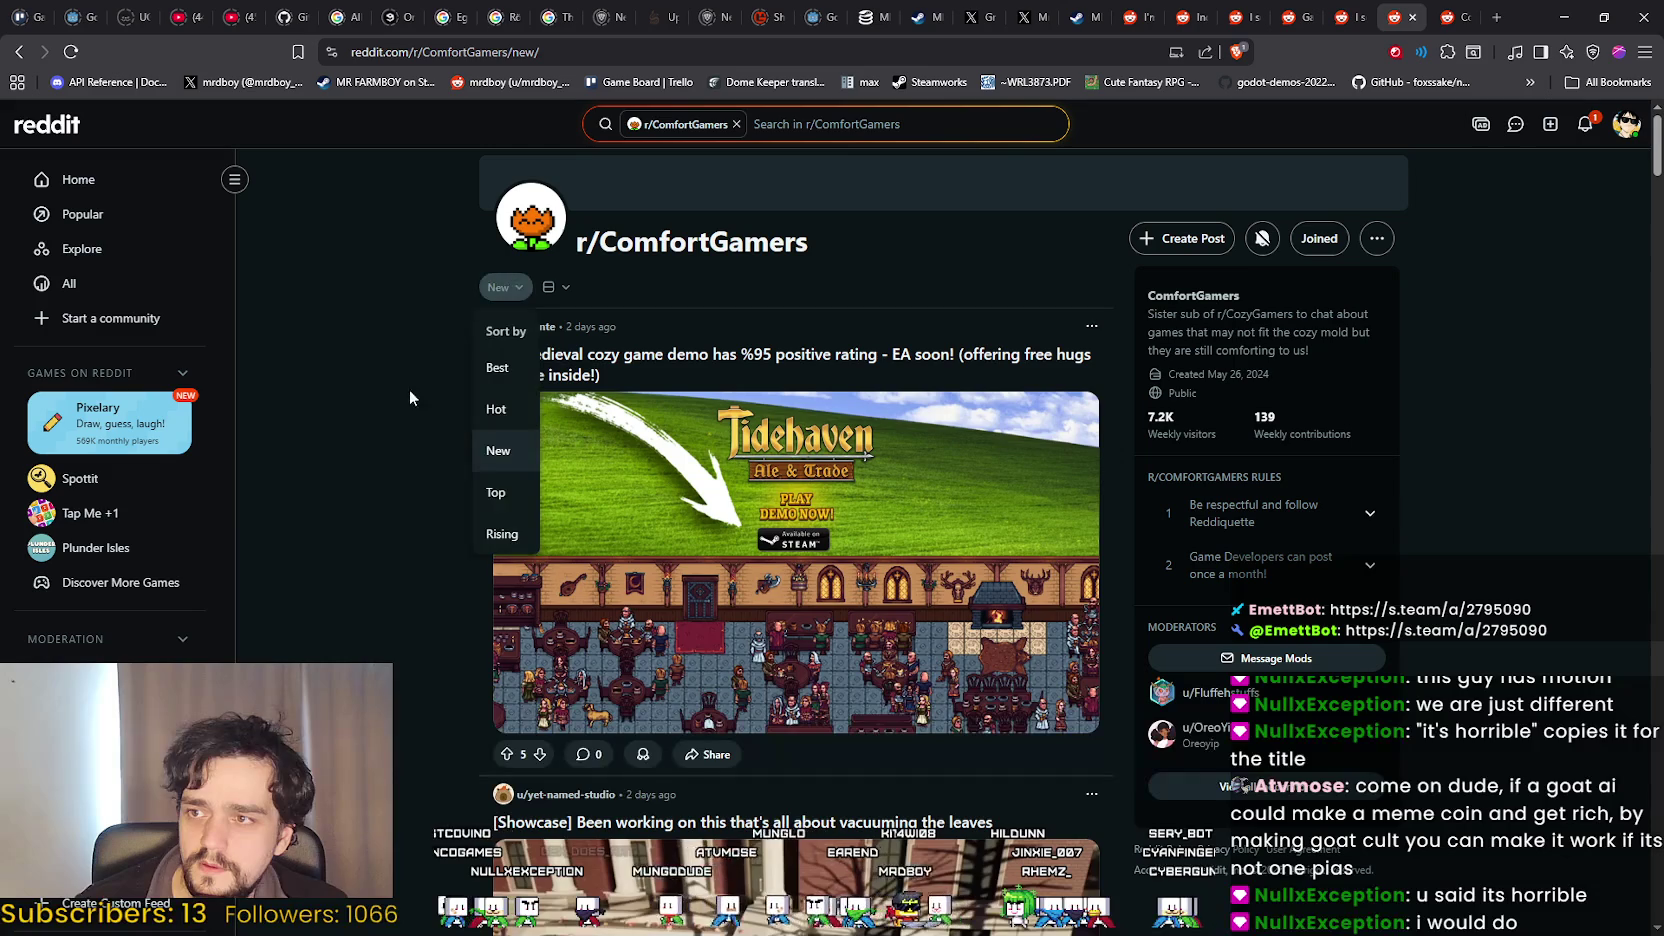
click(487, 452)
Reload the community feed again and open the notifications page.
right_click(389, 384)
click(369, 322)
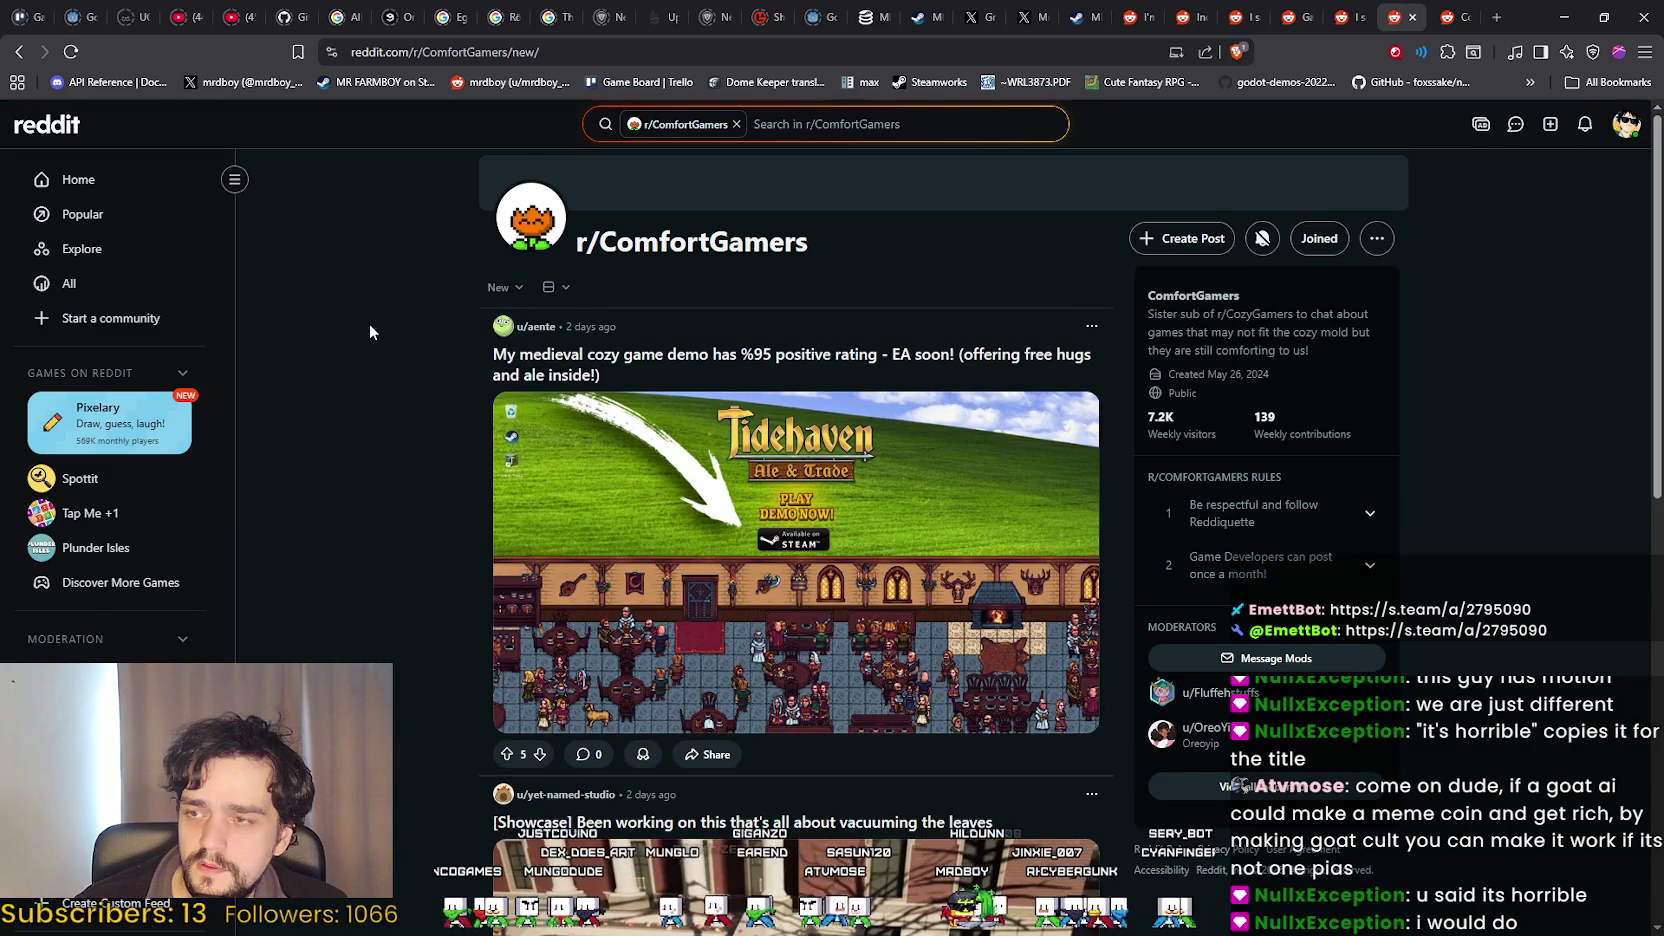
scroll(406, 400, down, 3)
scroll(406, 398, up, 3)
right_click(434, 386)
click(469, 462)
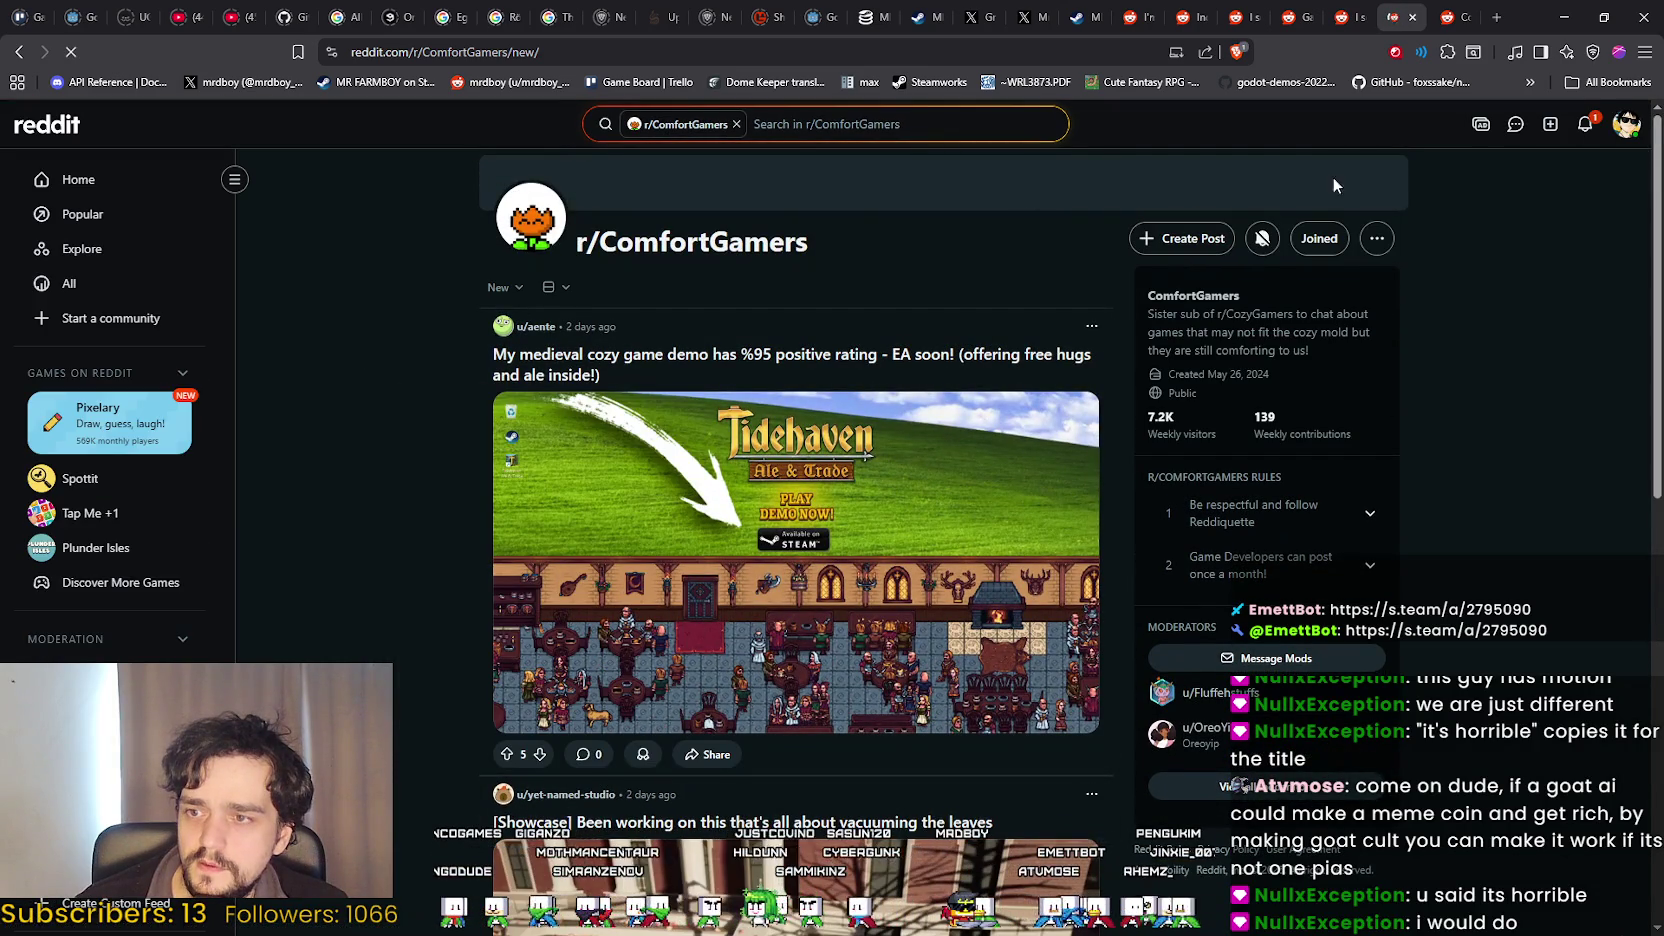
click(1586, 126)
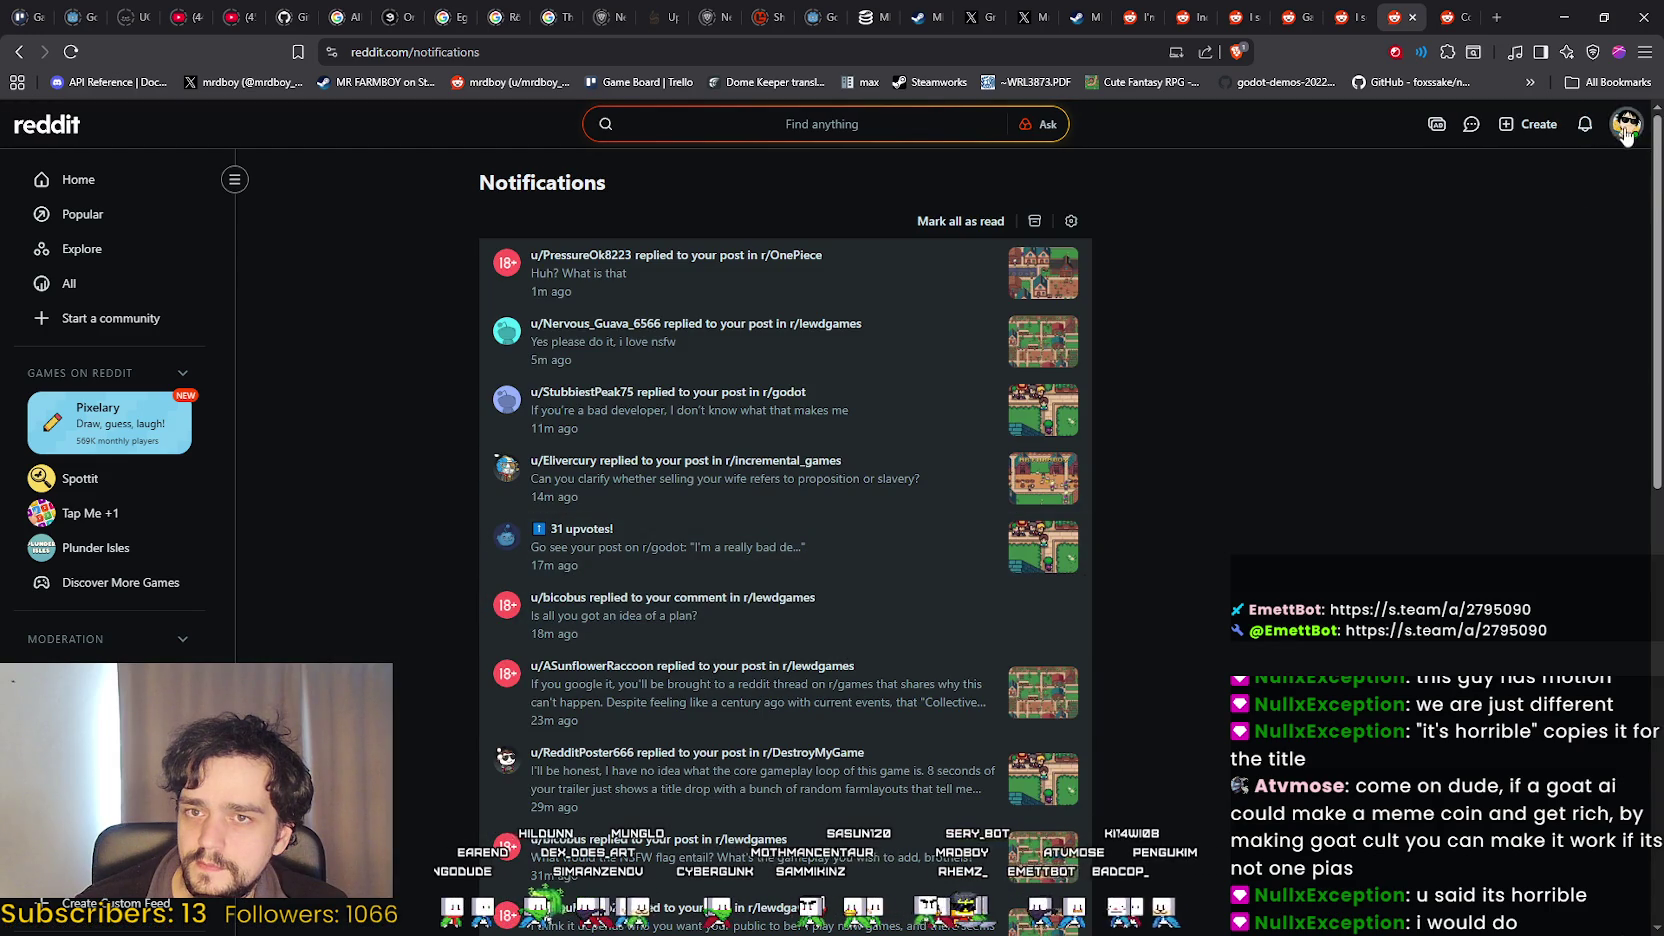
Go through the account menu to your profile and open the MR FARMBOY post.
click(1625, 134)
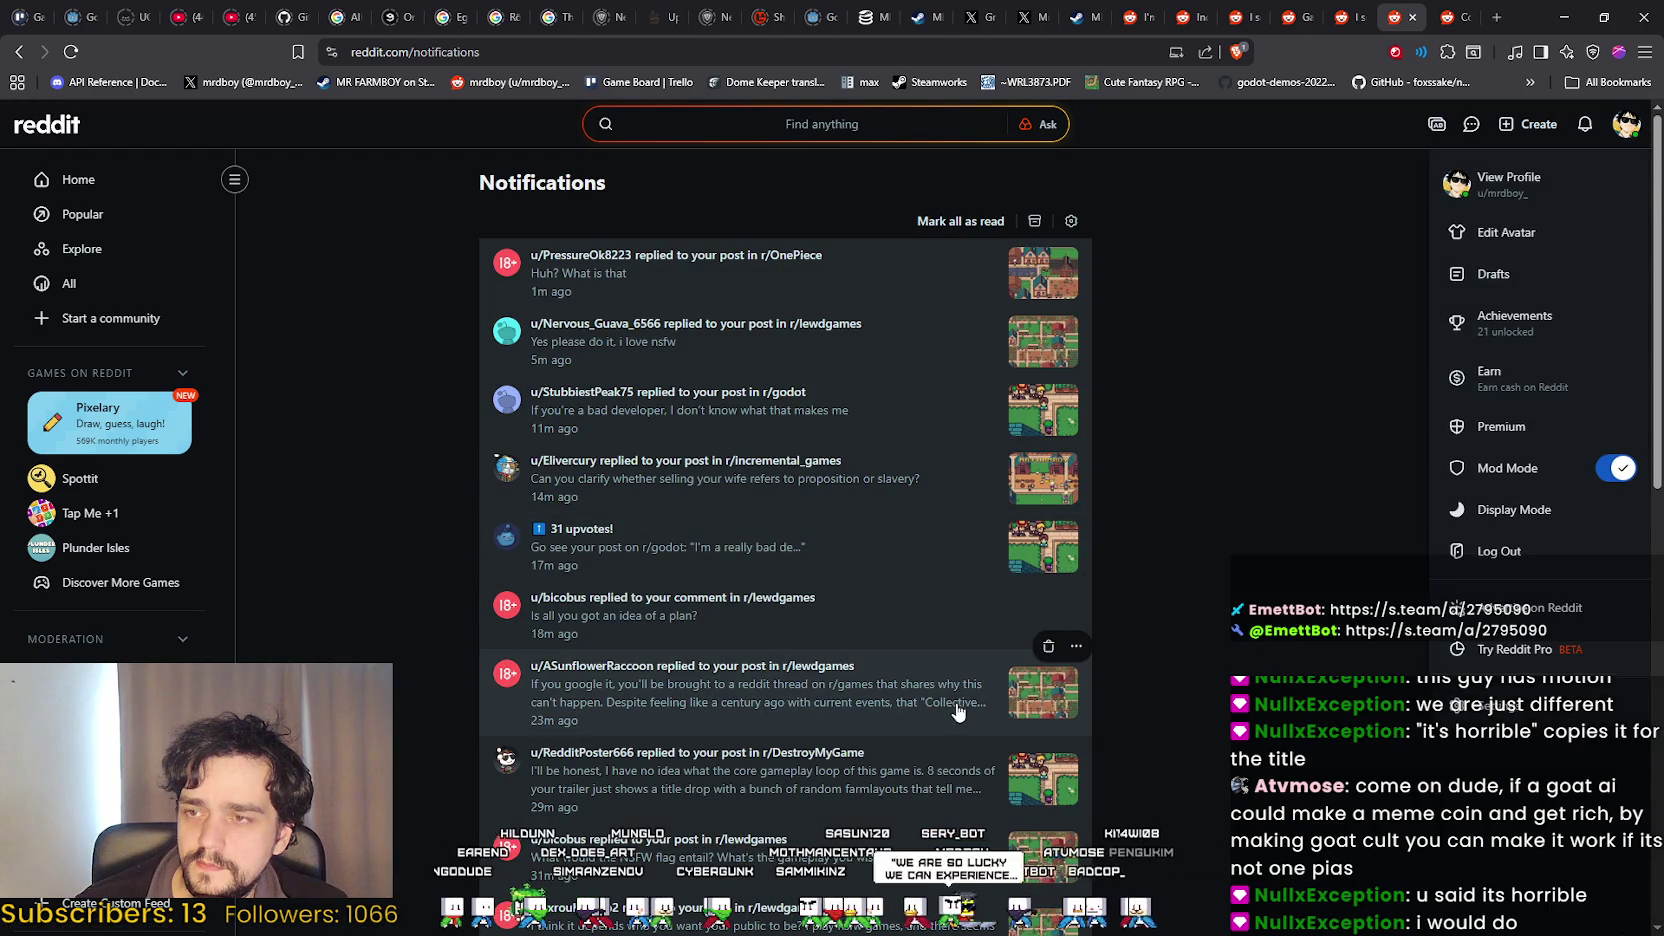
click(1217, 432)
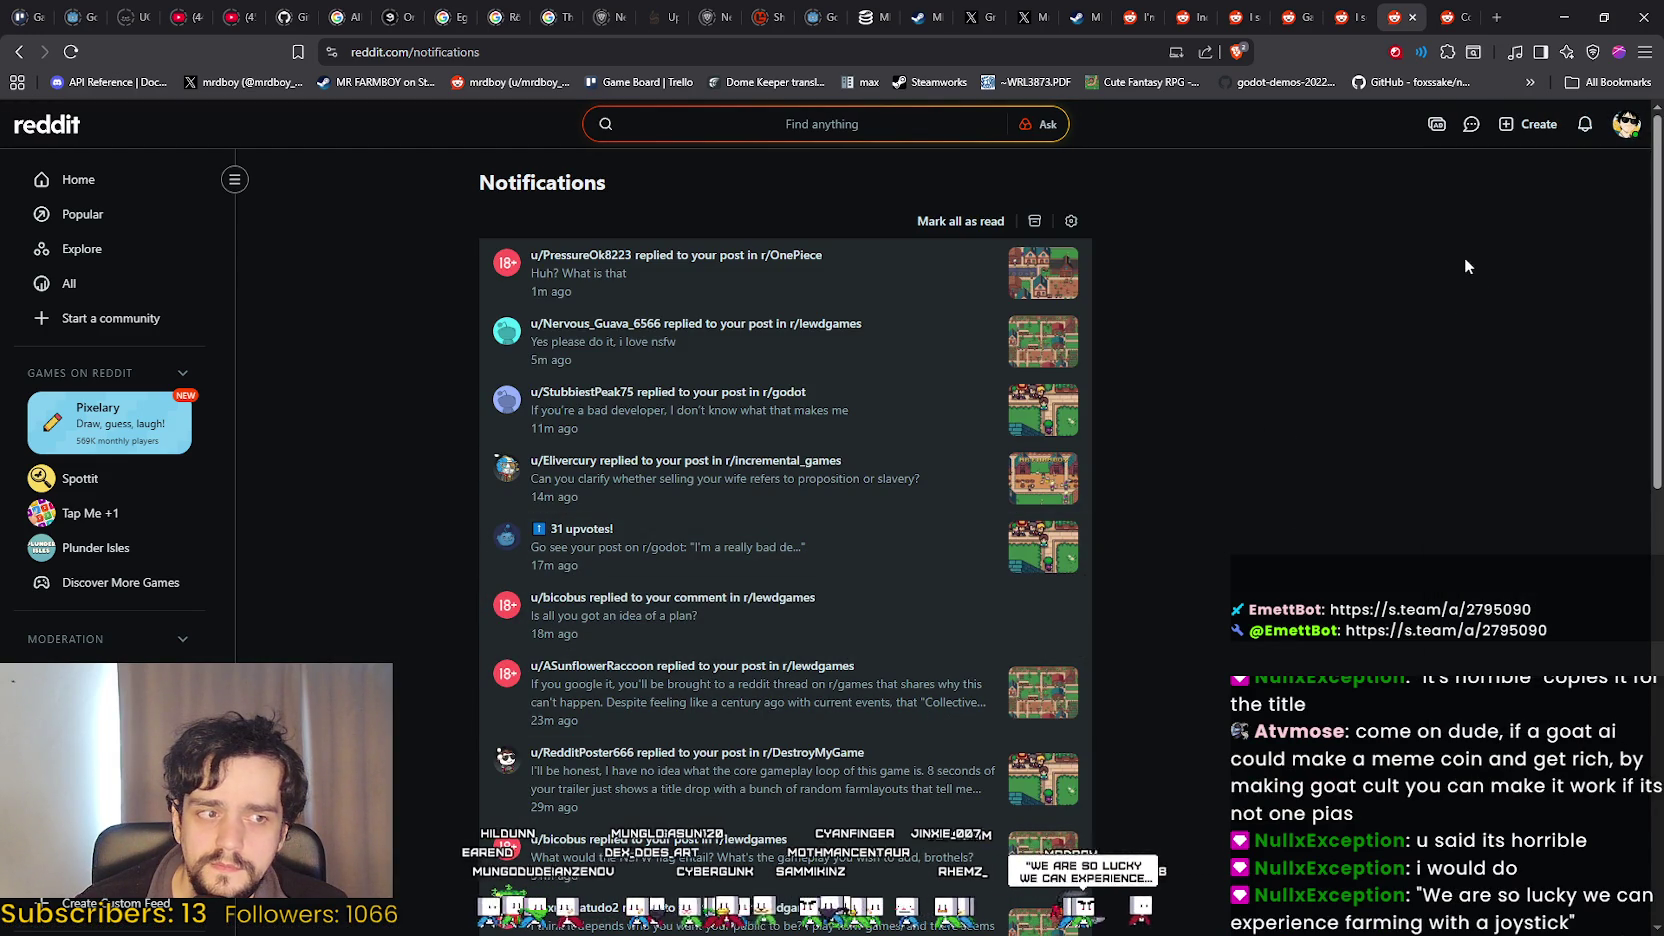
click(1627, 127)
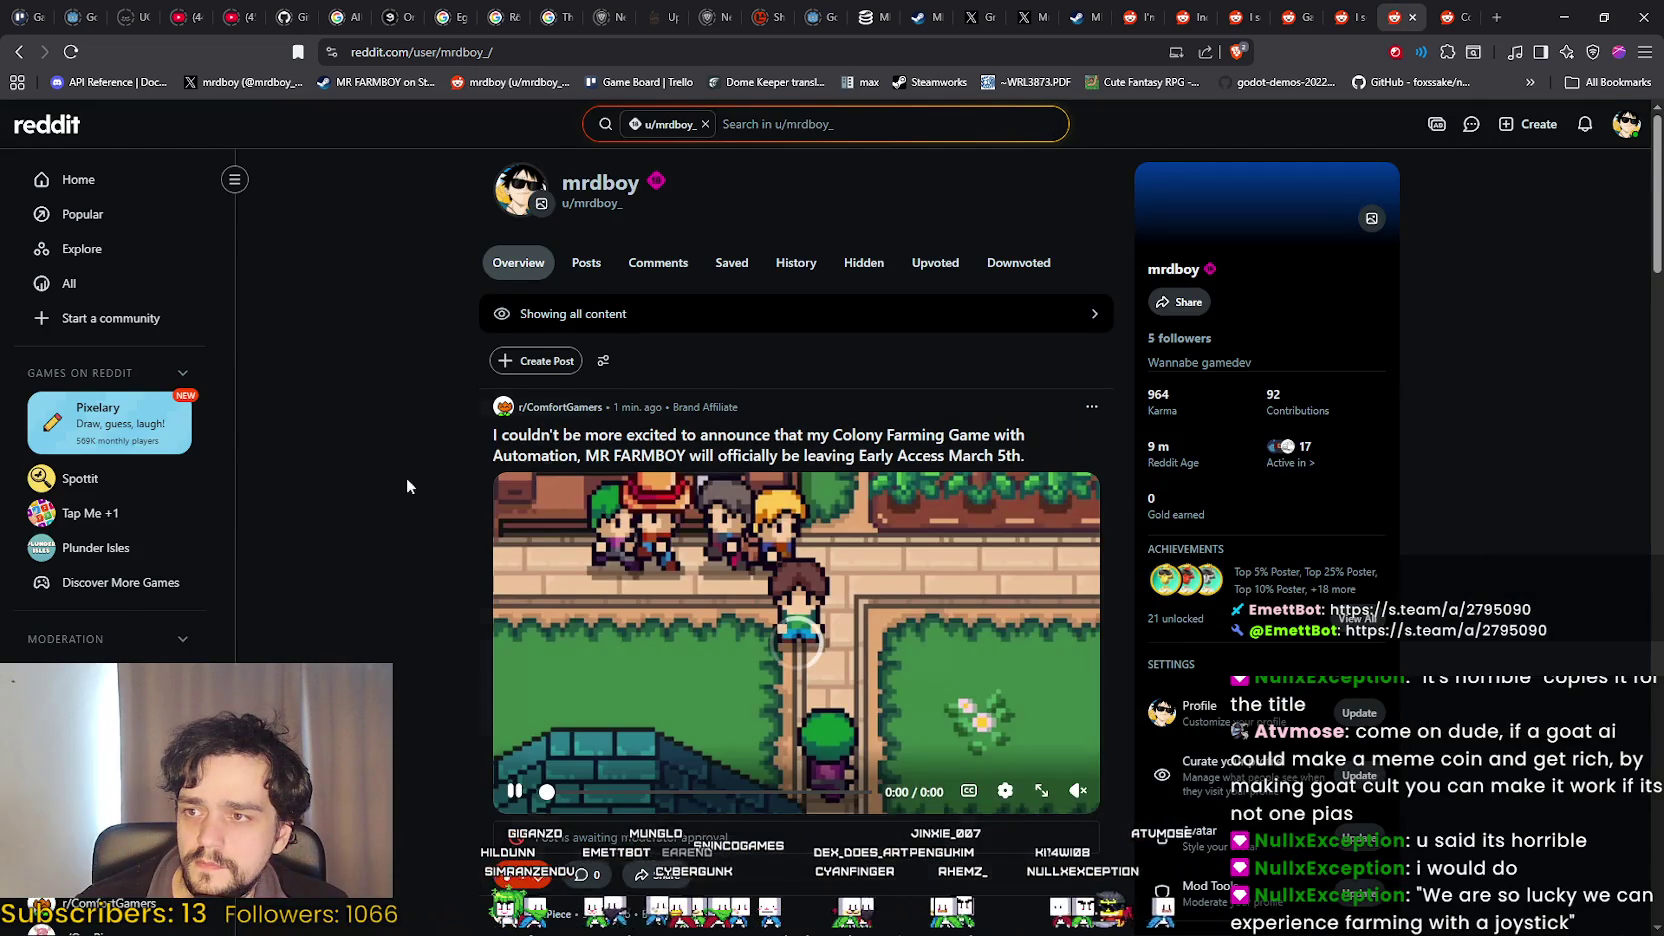
click(754, 370)
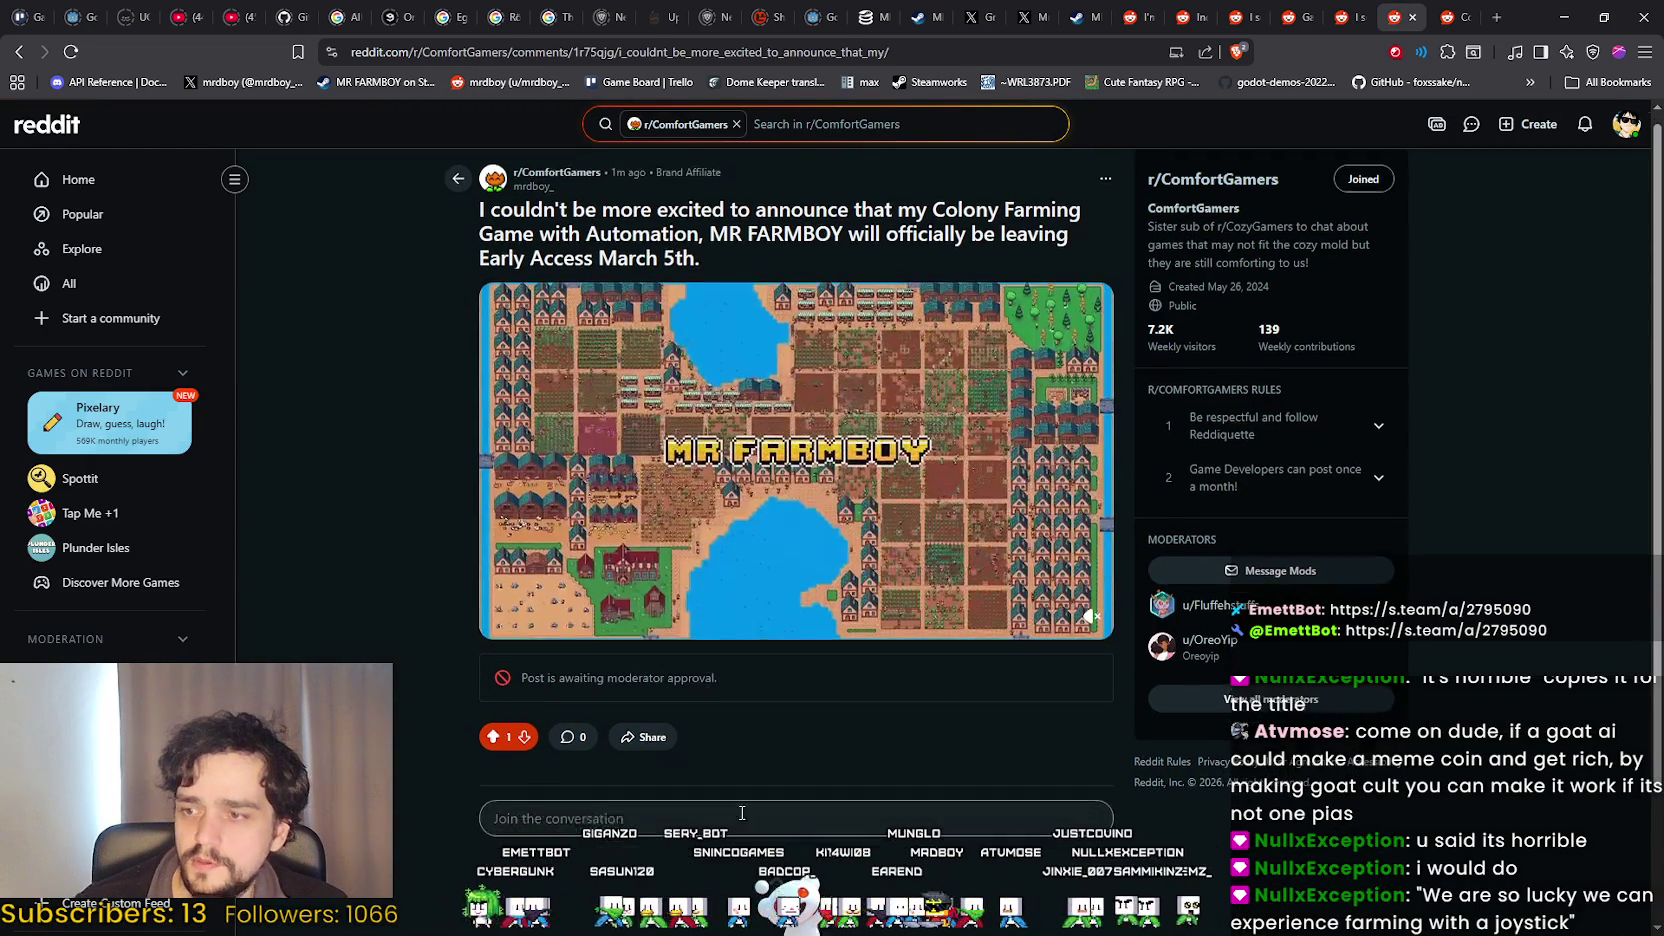
Delete the pending MR FARMBOY post and go back to the profile overview.
scroll(702, 780, down, 1)
scroll(445, 699, up, 1)
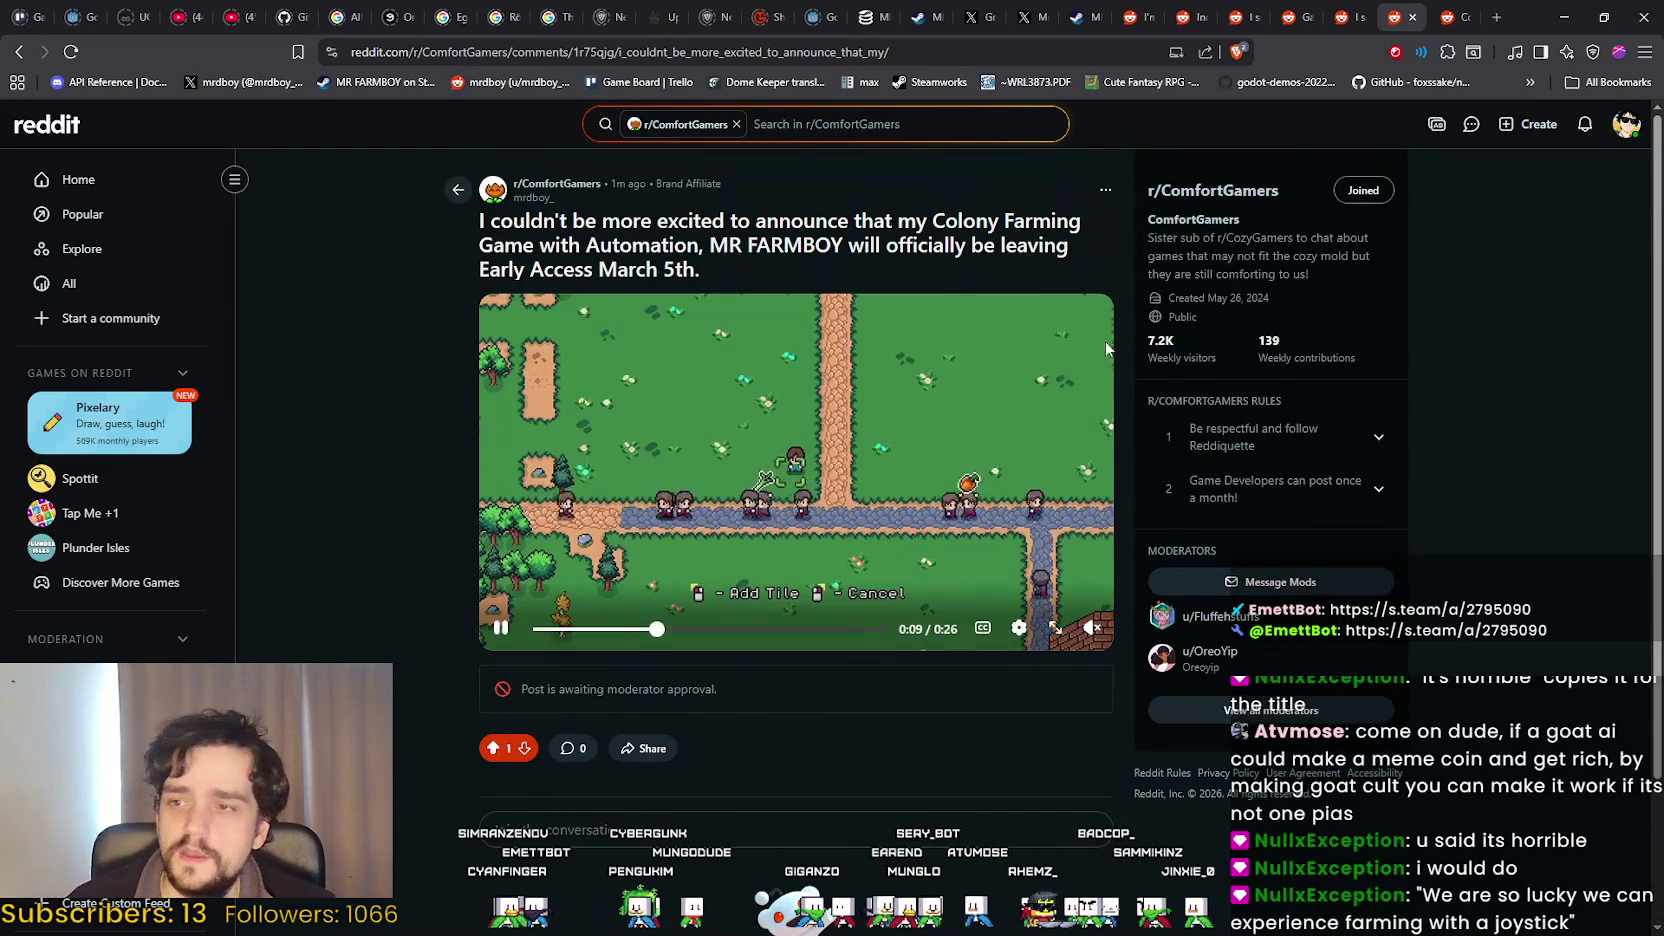
click(1105, 189)
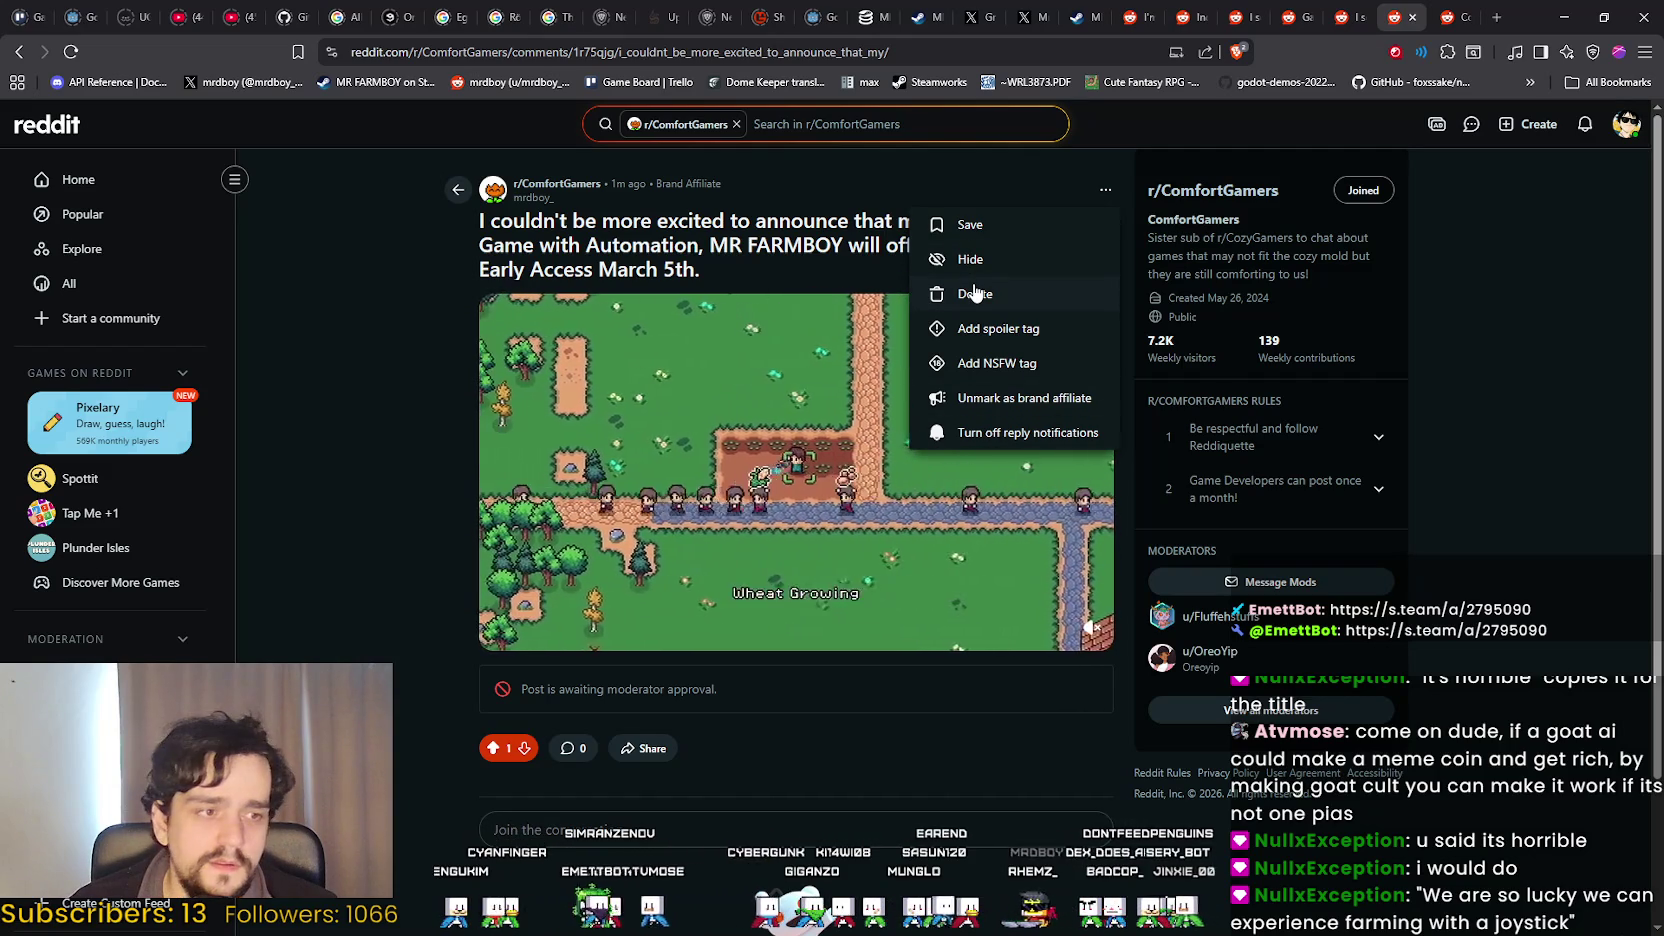
click(970, 294)
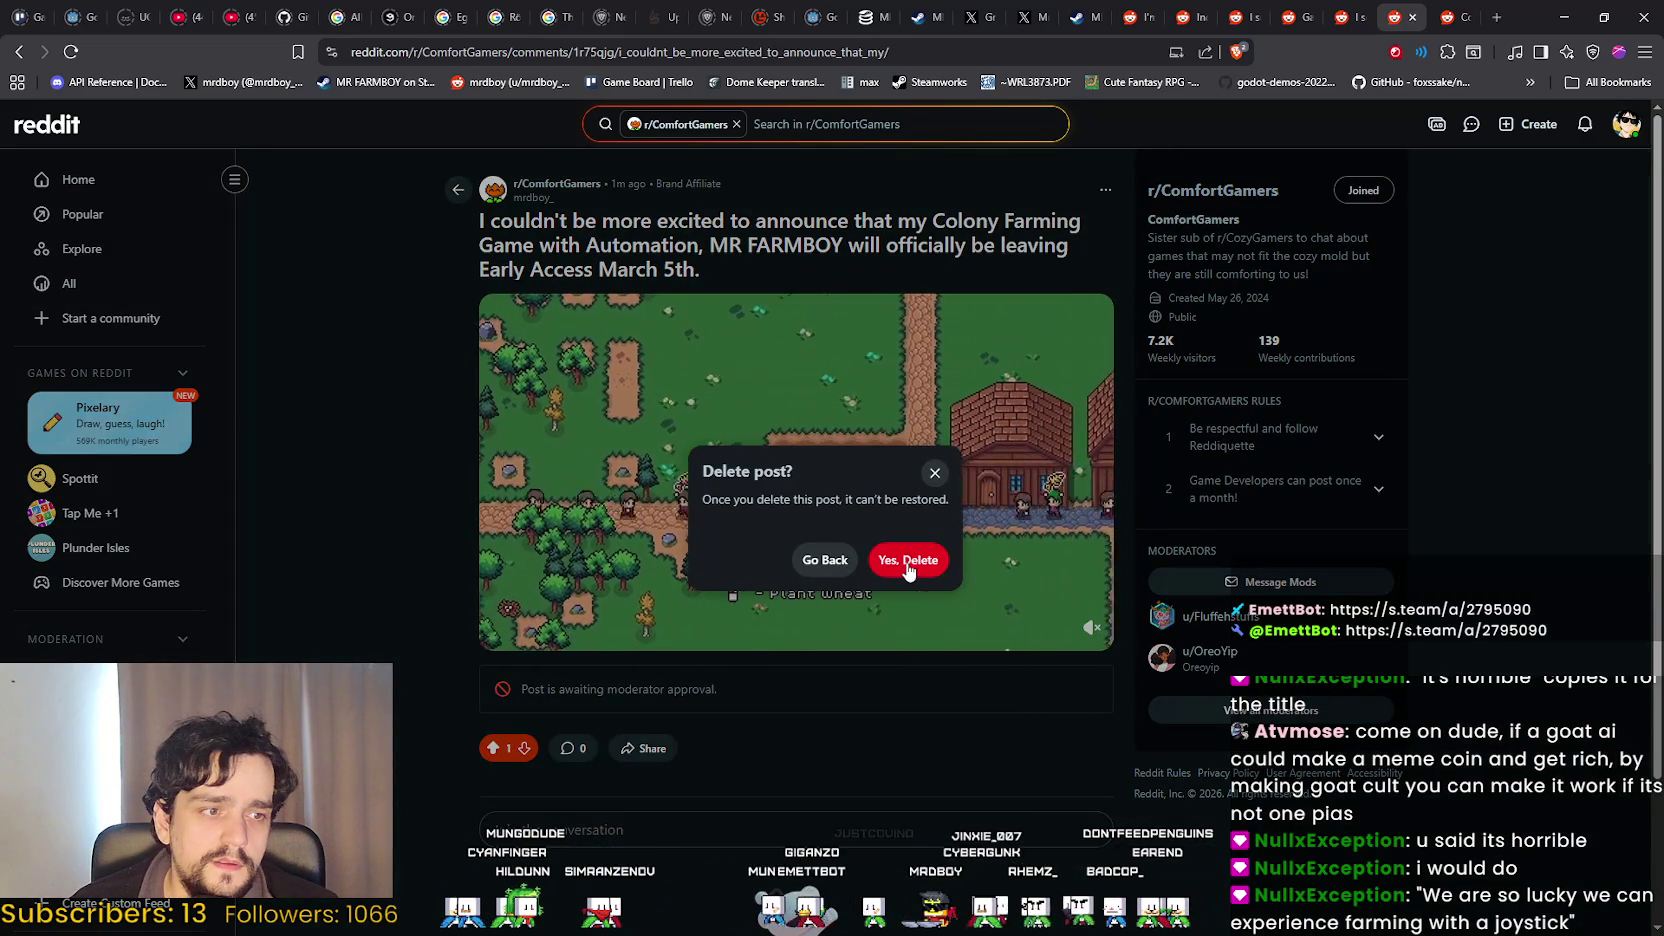
click(893, 563)
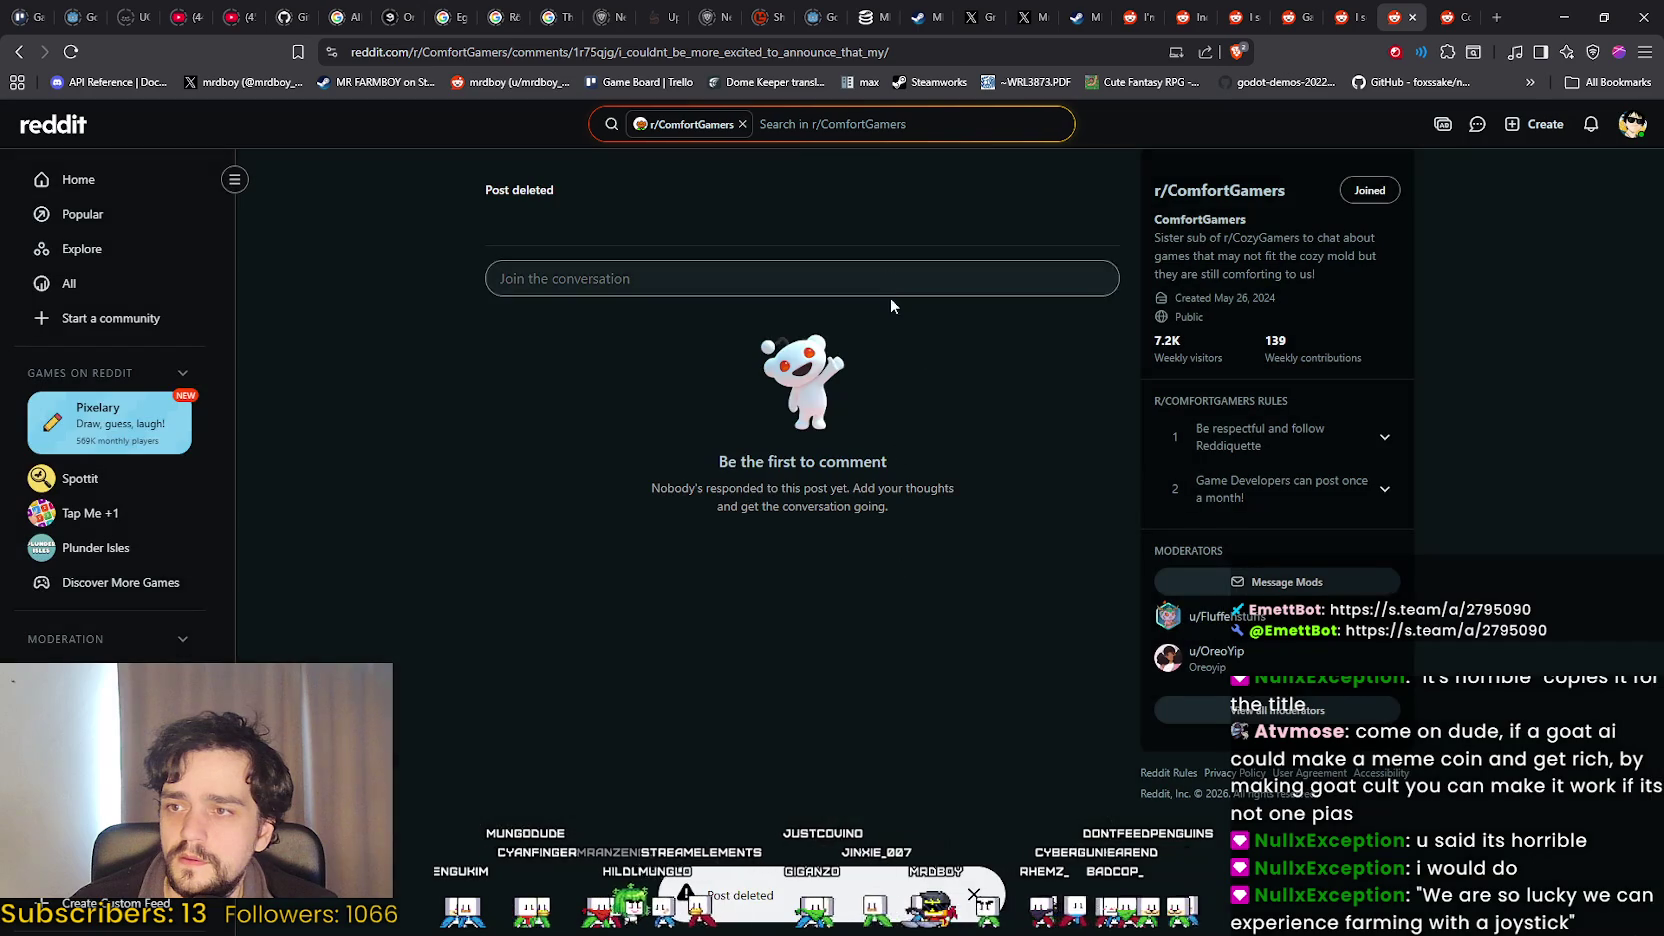
click(19, 51)
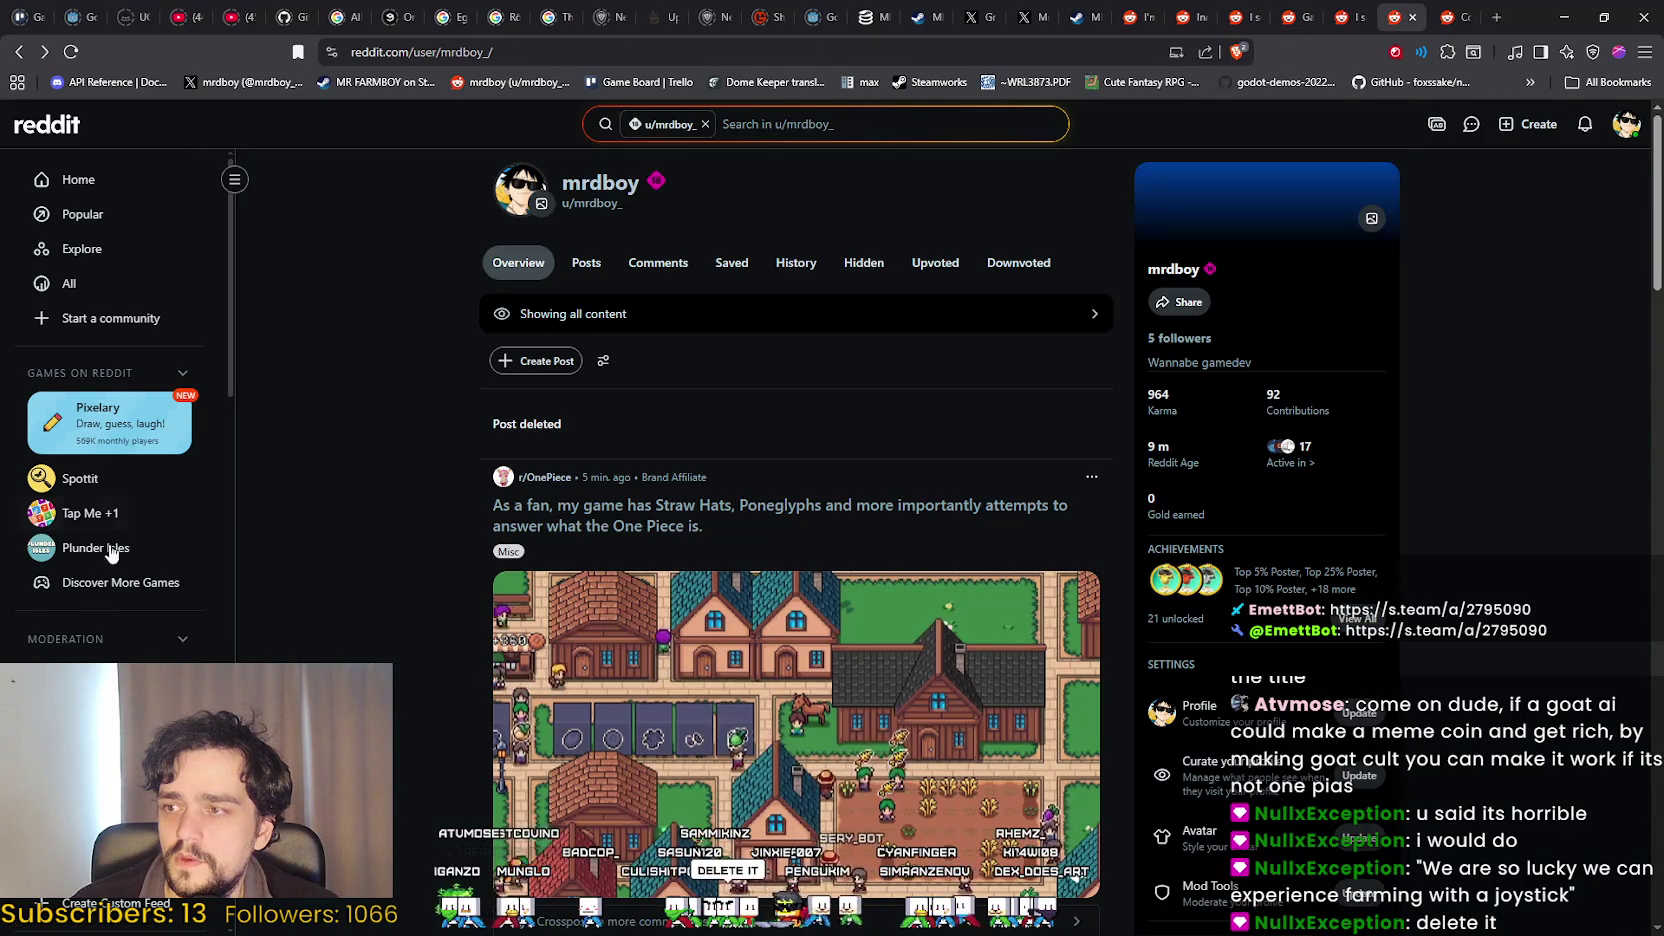
Start a new r/ComfortGamers post titled 'We are so lucky we can experience farming with a joystick'.
scroll(111, 546, down, 3)
scroll(108, 547, down, 4)
click(105, 555)
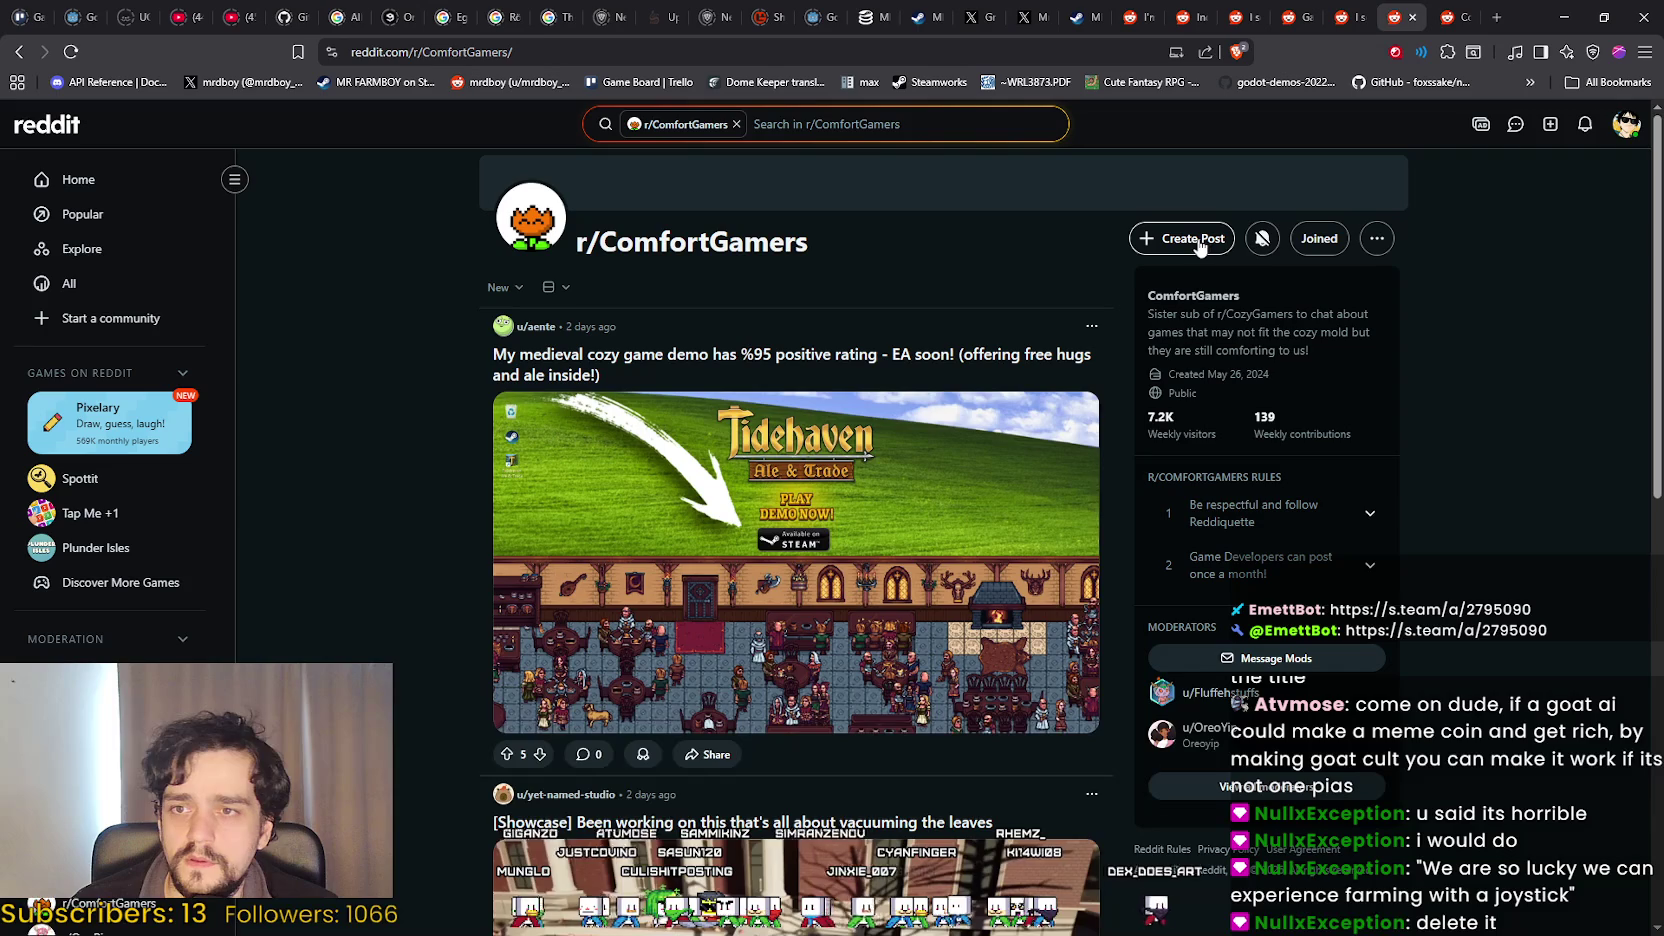
click(1200, 242)
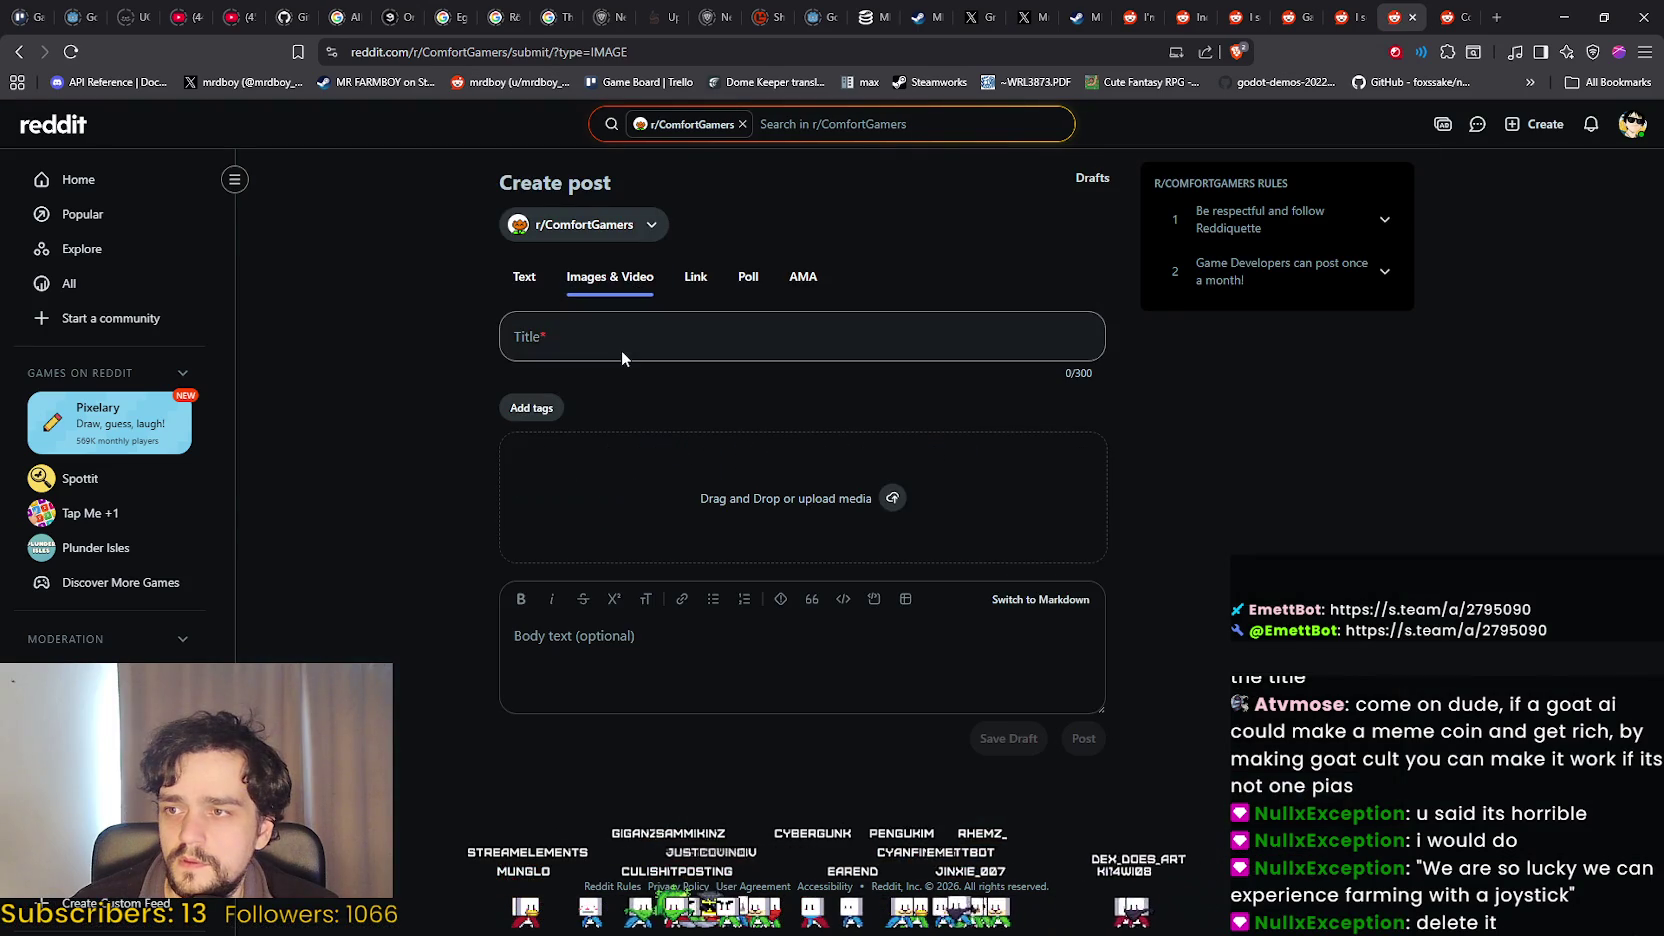
click(623, 347)
text(https://store.steampowered.com/app/2795090/MR_FARMBOY/)
key(ctrl+z)
click(729, 692)
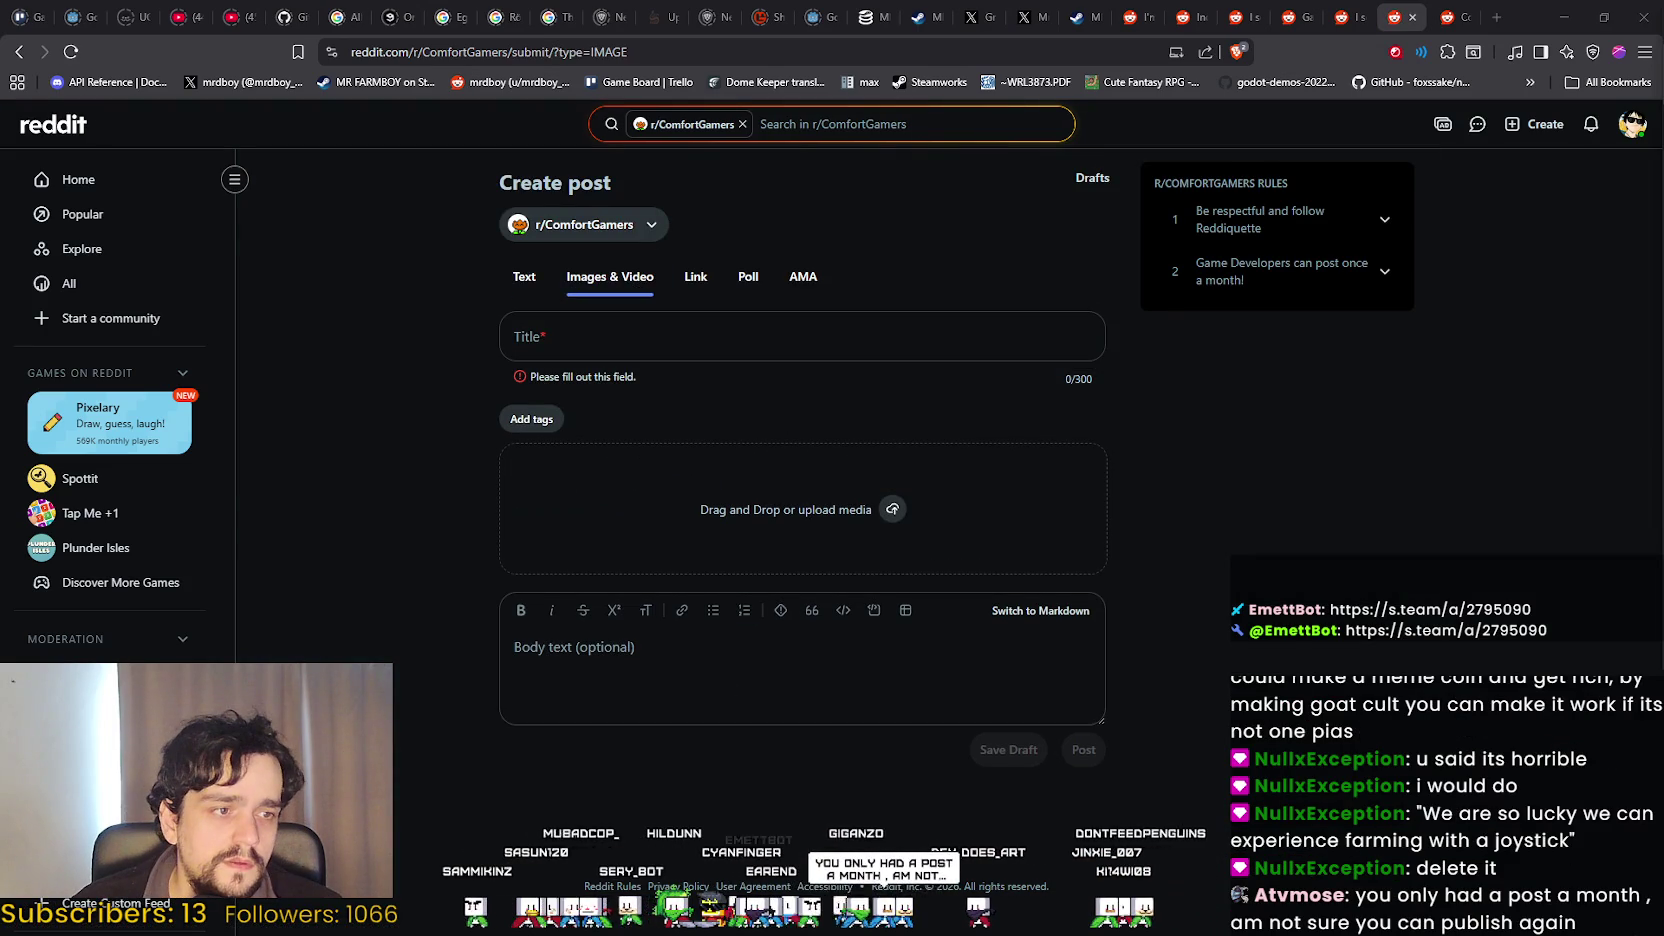
click(676, 337)
text(We are so lucky we can experience farming with a joystick)
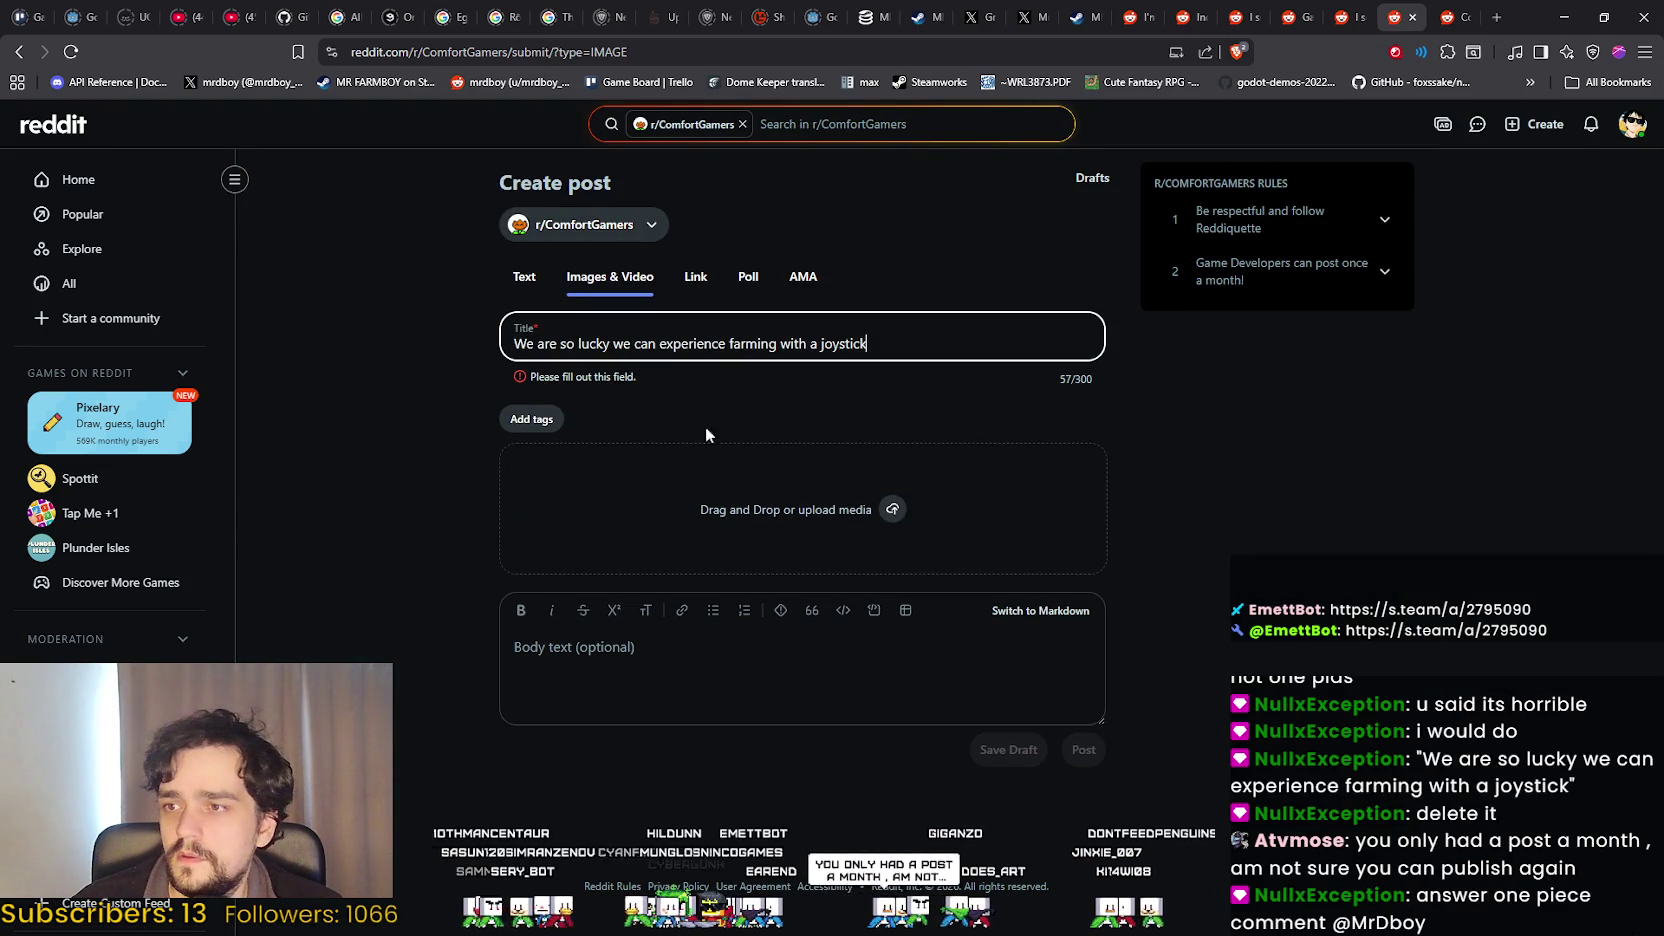
click(767, 650)
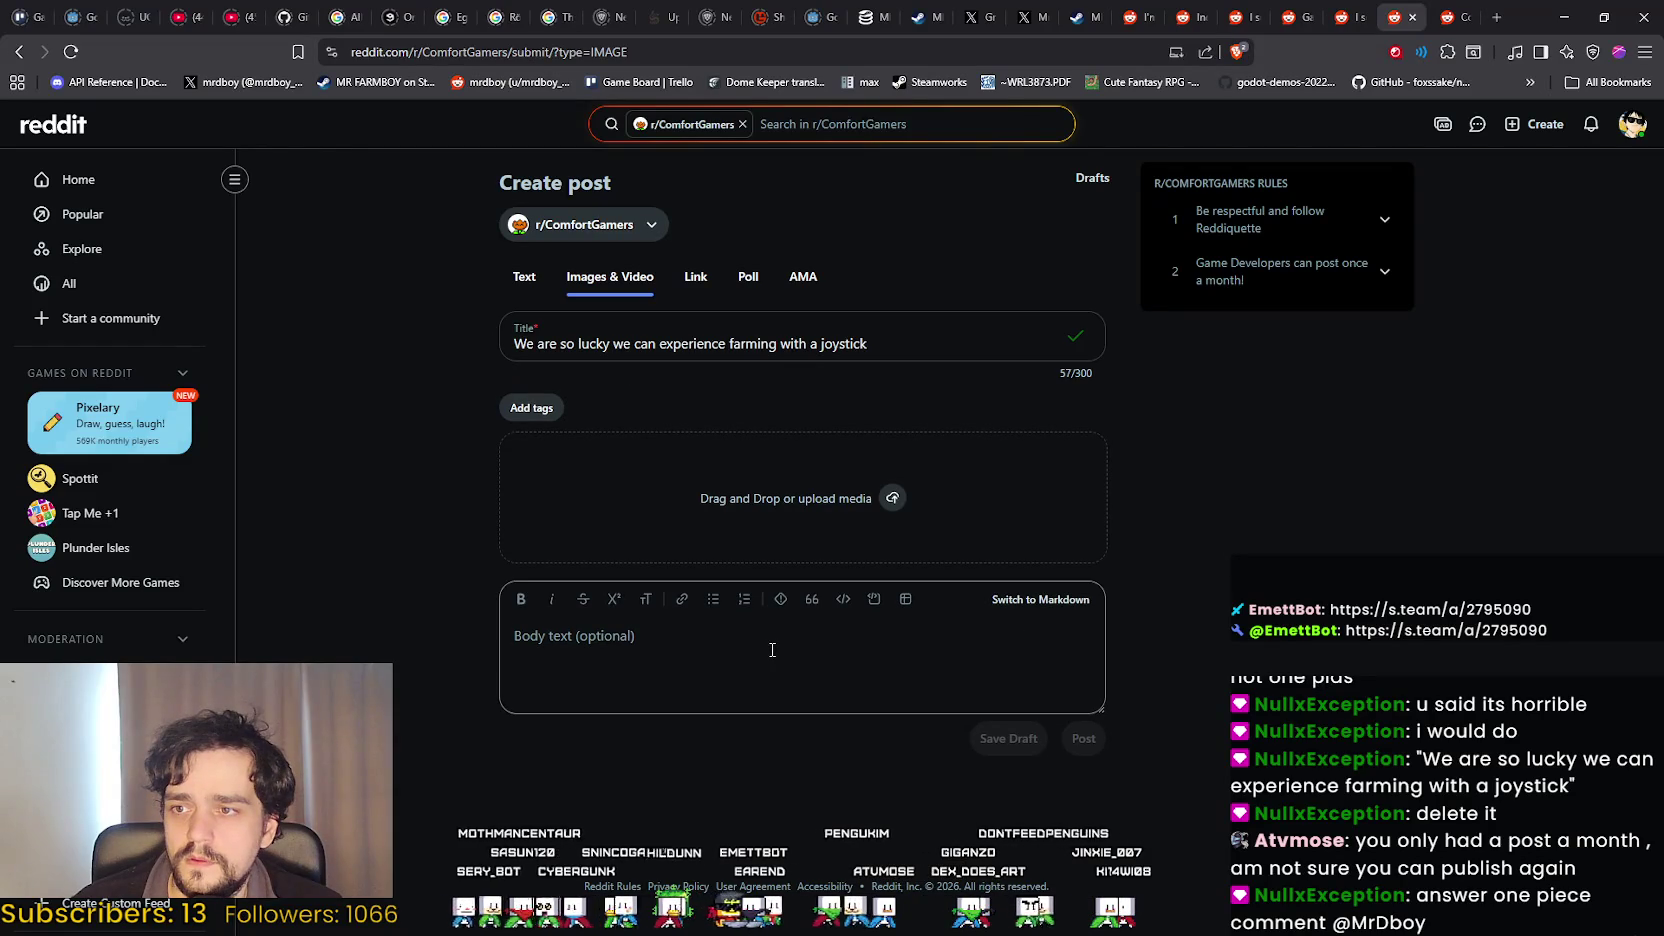
click(971, 338)
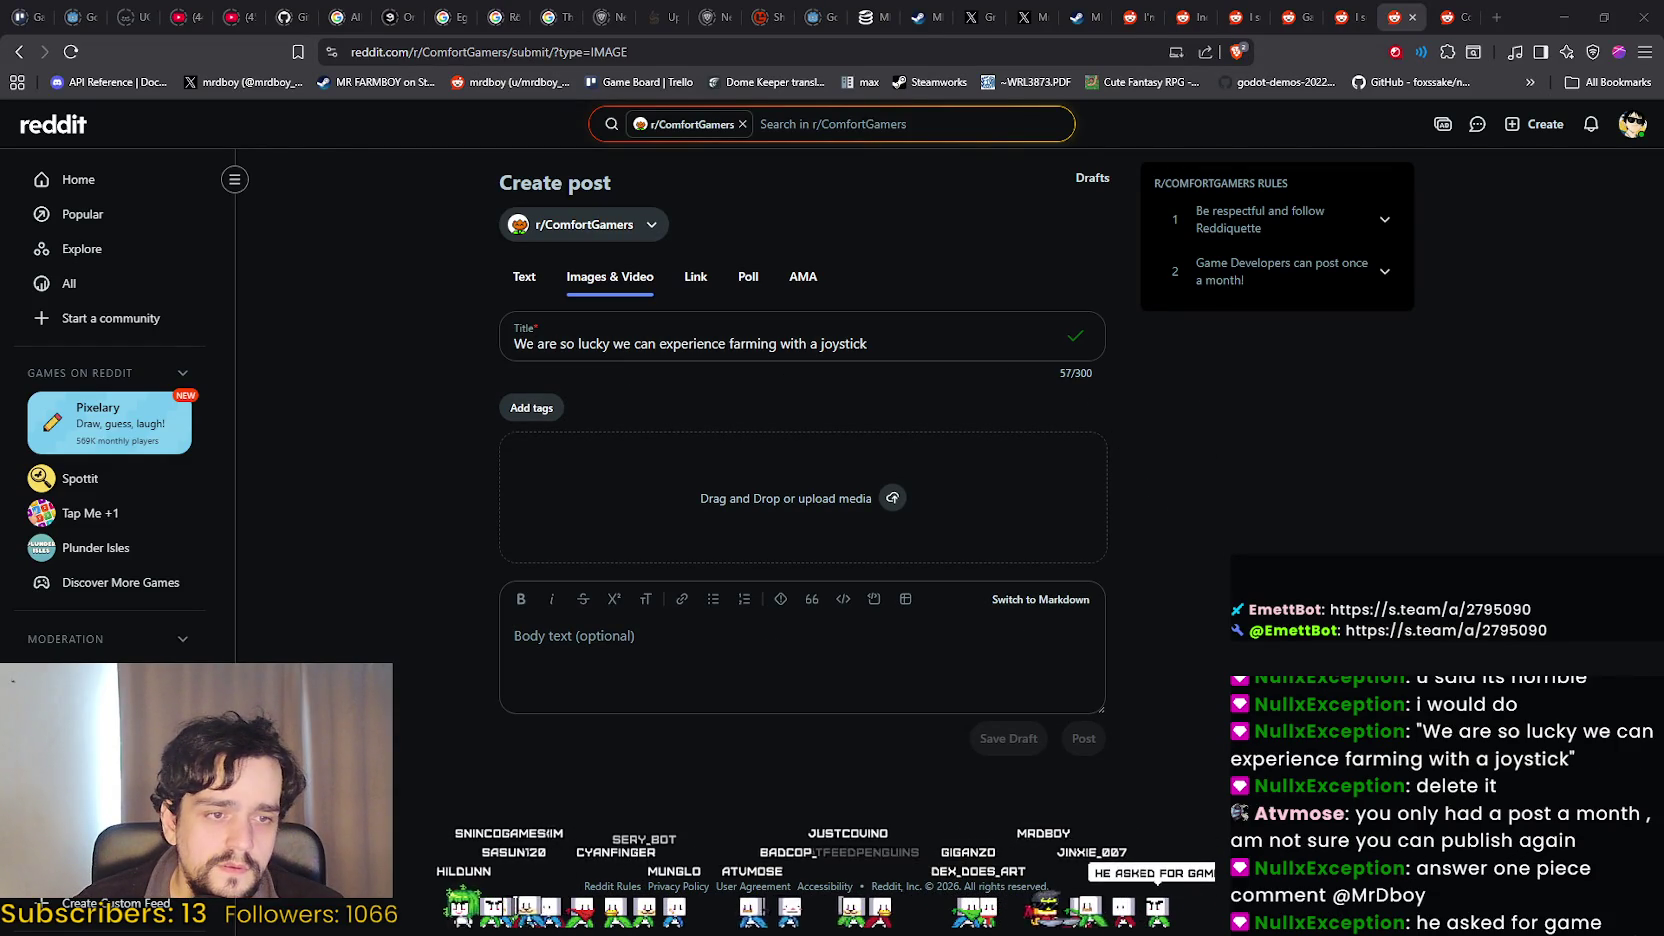
Attach NewTrailerV4.mov as the video, leave tags empty, and end the title with a period.
drag(1341, 609, 800, 480)
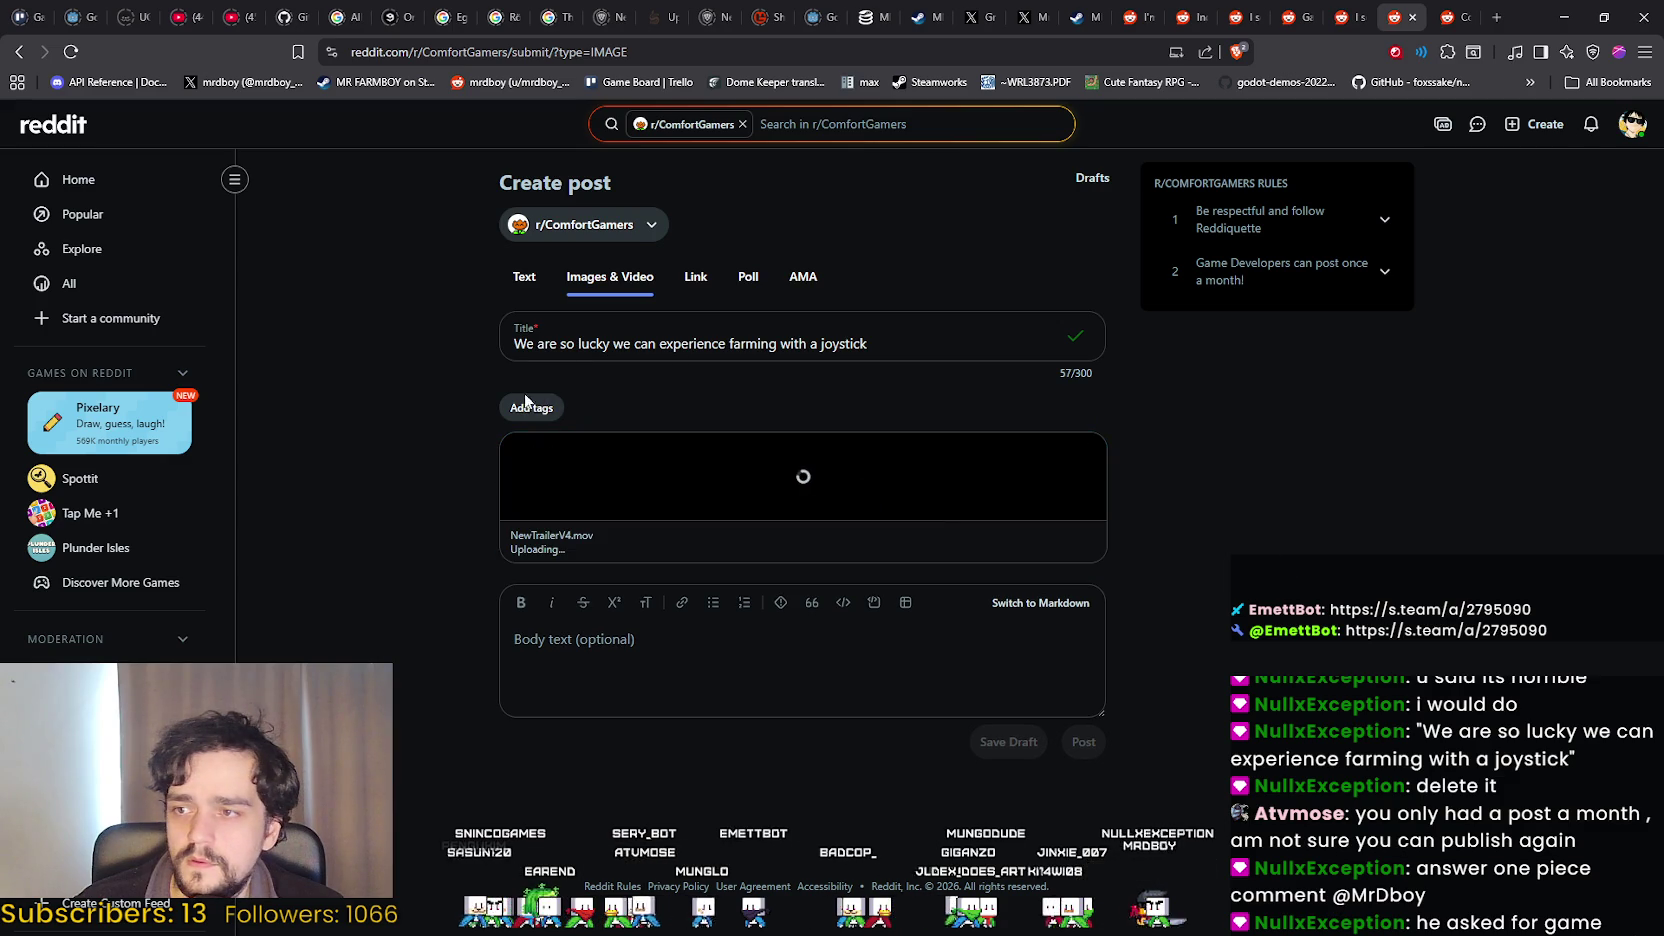
click(530, 406)
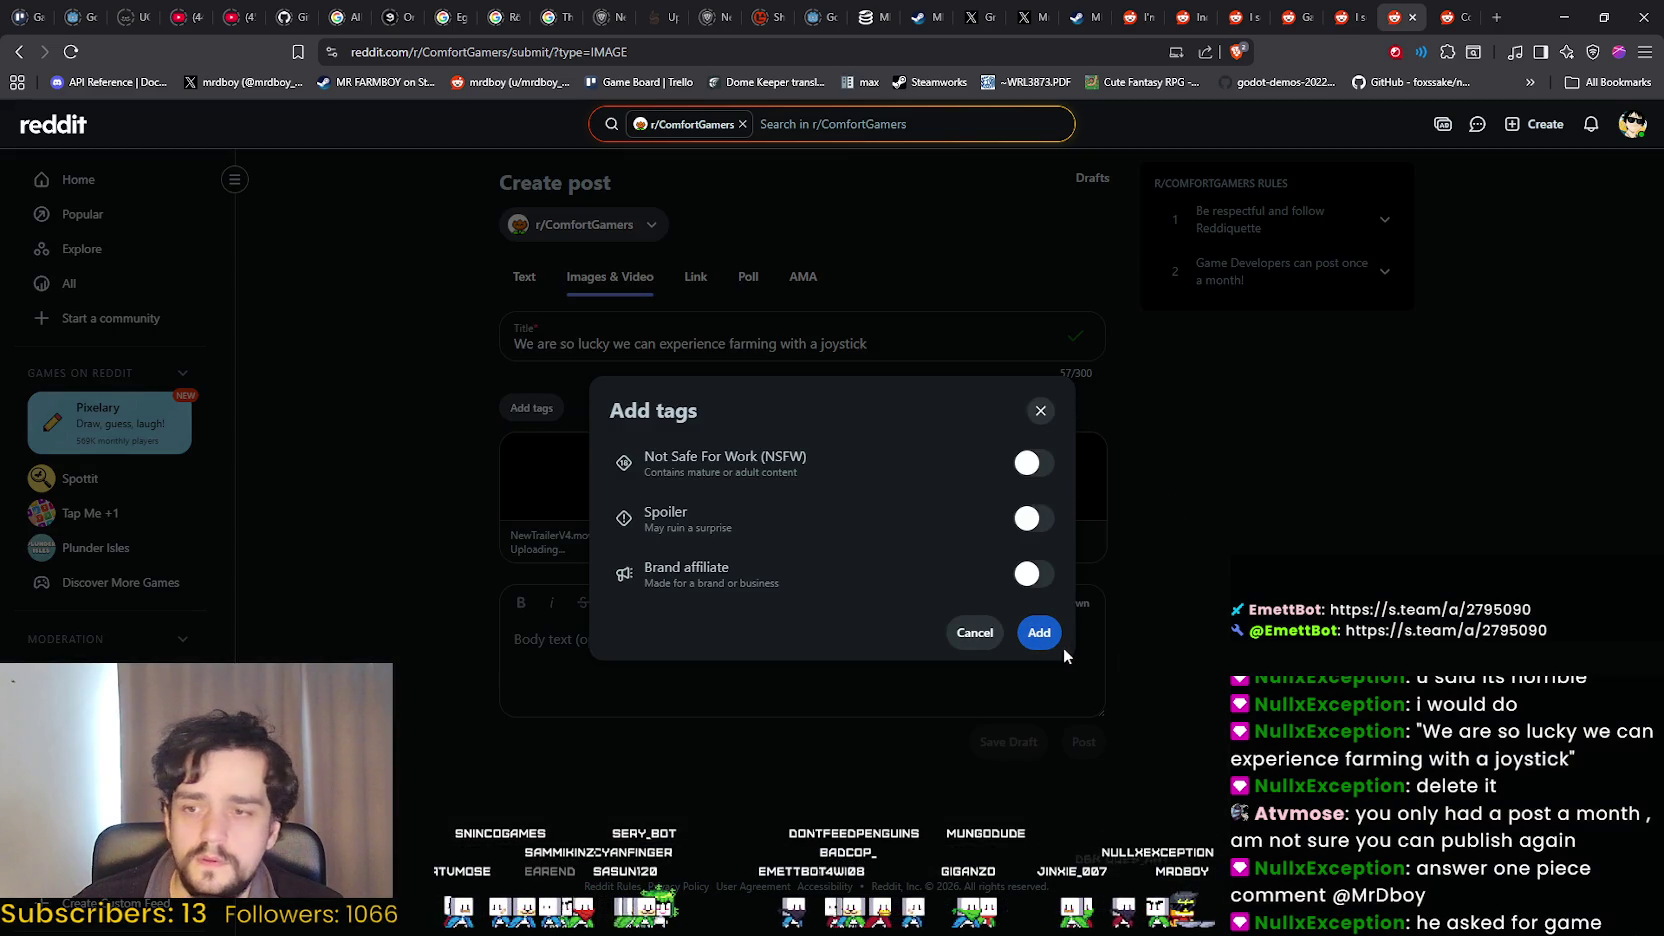
click(960, 630)
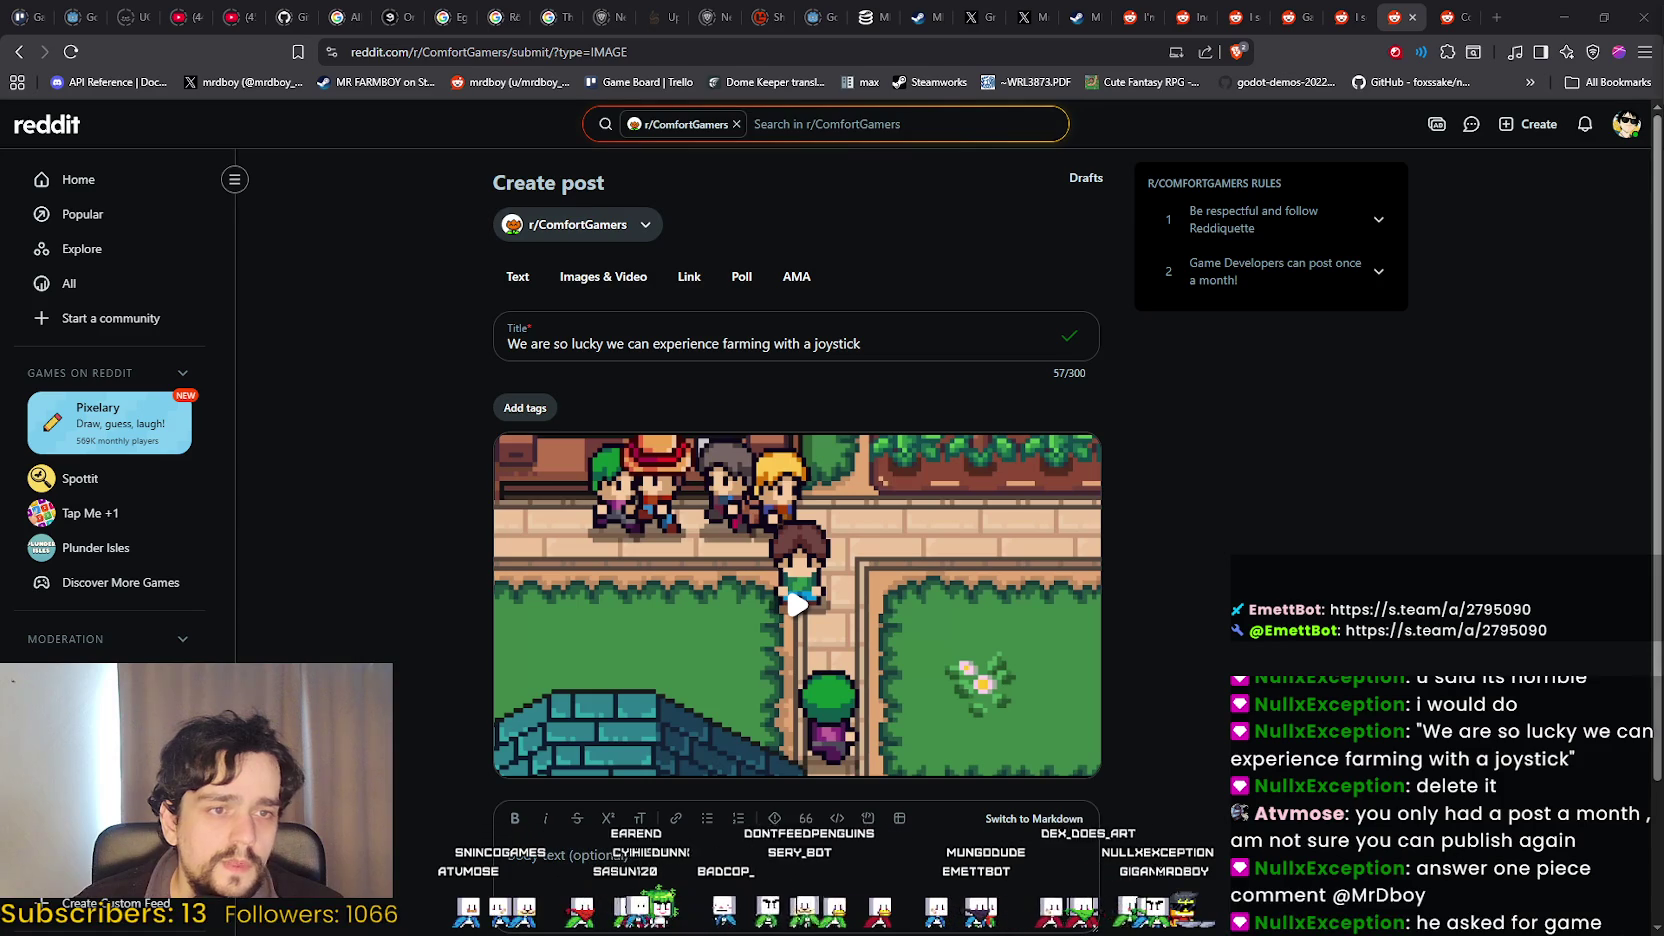
scroll(1113, 614, down, 2)
scroll(1113, 614, up, 2)
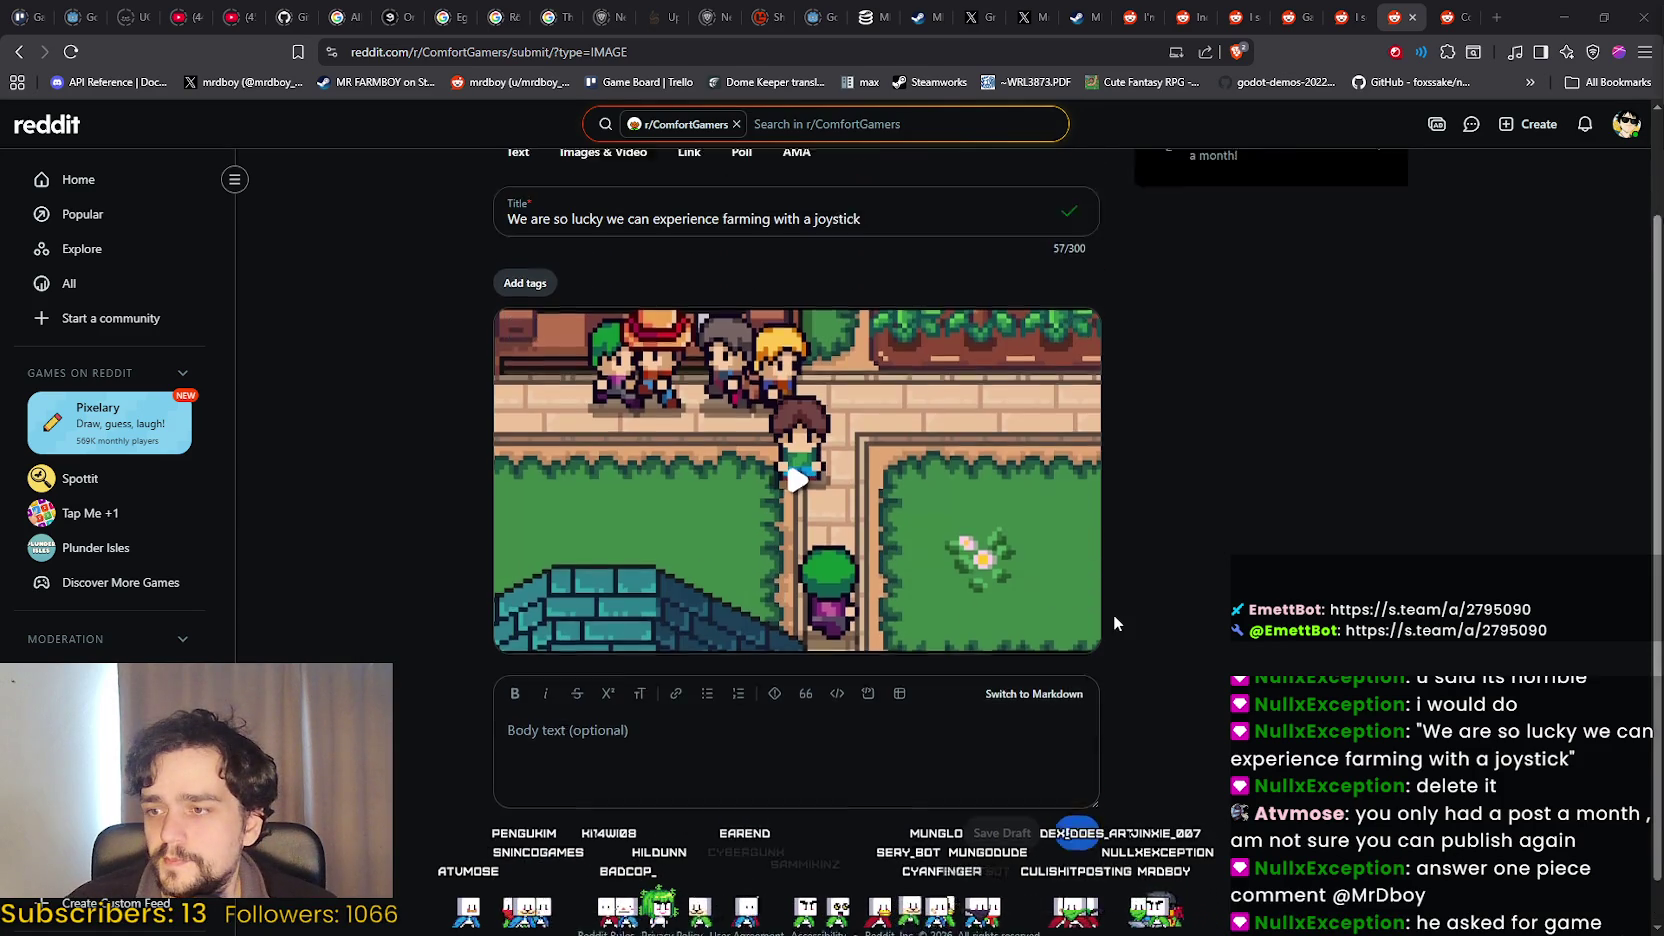
click(910, 343)
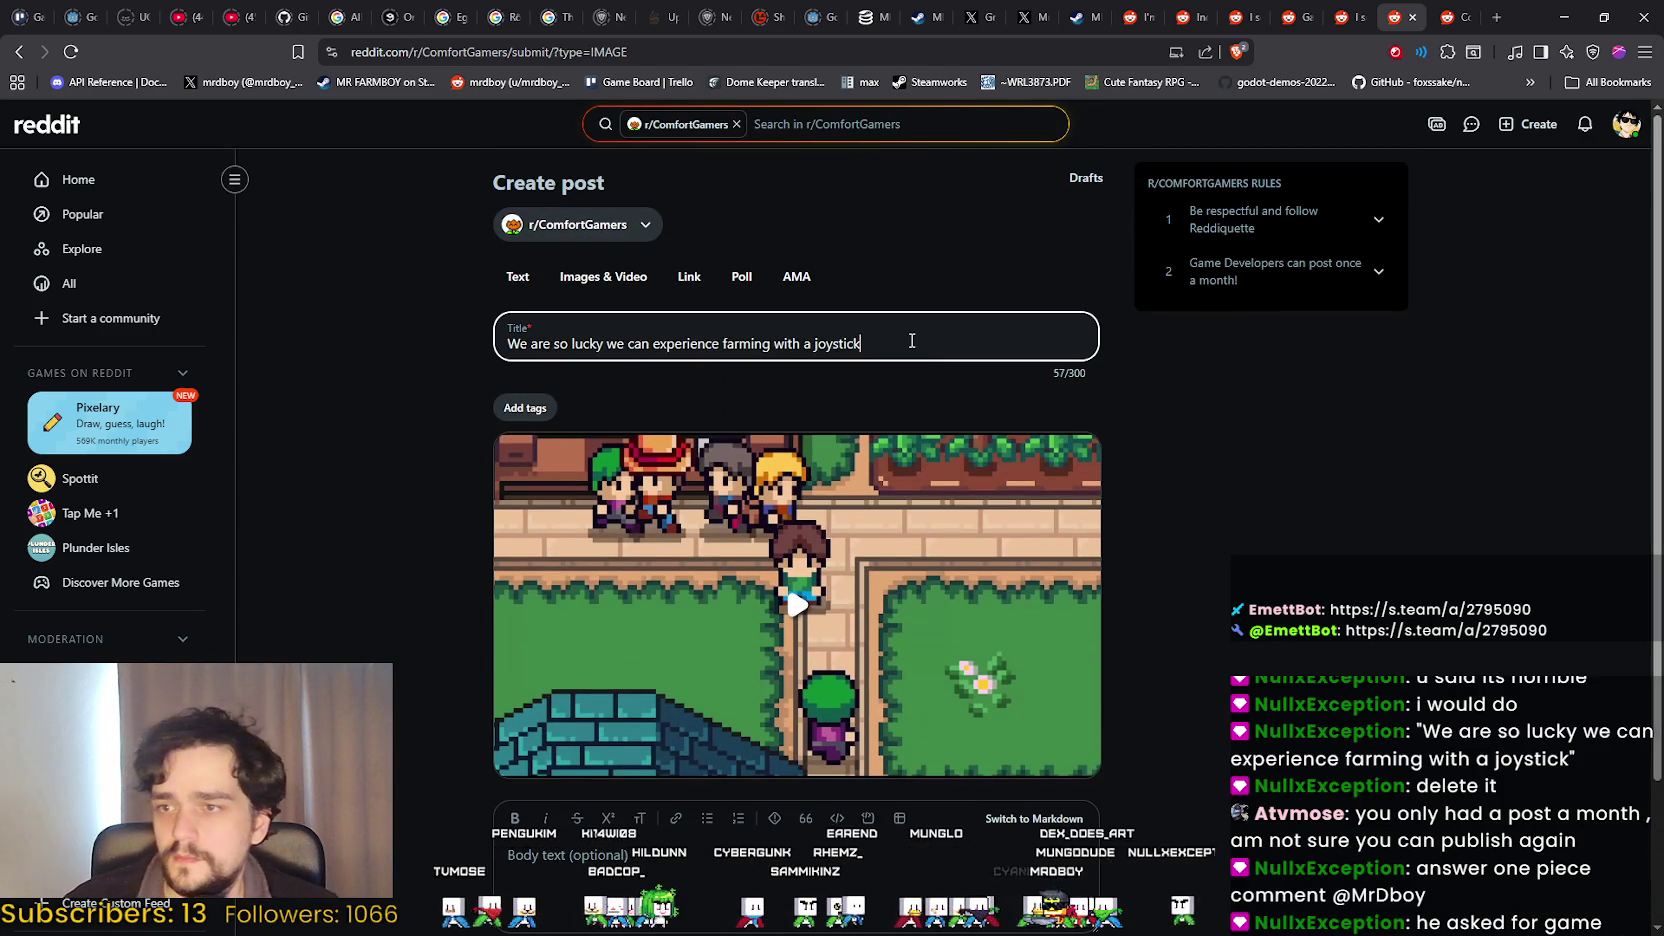
text(.)
click(1161, 526)
Submit the joystick trailer post to r/ComfortGamers.
scroll(672, 302, down, 2)
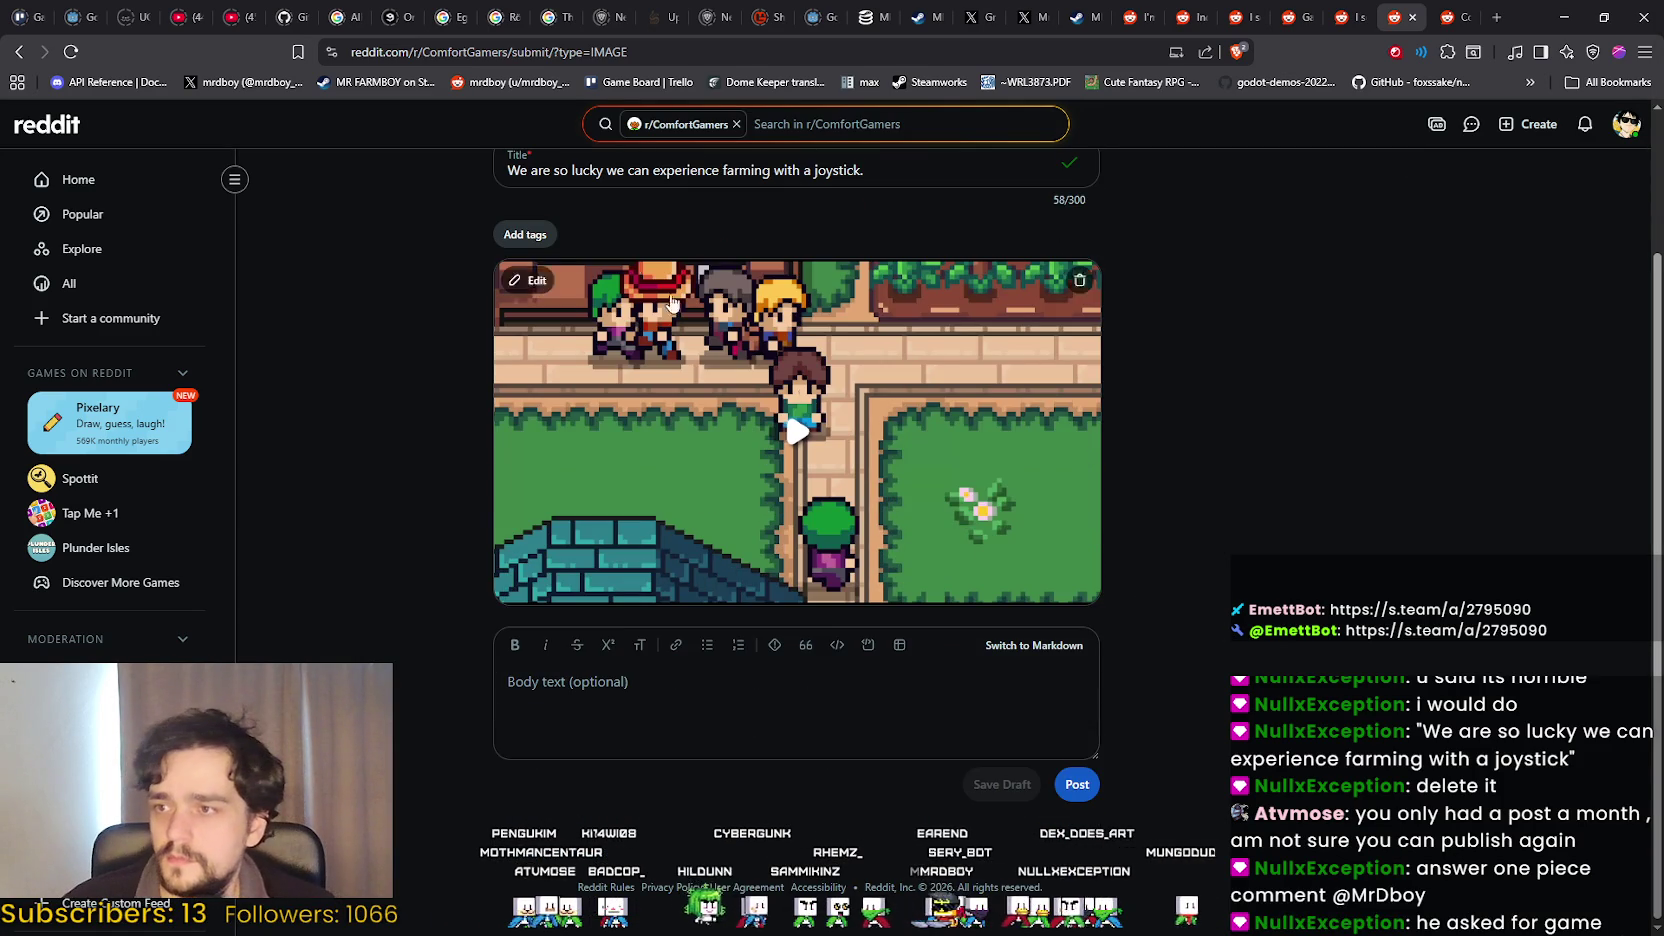
scroll(664, 378, up, 2)
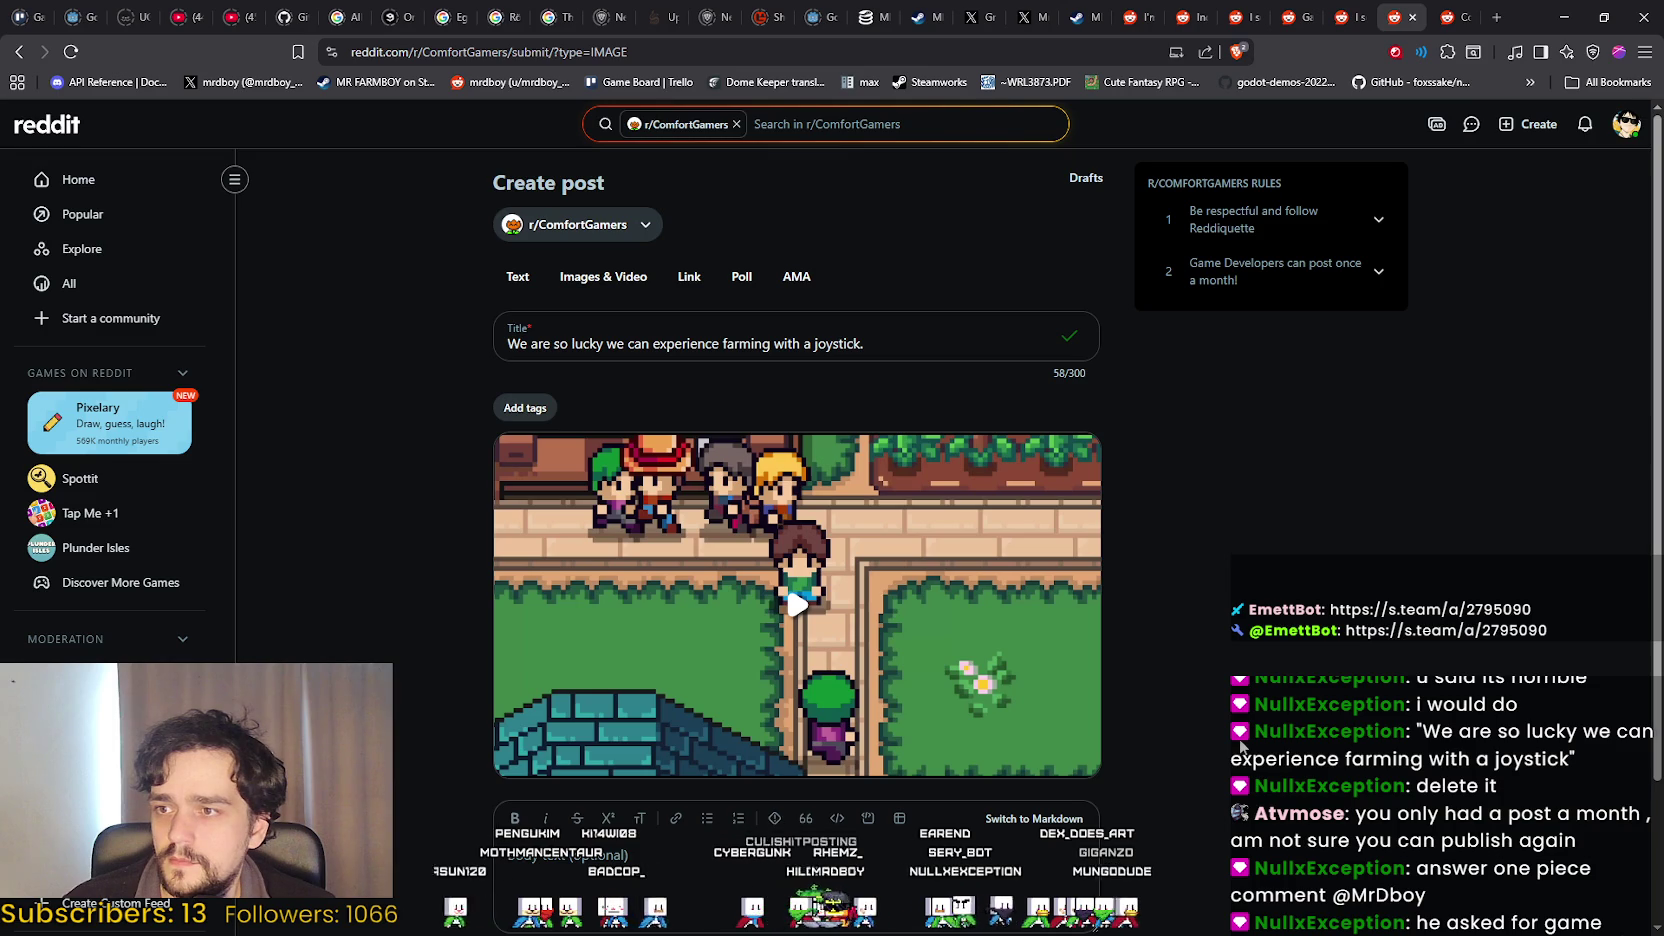
scroll(1115, 794, down, 2)
click(893, 712)
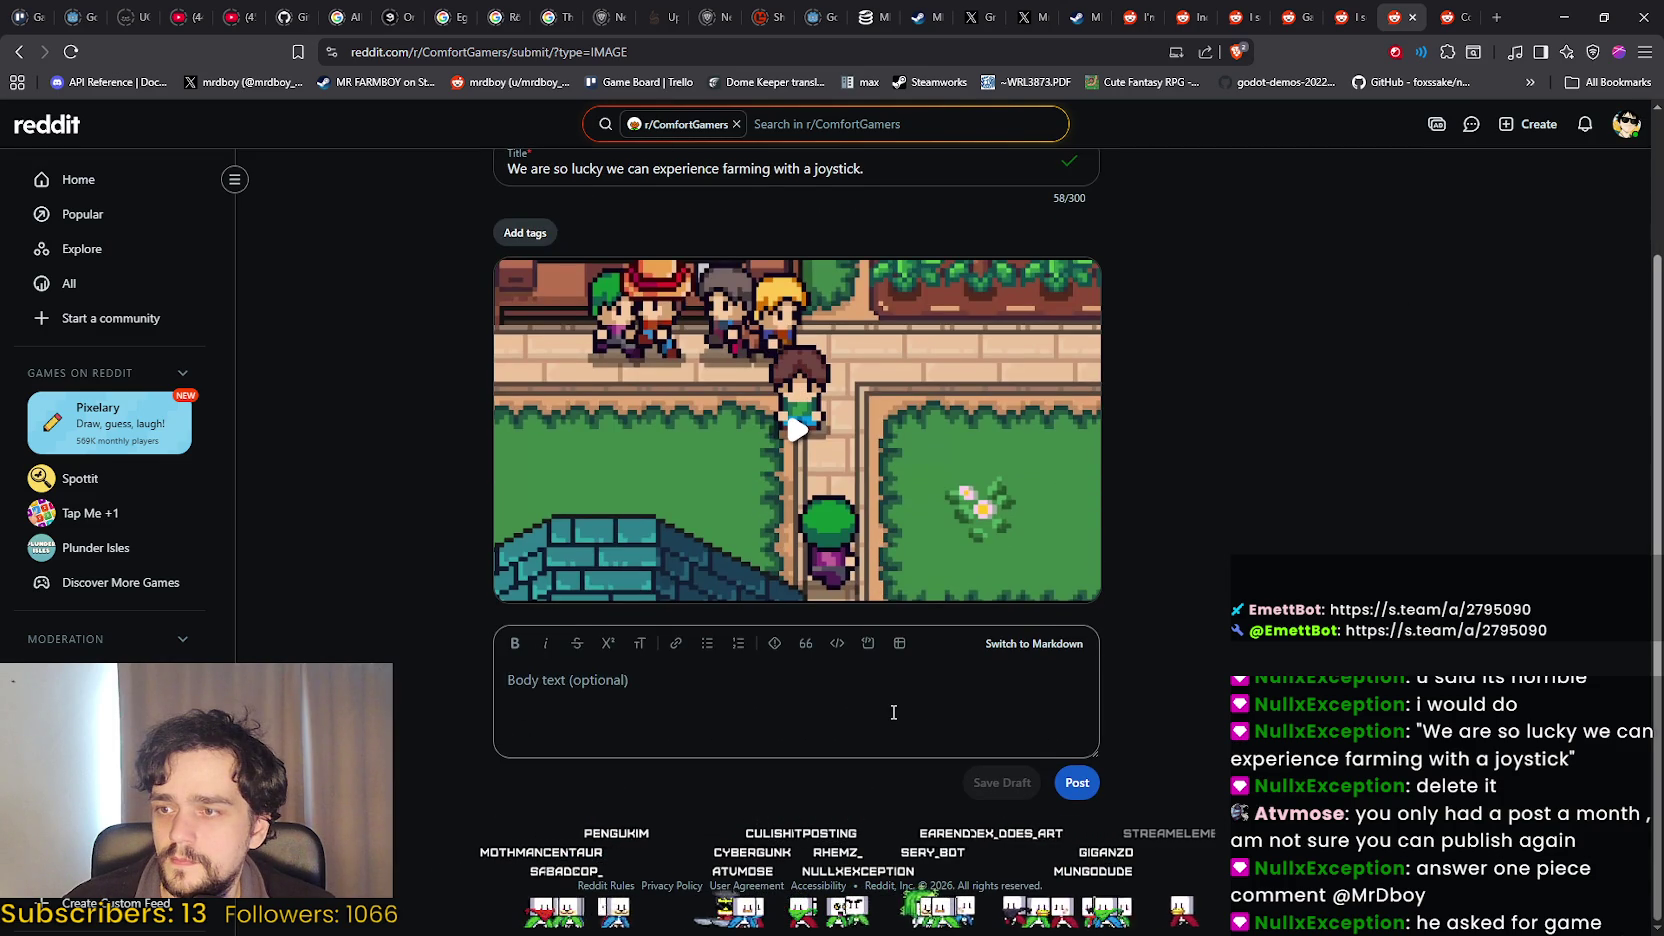
click(1095, 785)
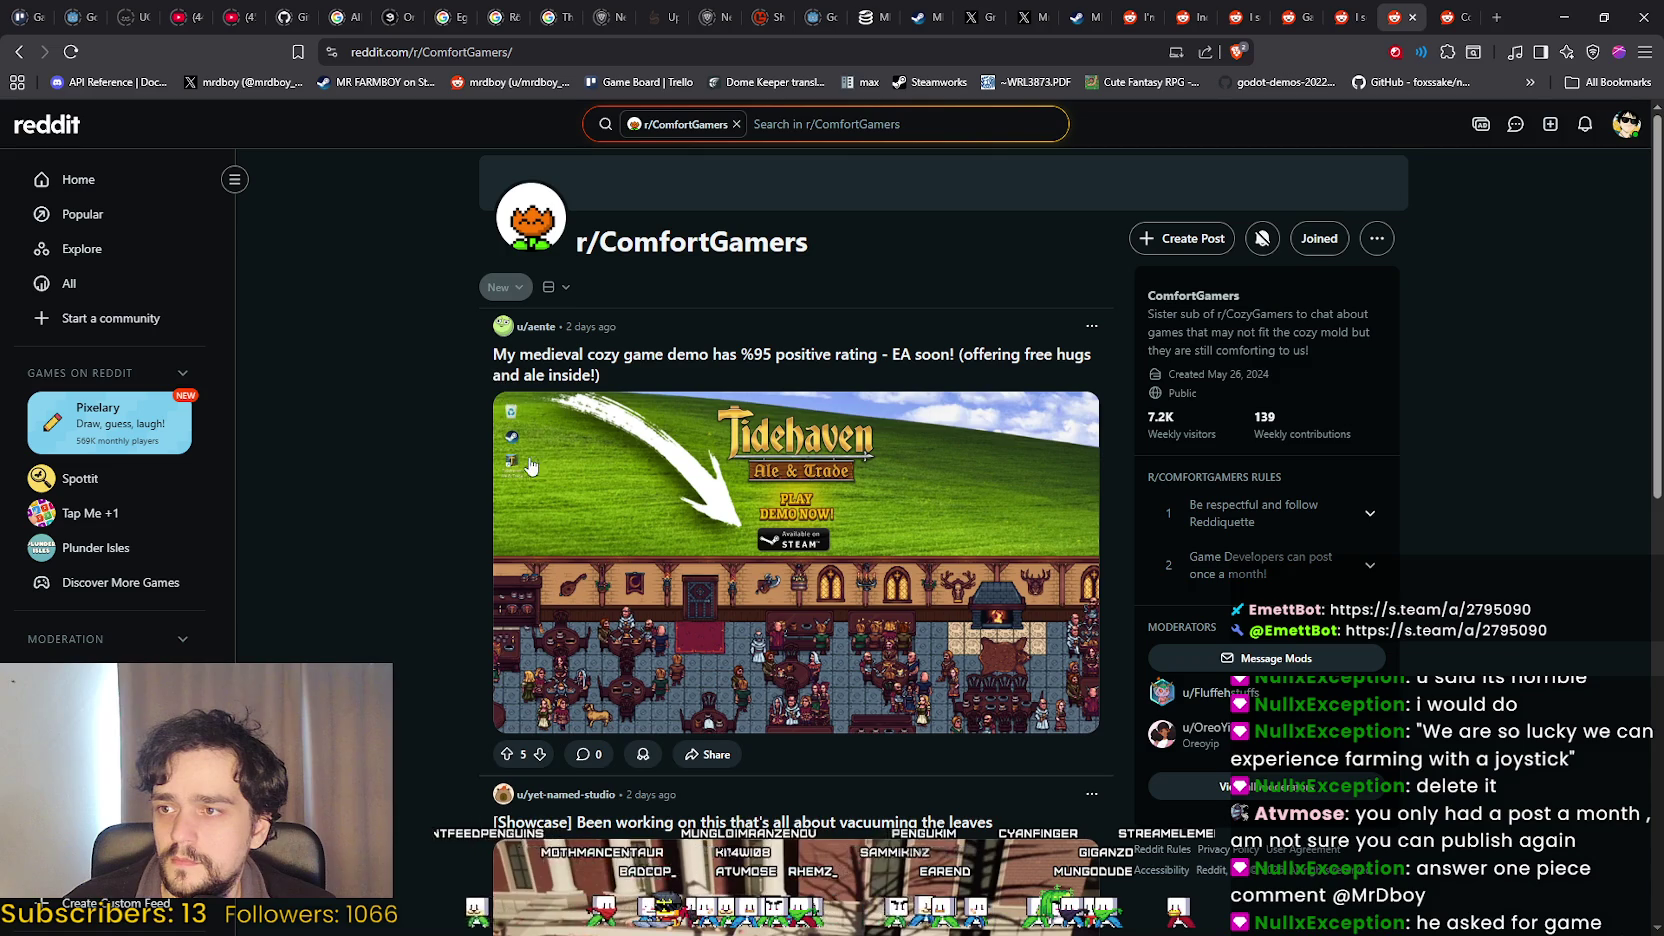
Sort the r/ComfortGamers feed by New and reload it.
click(501, 289)
click(497, 452)
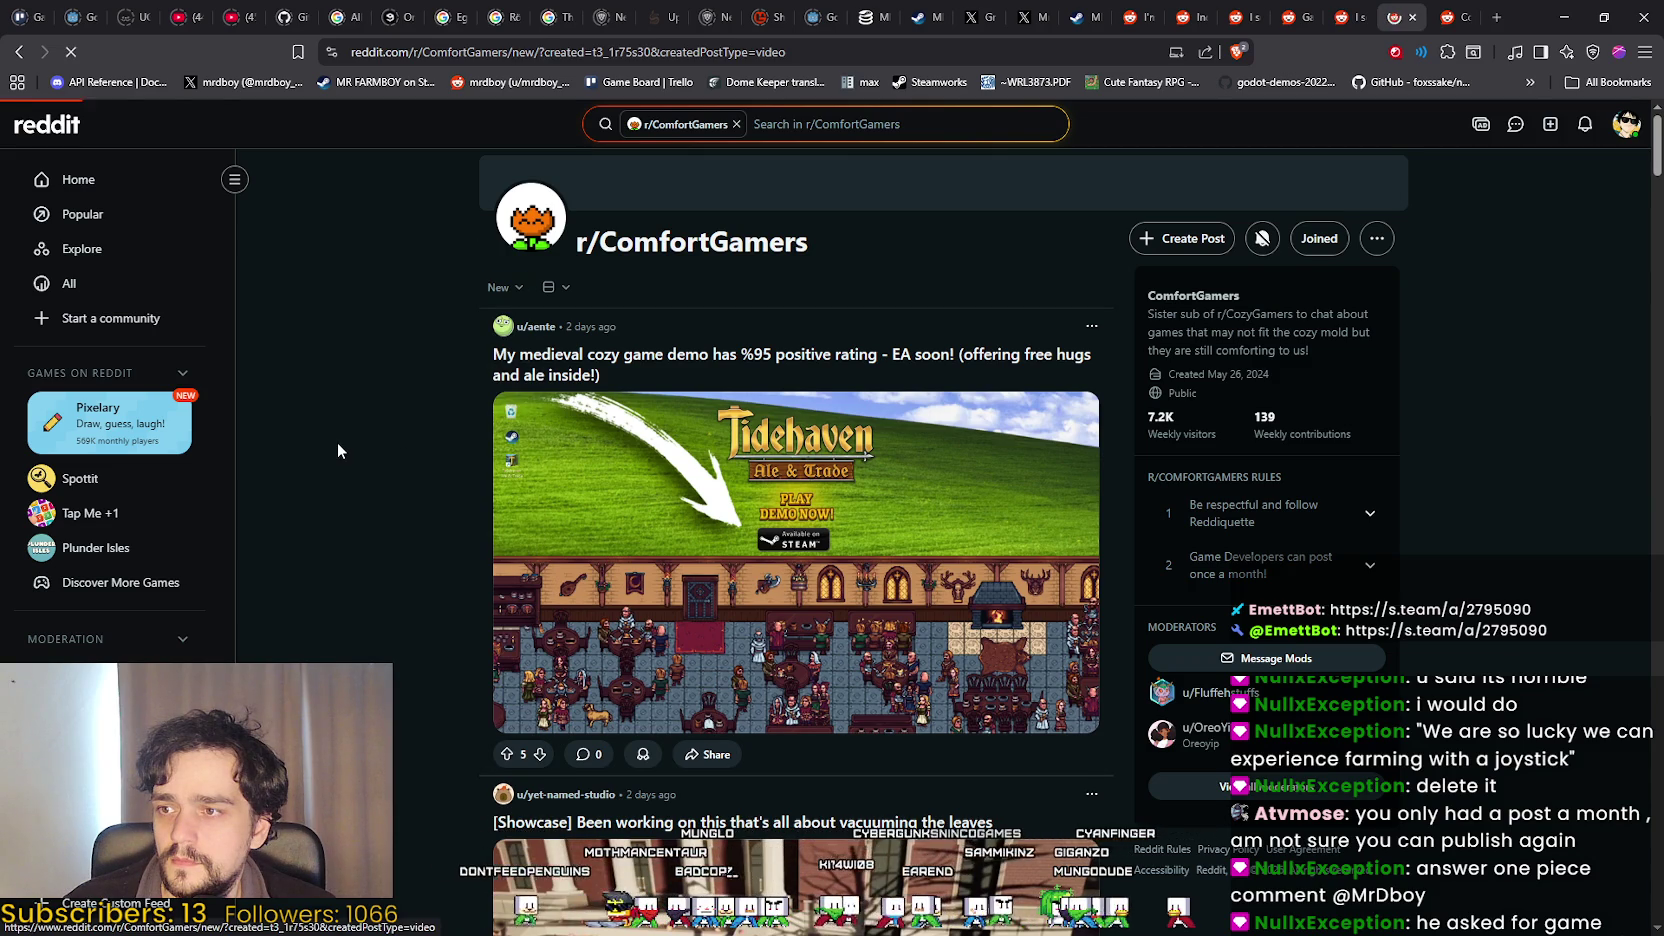
scroll(365, 420, down, 3)
scroll(365, 420, up, 3)
right_click(443, 330)
click(443, 399)
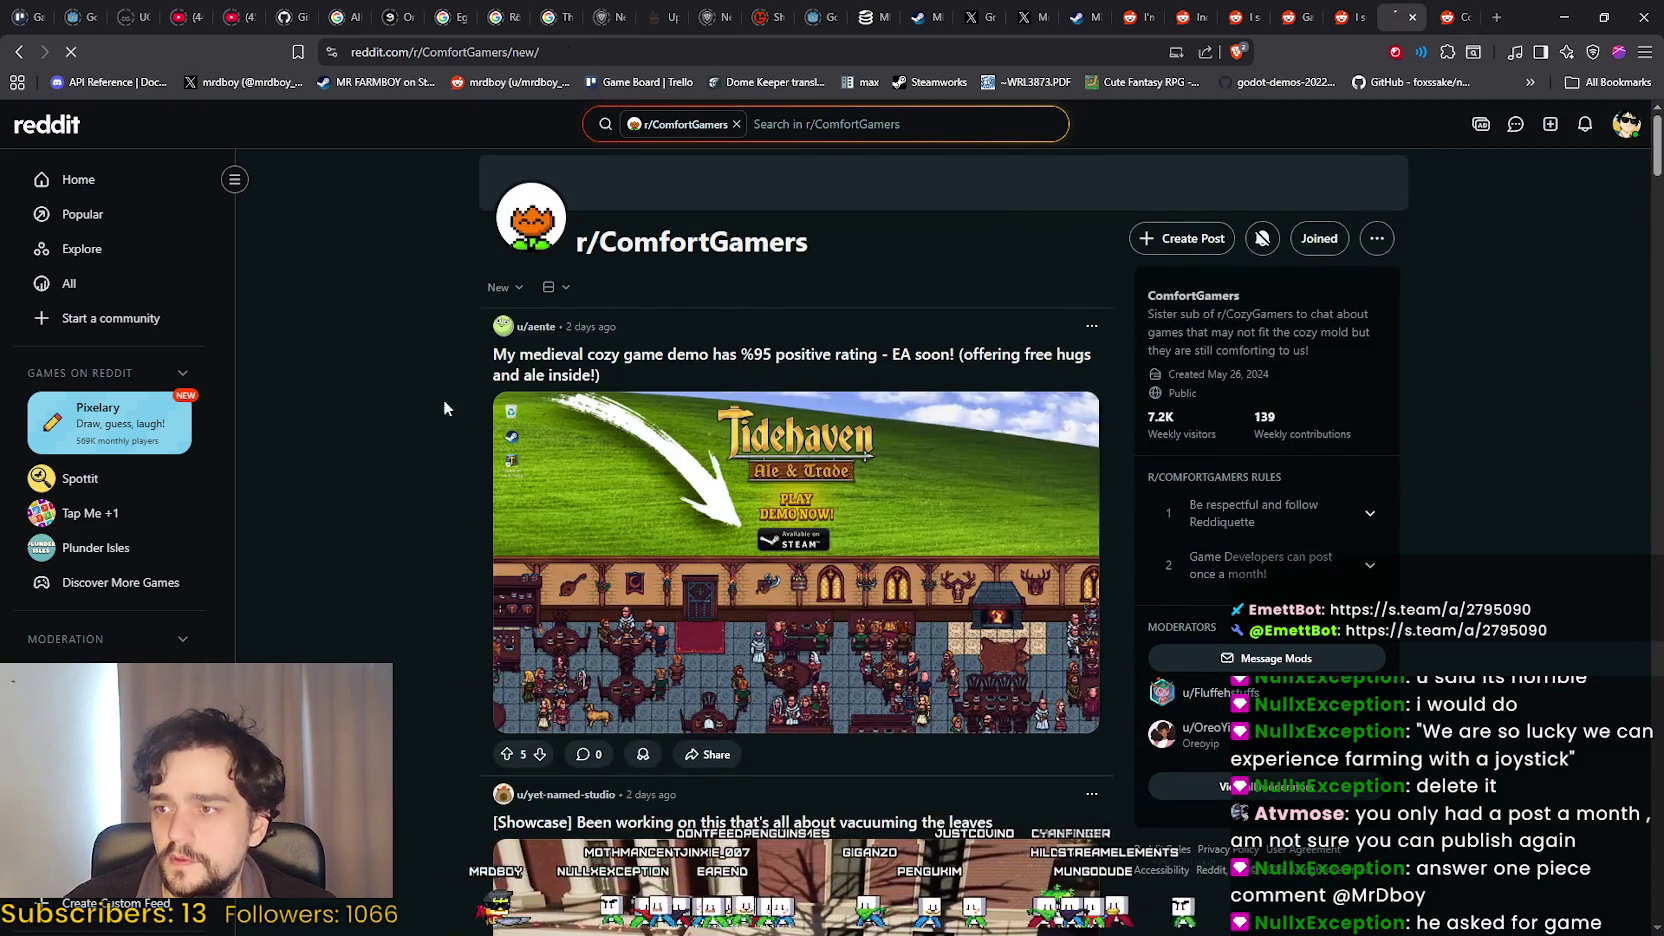
click(502, 287)
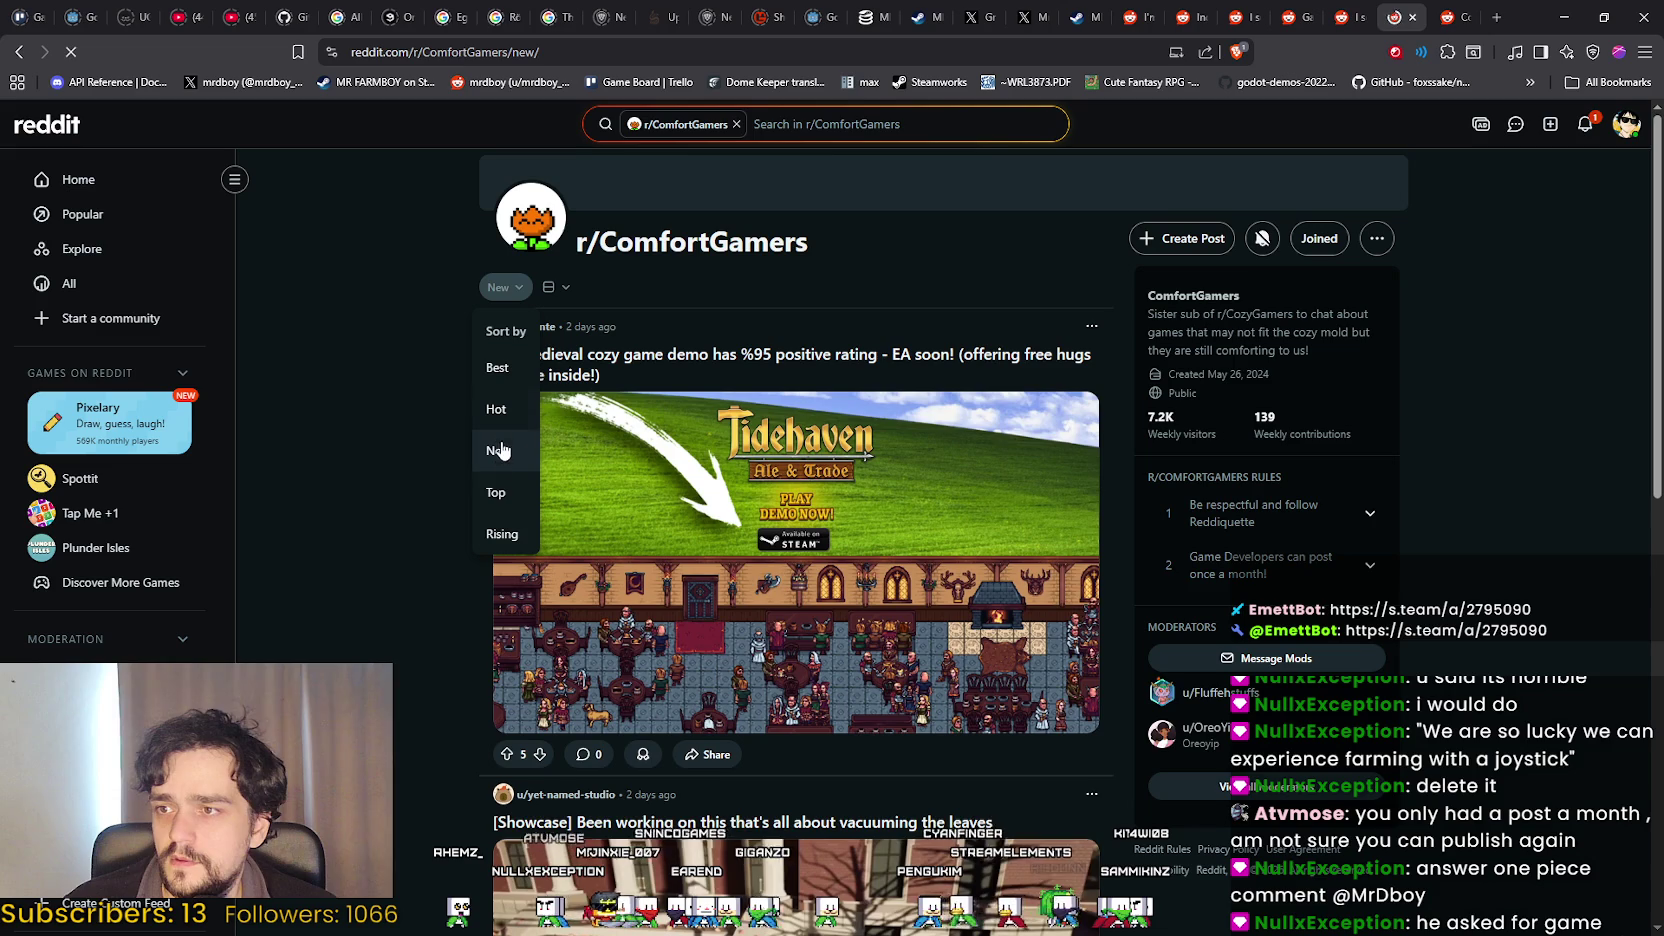
click(378, 464)
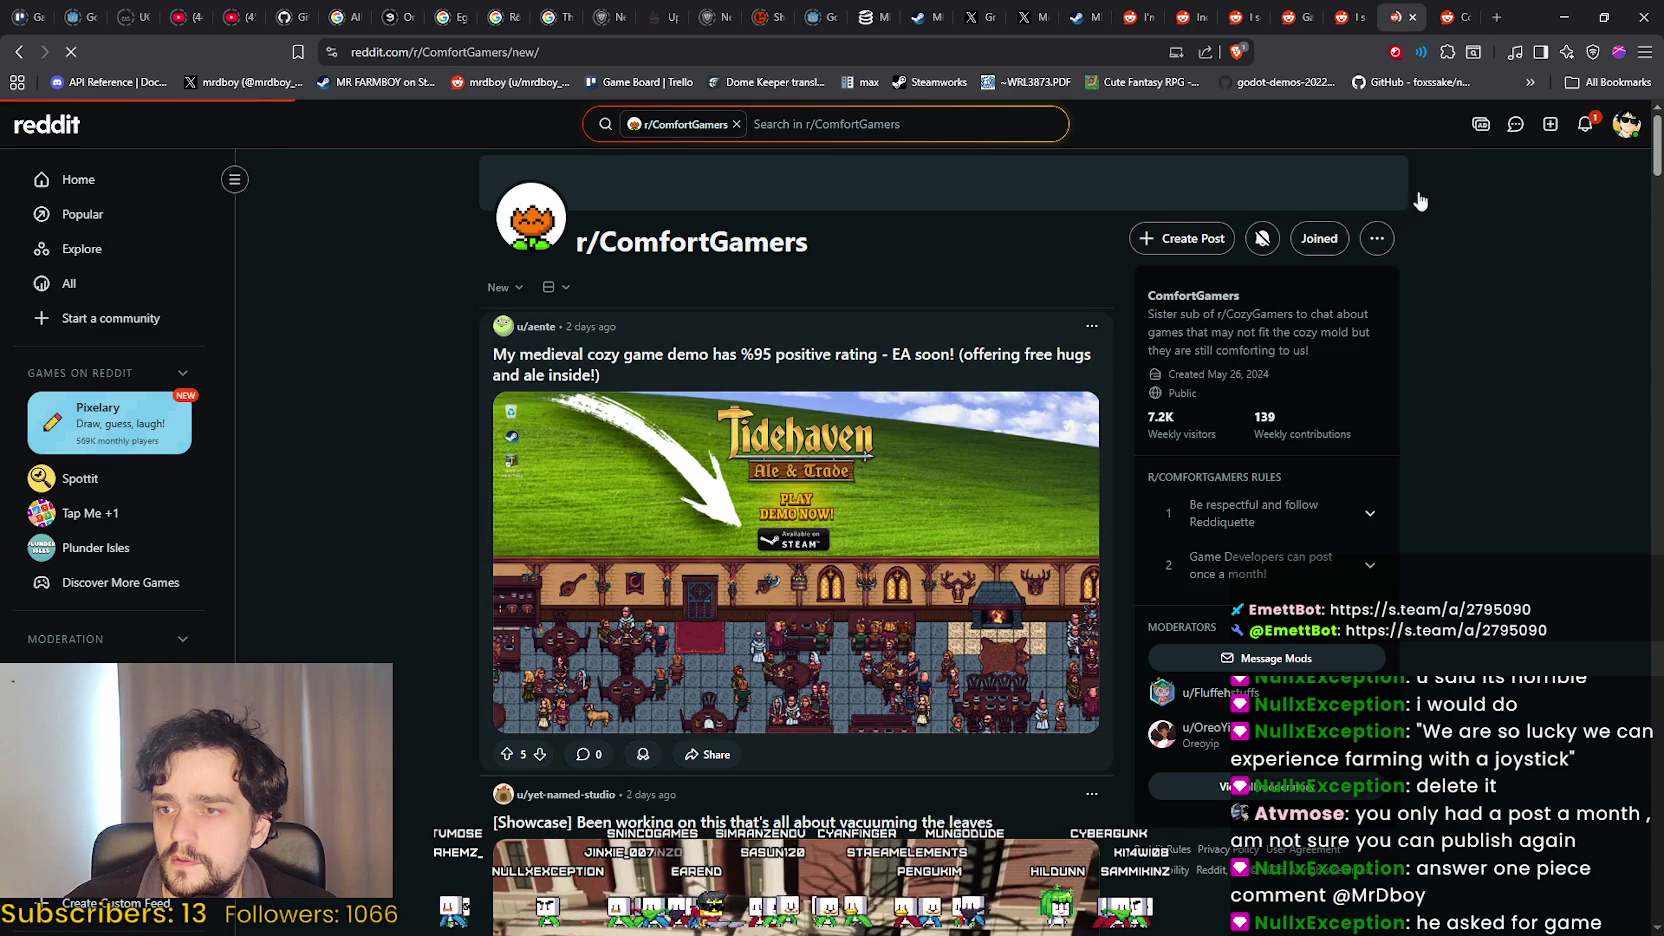
Open the r/OnePiece 'Huh? What is that' reply from notifications and start a reply.
click(1631, 128)
click(706, 341)
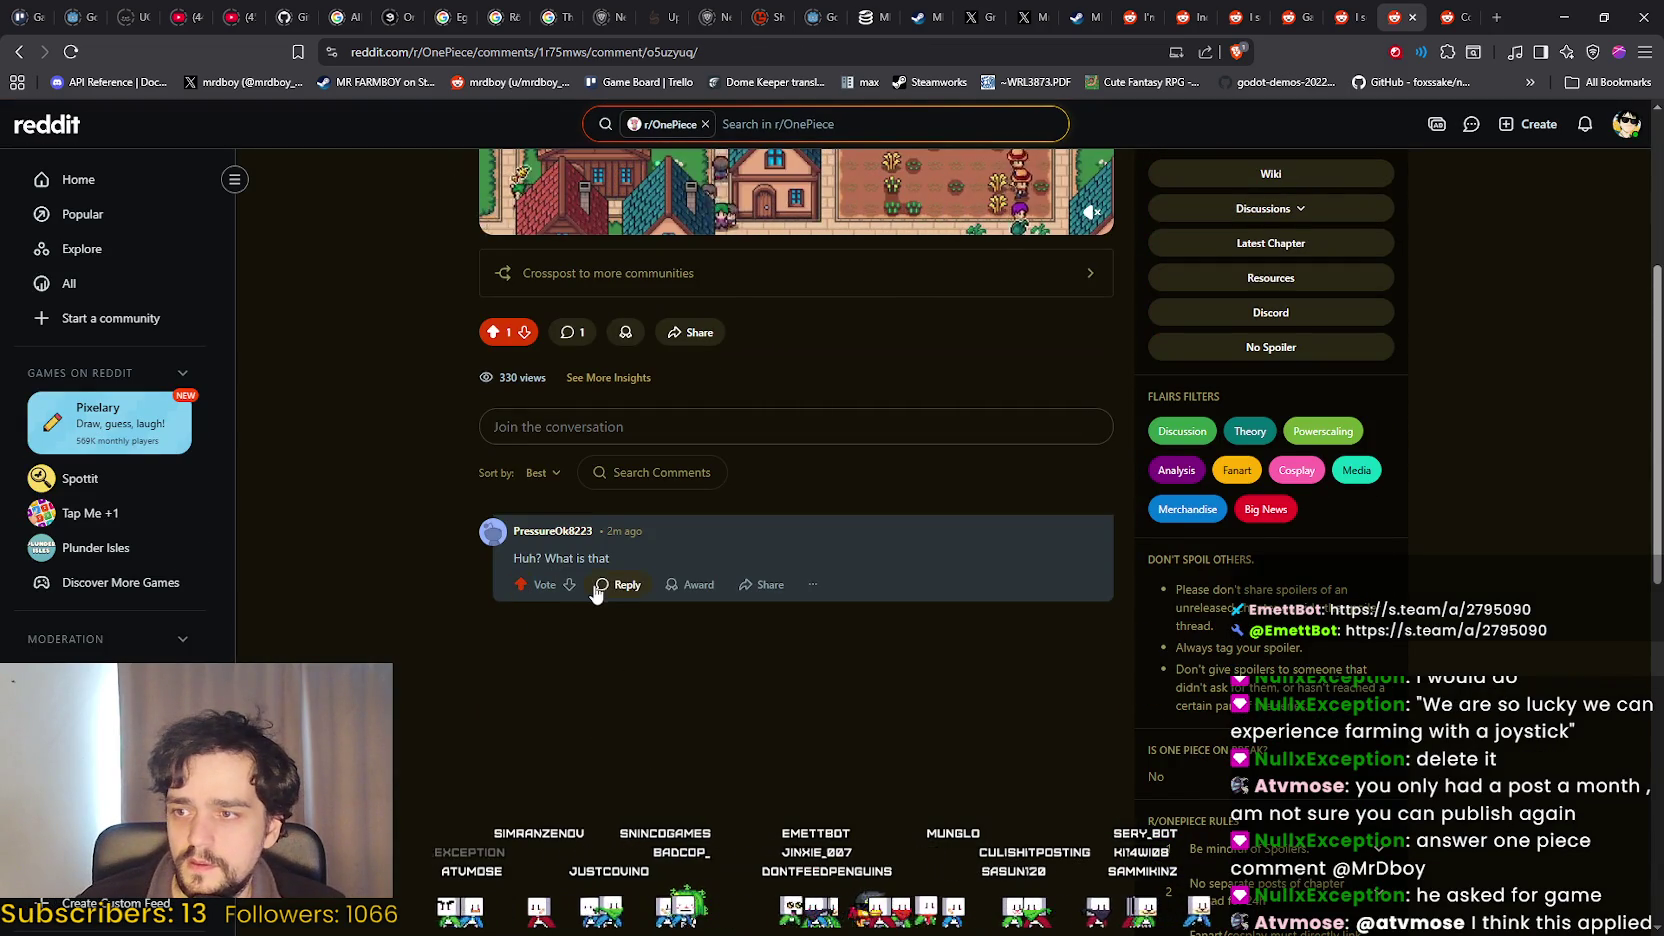
click(1075, 17)
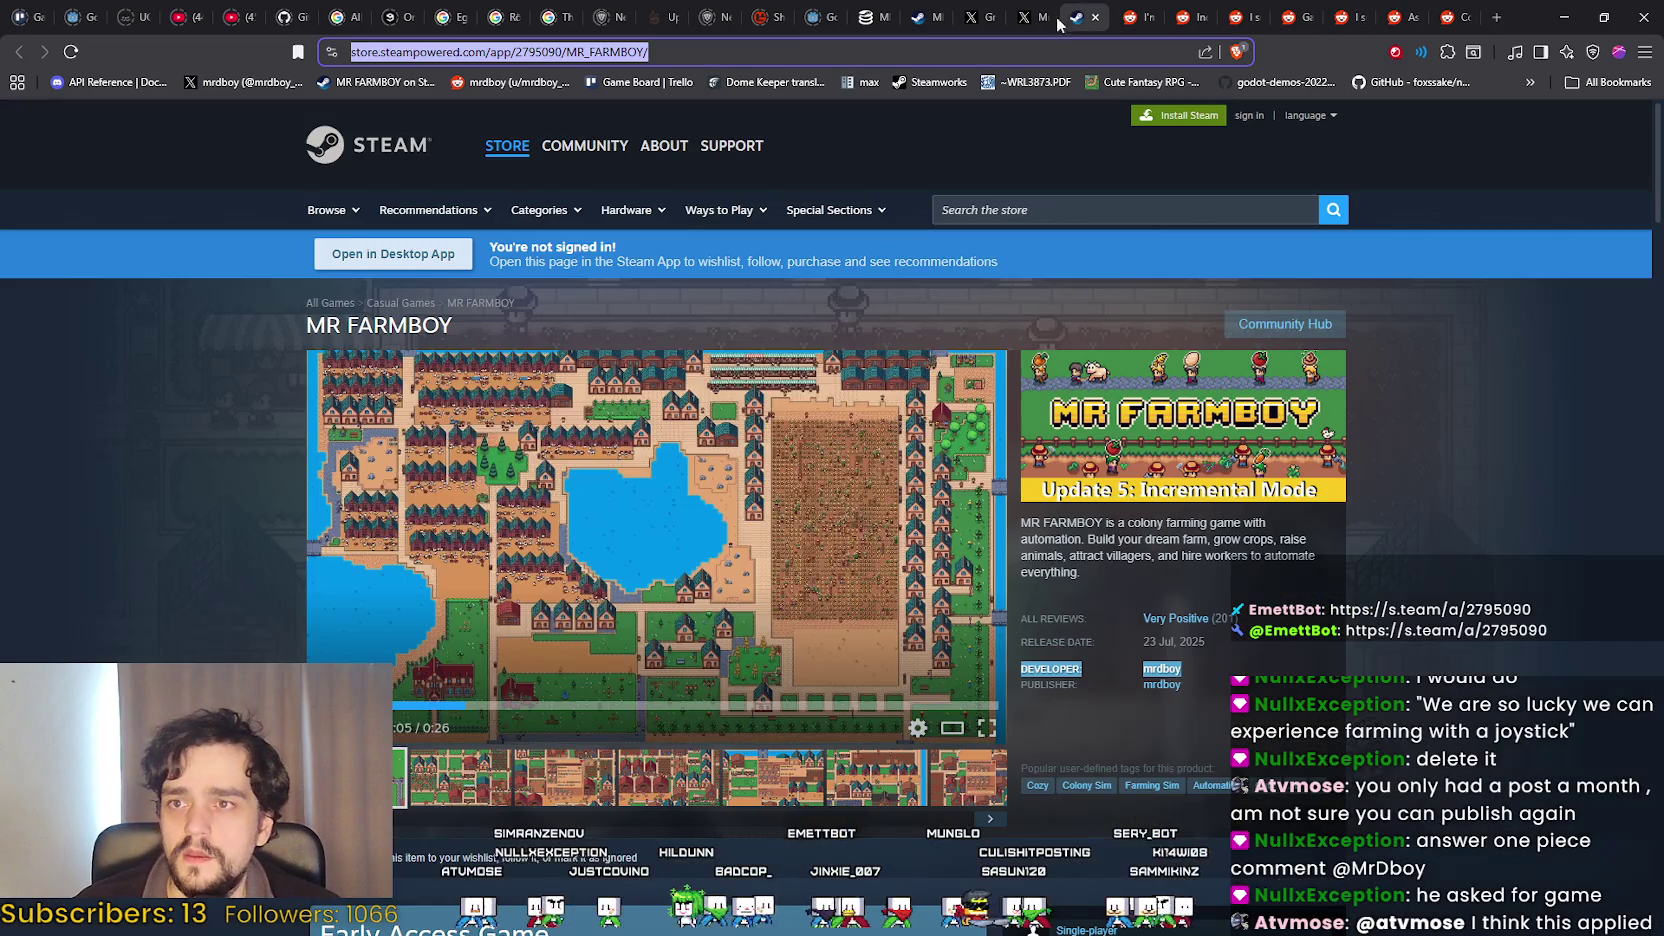
click(1452, 17)
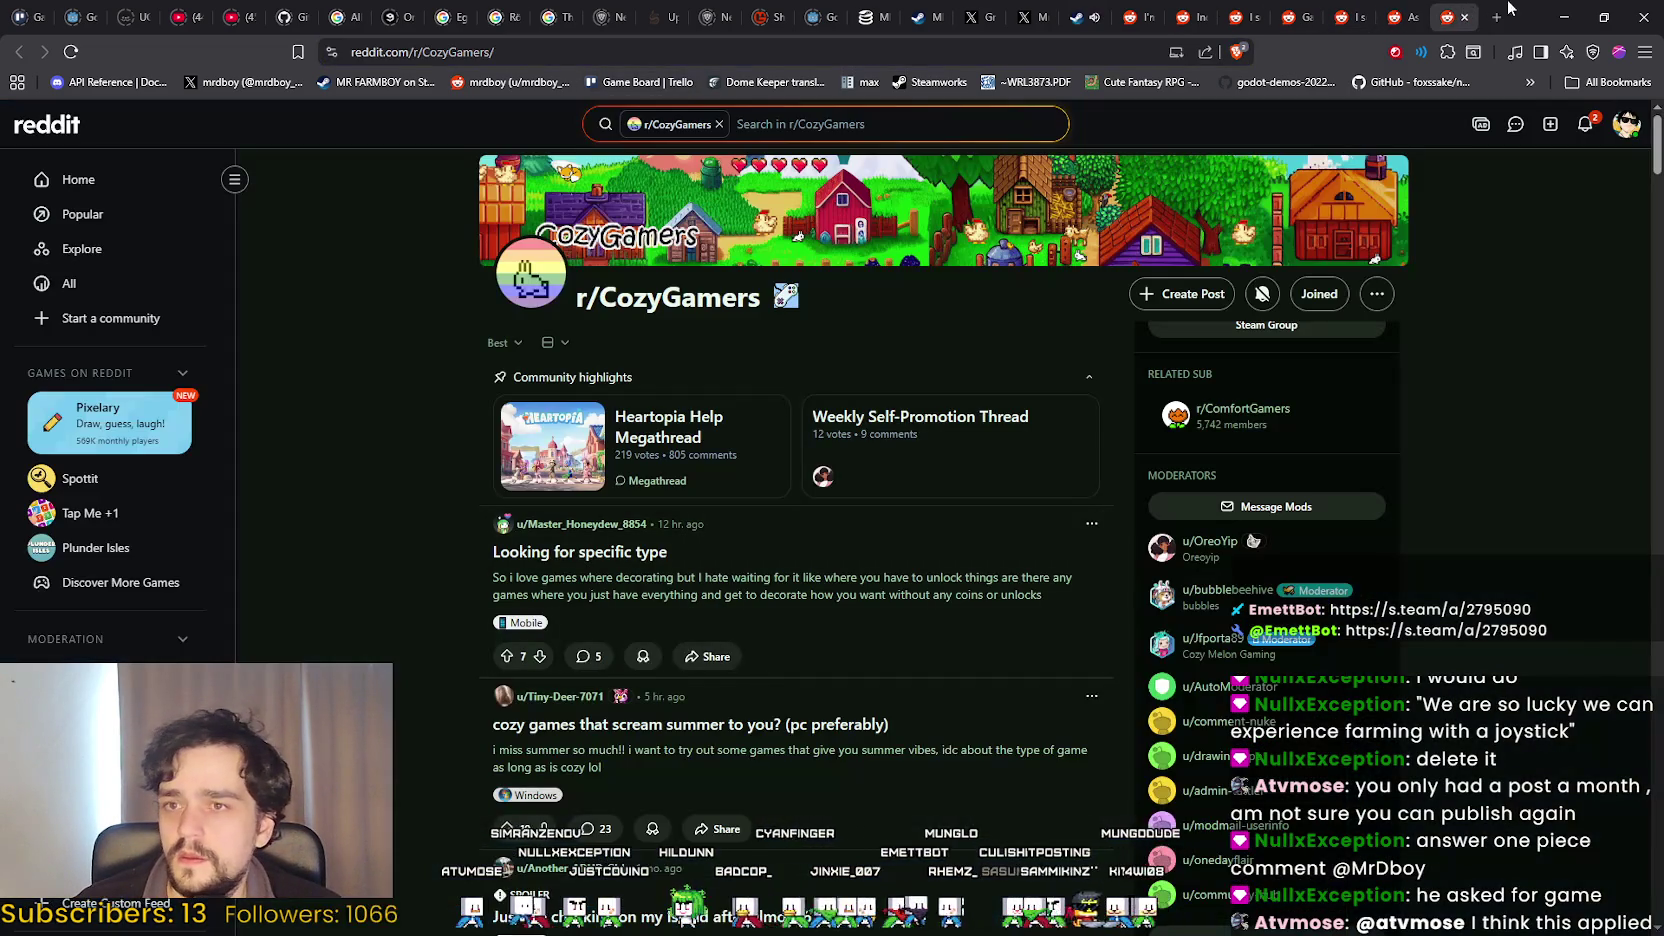
click(1141, 17)
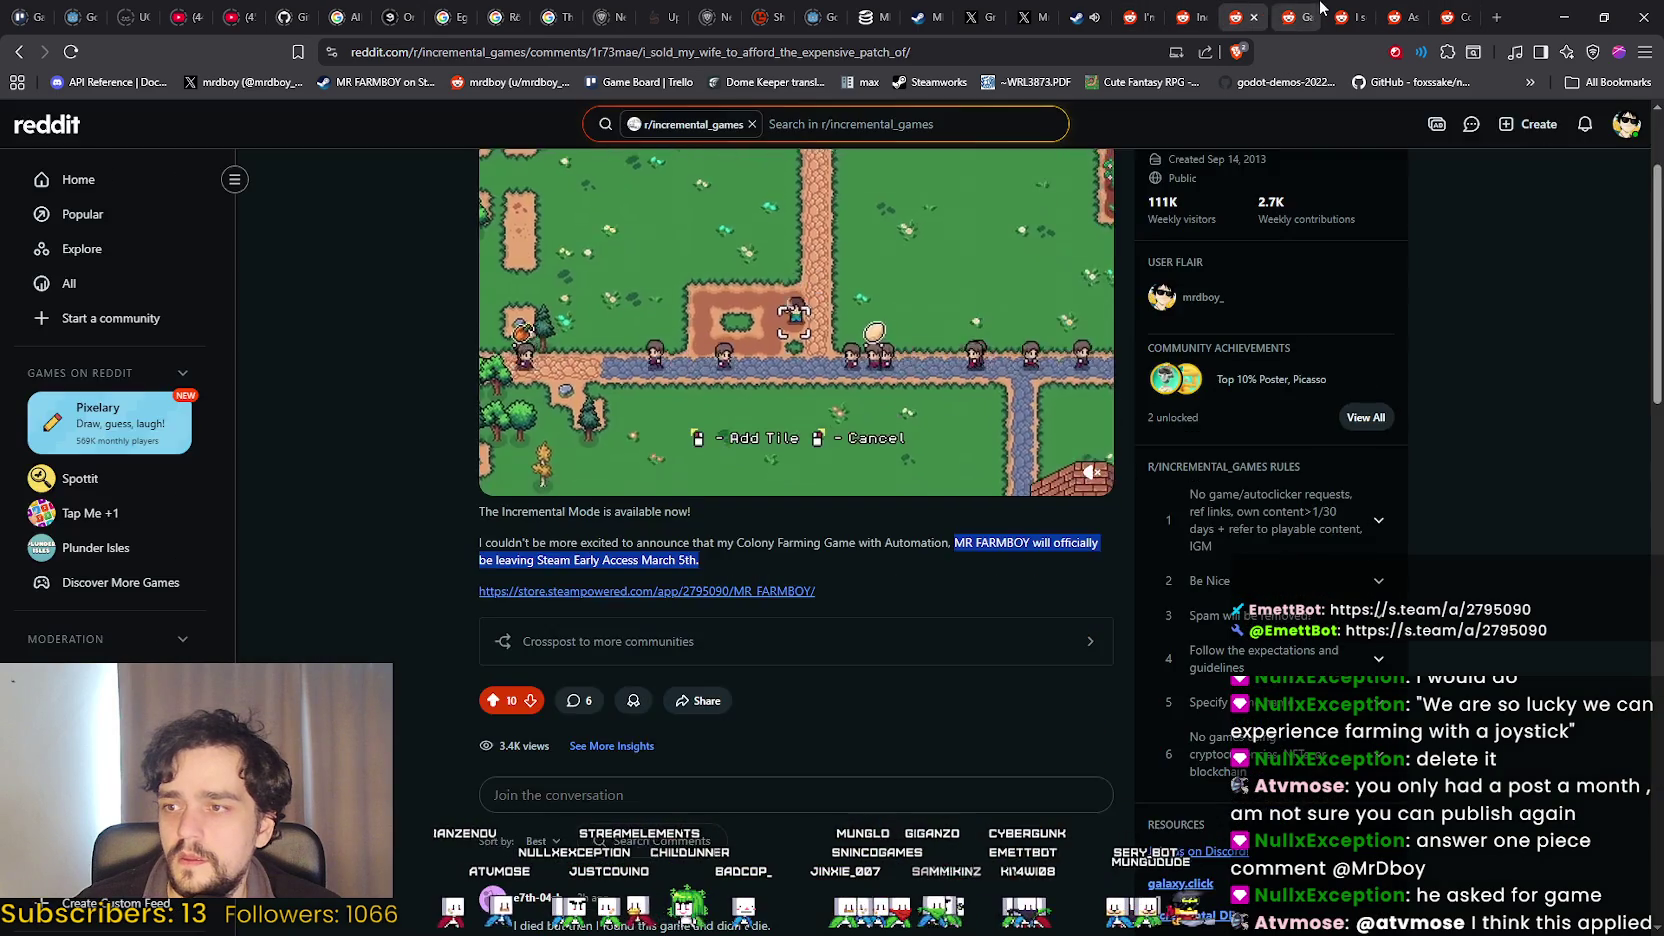
click(1295, 17)
click(1348, 17)
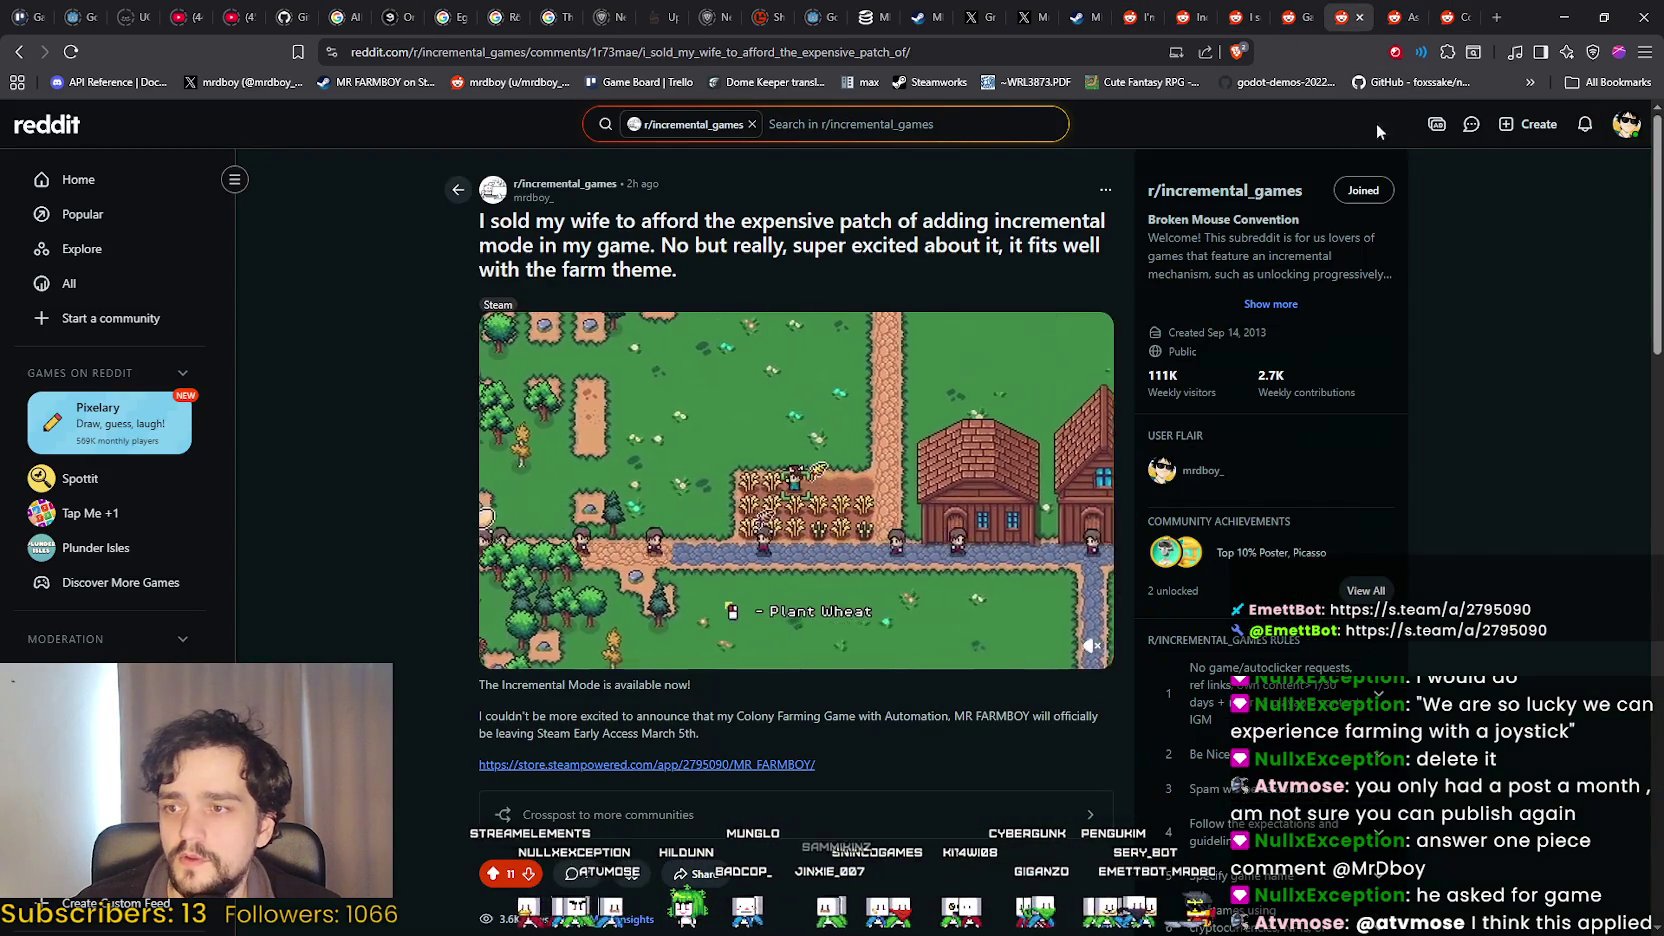
click(1398, 17)
text(https://store.steampowered.com/app/2795090/MR_FARMBOY/)
Reply 'A colony farming game with automation. MR FARMBOY' with the Steam store link below it.
key(ctrl+z)
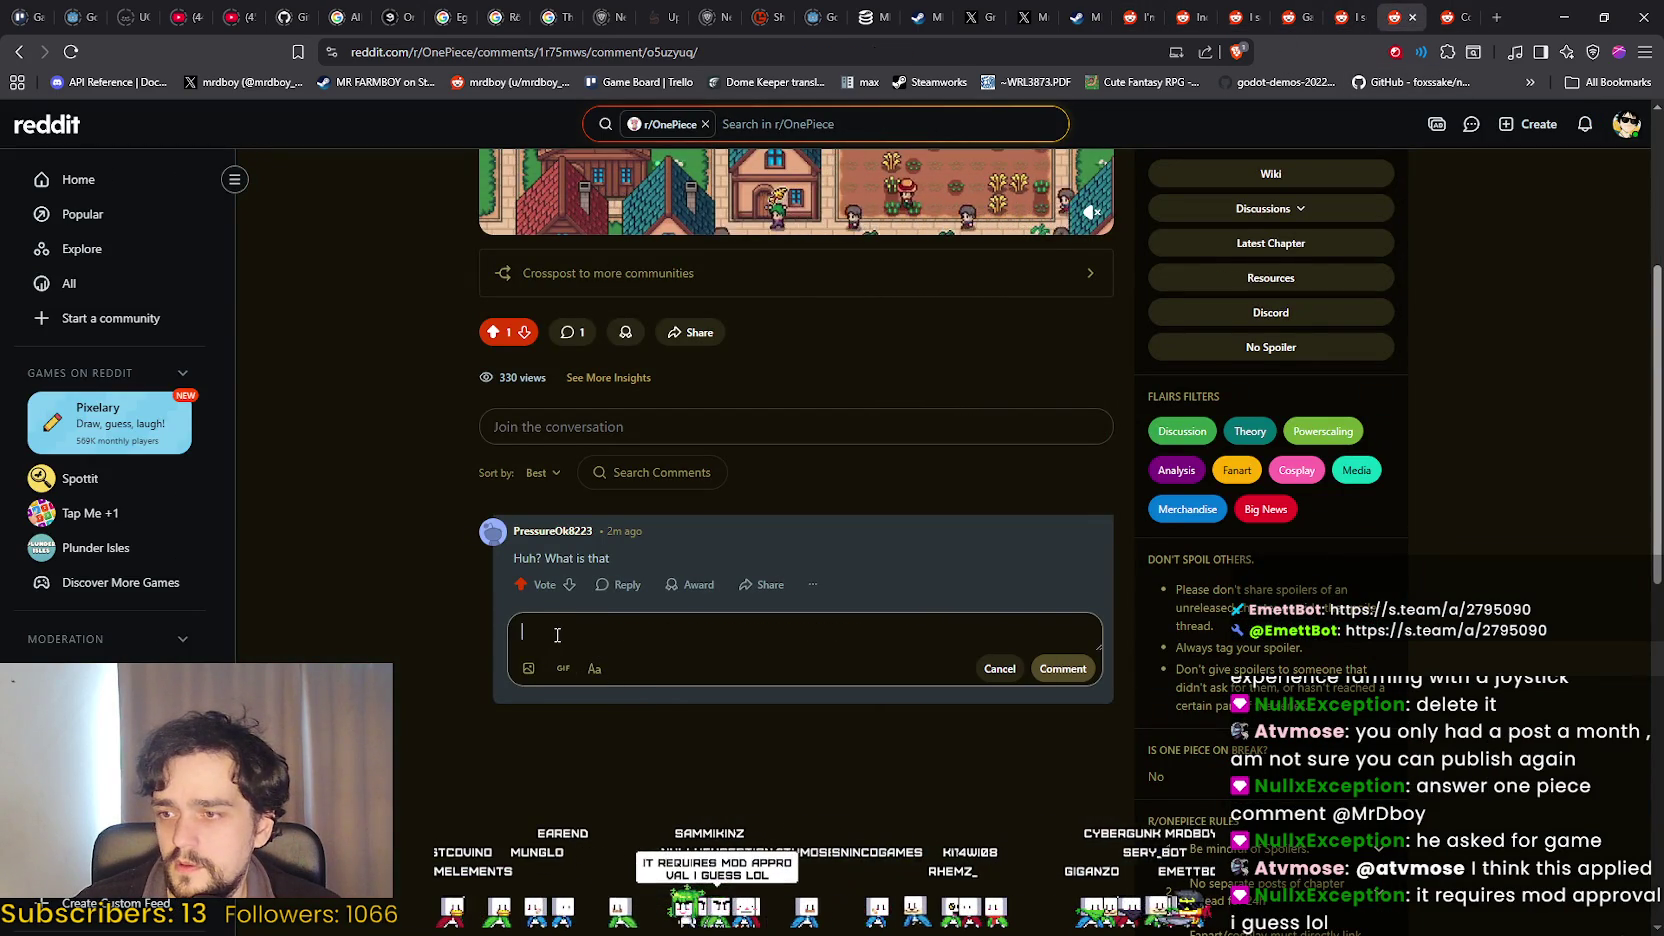
text(co)
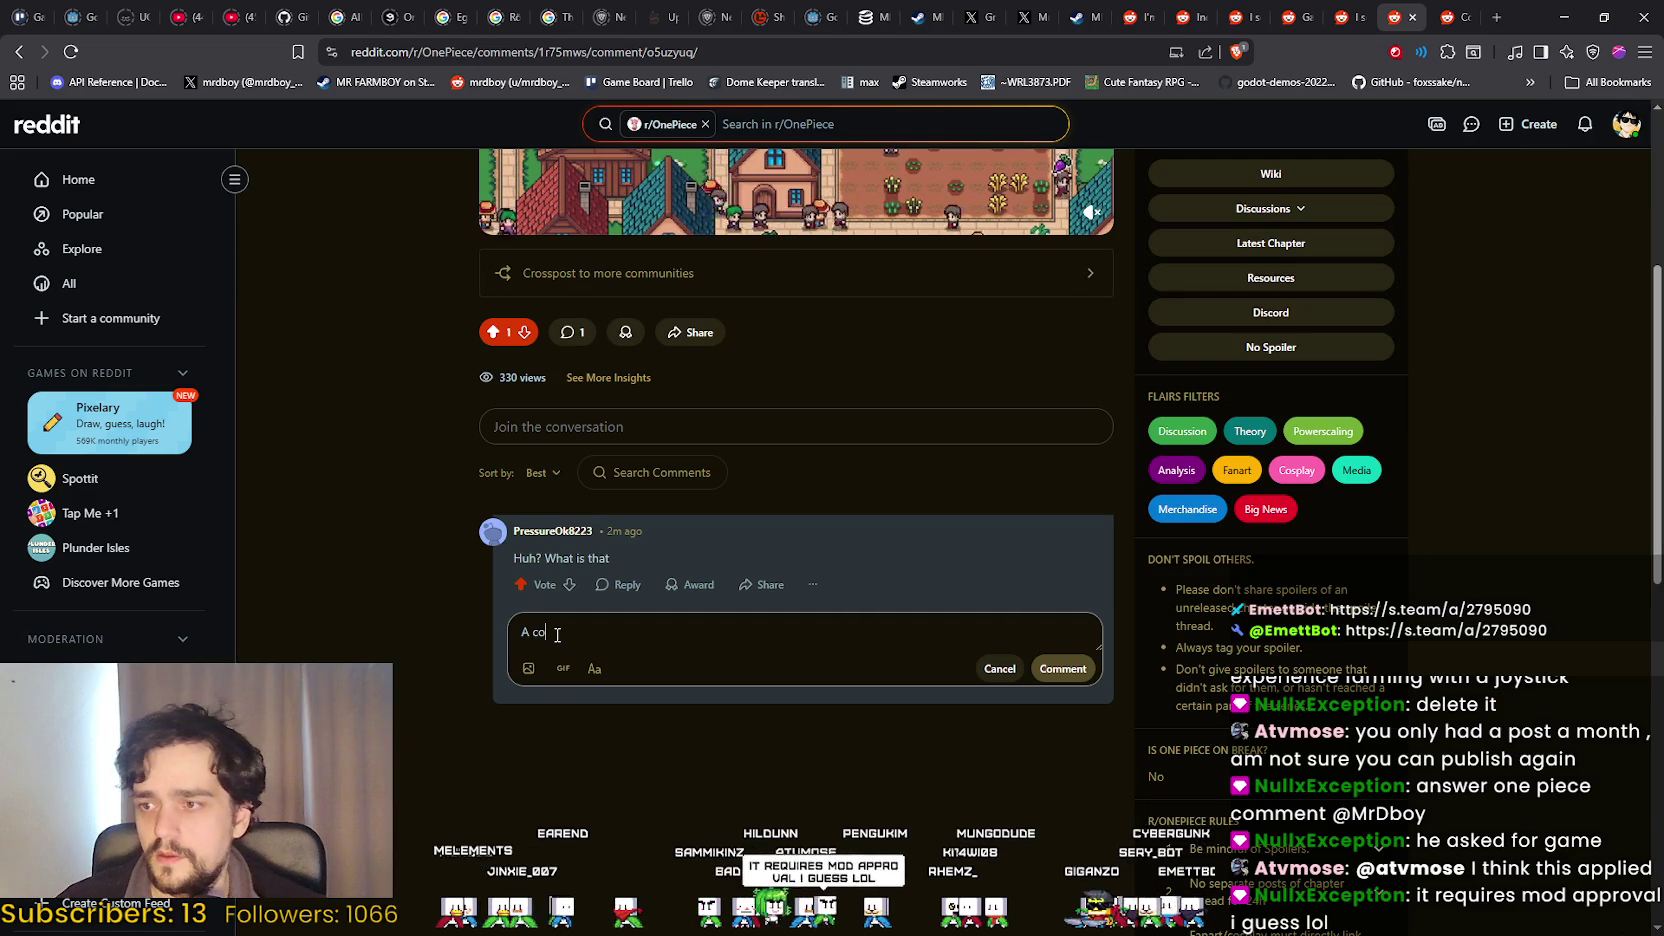
text(lony farming game with automation.)
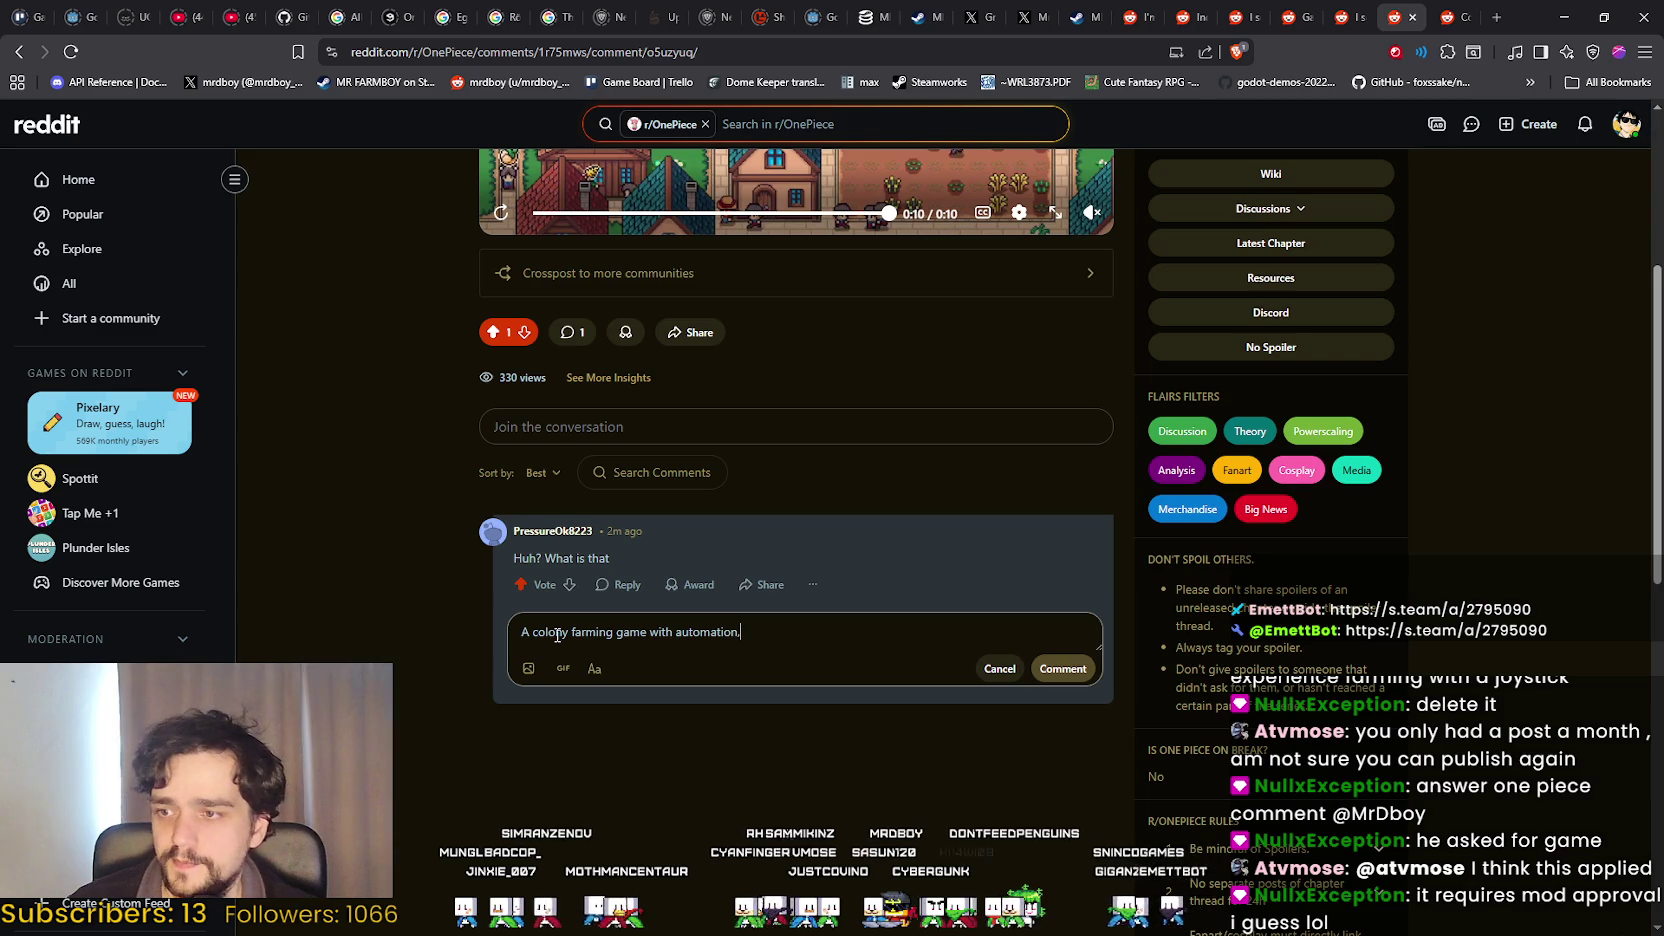
key(Return)
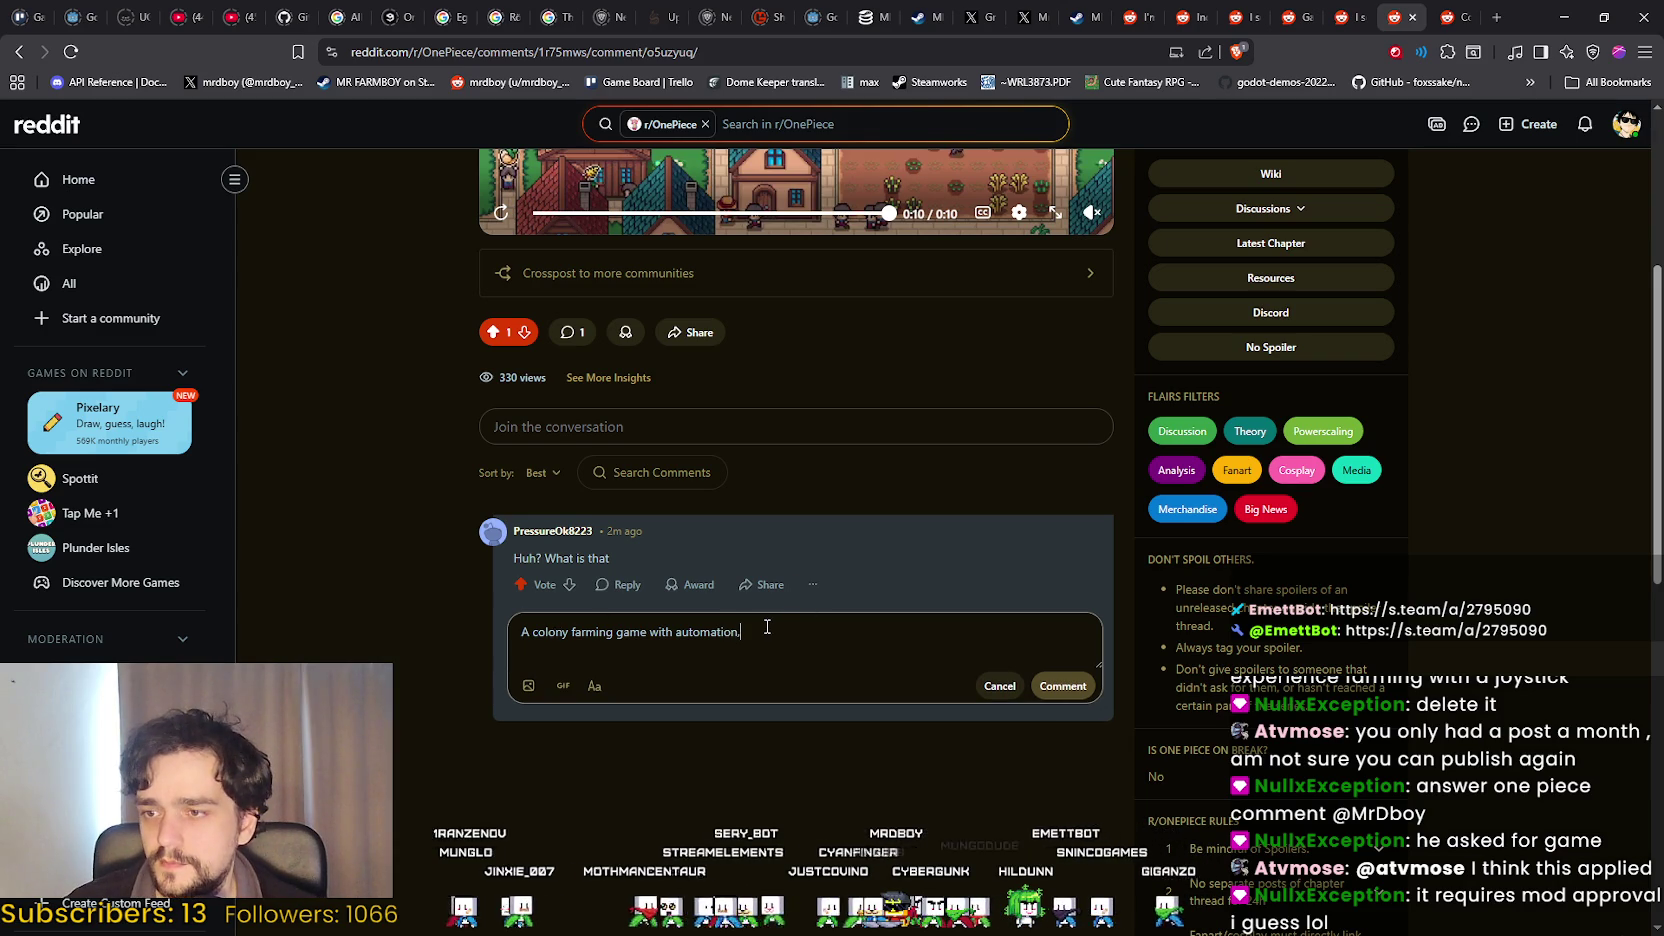
text(https://store.steampowered.com/app/2795090/MR_FARMBOY/)
click(804, 632)
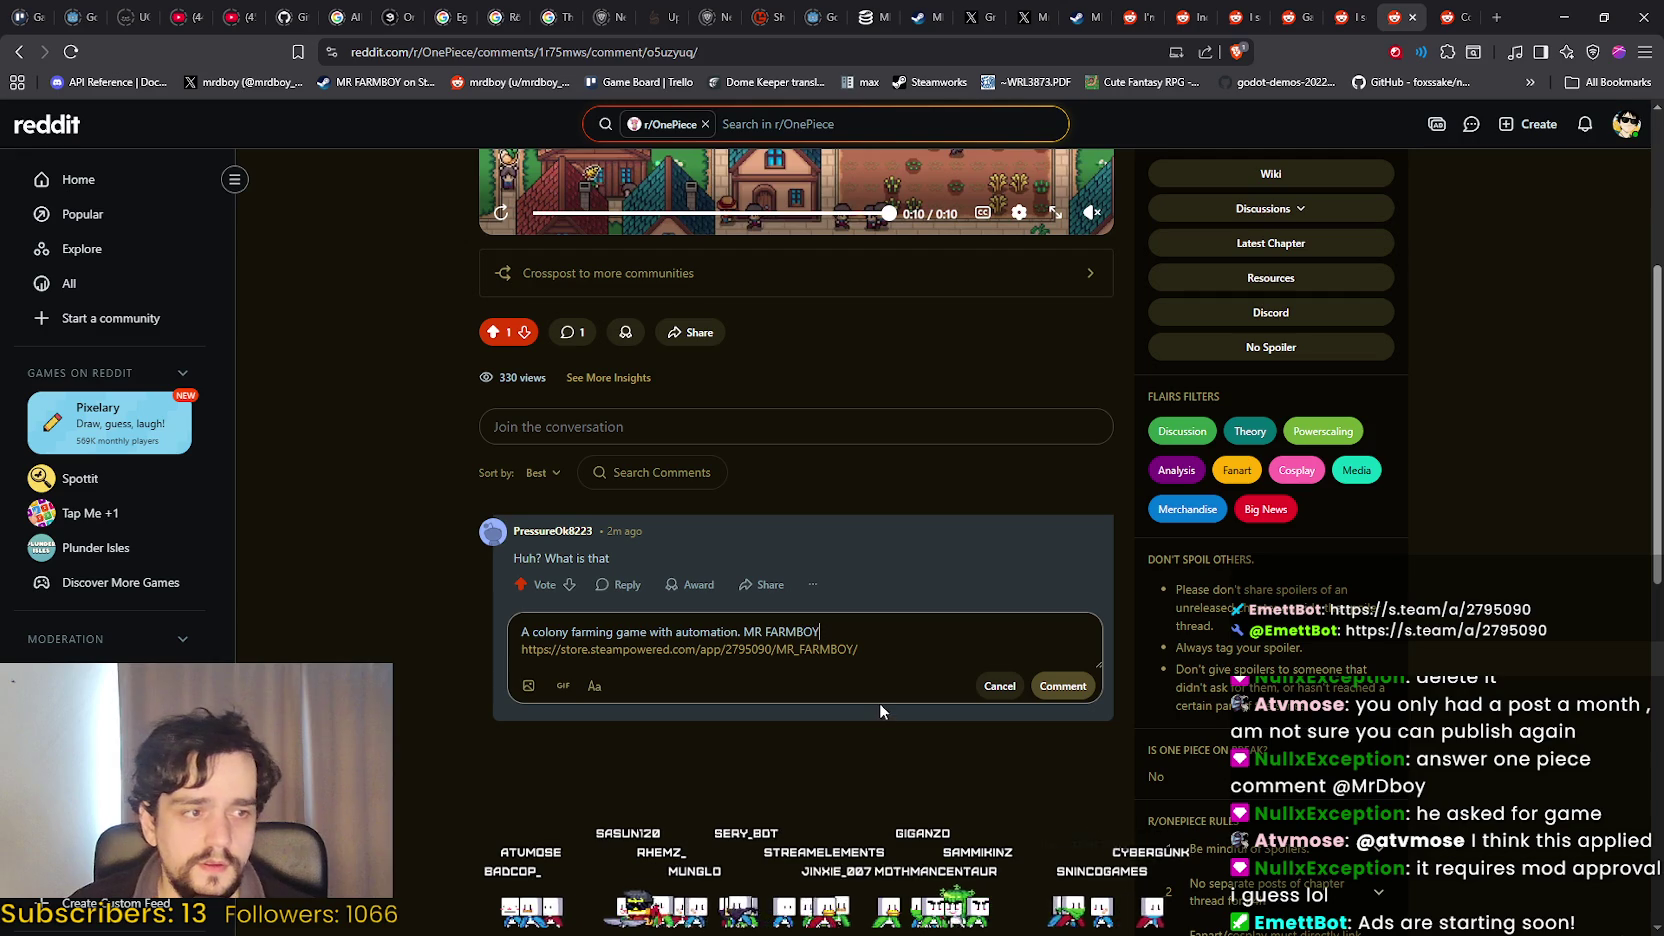
click(1055, 705)
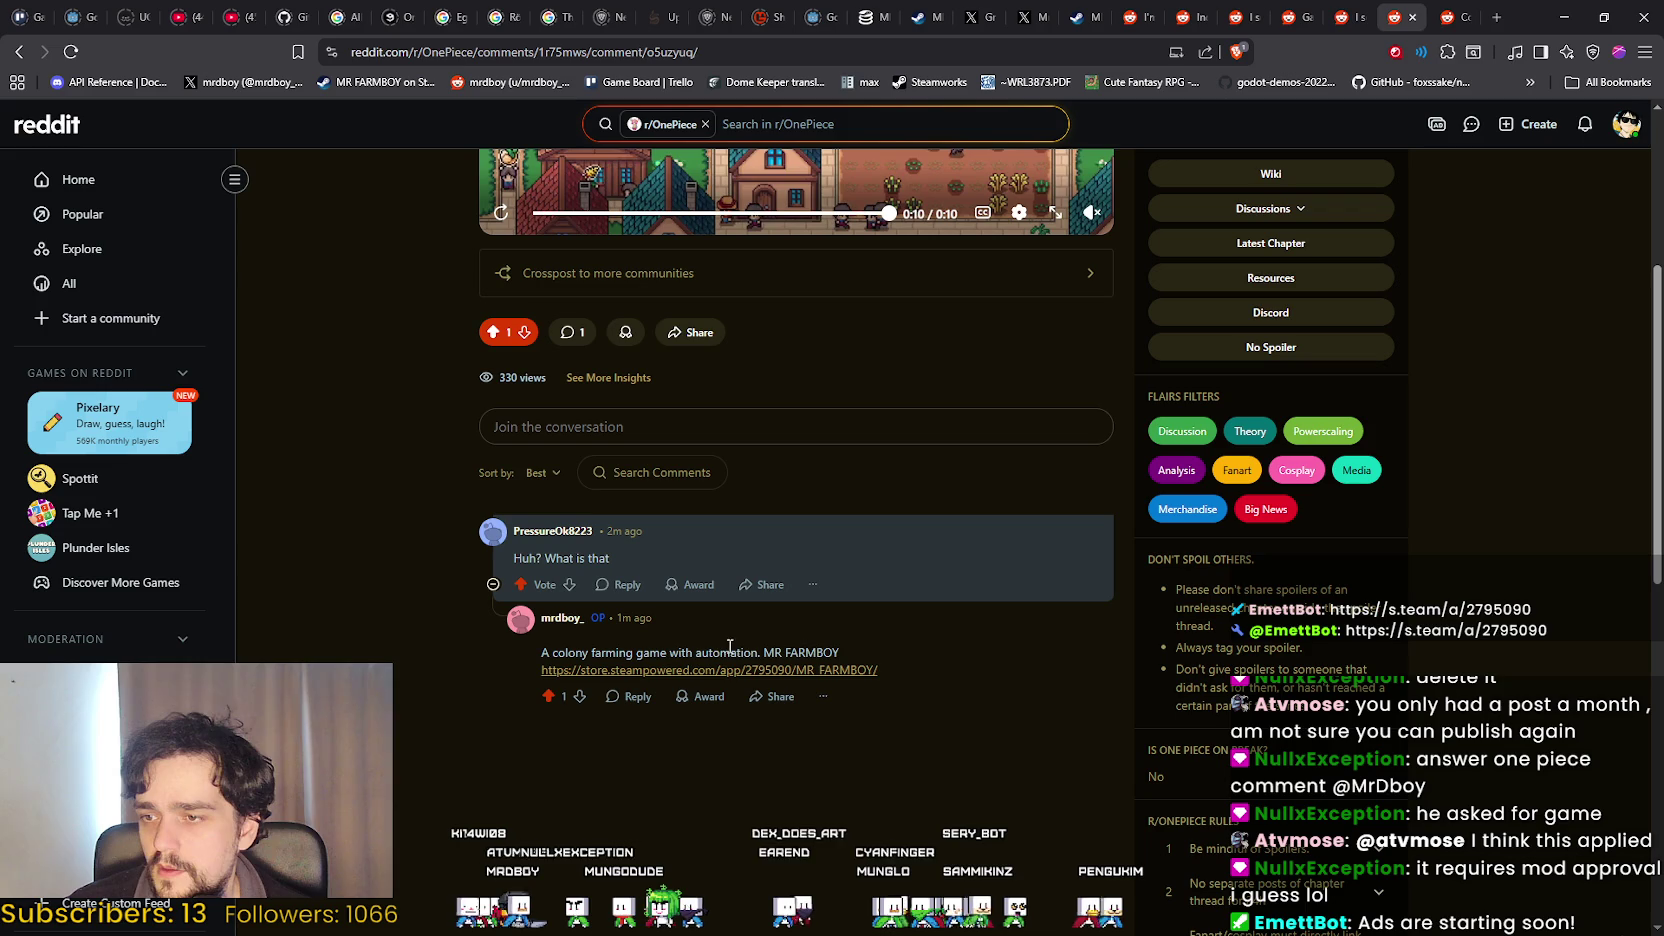
scroll(450, 805, up, 4)
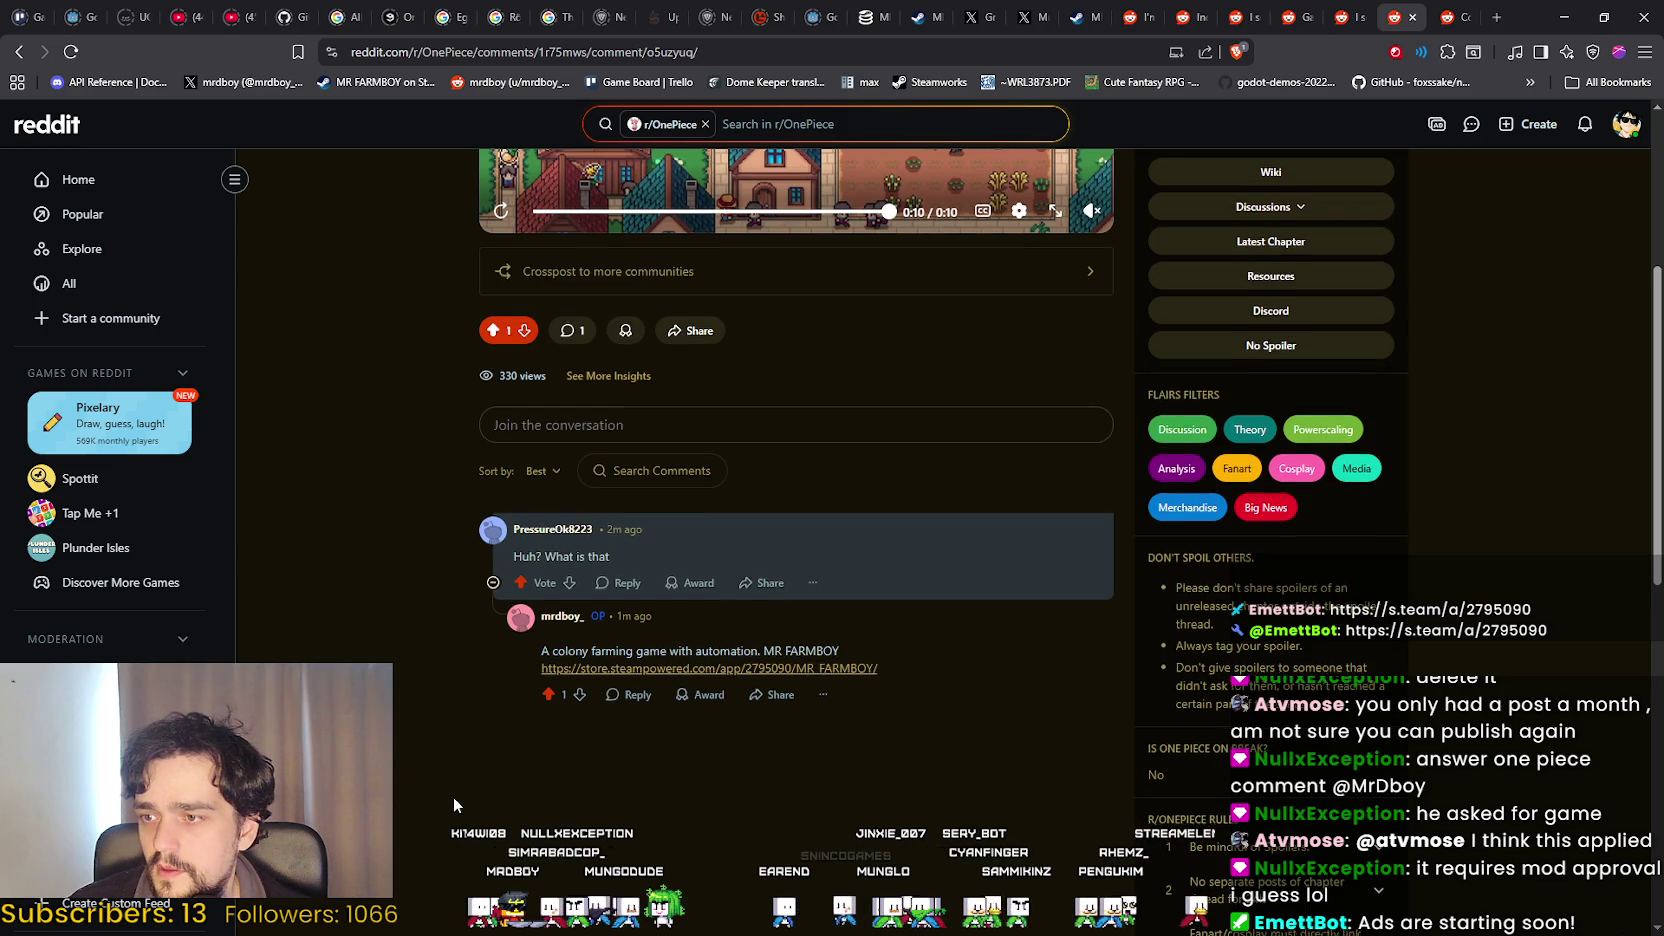
scroll(456, 786, up, 1)
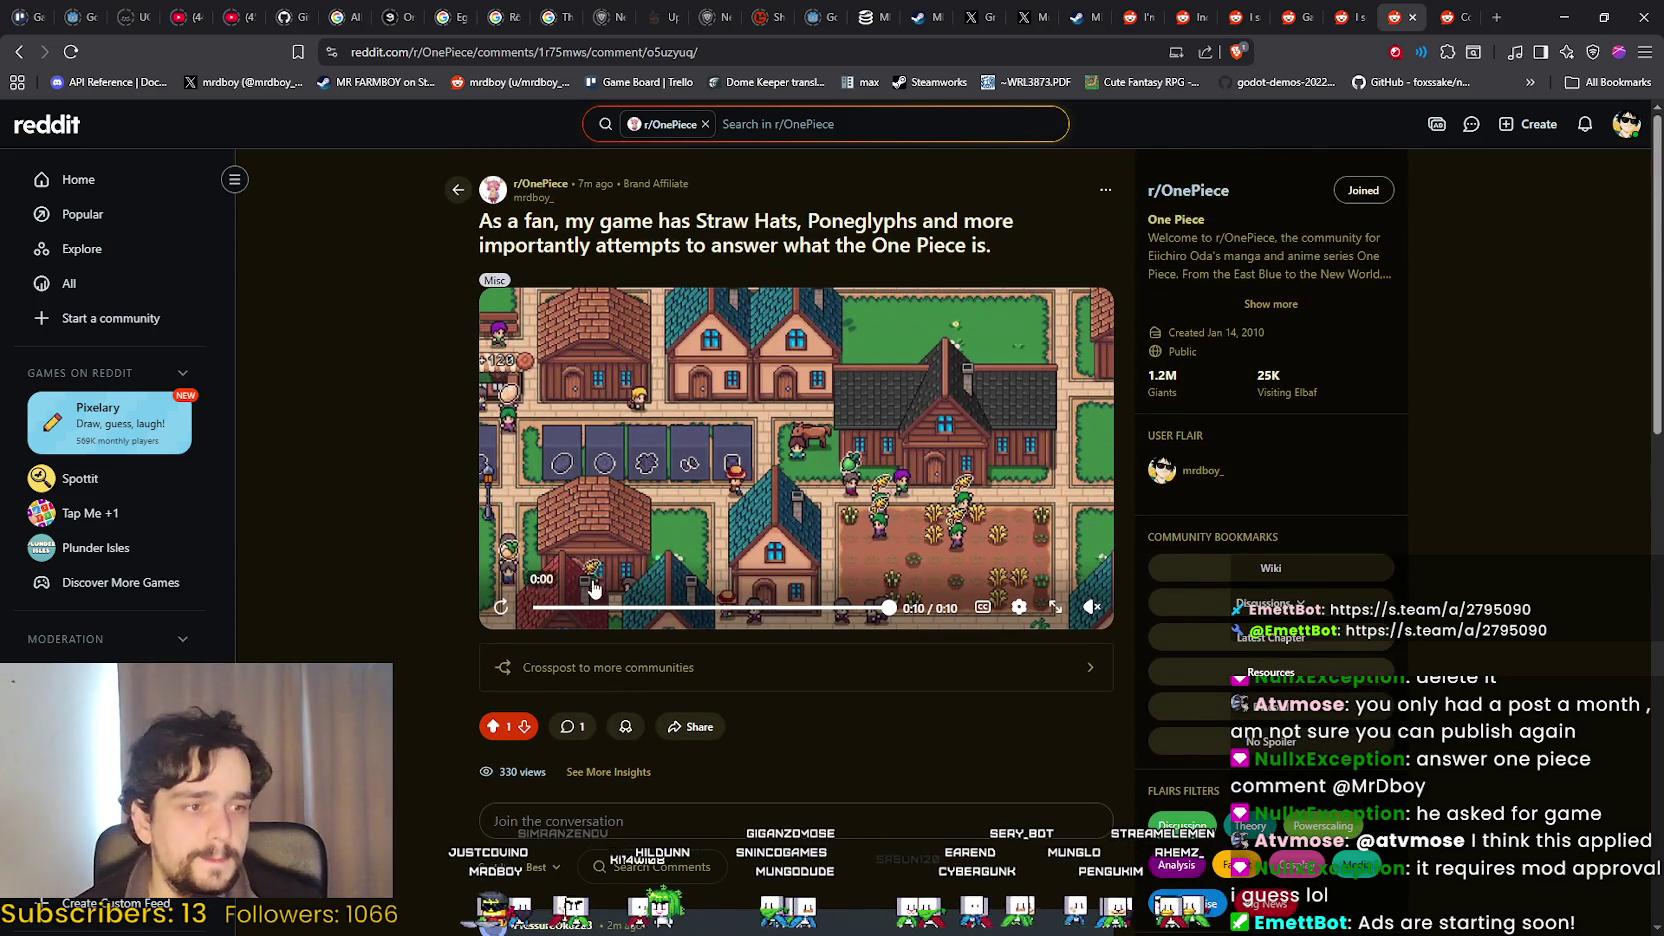
scroll(864, 642, down, 4)
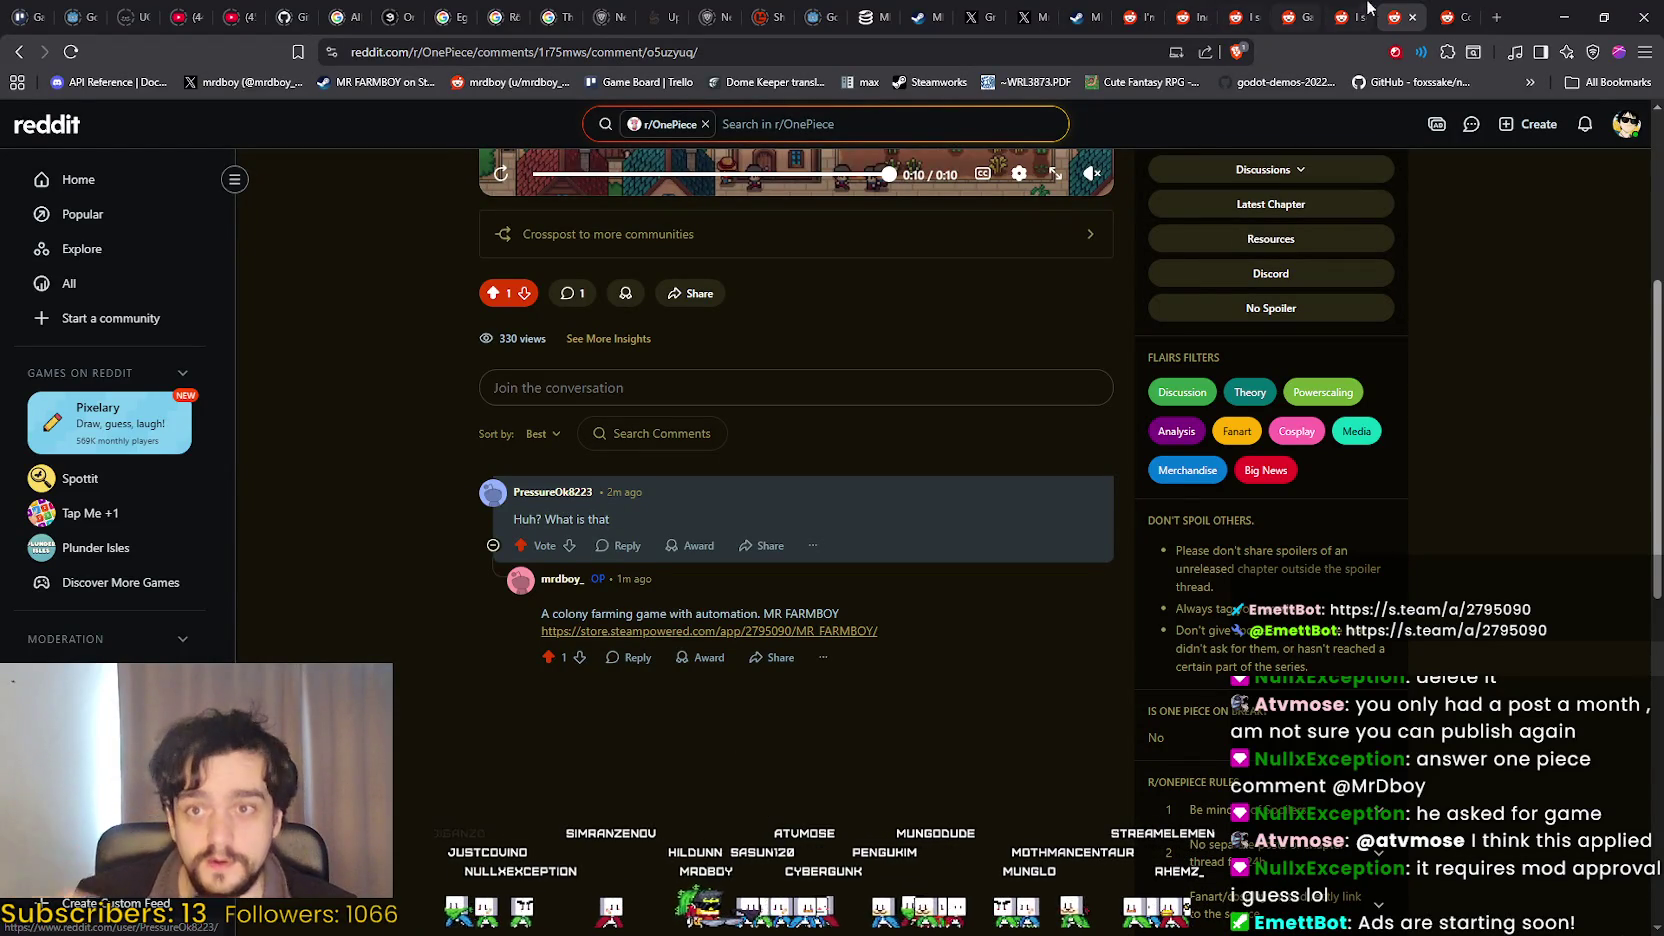
Open the r/ComfortGamers joystick post from your profile and begin writing a comment.
key(ctrl+Tab)
click(1588, 125)
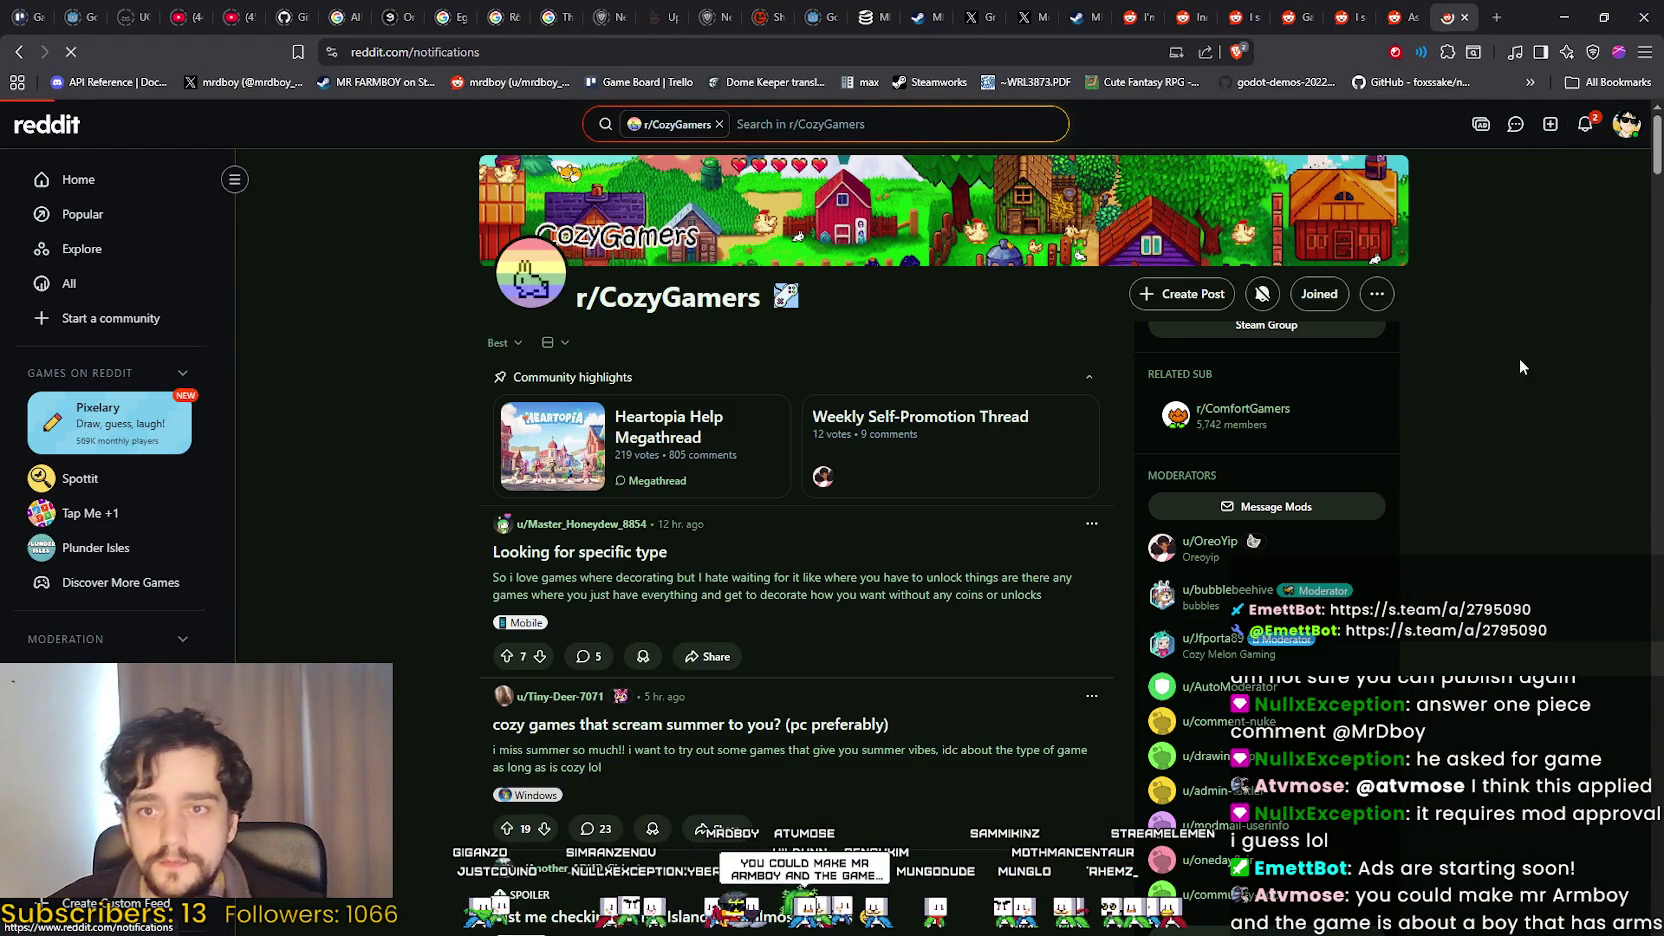
click(1625, 127)
click(1505, 180)
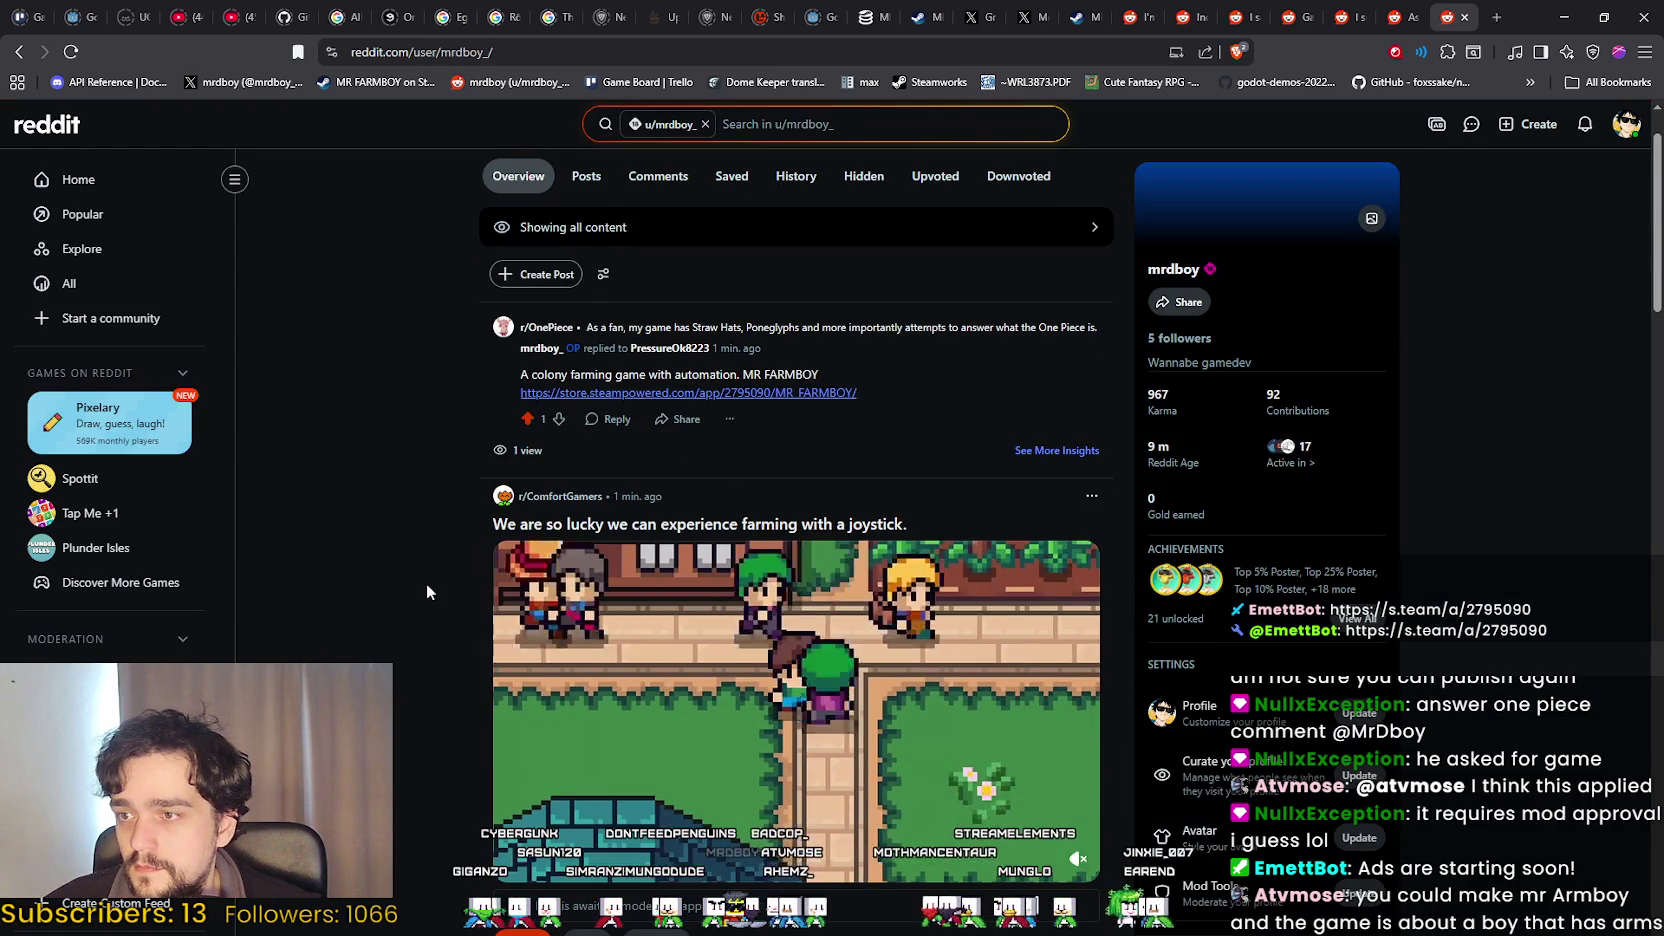
scroll(426, 567, down, 3)
click(700, 692)
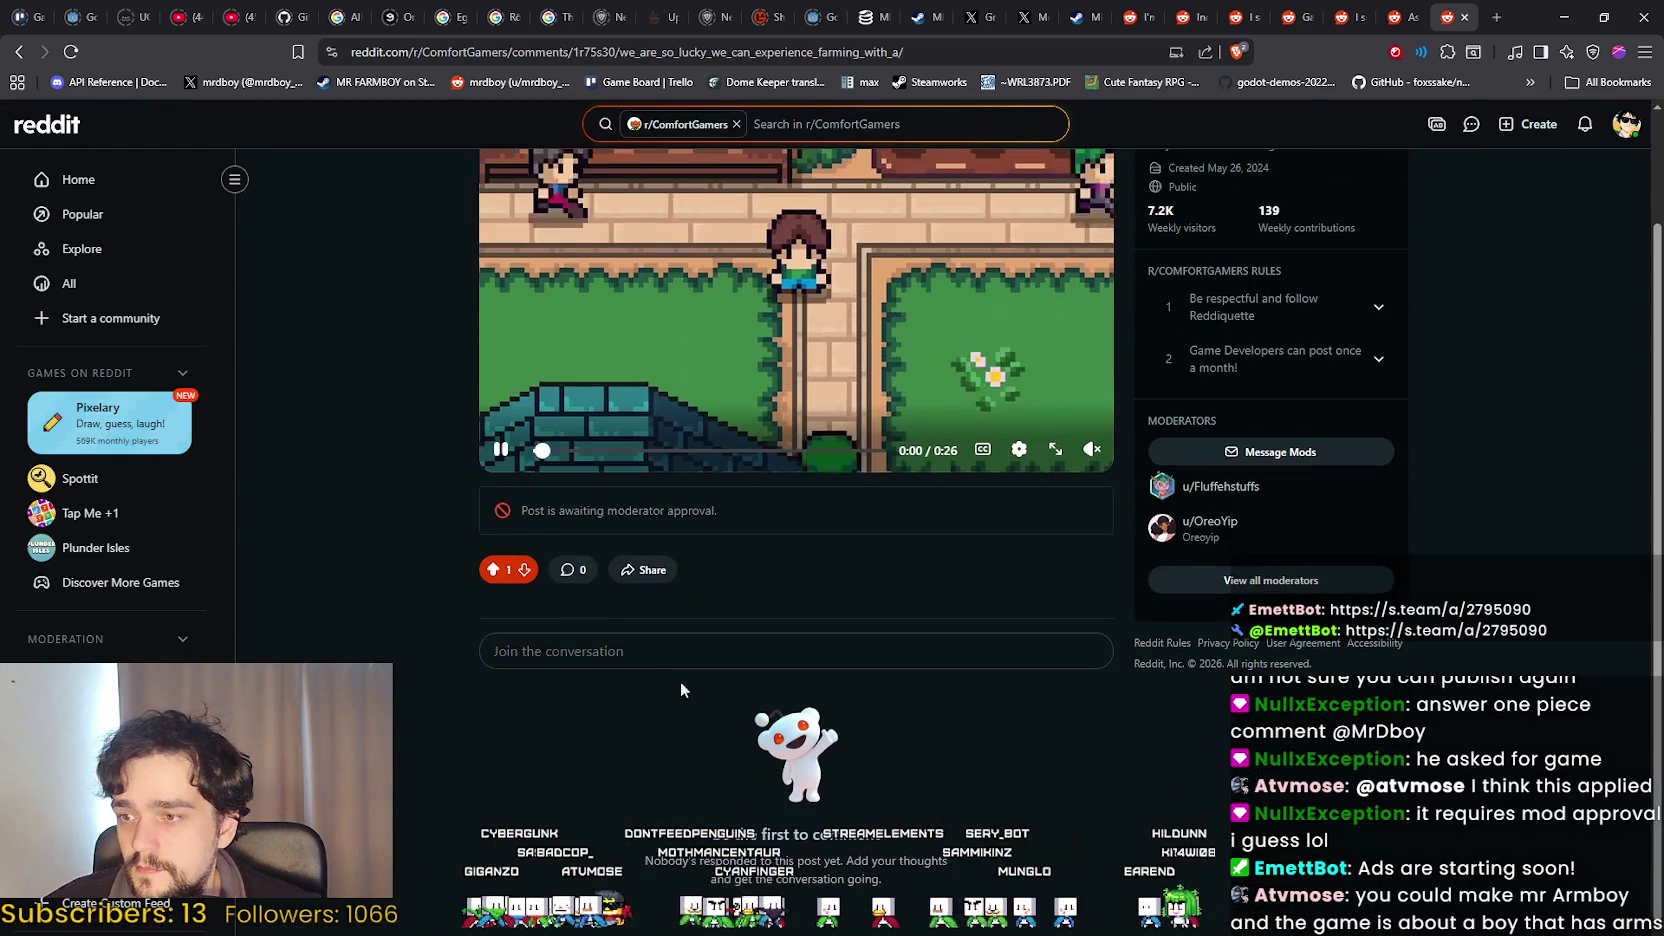
click(675, 675)
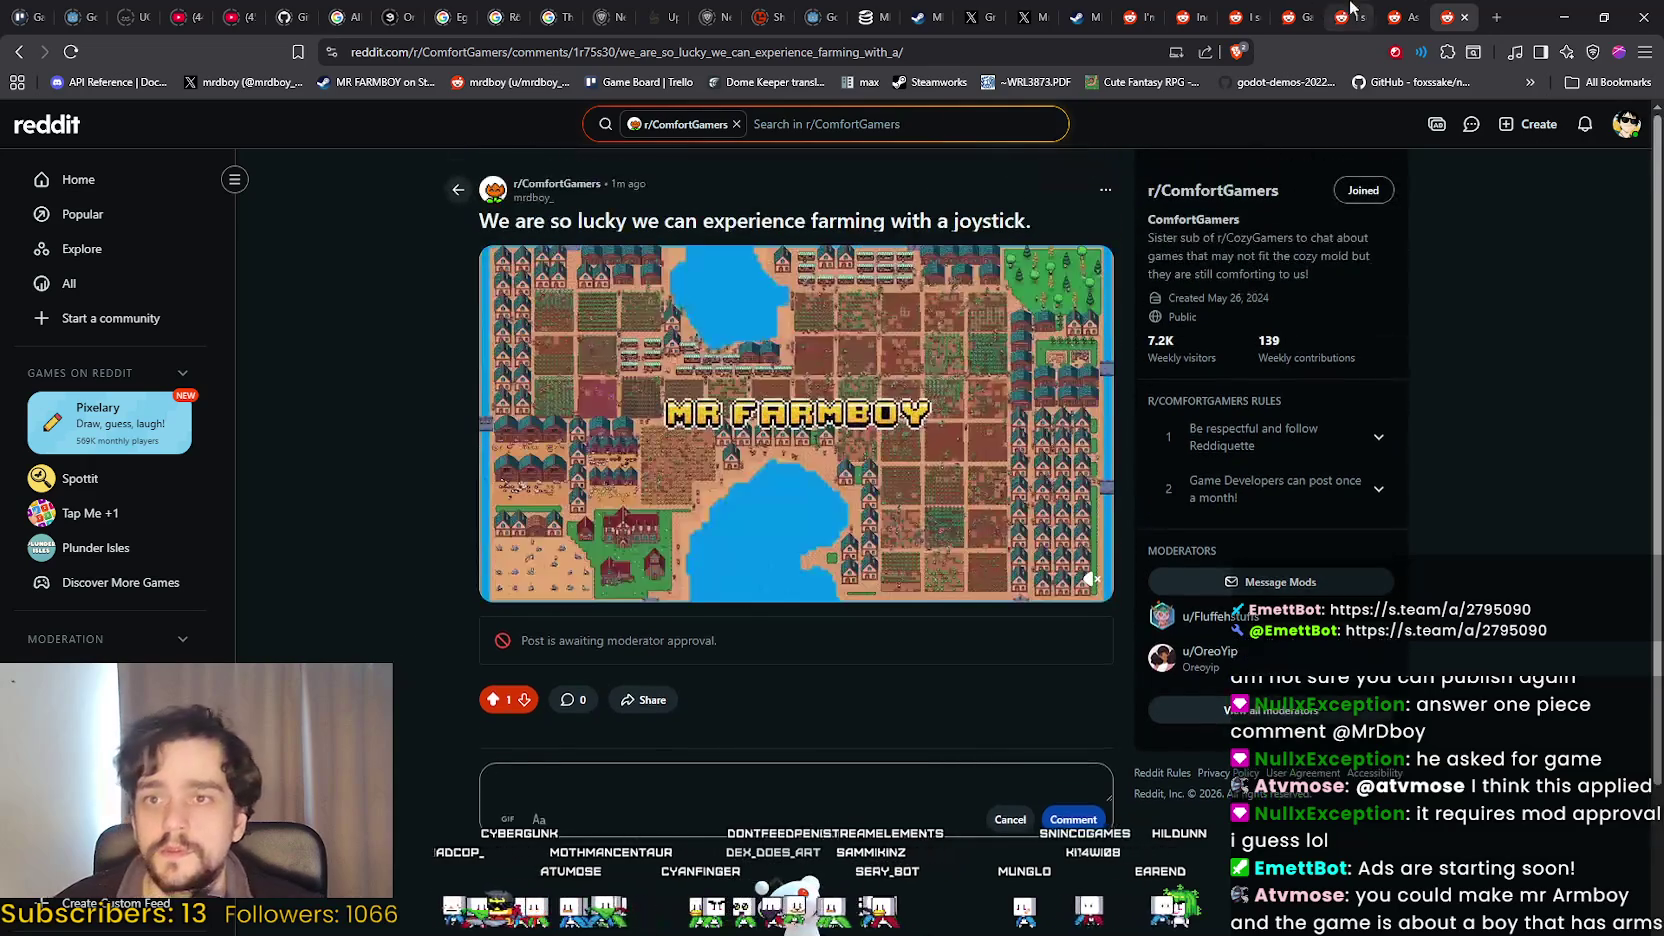
click(1080, 17)
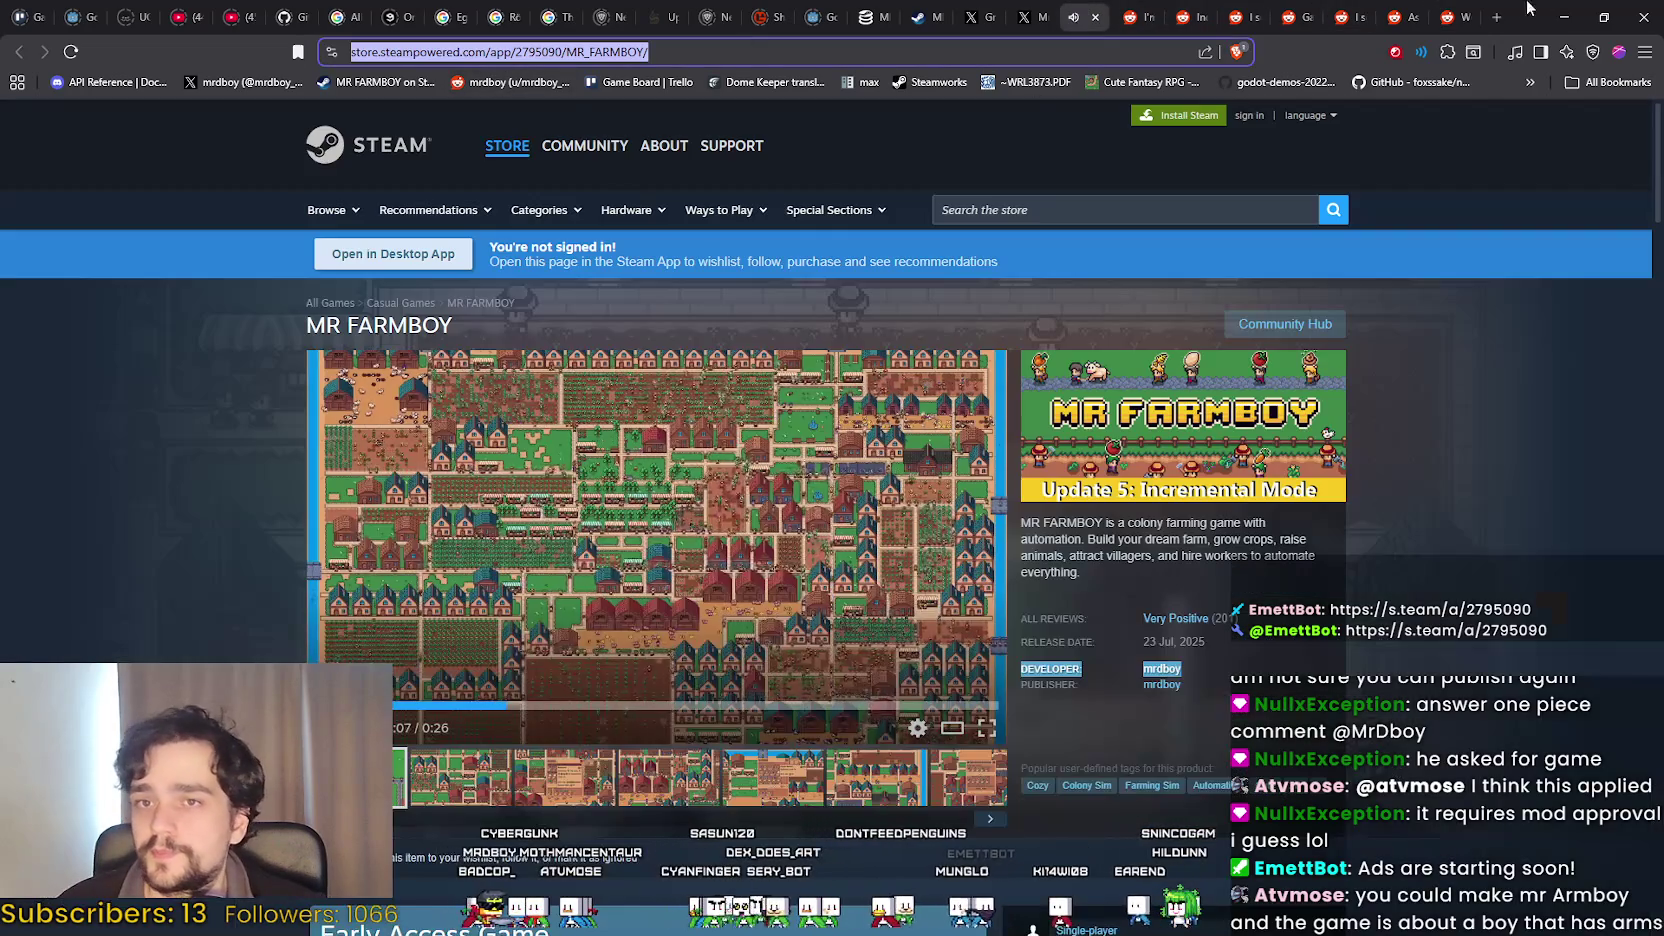
key(ctrl+9)
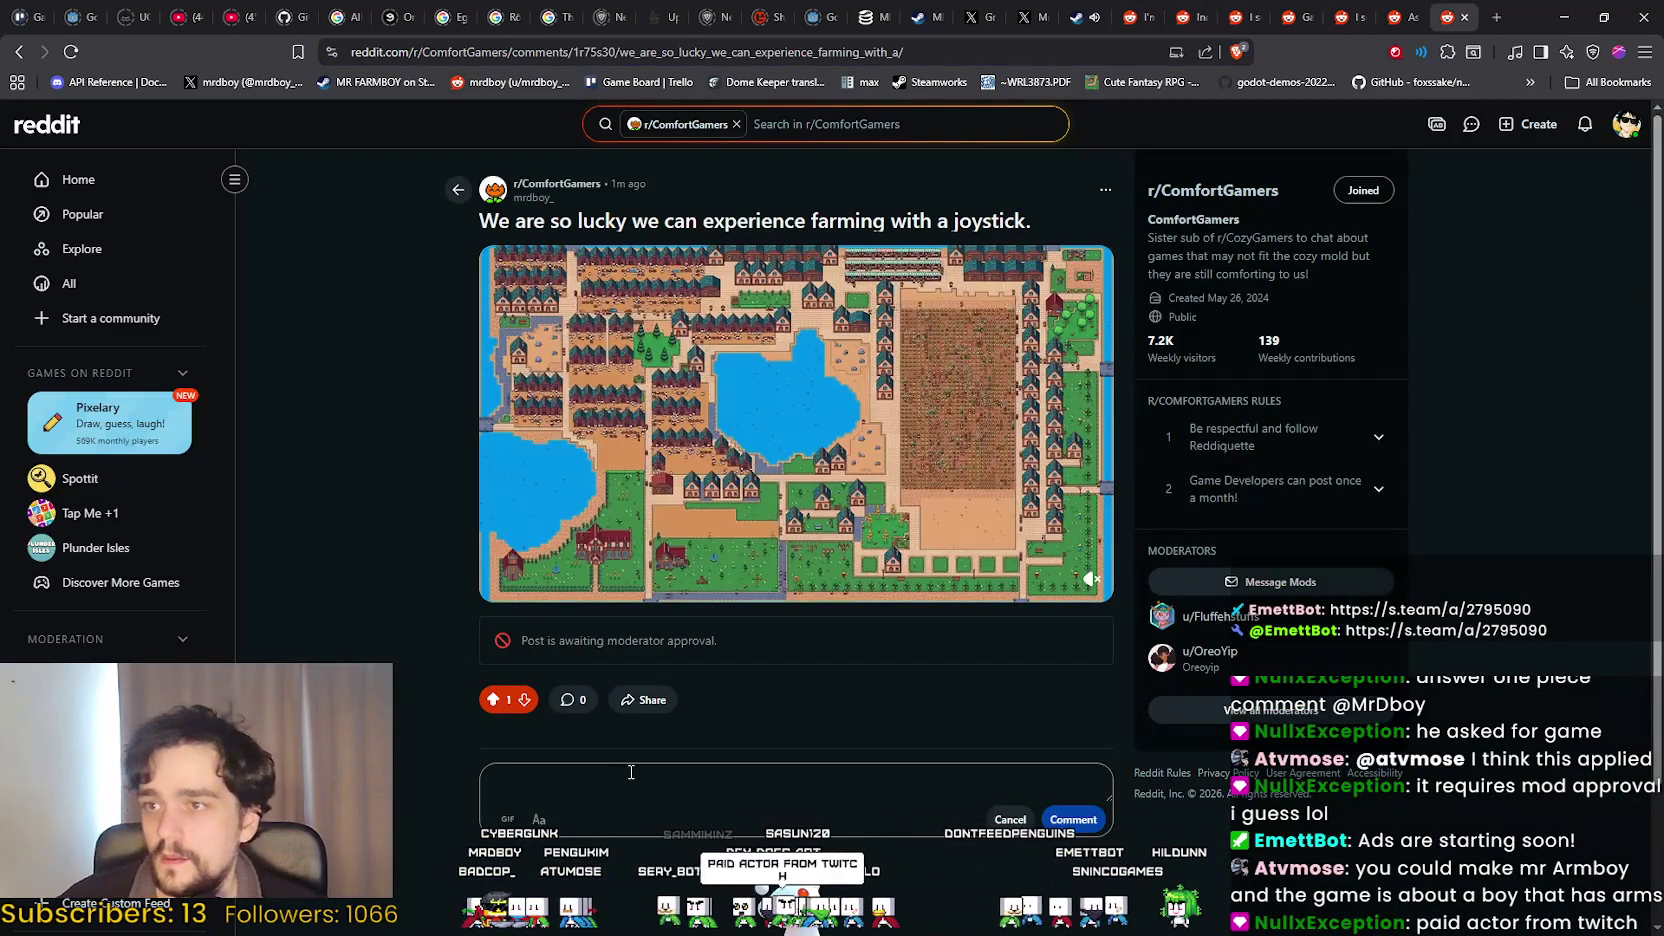
Paste the Steam store link into the Reddit comment, leaving a blank line above it.
text(Lol)
key(BackSpace)
key(BackSpace)
key(BackSpace)
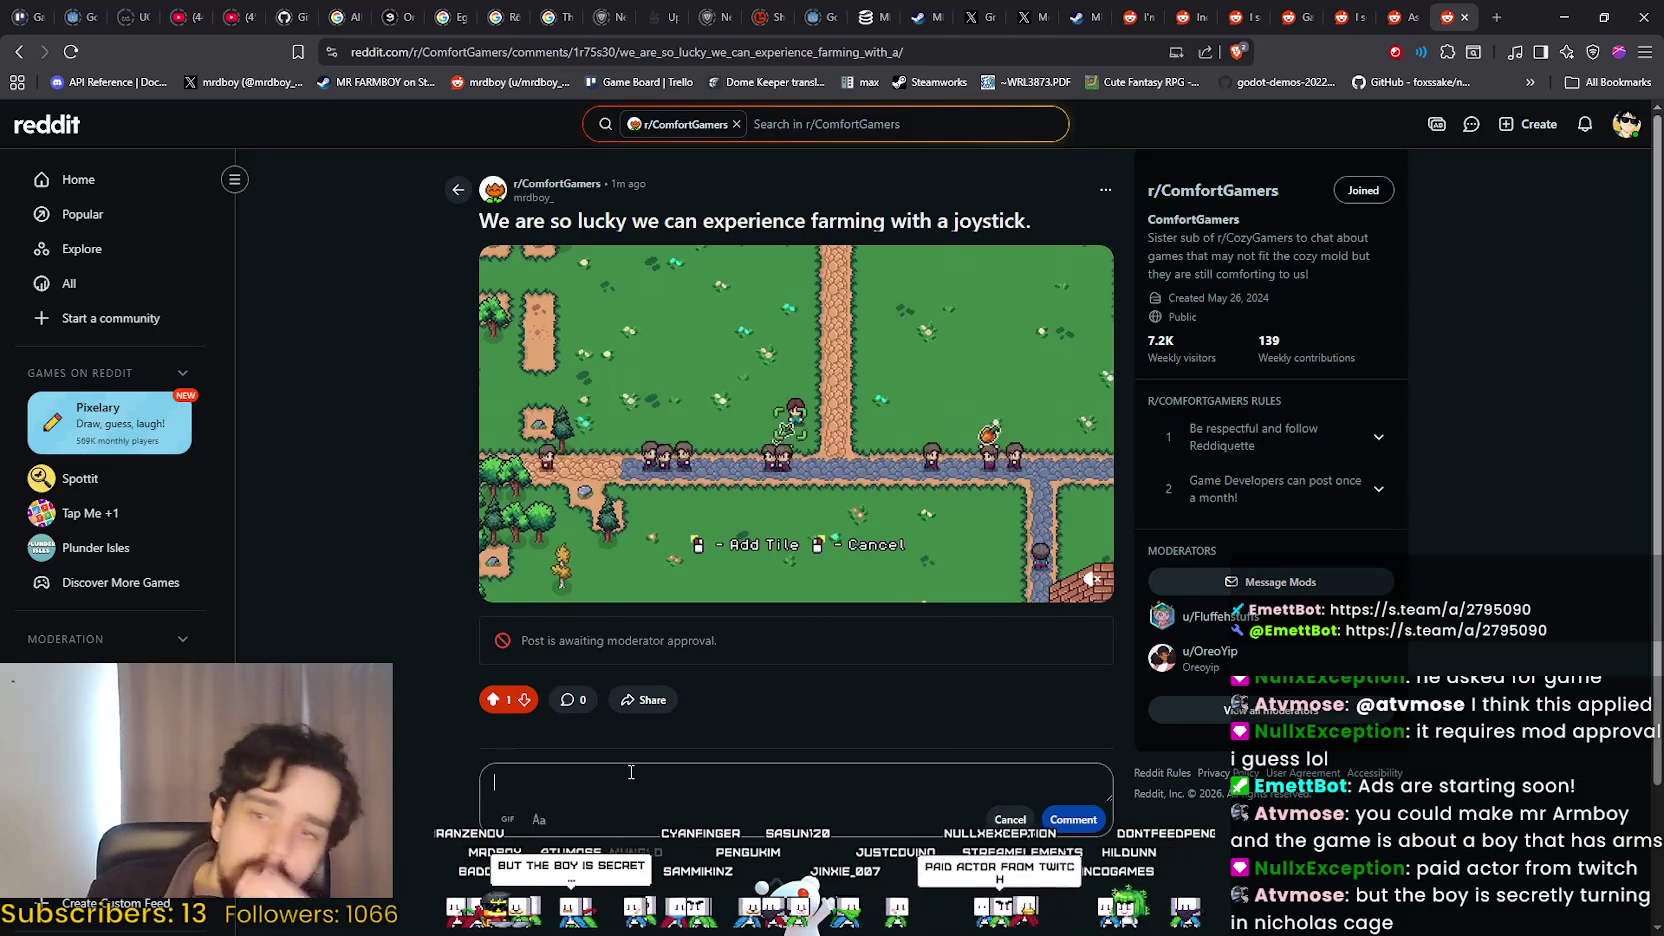
text(https://store.steampowered.com/app/2795090/MR_FARMBOY/)
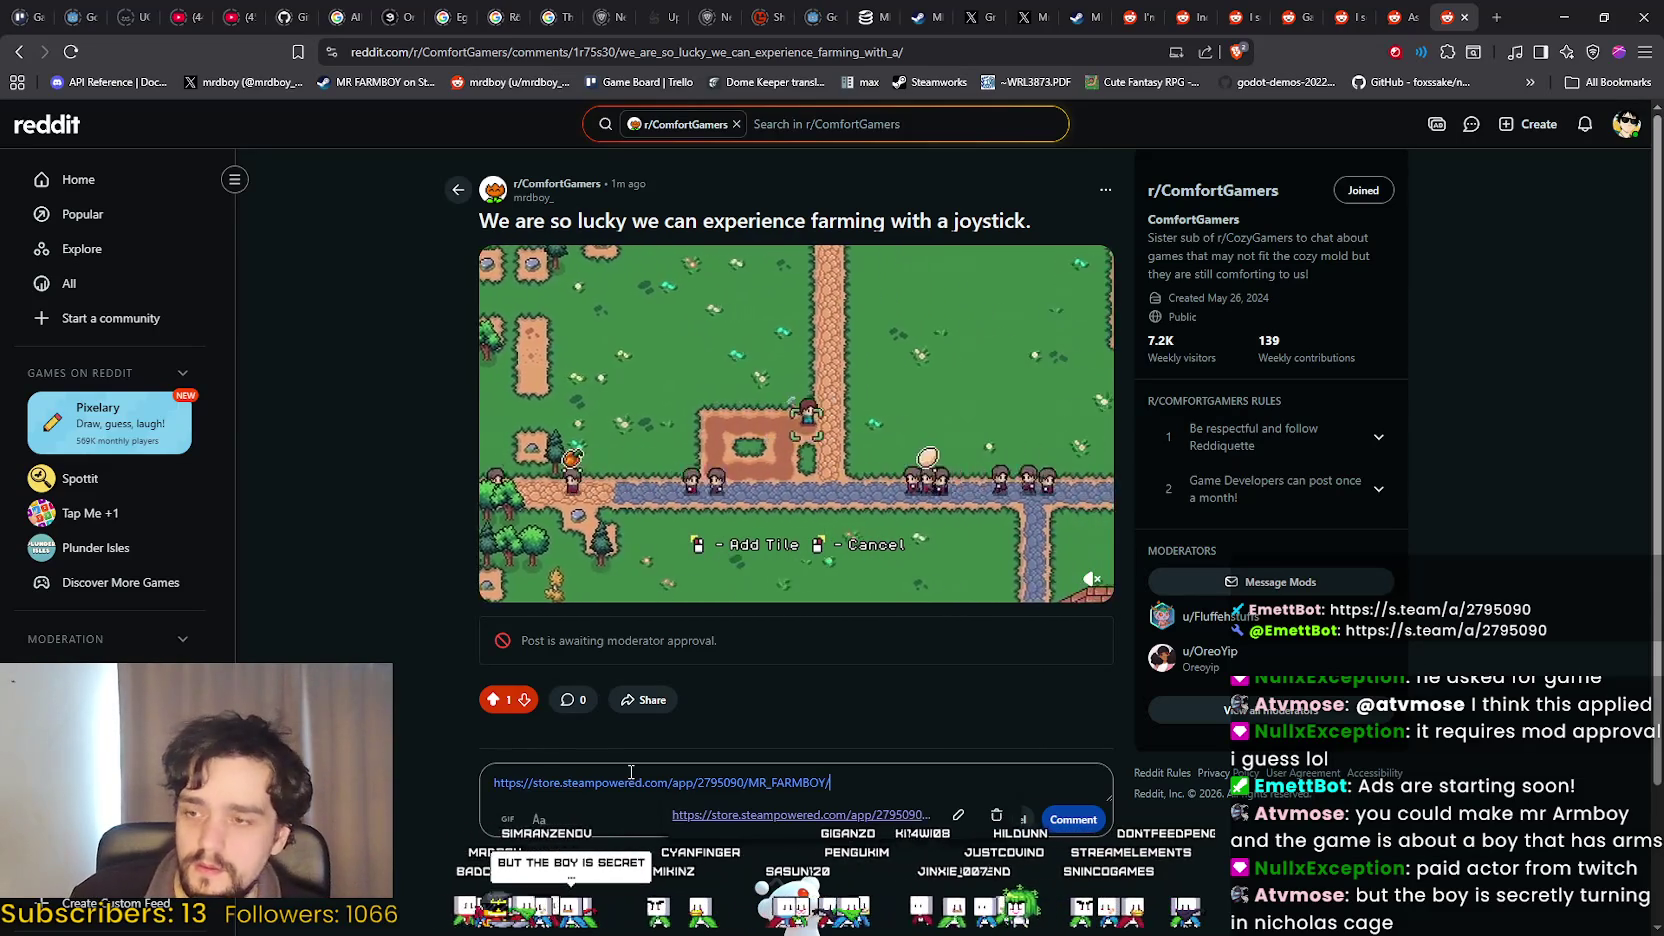
click(493, 782)
key(Return)
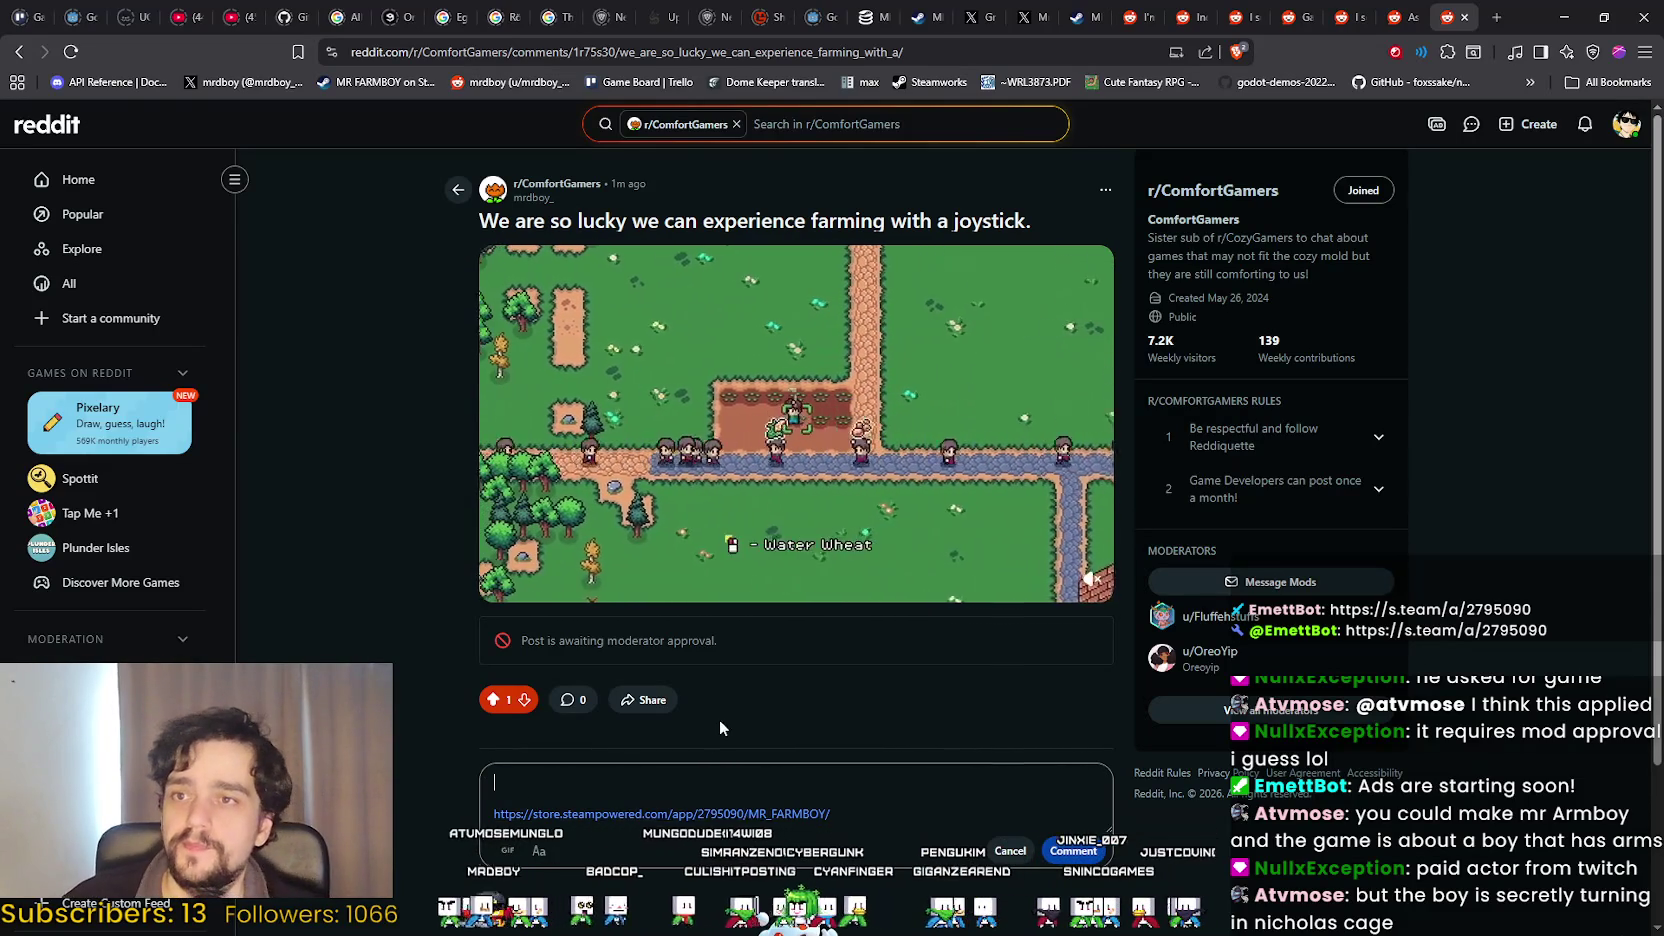
Select the MR FARMBOY Early Access announcement sentence from the X post.
click(1080, 17)
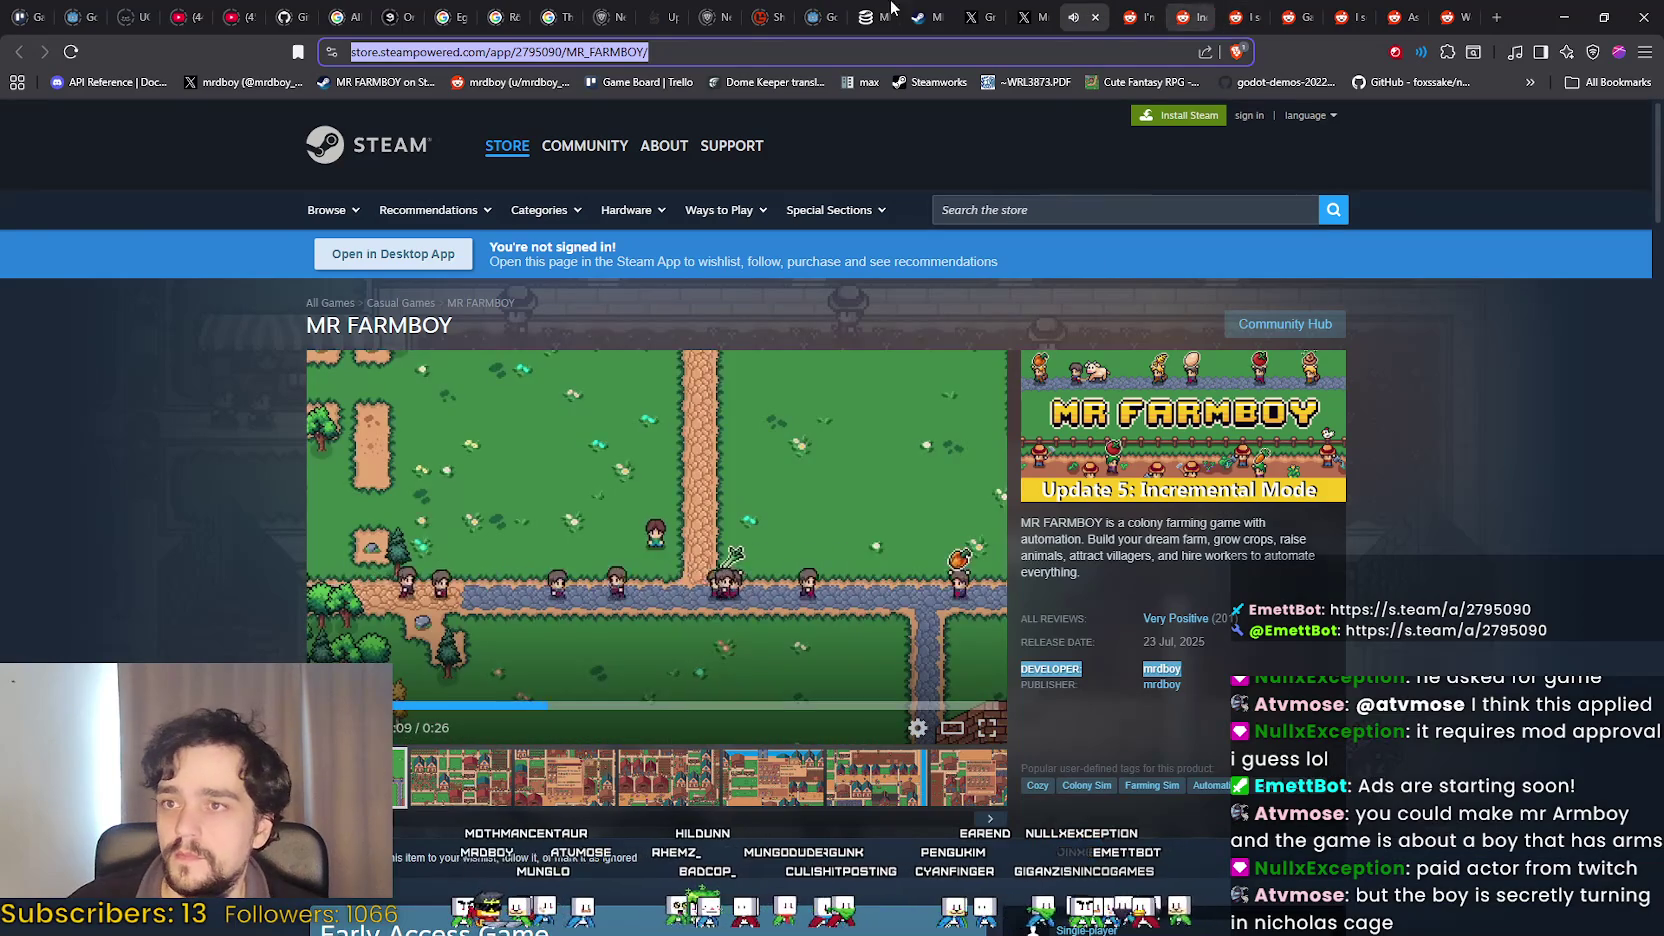
click(925, 17)
click(1027, 17)
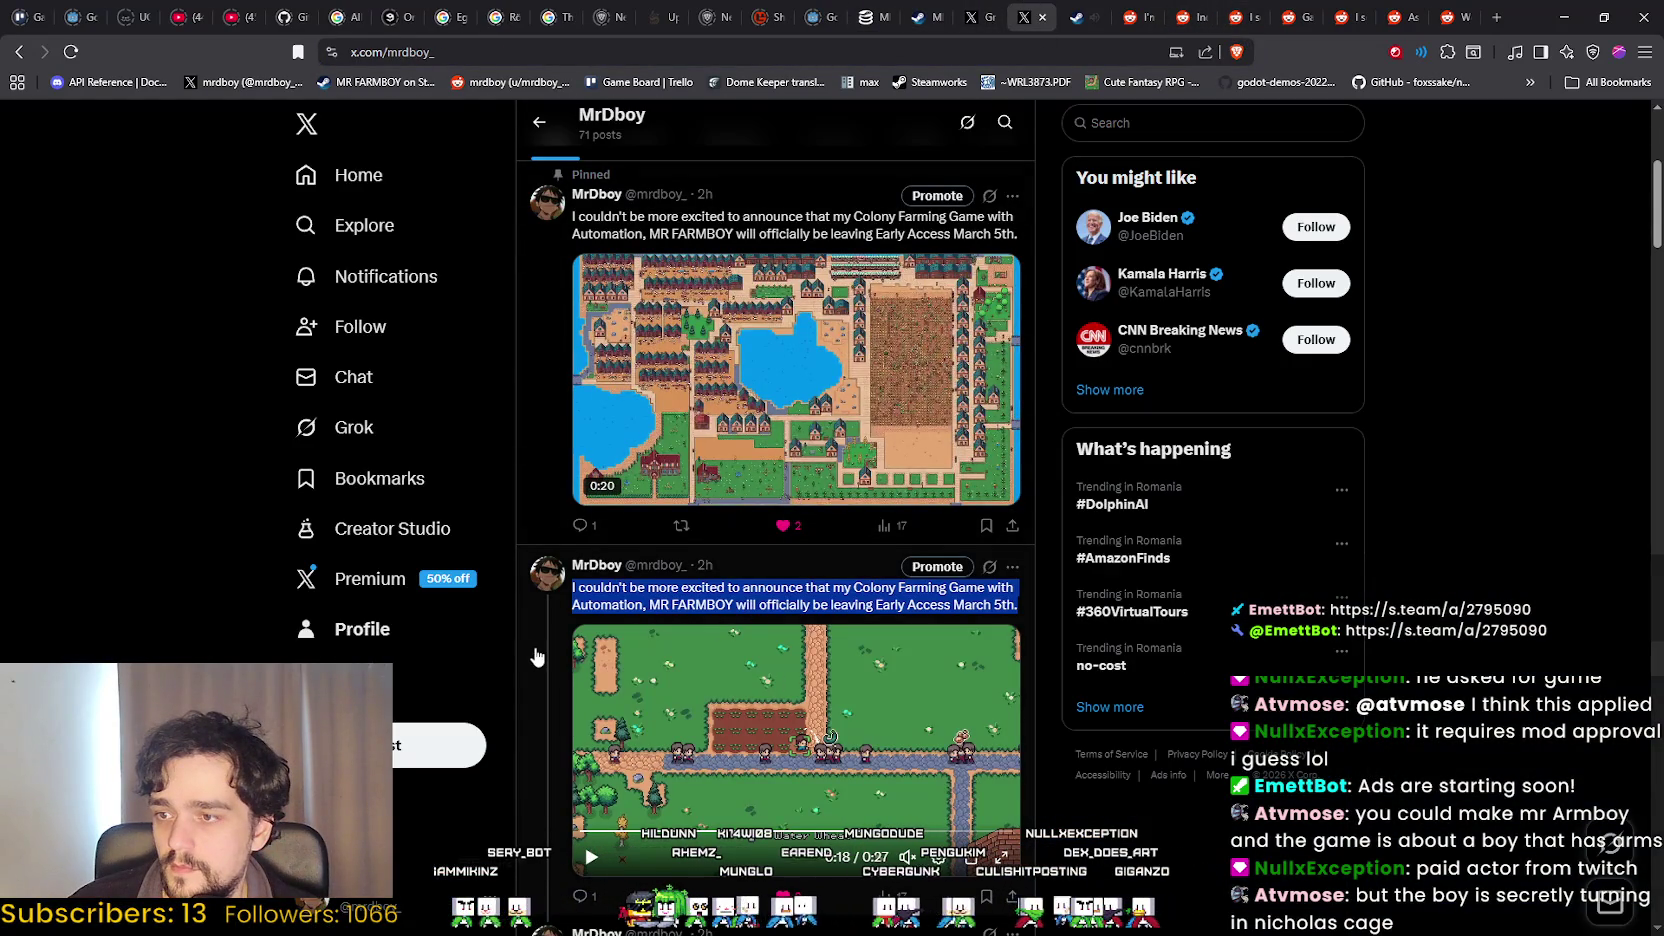
click(701, 614)
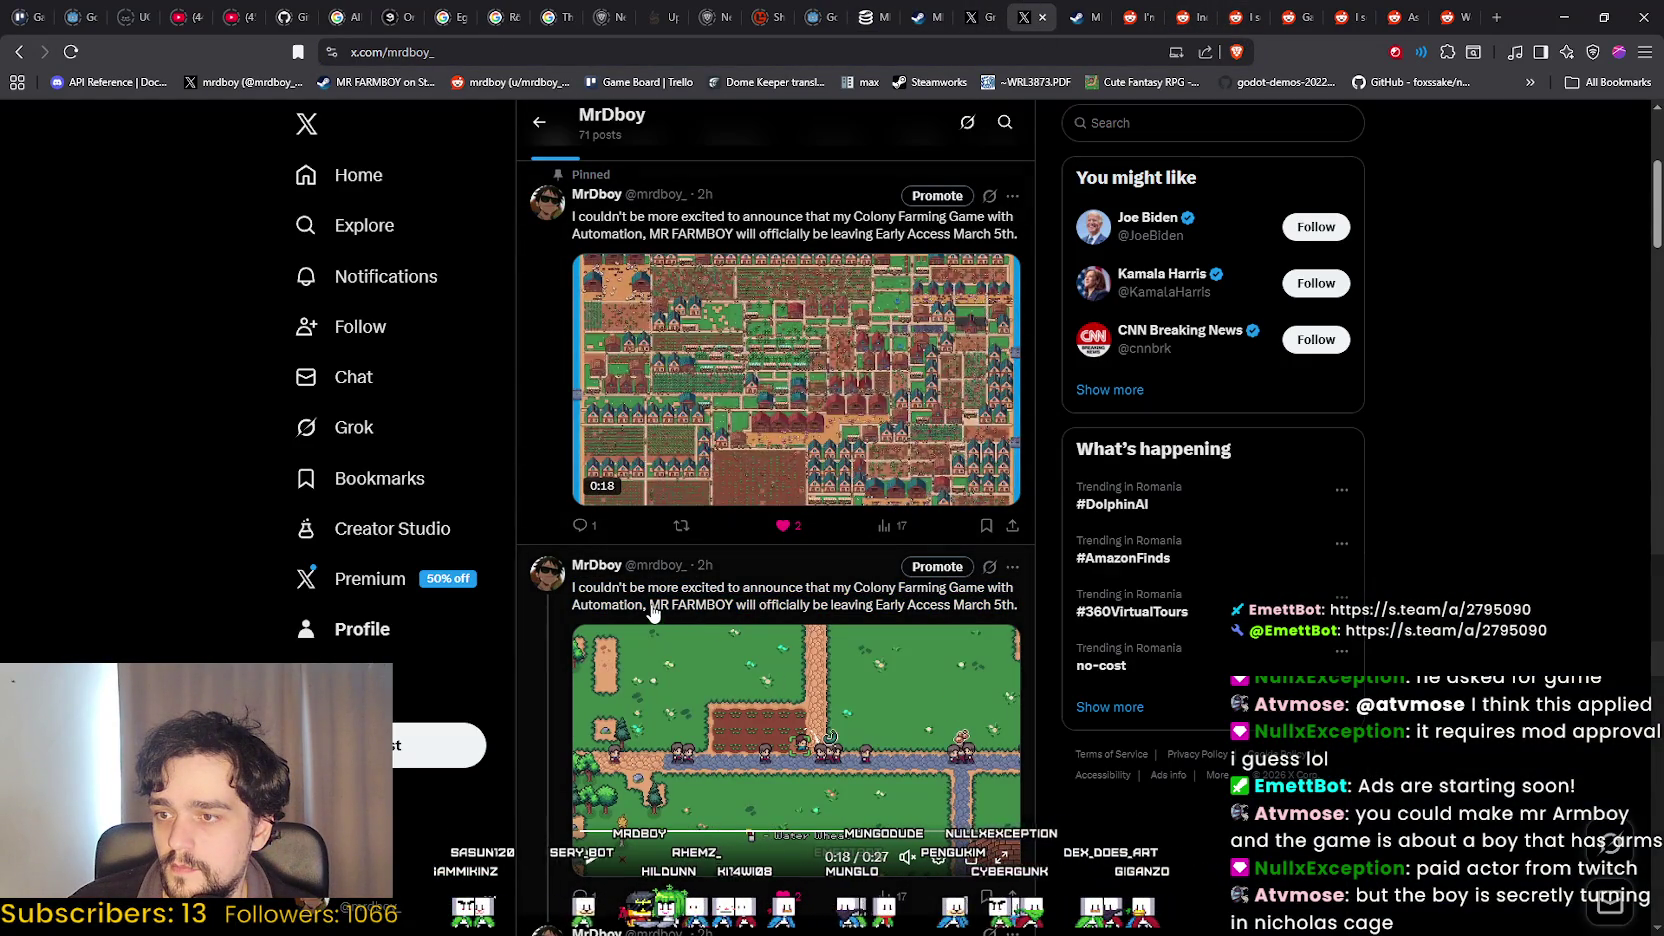
drag(650, 604, 803, 607)
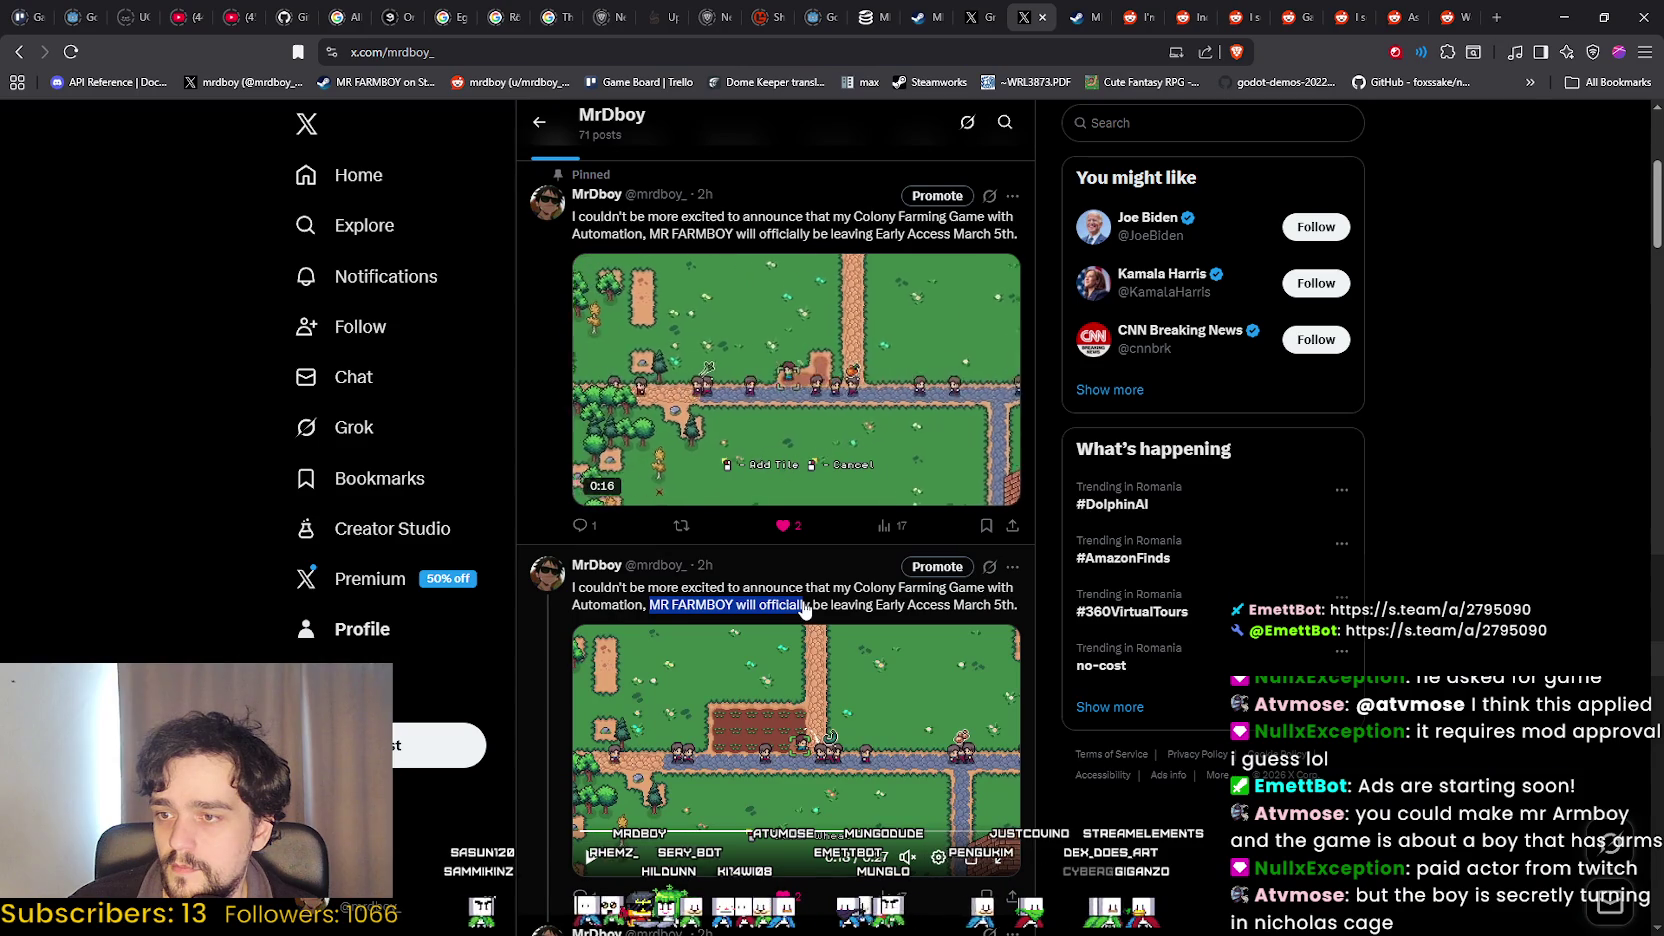
drag(803, 607, 1025, 605)
click(1316, 877)
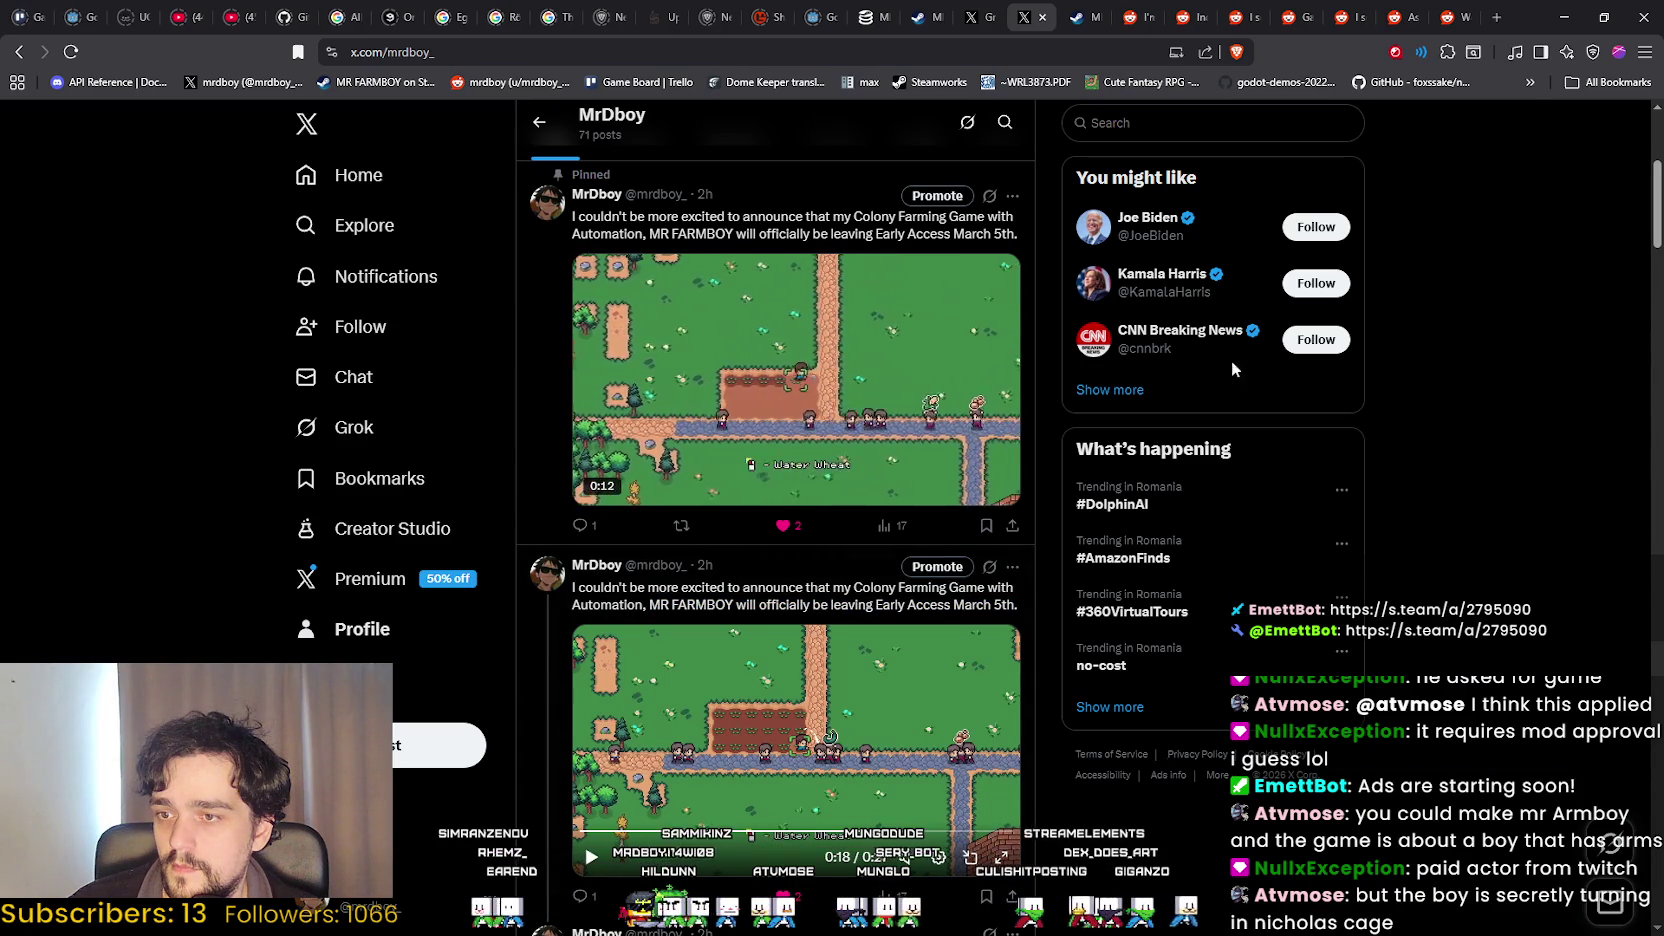
Post the comment 'MR FARMBOY will officially be leaving Early Access March 5th.' with the Steam link.
click(1453, 12)
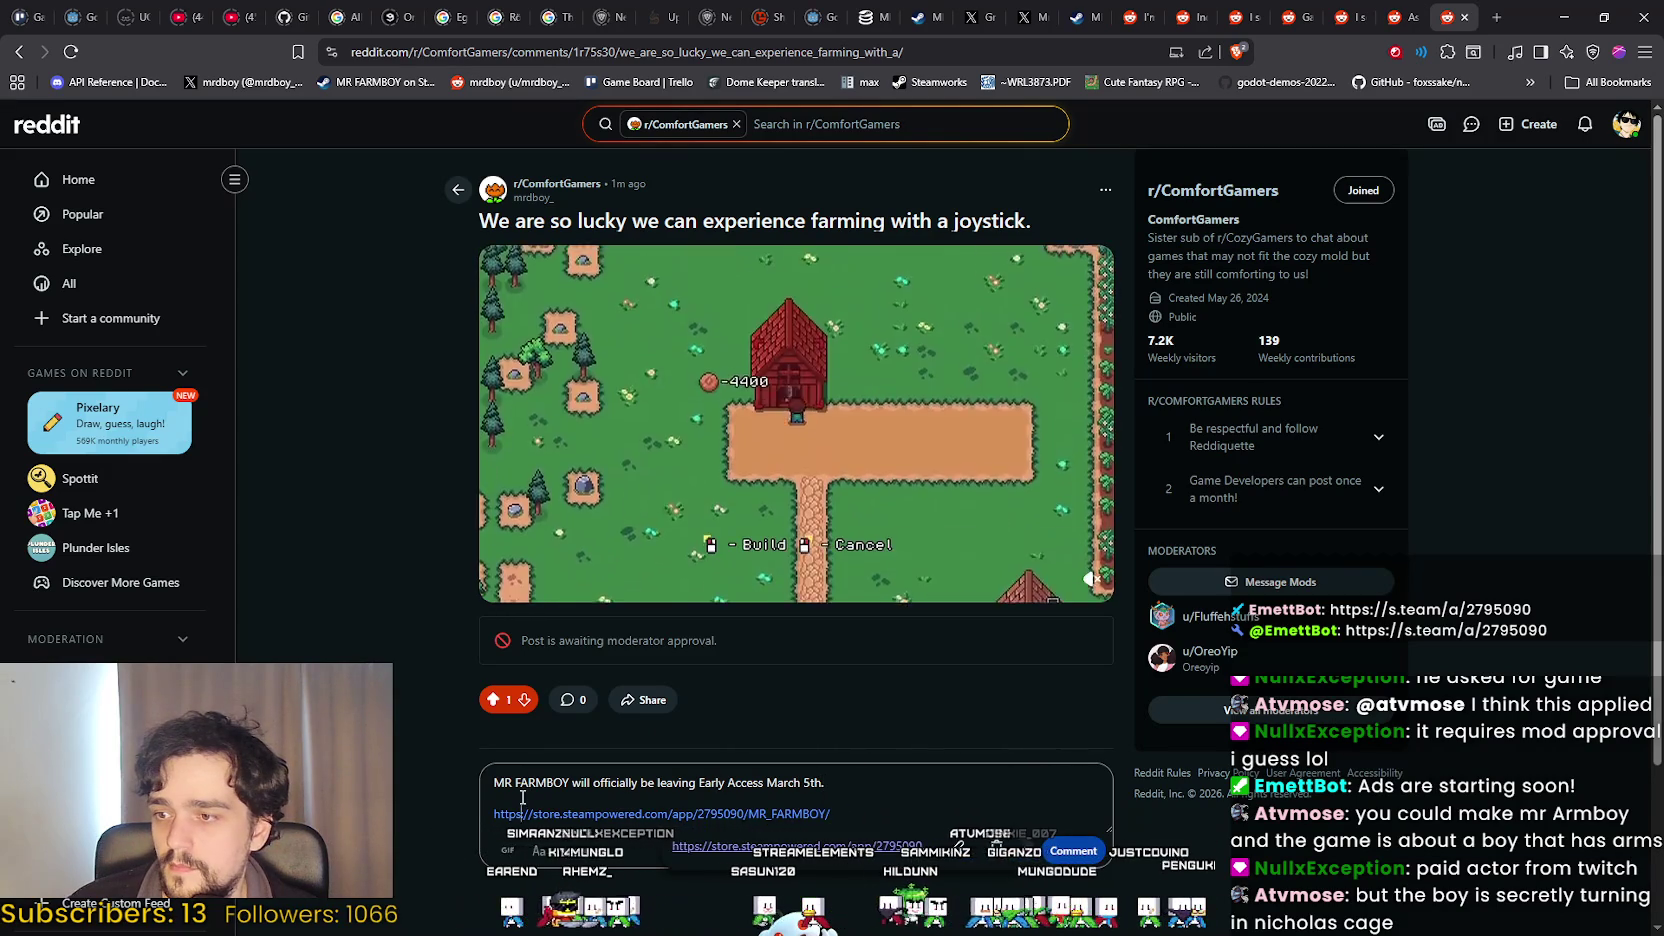
click(1073, 850)
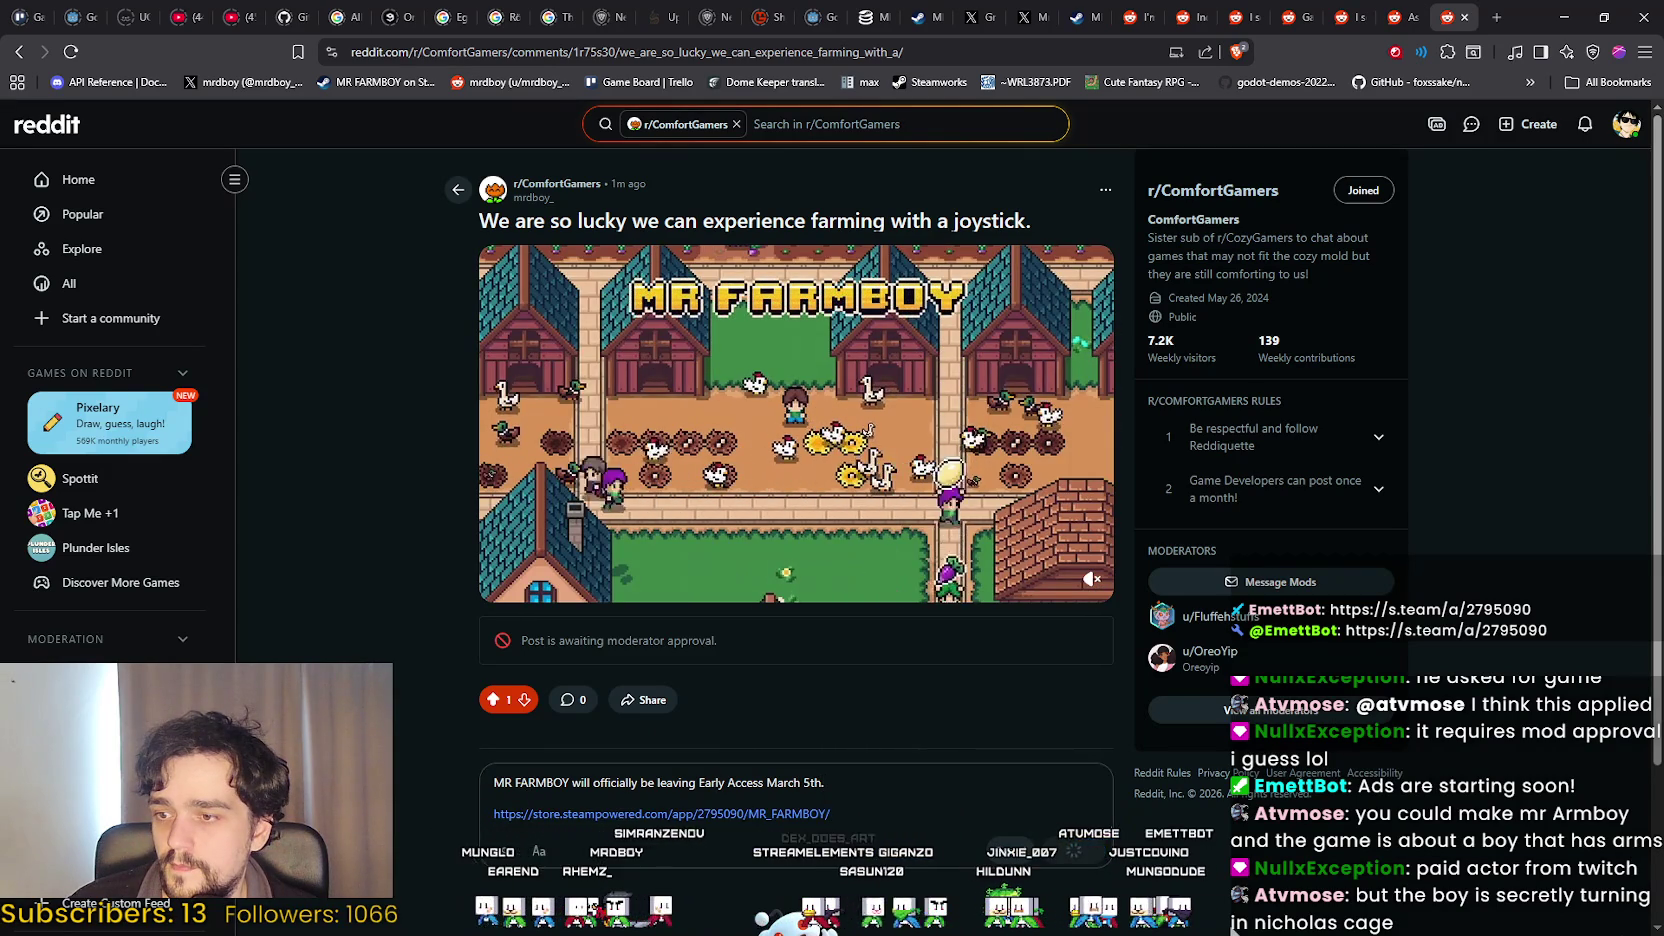
scroll(1203, 902, down, 1)
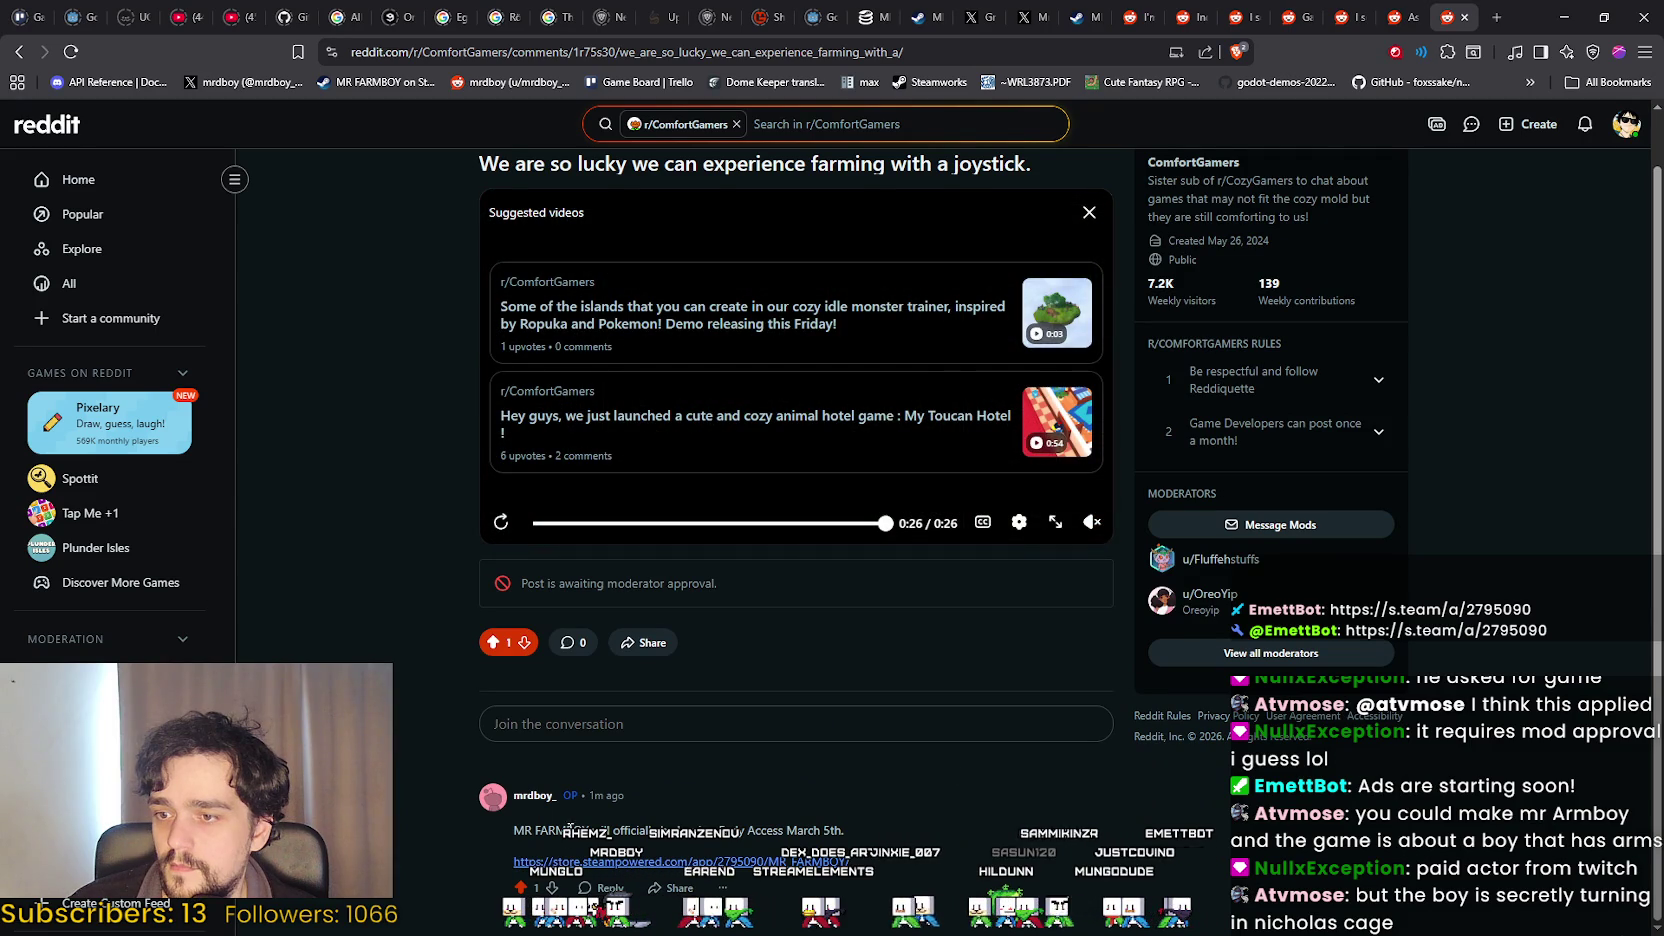
scroll(405, 890, up, 1)
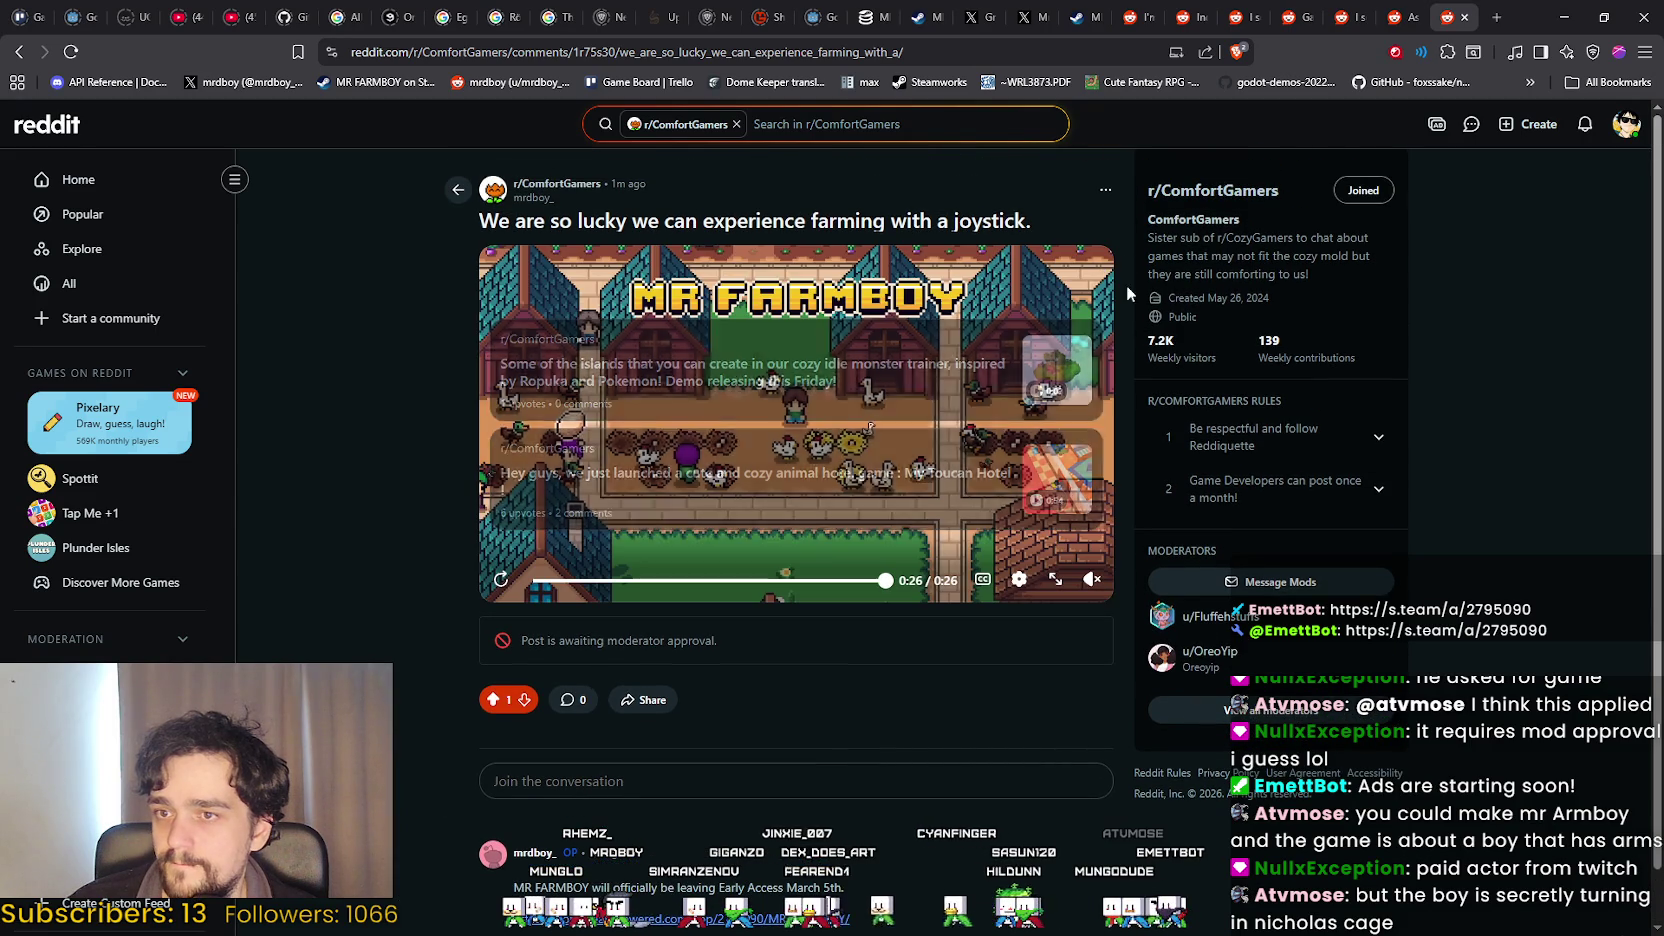
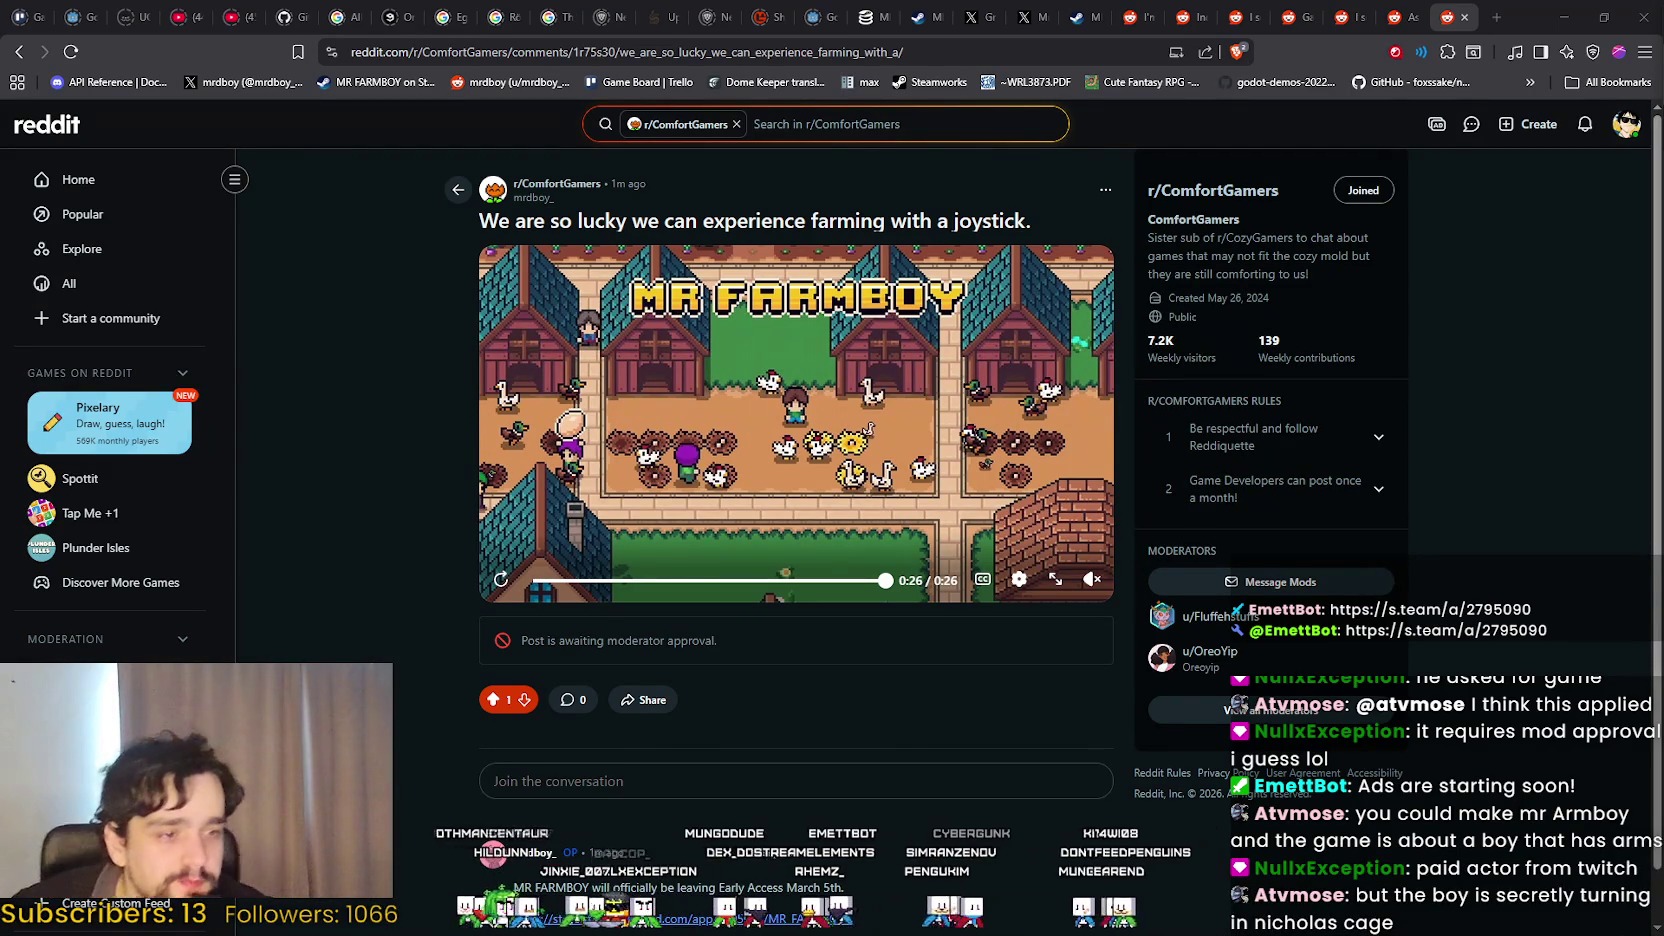
Switch to the Godot editor and run the MR FARMBOY project with F5.
key(alt+Tab)
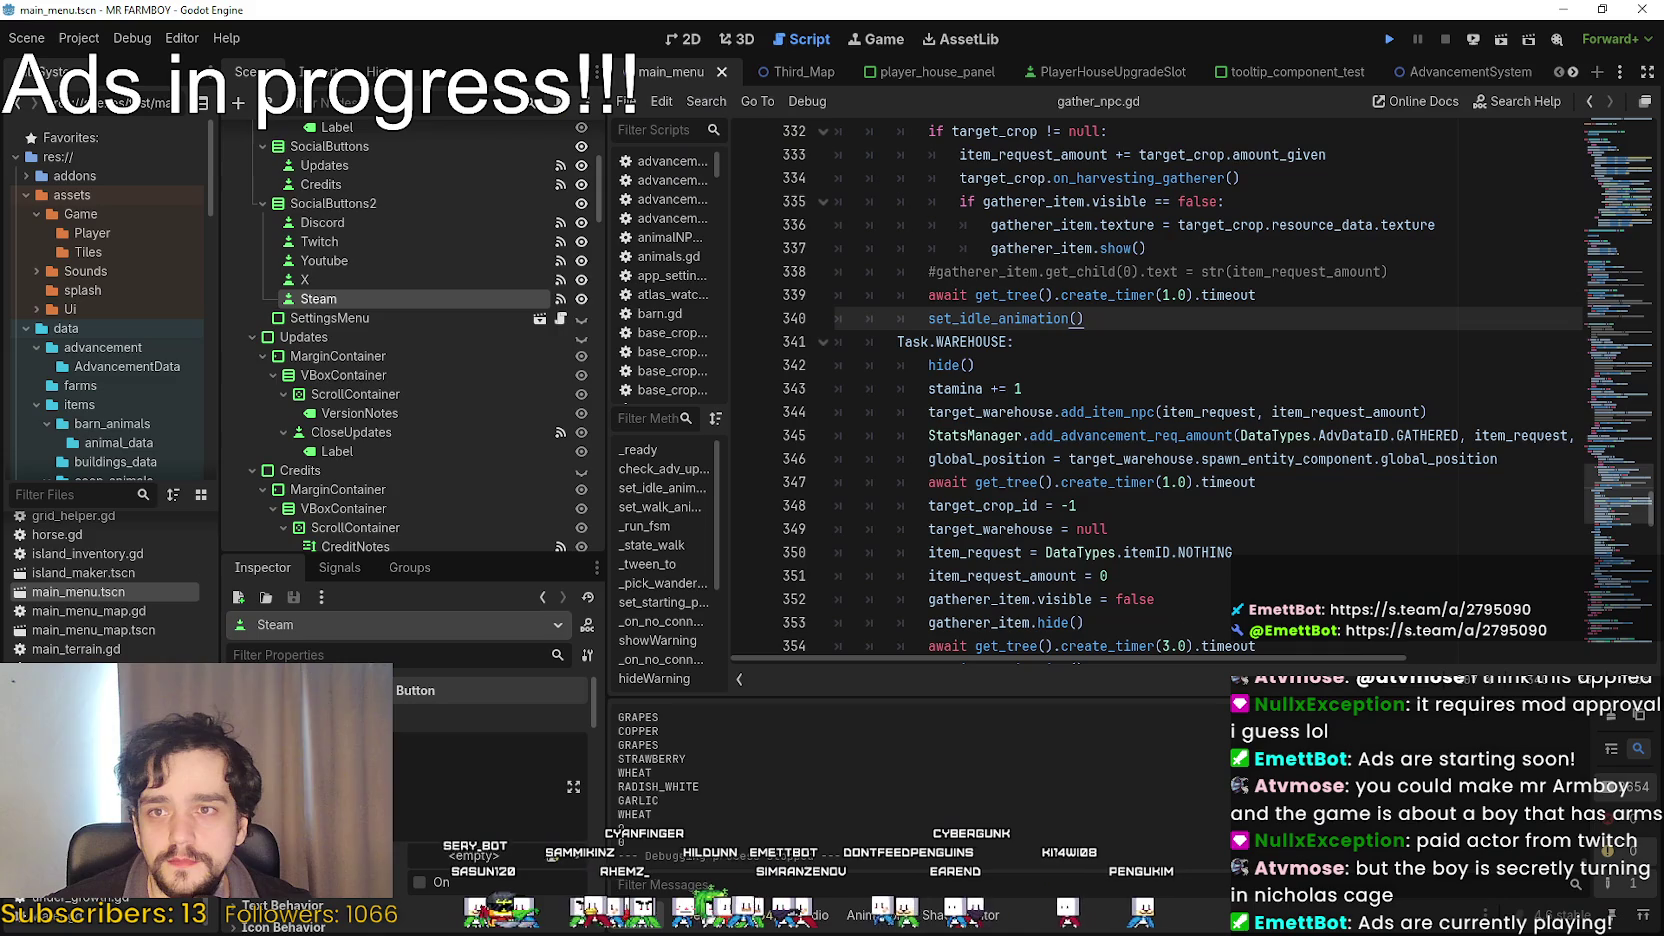
key(F5)
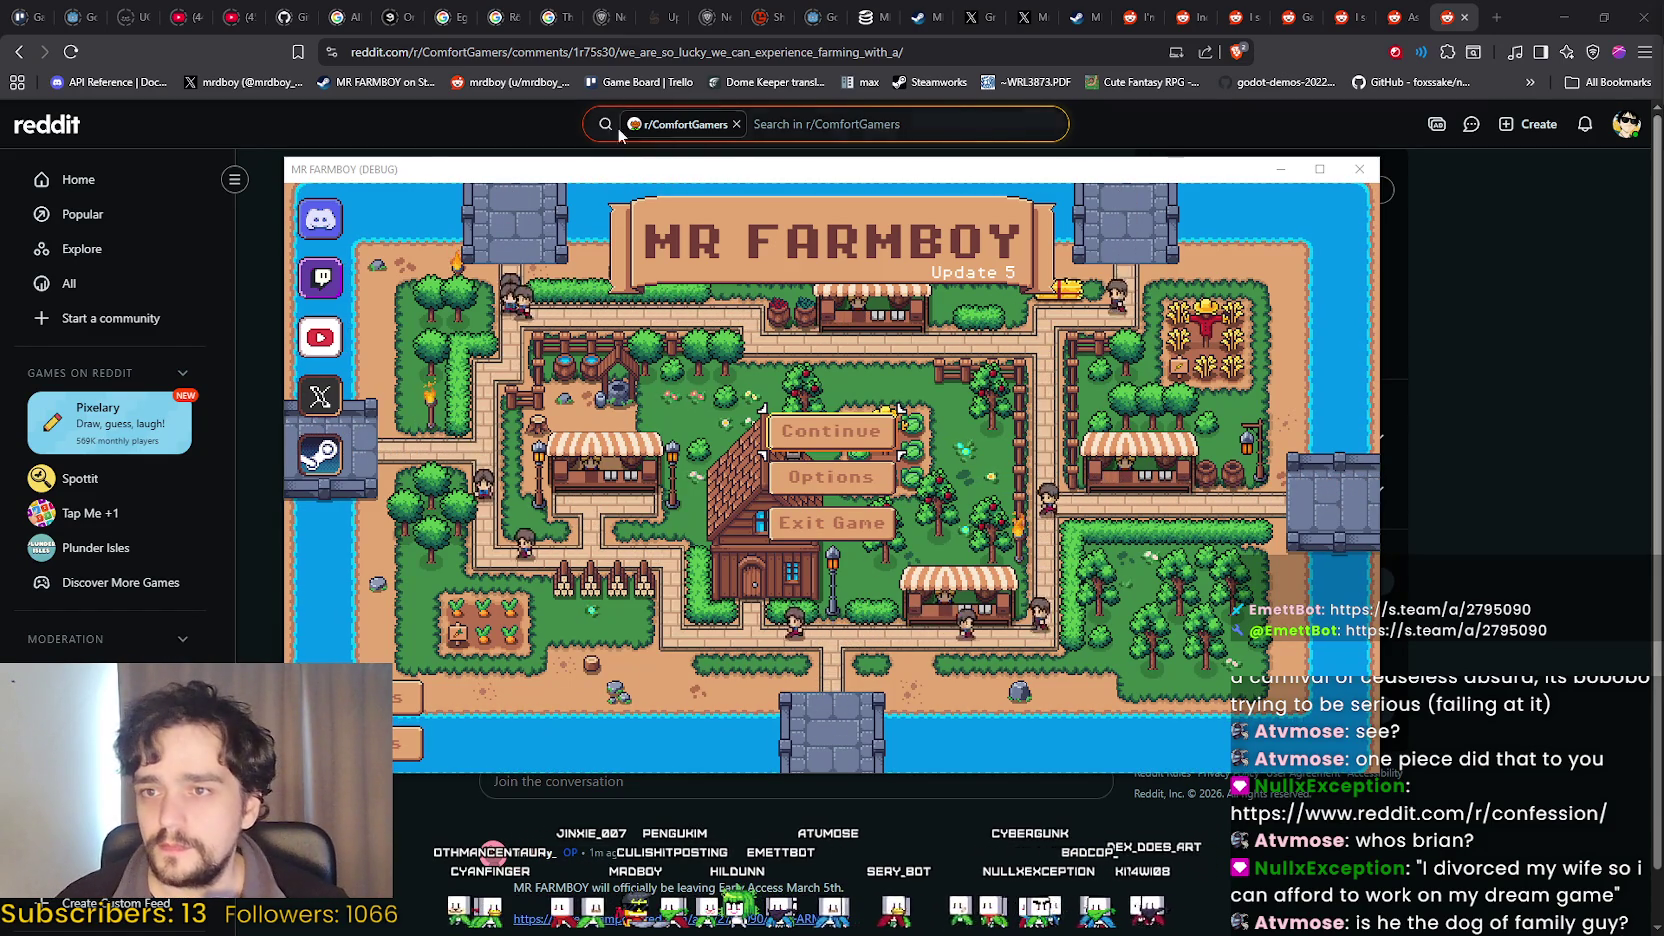
Move the MR FARMBOY game window aside and bring the Reddit browser back to the front.
drag(727, 185, 867, 214)
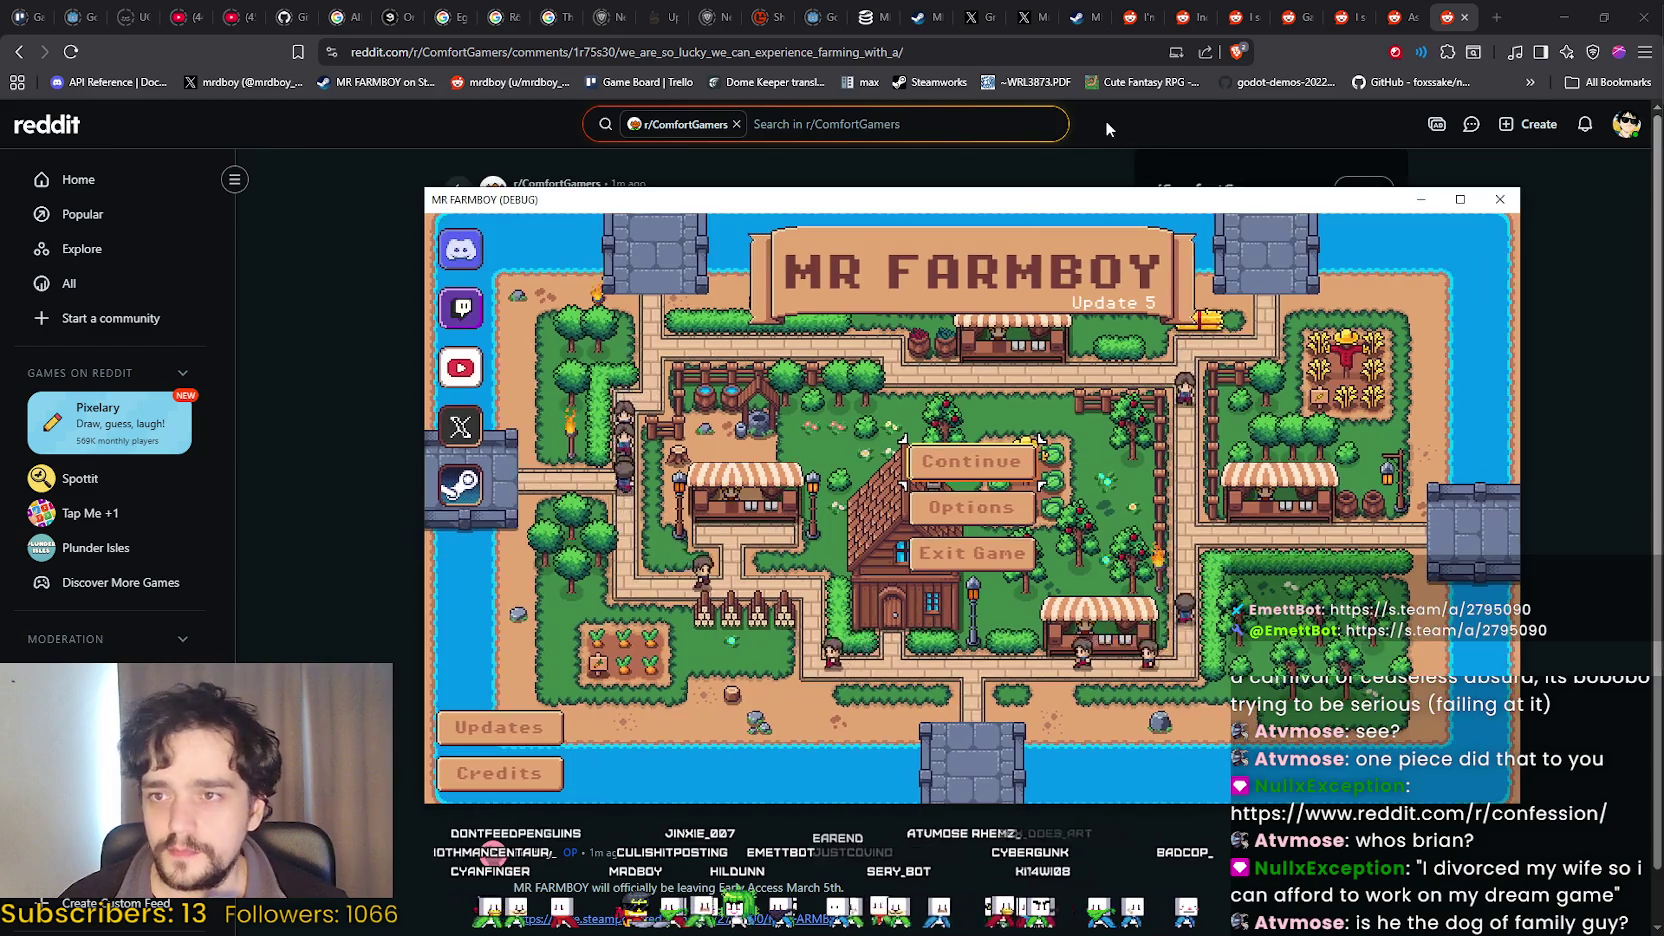
click(1105, 120)
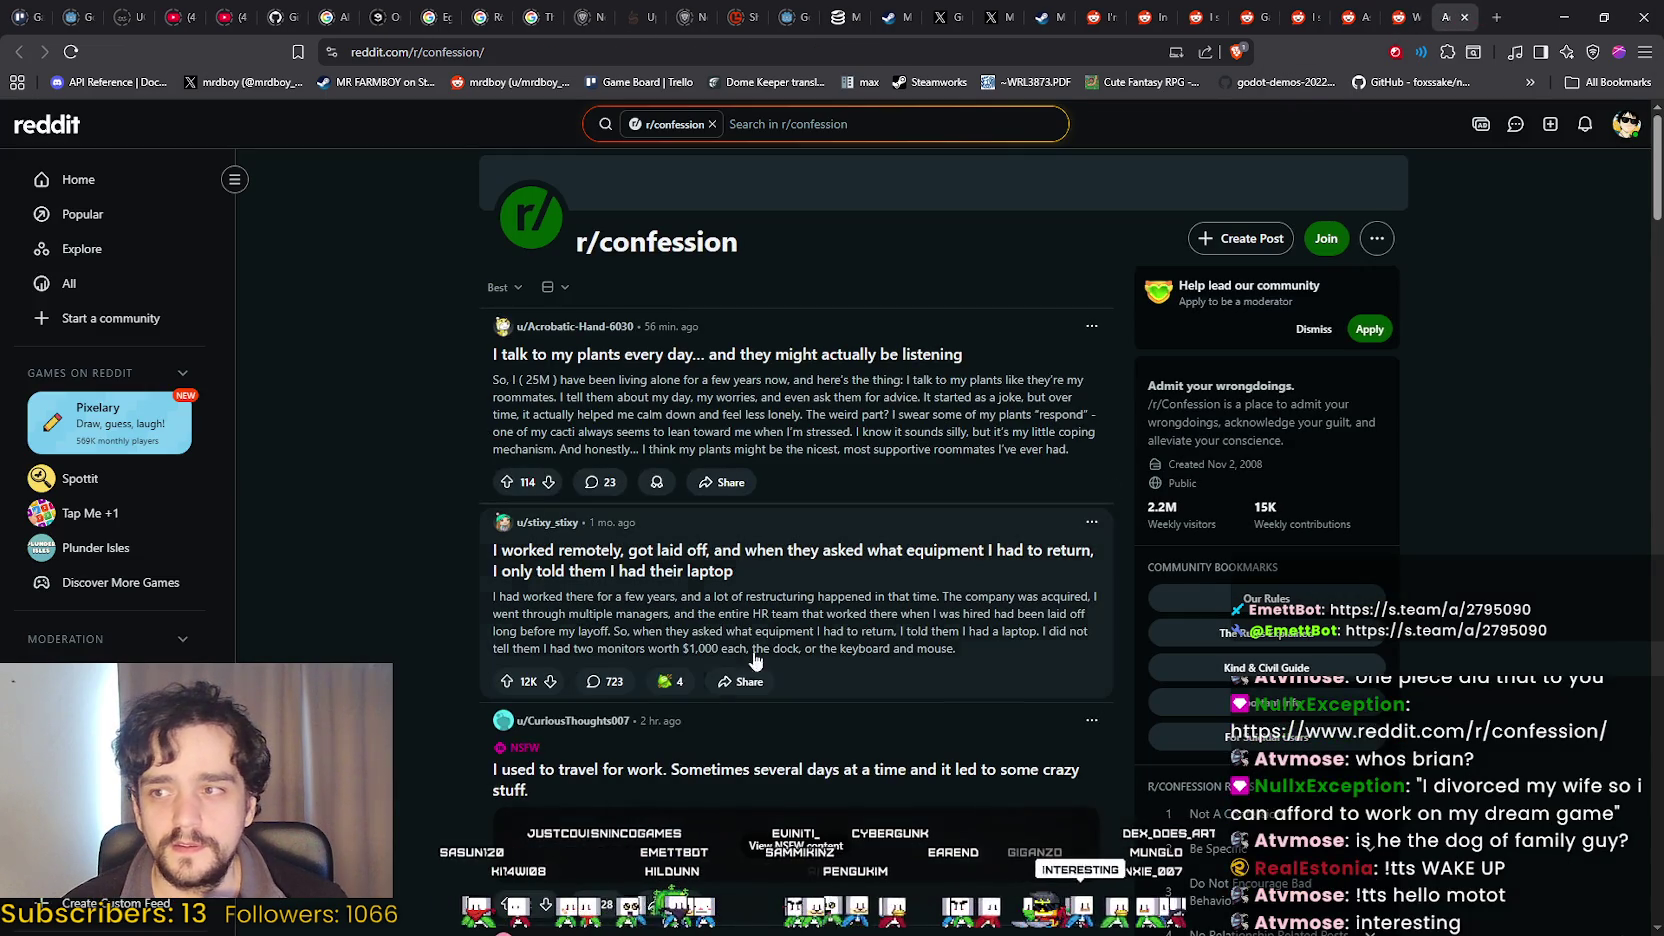
Scroll through the r/confession feed, then start a new post with Create Post.
scroll(722, 683, down, 2)
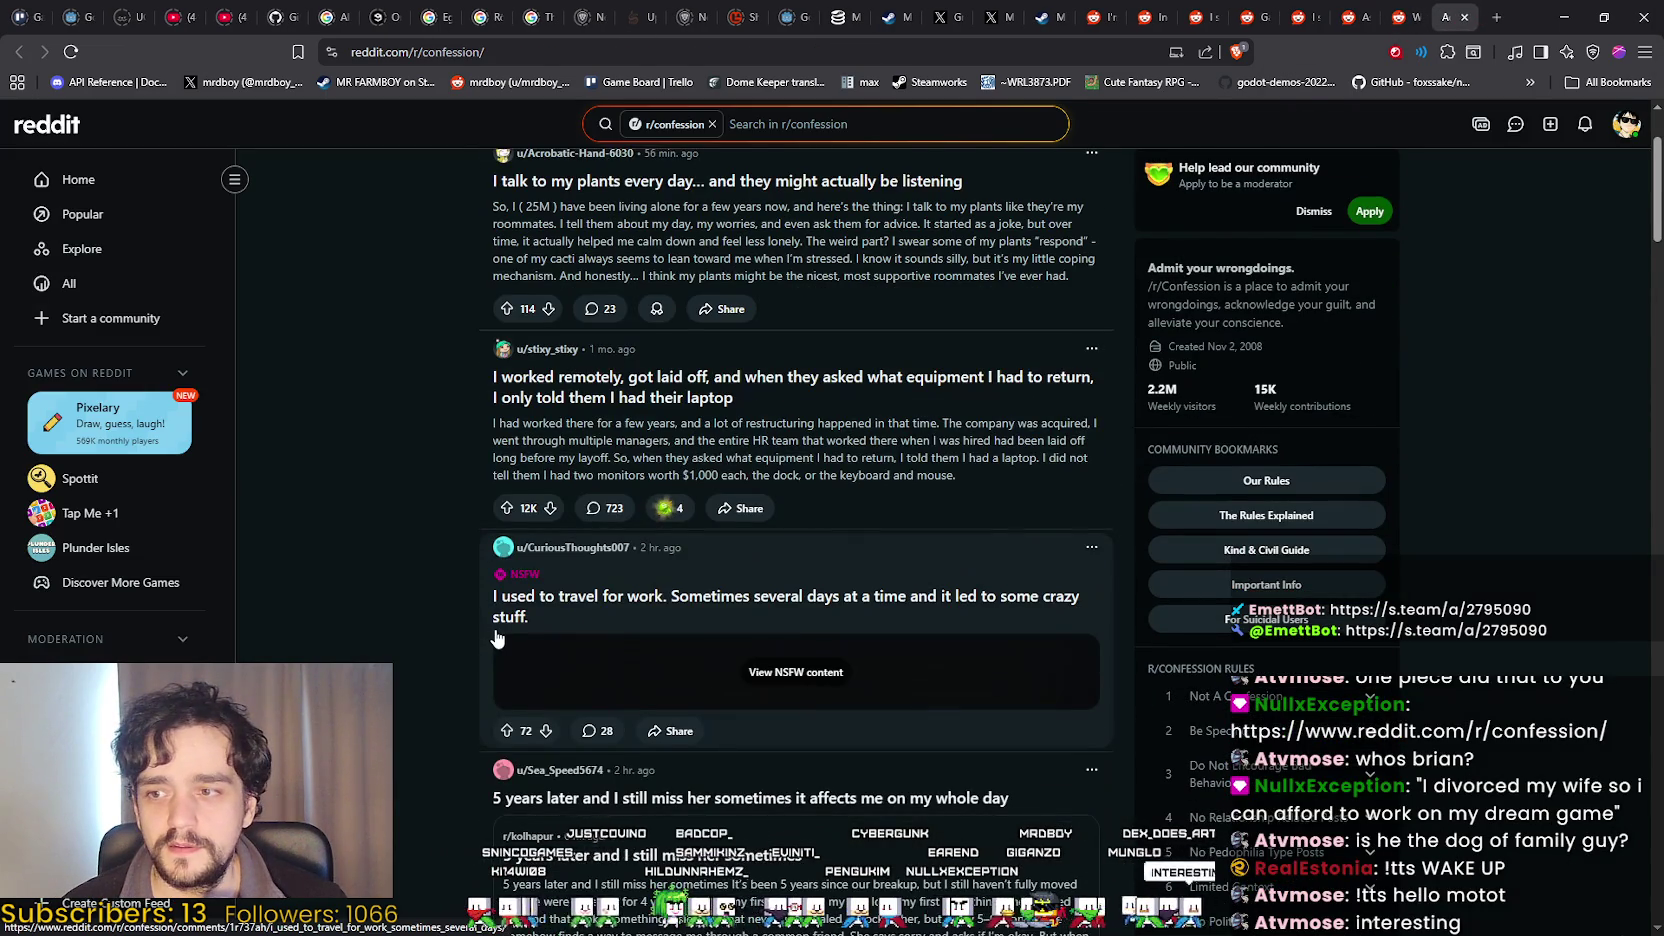
scroll(517, 642, down, 4)
scroll(396, 571, up, 5)
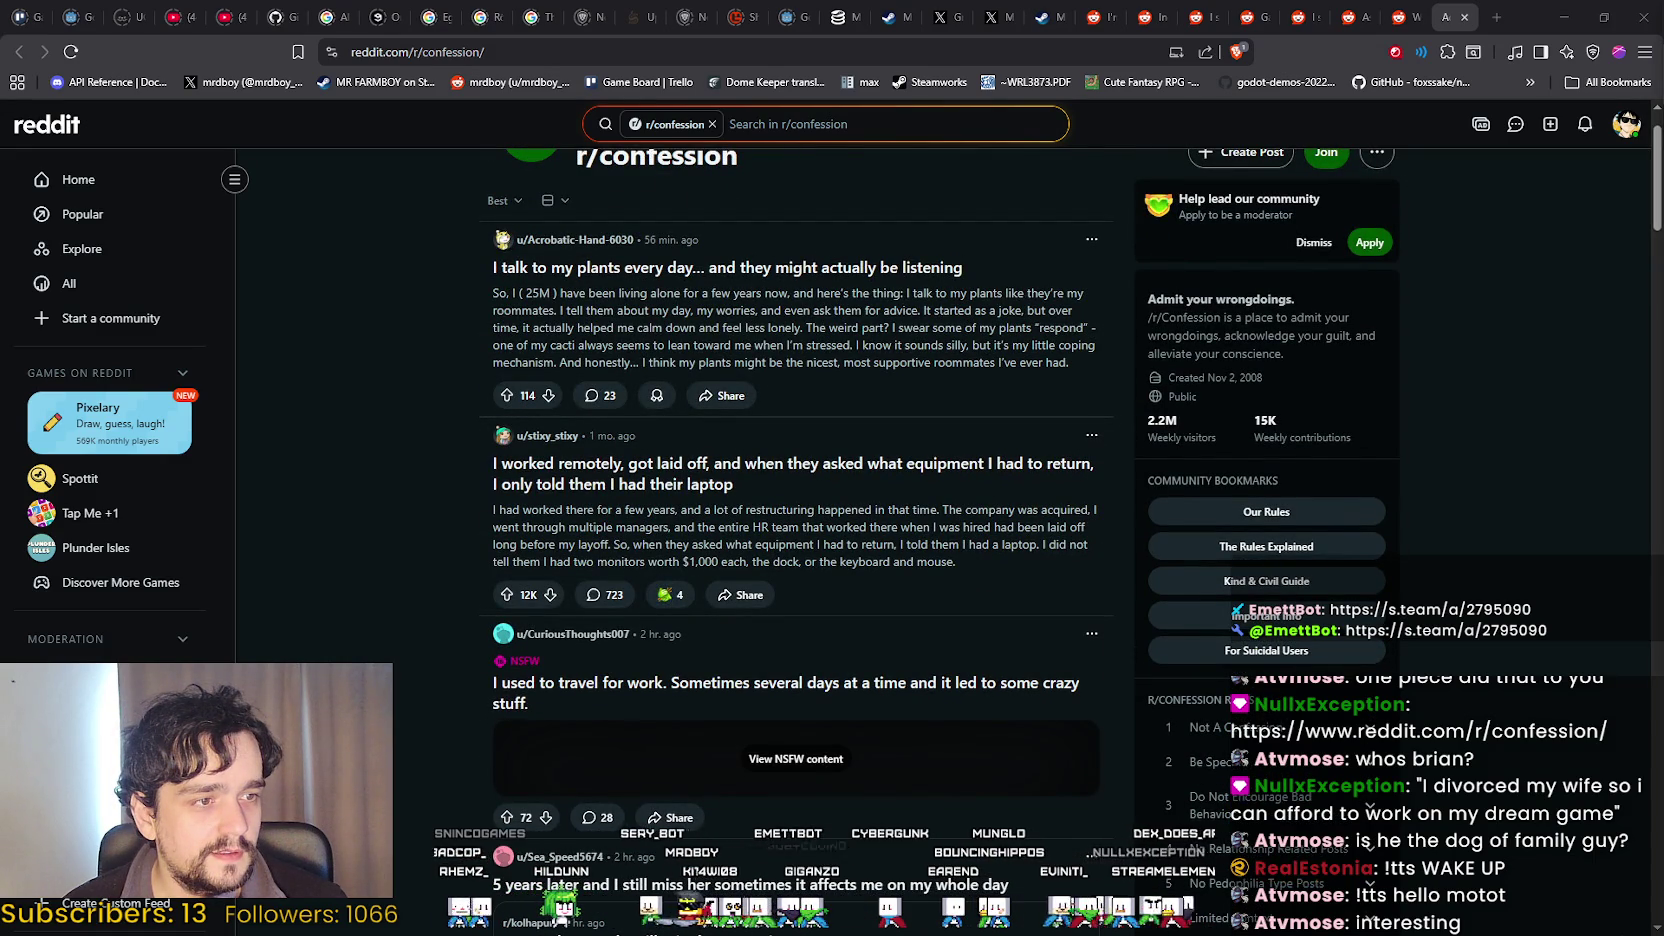
scroll(1372, 282, up, 1)
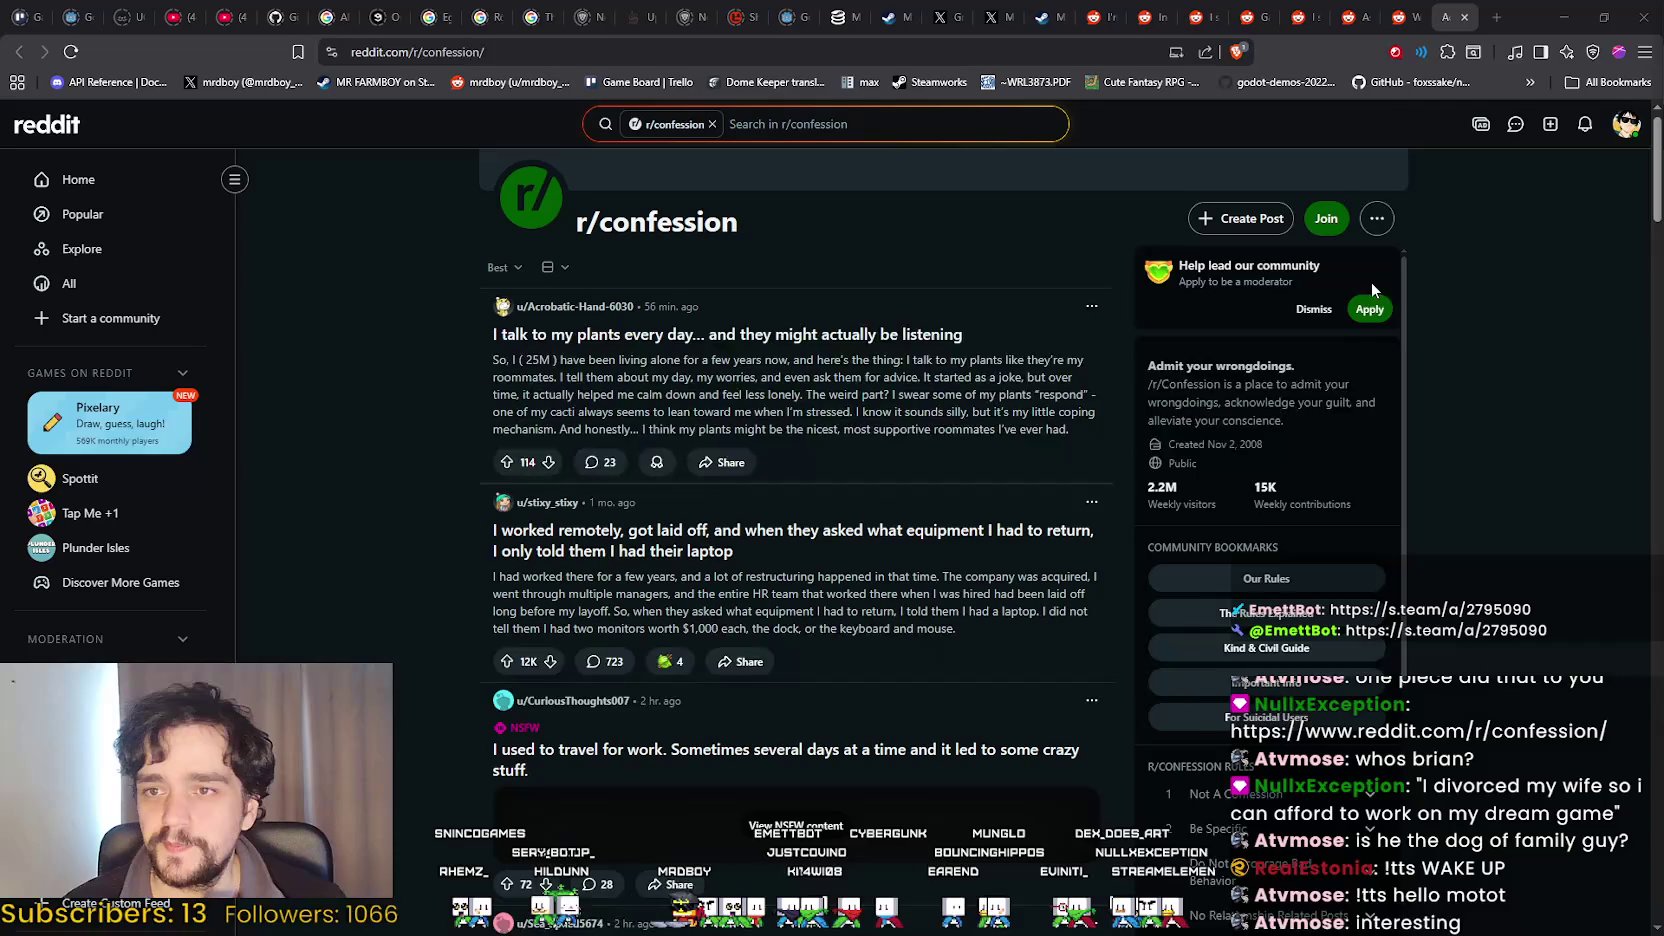
click(1252, 240)
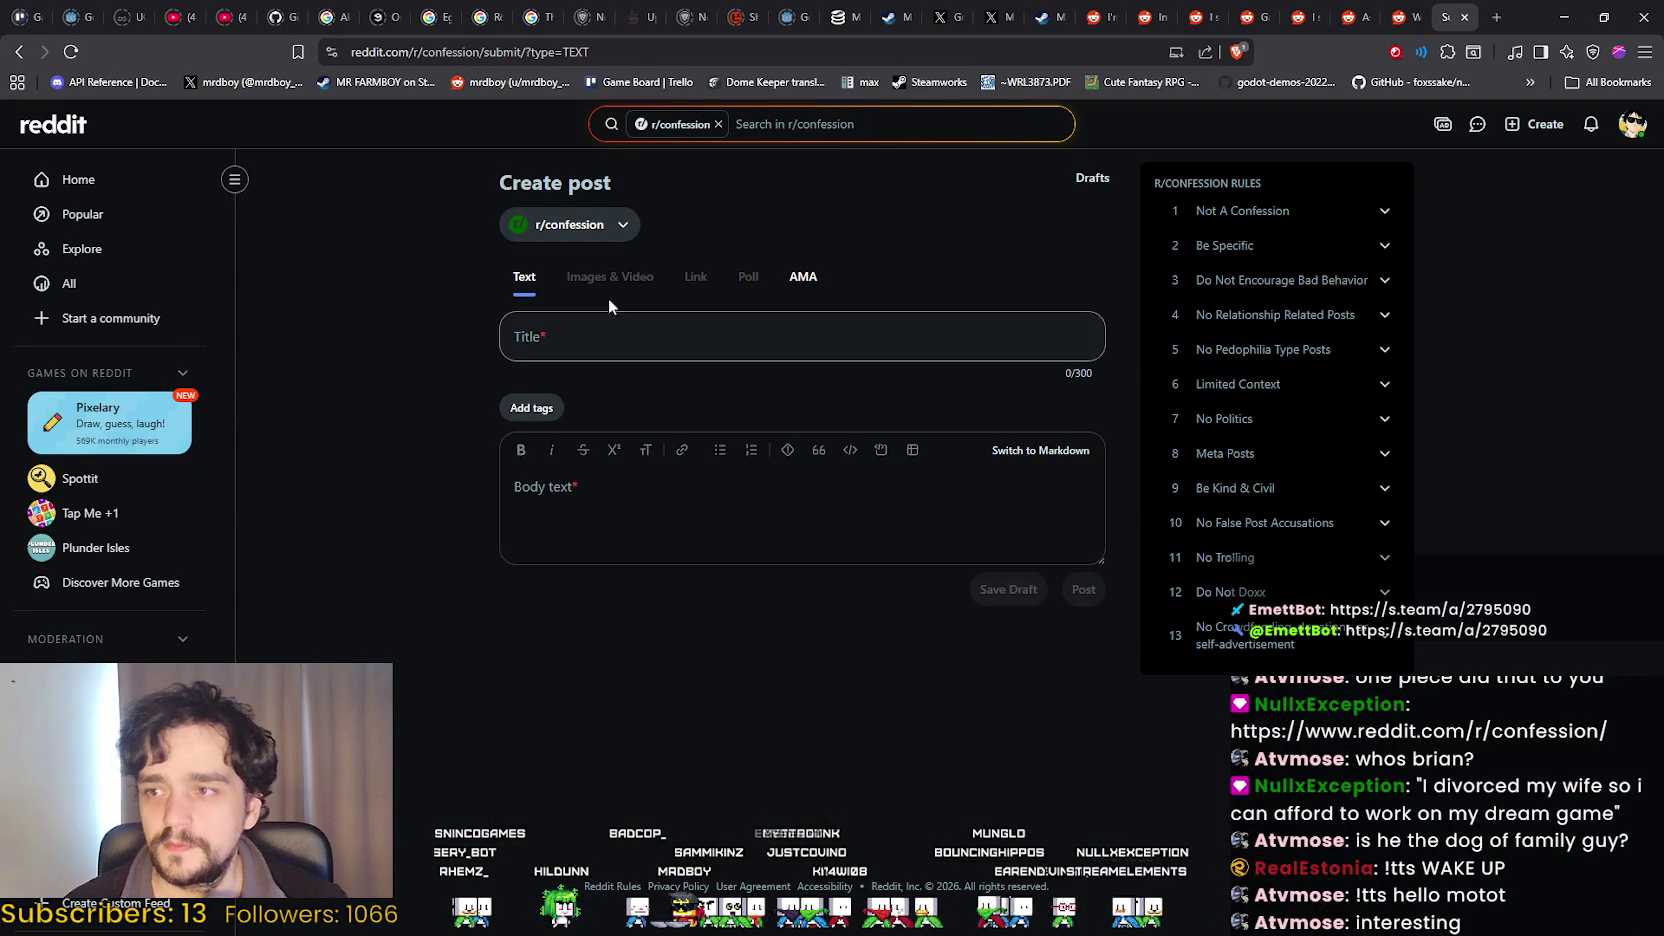
Paste the title 'I divorced my wife so i can afford to work on my dream game' into the draft.
click(660, 338)
text(I divorced my wife so i can afford to work on my dream game)
click(681, 525)
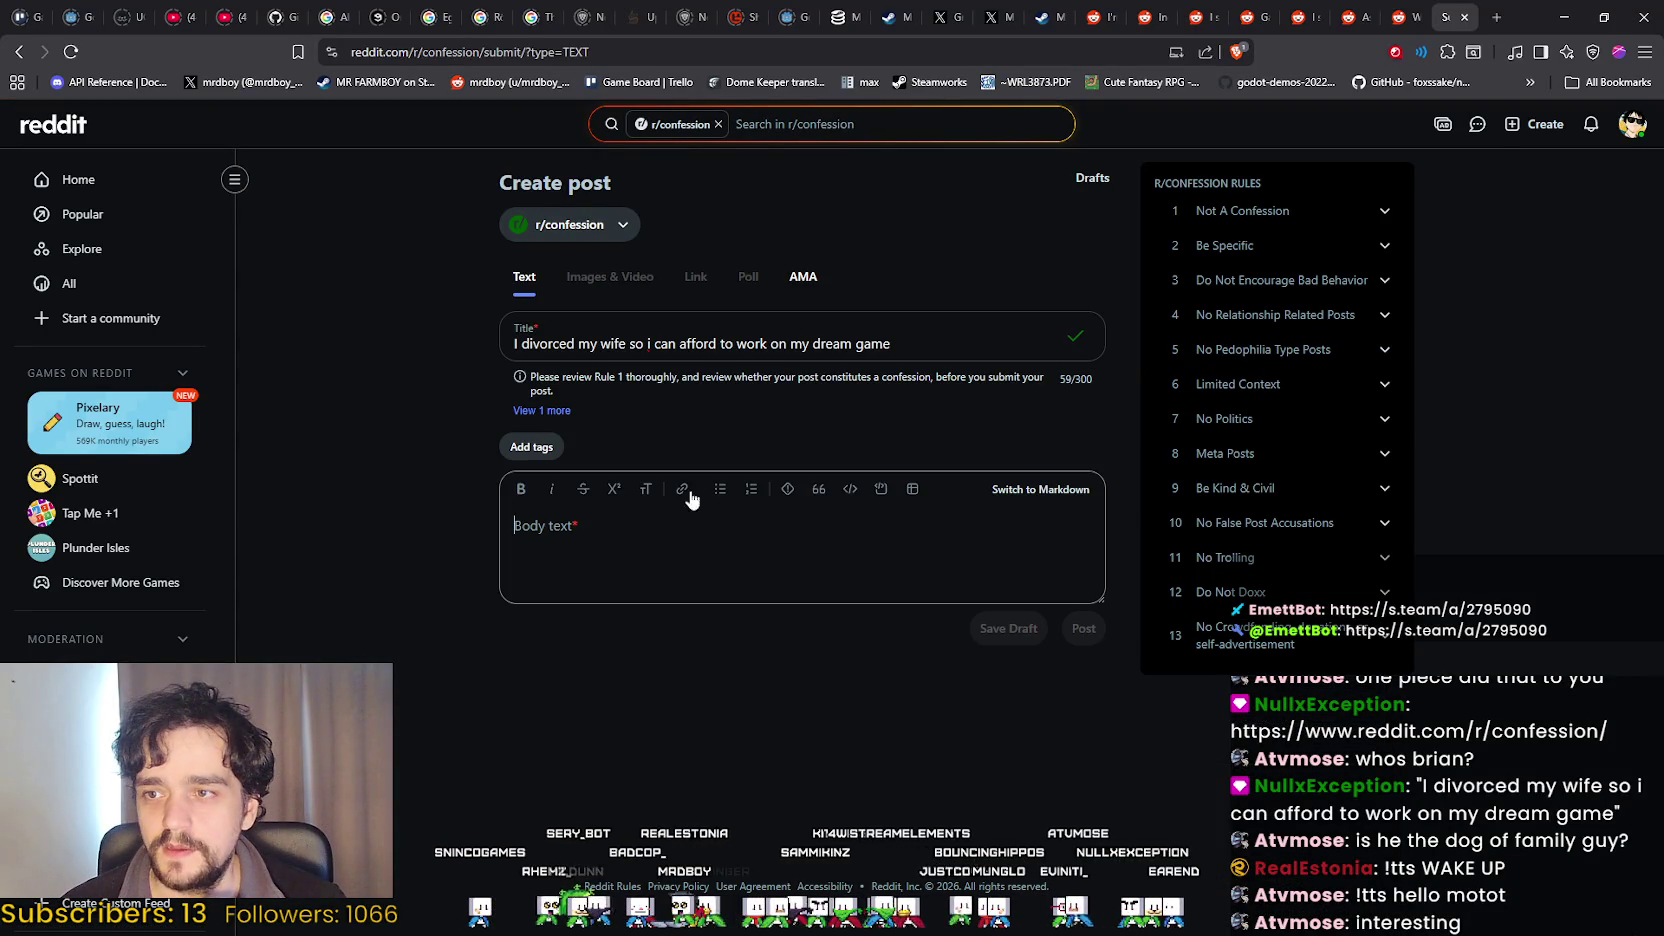
click(895, 343)
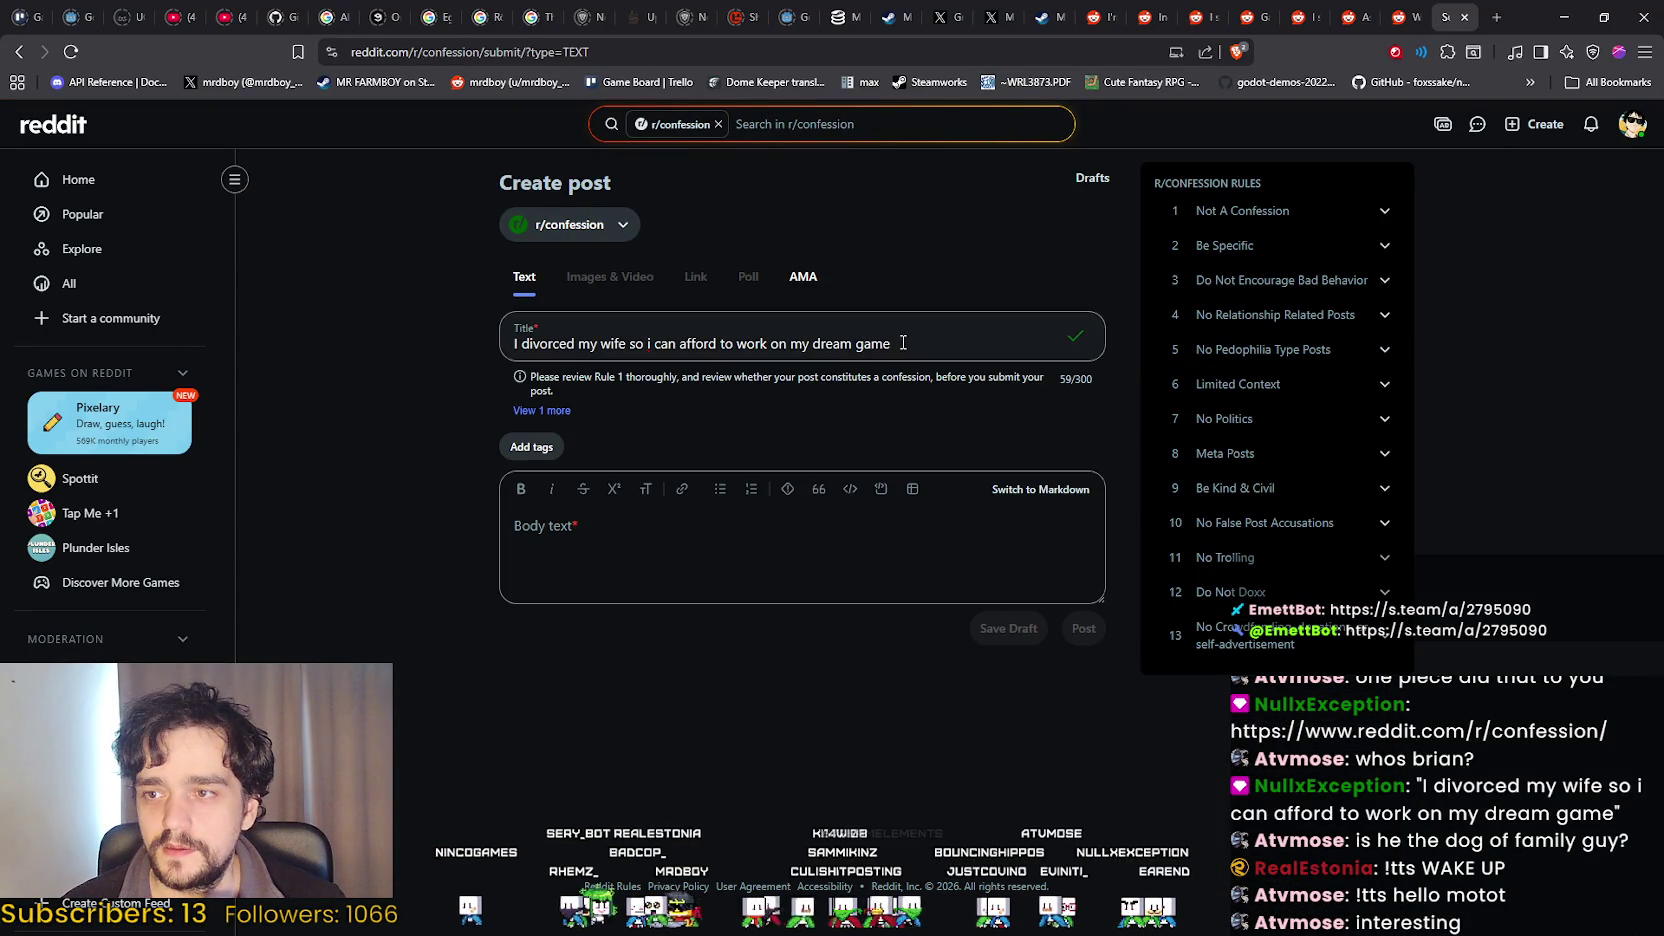
click(810, 568)
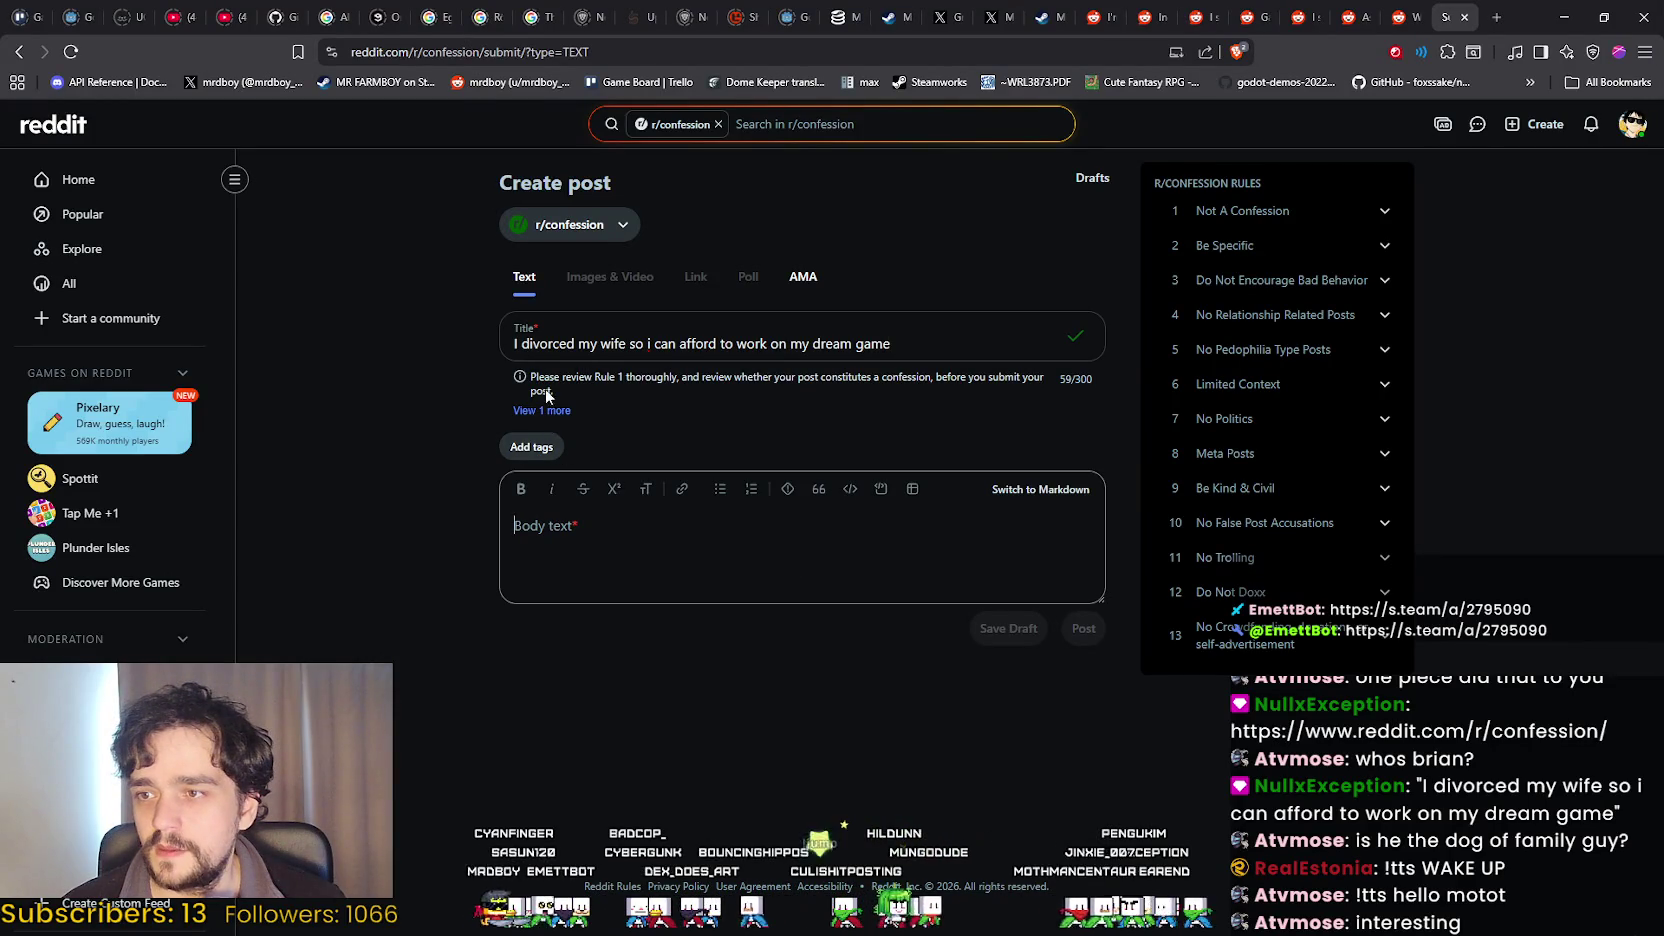
Expand the Not A Confession rule and its second Rule 1 warning, selecting the warning text.
click(1370, 212)
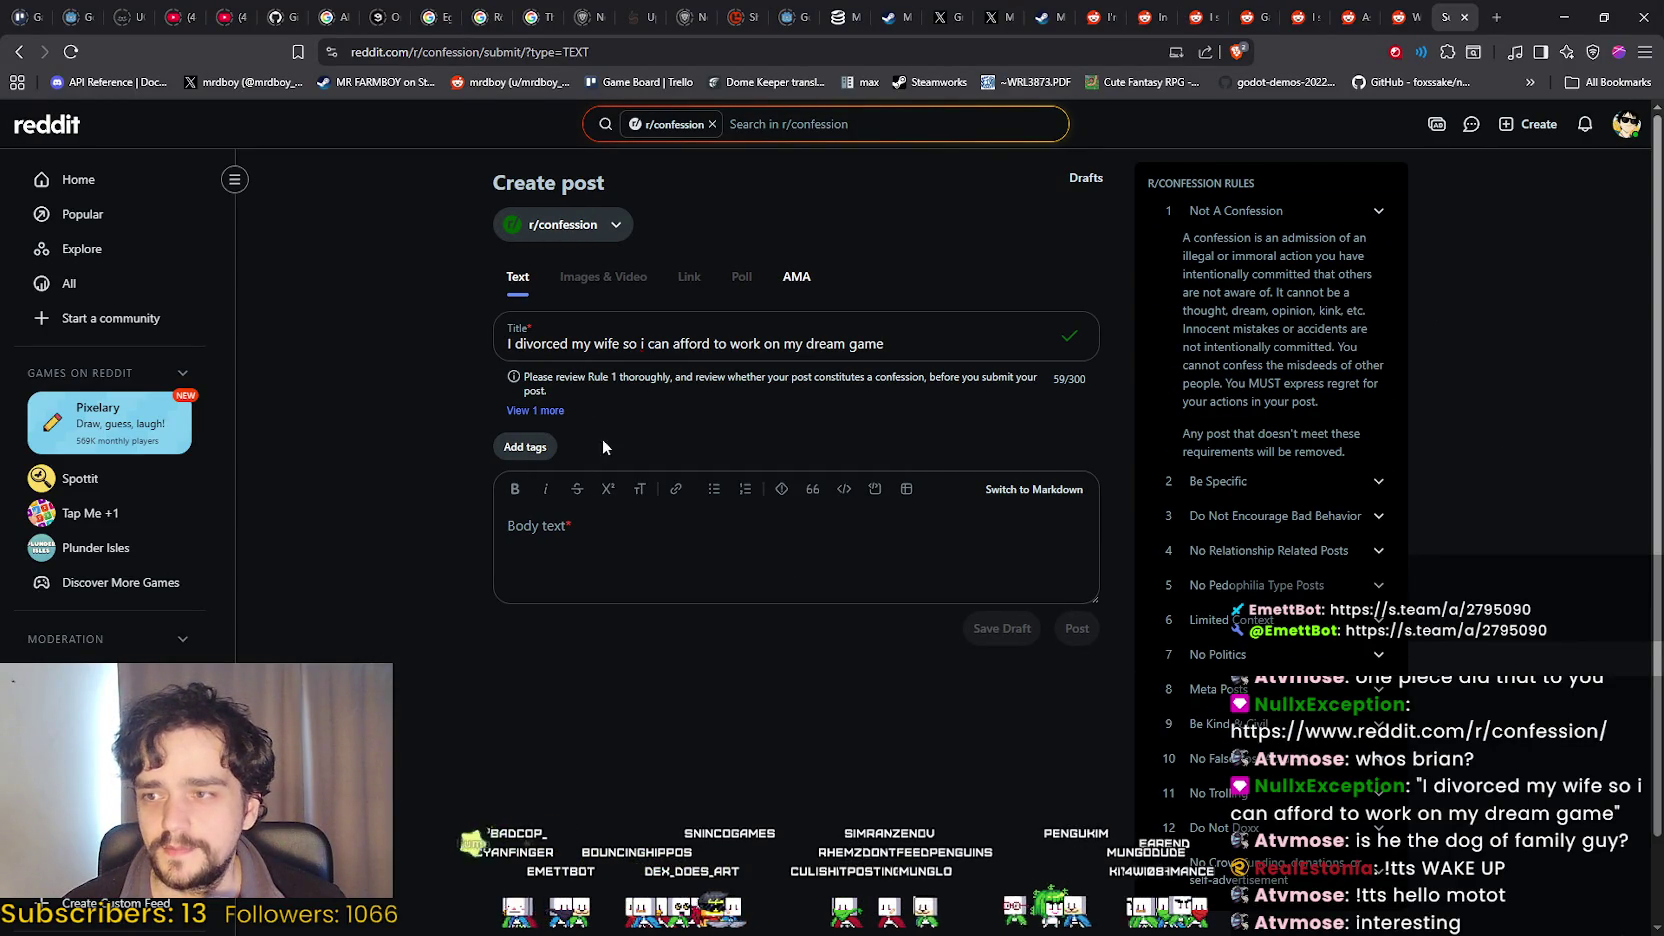
click(549, 412)
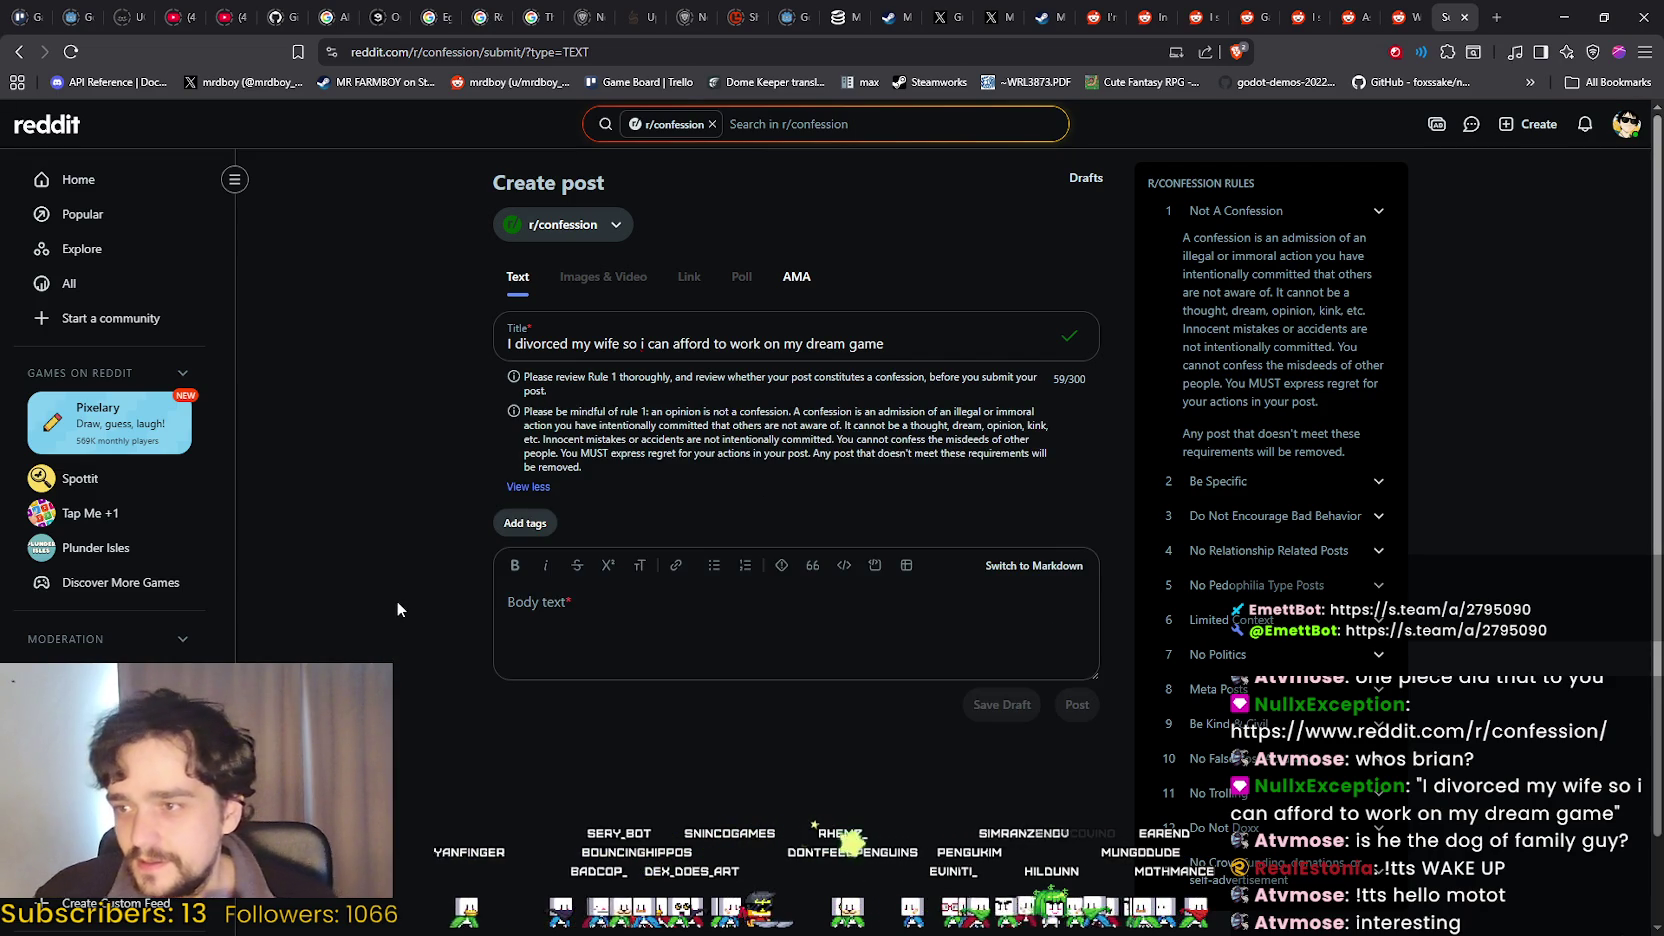
click(710, 624)
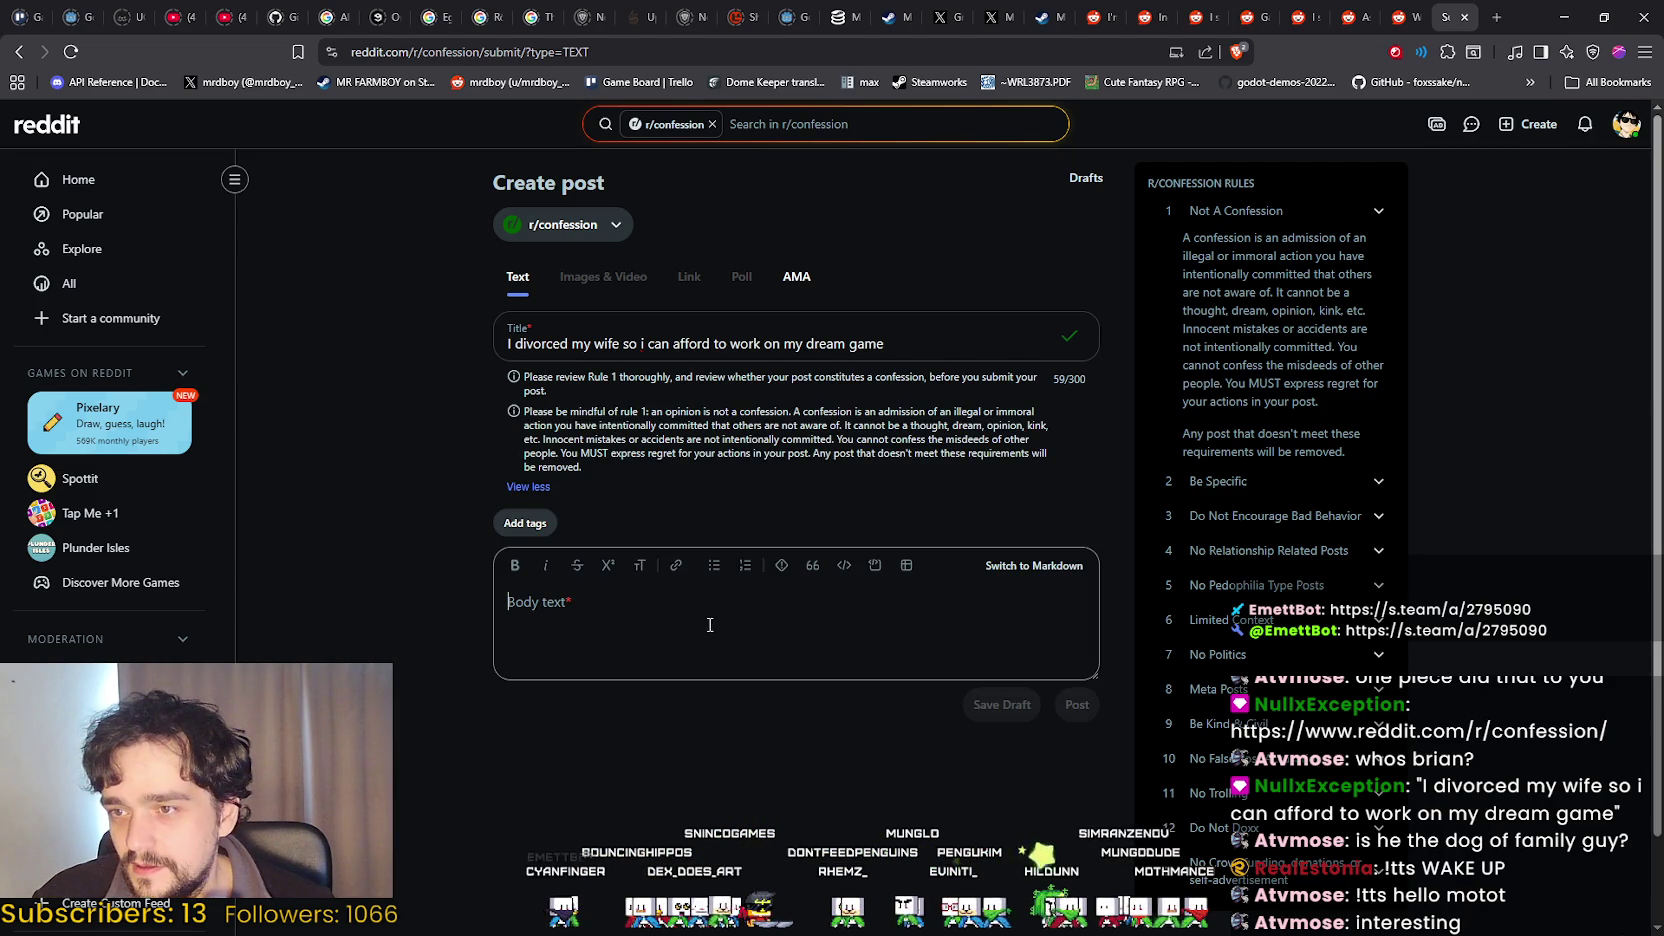
drag(524, 411, 970, 427)
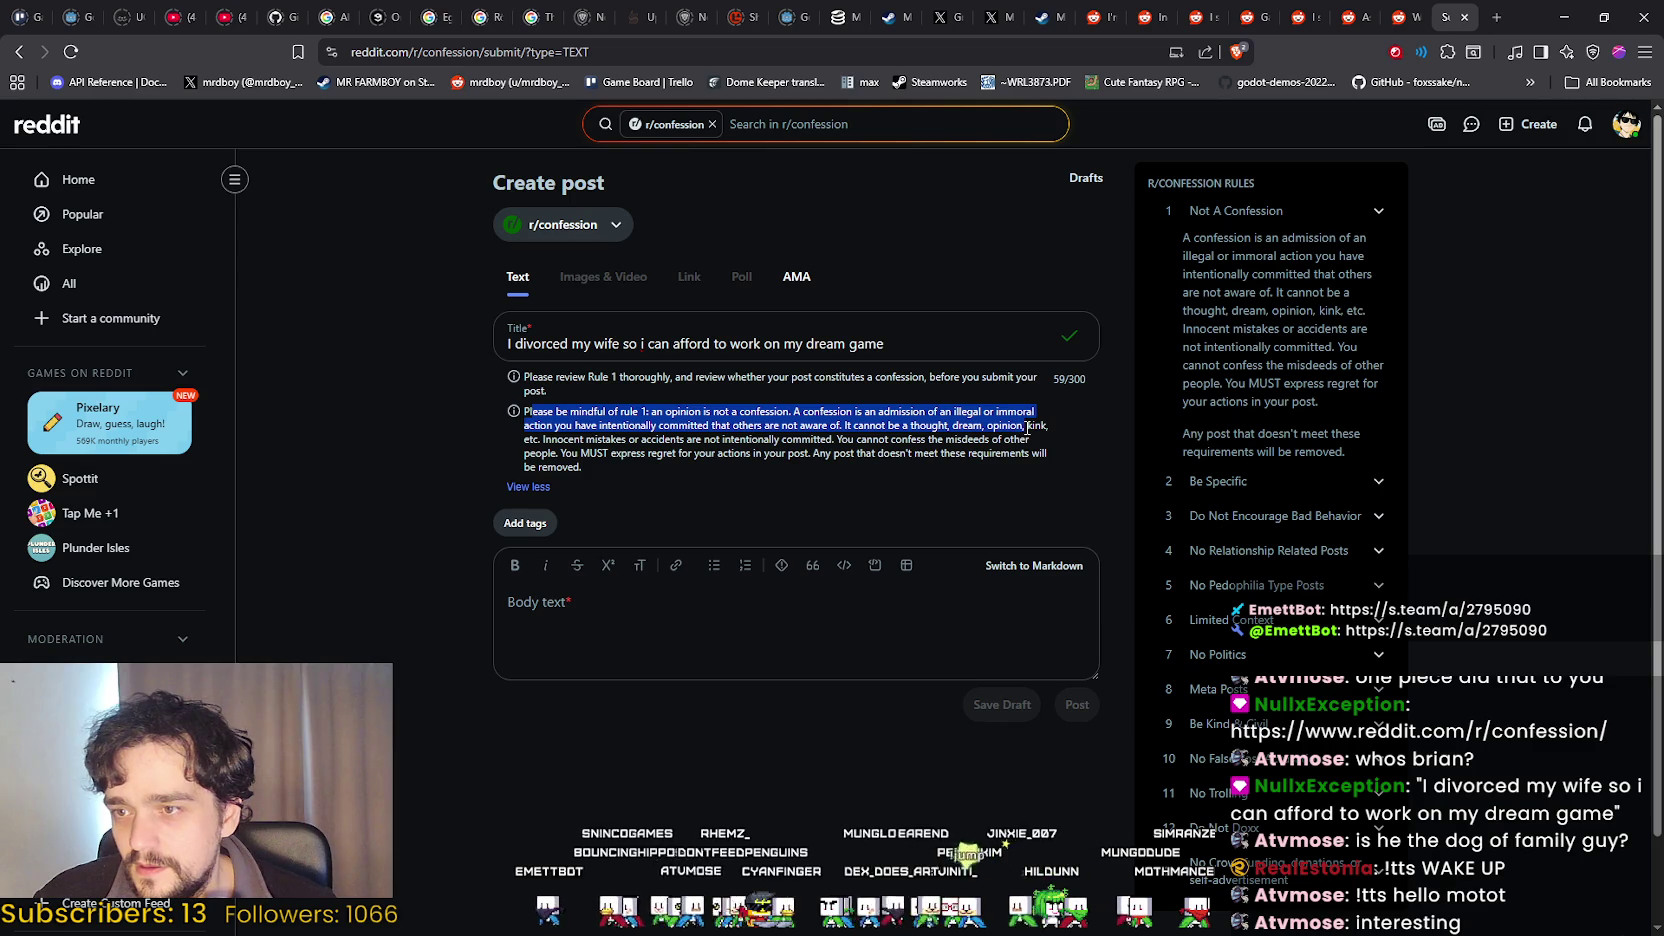
click(745, 638)
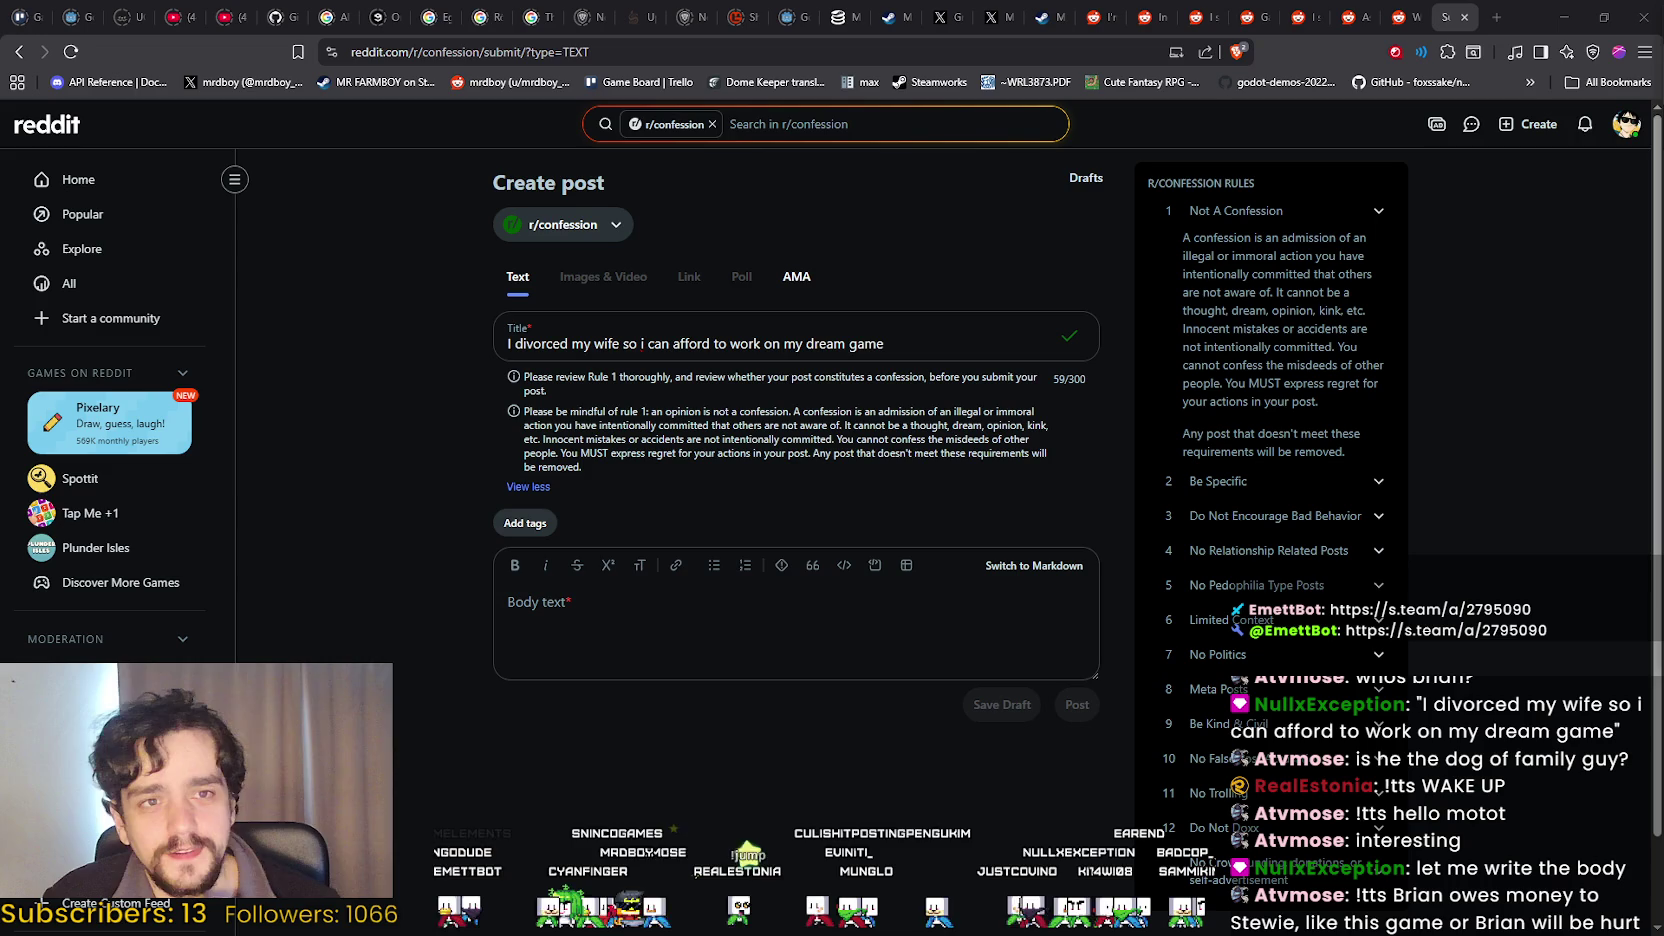
click(624, 646)
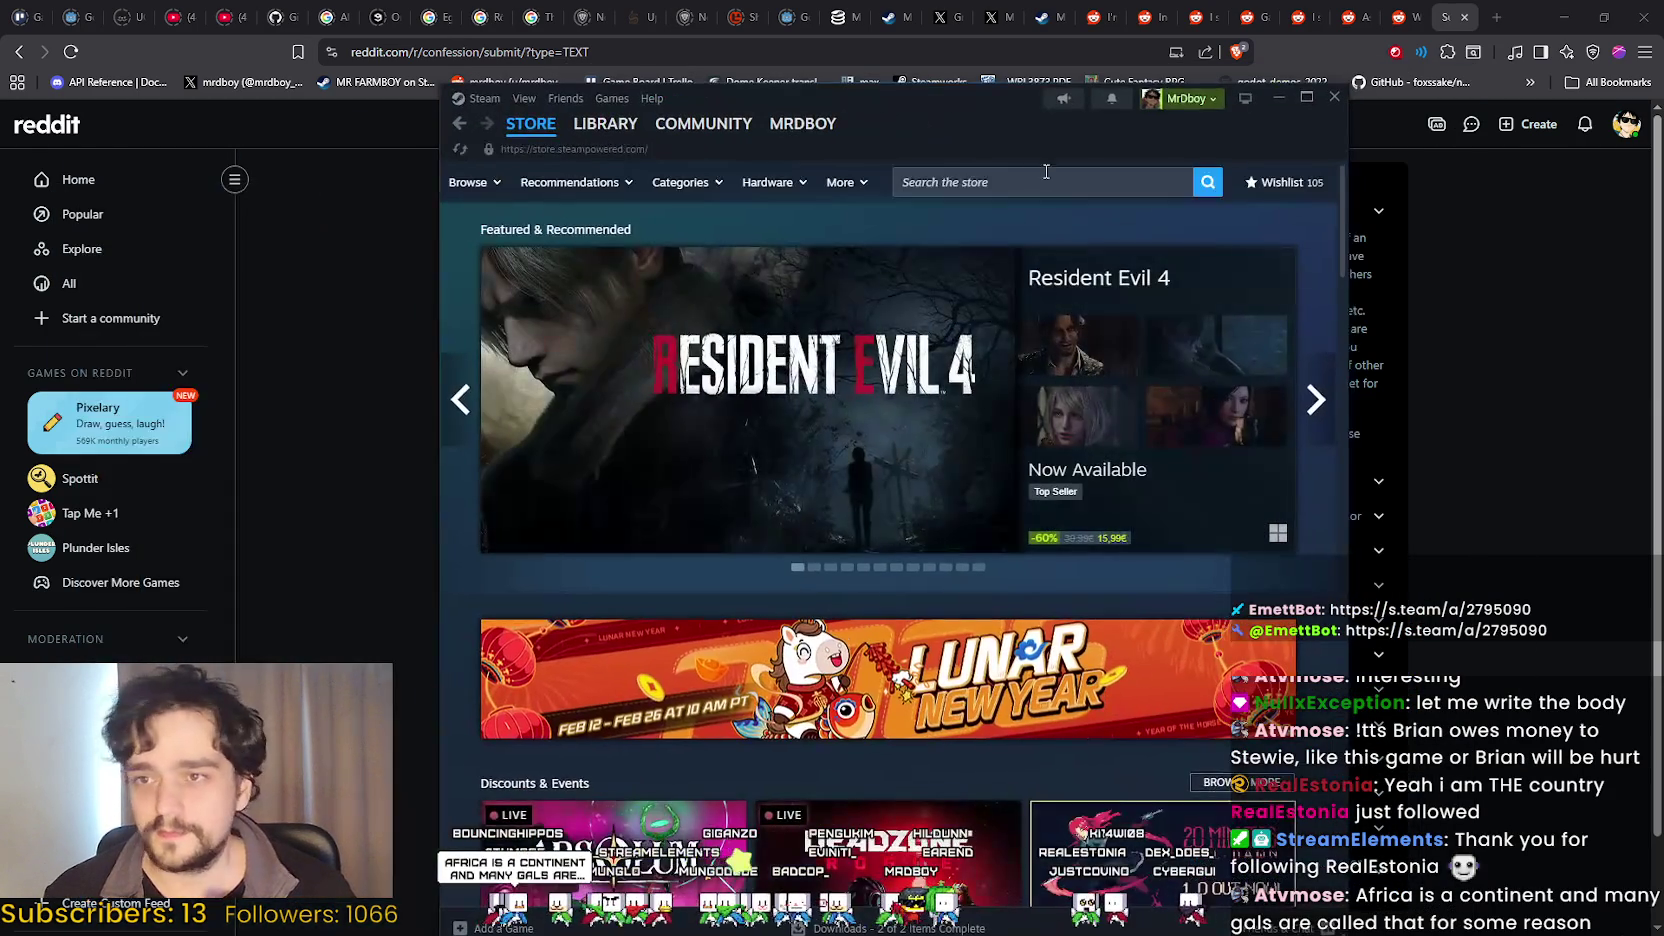
Search the Steam store for MR FARMBOY.
click(1046, 172)
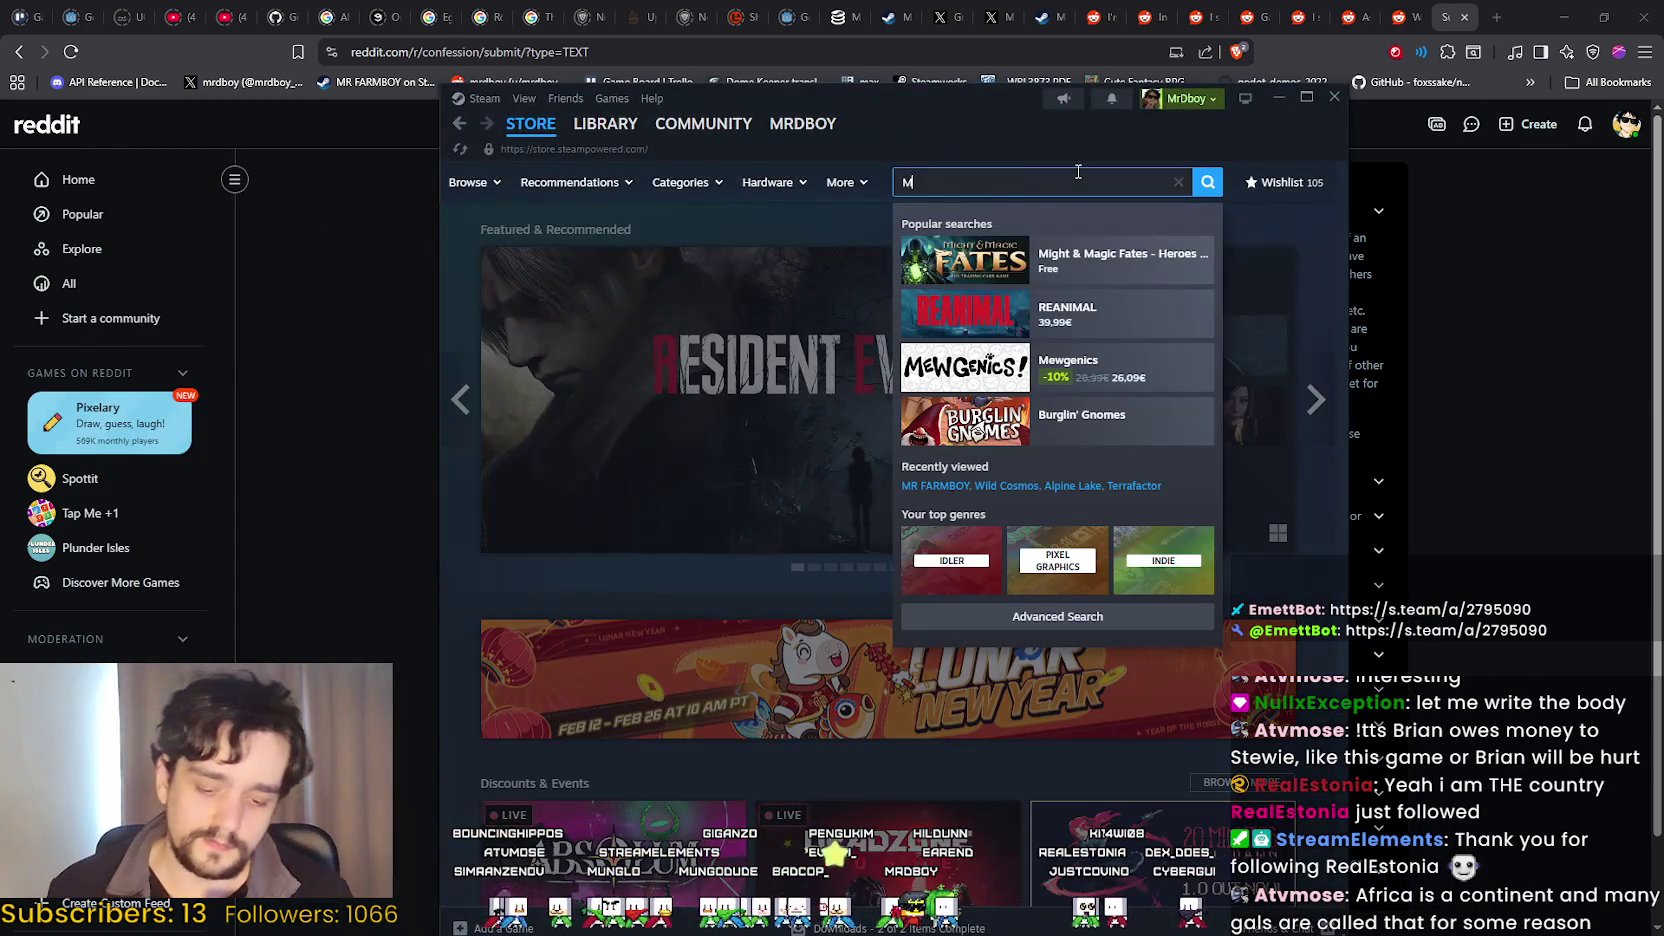
text(MR FARMBOY)
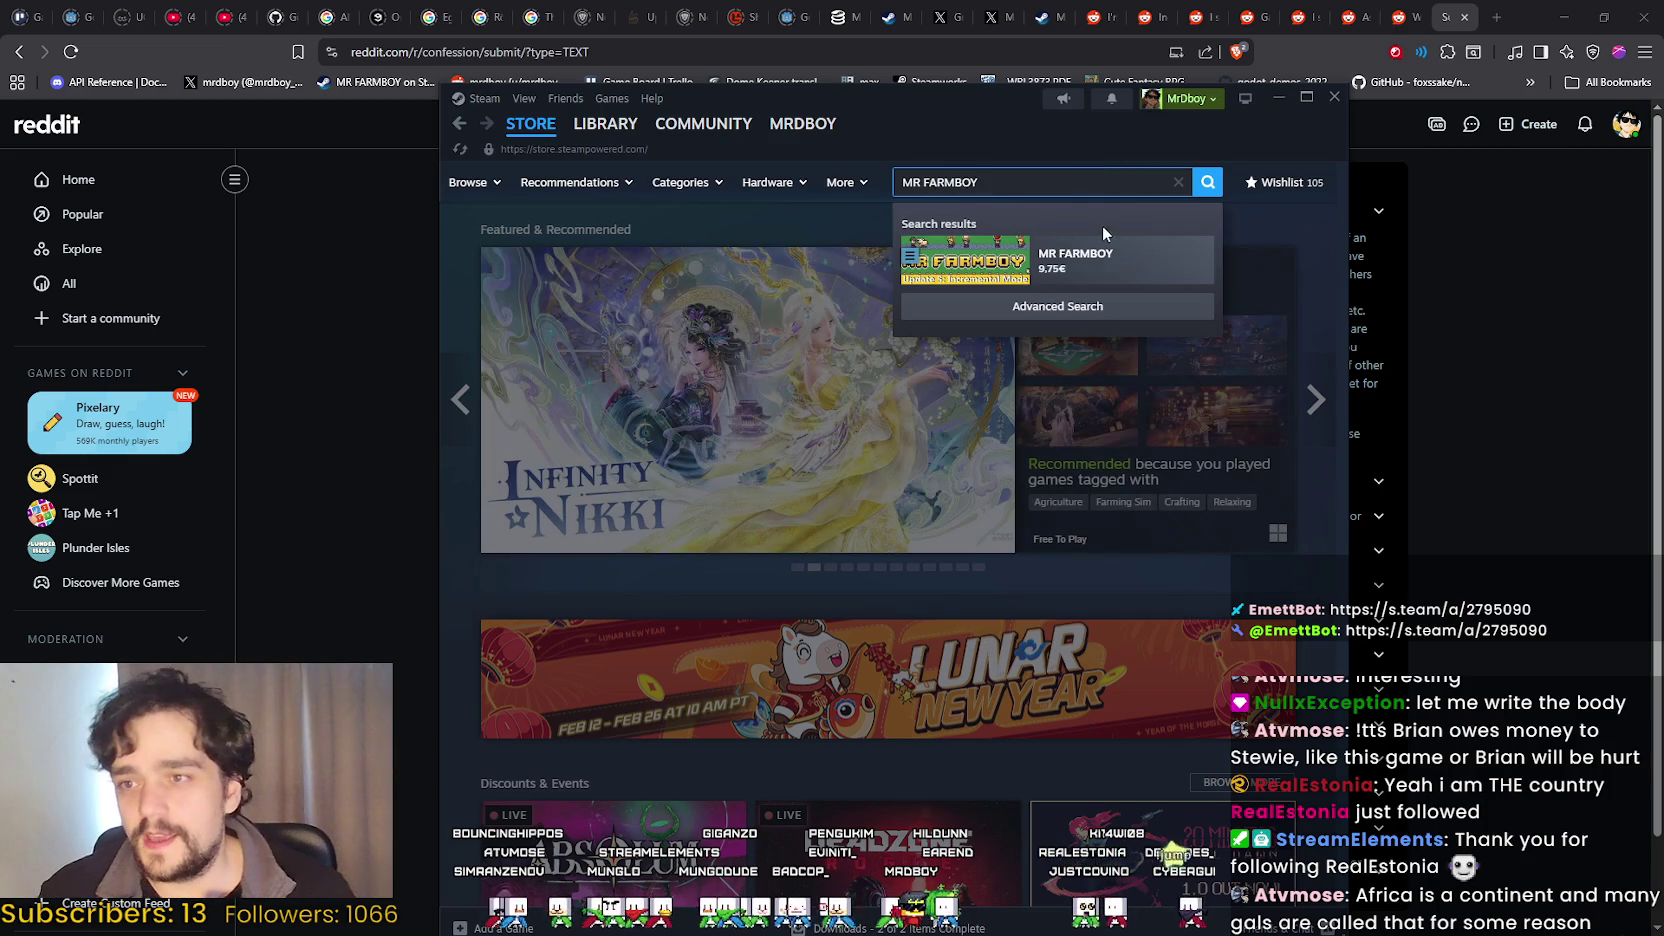
drag(1034, 129, 1099, 106)
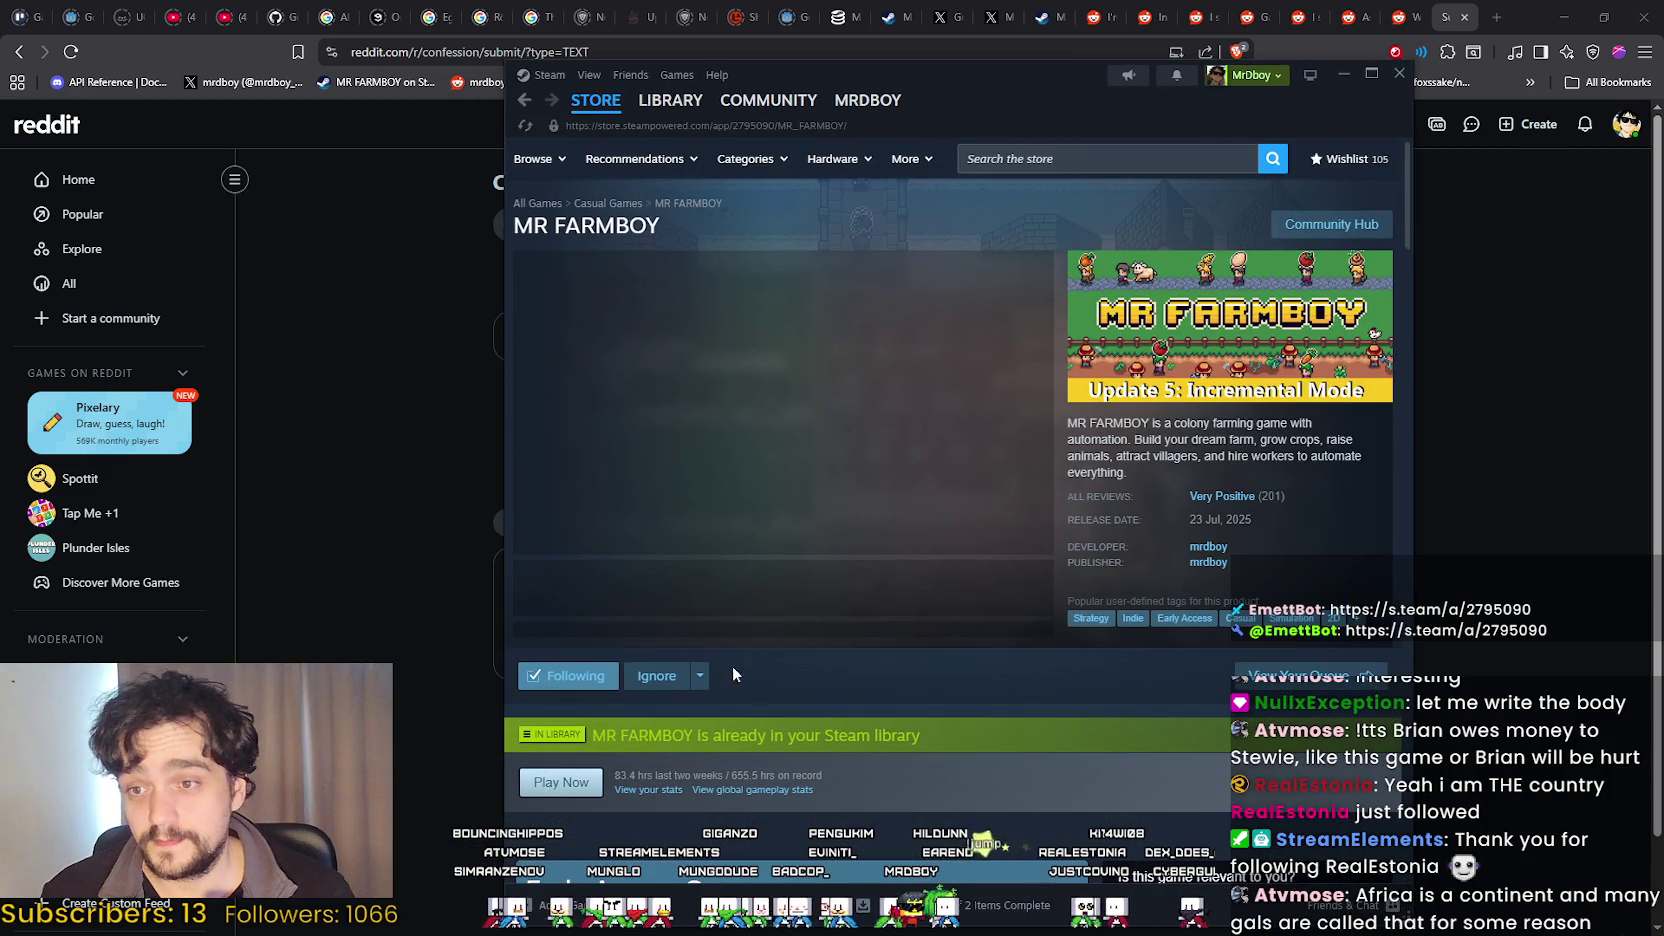
Scroll up and down through the MR FARMBOY Steam store page.
scroll(922, 620, down, 10)
scroll(994, 772, up, 4)
scroll(790, 800, up, 6)
scroll(744, 724, down, 12)
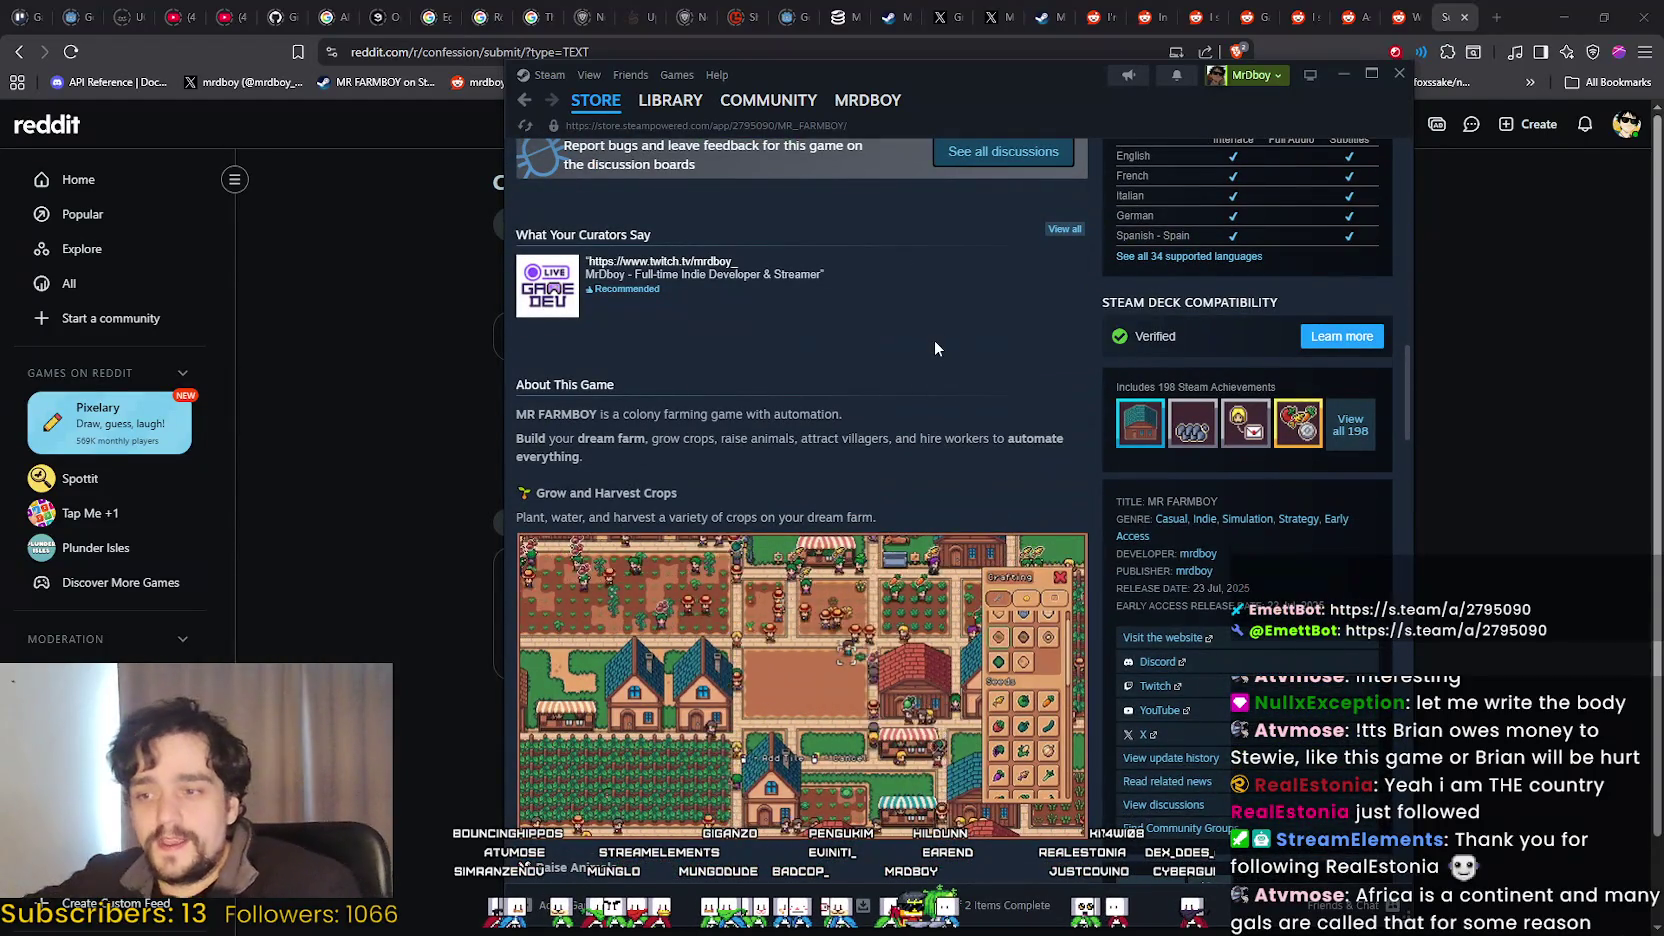
scroll(930, 367, down, 1)
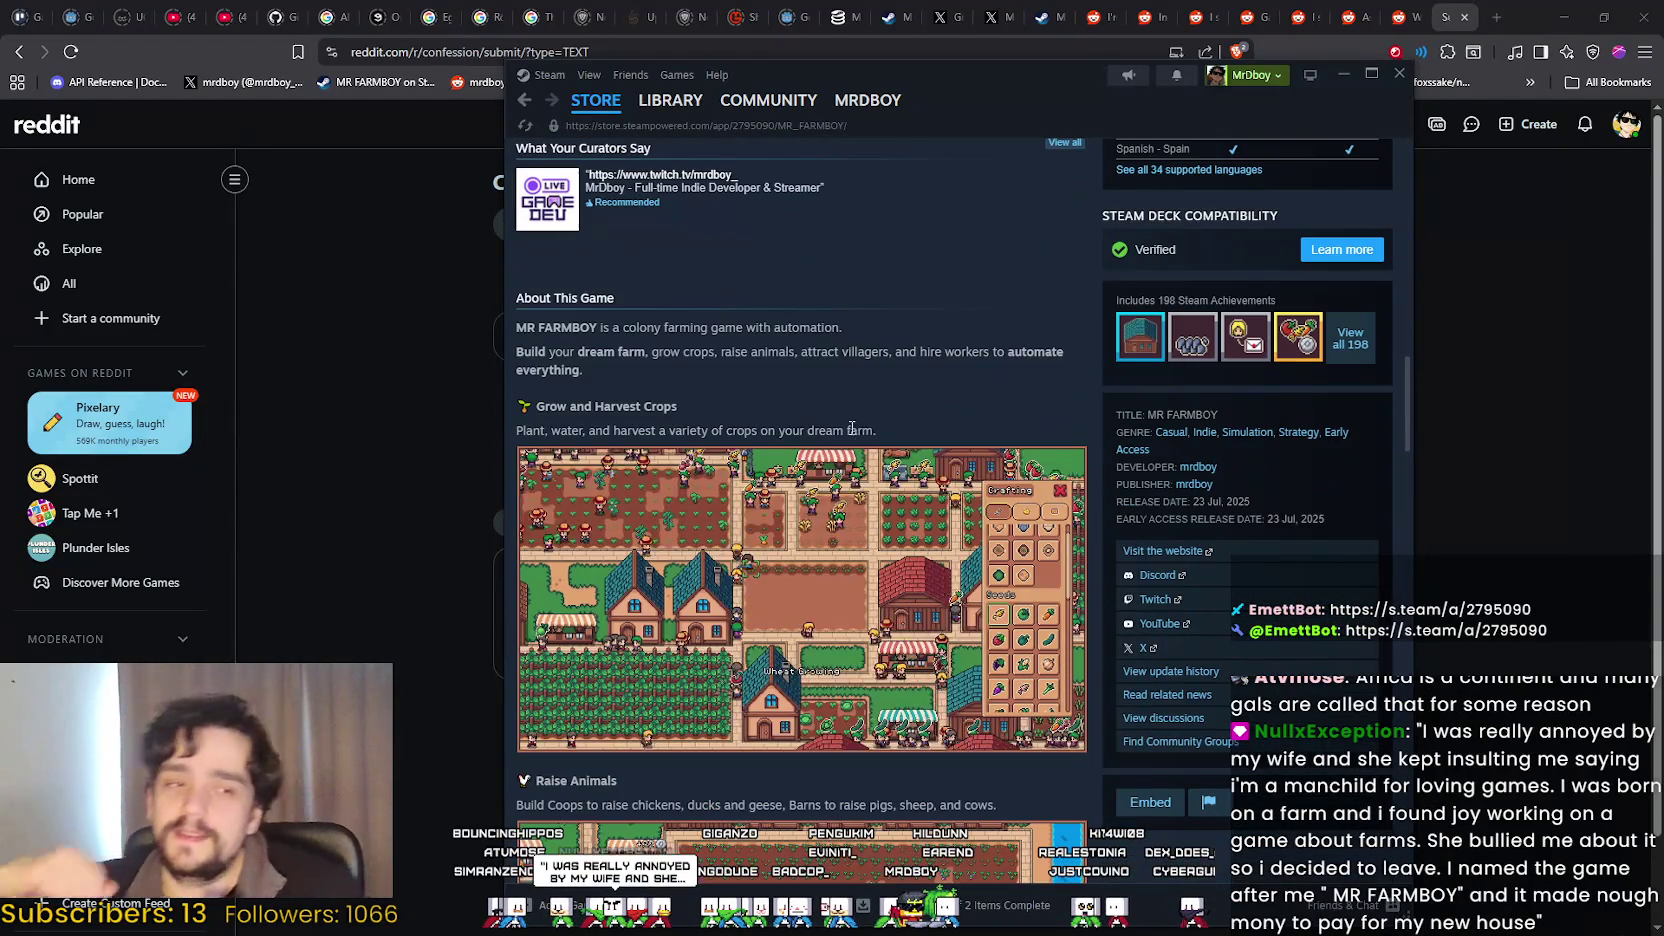
scroll(868, 423, down, 6)
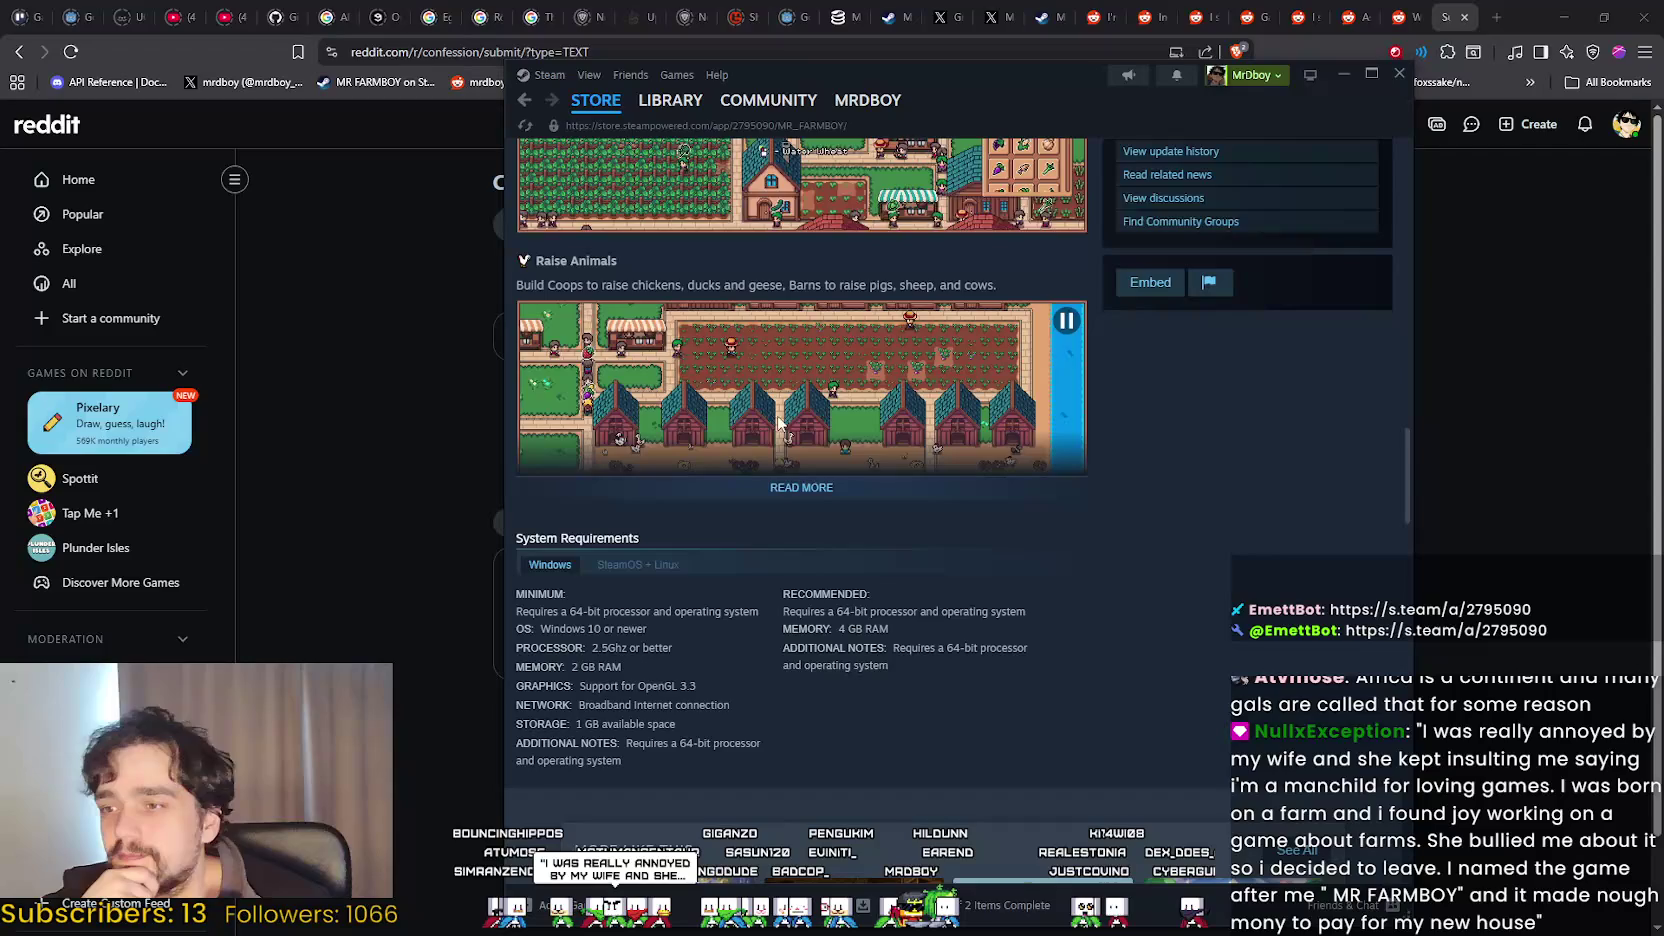
scroll(1108, 610, down, 6)
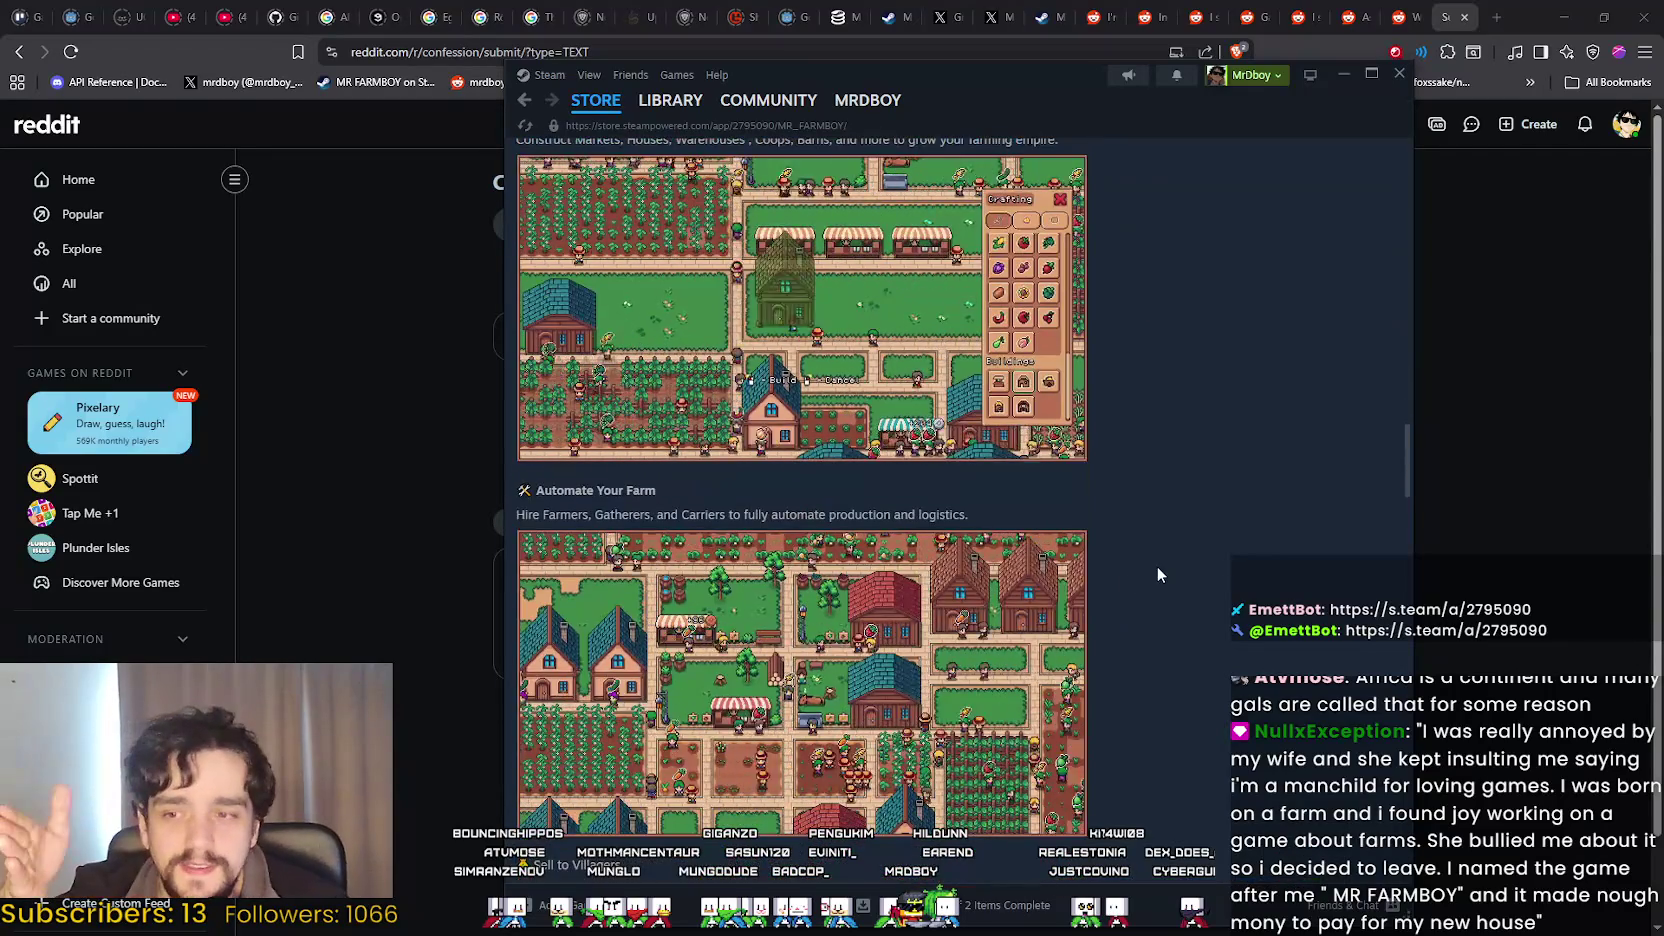
scroll(992, 665, up, 2)
scroll(992, 665, up, 15)
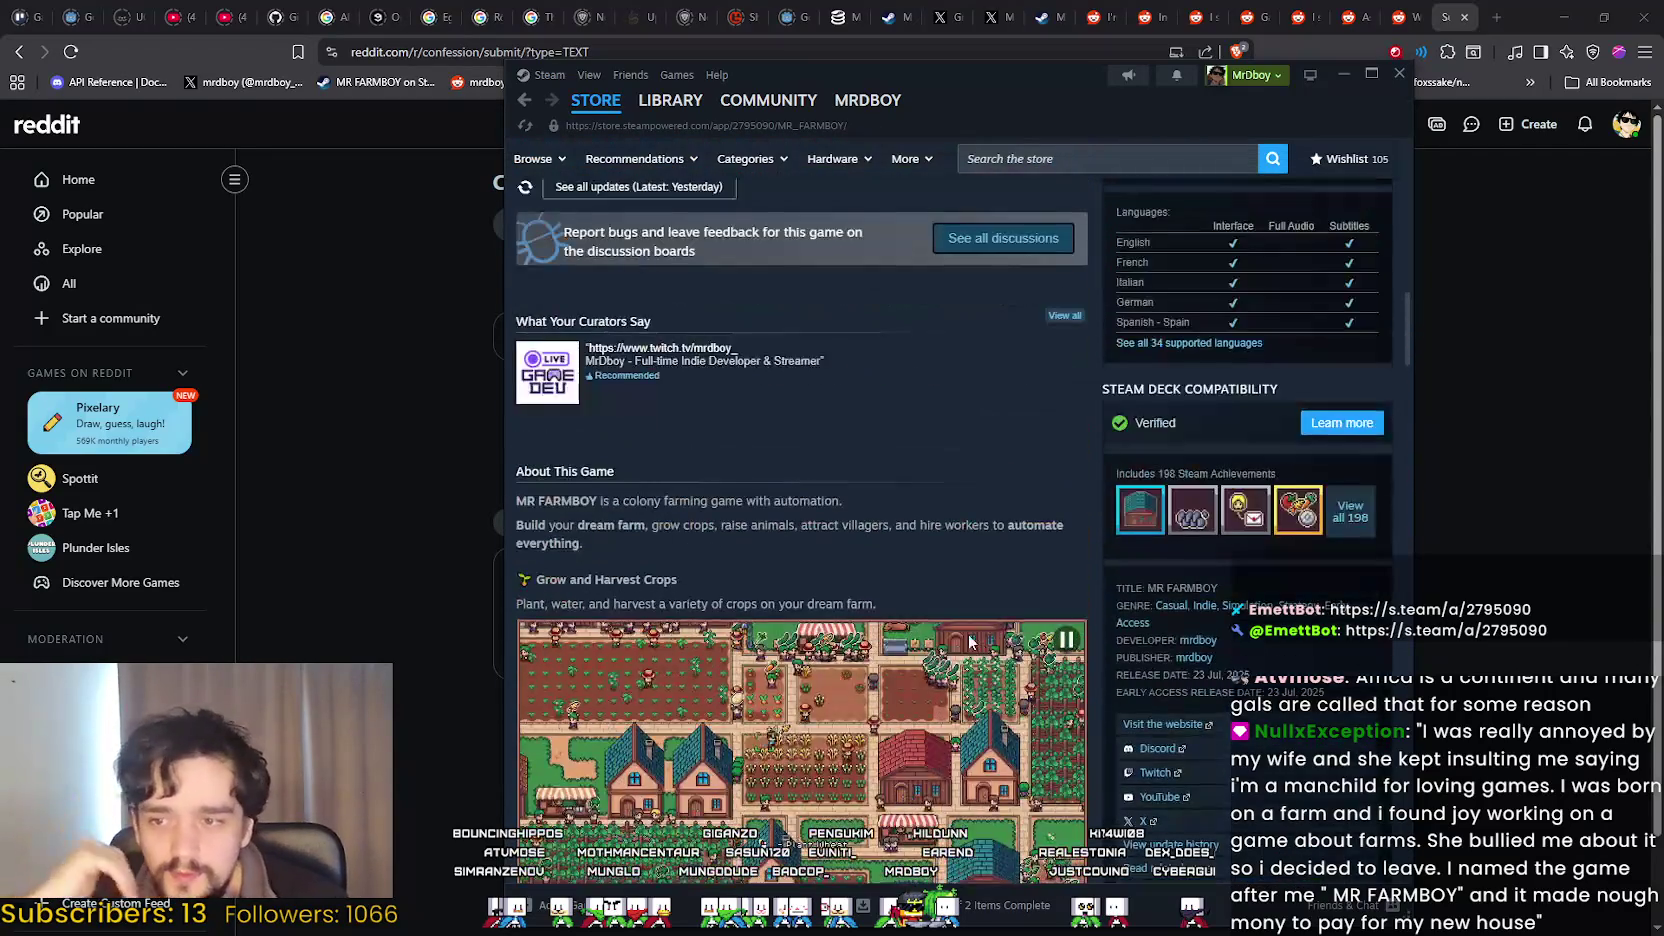
scroll(820, 590, up, 3)
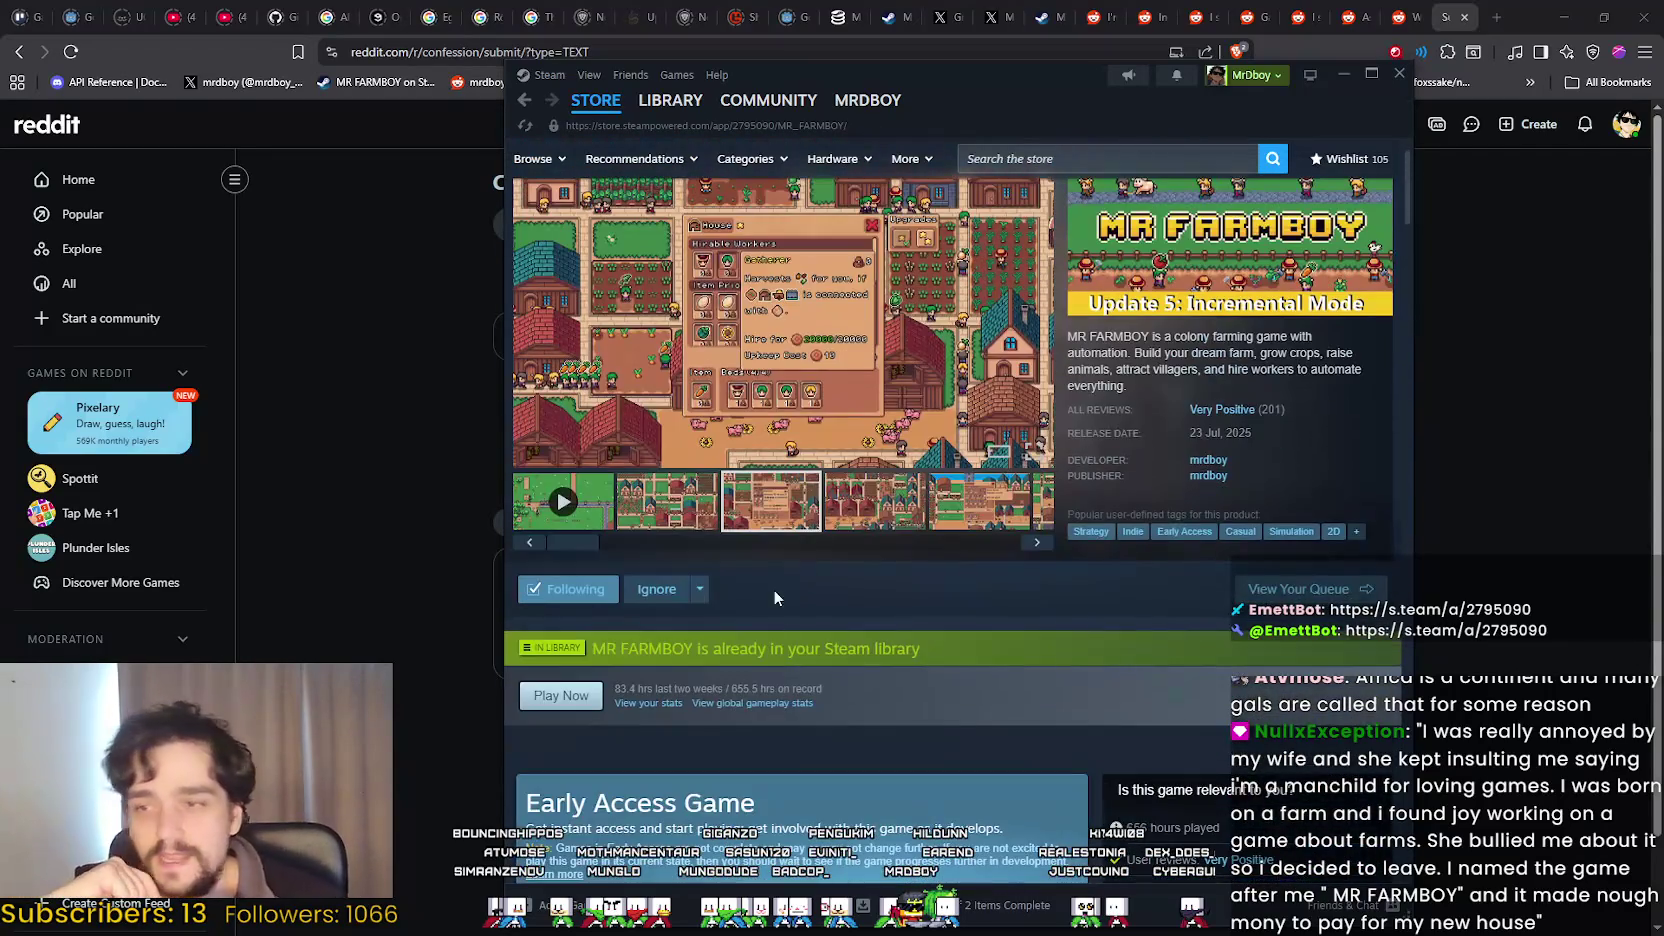
scroll(875, 527, up, 1)
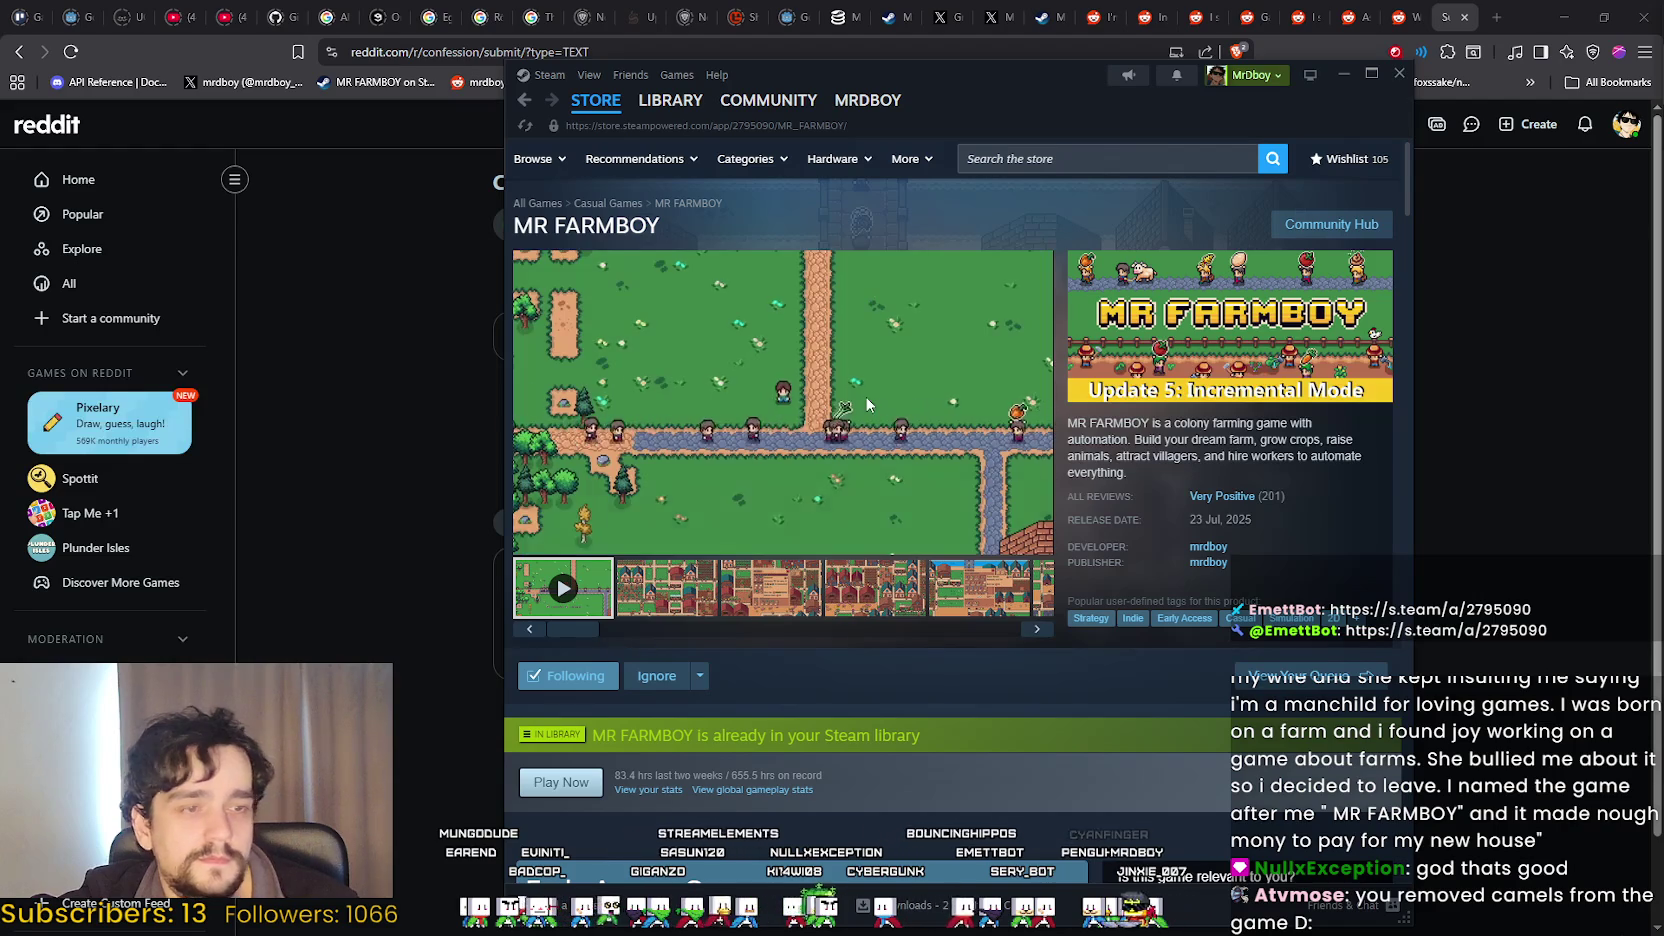
Return to the Reddit draft and paste the confession paragraph into the body.
key(alt+Tab)
click(571, 610)
text(I was really annoyed by my wife and she kept insulting me saying i'm a manchild for loving games. I was born on a farm and i found joy working on a game about farms. She bullied me about it so i decided to leave. I named the game after me " MR FARMBOY" and it made nough mony to pay for my new house)
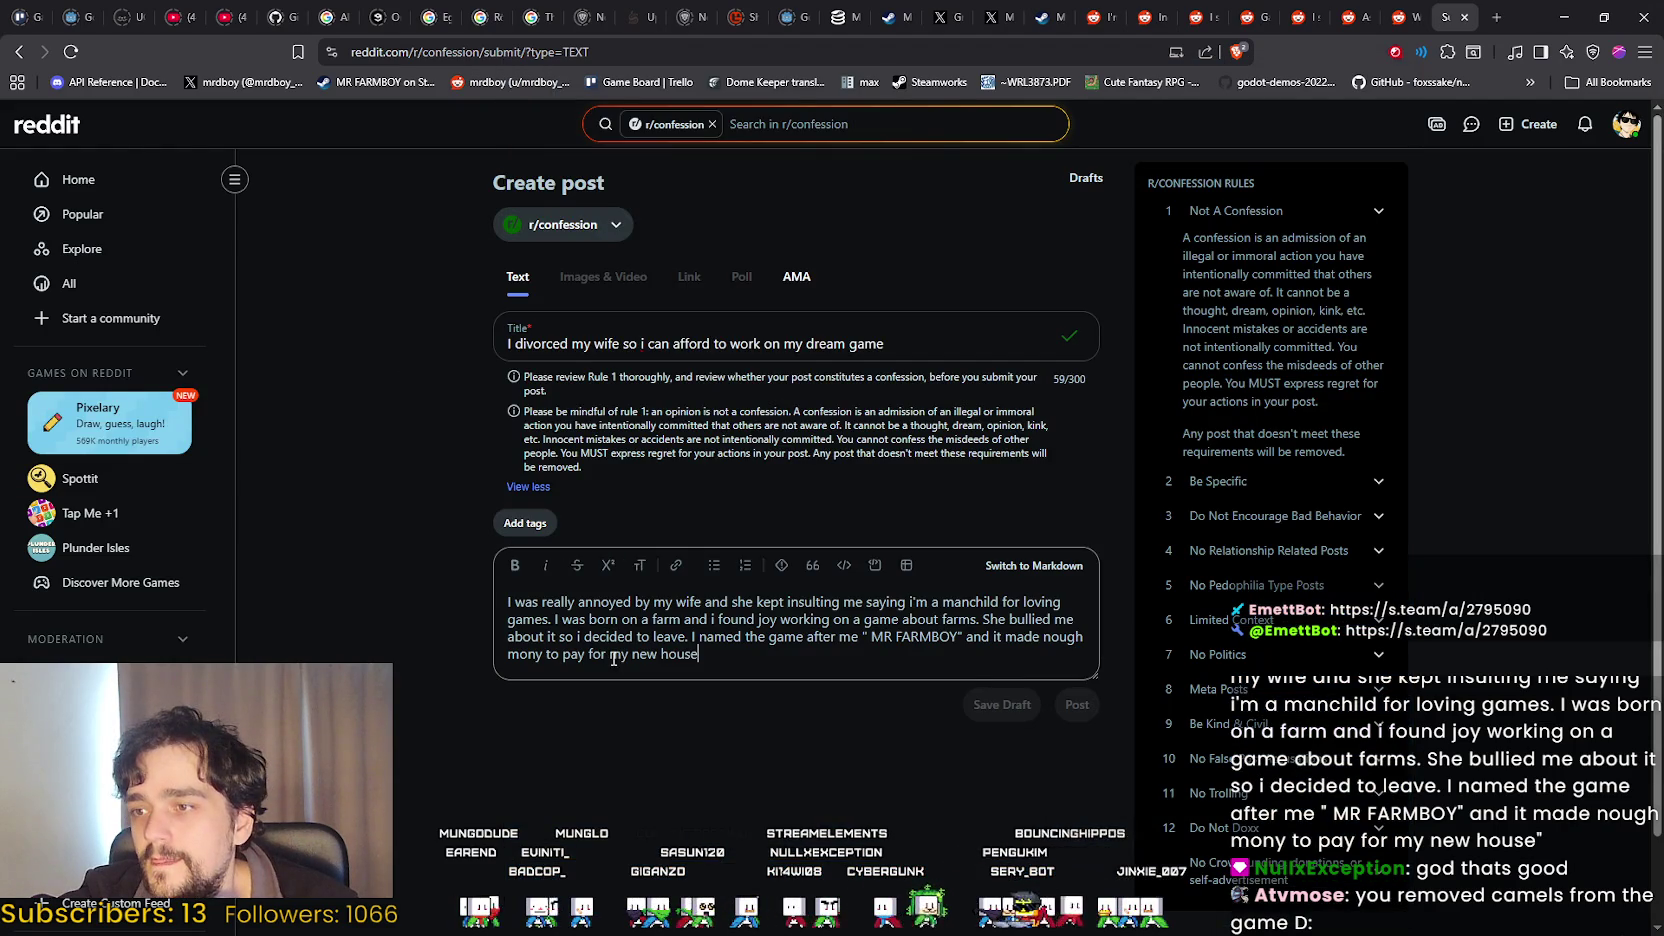
Collapse the rule reminder and capitalise the lowercase 'i' to read 'so I decided'.
click(528, 486)
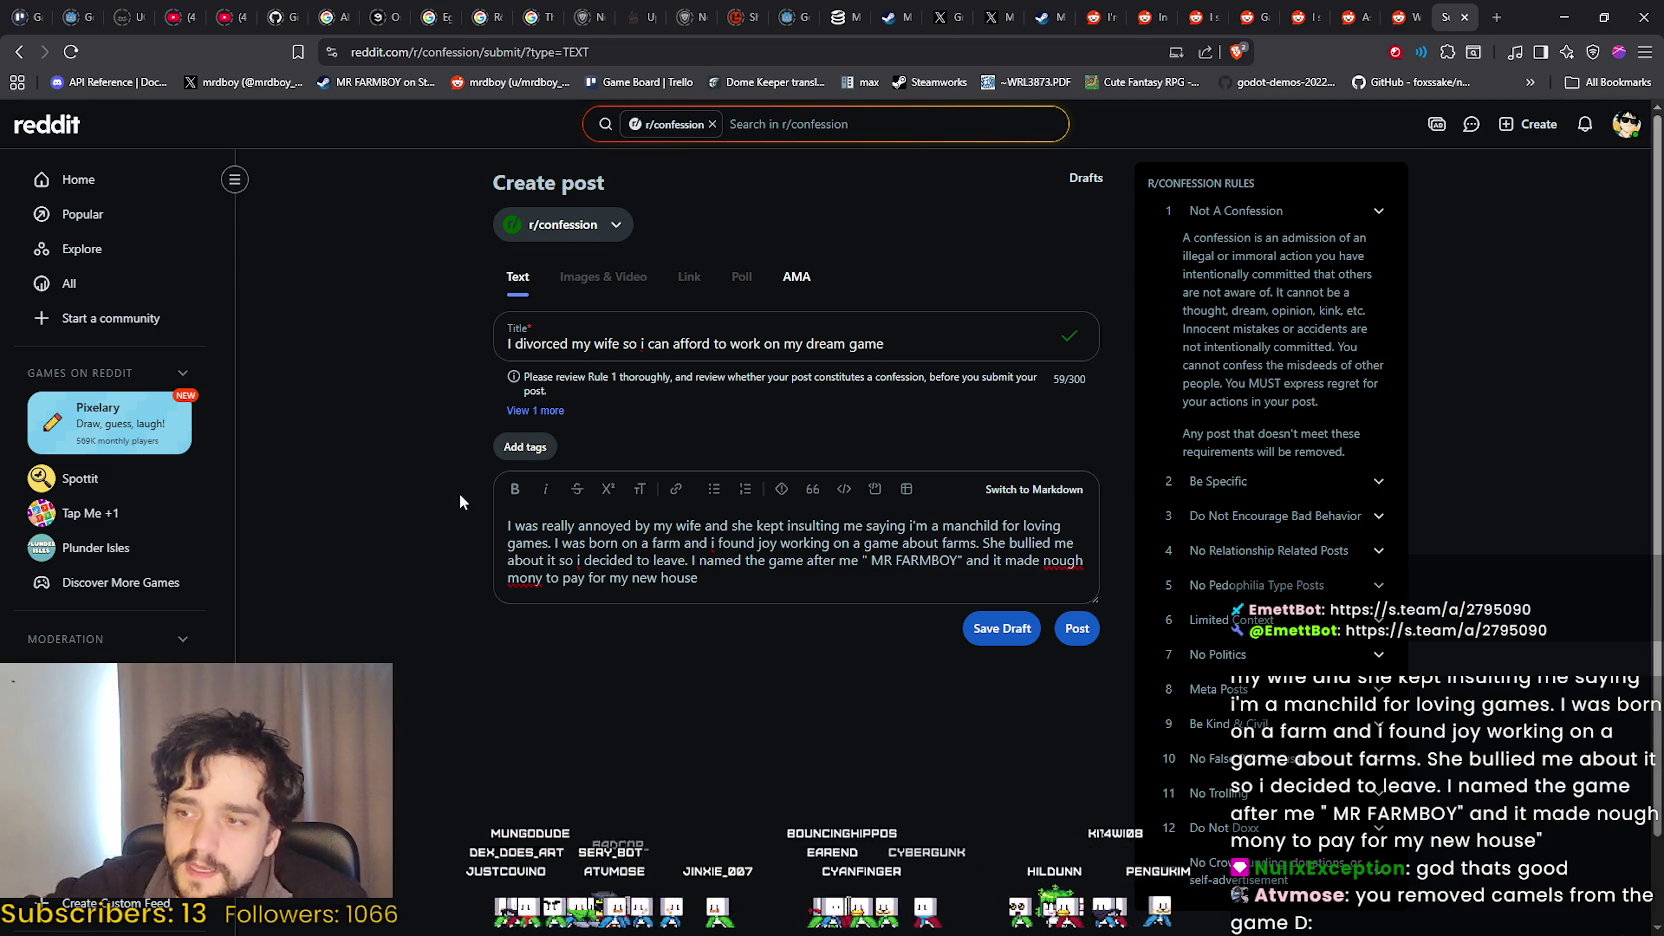
click(580, 562)
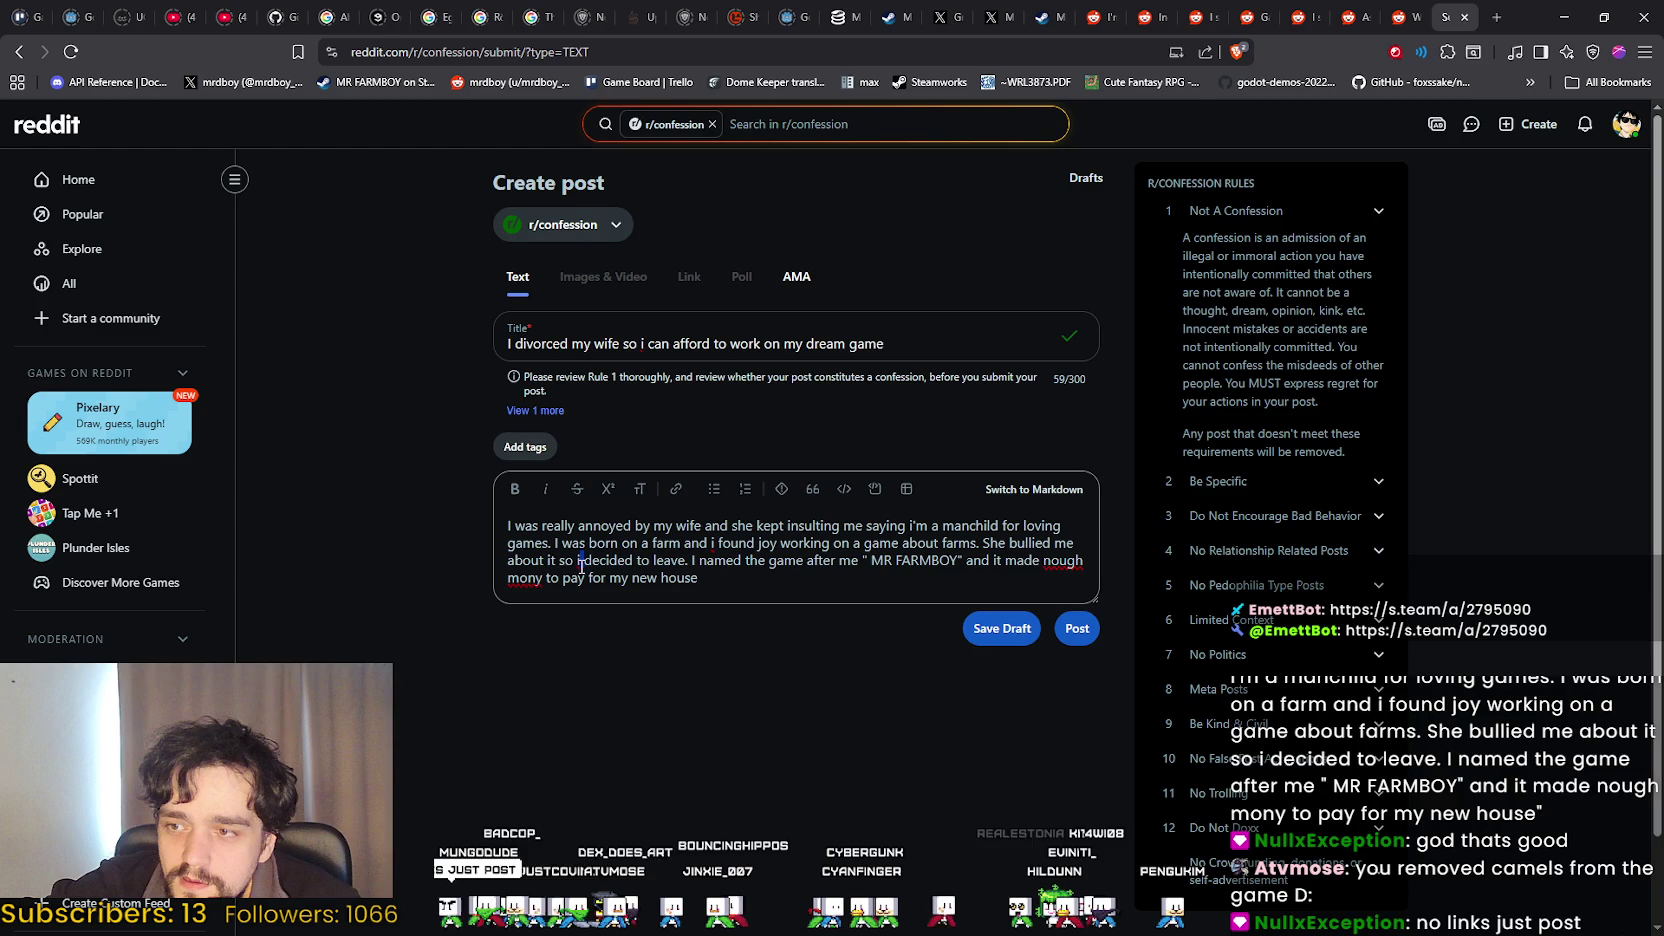
text(I)
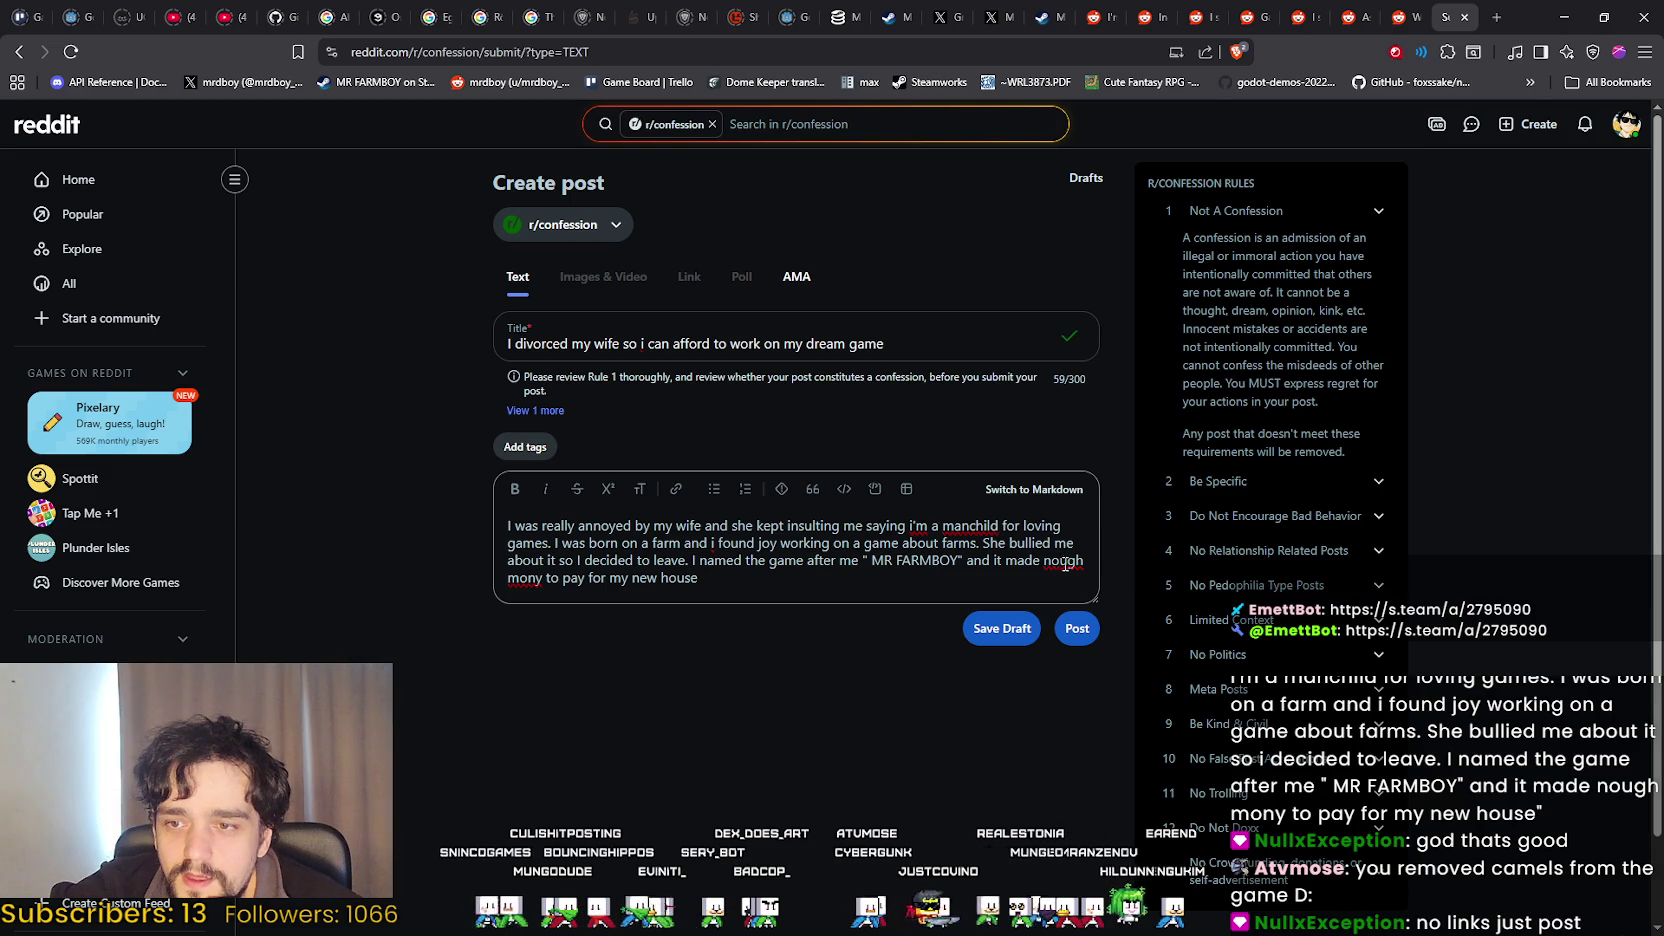
Correct the misspellings 'nough' and 'mony' to 'enough' and 'money' using spelling suggestions.
drag(1065, 570, 1058, 560)
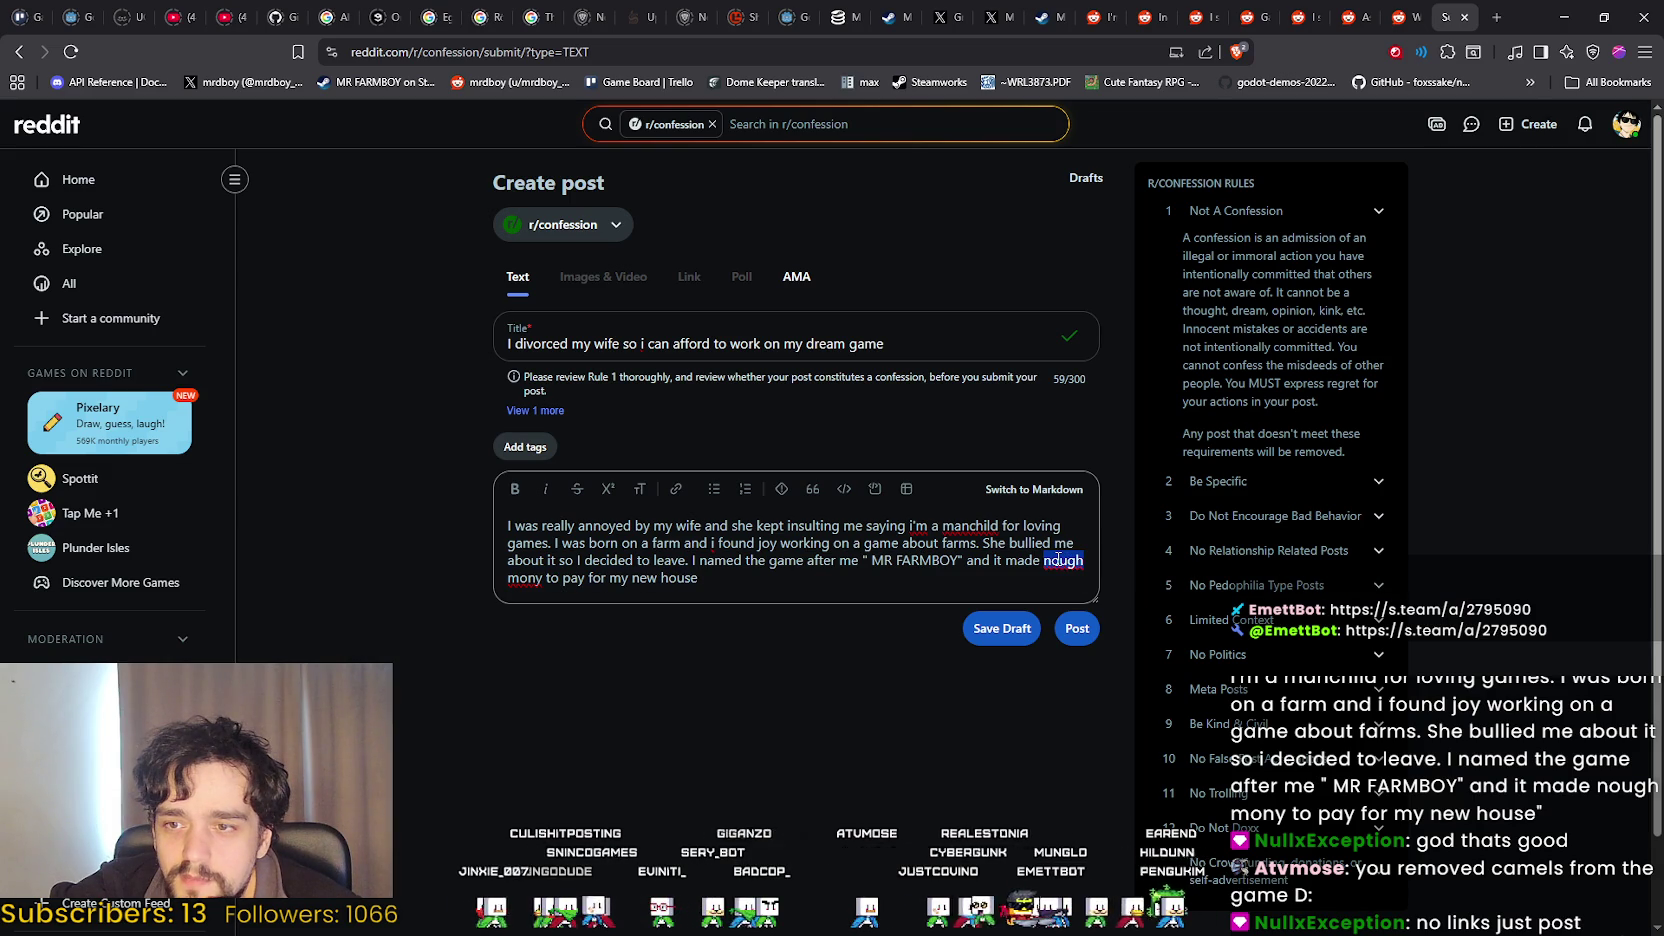
mouse_move(540, 578)
mouse_down()
mouse_move(530, 560)
mouse_move(1092, 563)
mouse_up()
right_click(1059, 561)
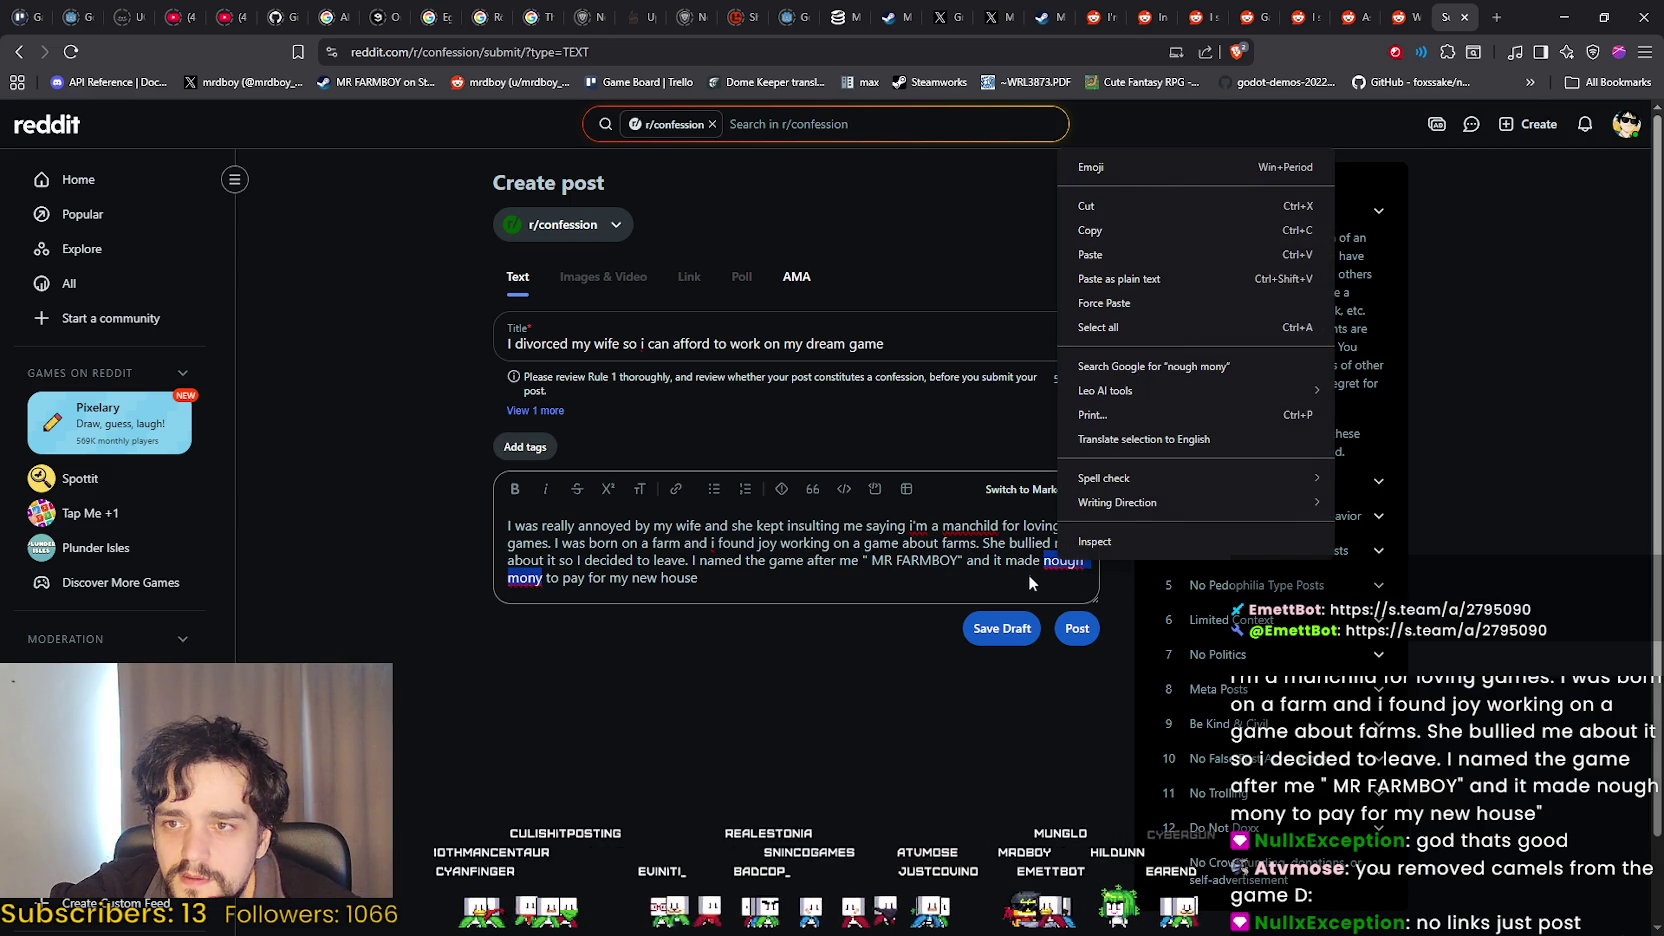
click(1028, 575)
right_click(1076, 553)
click(1081, 572)
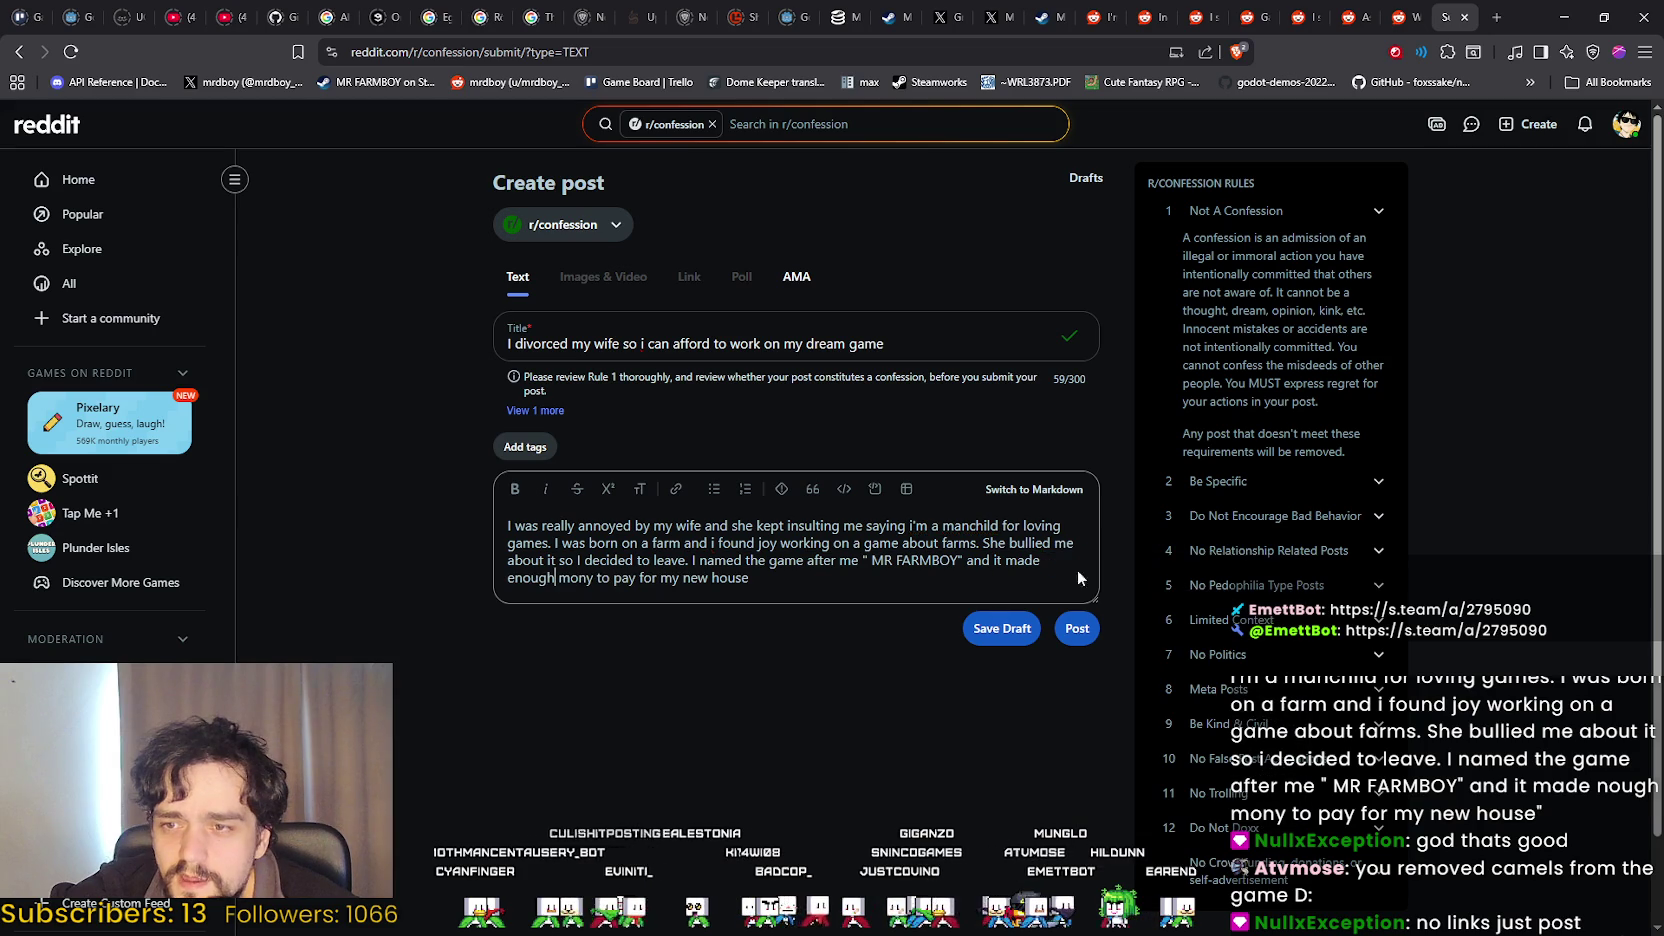
right_click(586, 580)
click(640, 632)
End the body with a period after 'house' and submit the post.
click(801, 583)
text(.)
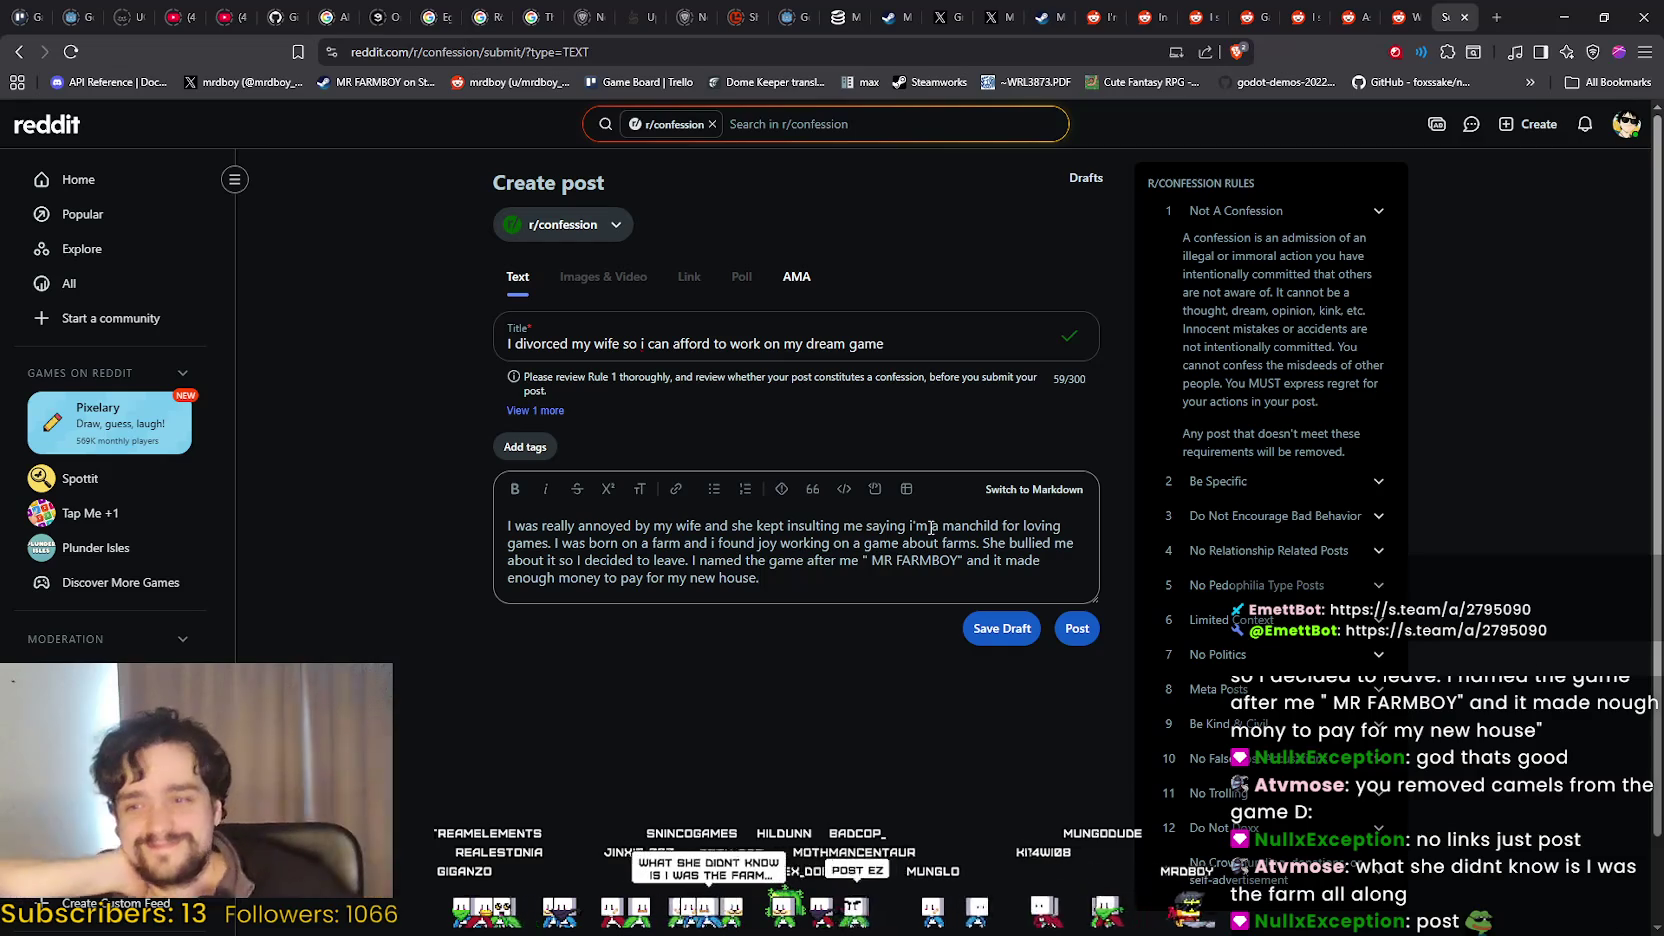
click(1077, 628)
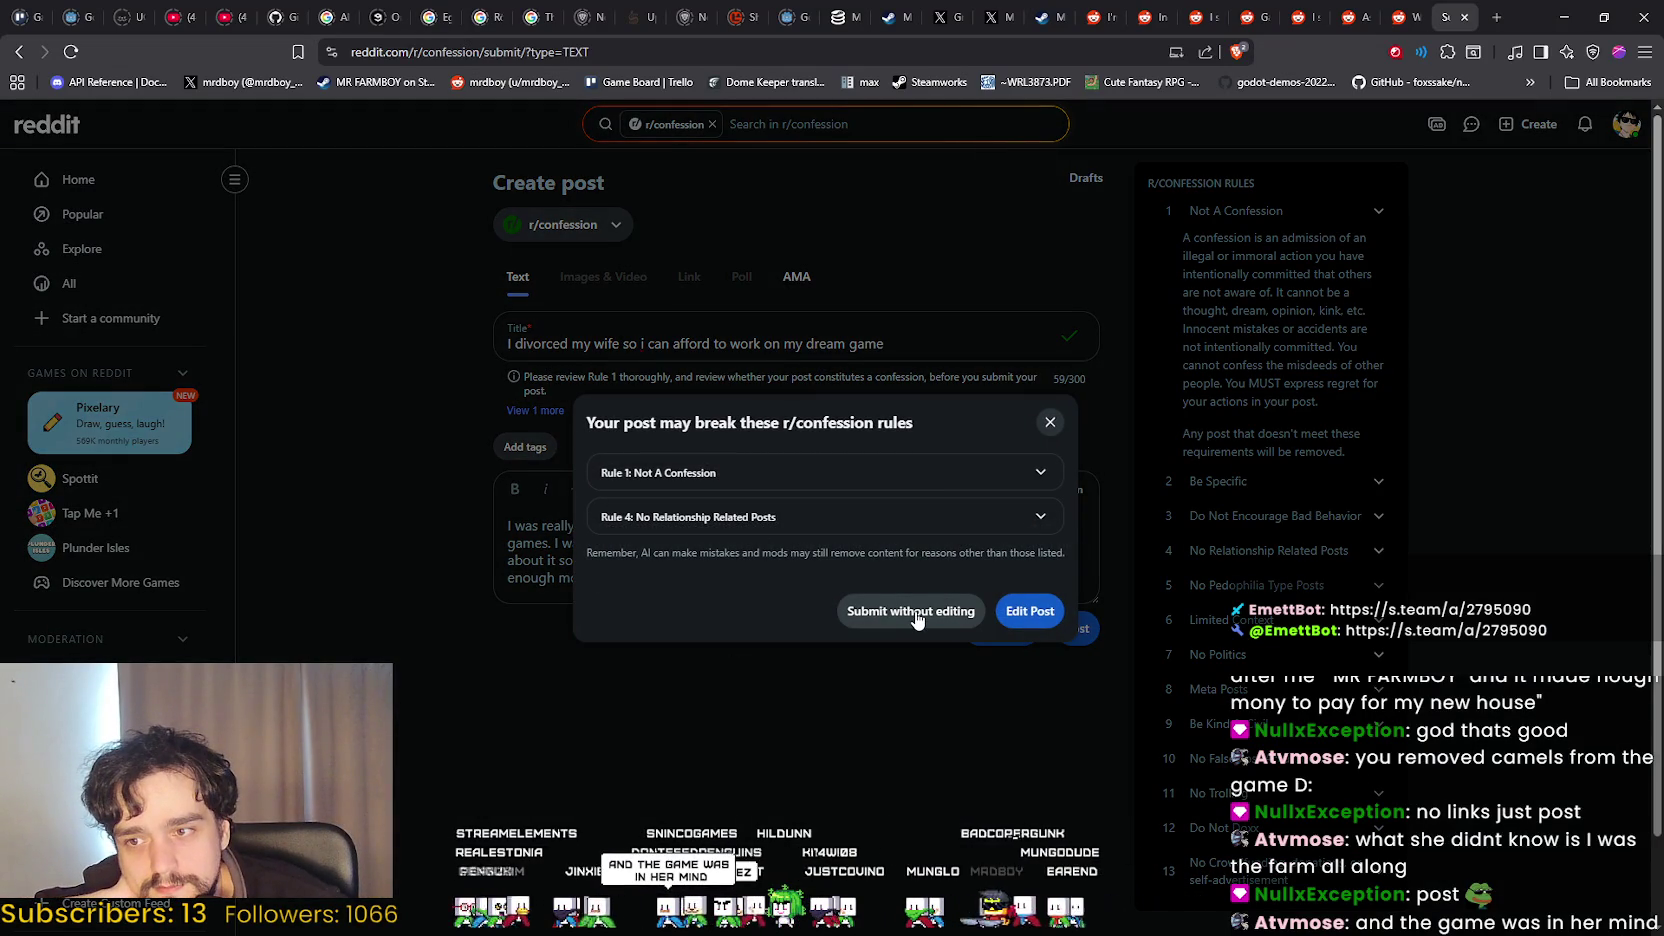
Read the Rule 4 relationship warning, then submit the confession without editing.
click(795, 516)
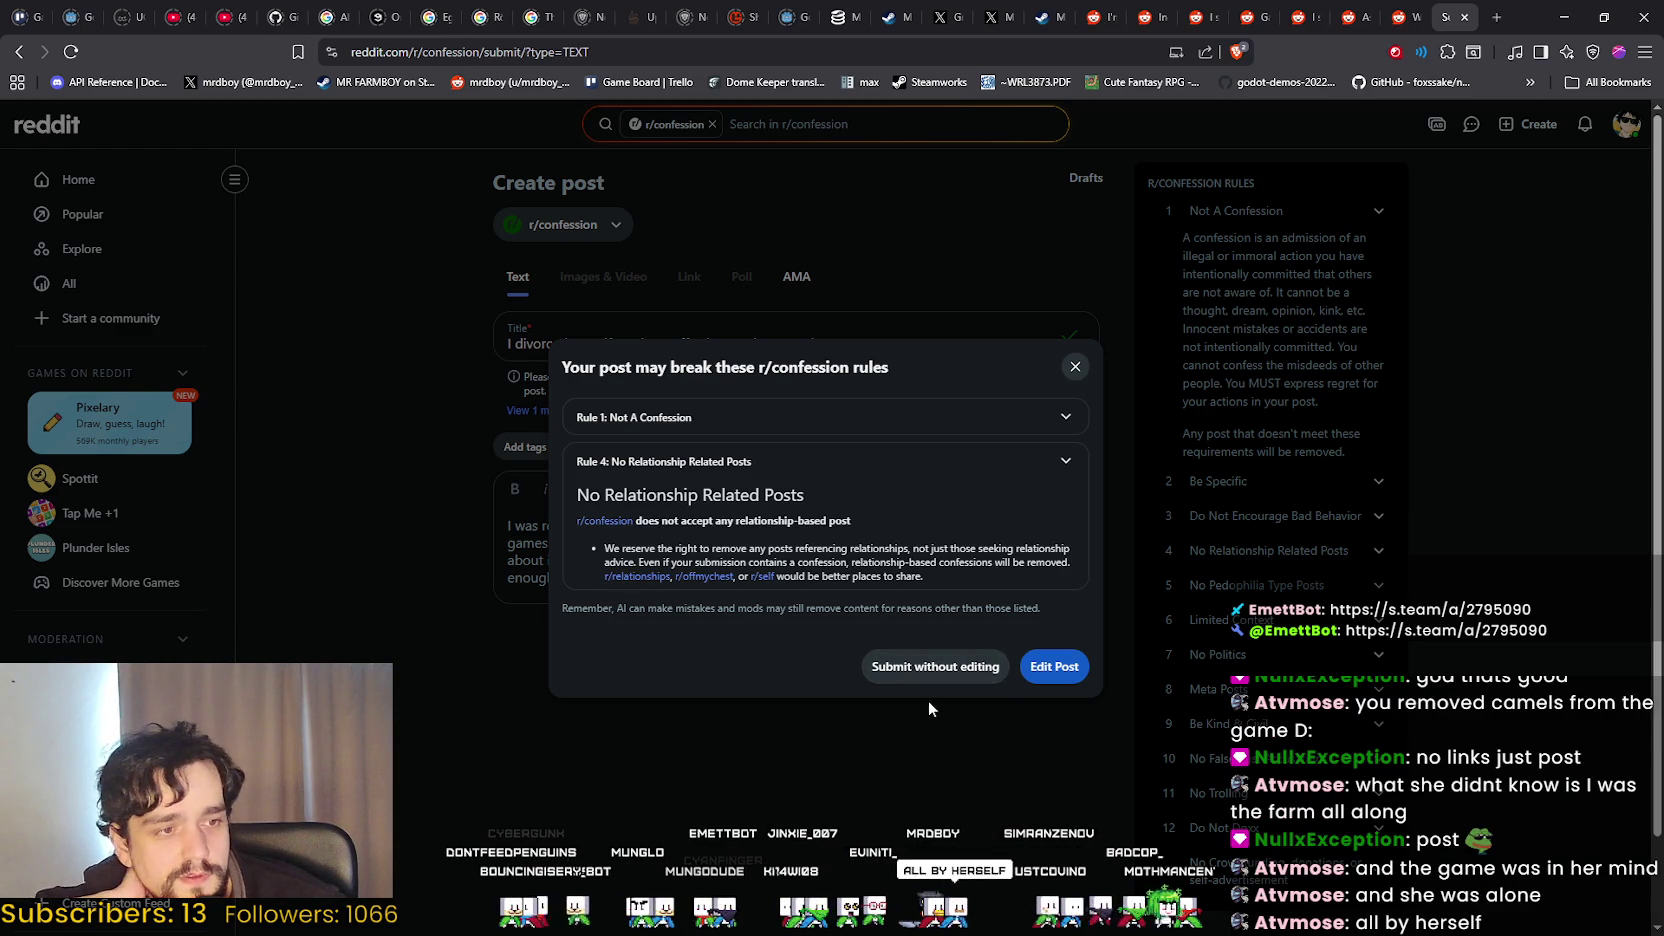
click(928, 667)
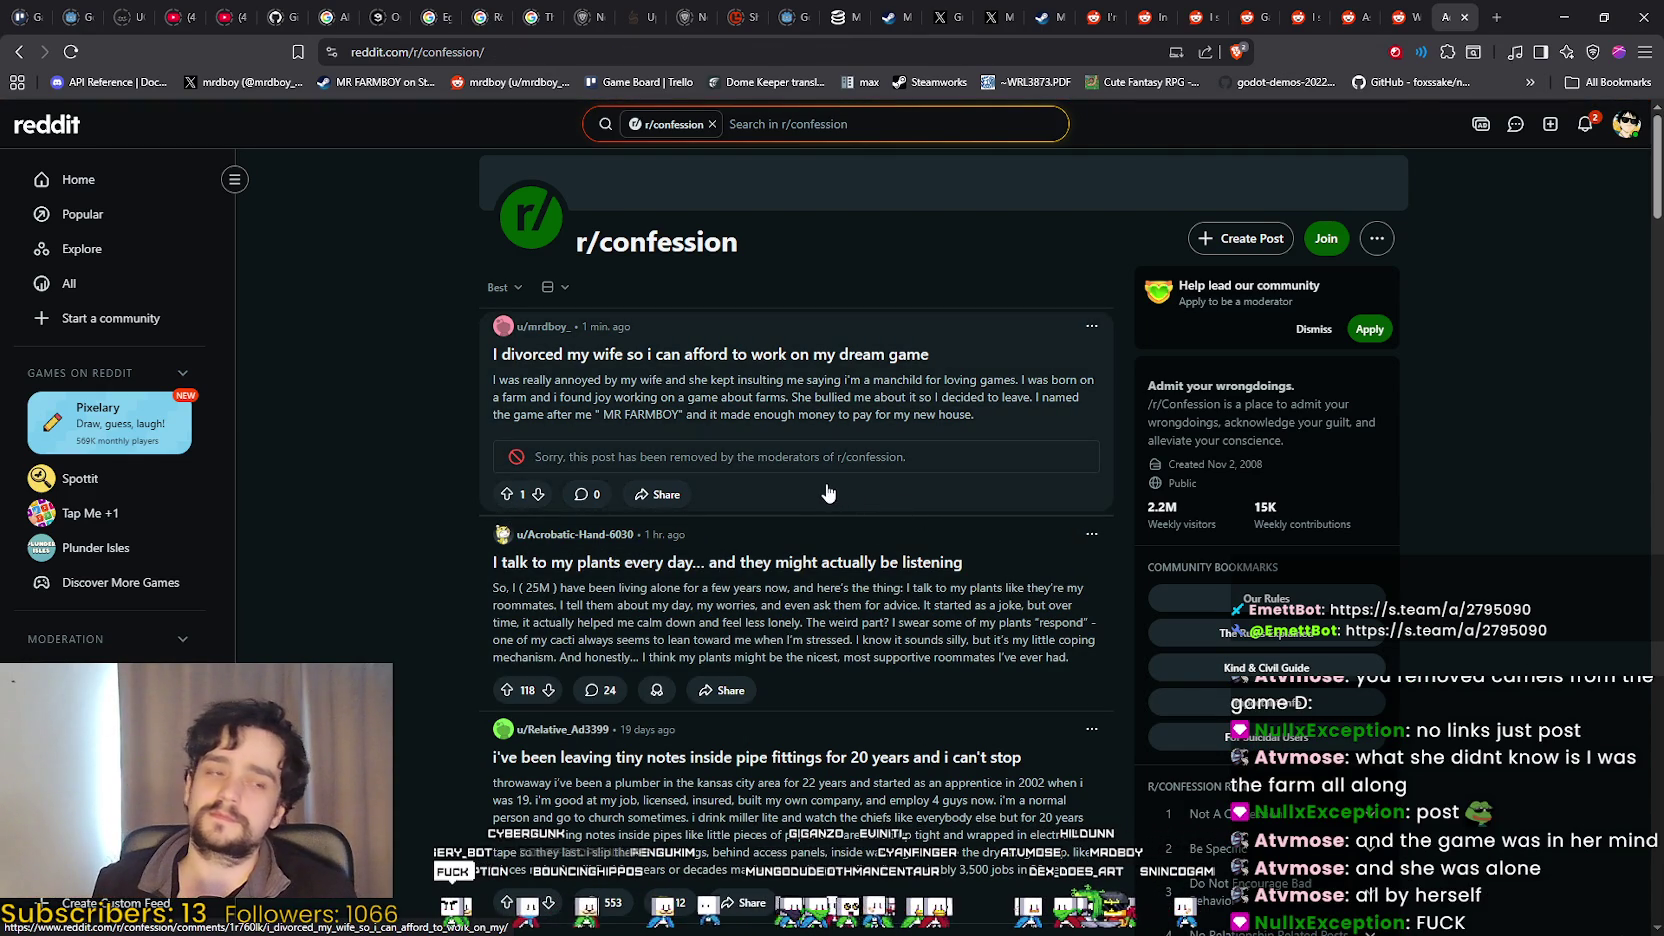
Open the posted confession and highlight its title and body text.
click(998, 425)
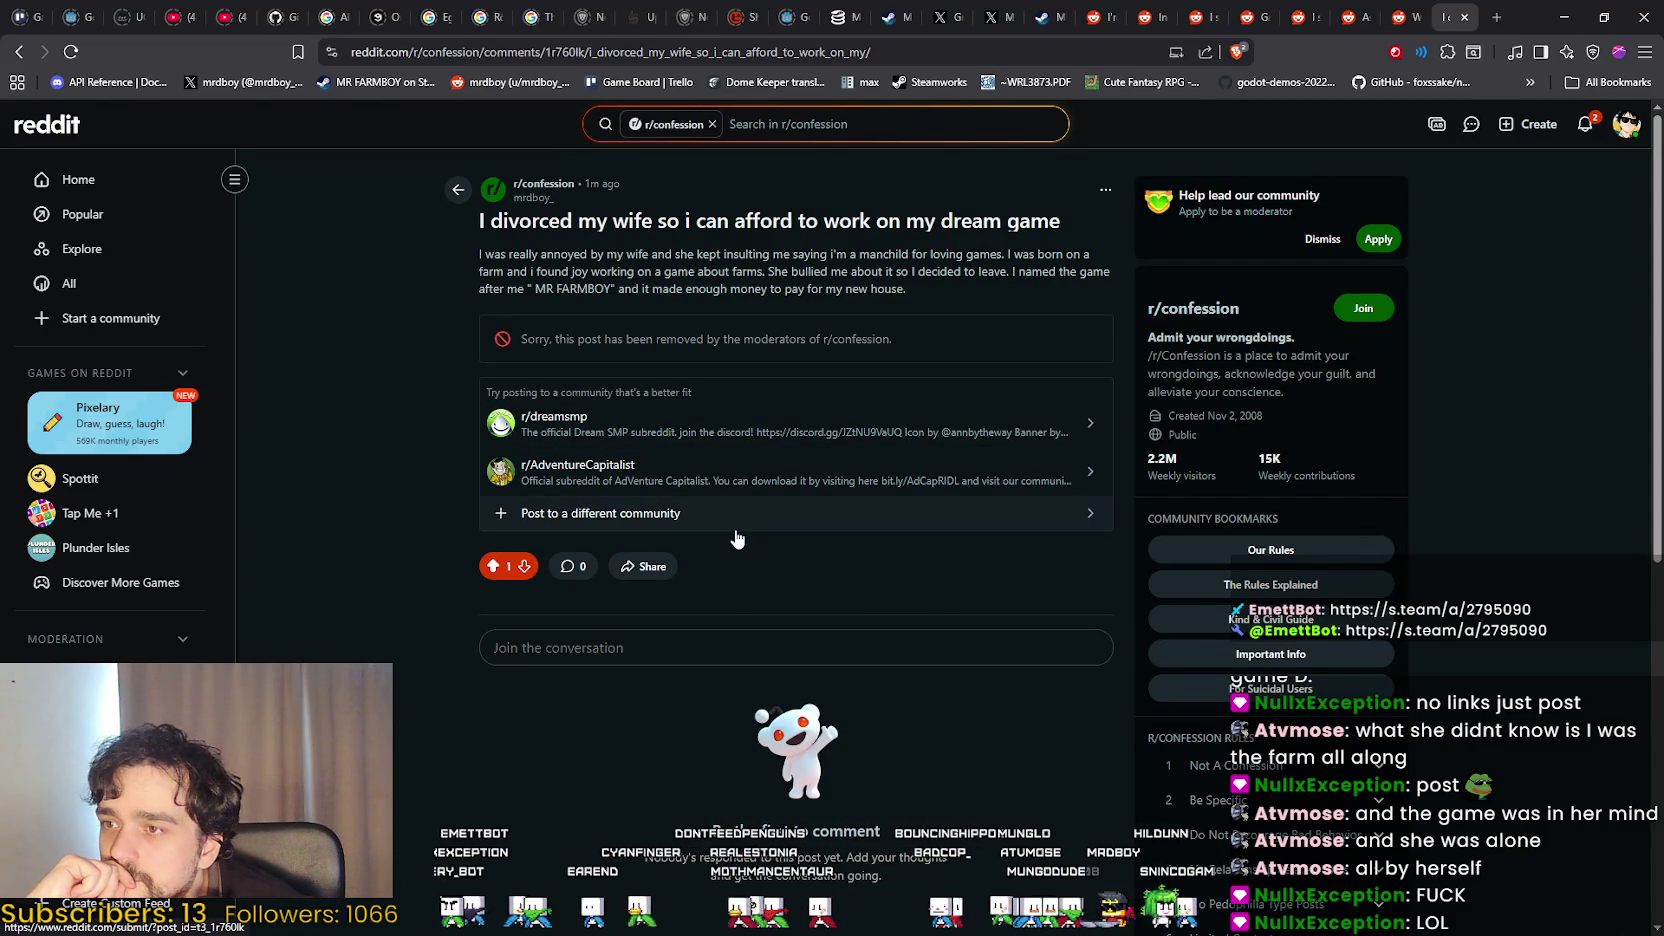
drag(474, 225, 1066, 286)
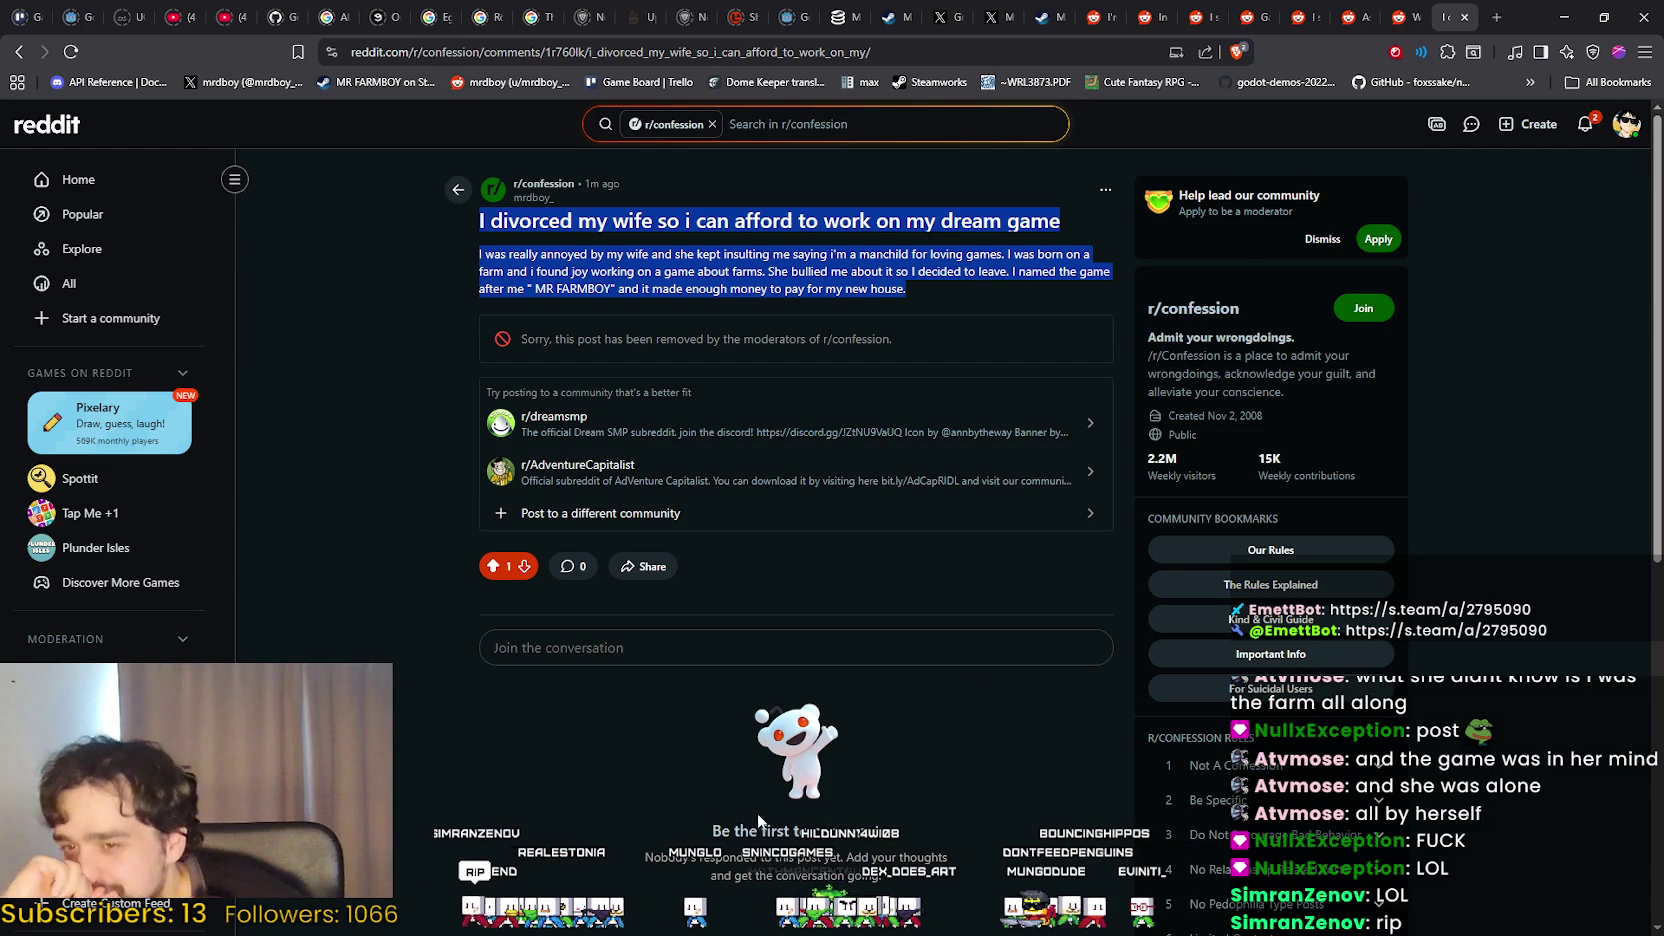
click(430, 531)
right_click(432, 530)
click(396, 491)
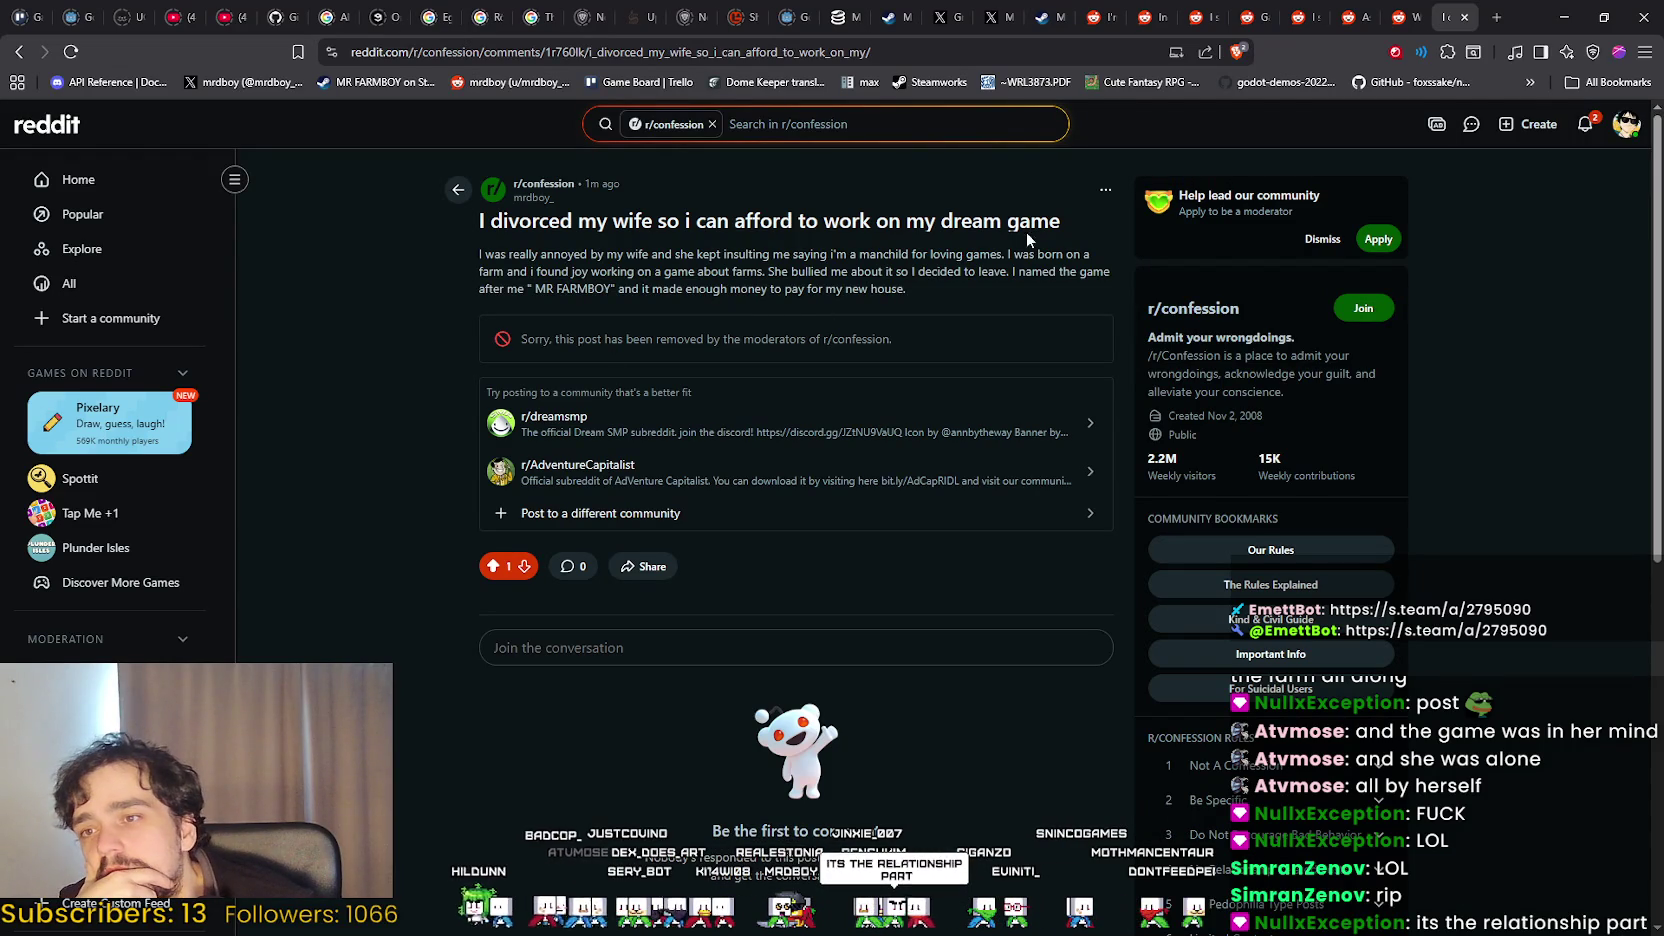
Open the post options, then select the title, opening line and moderator removal notice.
click(1104, 192)
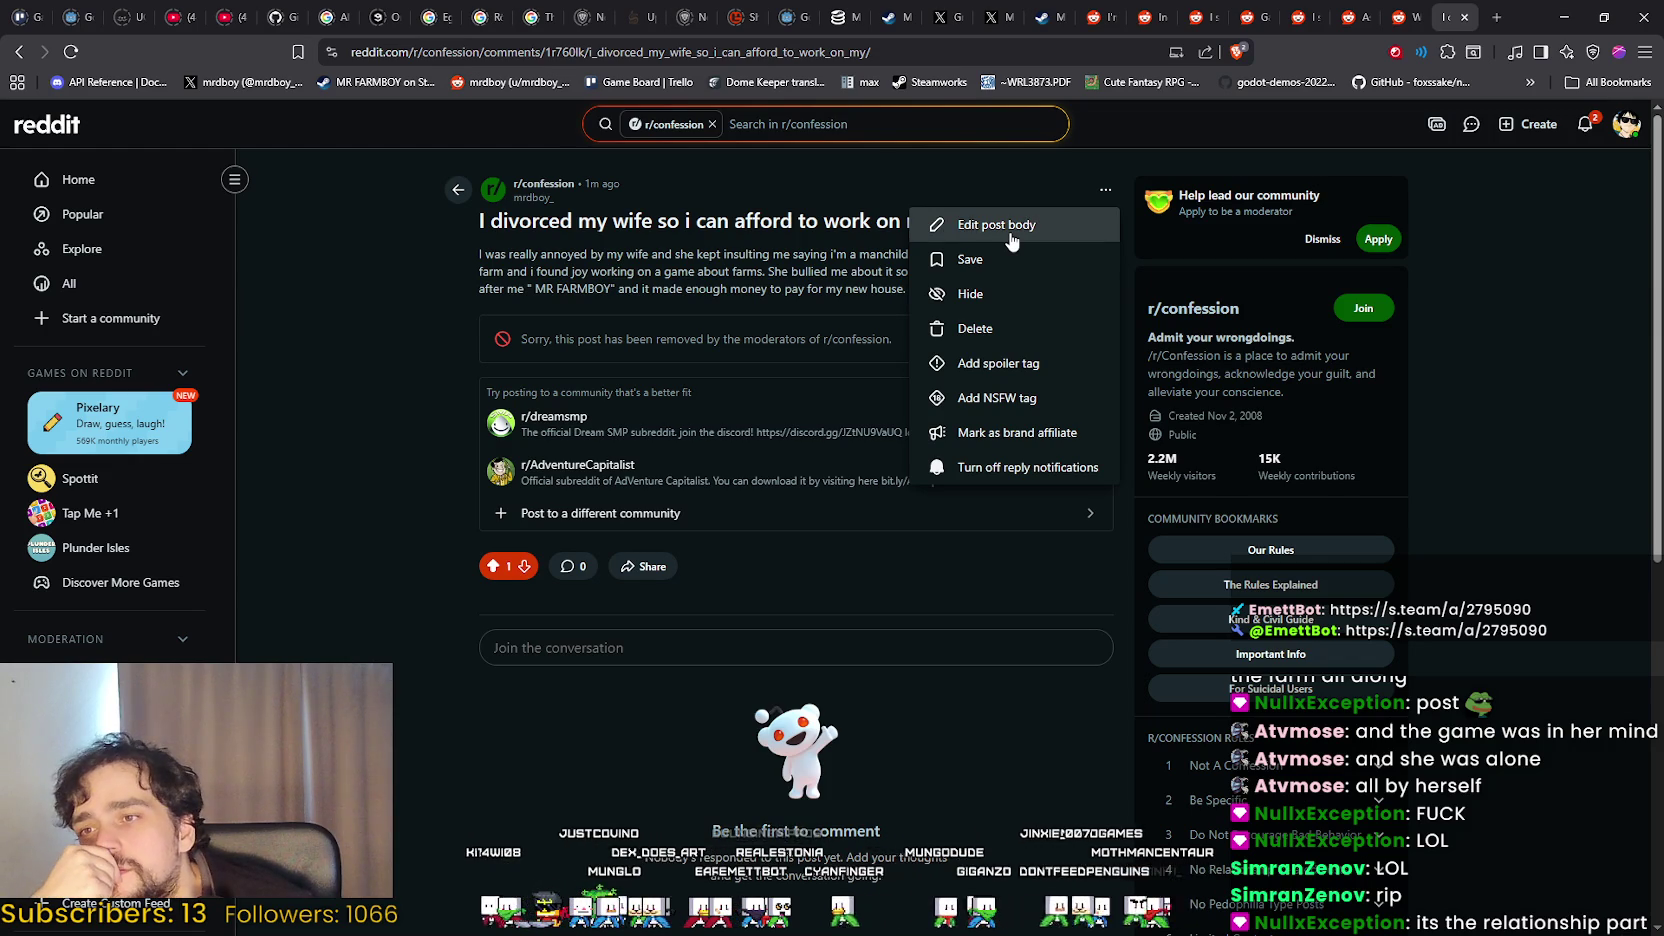
drag(1010, 238, 754, 254)
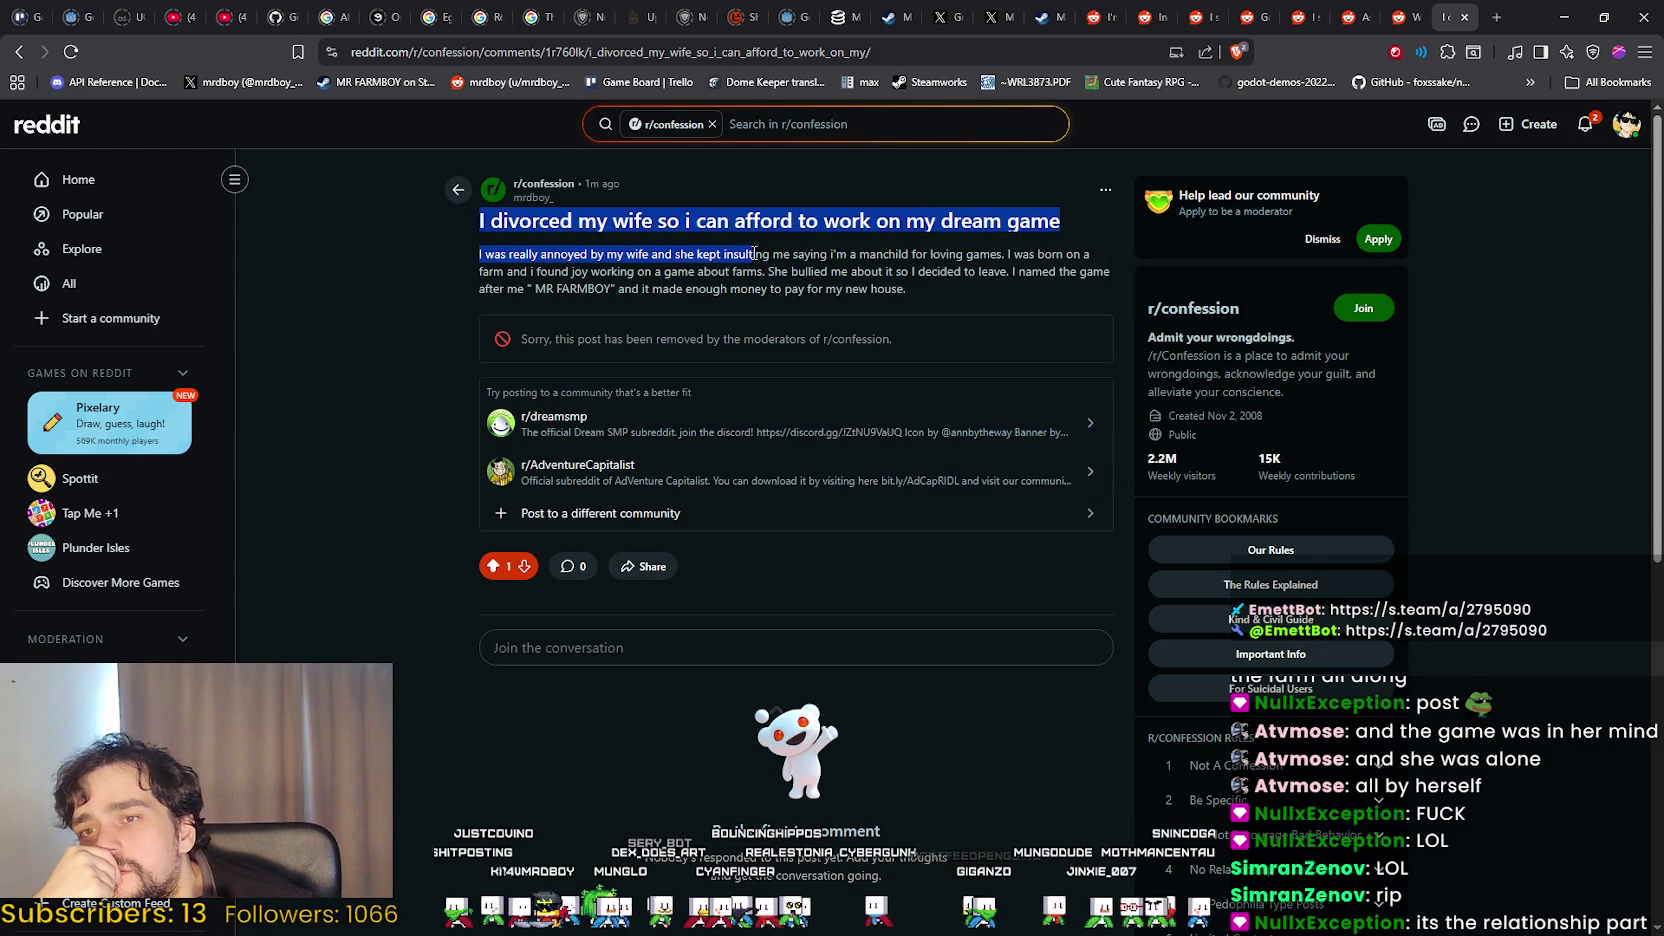
click(754, 254)
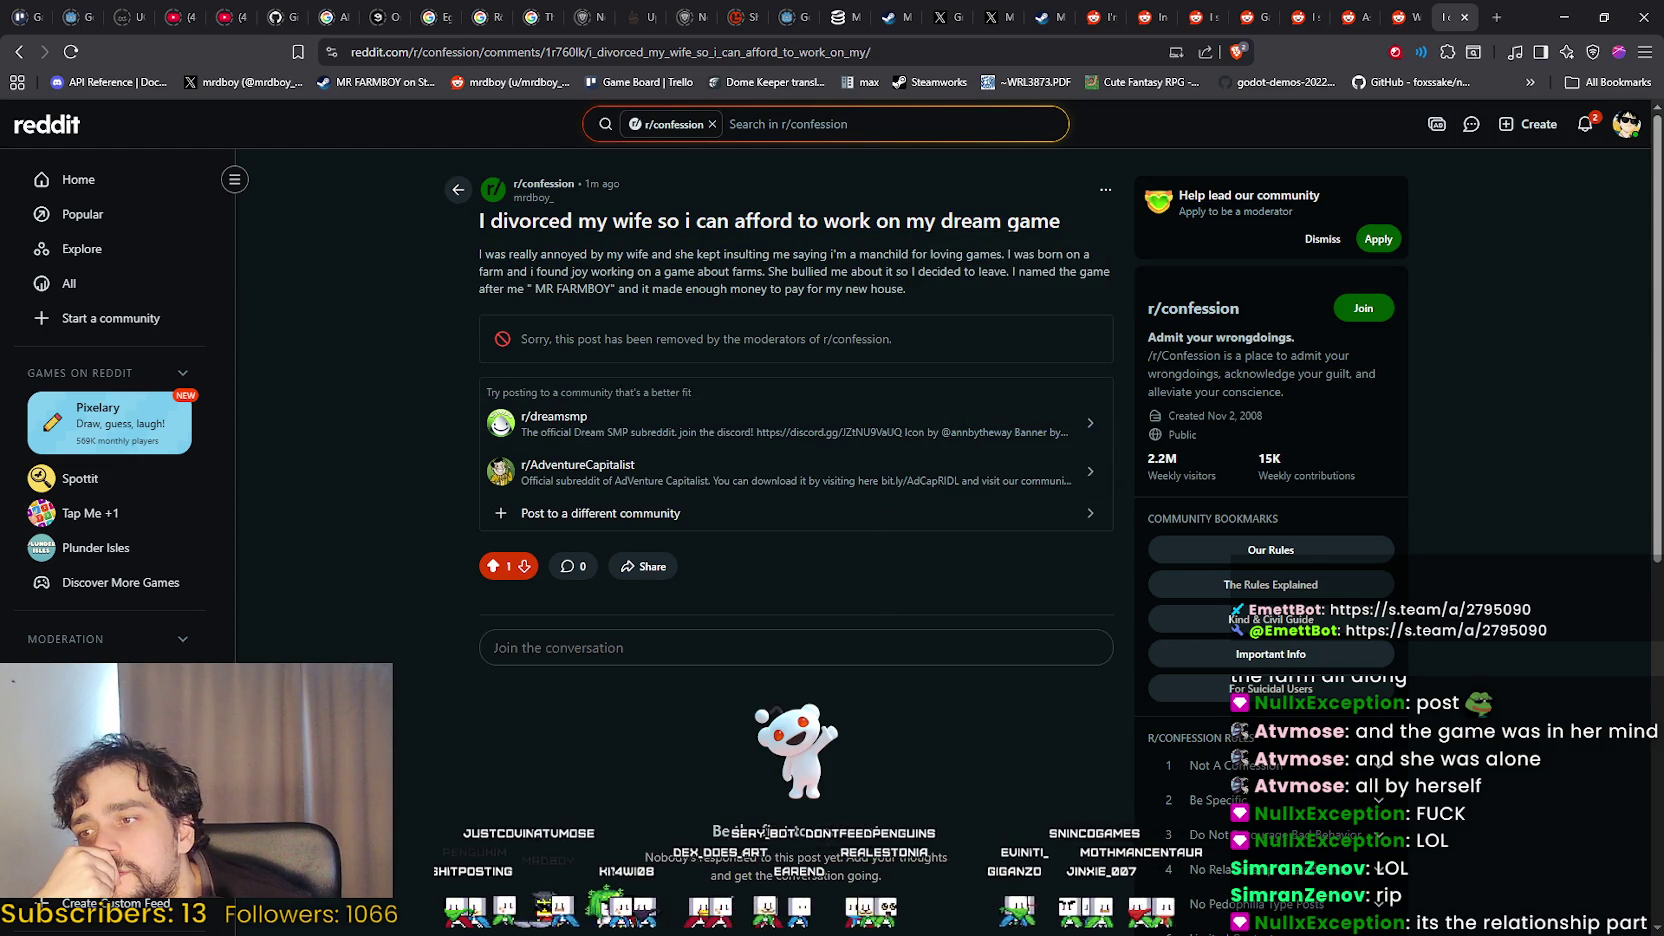
drag(535, 339, 893, 340)
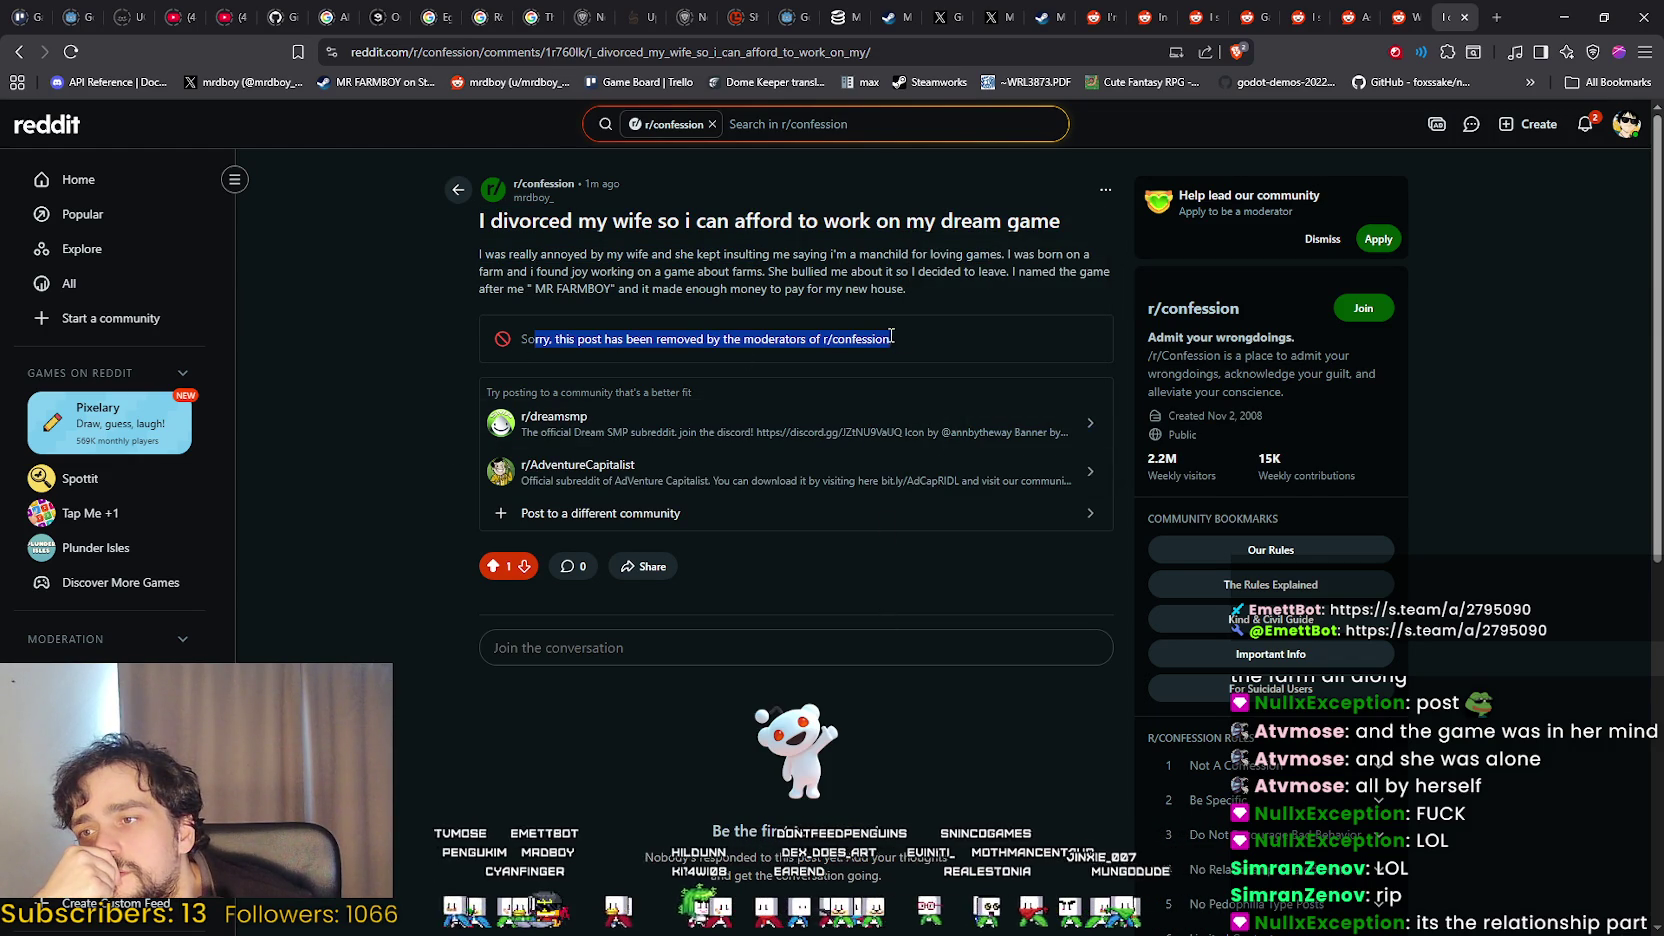
click(893, 340)
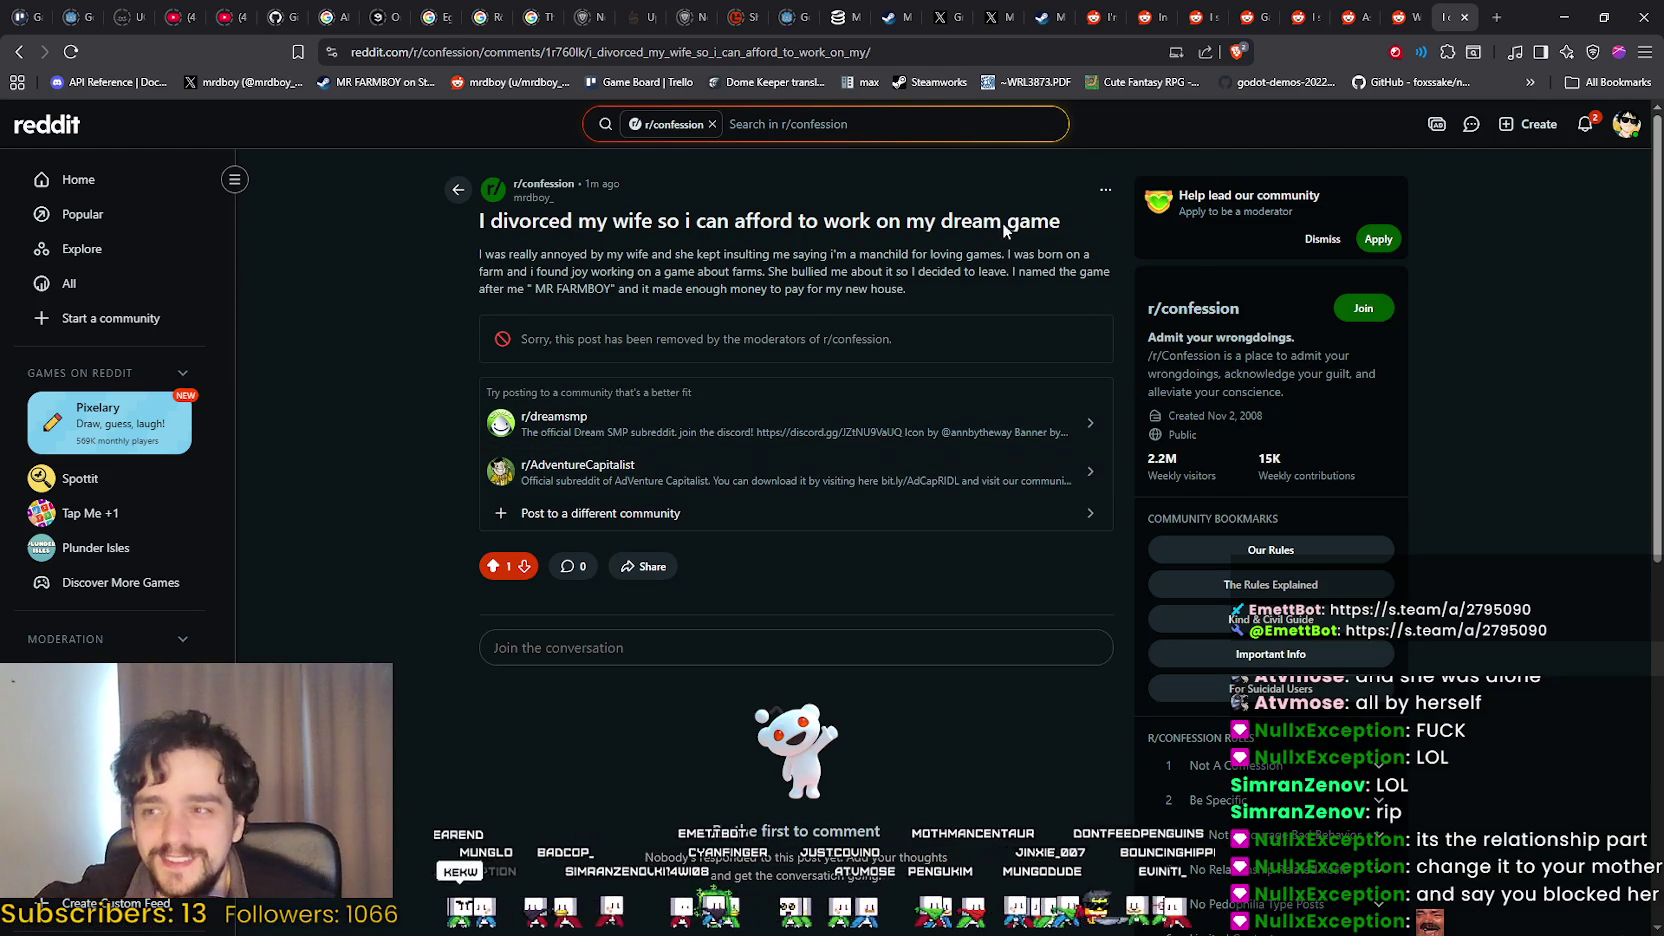
mouse_move(477, 222)
mouse_down()
mouse_move(957, 271)
mouse_move(966, 289)
mouse_up()
Reload the post page, then delete the confession via its options menu and confirm Yes, Delete.
click(1105, 191)
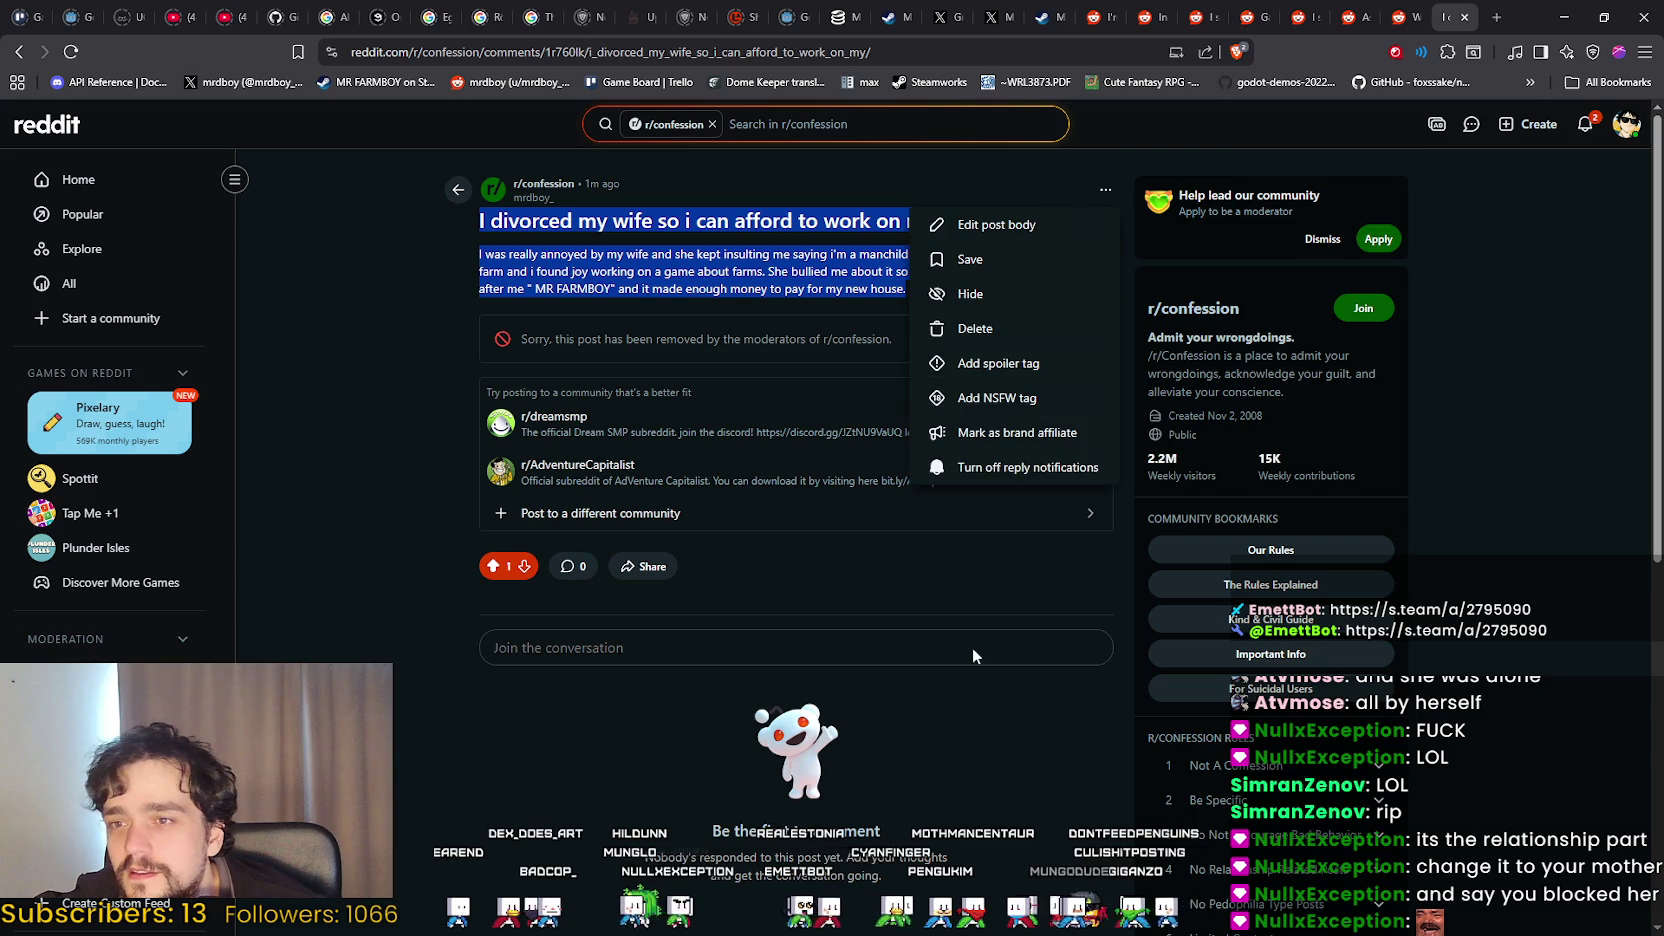
click(1437, 263)
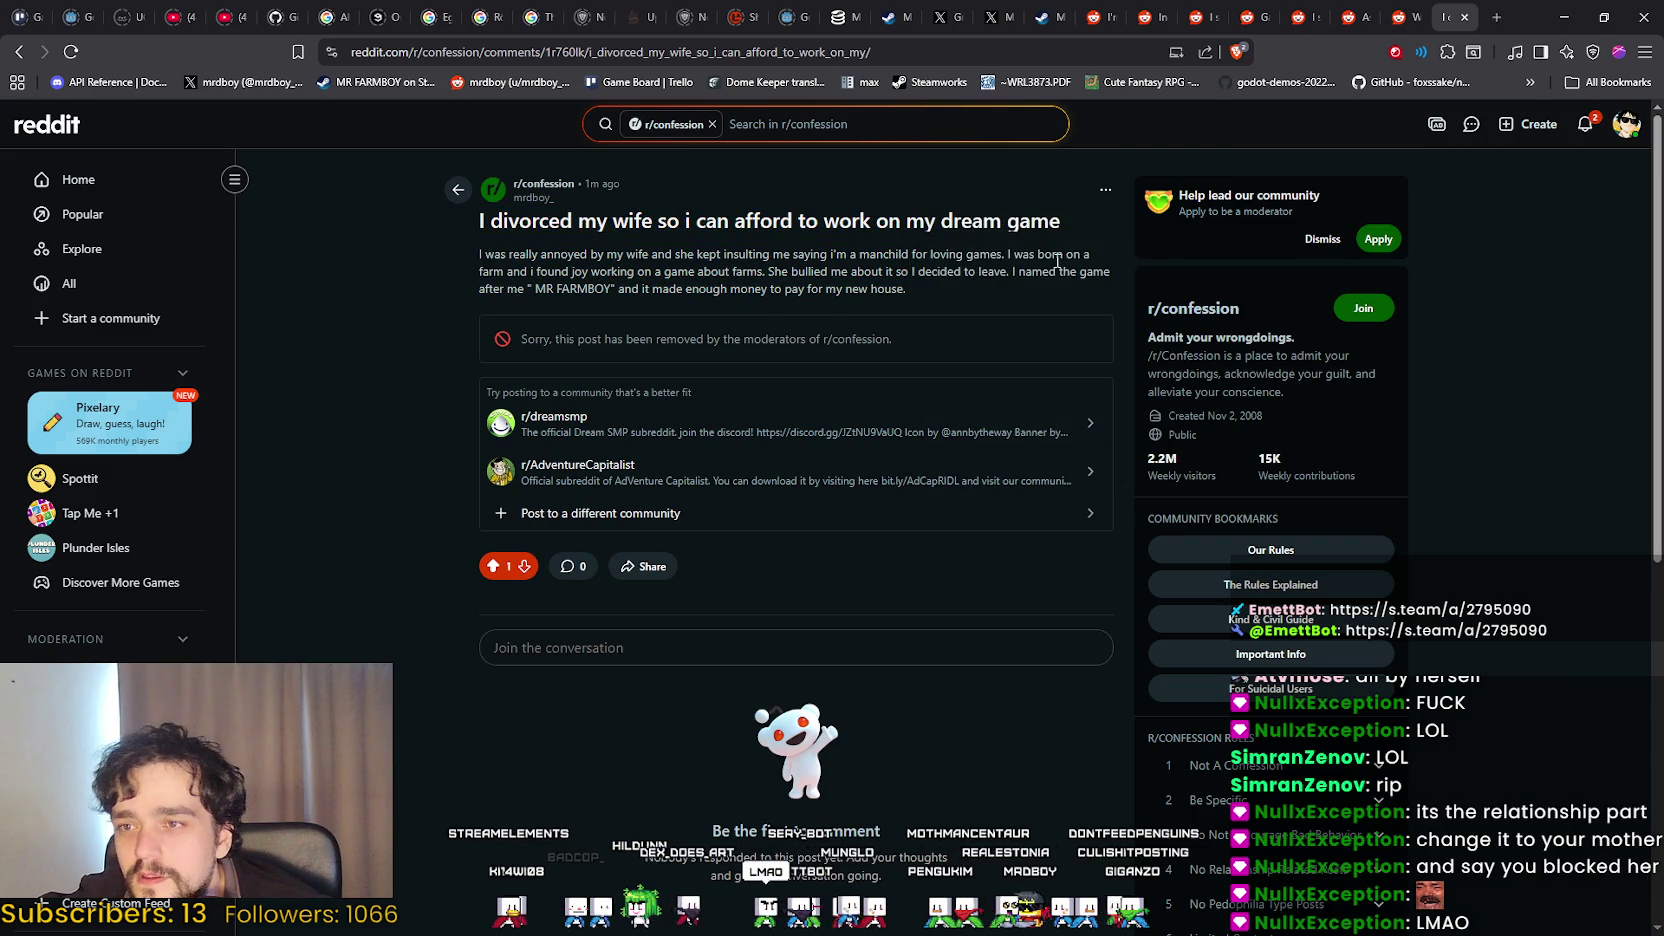
click(1105, 190)
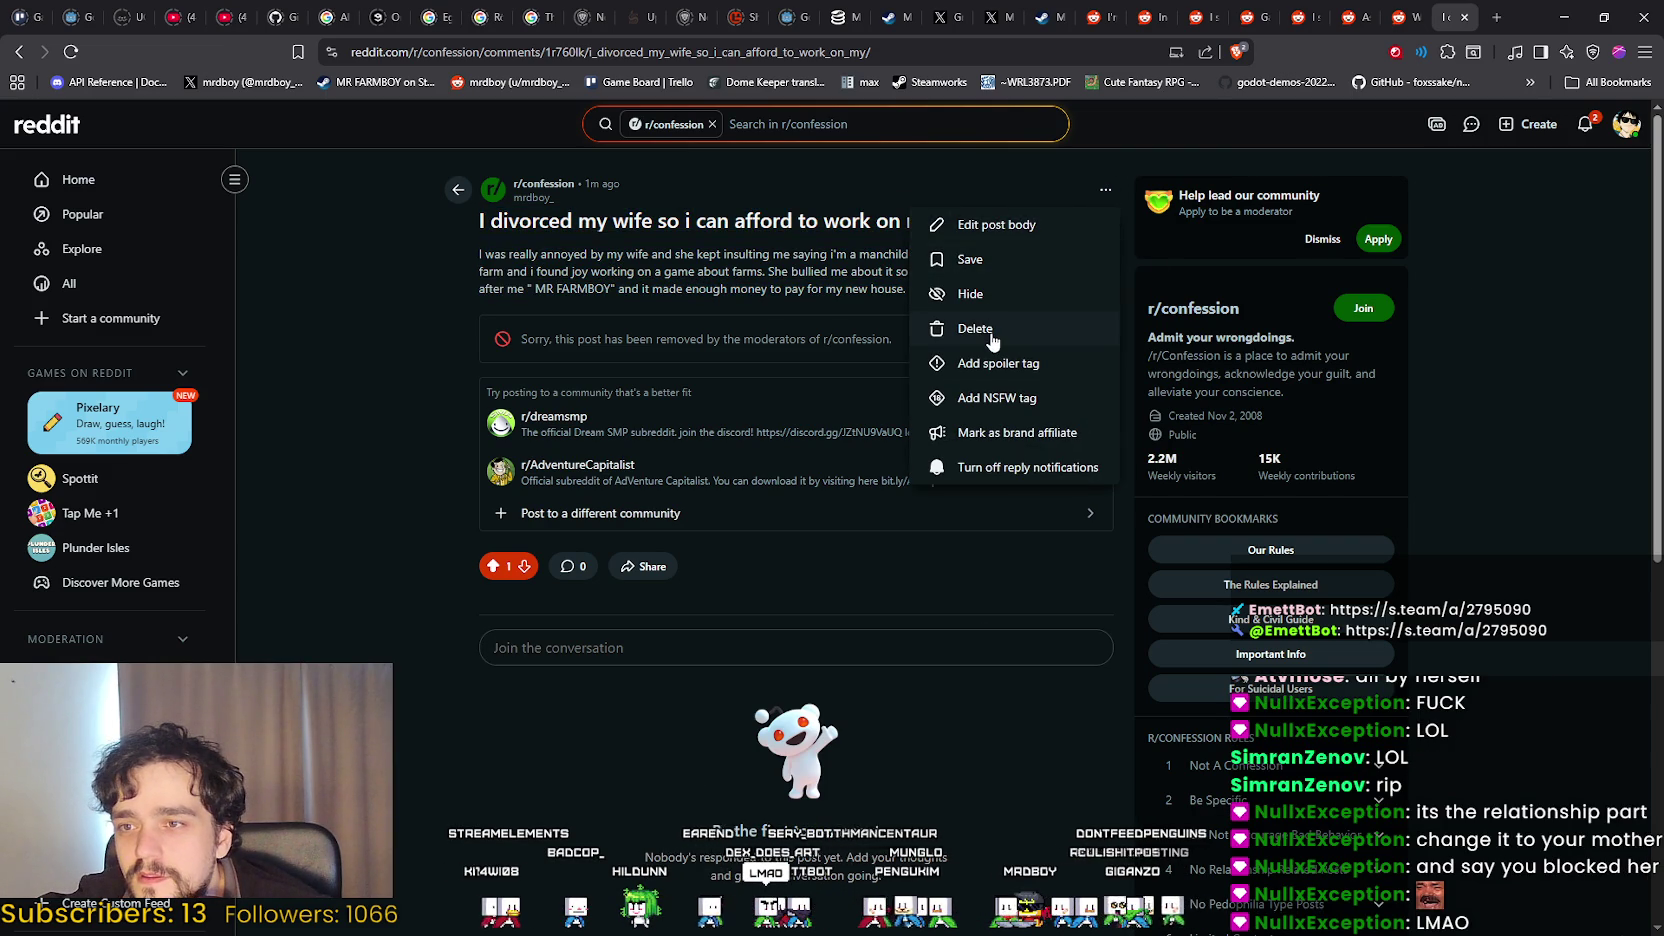
key(Escape)
right_click(1531, 236)
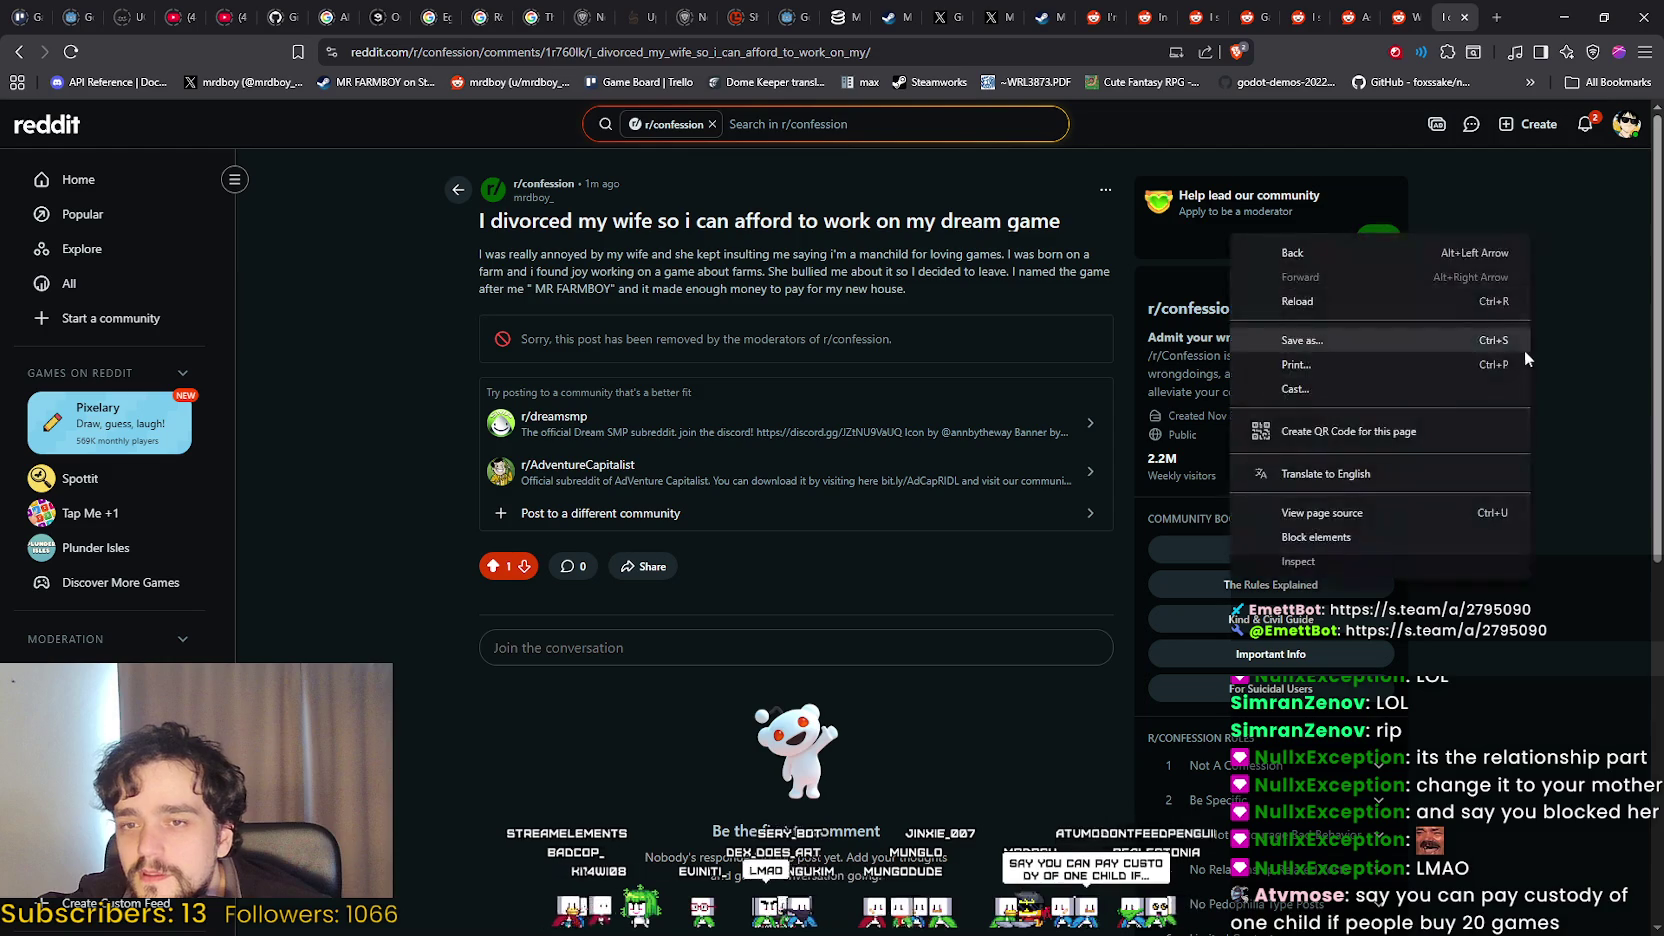
click(1446, 296)
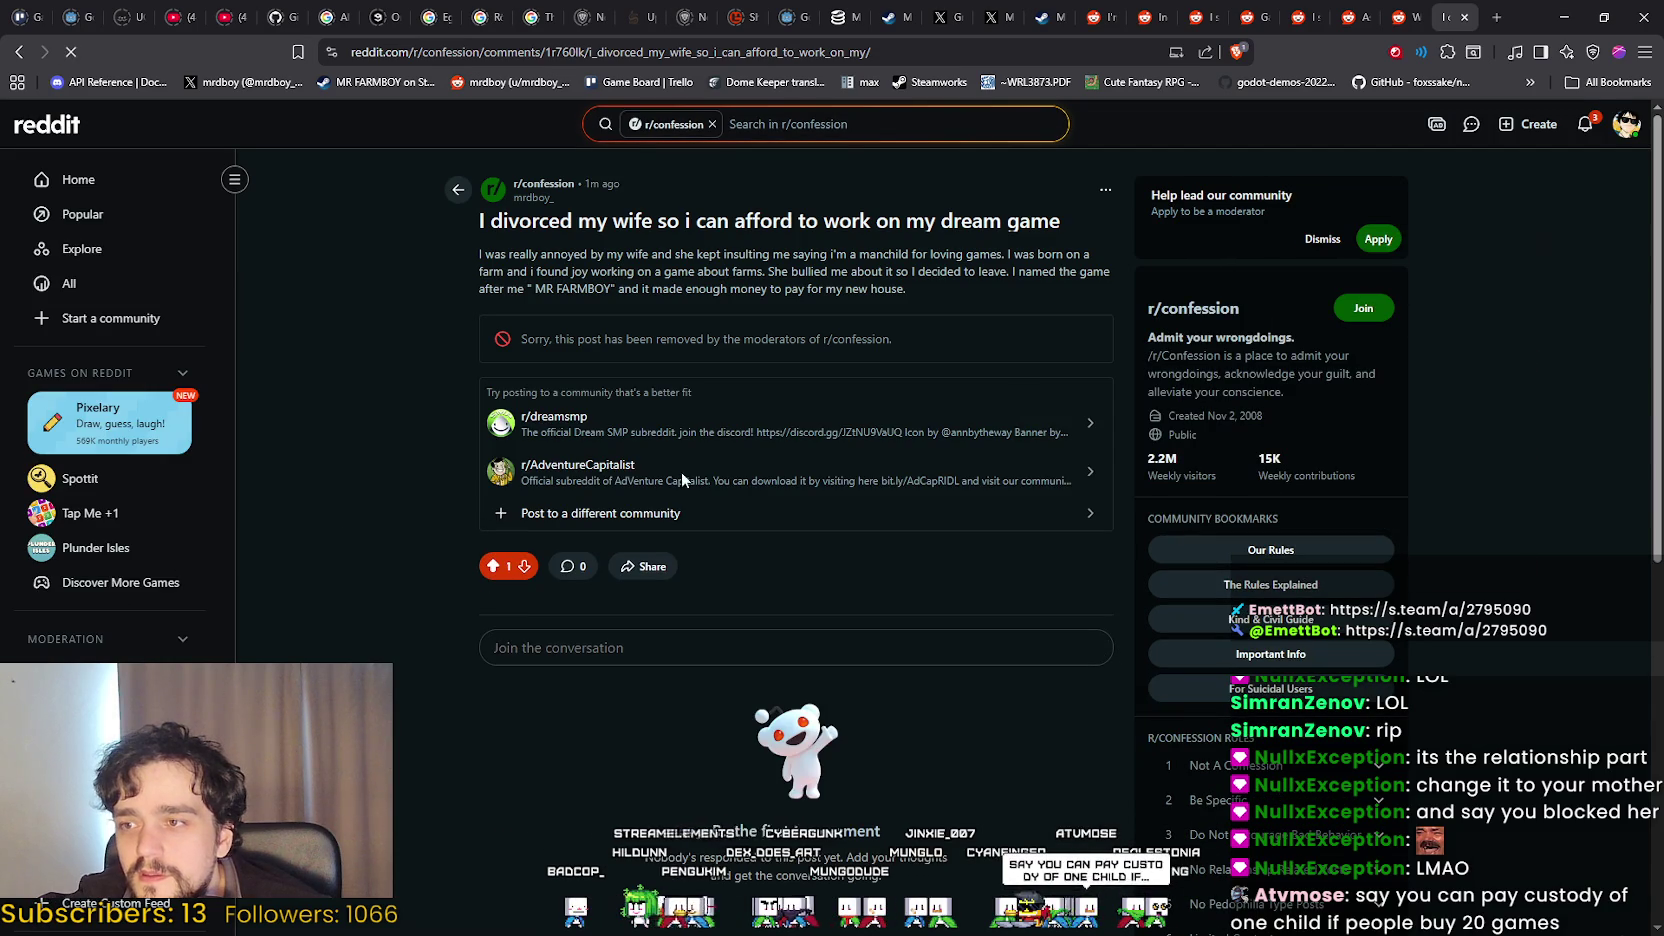
click(1105, 192)
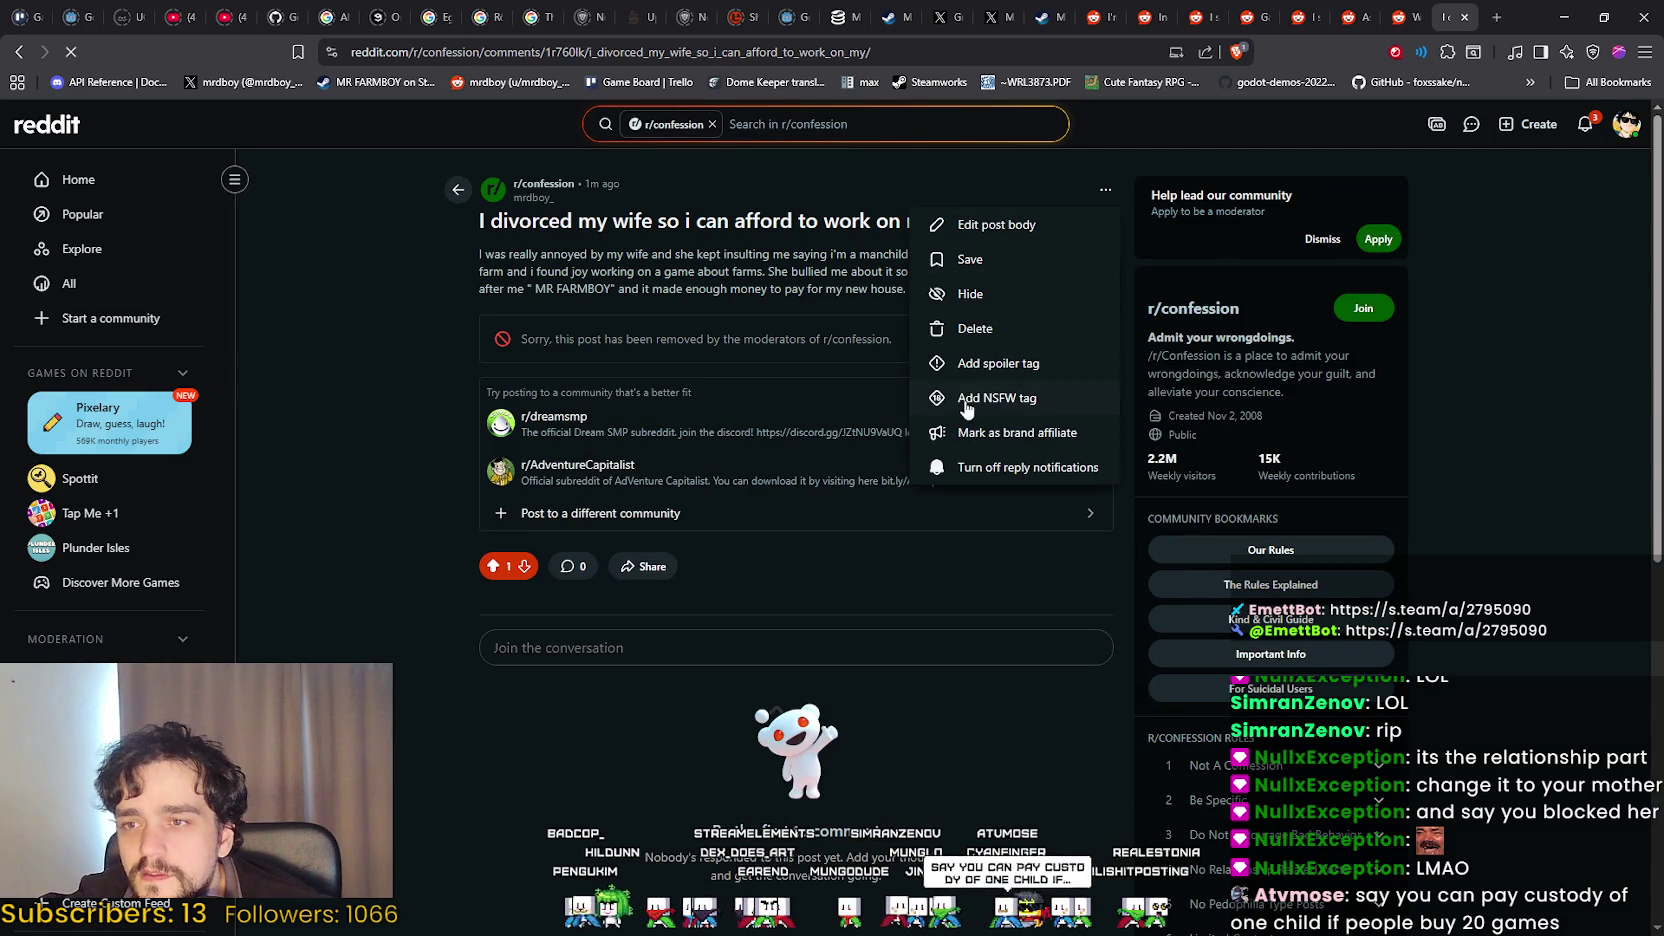
click(802, 398)
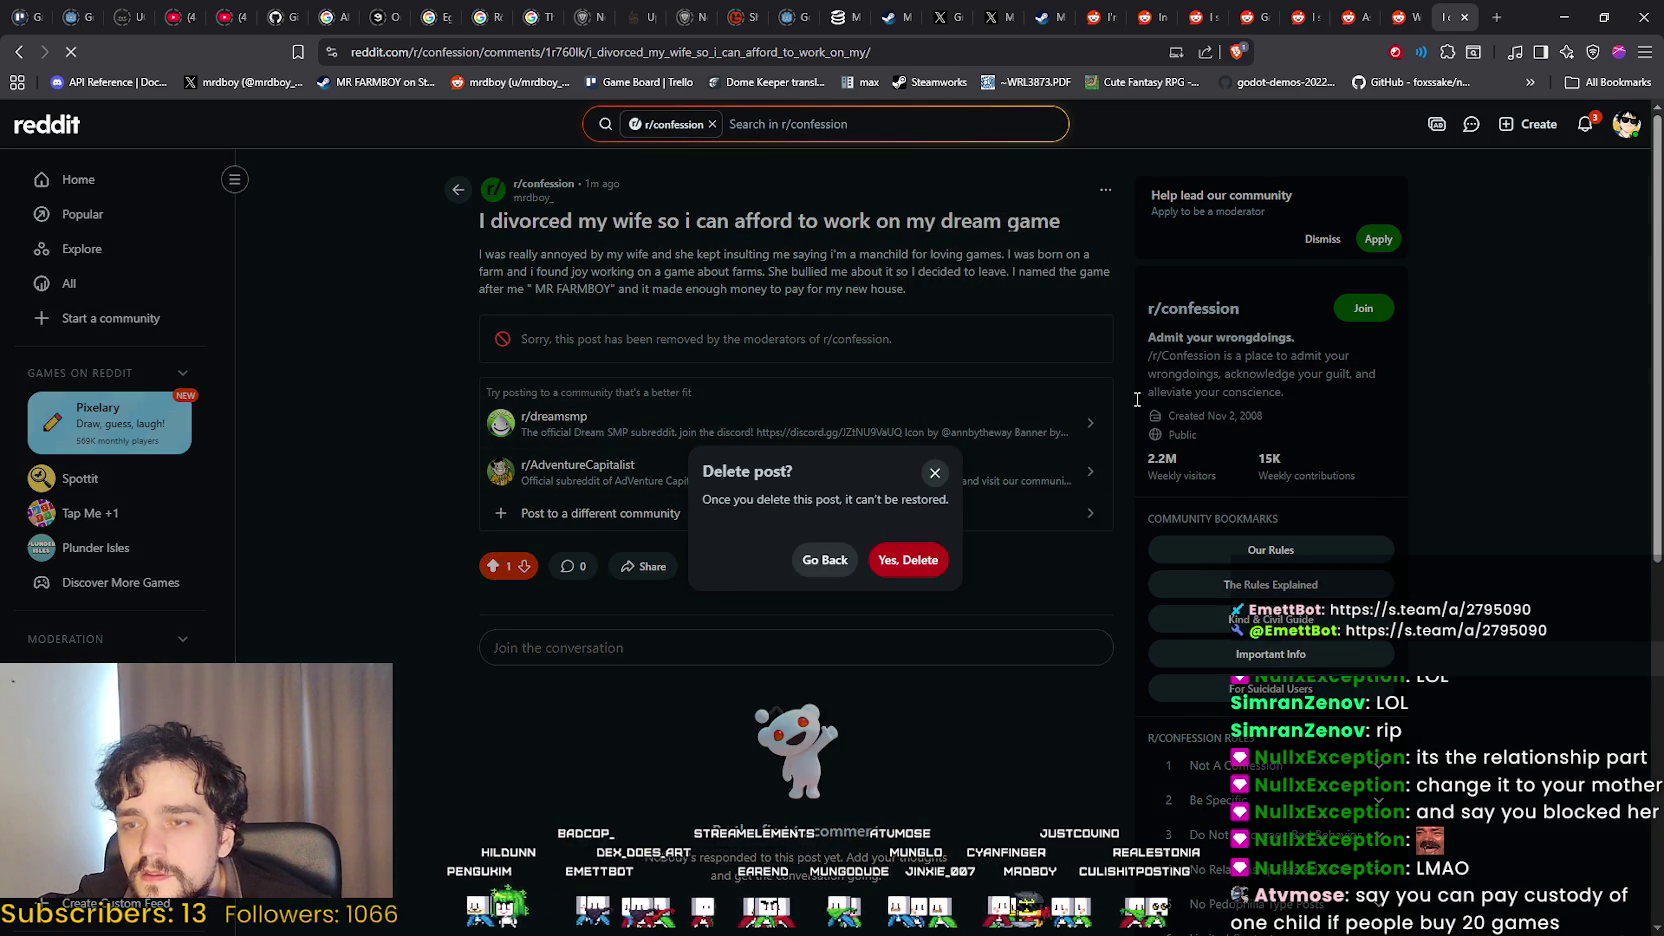
click(905, 562)
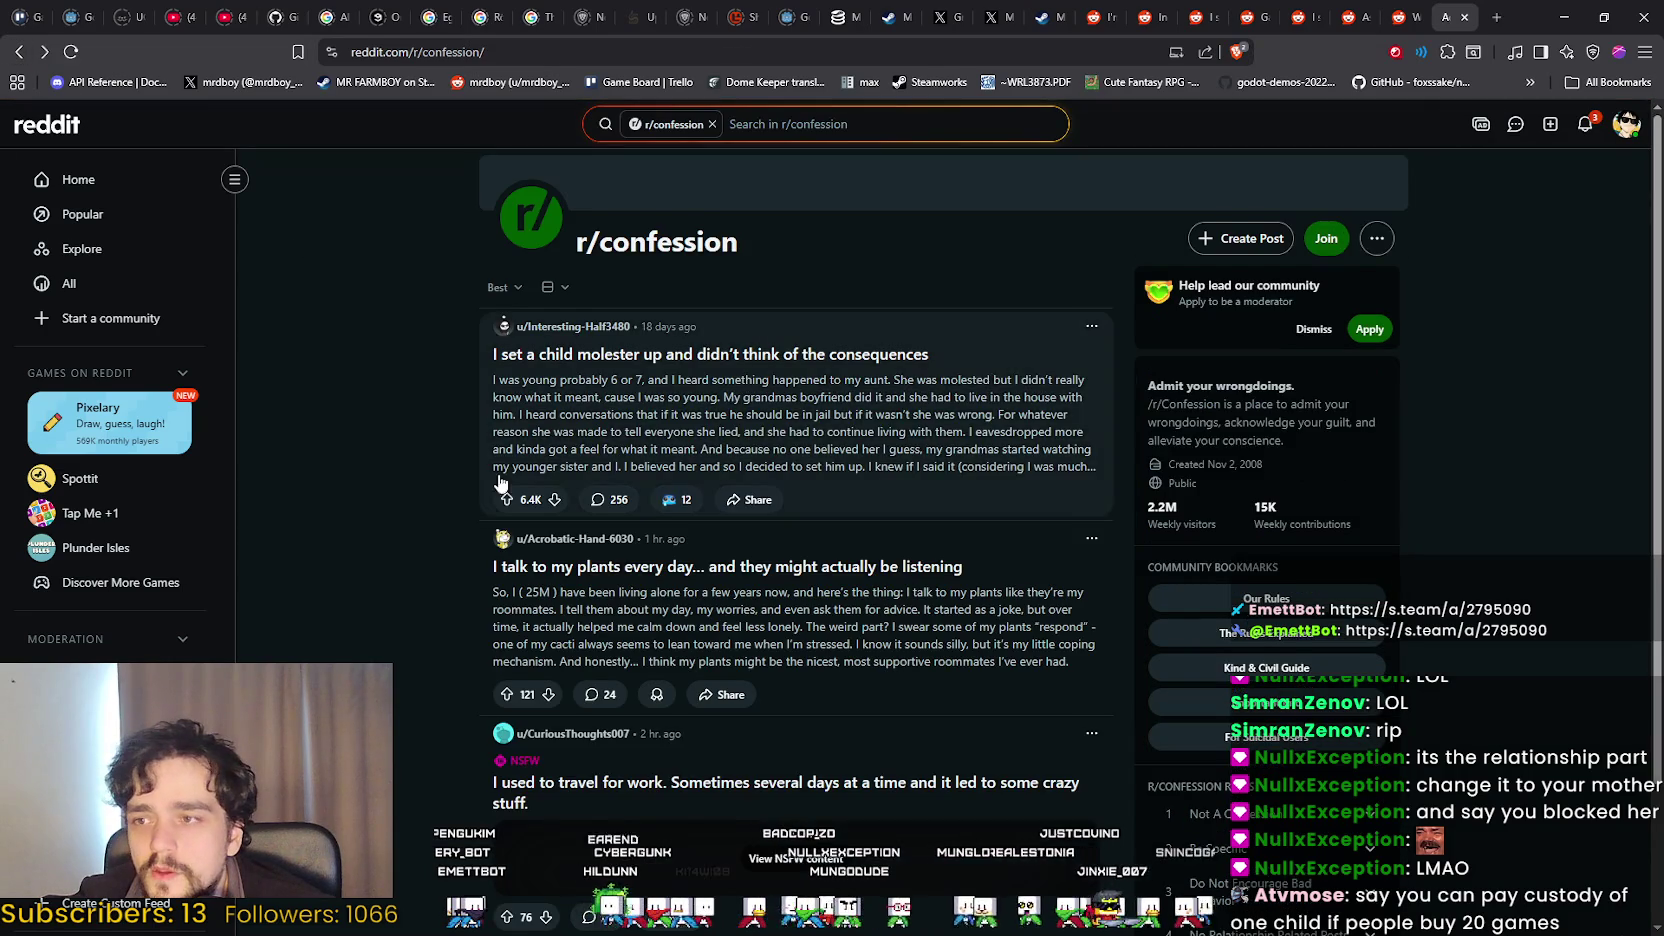
Start a new r/confession post and paste the prepared text into the body.
click(1258, 240)
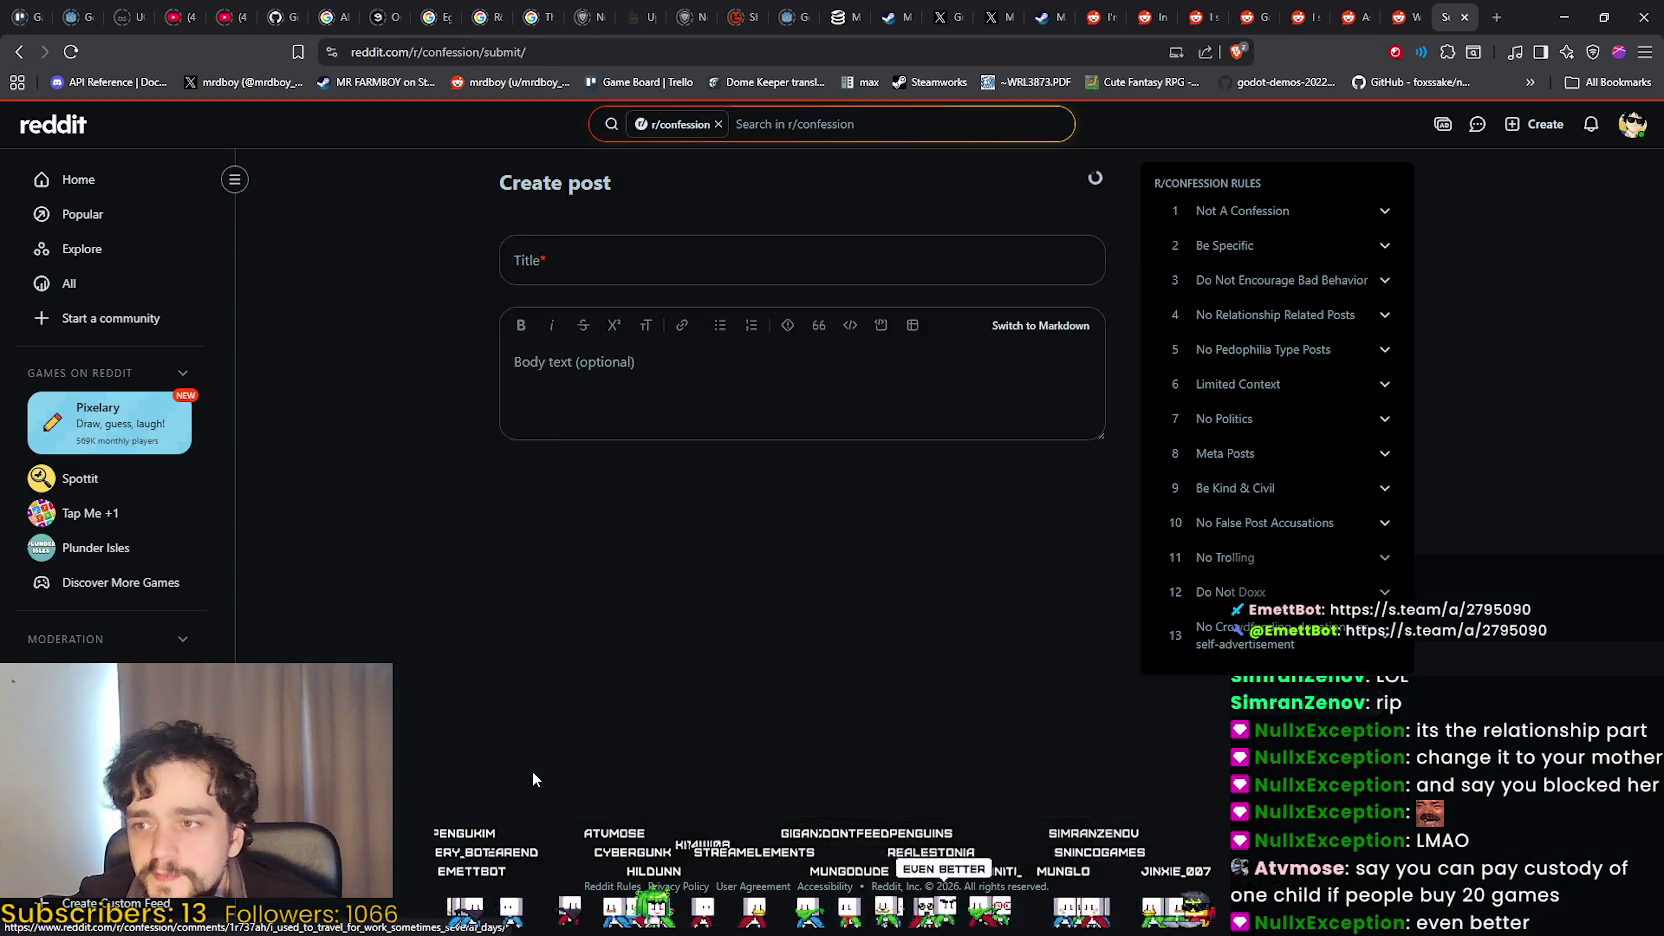
click(587, 341)
click(650, 530)
text(I divorced my wife so i can afford to work on my dream game I was really annoyed by my wife and she kept insulting me saying i'm a manchild for loving games. I was born on a farm and i found joy working on a game about farms. She bullied me about it so I decided to leave. I named the game after me " MR FARMBOY" and it made enough money to pay for my new house.)
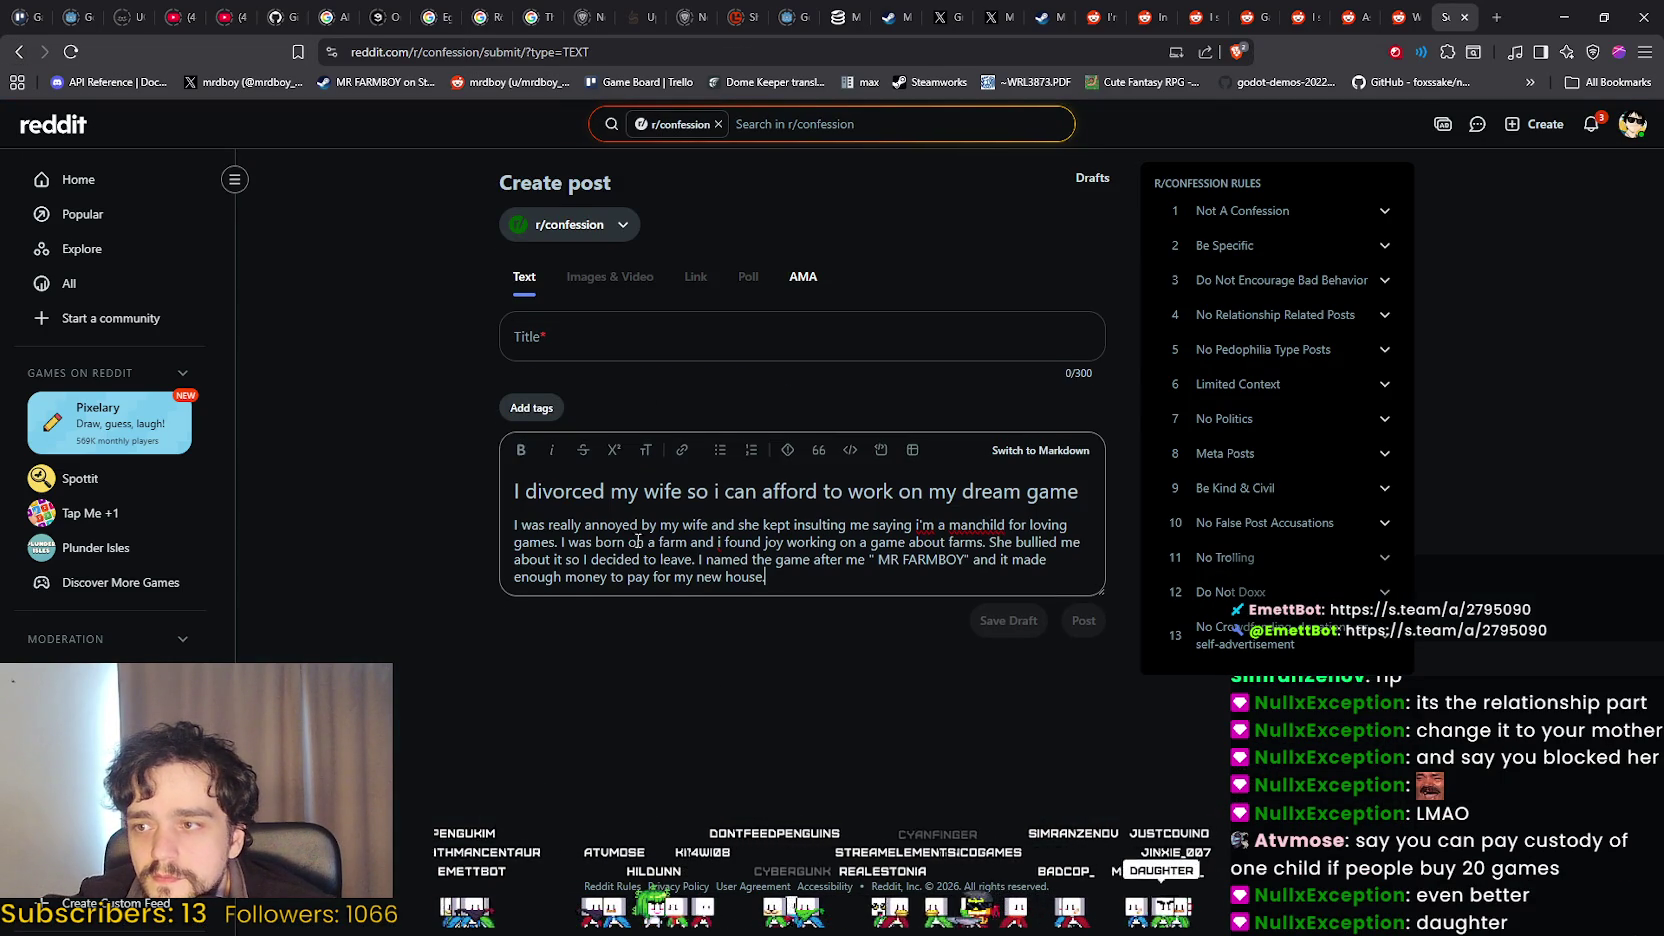
Move the body's heading line into the Title field and delete the leftover blank line.
click(1067, 502)
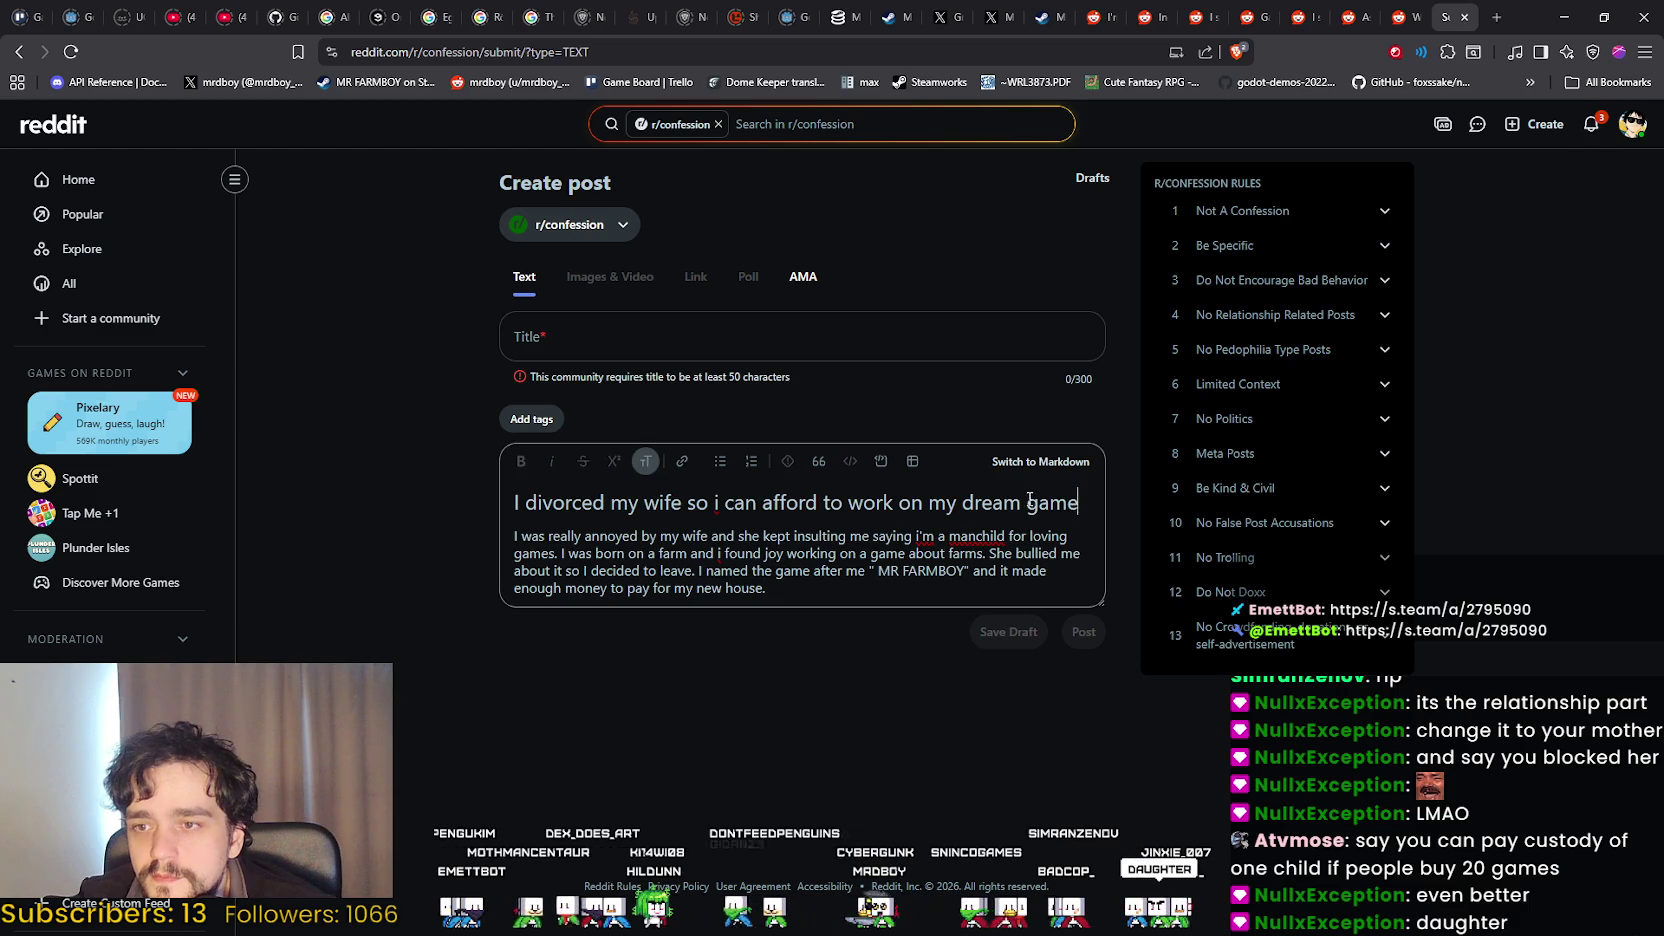
drag(1078, 502, 494, 504)
key(ctrl+c)
click(609, 351)
key(ctrl+v)
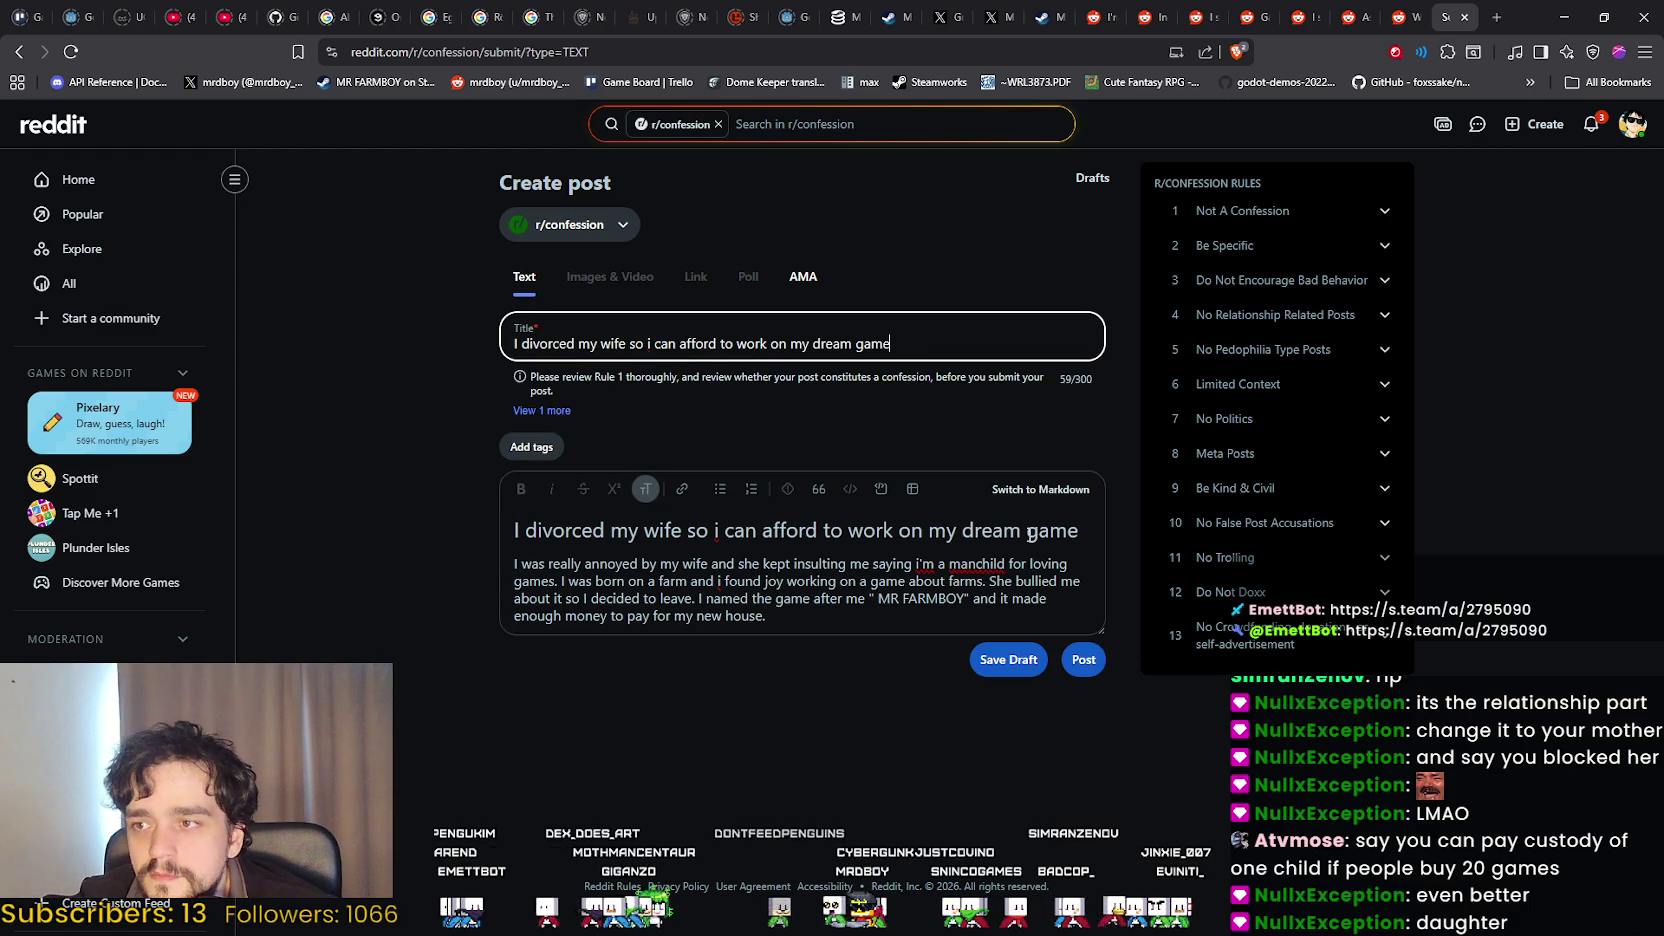
drag(1080, 531, 250, 522)
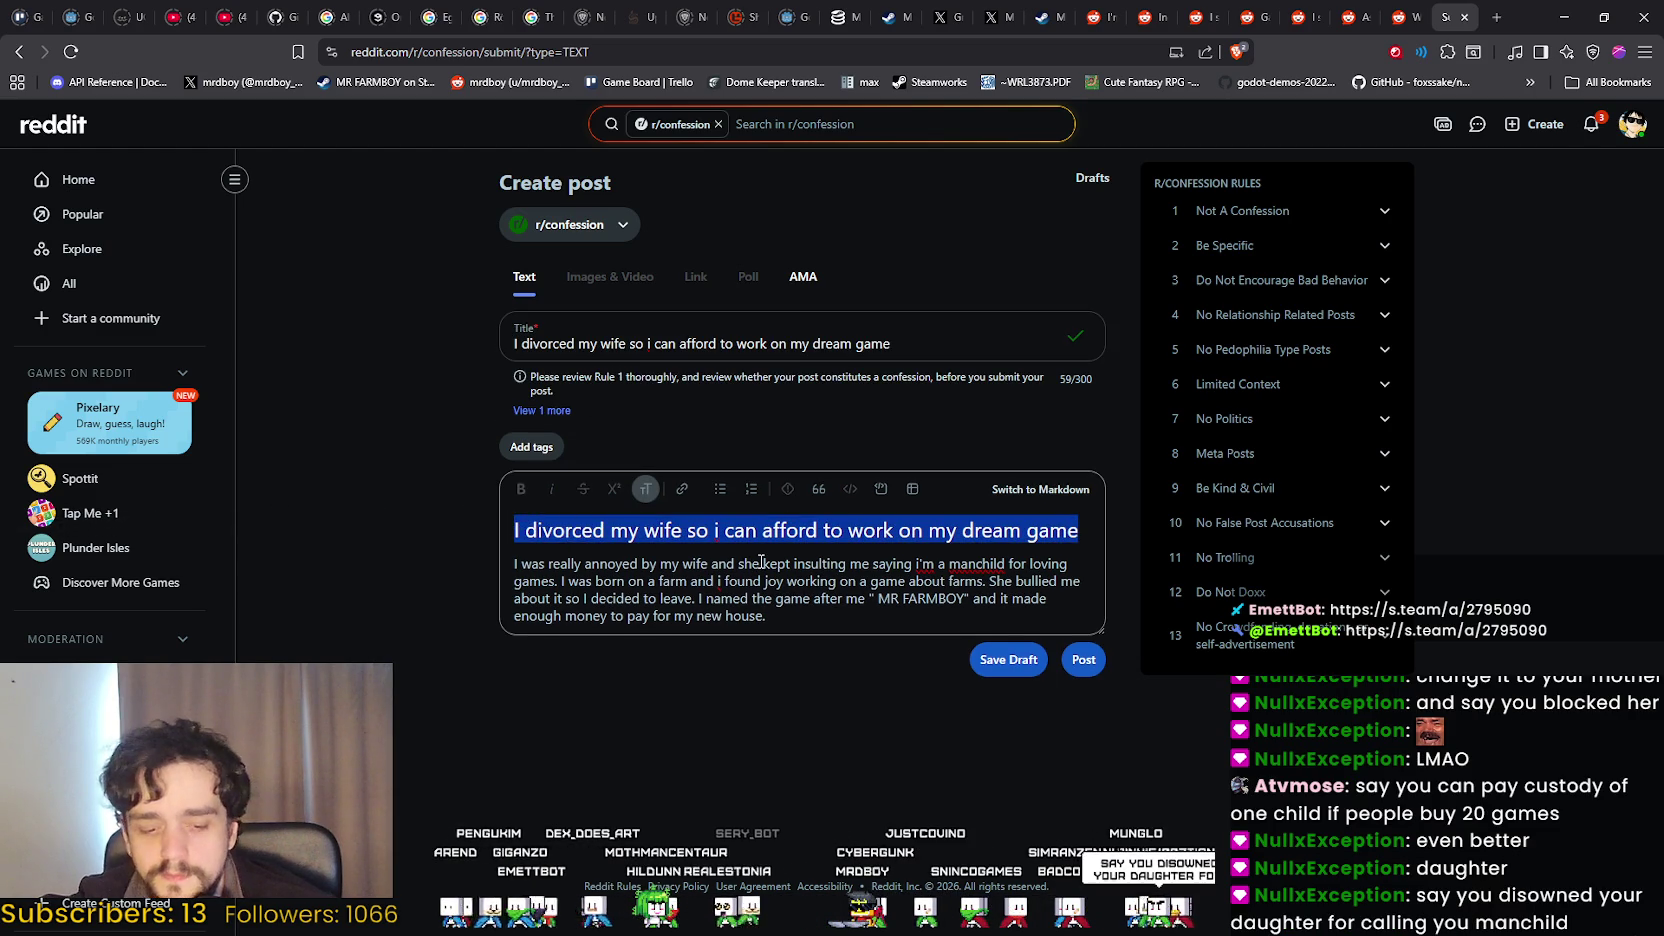
key(BackSpace)
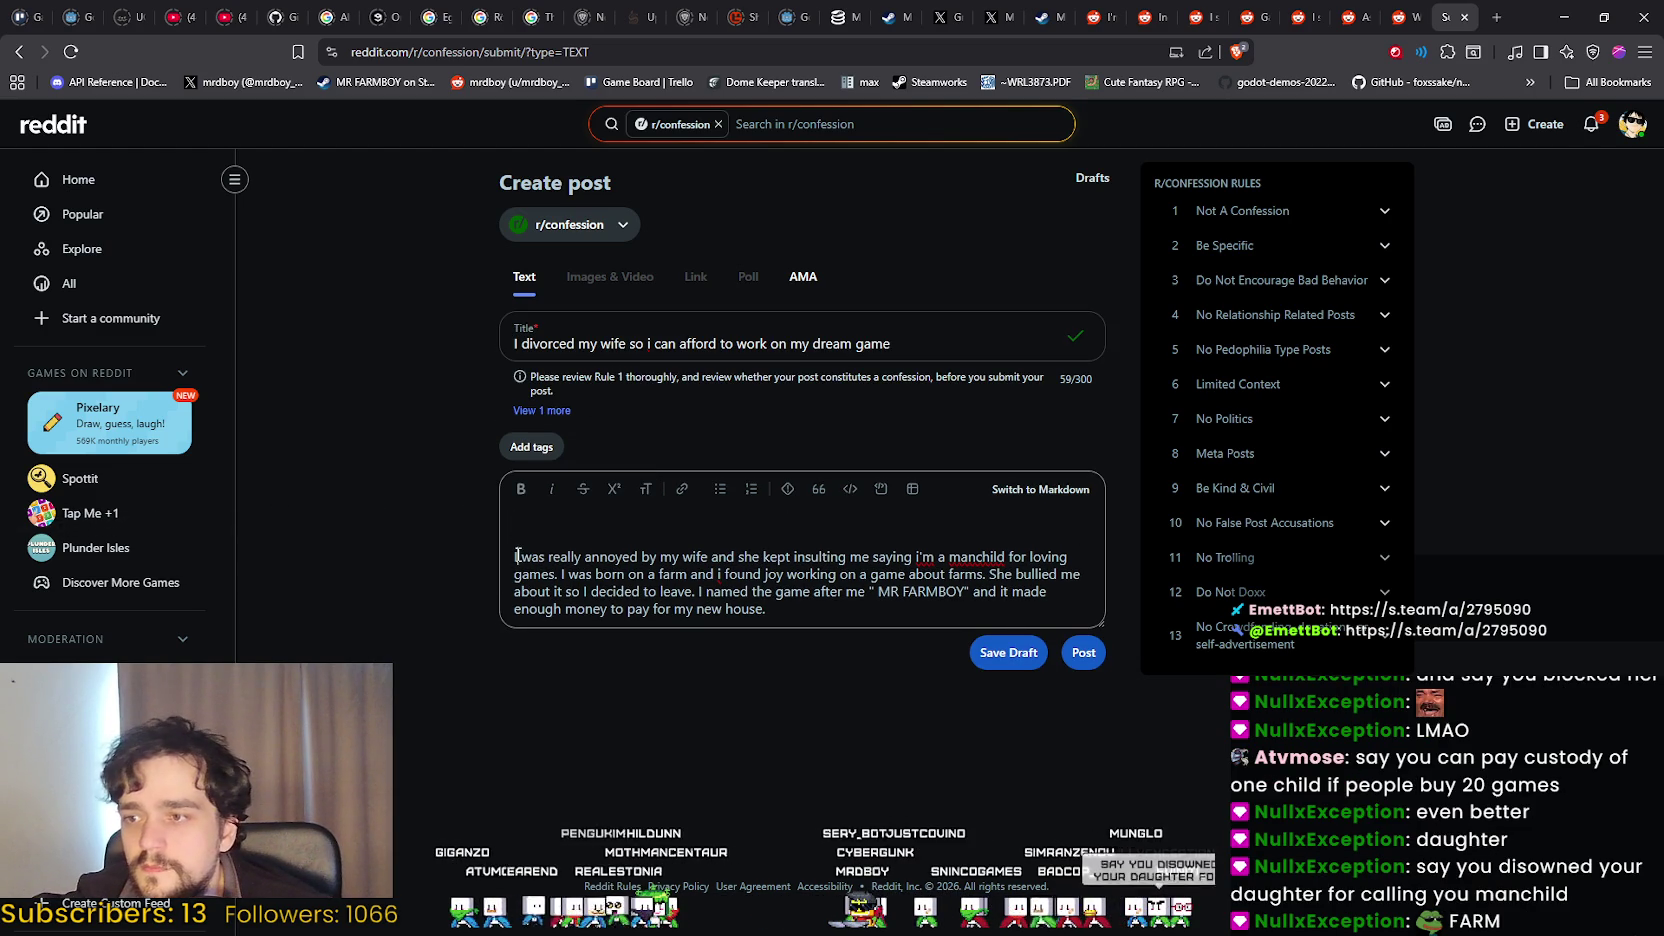
key(Delete)
mouse_move(892, 344)
mouse_down()
mouse_move(594, 357)
mouse_move(551, 343)
mouse_up()
click(594, 355)
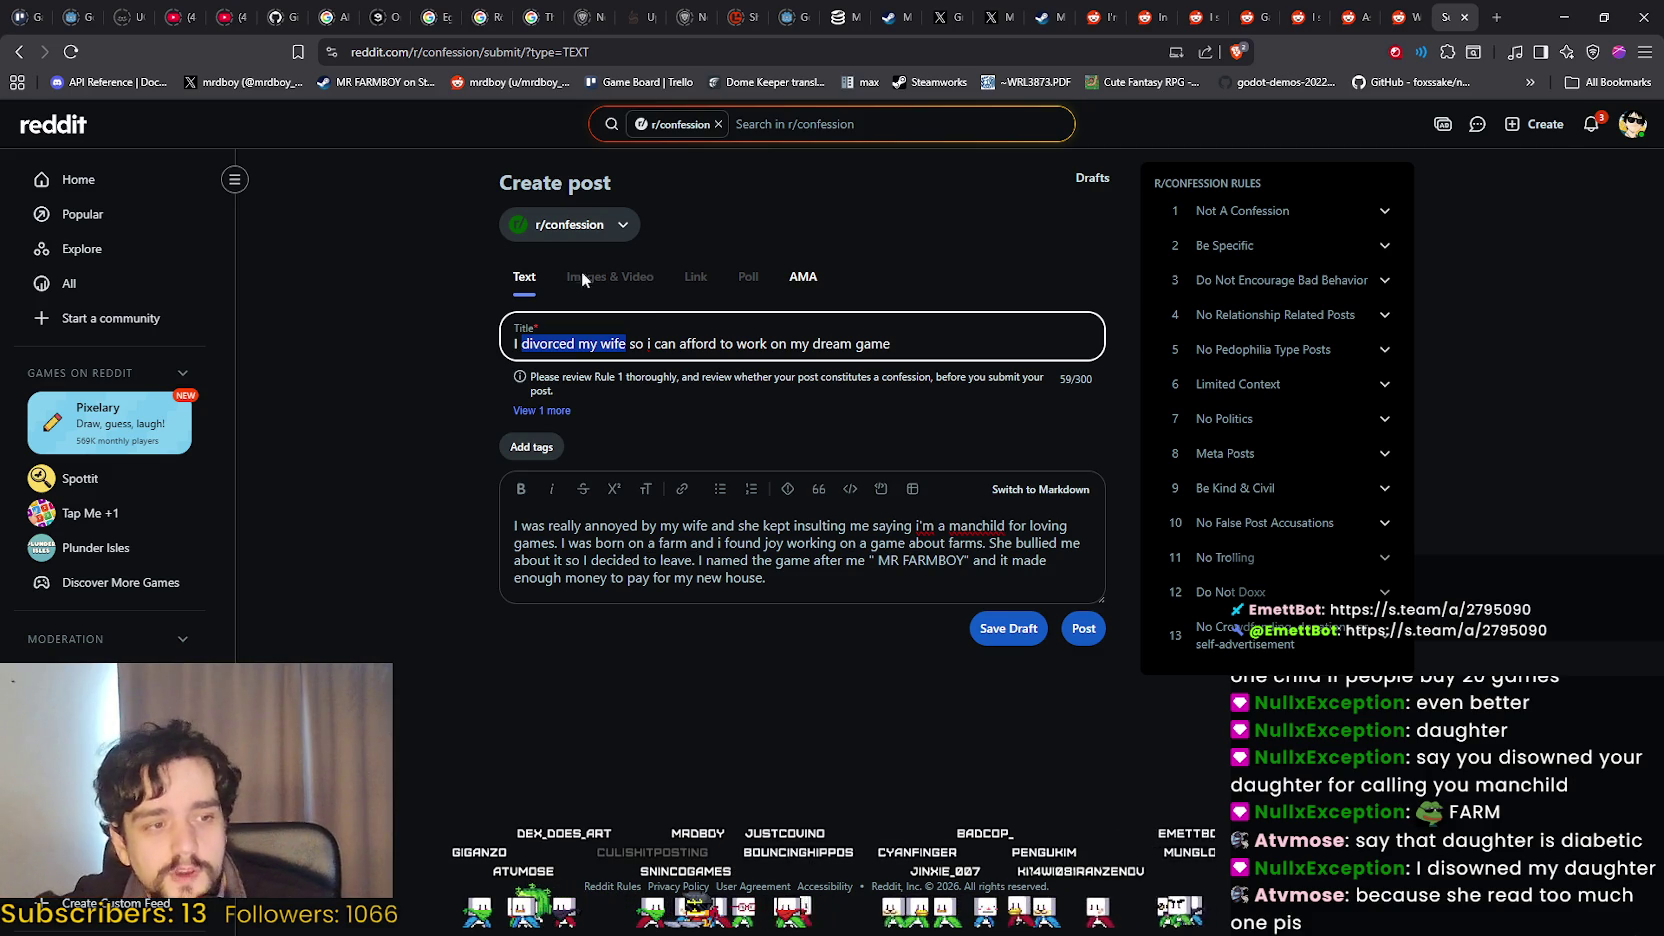
click(568, 343)
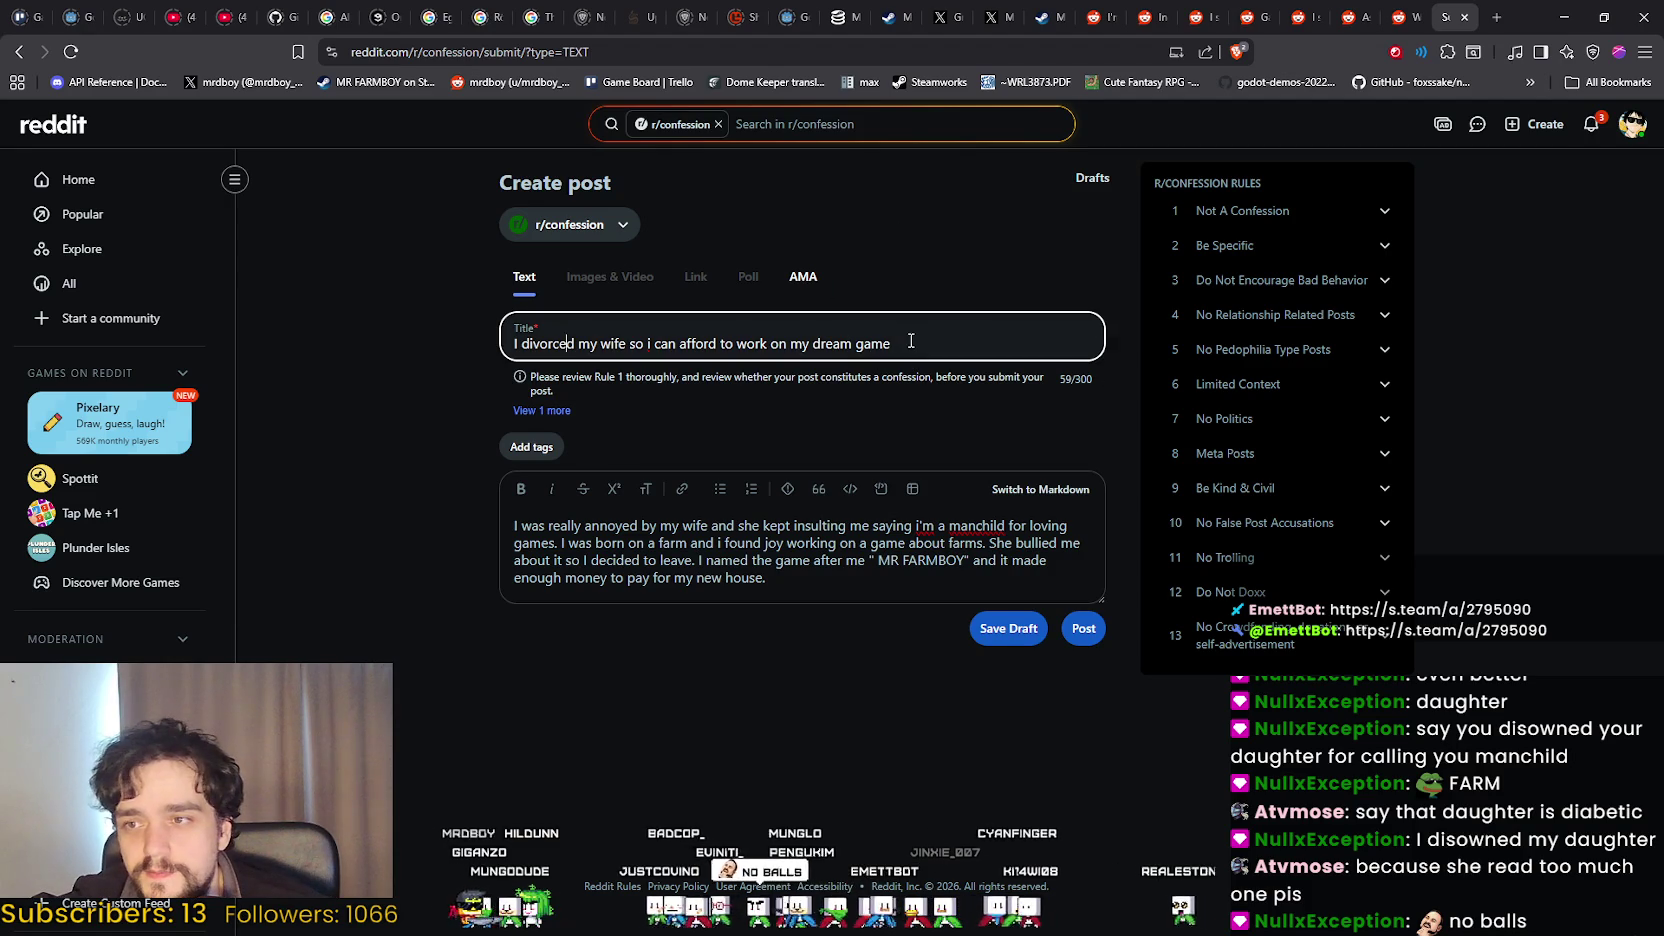
drag(910, 343, 455, 330)
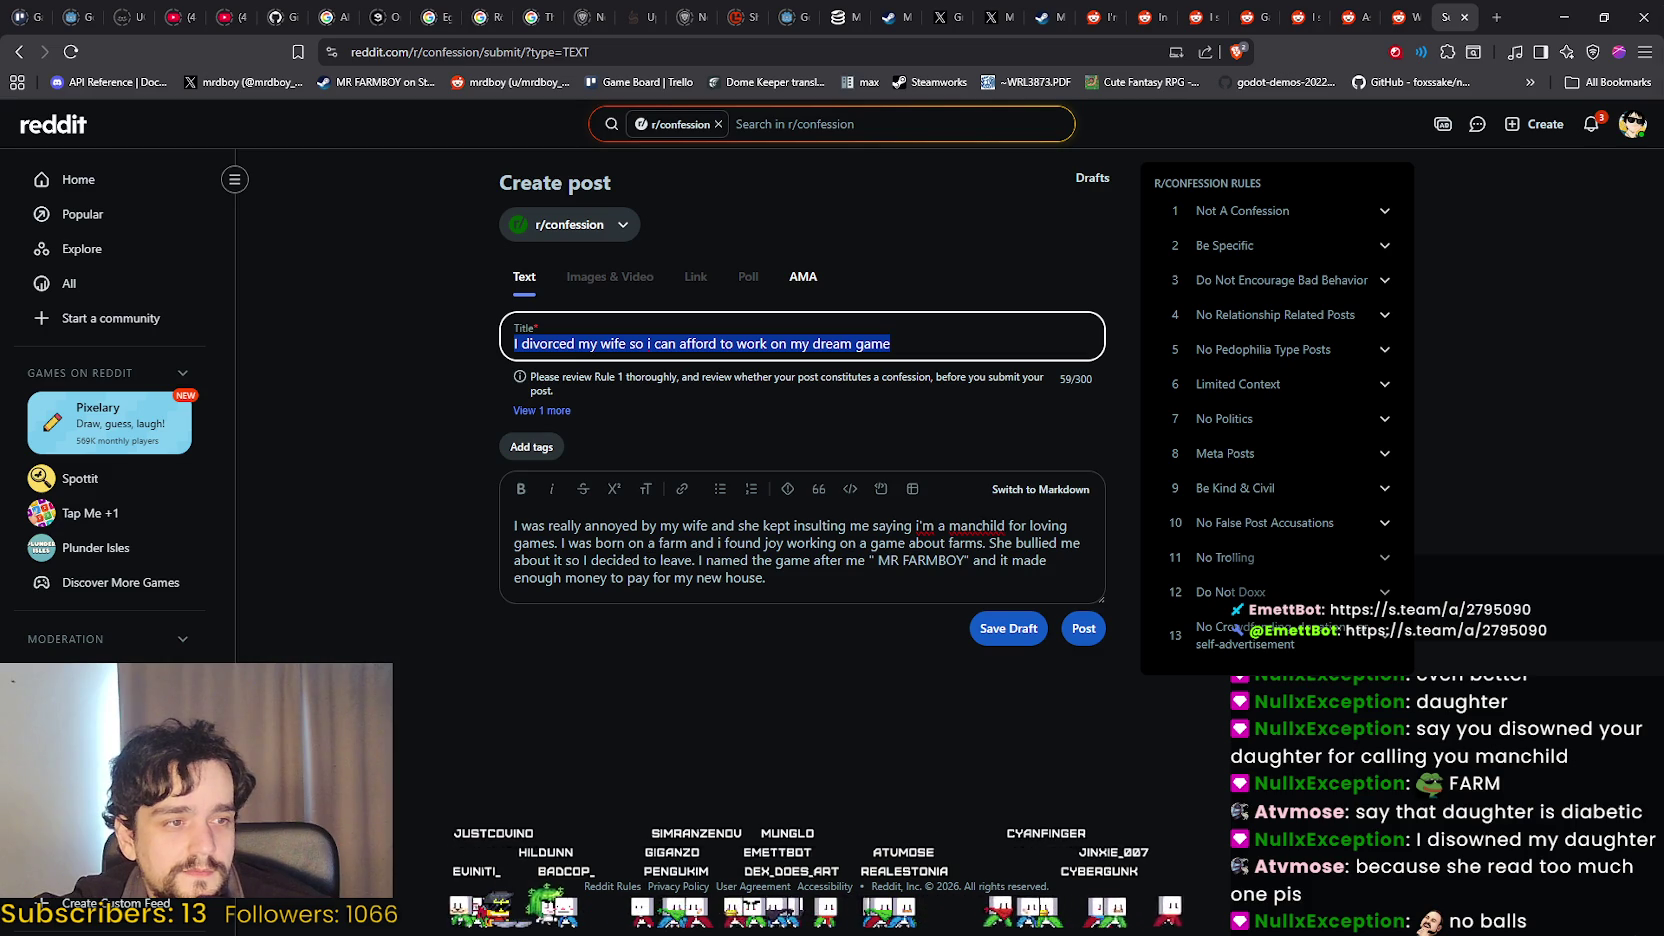
key(alt+Tab)
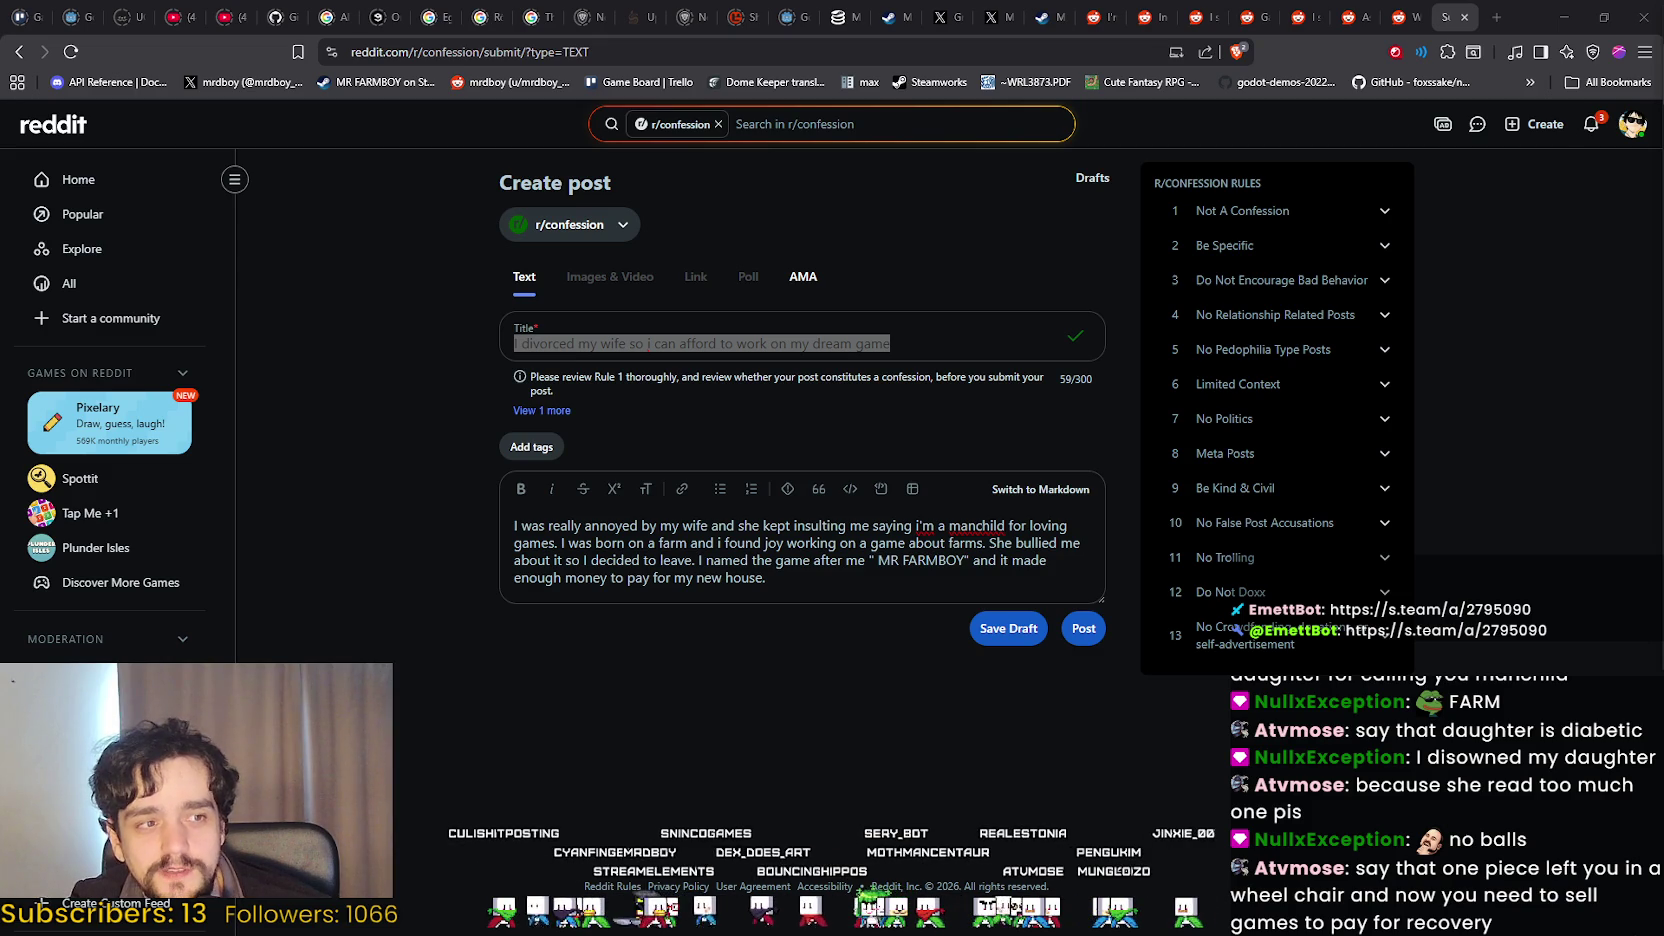
text(I disowned my daughter)
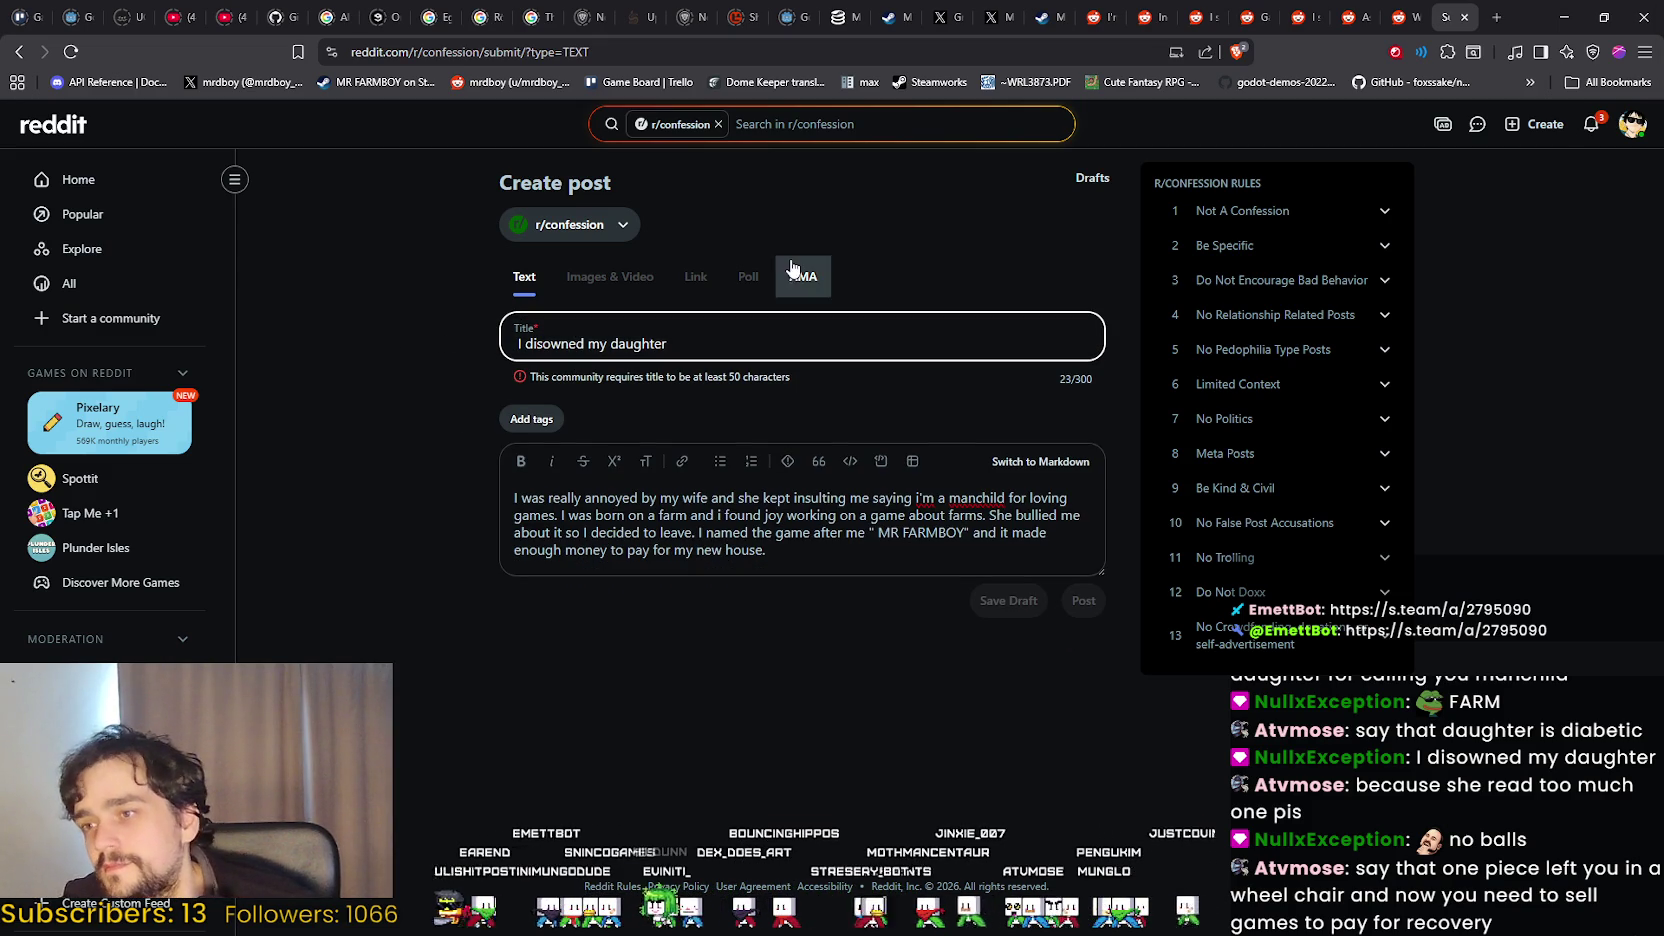
Change the title to 'I disowned my daughter for calling me a manchild' and switch to the MR FARMBOY Steam page.
click(705, 521)
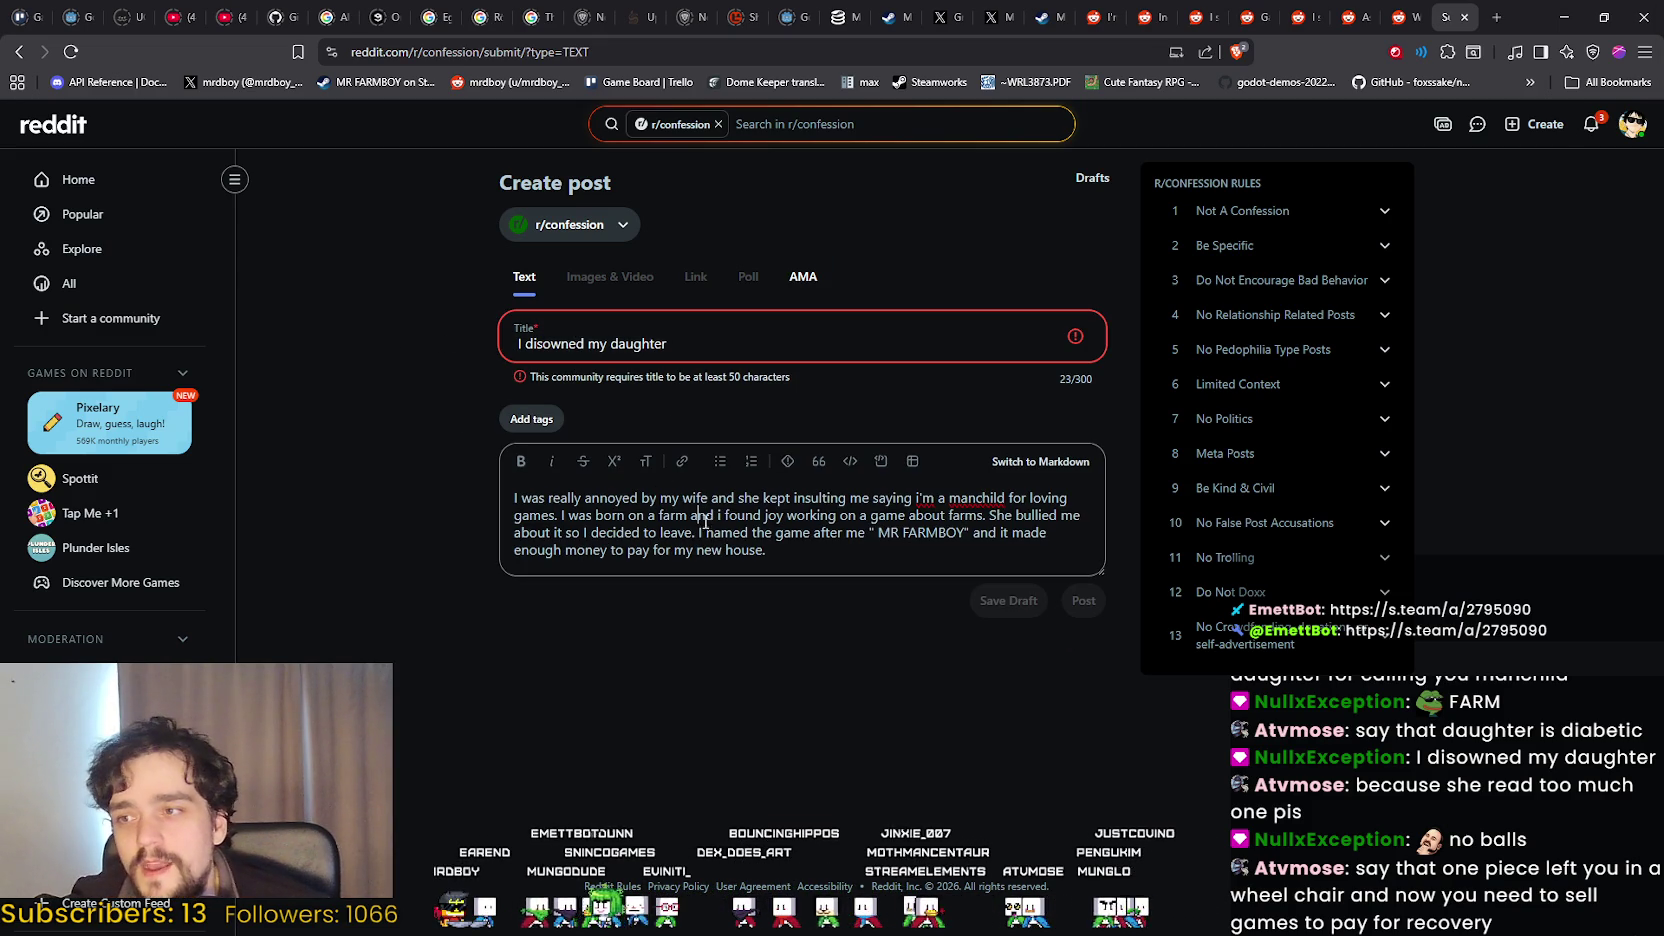
click(772, 356)
click(716, 520)
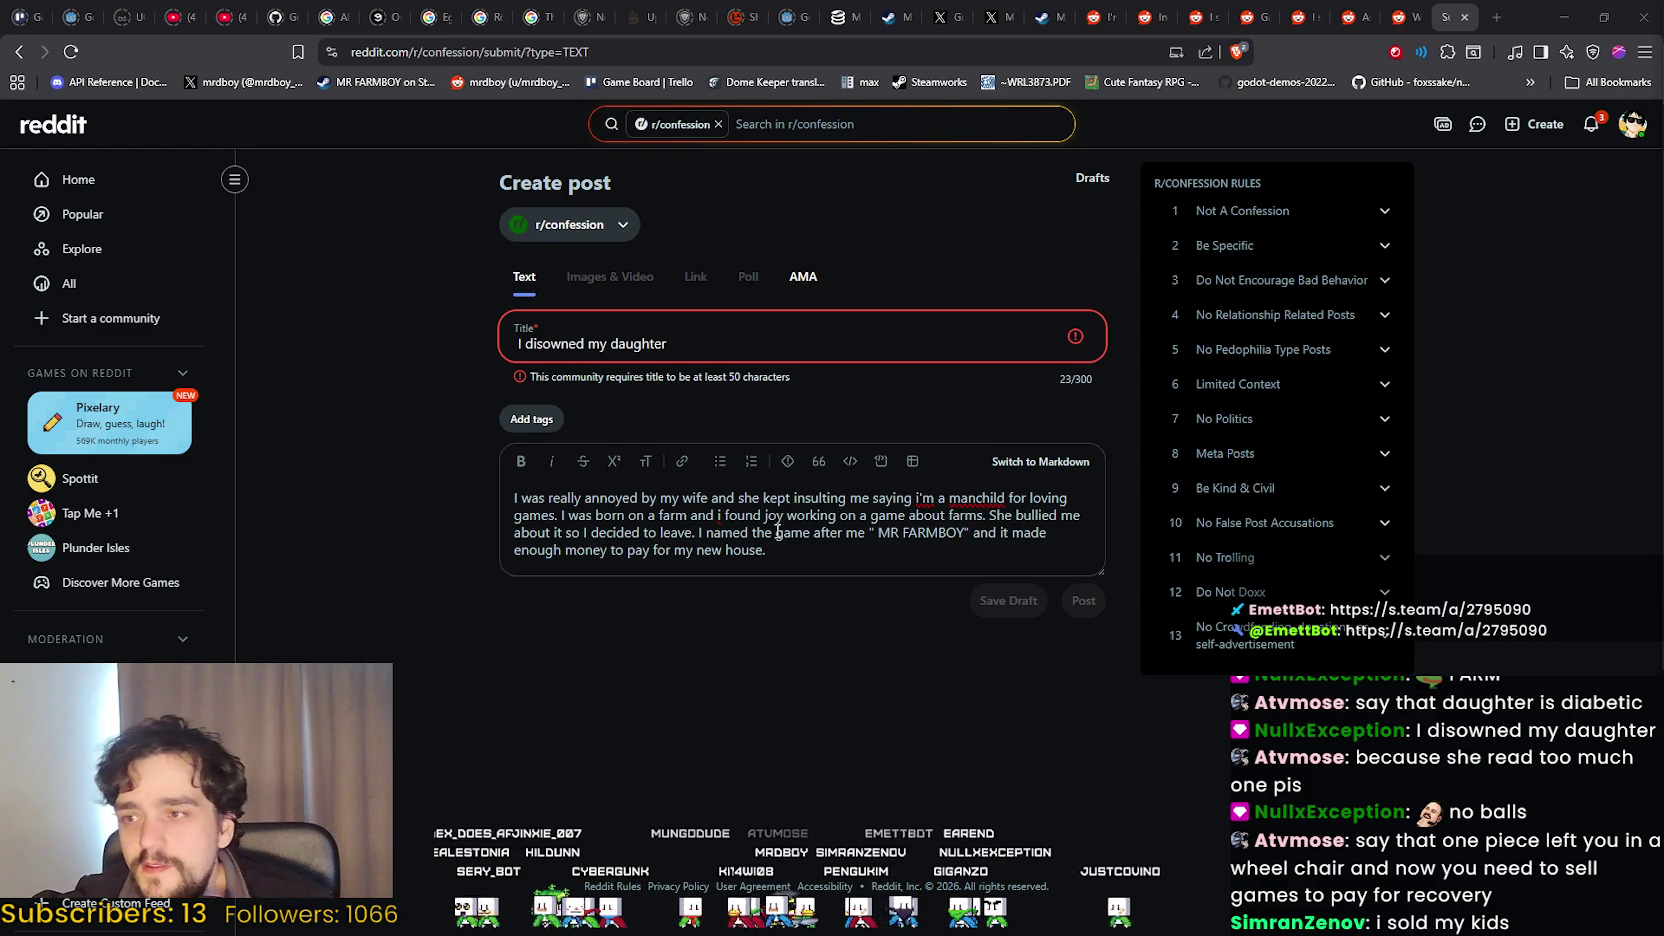
key(ctrl+a)
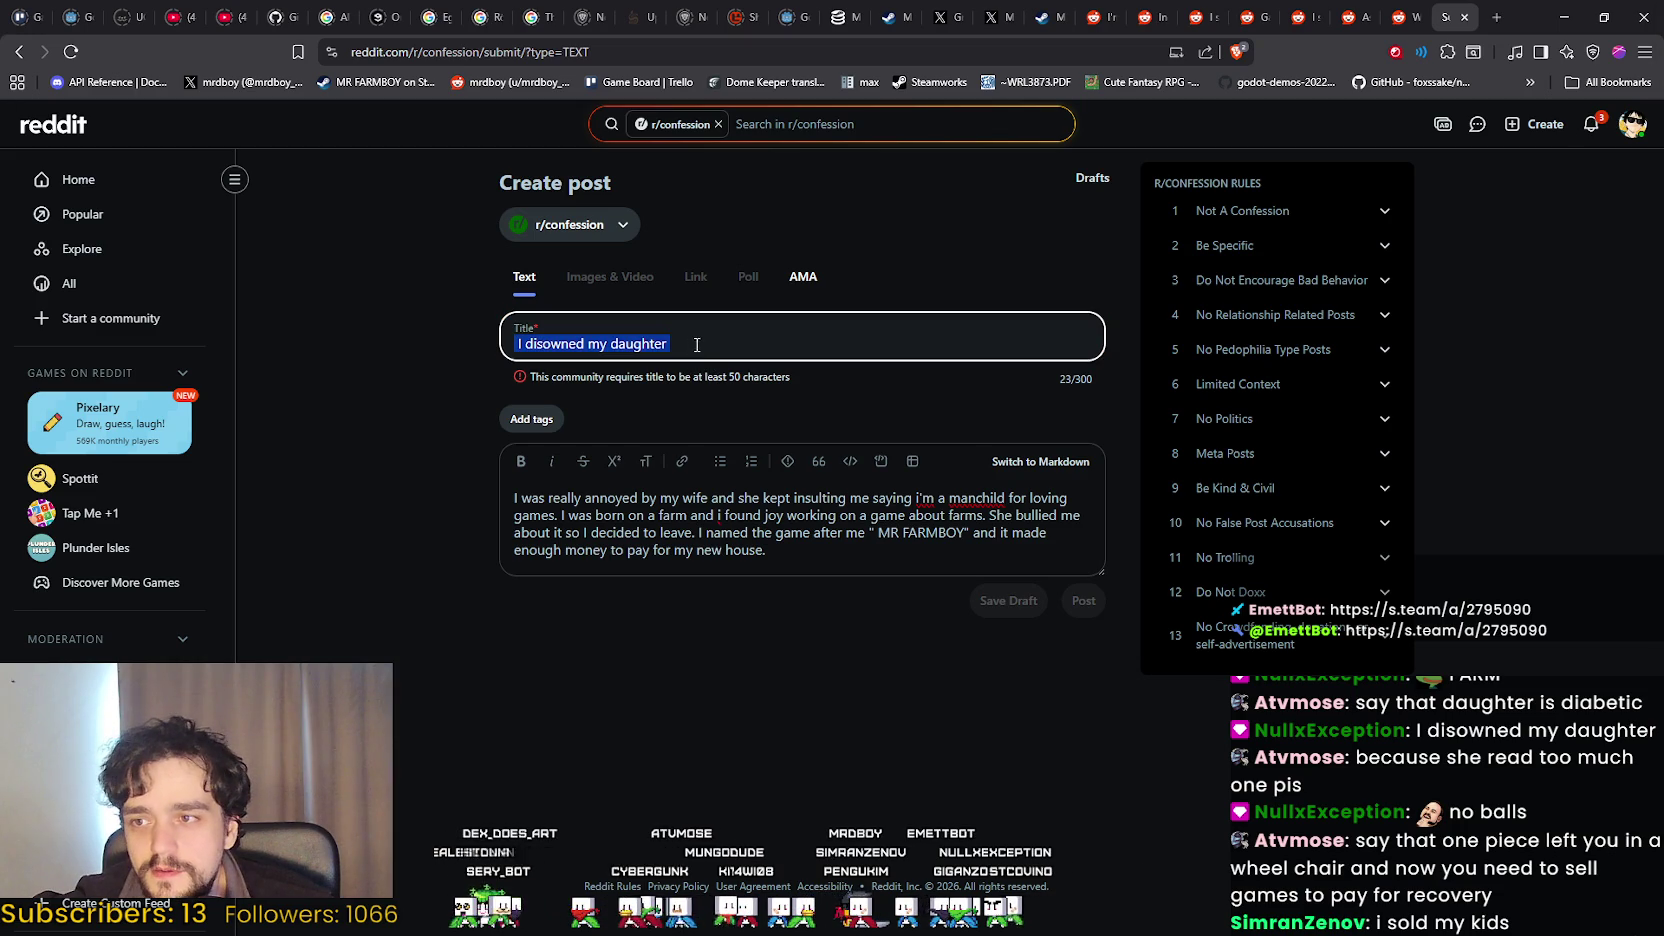
click(706, 342)
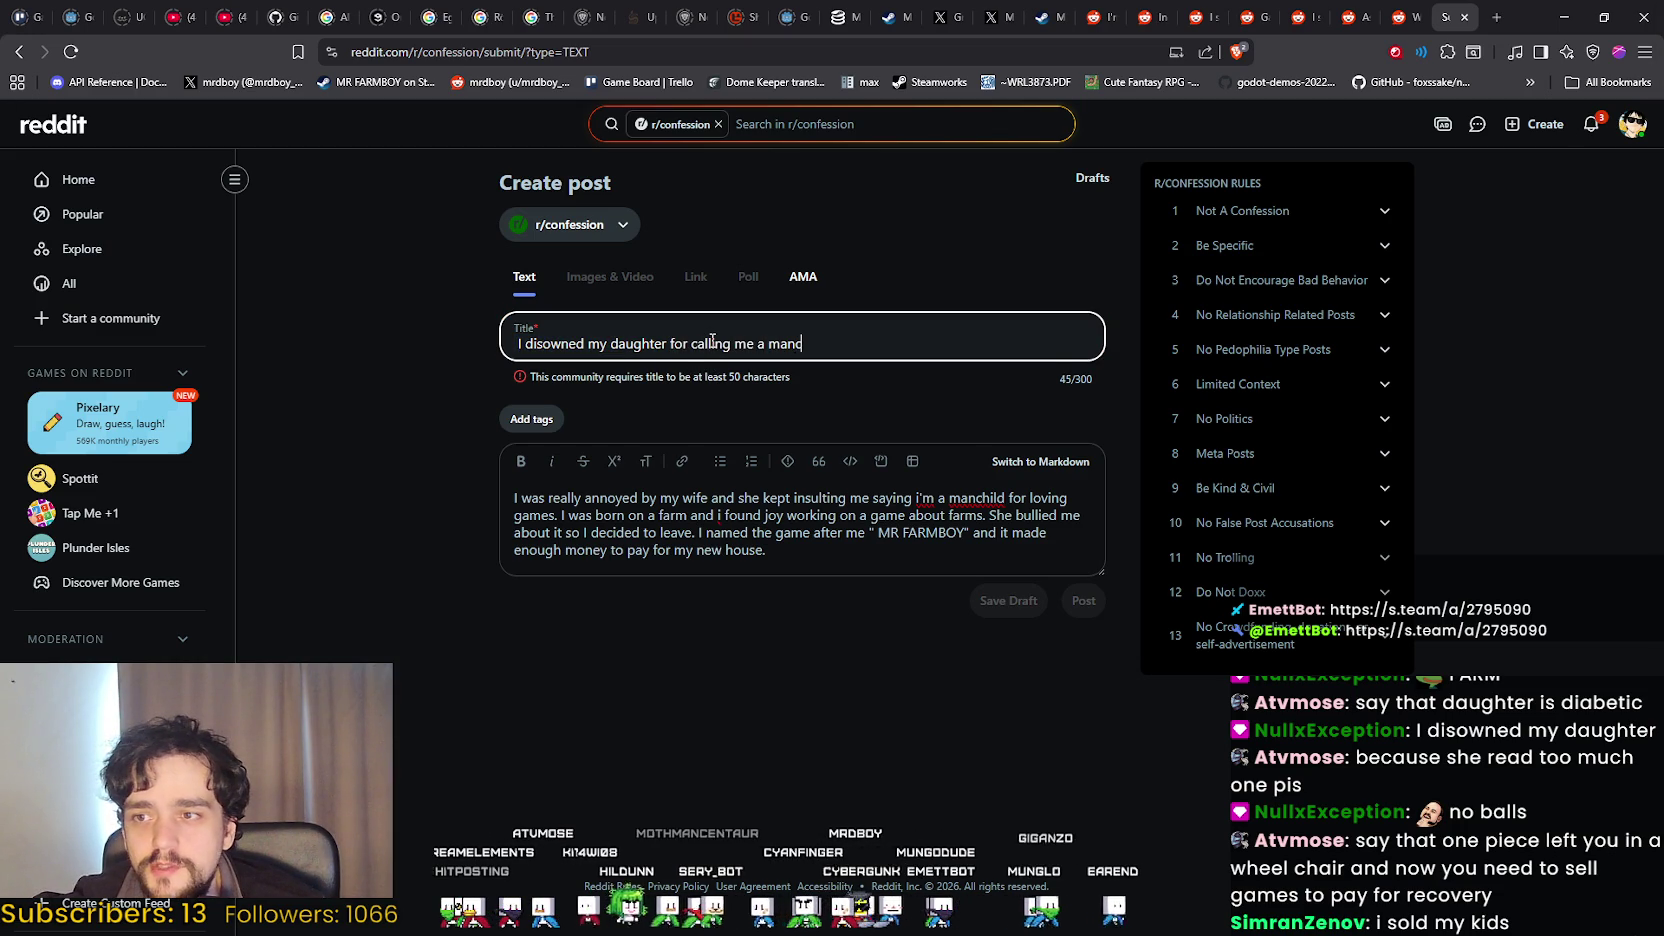
click(797, 541)
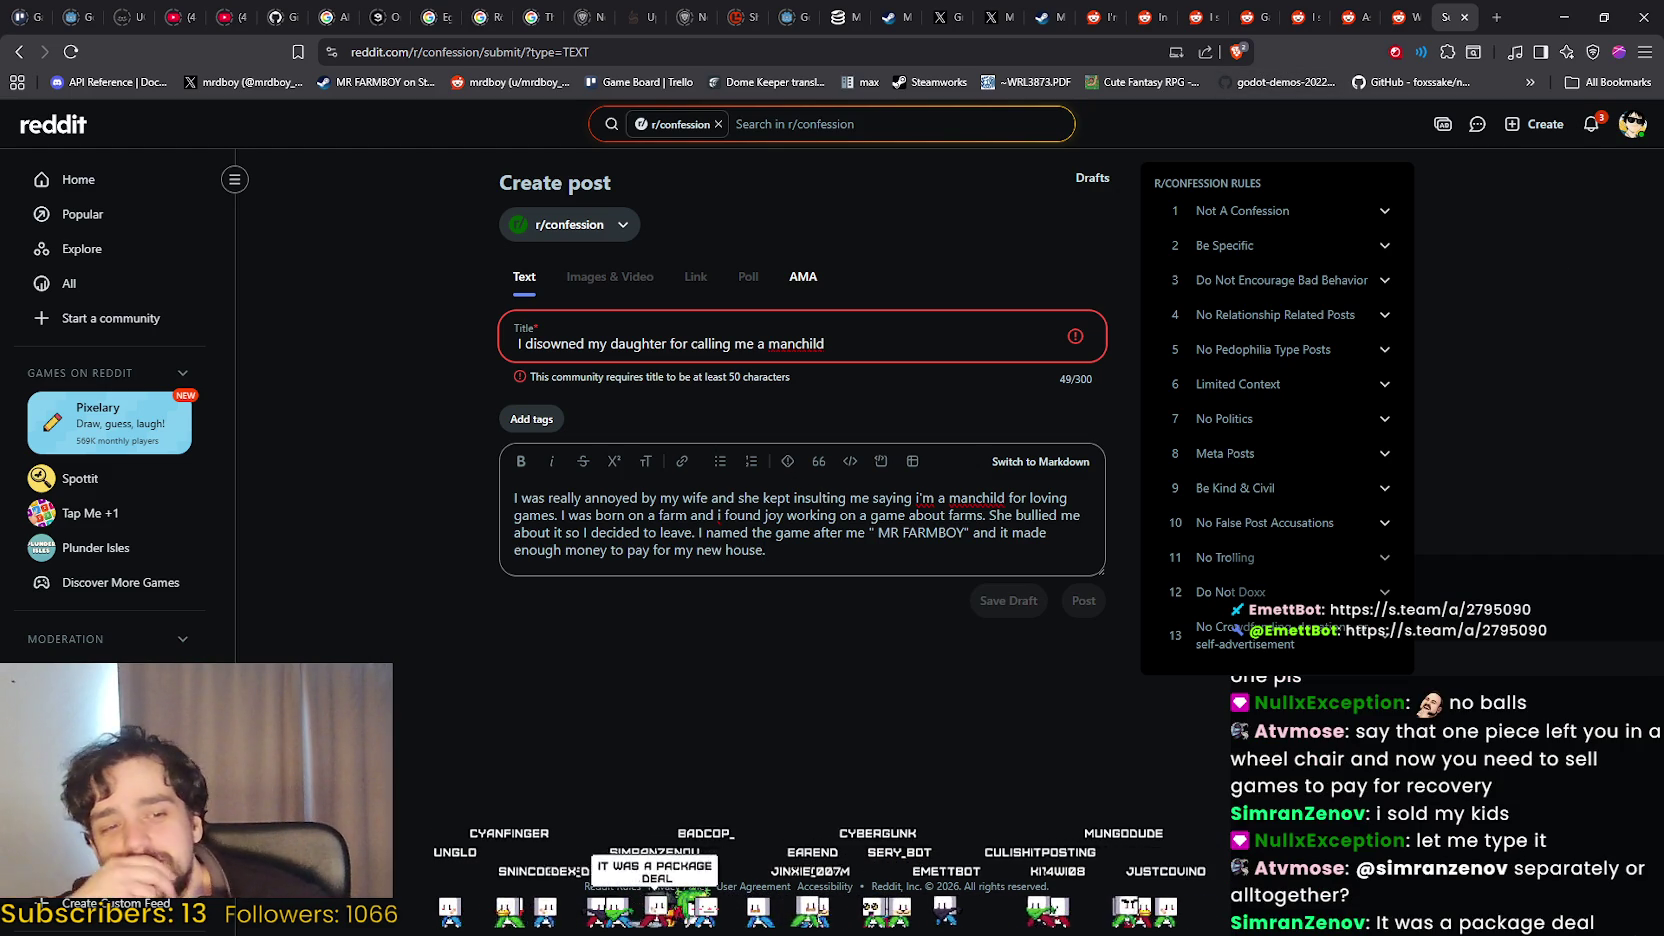
key(alt+Tab)
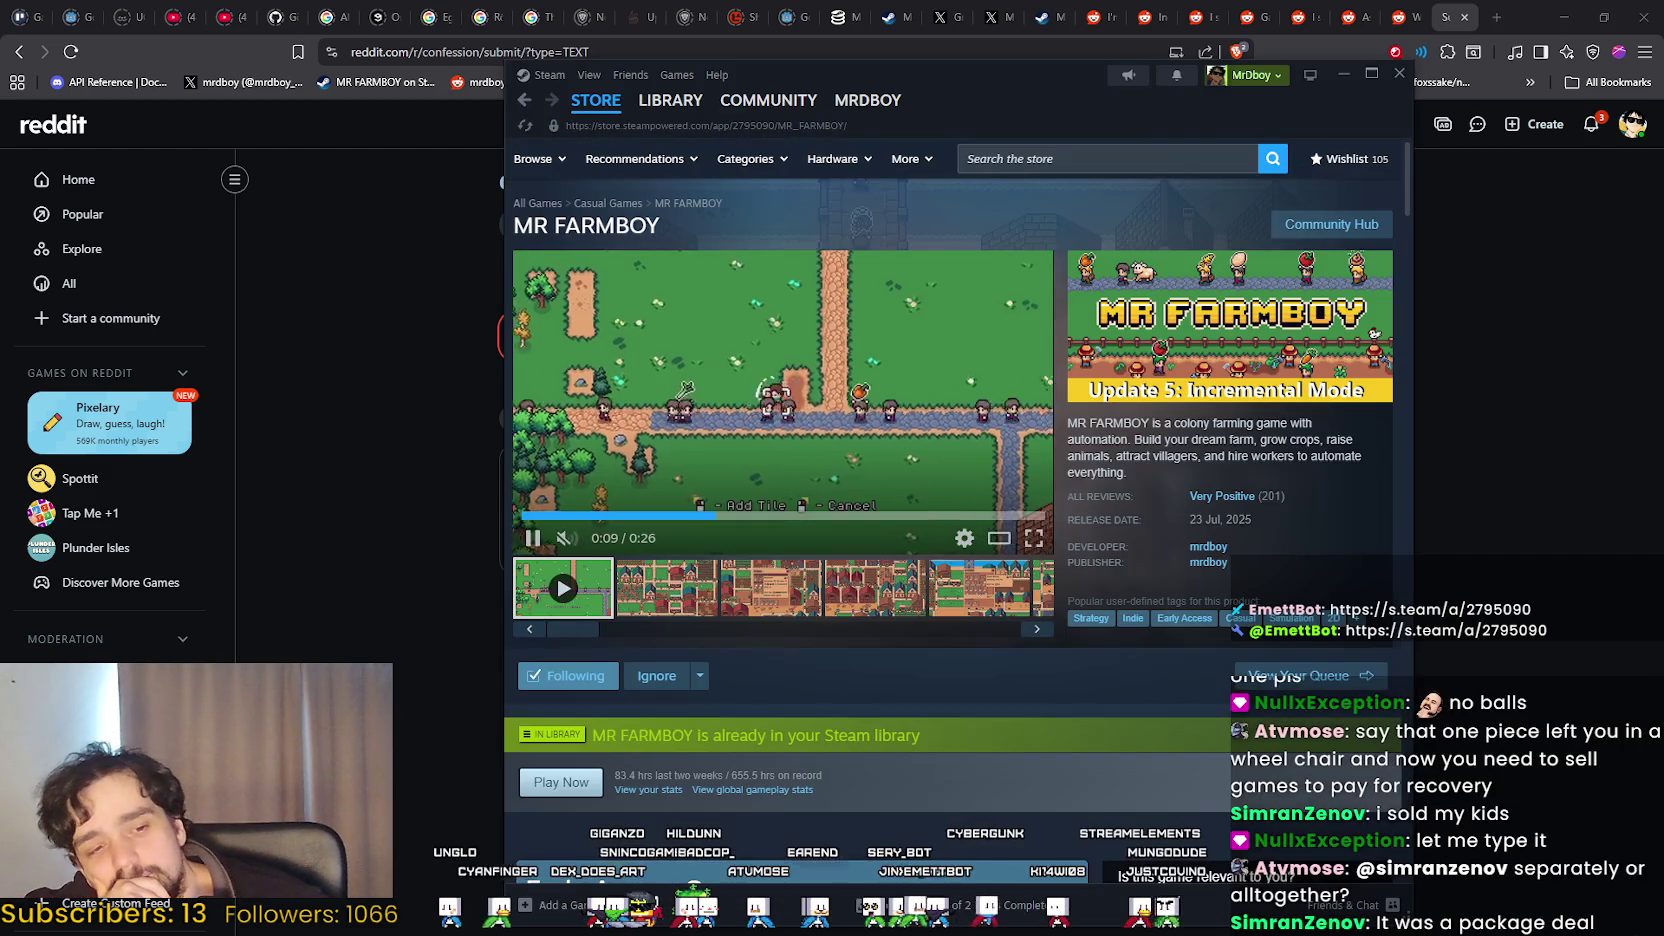
Reload the MR FARMBOY store page and move the Steam window further right.
right_click(1313, 558)
click(1360, 630)
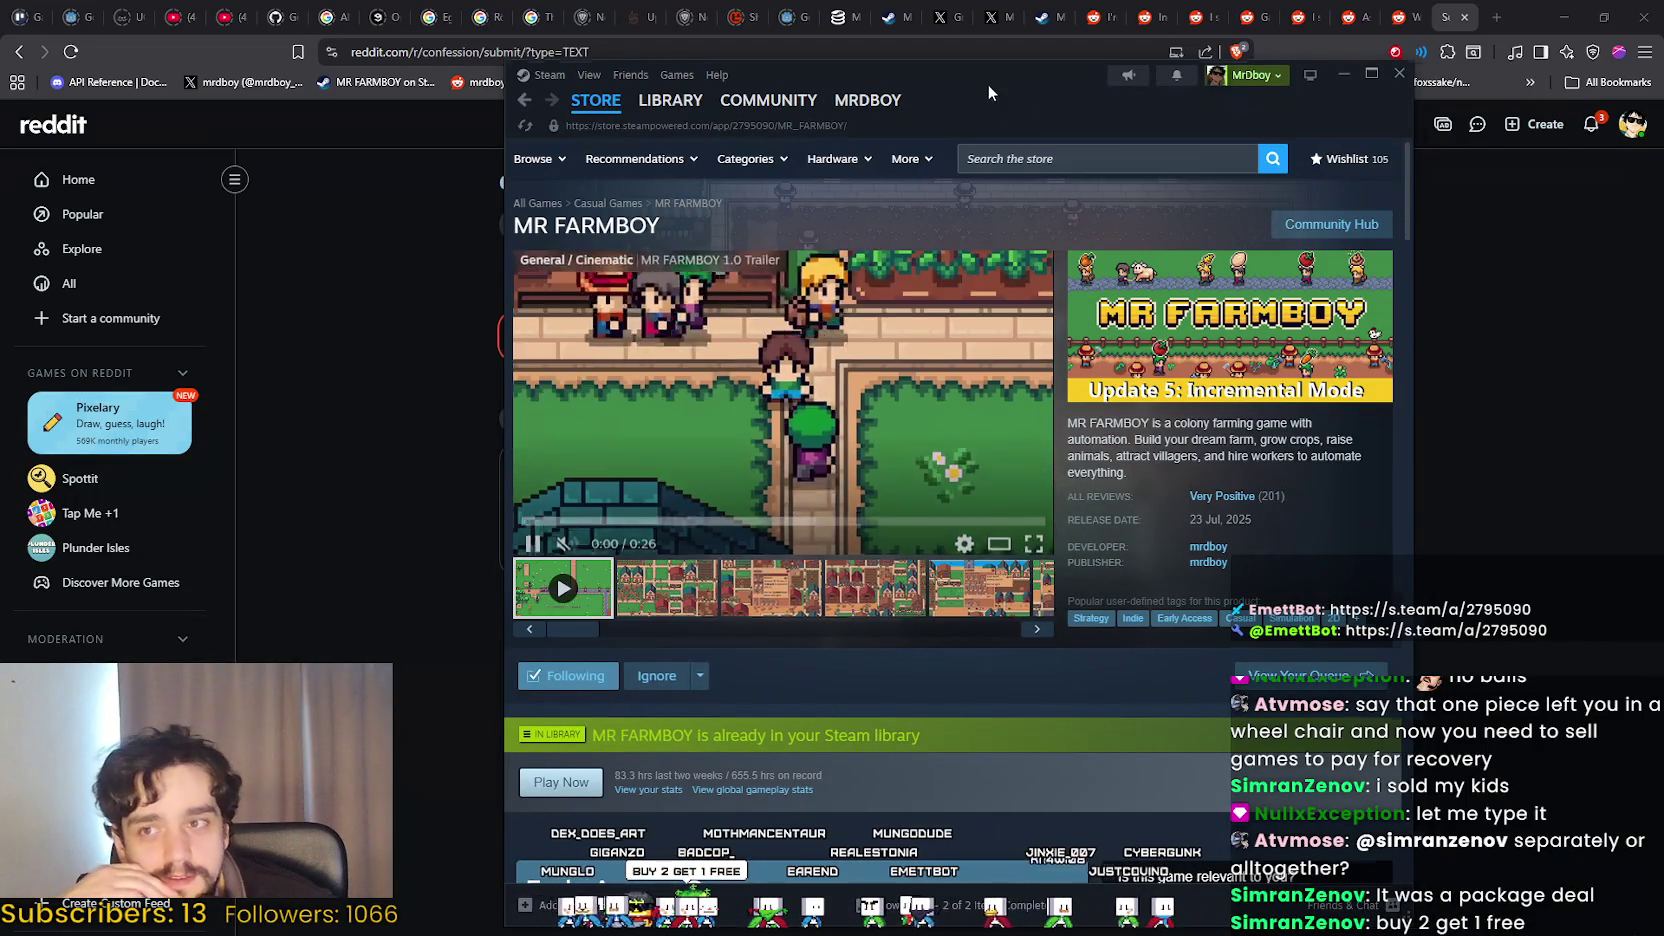
drag(988, 84, 1202, 86)
click(287, 318)
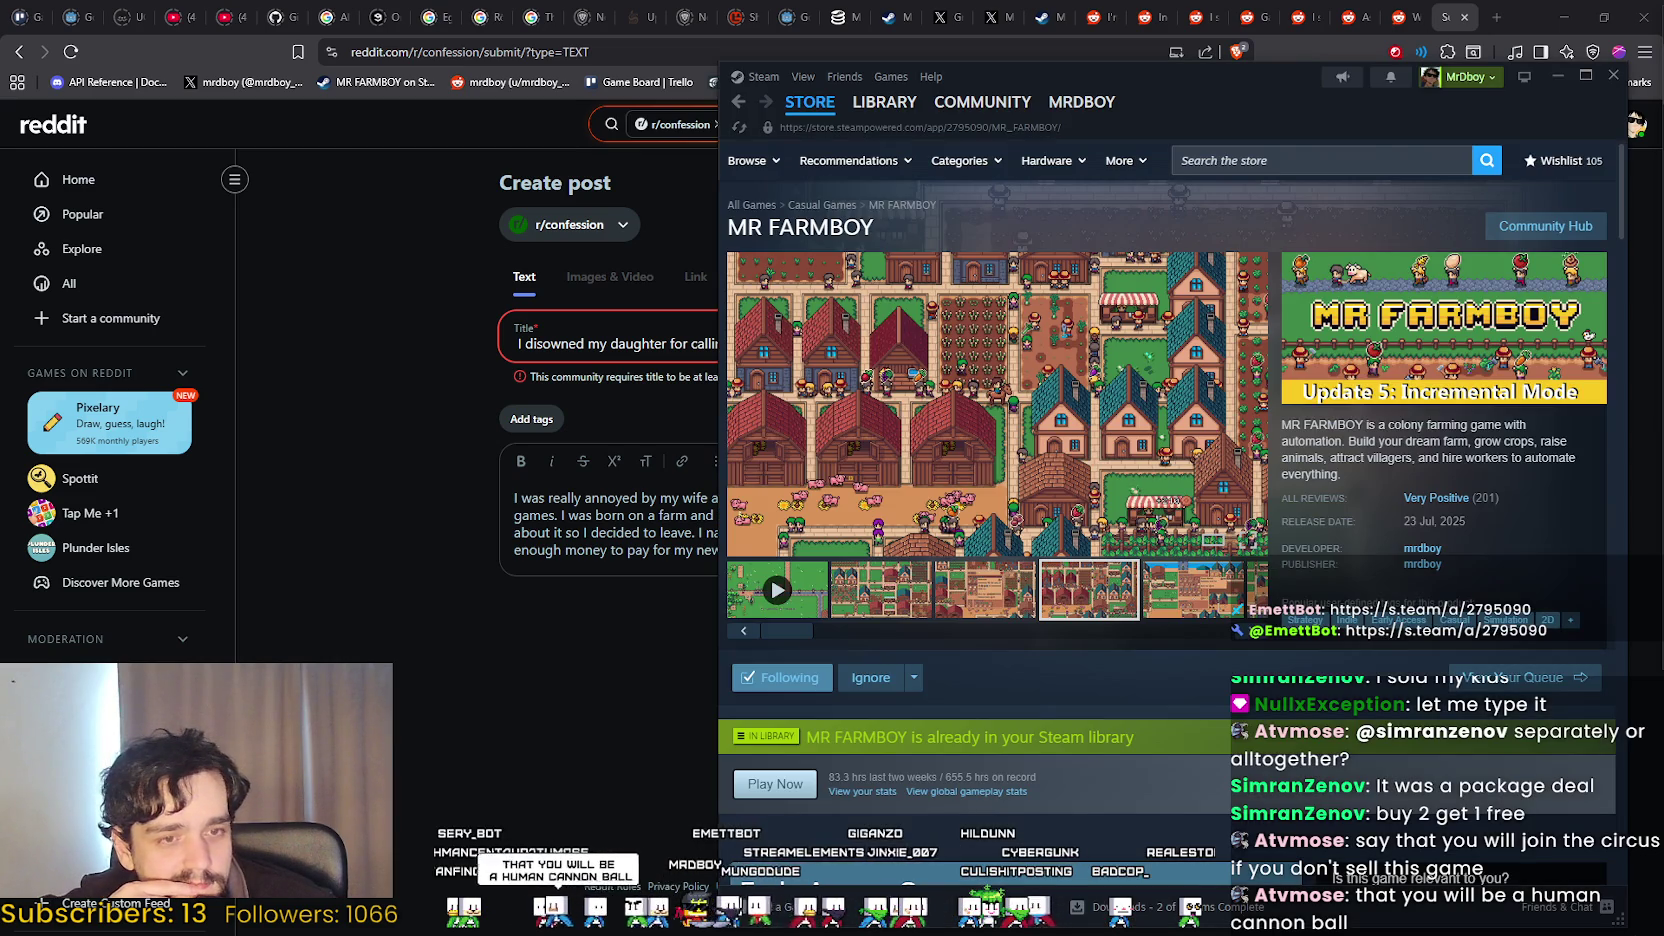
Reload the store page again and expand the full MR FARMBOY game description.
right_click(1462, 451)
click(1497, 515)
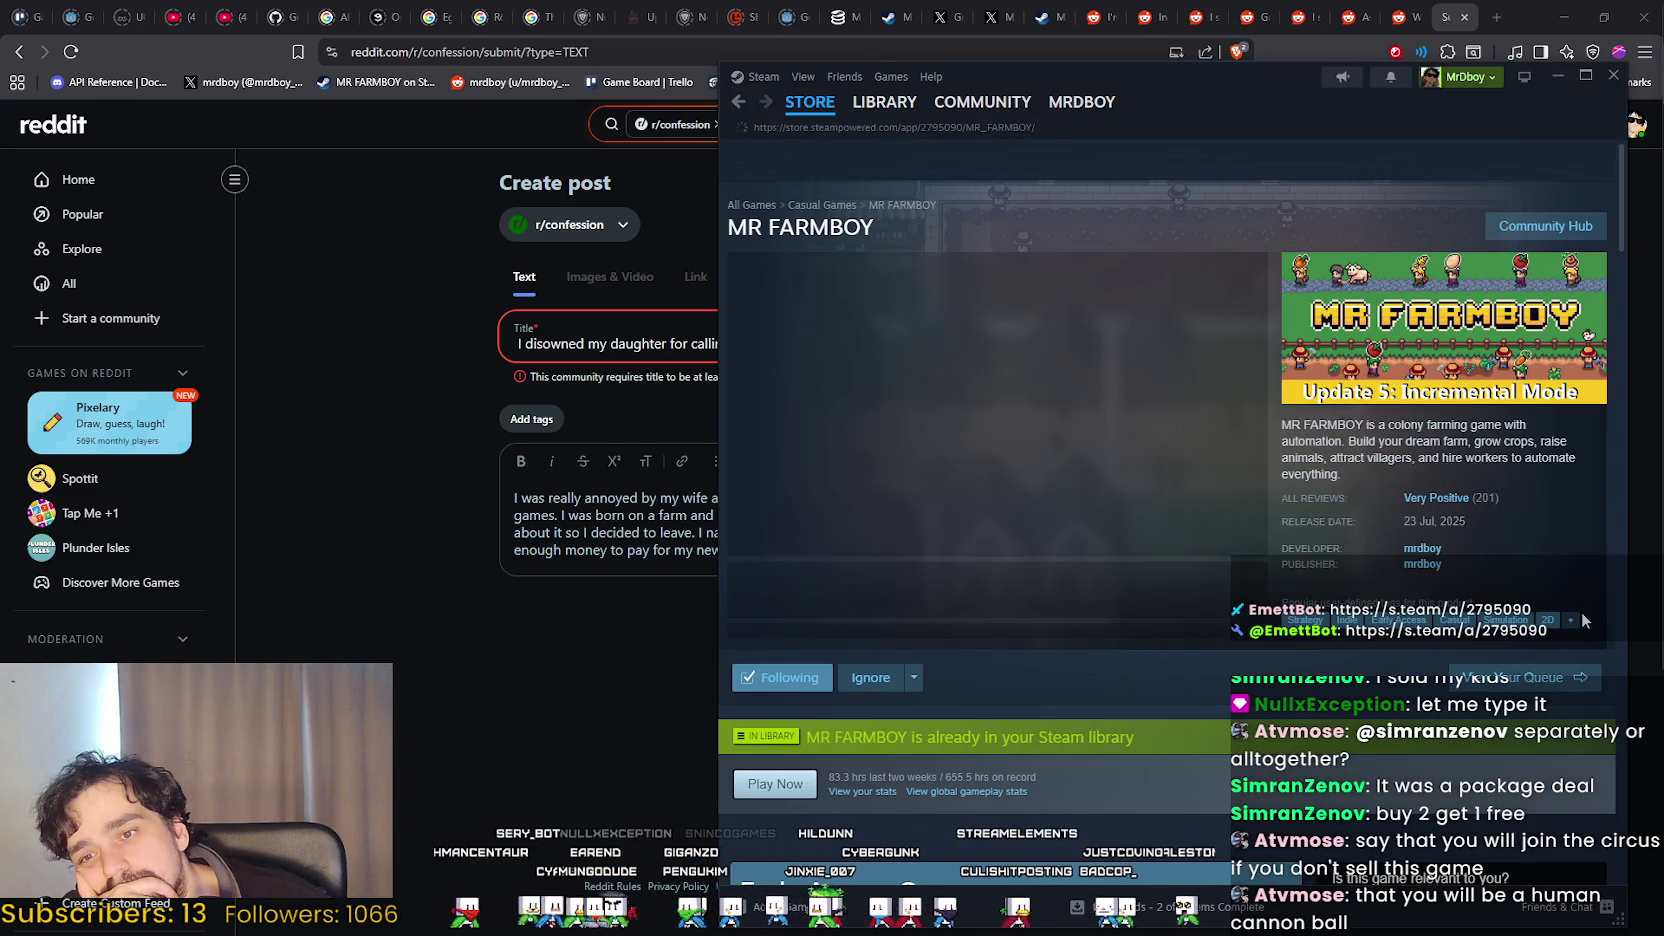
scroll(1577, 606, down, 10)
scroll(1568, 612, down, 15)
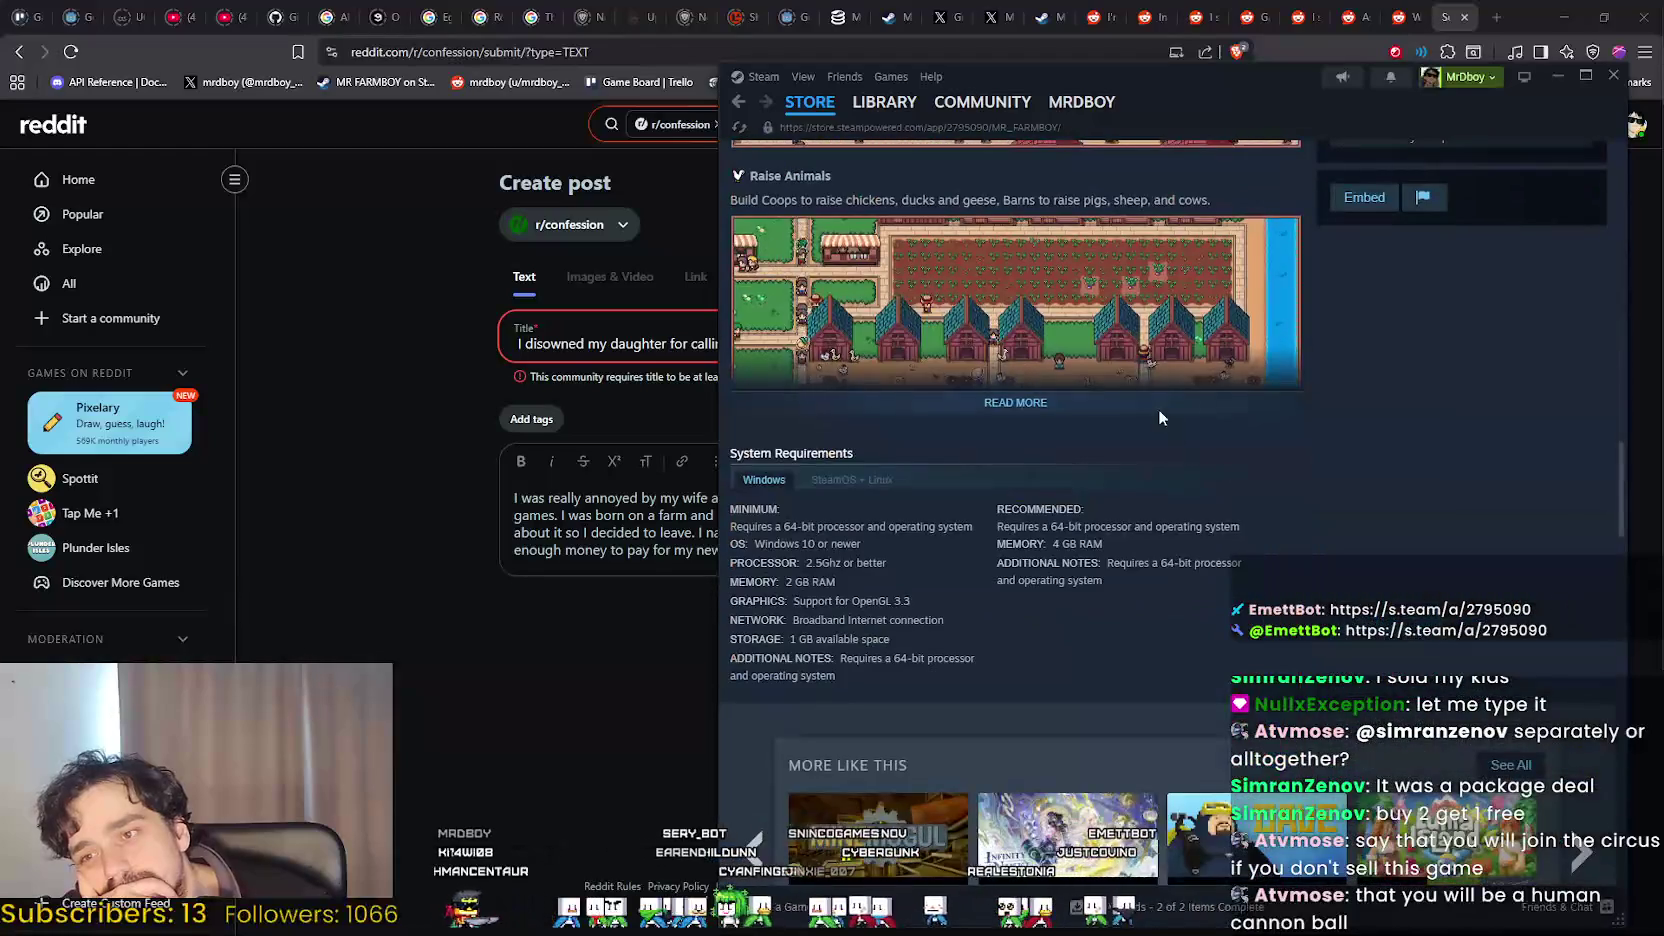
click(1159, 410)
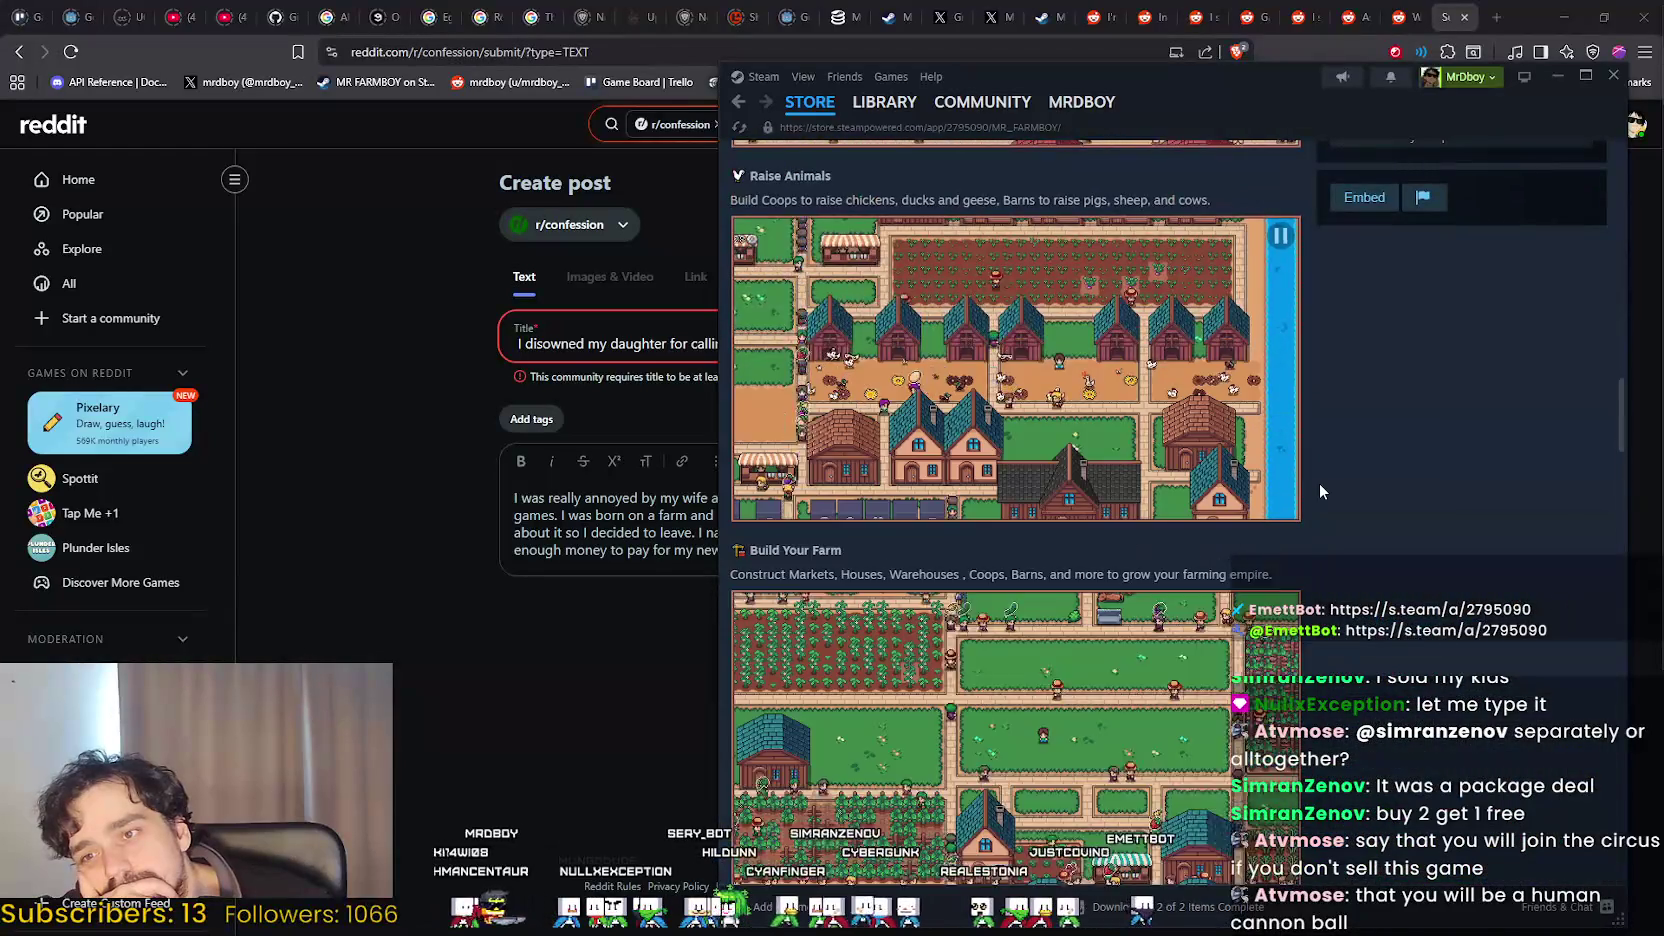
scroll(1318, 484, down, 3)
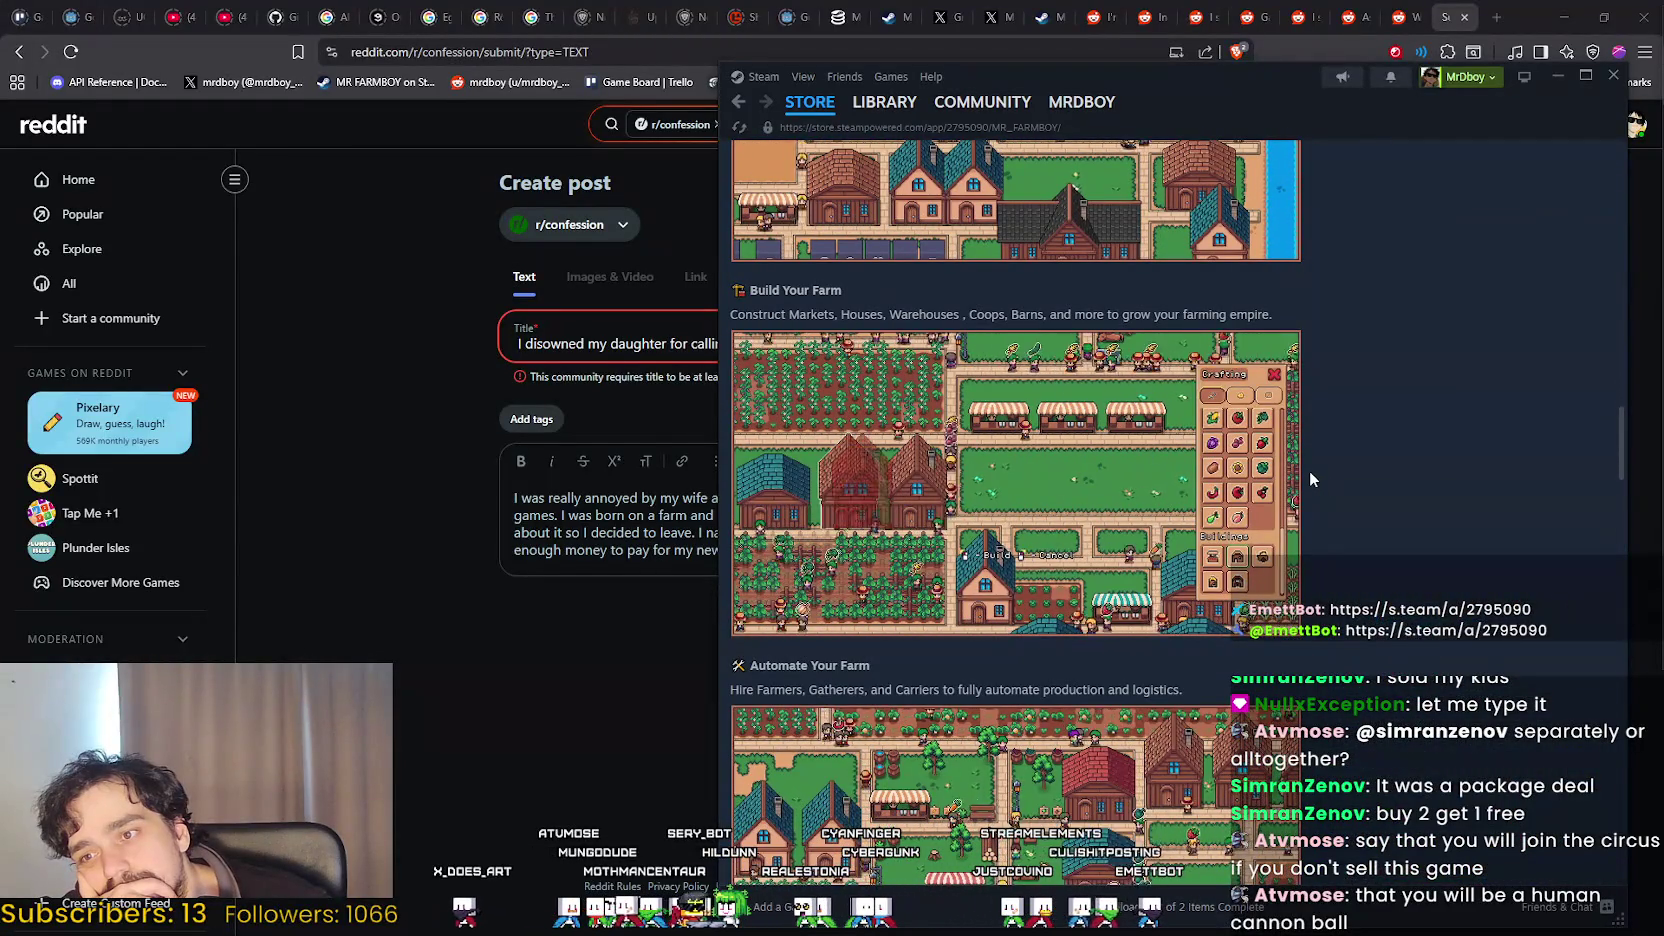
scroll(1309, 471, down, 4)
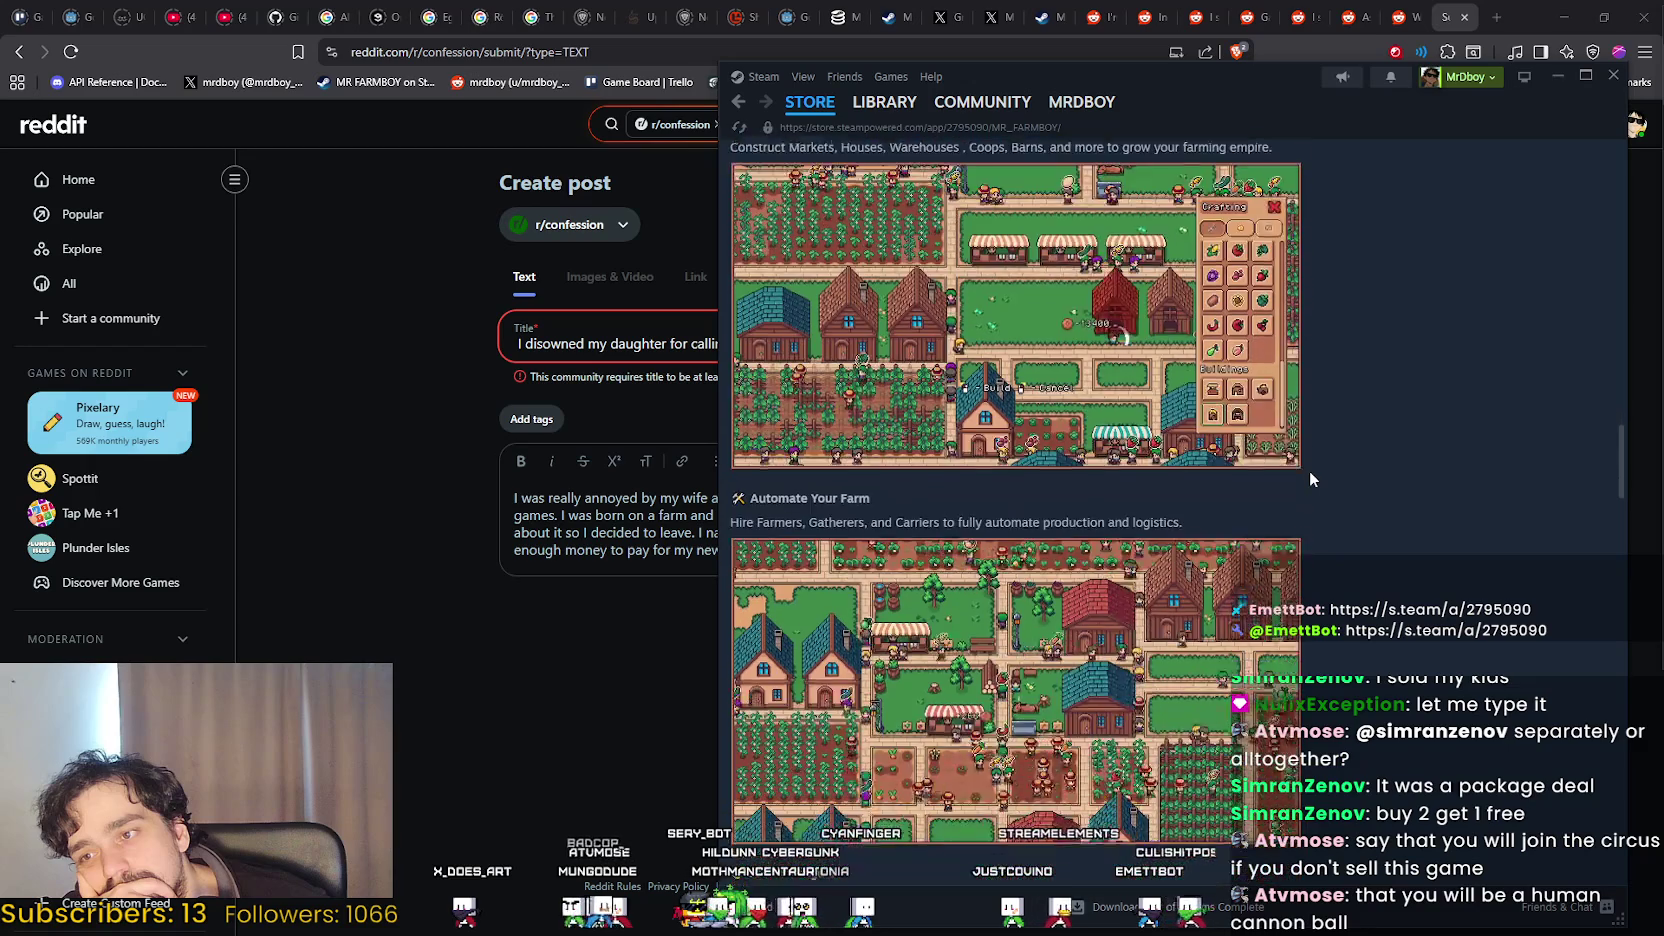
scroll(1299, 471, down, 2)
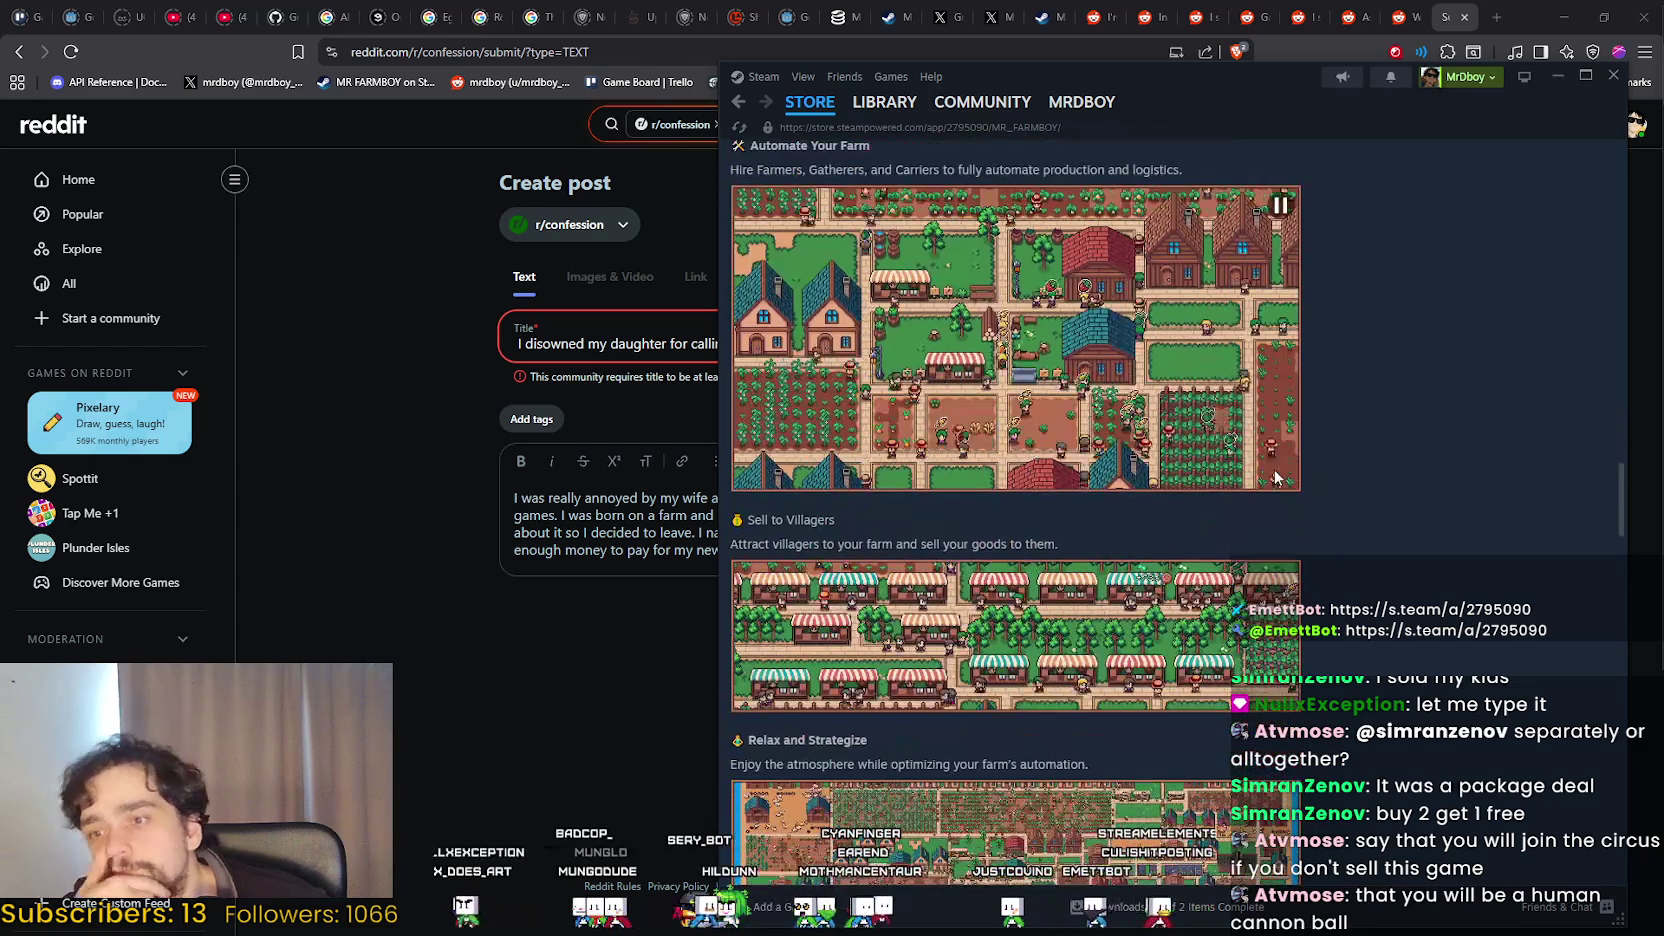
scroll(1280, 477, down, 3)
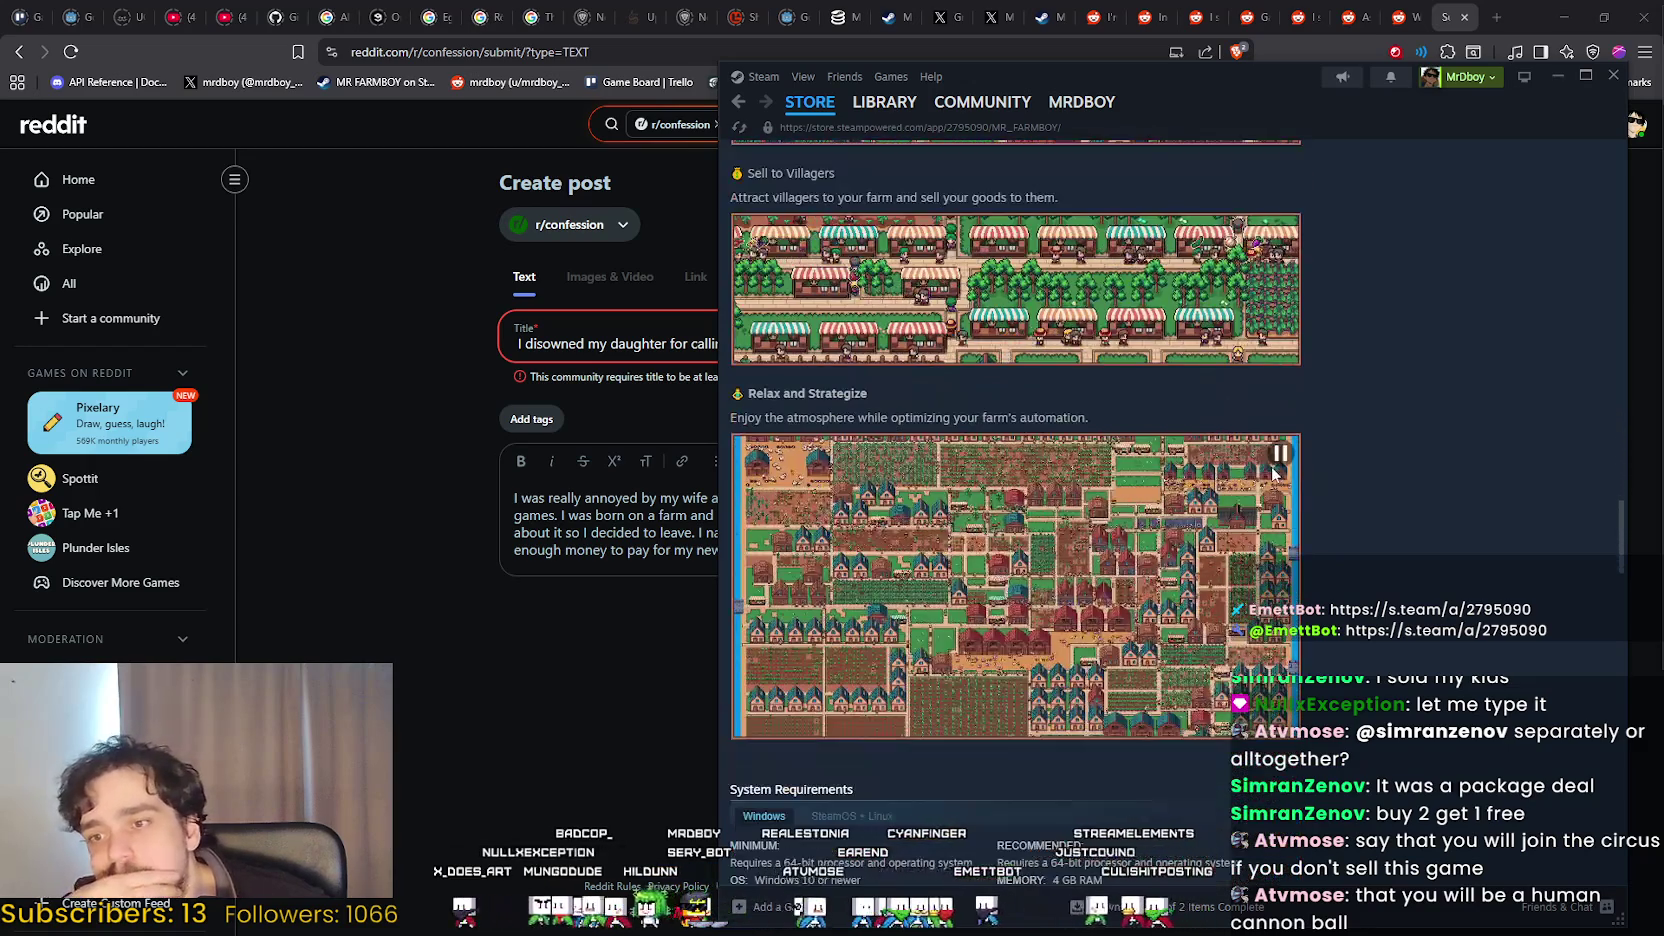
Scroll through the MR FARMBOY description, then return to the Reddit r/confession draft.
scroll(1135, 640, up, 10)
scroll(1135, 640, up, 5)
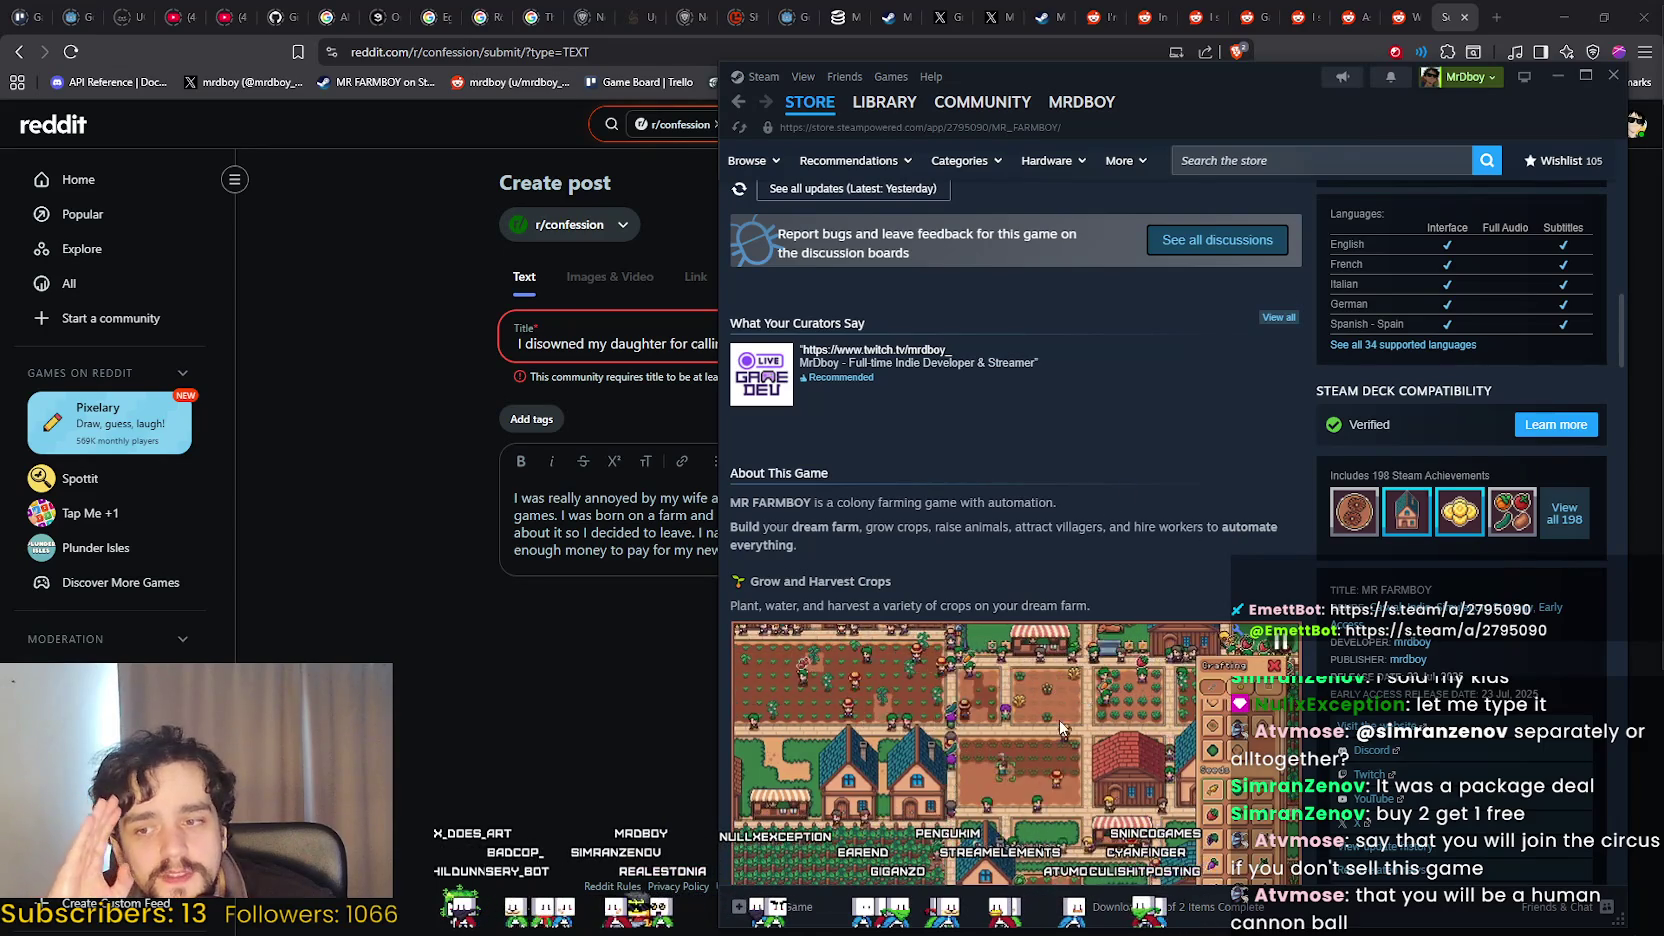
scroll(995, 515, down, 3)
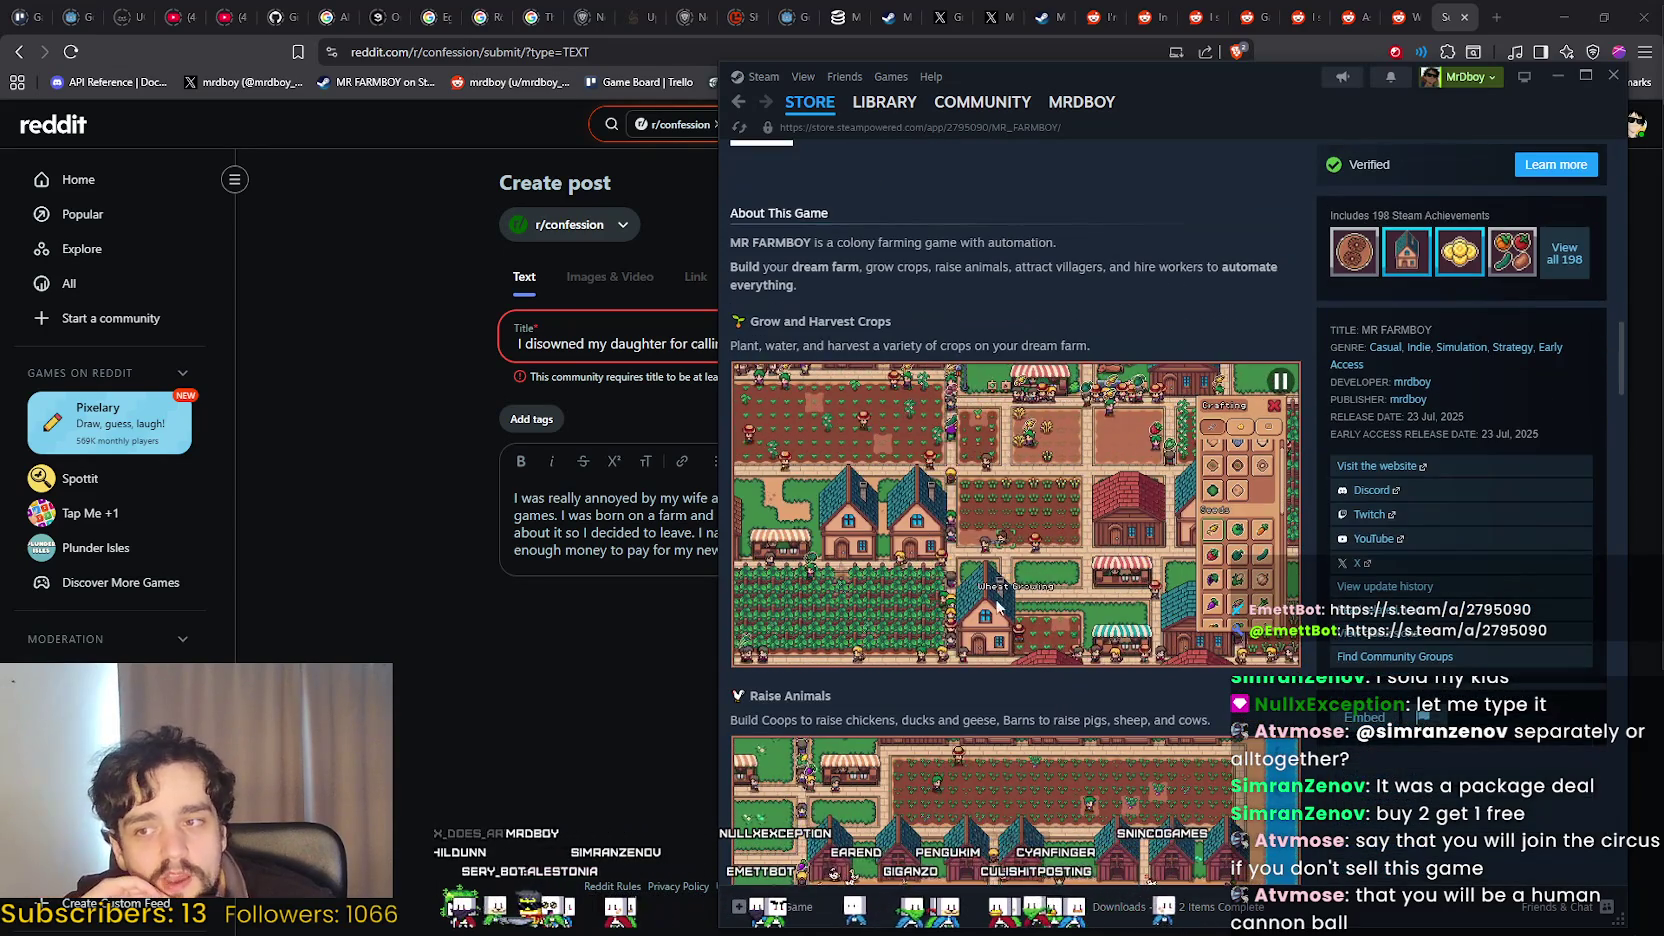
scroll(1157, 560, up, 4)
scroll(1150, 555, up, 2)
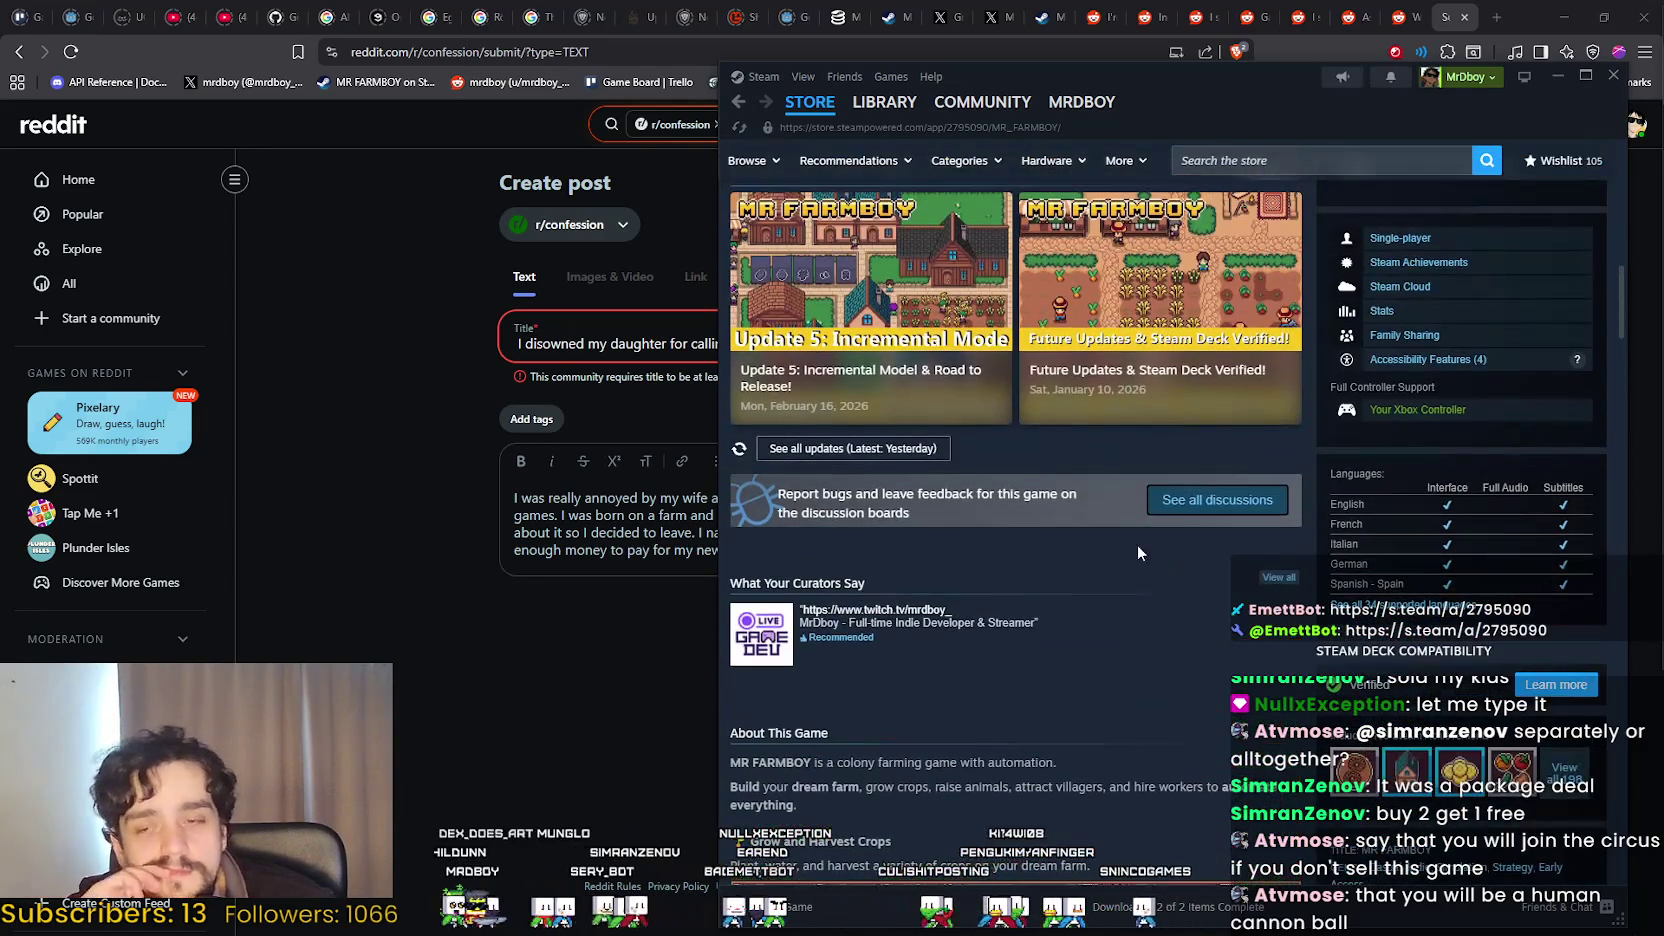
scroll(1090, 640, up, 1)
scroll(1087, 652, down, 8)
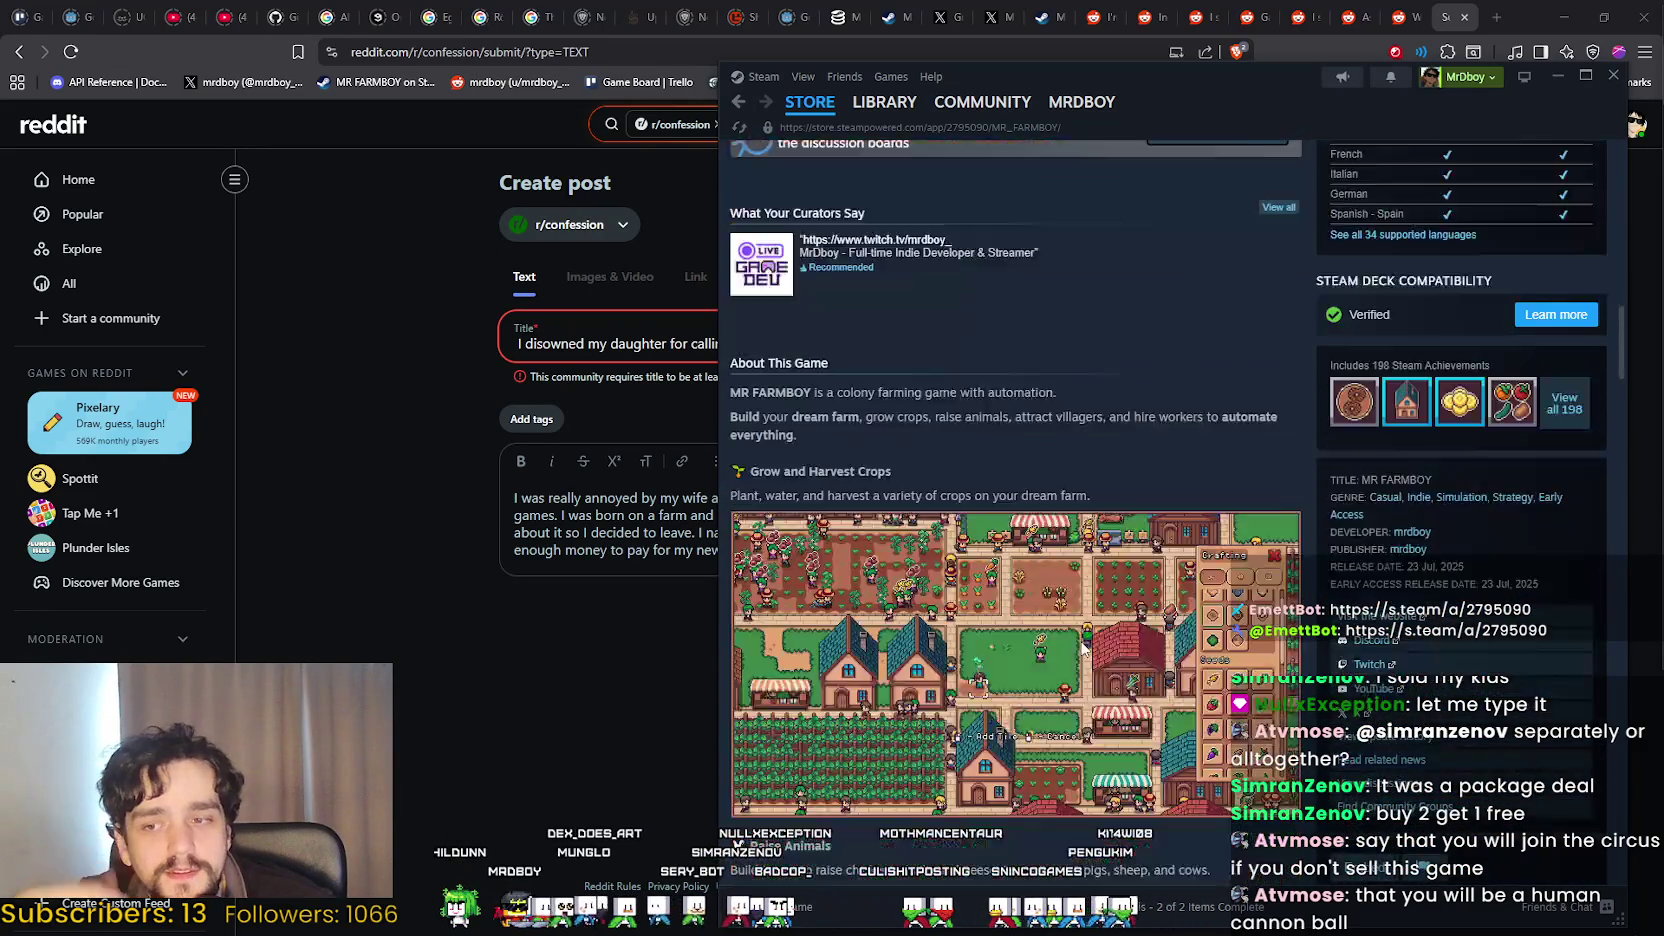
scroll(1060, 680, down, 5)
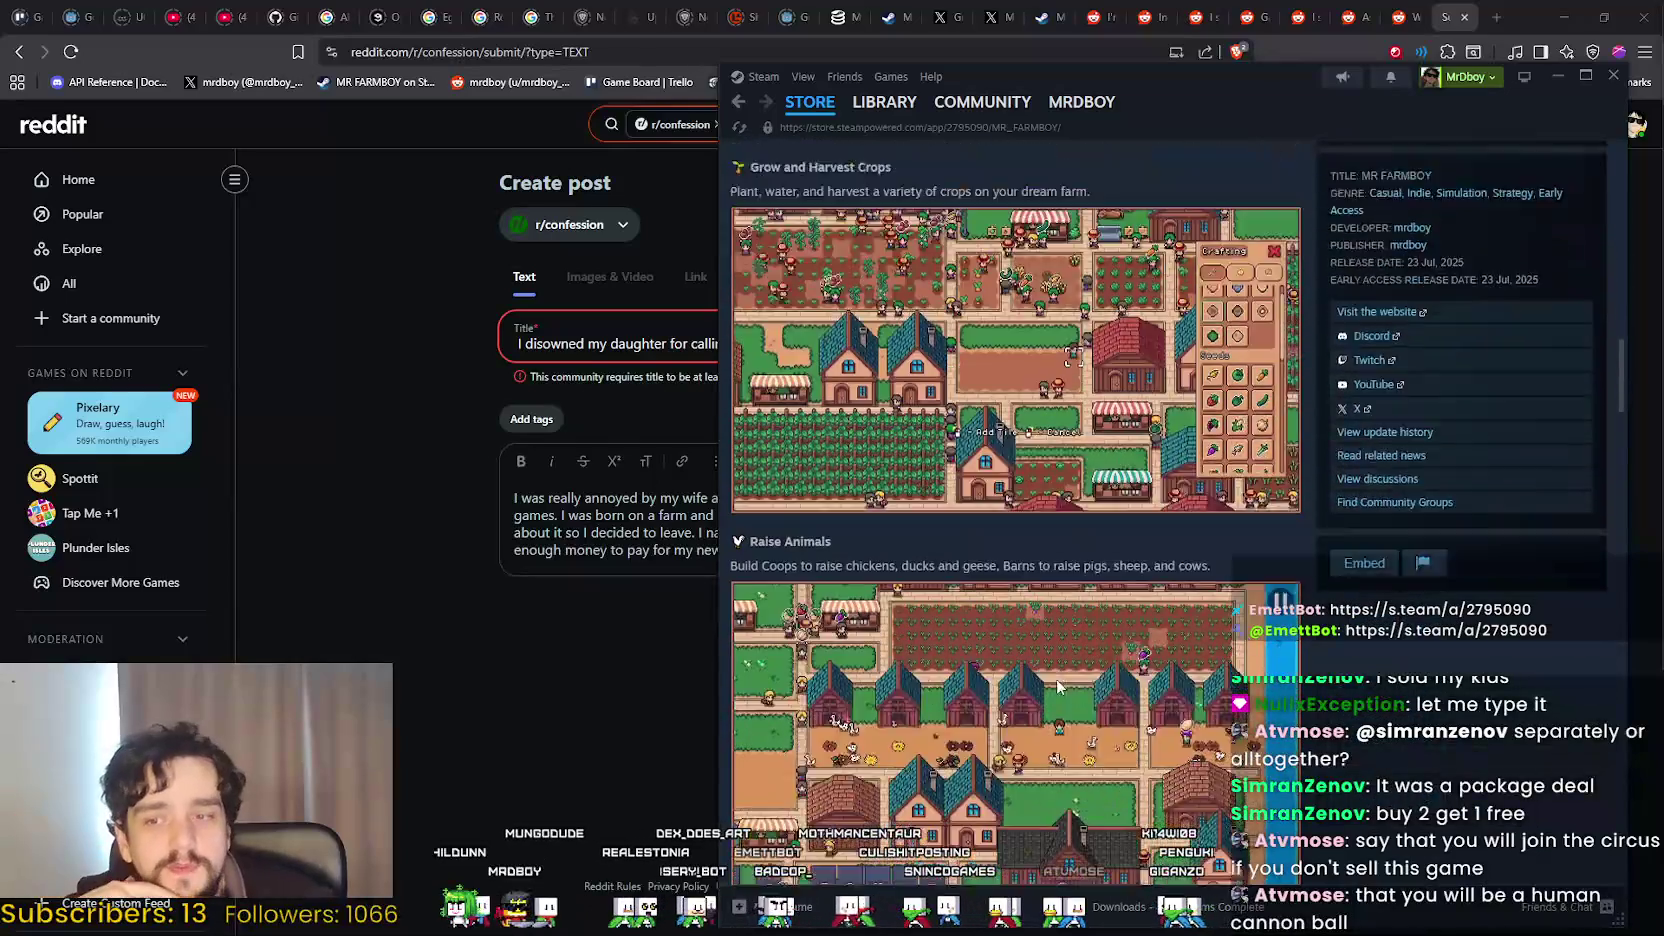
scroll(1035, 677, down, 2)
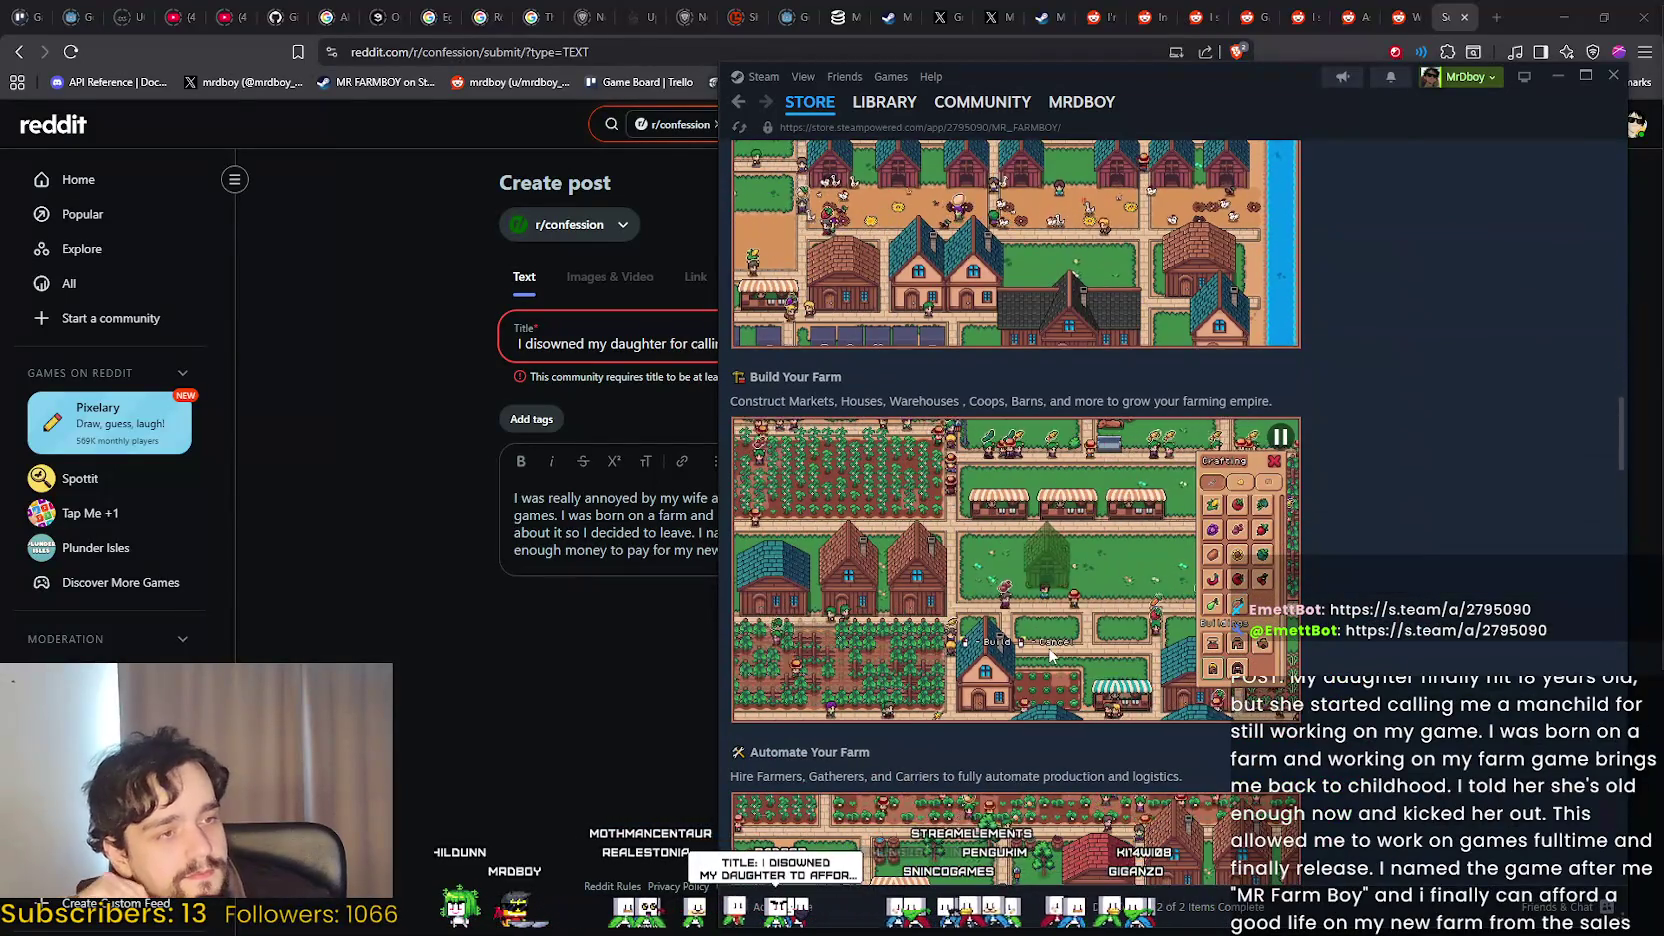
scroll(1033, 667, up, 4)
click(594, 712)
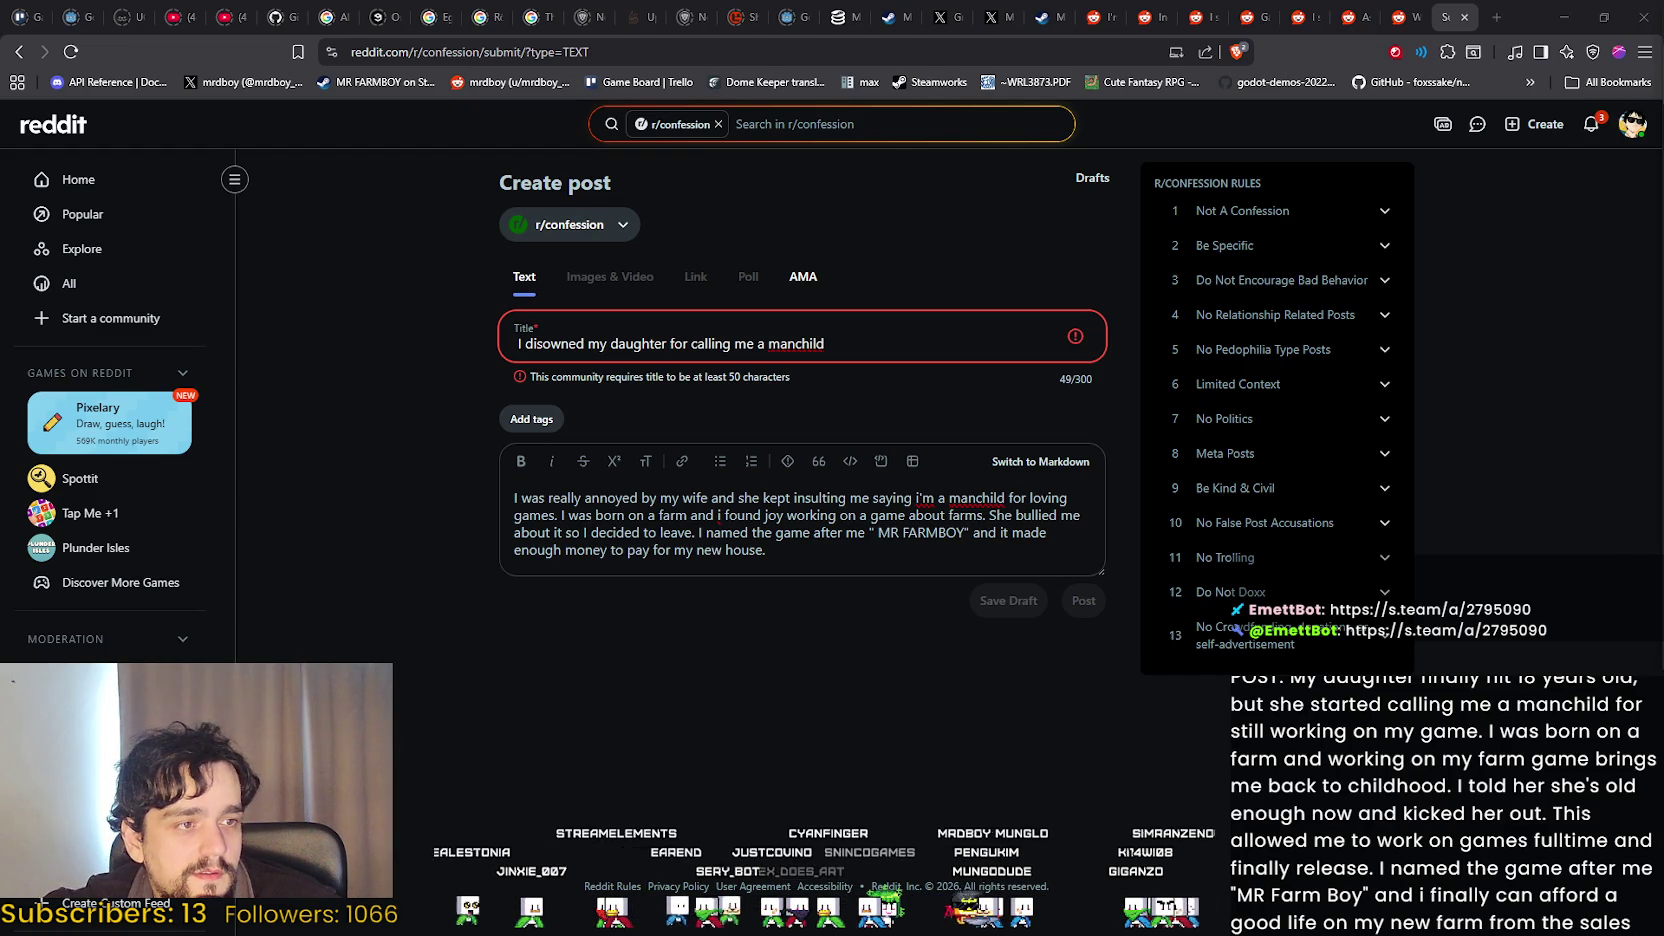
Change the title to 'I disowned my daughter to afford working on my game' (51 characters).
drag(858, 343, 512, 350)
text(I disowned my daughter to afford working on my game)
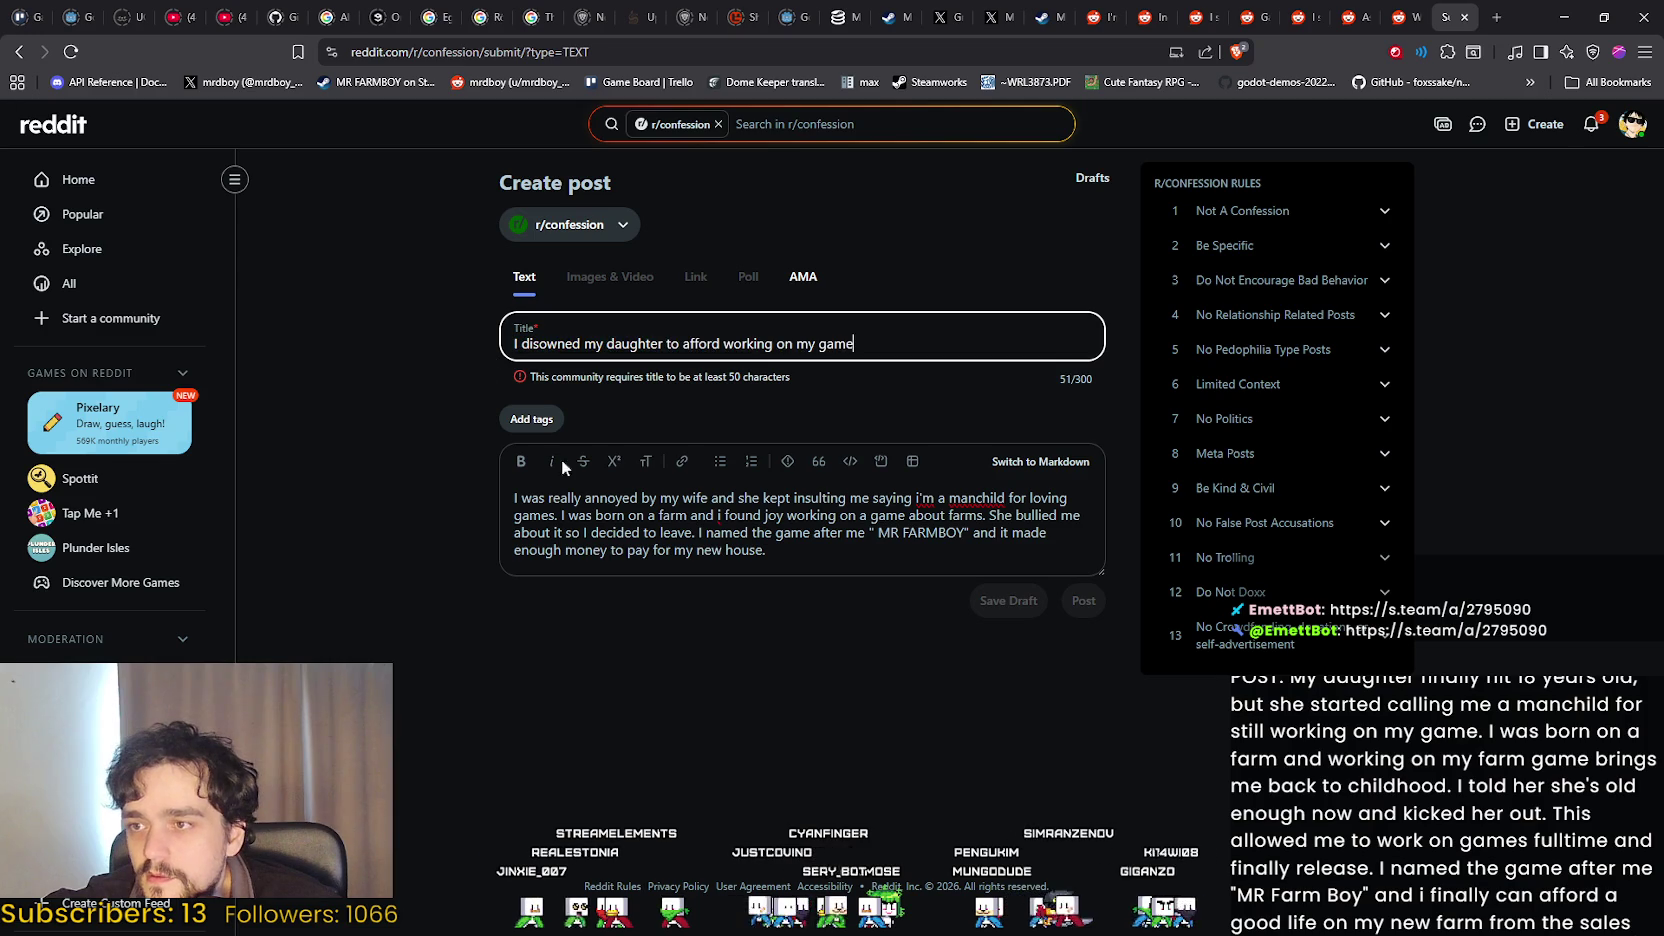
click(650, 618)
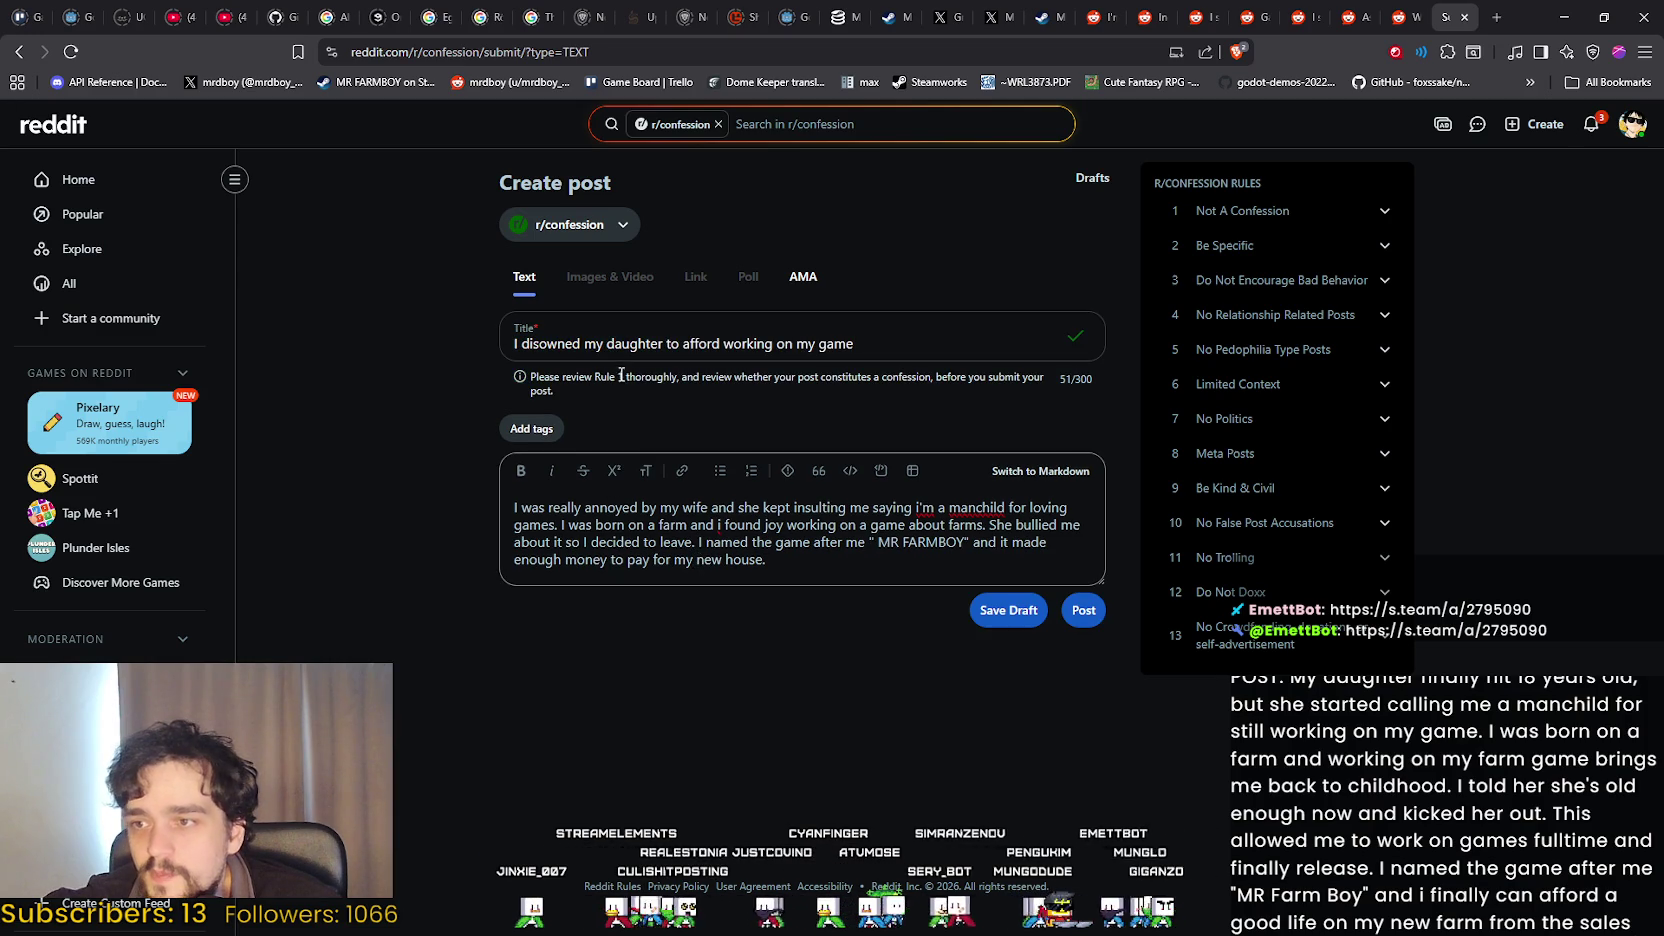
Expand and read the Rule 1 'Not A Confession' description in the sidebar.
click(1331, 209)
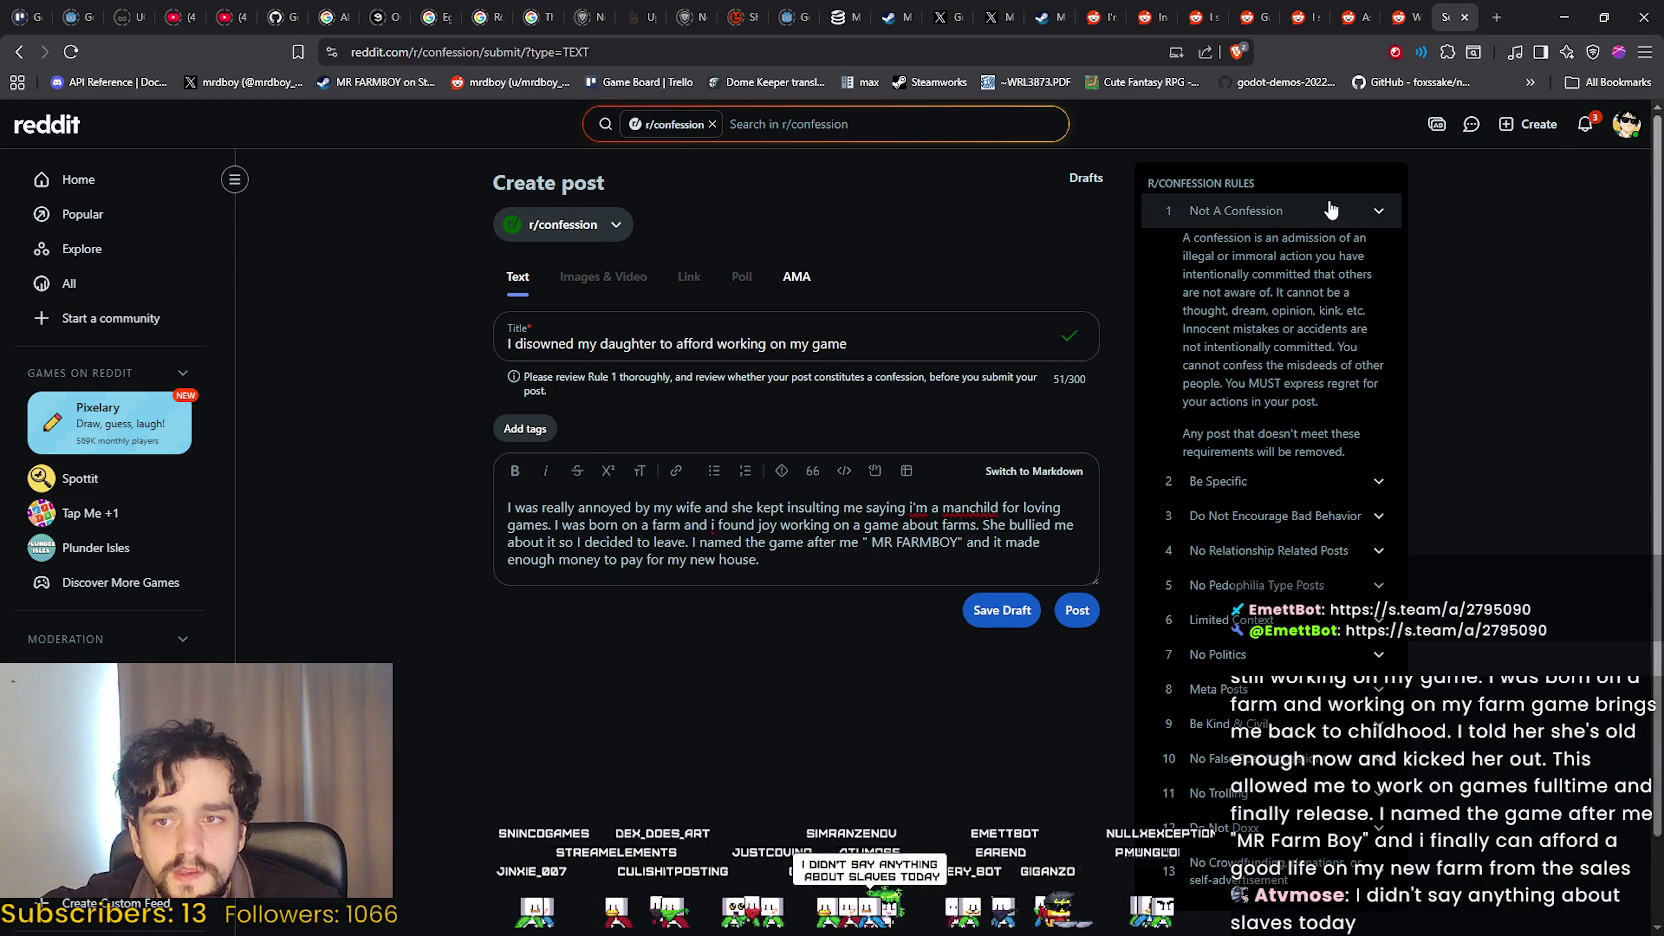
mouse_move(1207, 238)
mouse_down()
mouse_move(1378, 234)
mouse_move(1401, 292)
mouse_move(1374, 411)
mouse_up()
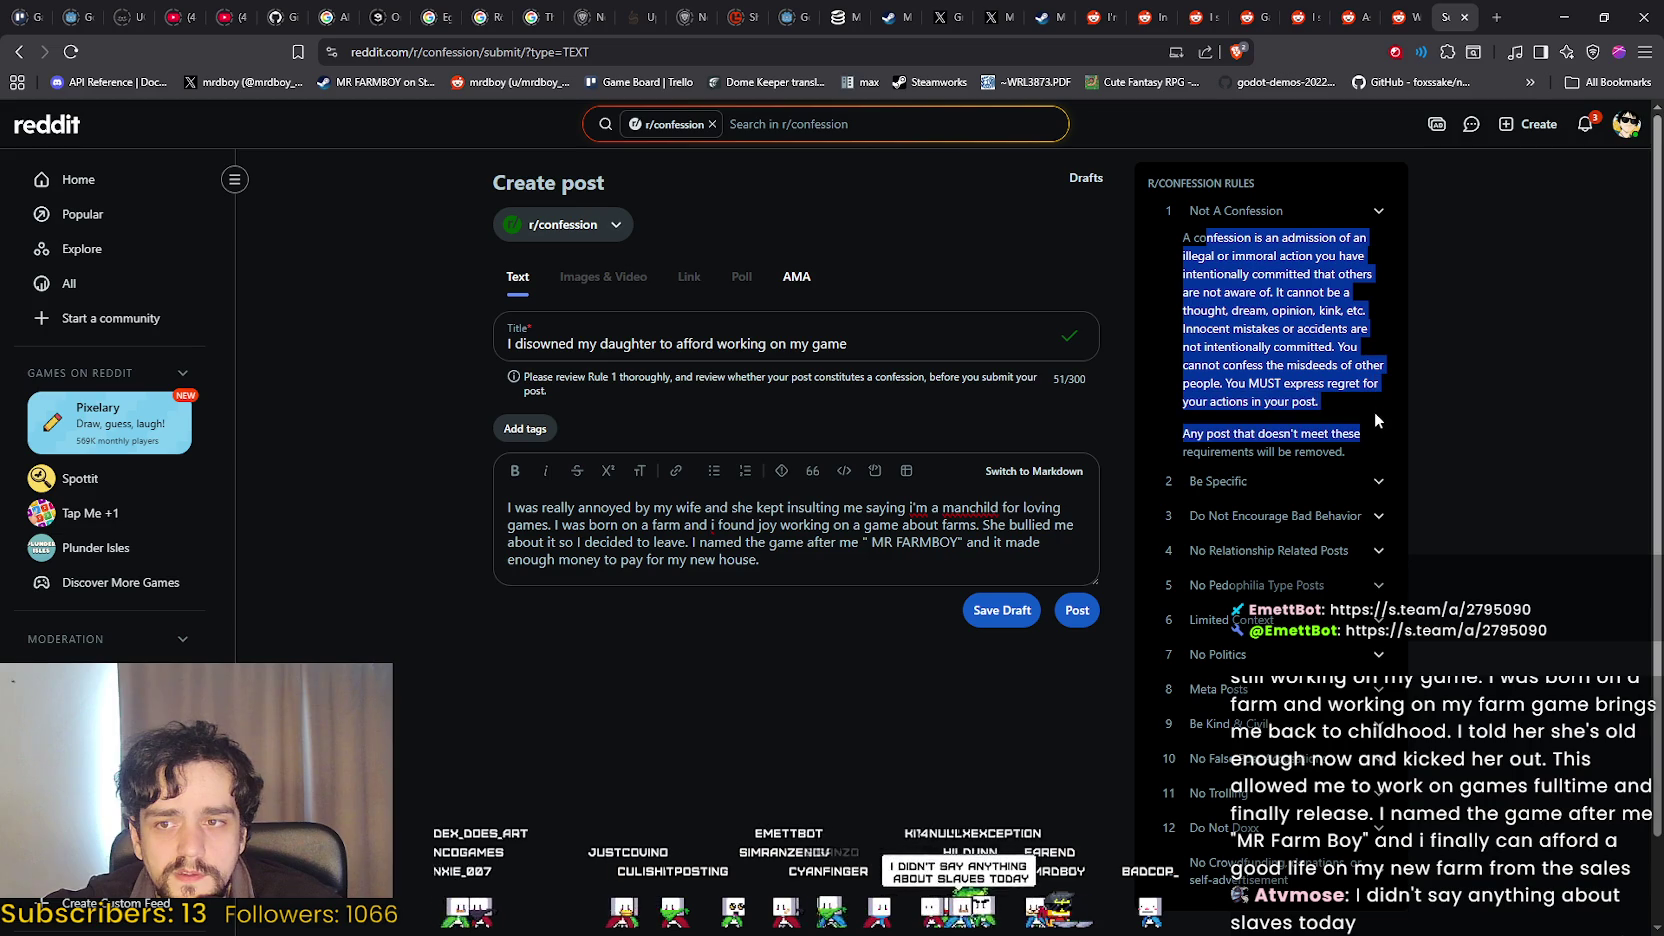
click(1502, 441)
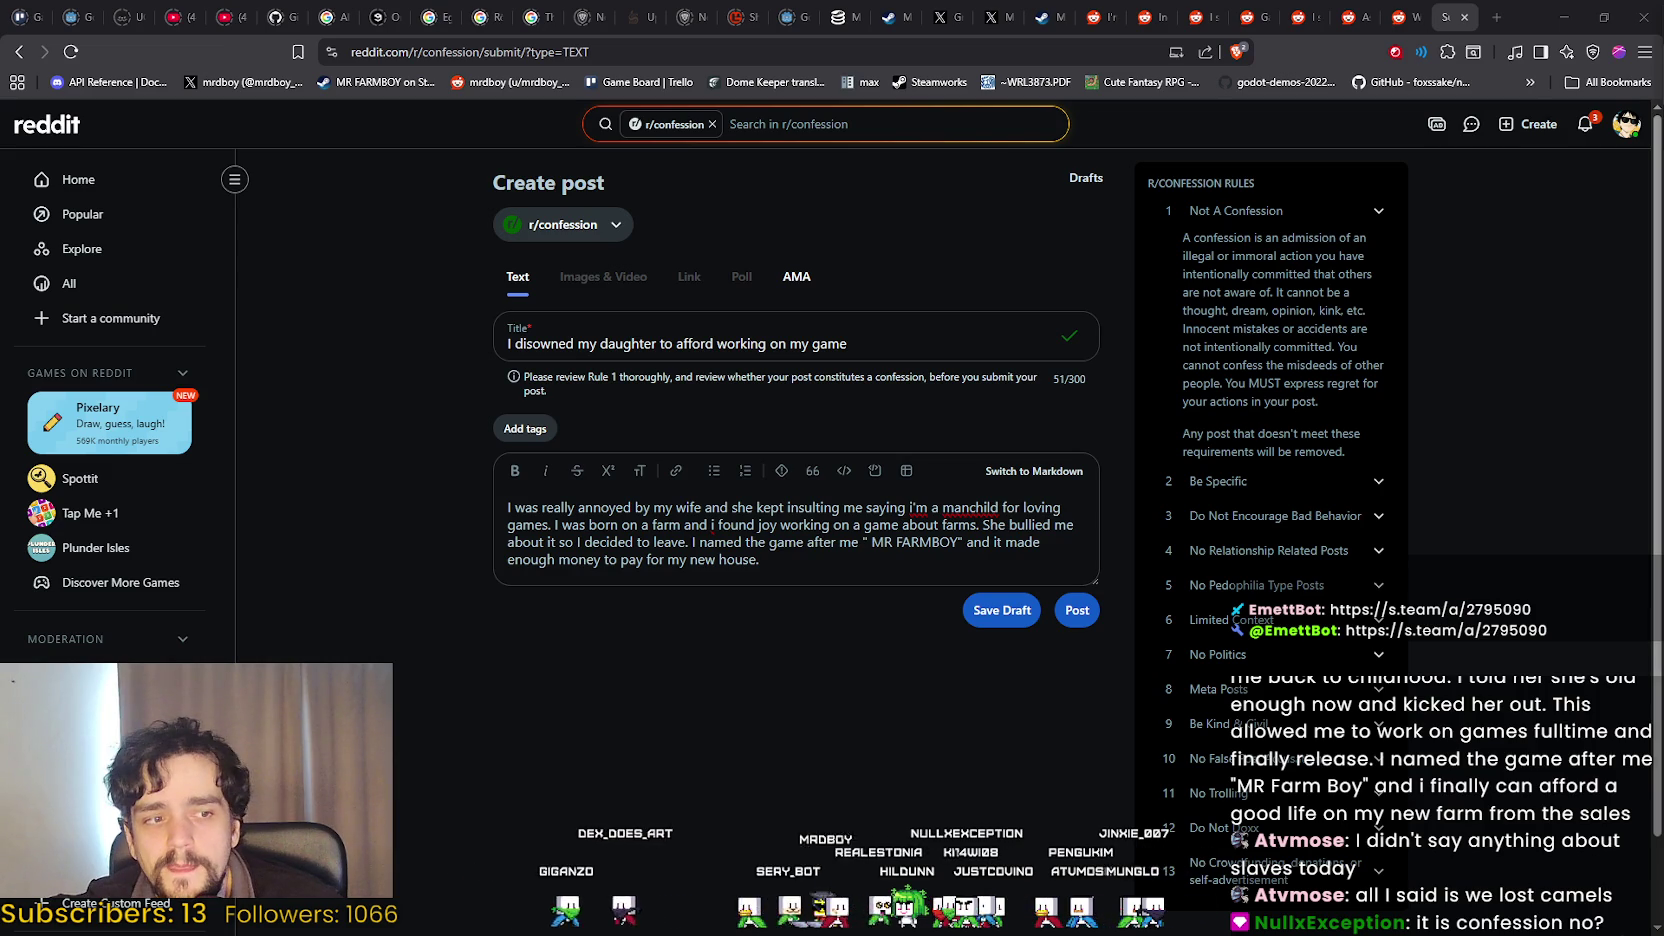
Replace the post body with the pasted paragraph about the daughter turning 18.
click(505, 510)
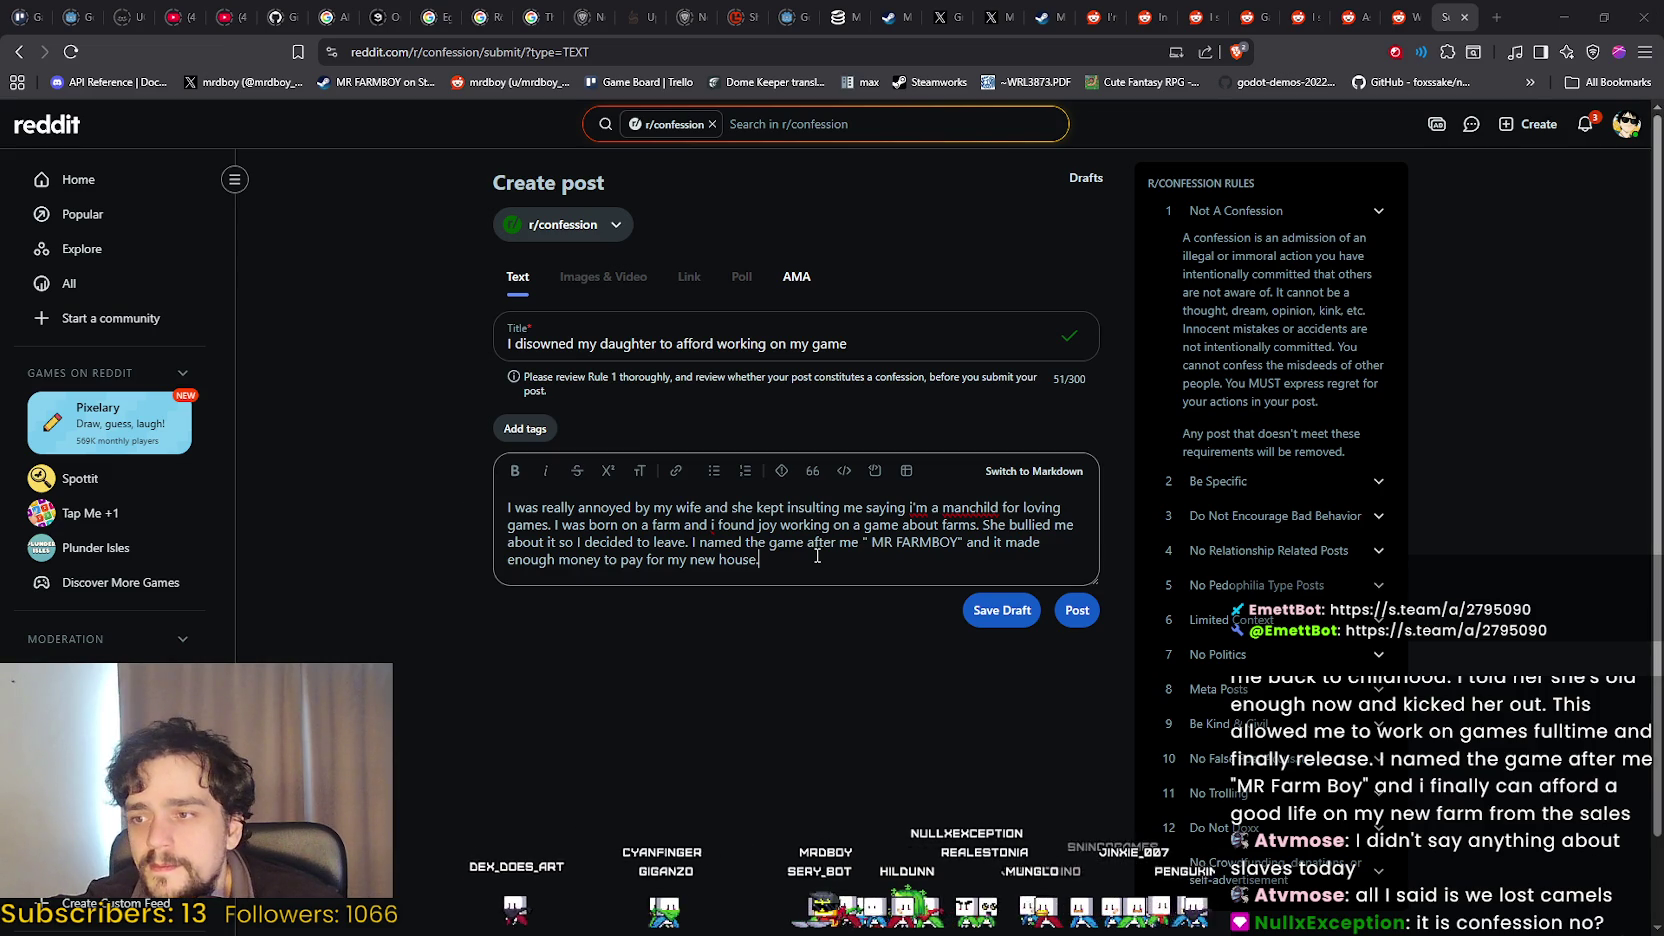
key(ctrl+a)
text(My daughter finally hit 18 years old, but she started calling me a manchild for still working on my game. I was born on a farm and working on my farm game brings me back to childhood. I told her she's old enough now and kicked her out. This allowed me to work on games fulltime and finally release. I named the game after me "MR Farm Boy" and i finally can afford a good life on my new farm from the sales)
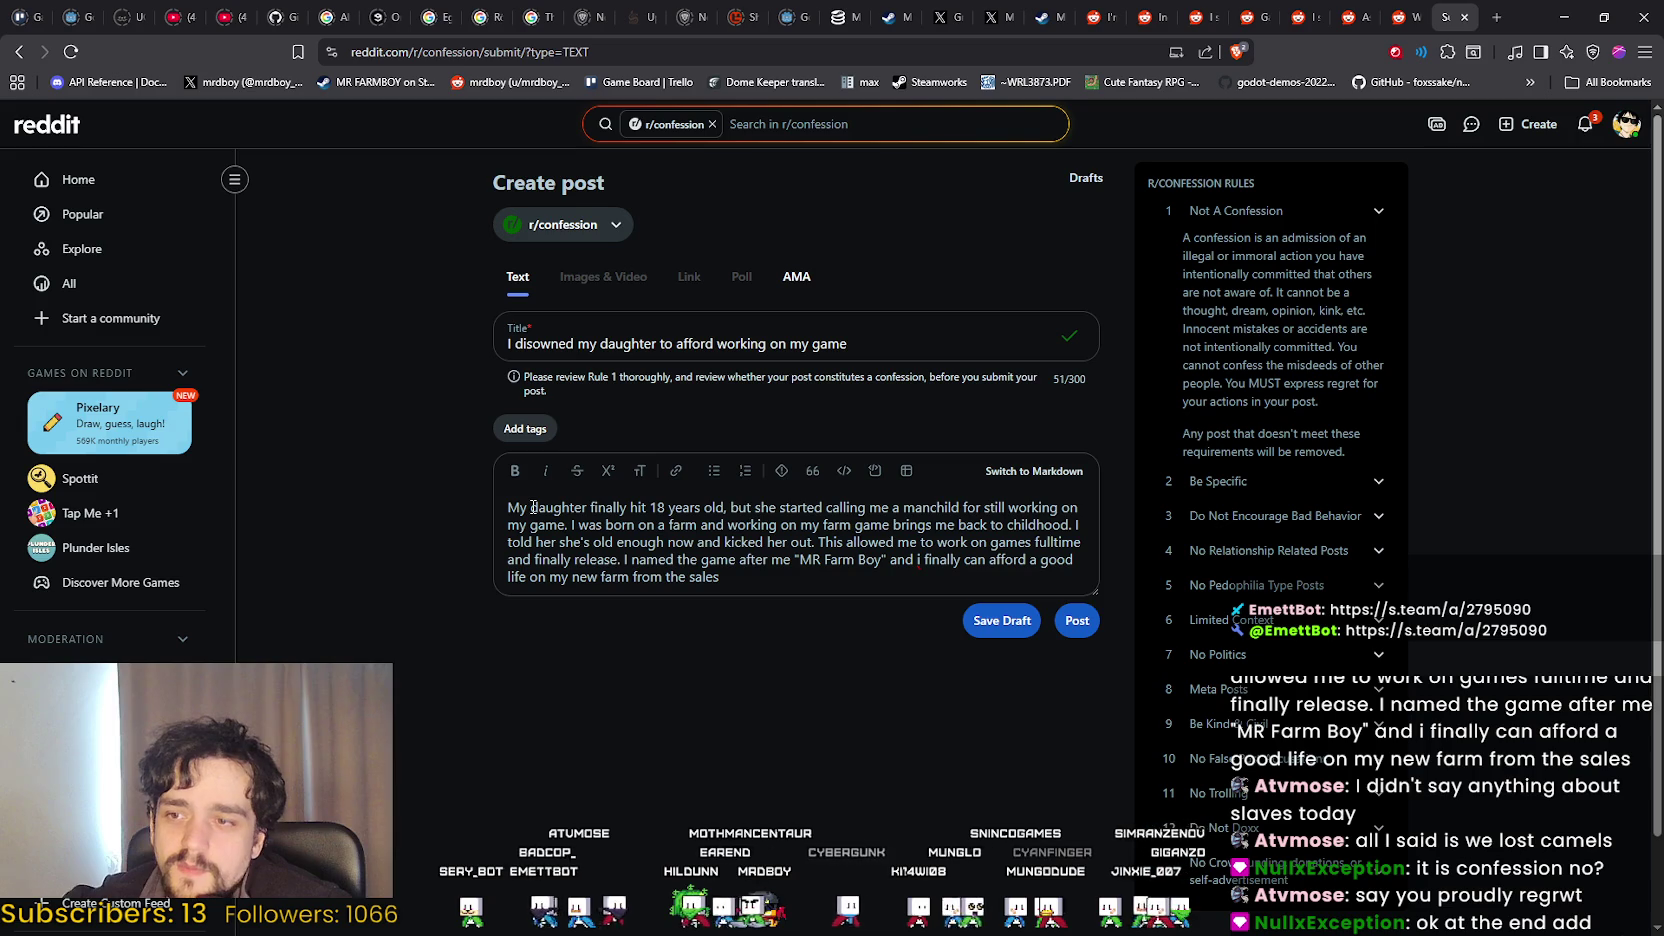
Rename the game to 'MR FARMBOY' in the body, add a period after 'sales', and start a new line.
drag(881, 560, 826, 560)
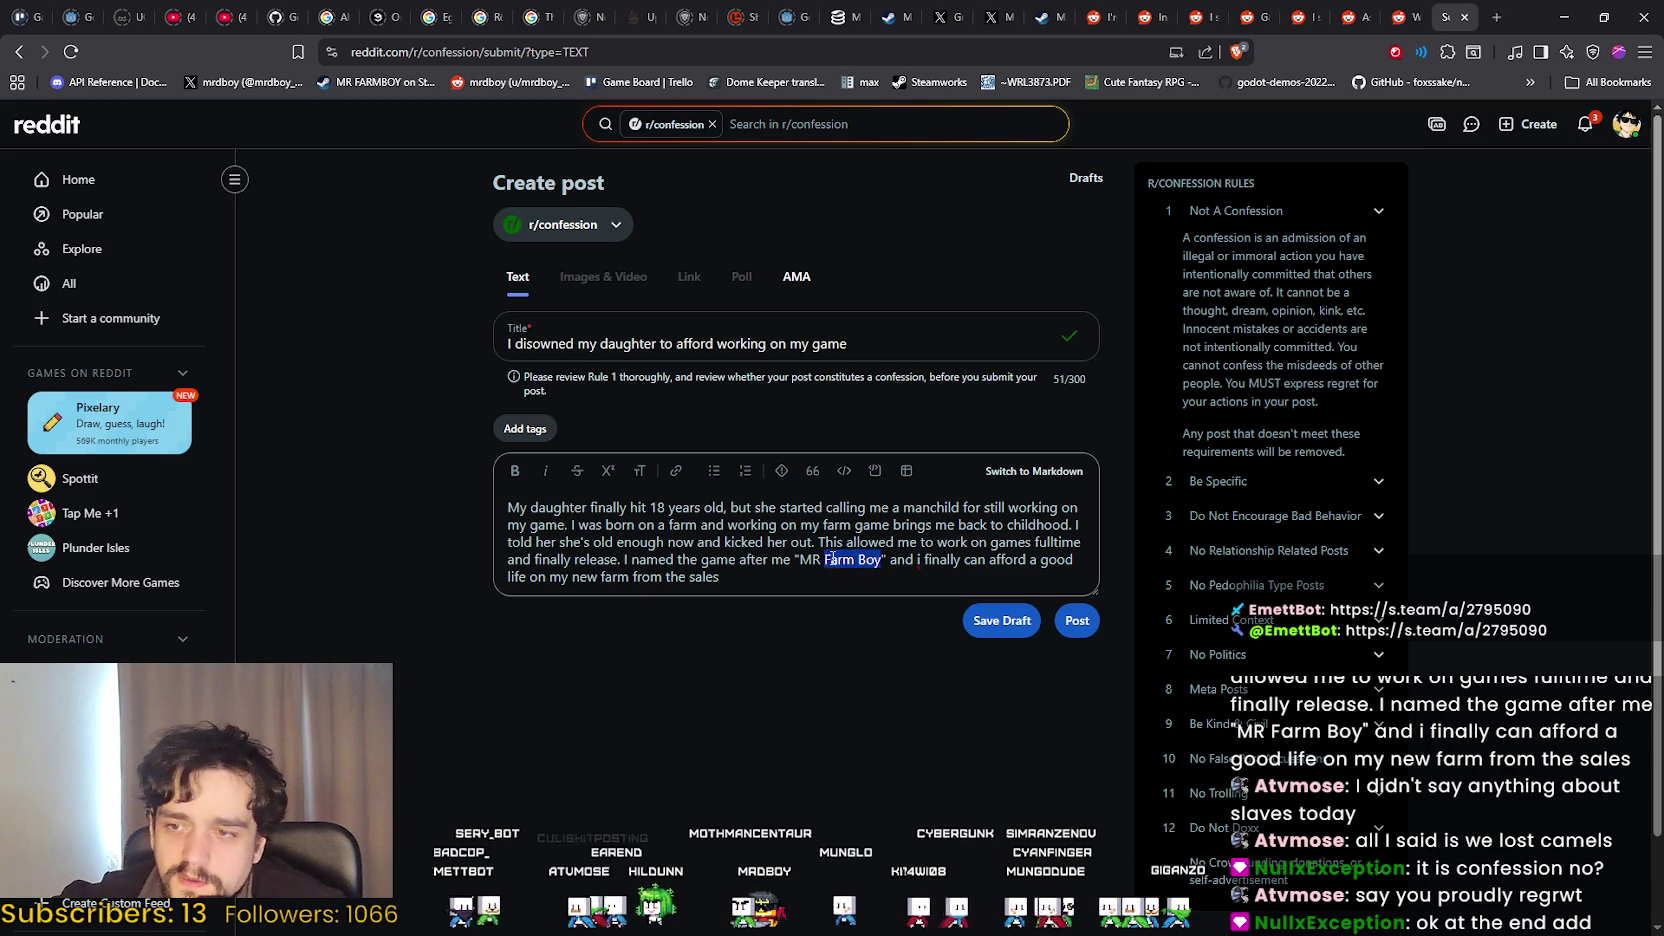
text(FARMBOY)
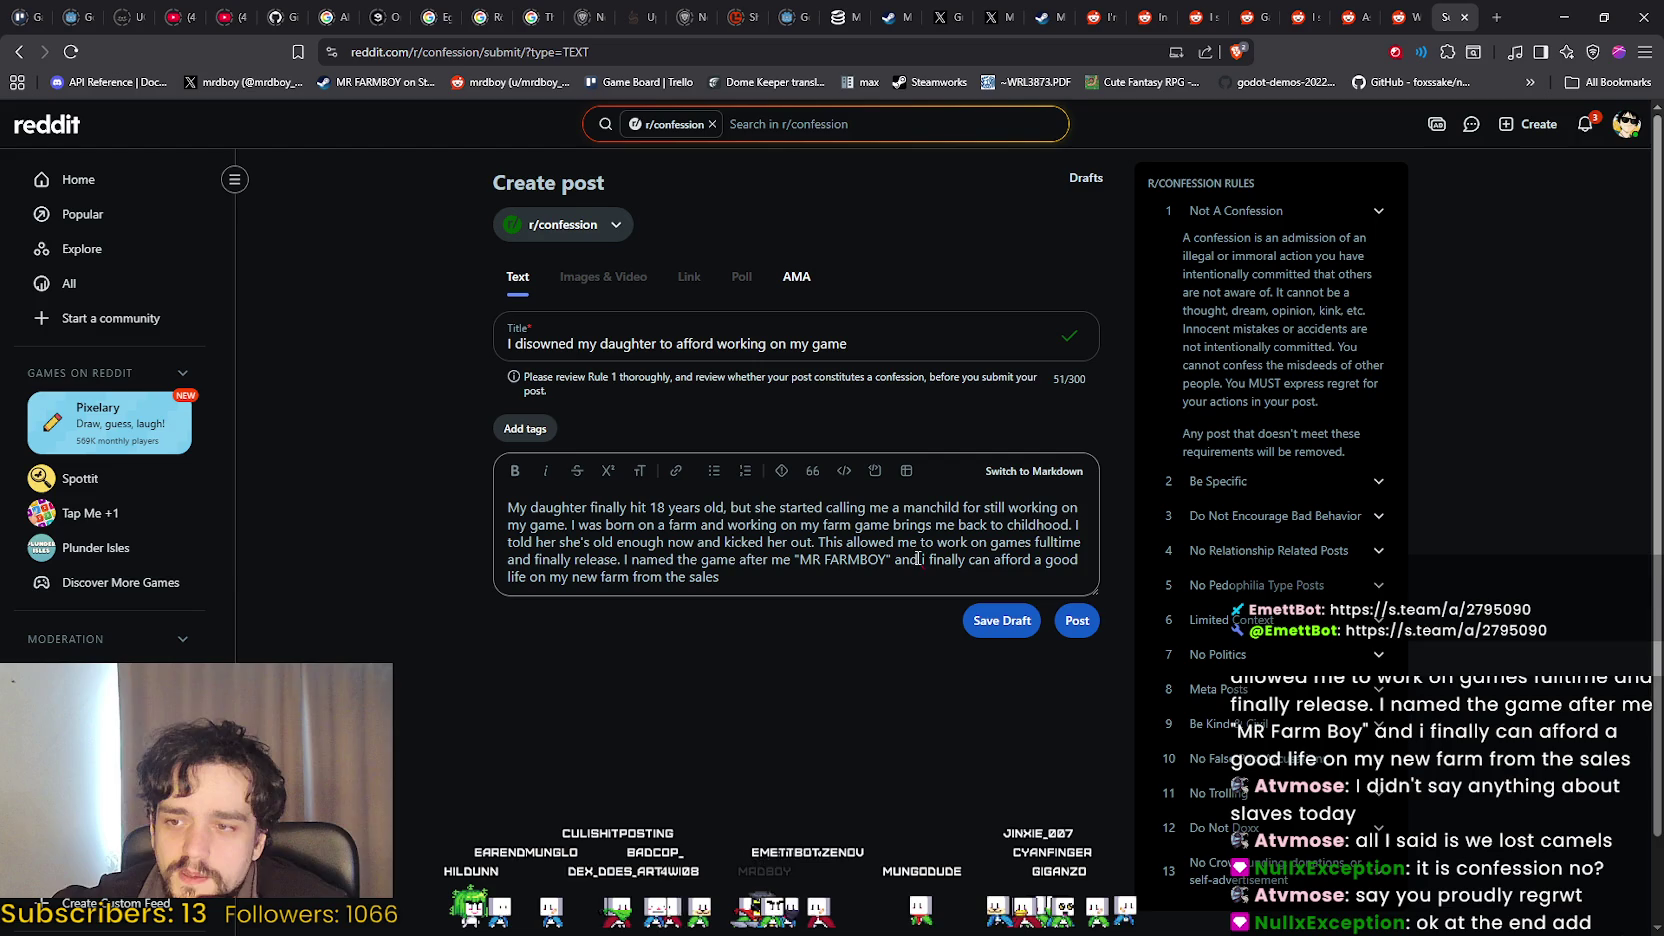
click(917, 558)
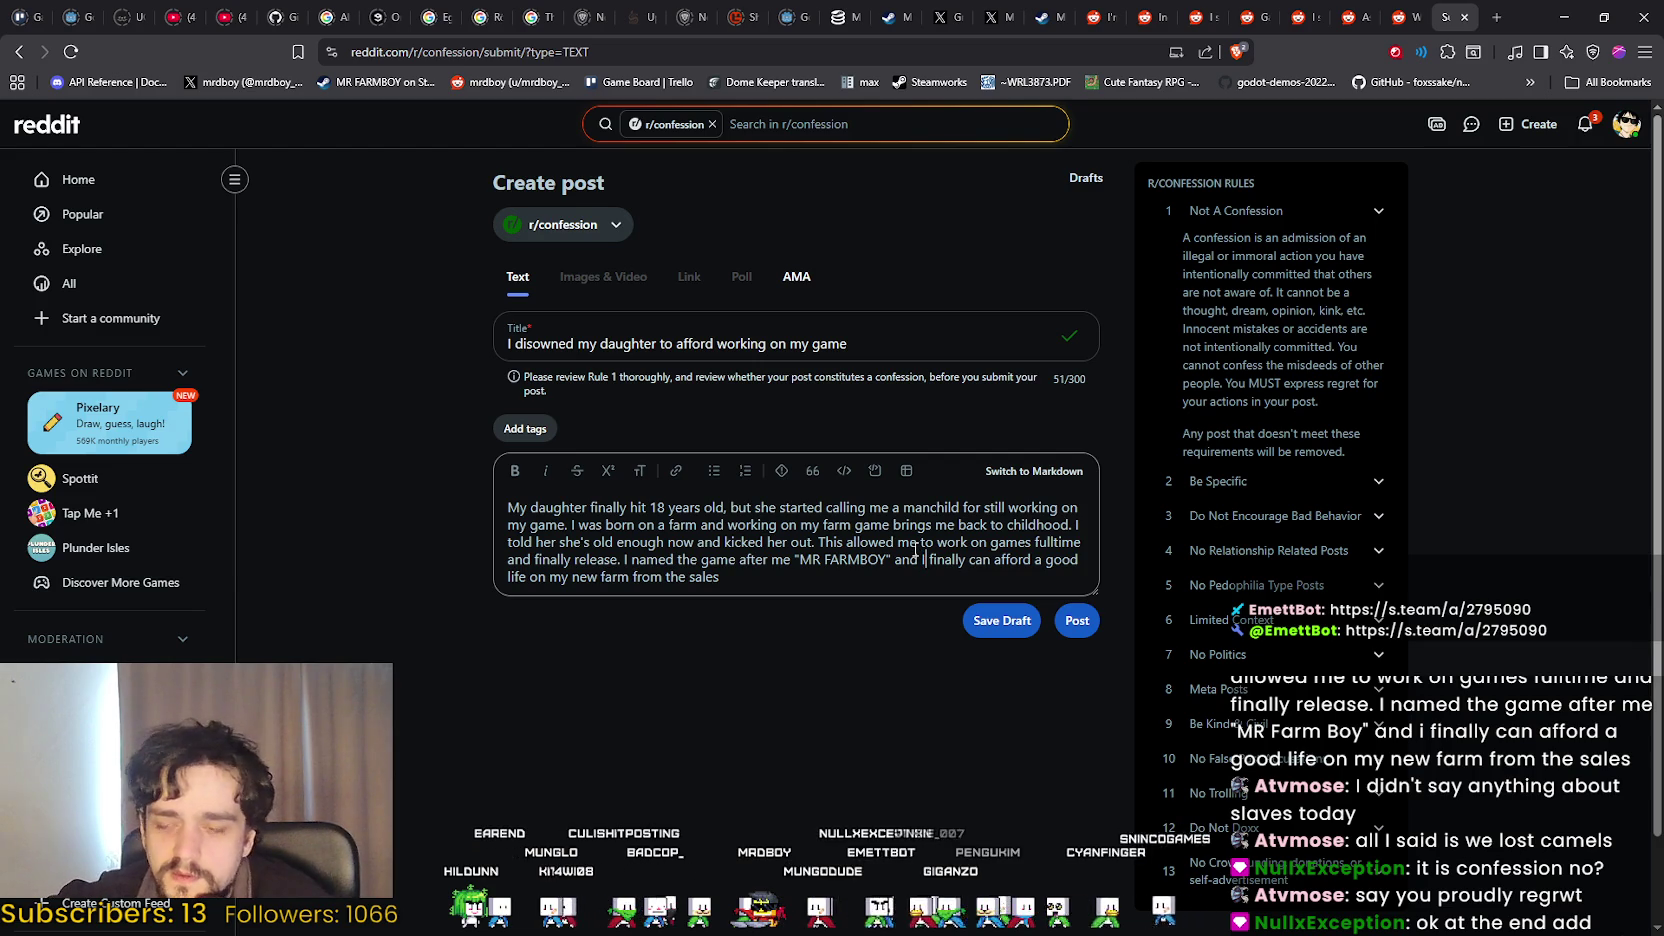
click(893, 559)
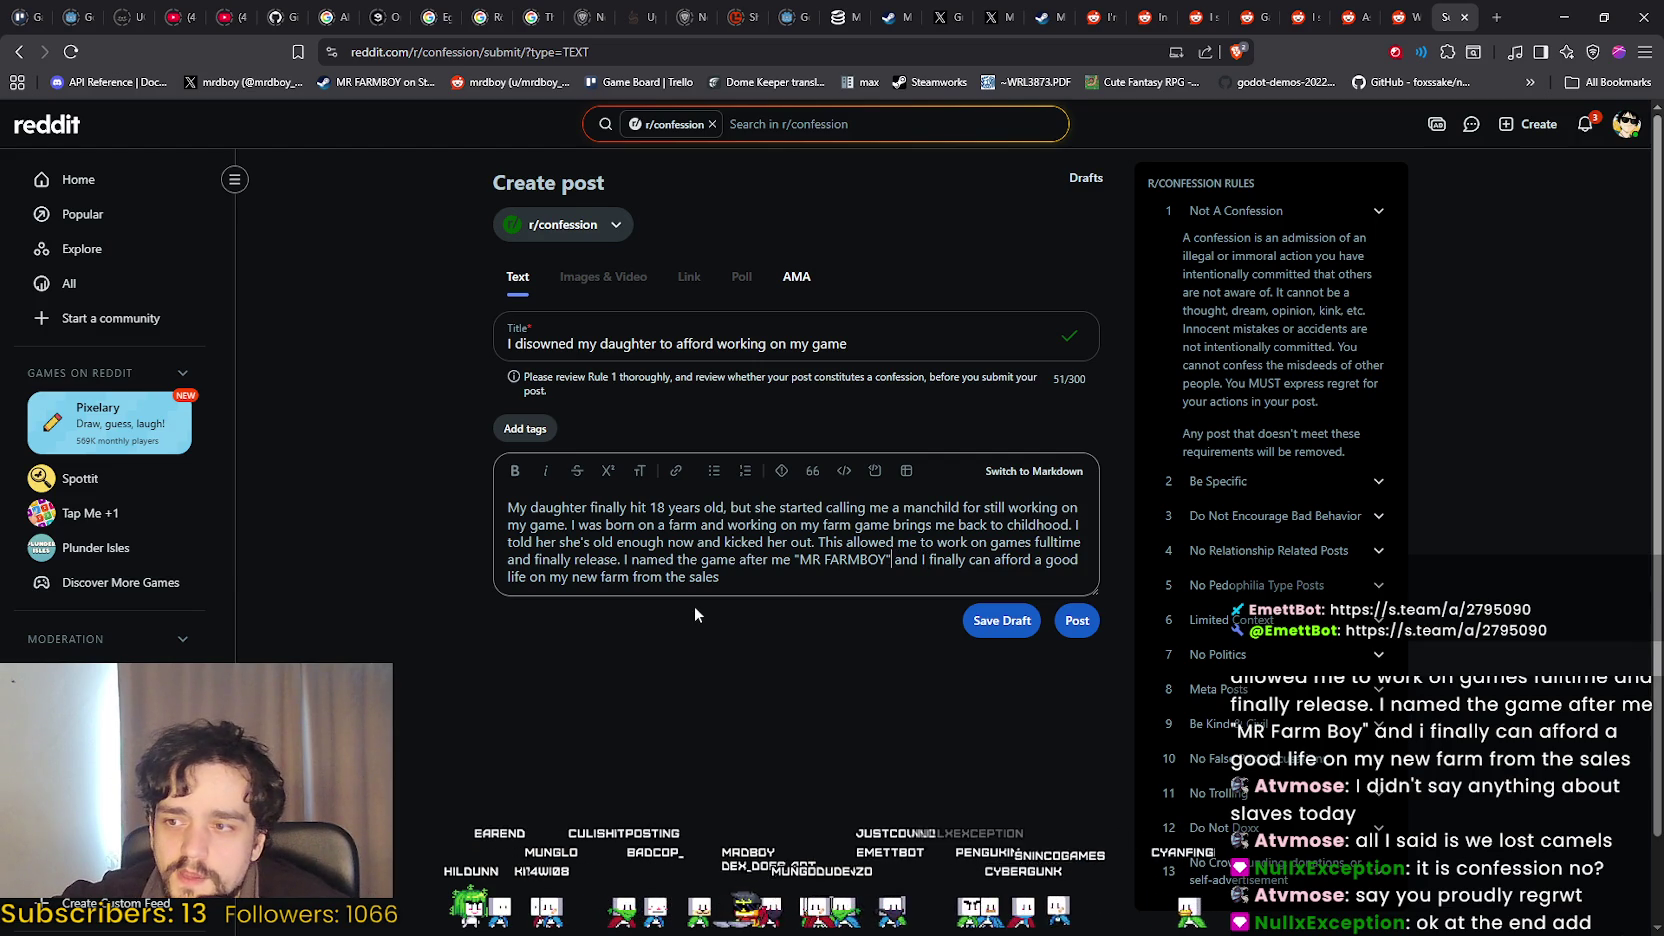
click(758, 572)
text(.)
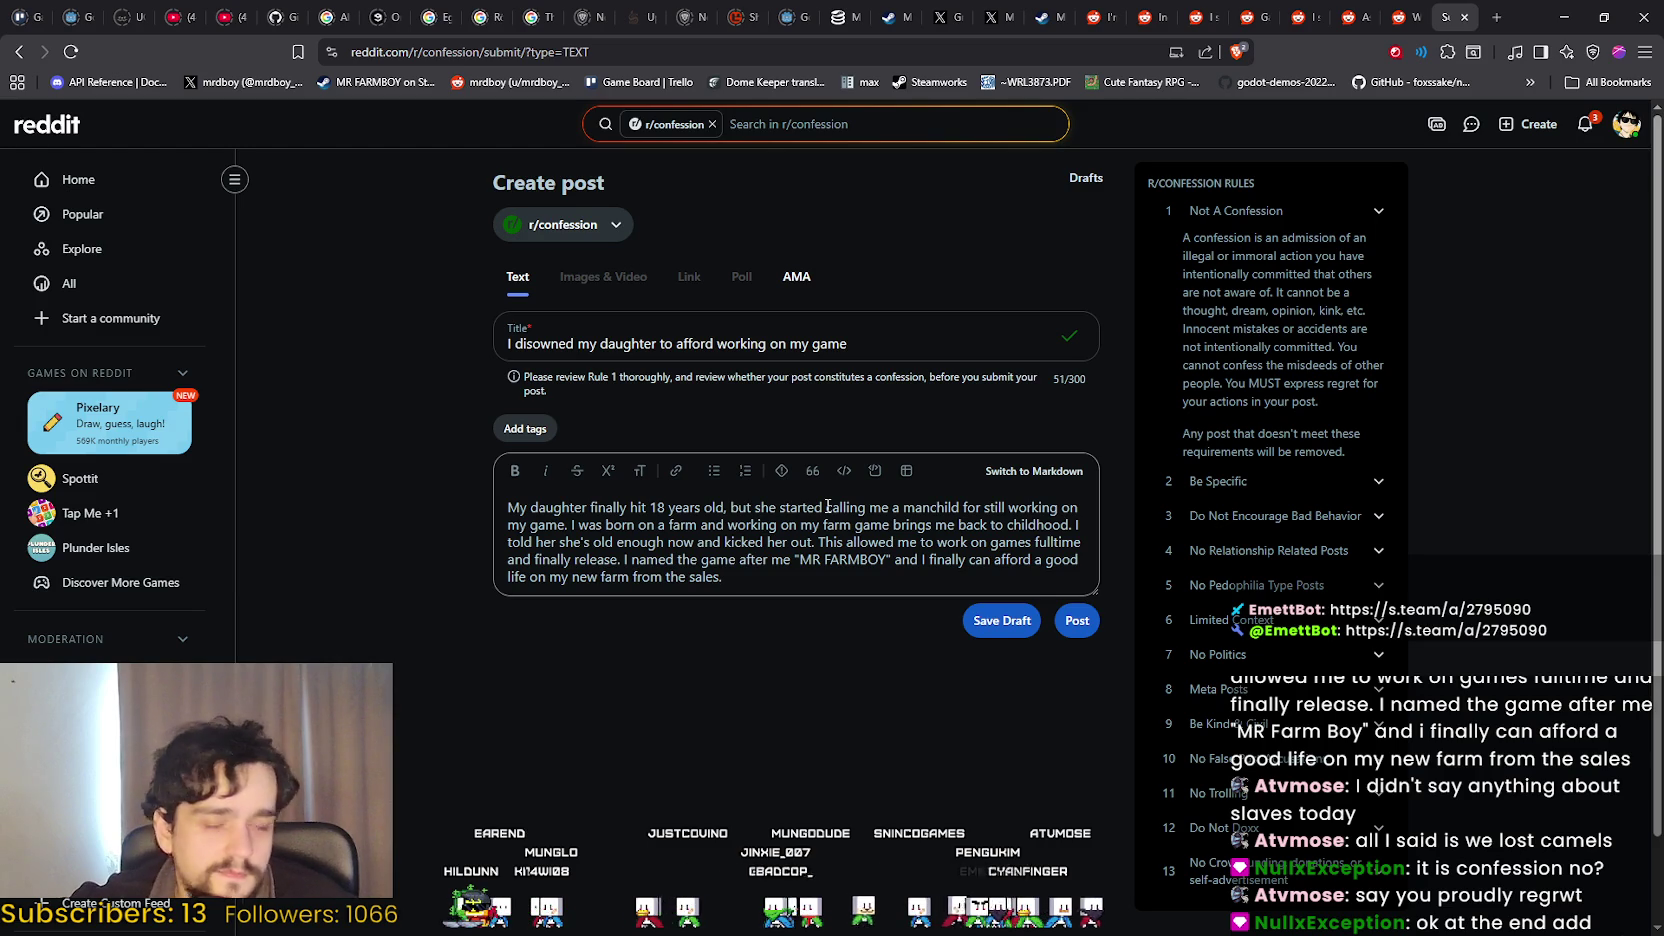
key(Return)
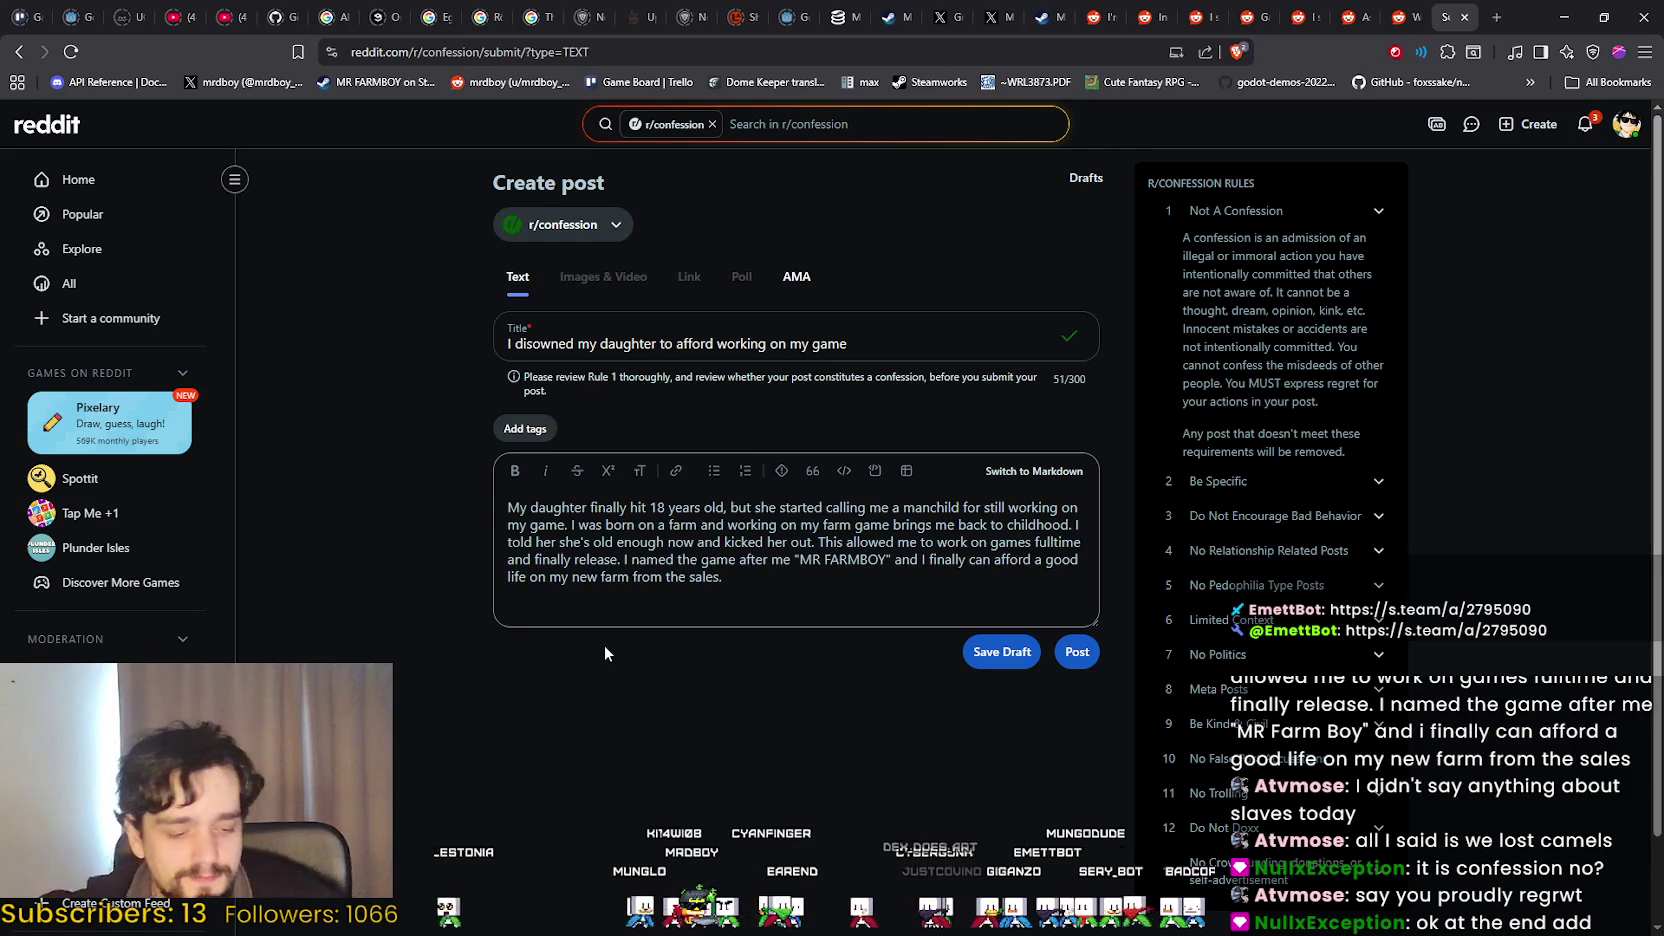
key(Return)
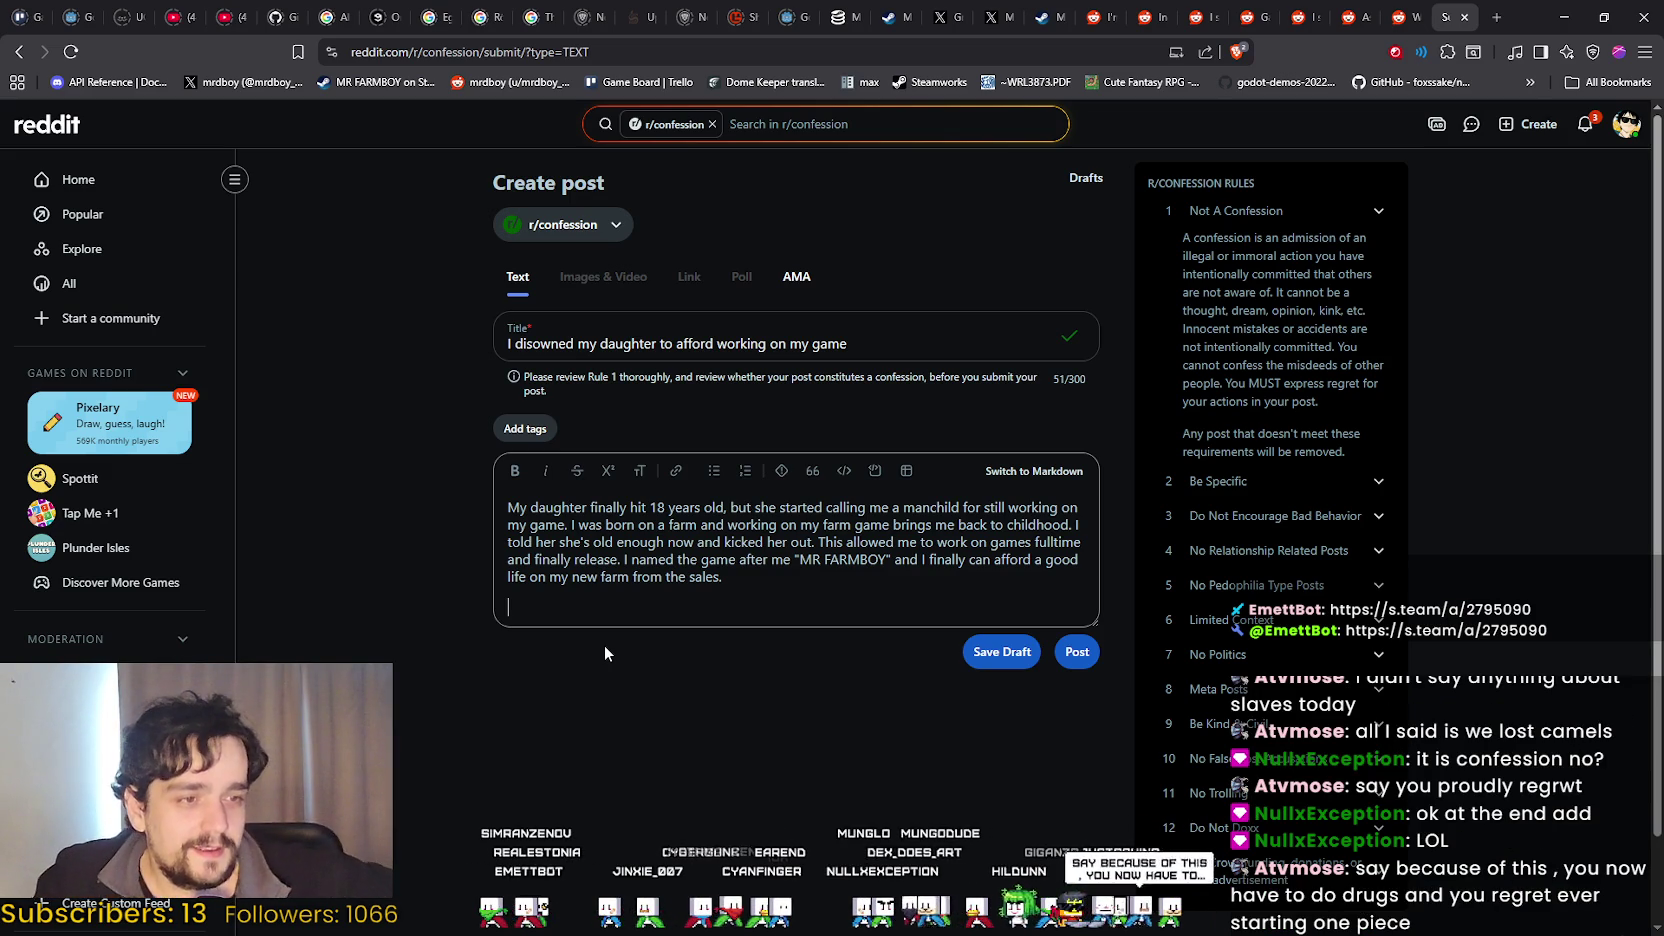
key(Return)
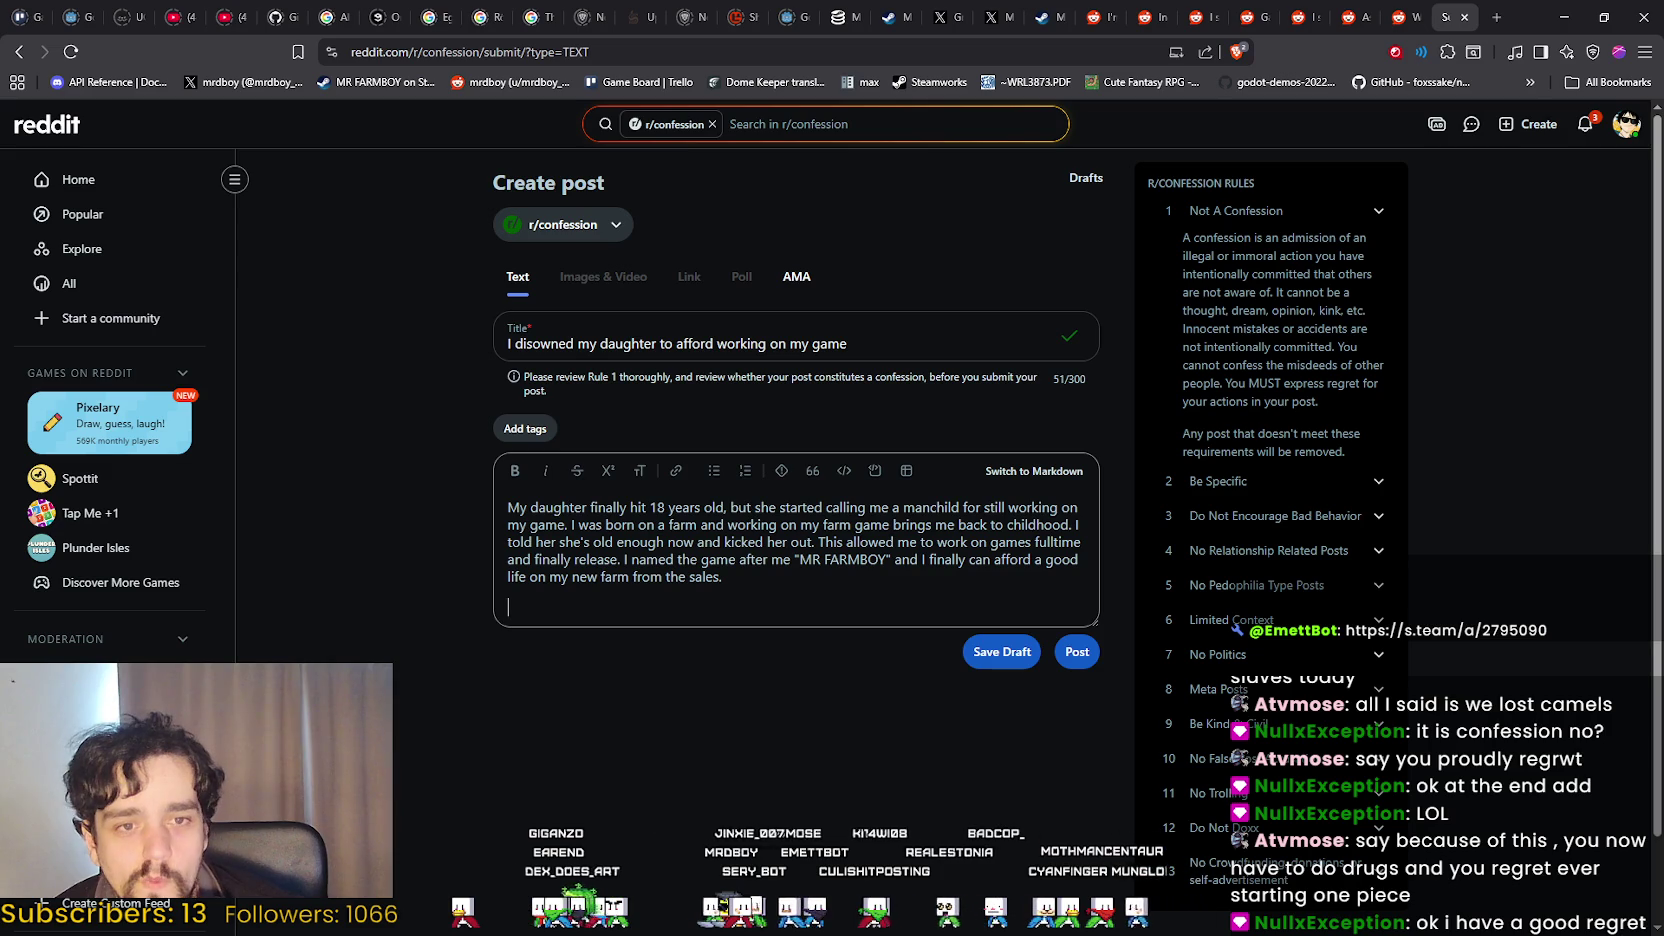
key(Return)
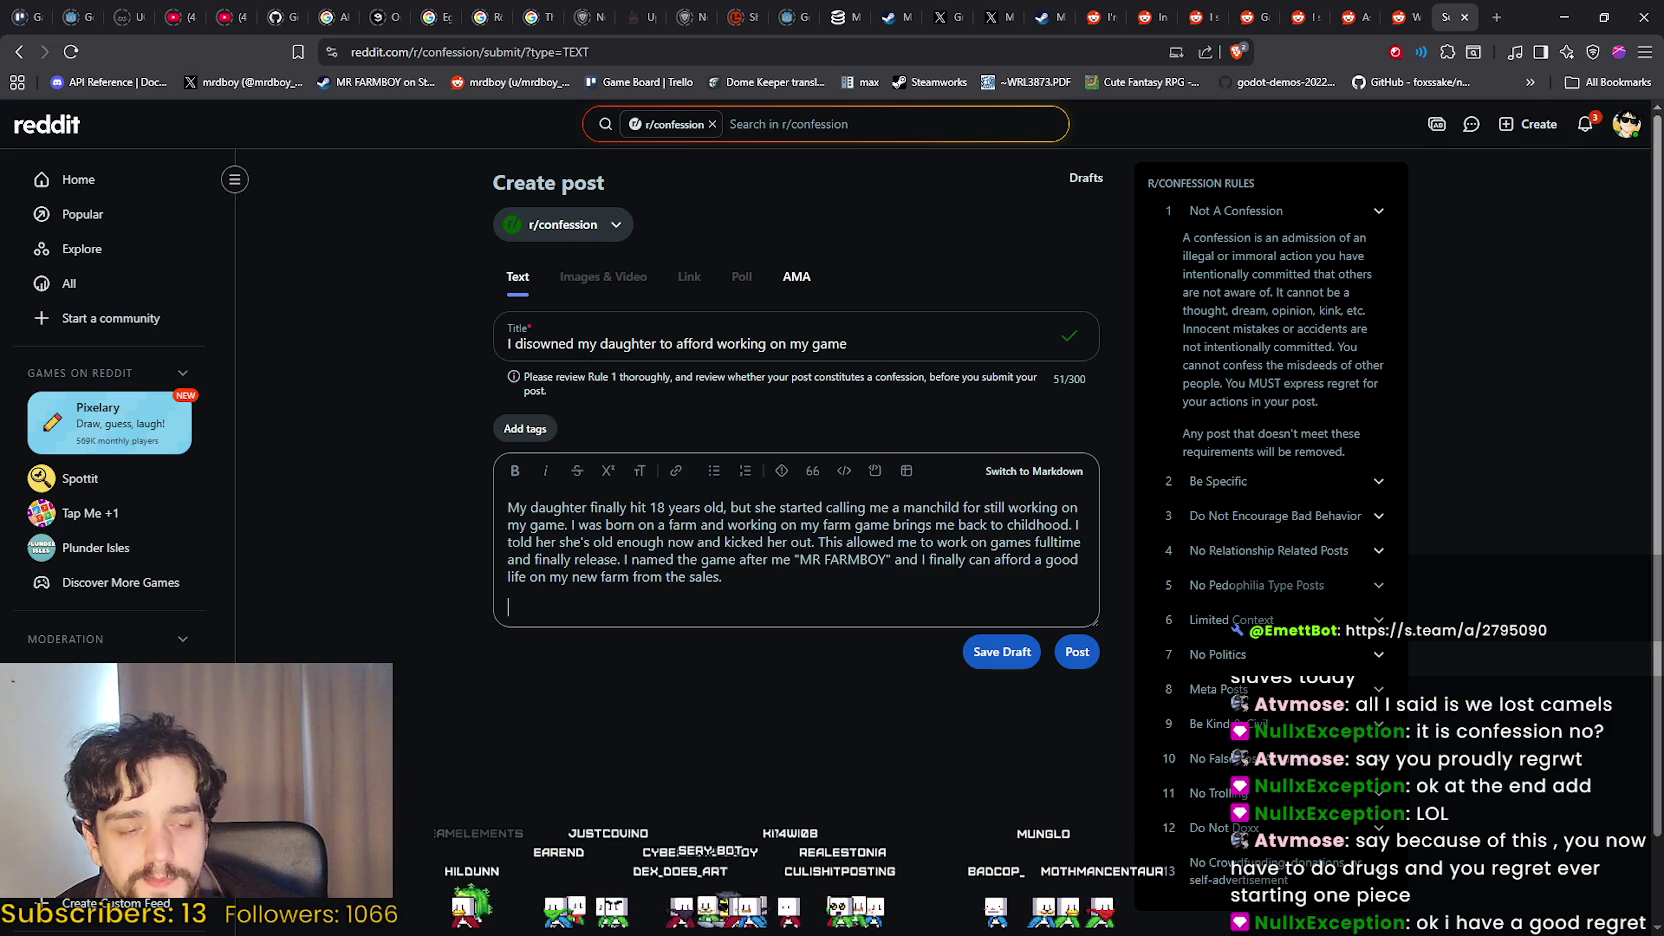
key(alt+Tab)
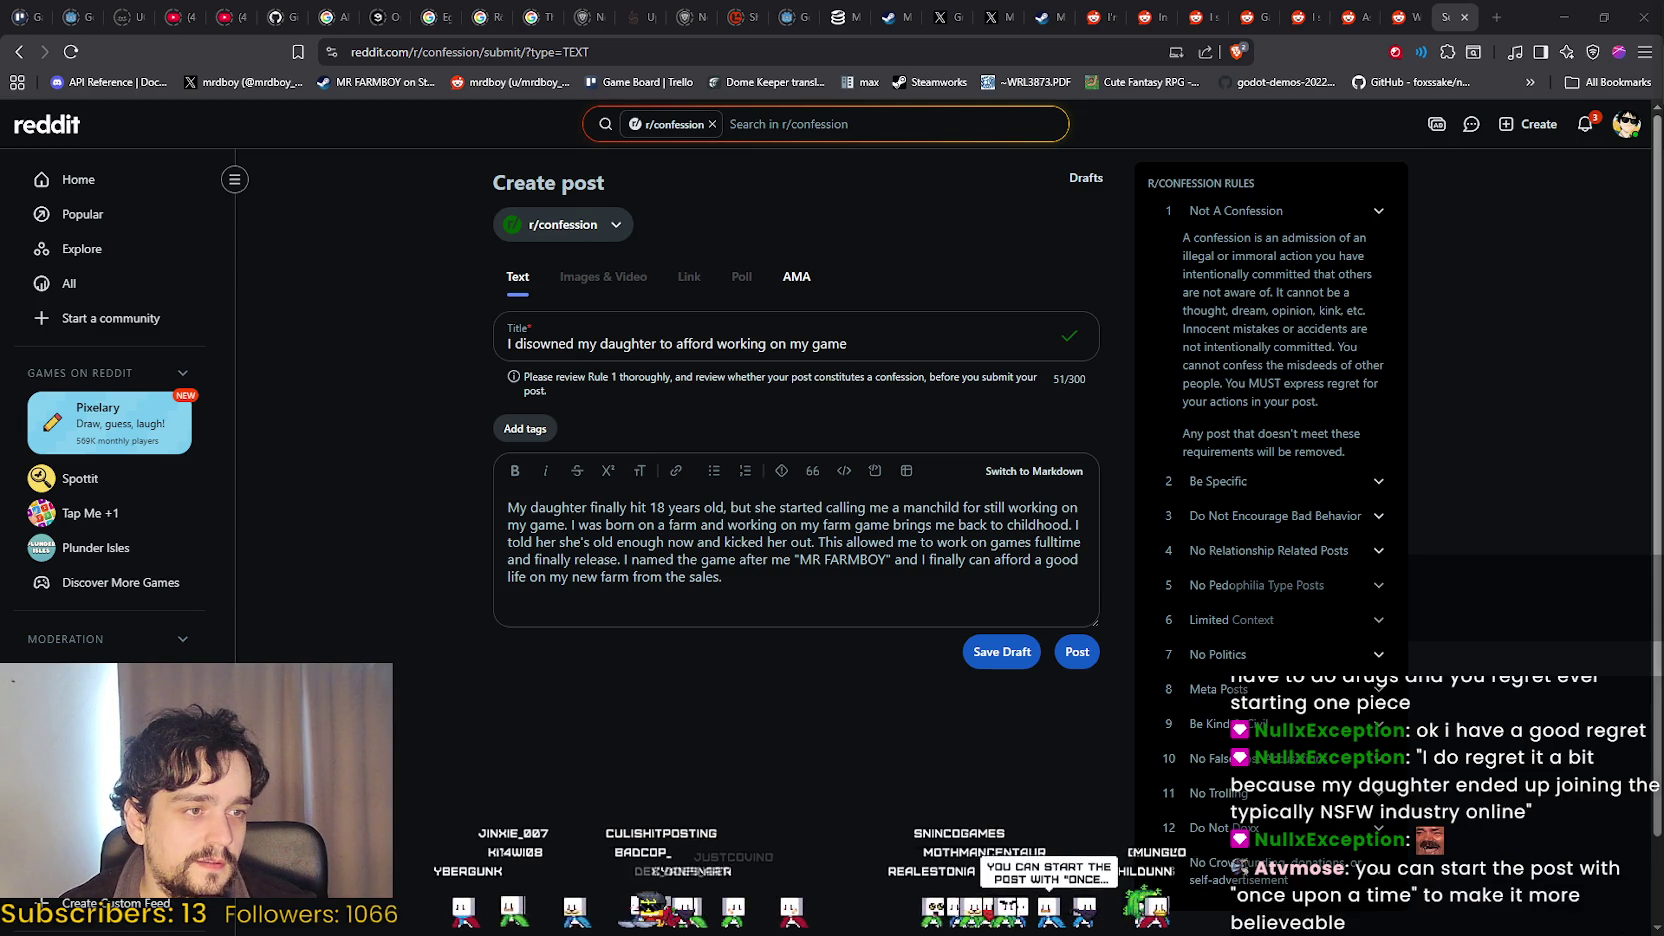
click(757, 582)
key(Return)
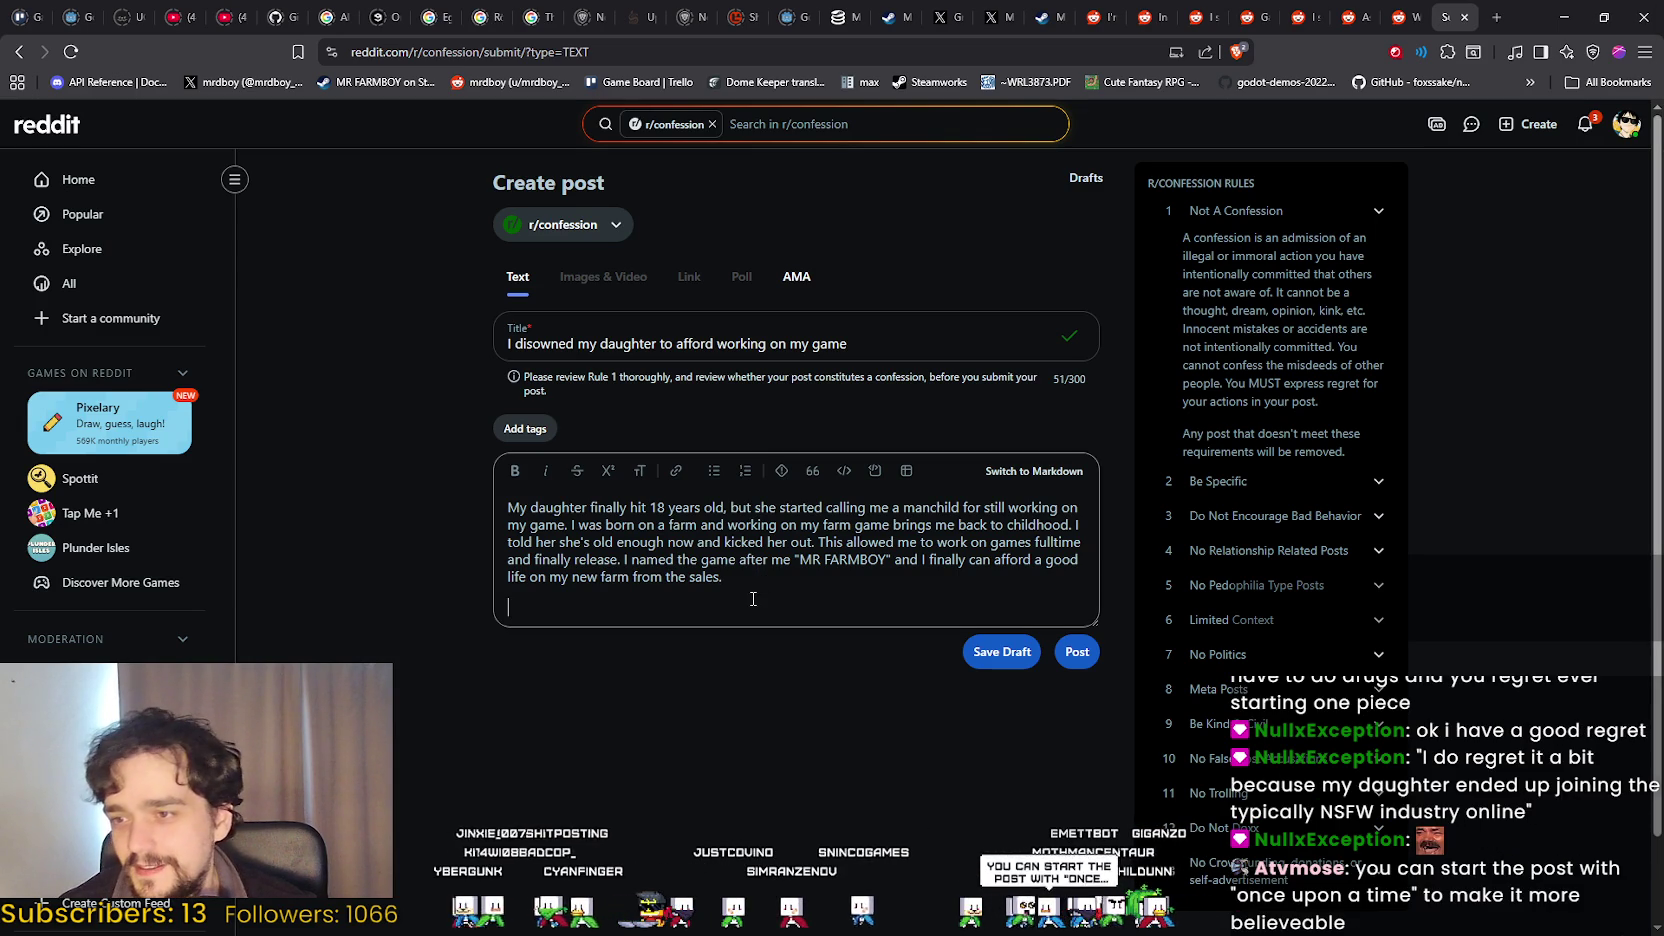
Paste the closing regret paragraph about the daughter's NSFW work, then switch to the Steam page.
text(I do regret it a bit because my daughter ended up joining the typically NSFW industry online)
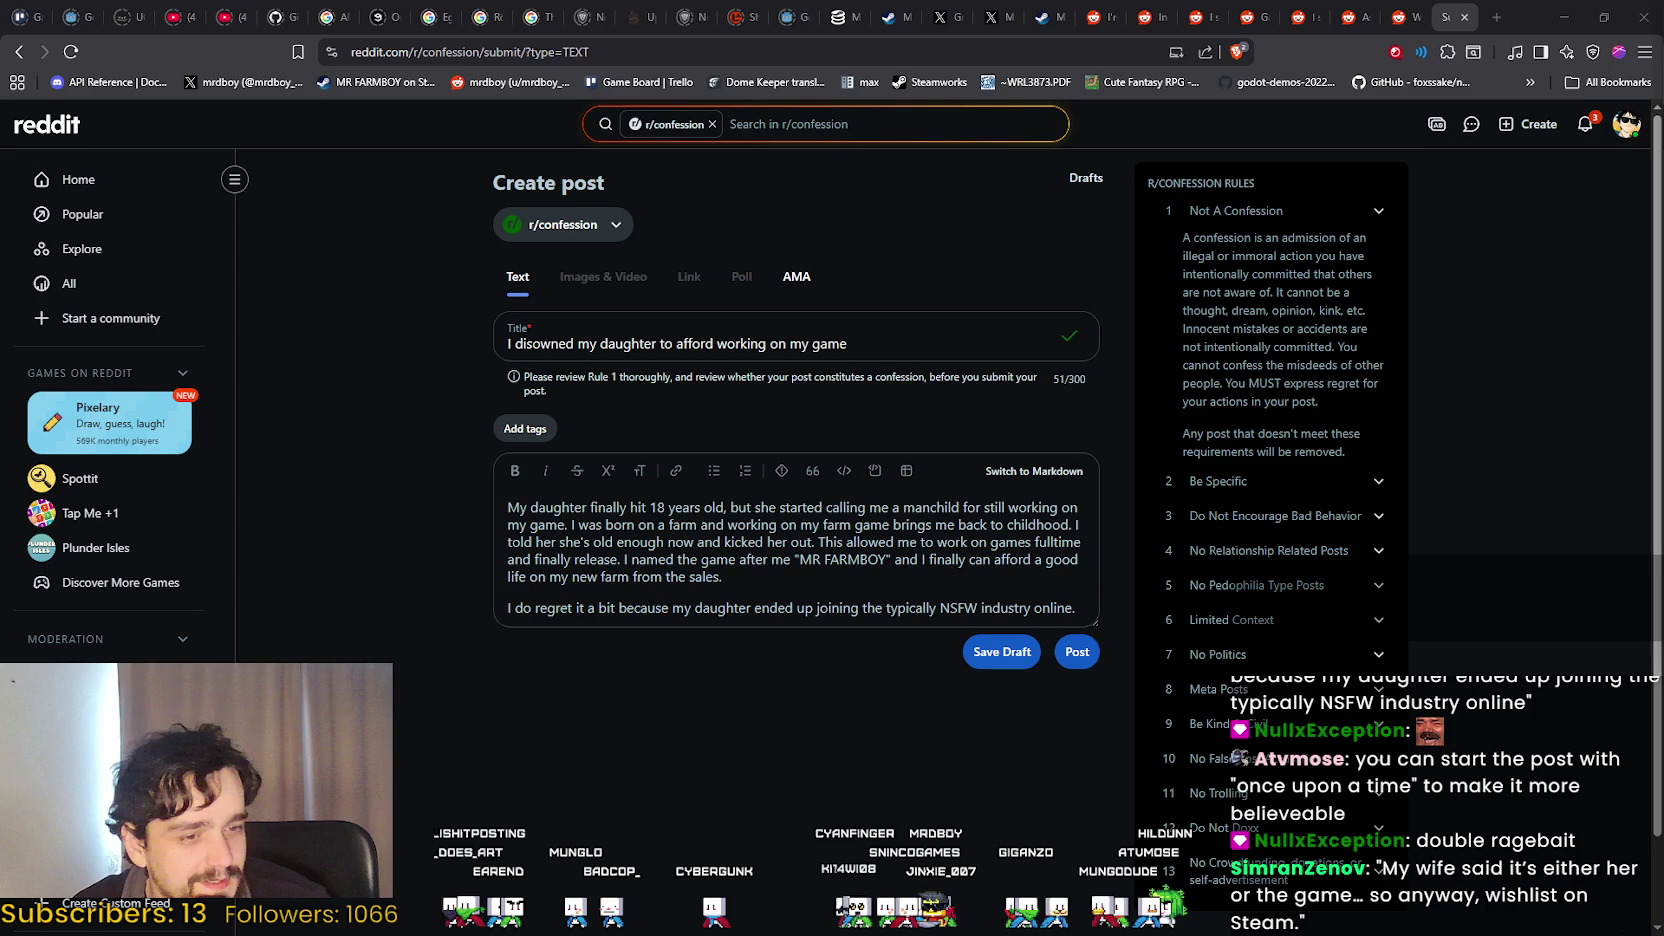
key(alt+Tab)
Scroll the MR FARMBOY store page briefly, then dismiss it to reveal the r/confession draft.
scroll(1257, 681, up, 15)
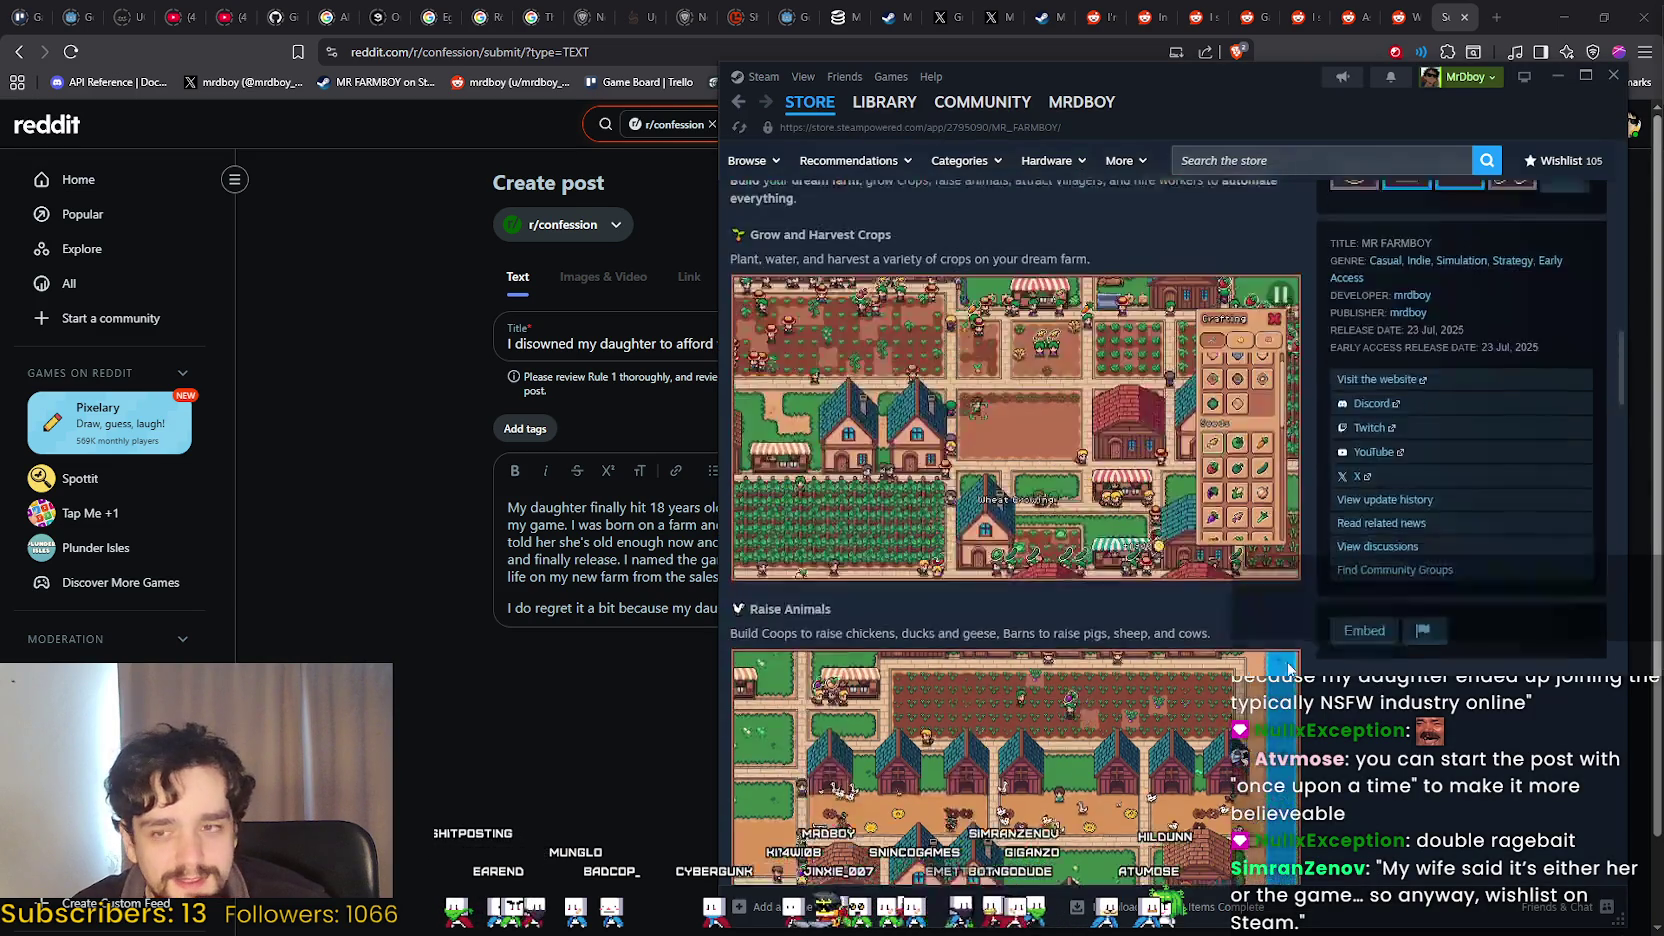
scroll(1257, 678, up, 2)
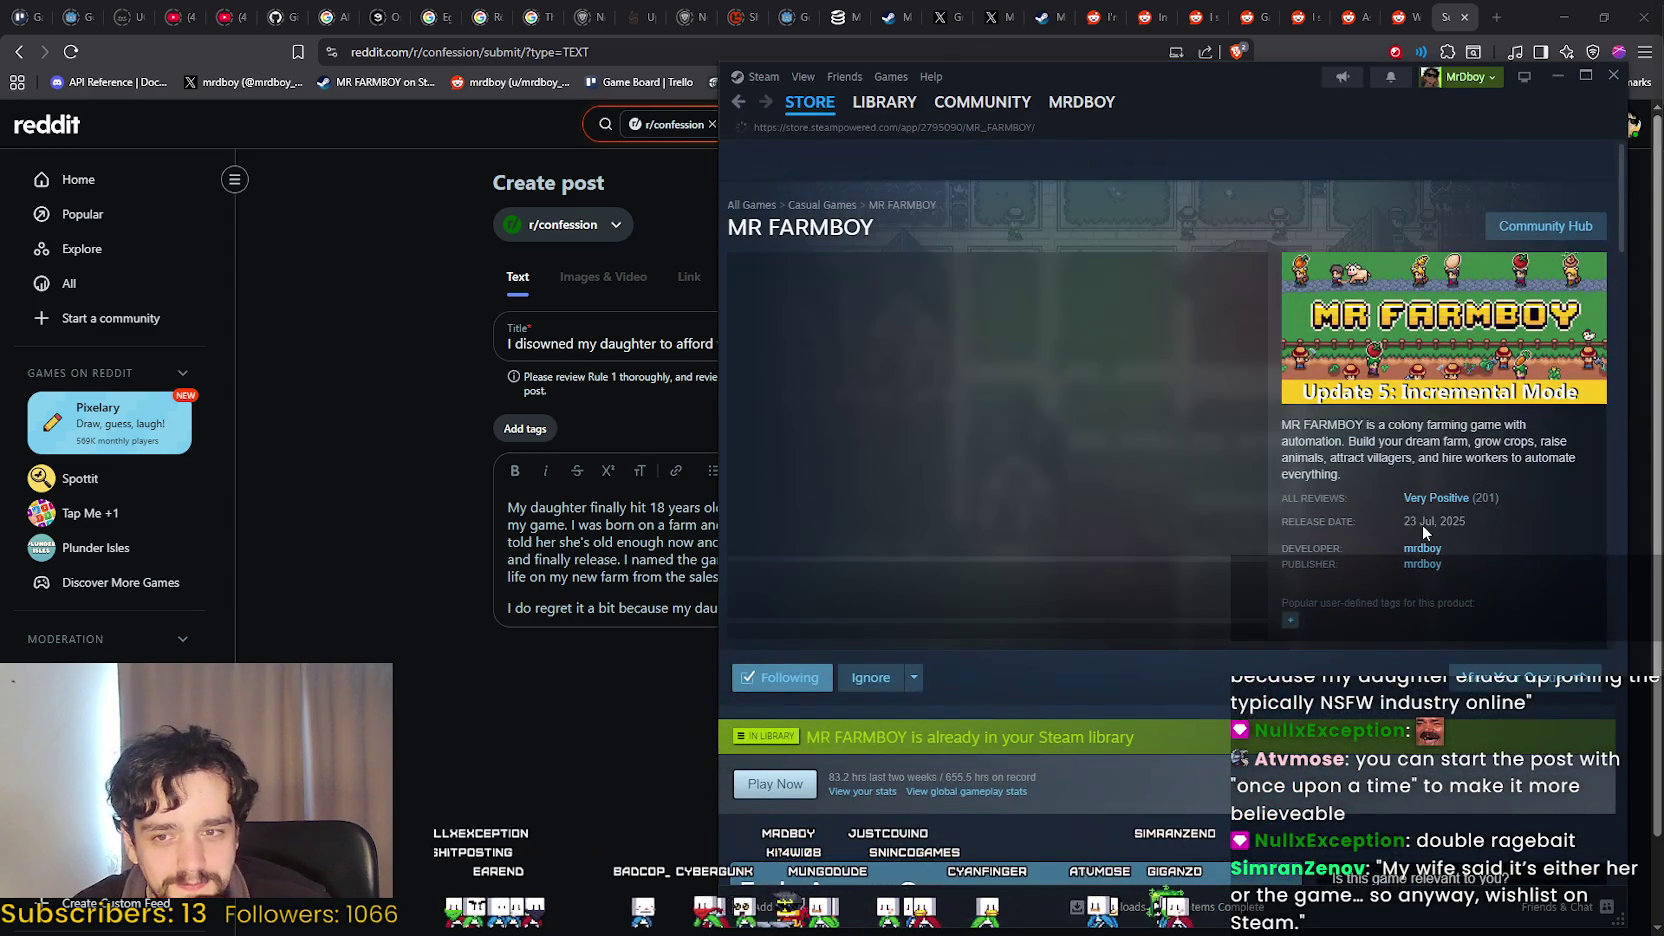
mouse_move(1435, 503)
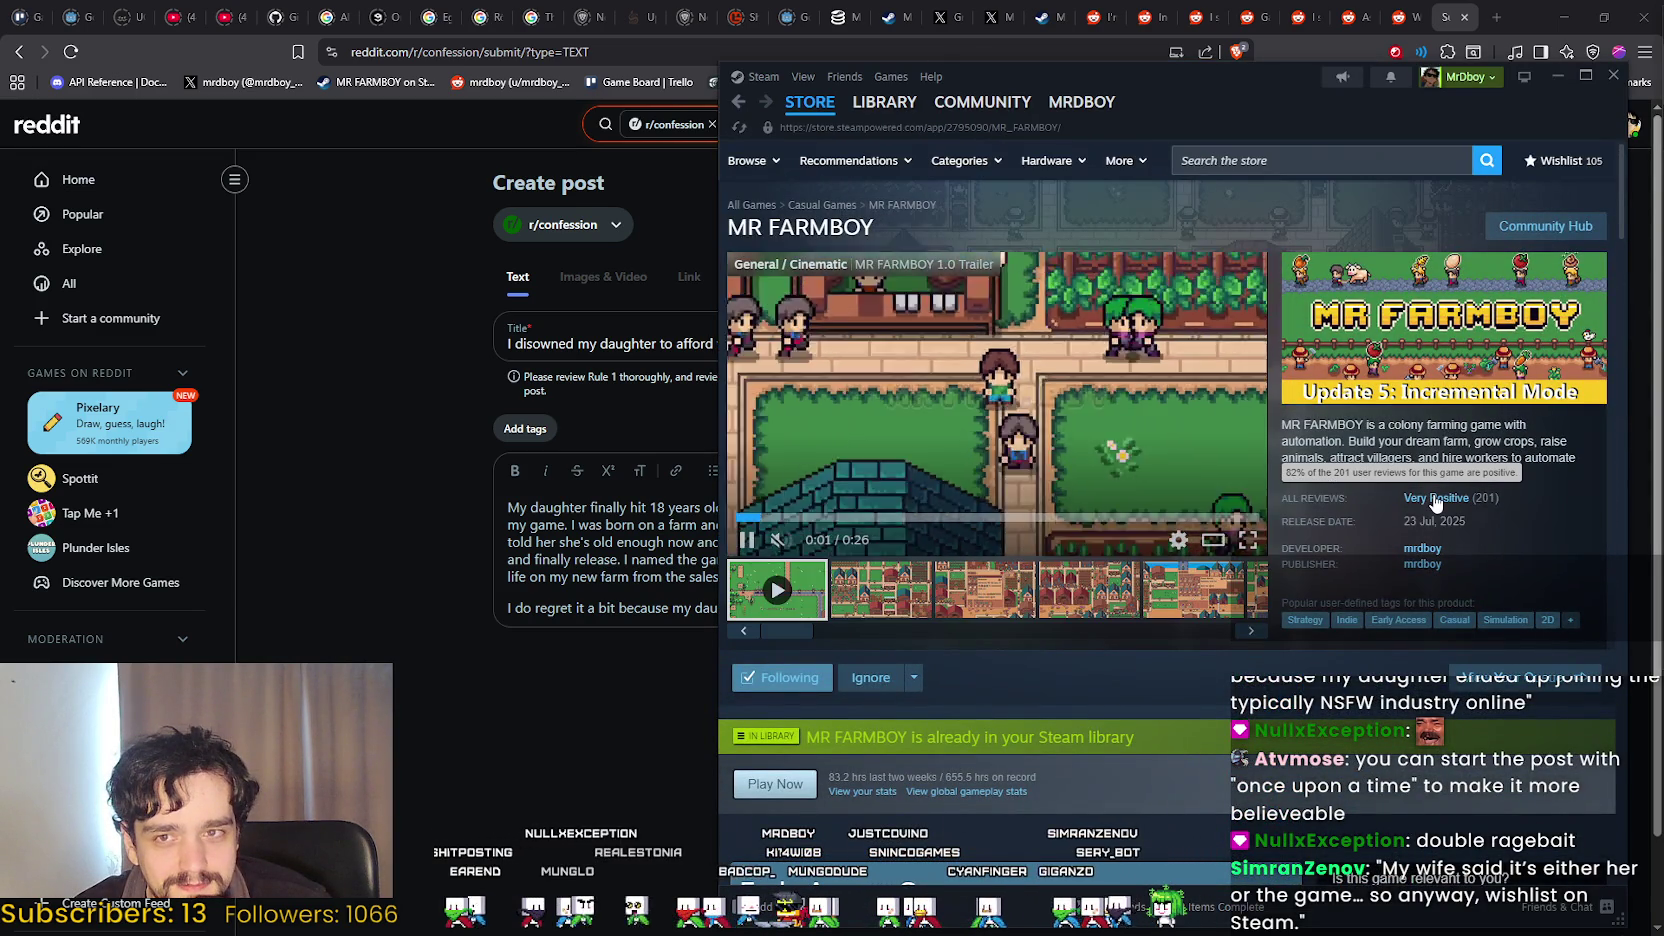
scroll(1011, 670, down, 15)
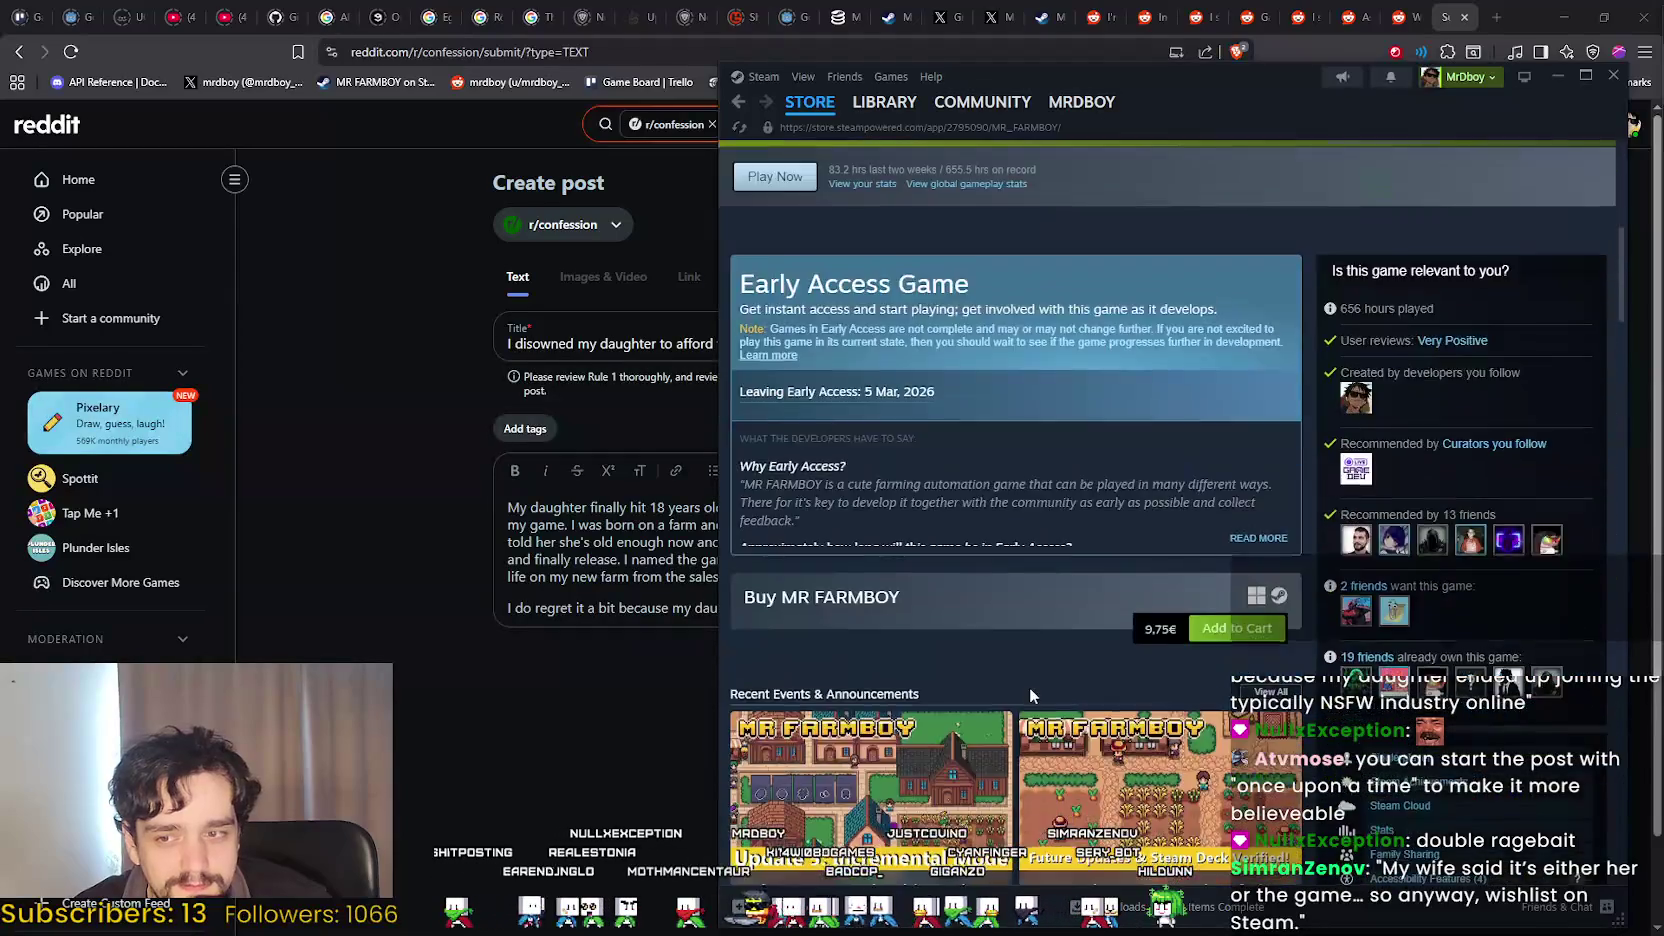
scroll(1030, 682, down, 4)
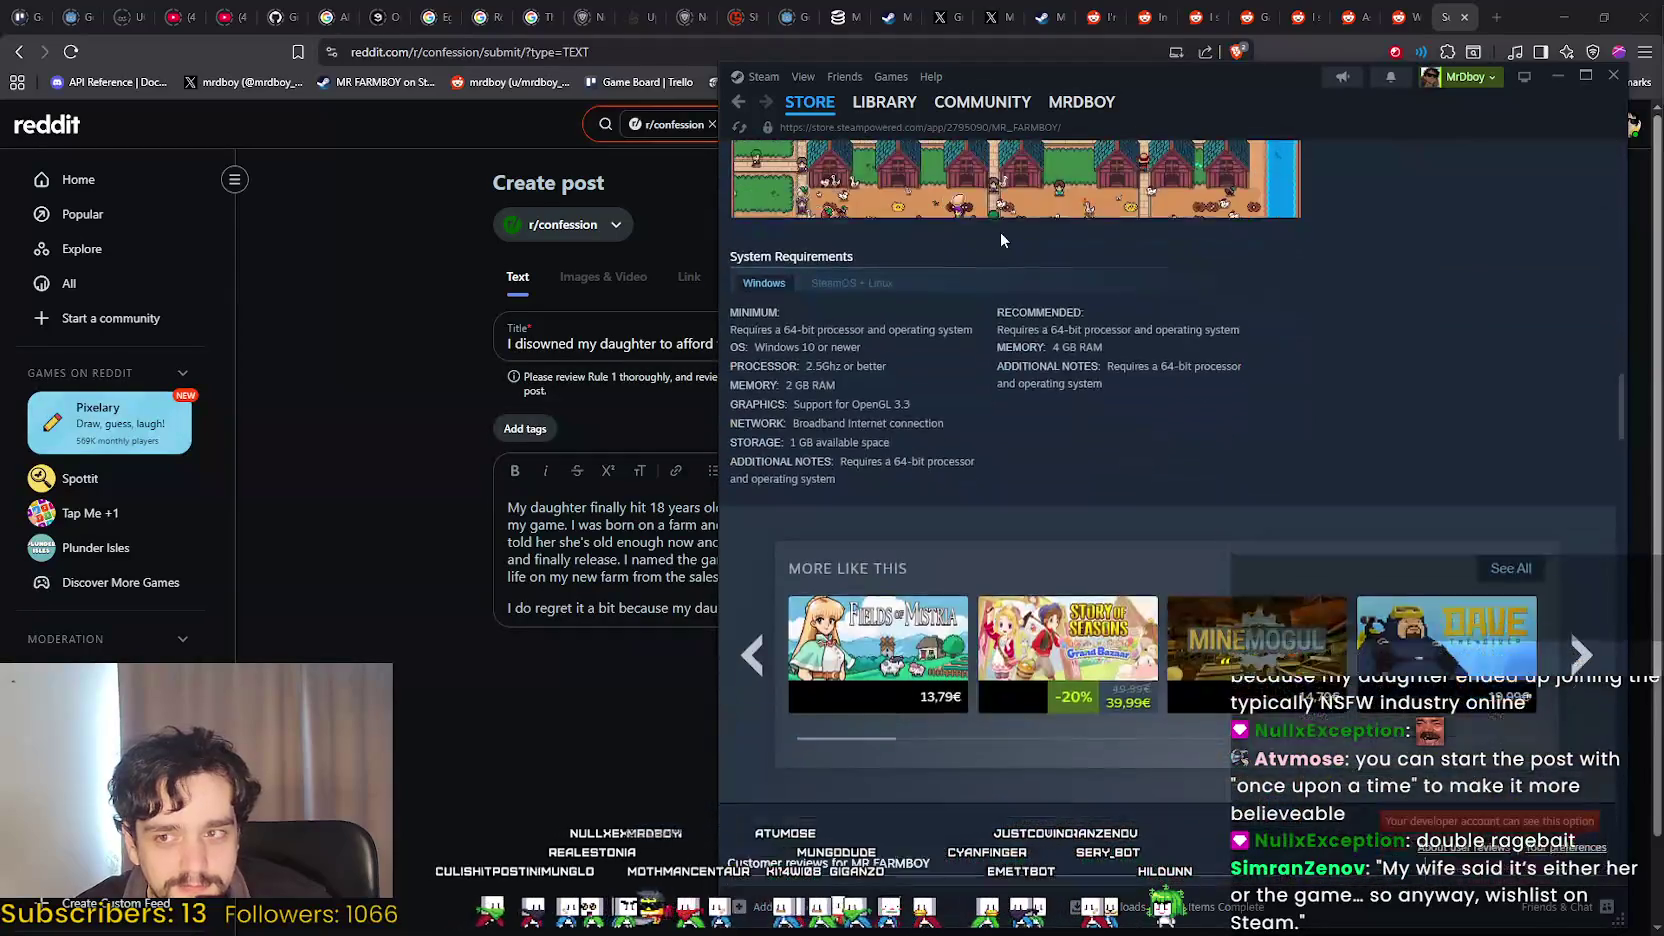
scroll(1000, 231, up, 7)
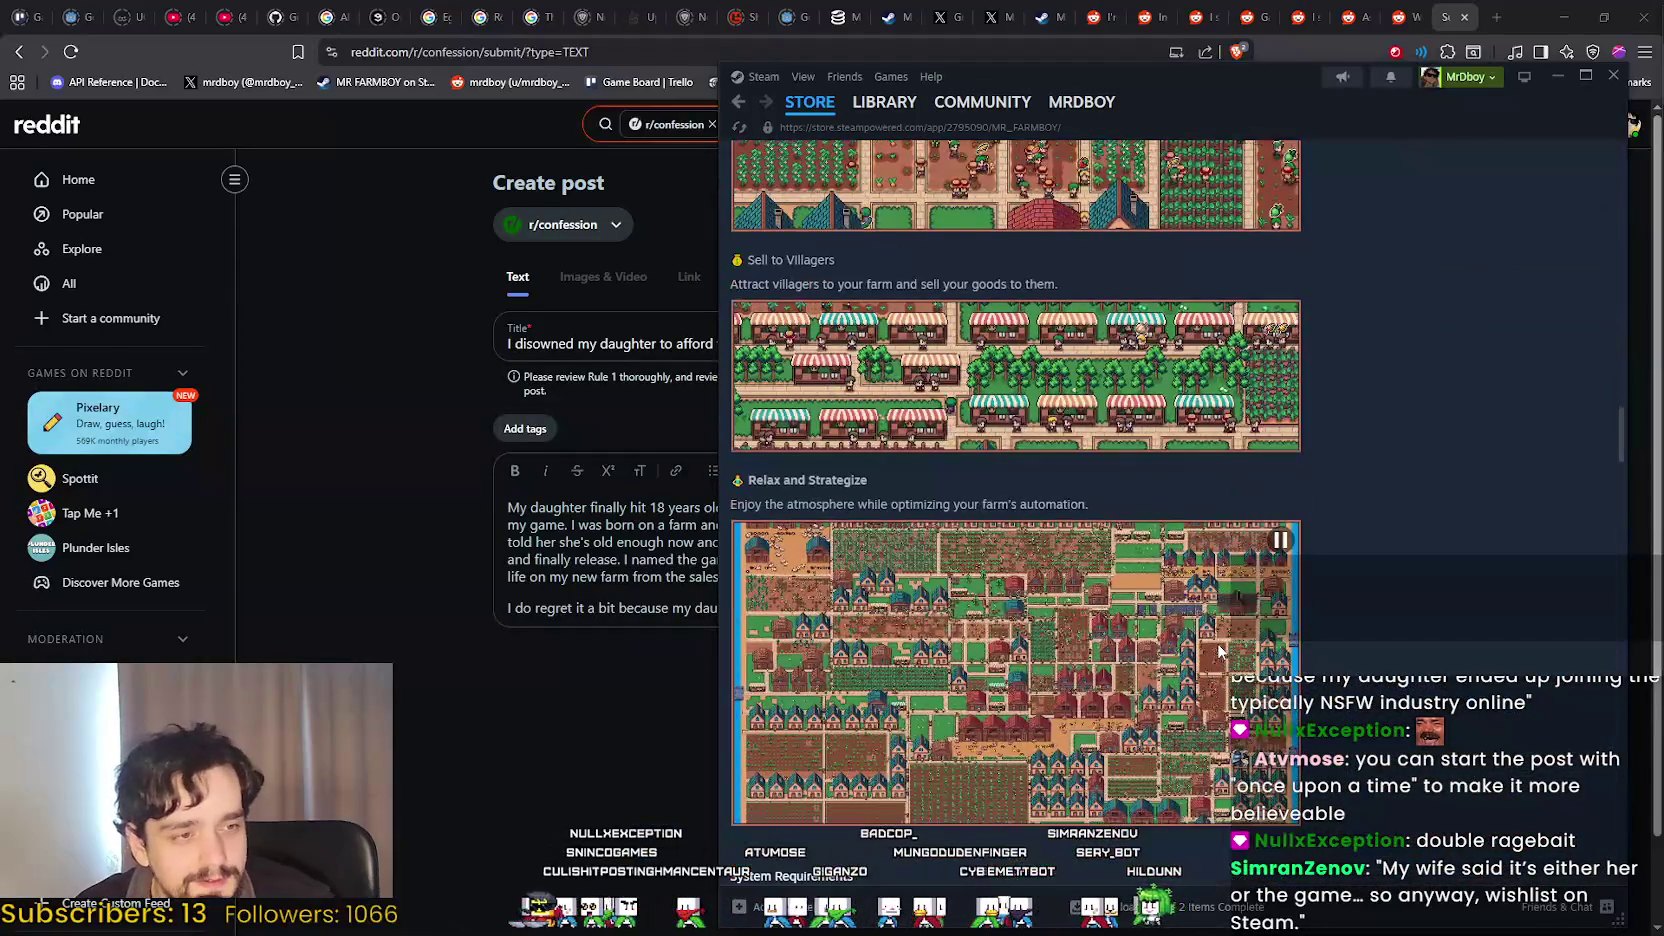
click(663, 792)
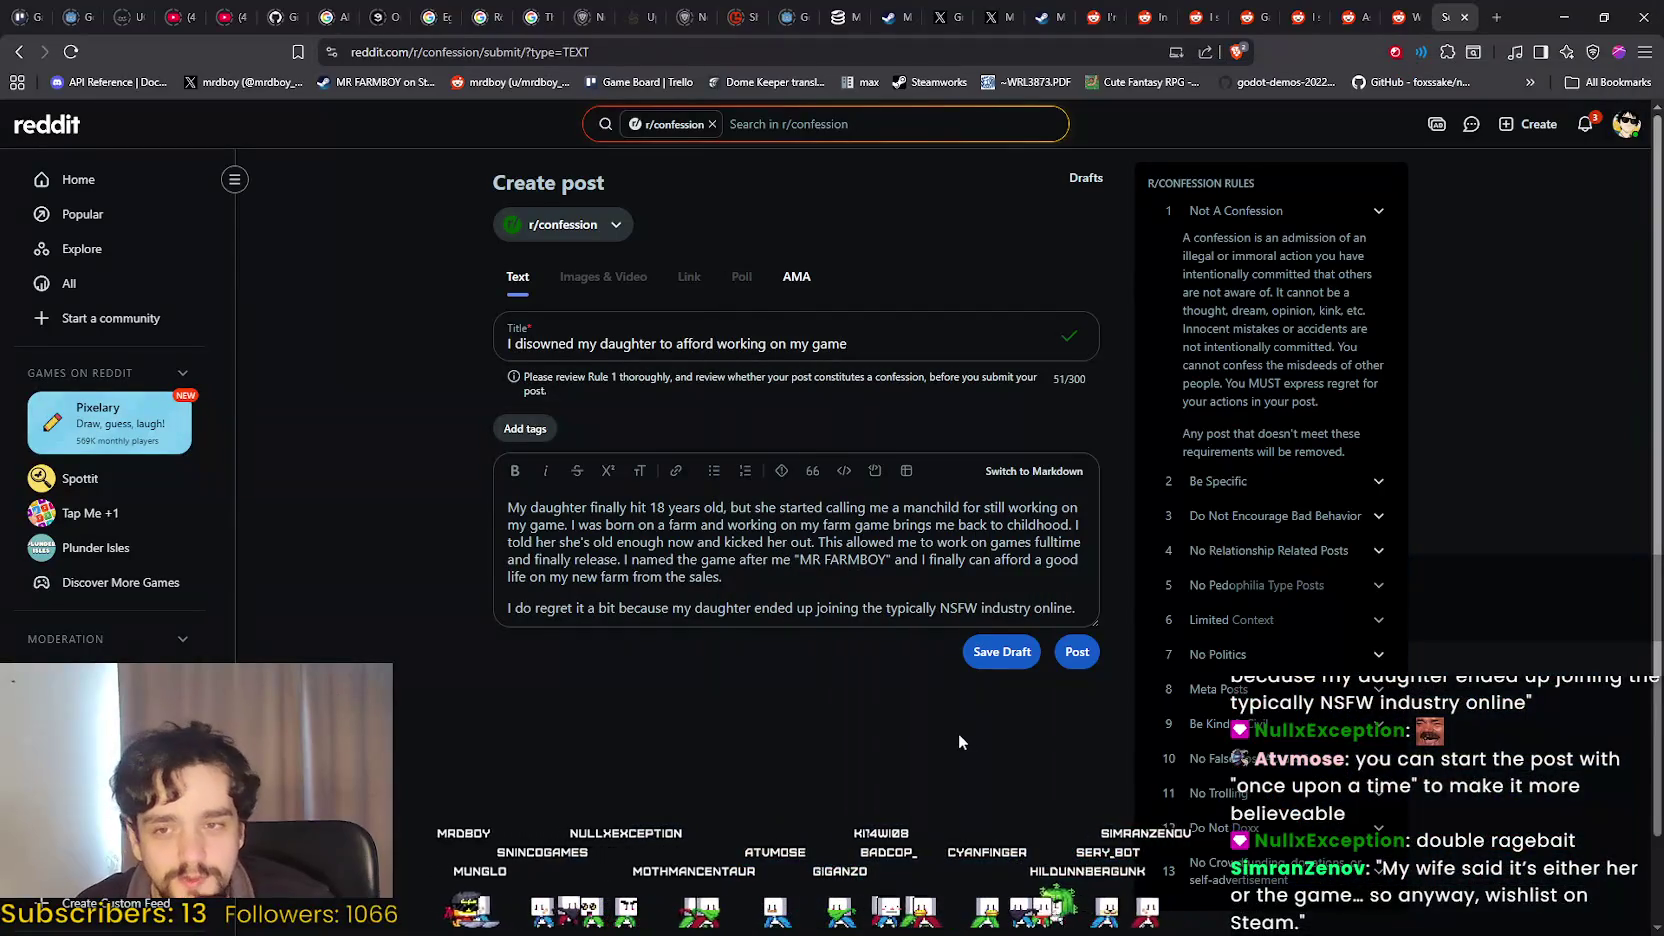
Collapse the Not A Confession rule in the sidebar and submit the post.
scroll(1417, 602, down, 1)
scroll(1418, 560, up, 1)
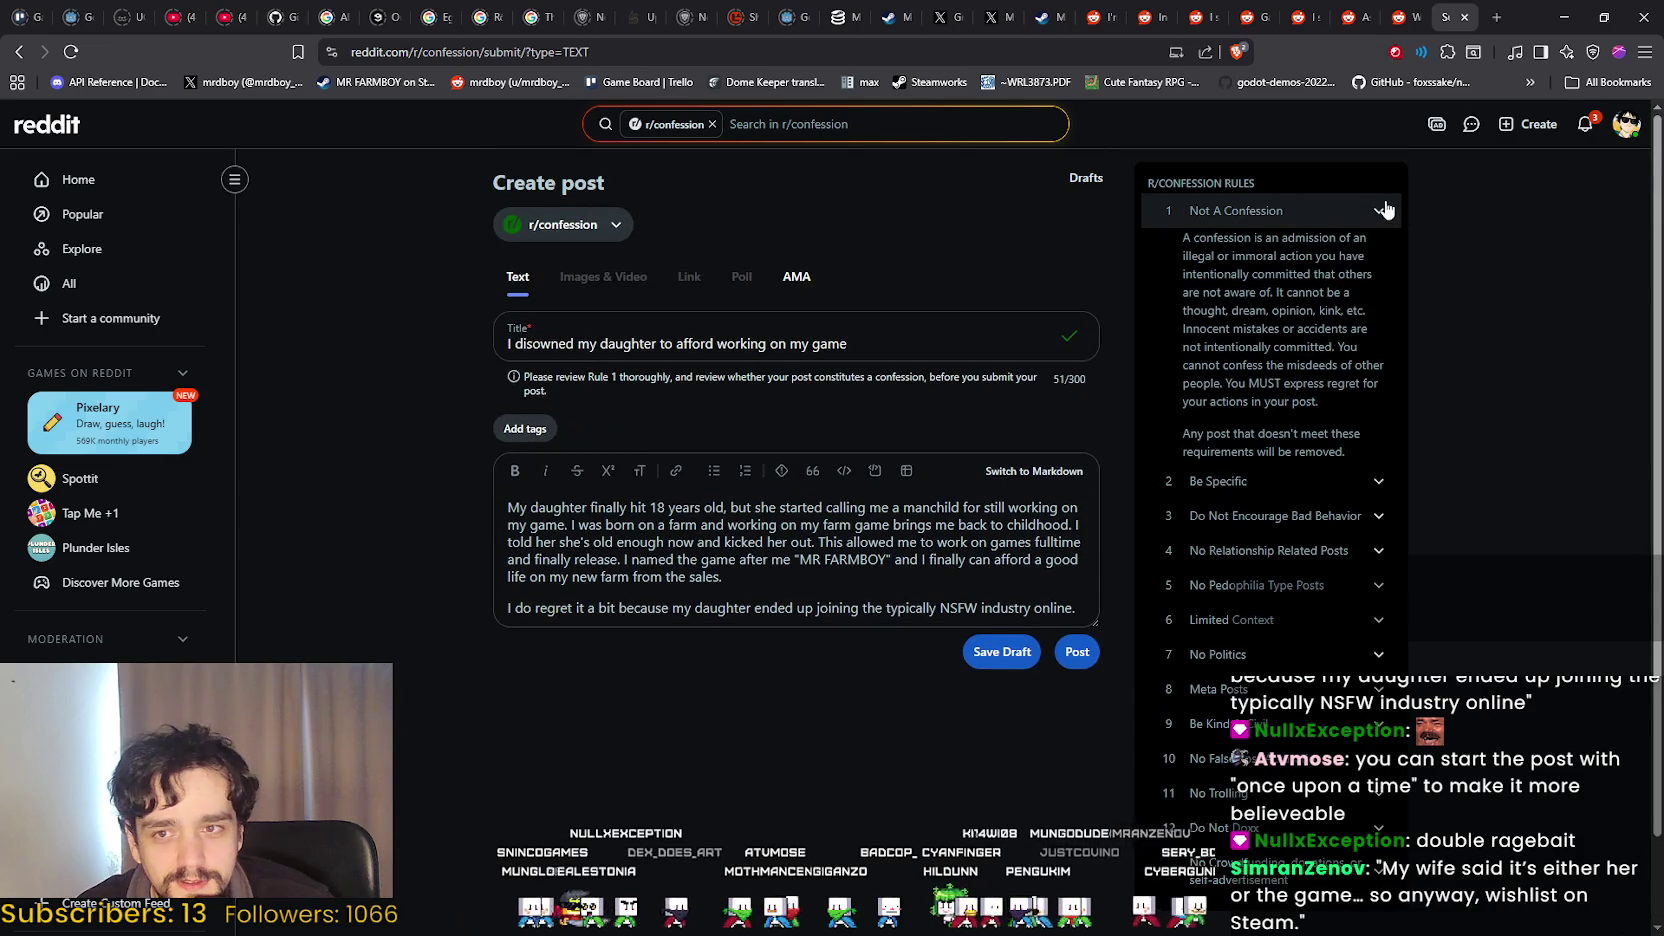
click(1384, 210)
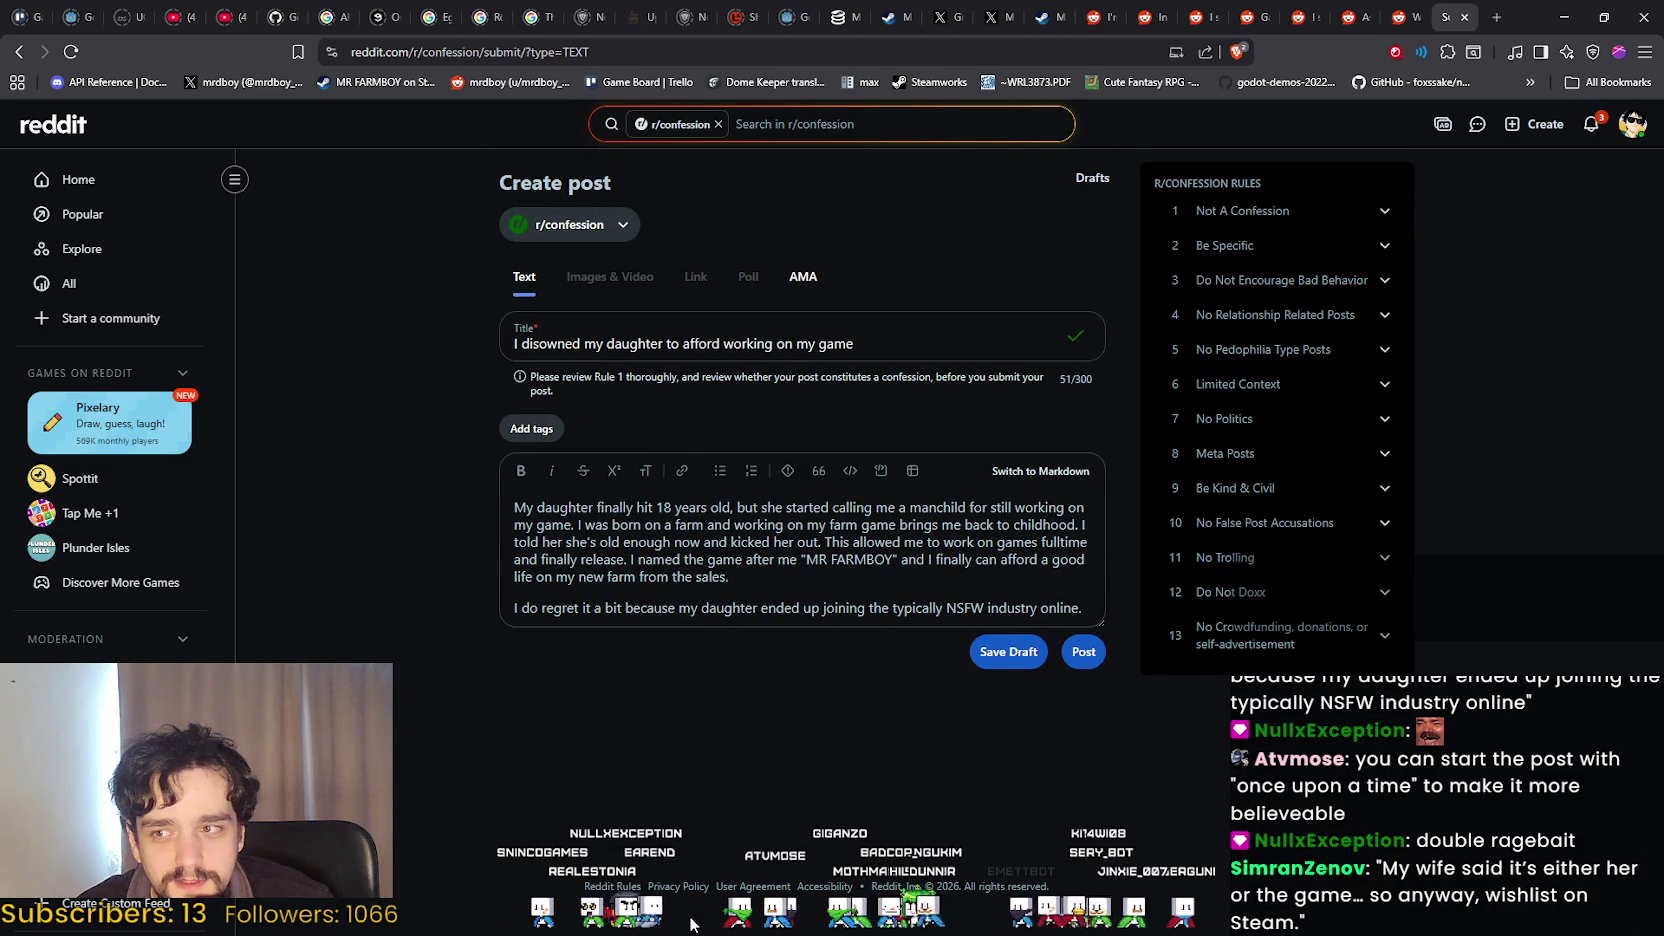
click(1085, 652)
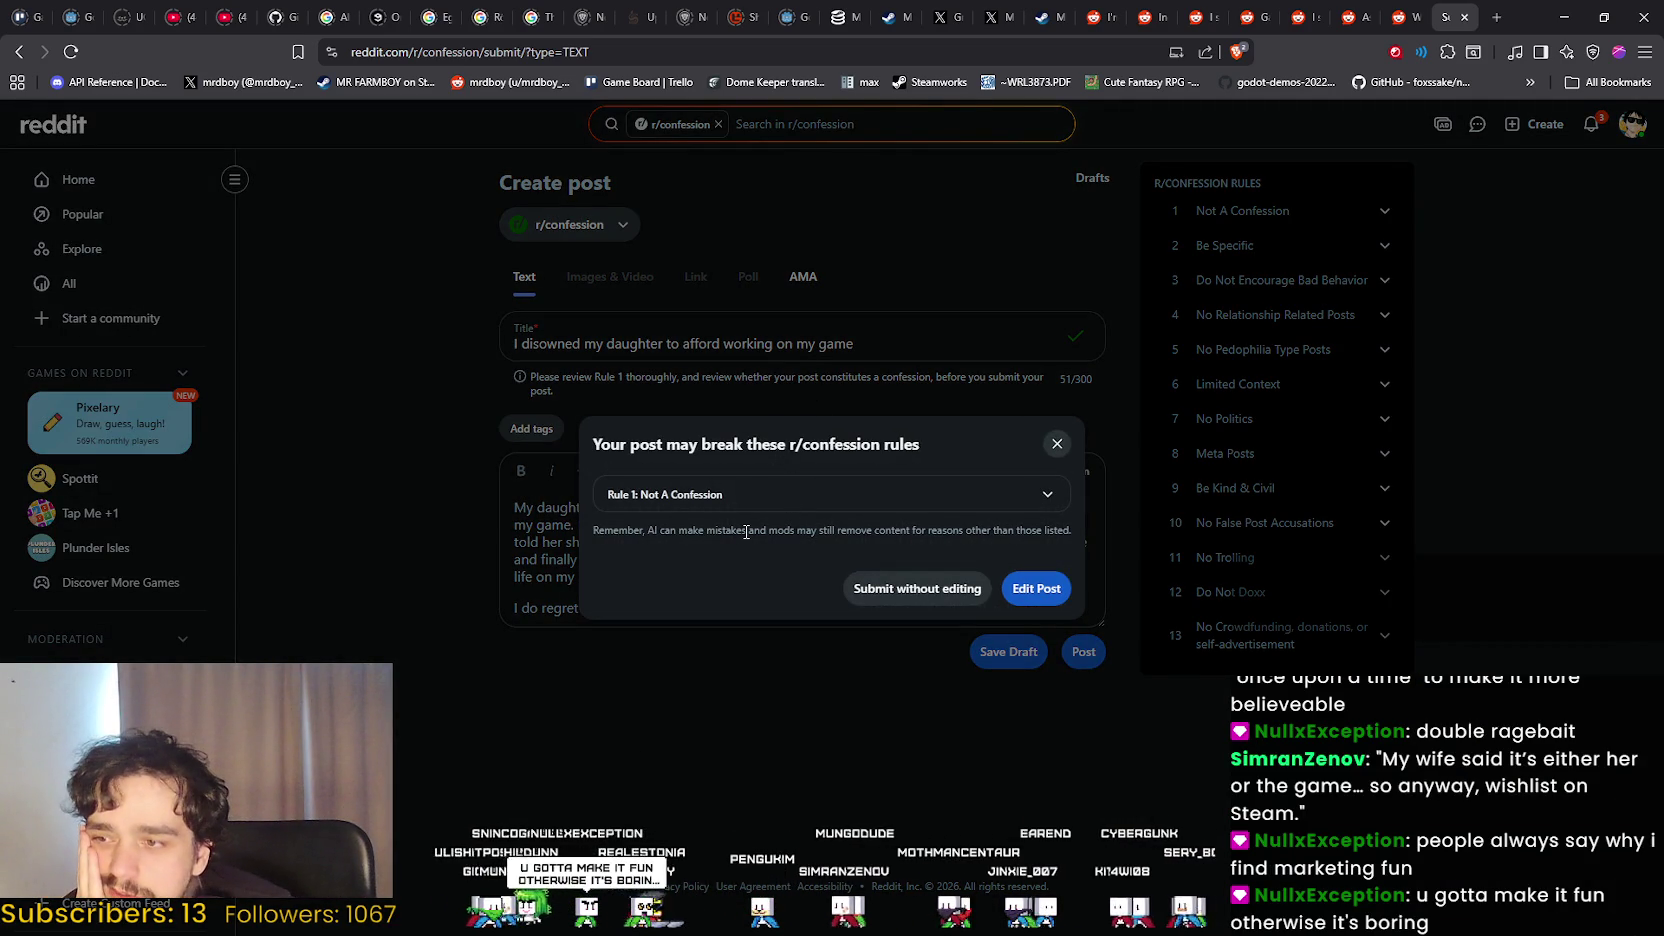
Expand Rule 1 in the warning dialog, close the warning, and select the whole title.
drag(746, 530, 650, 522)
click(650, 494)
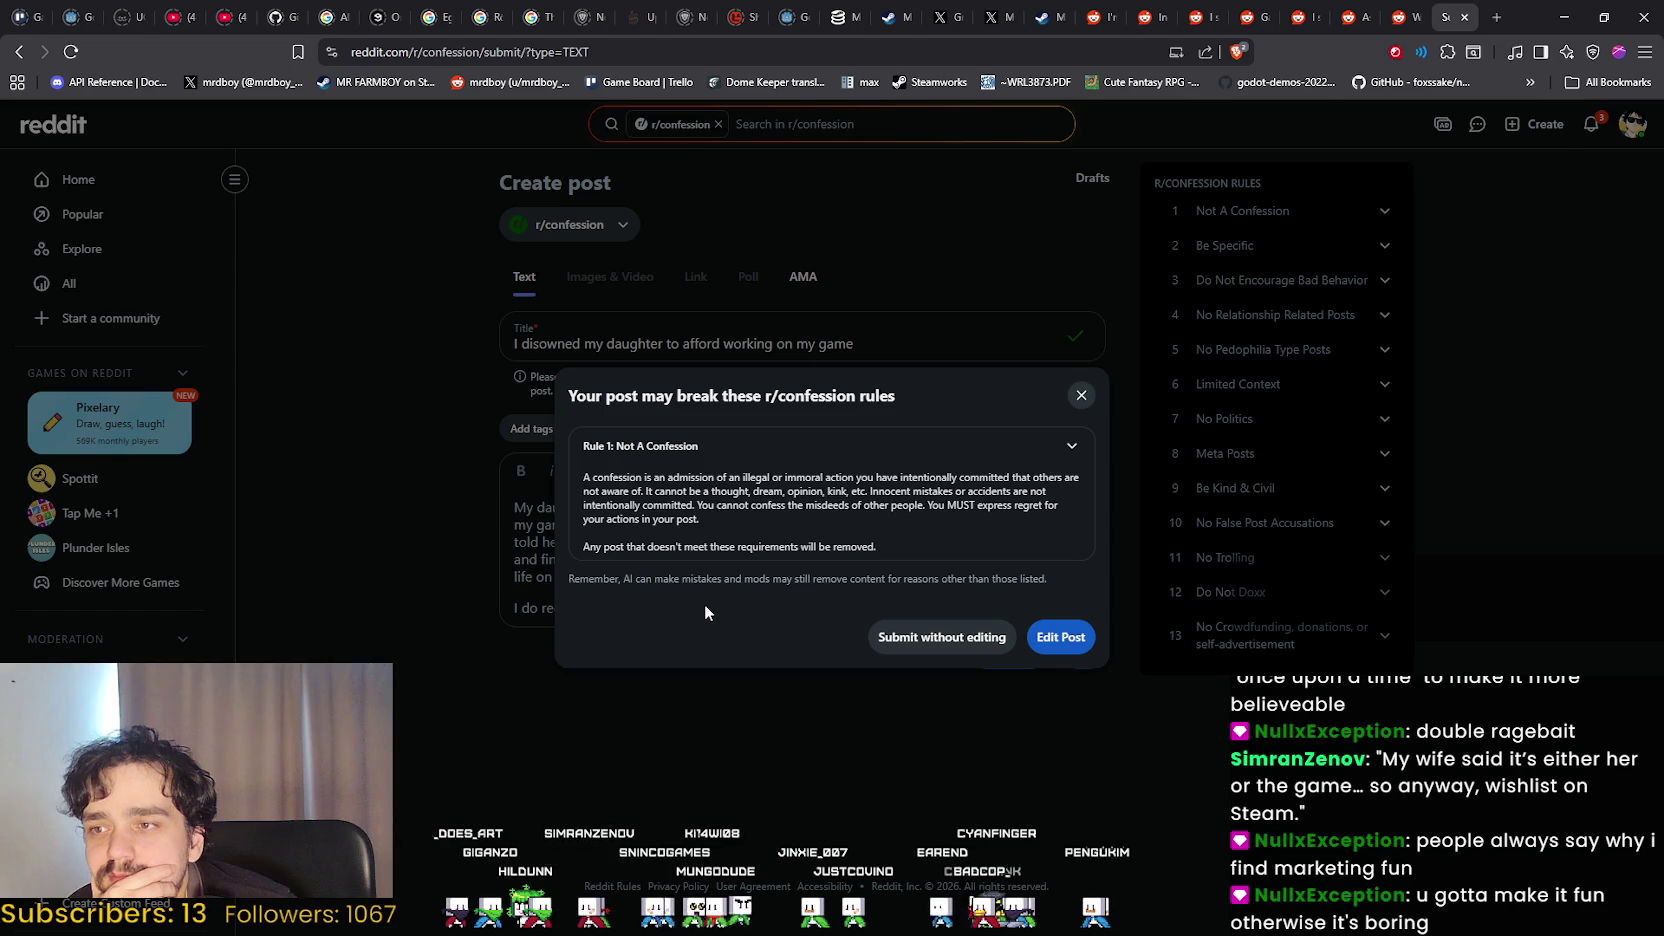
click(468, 413)
drag(516, 341, 871, 346)
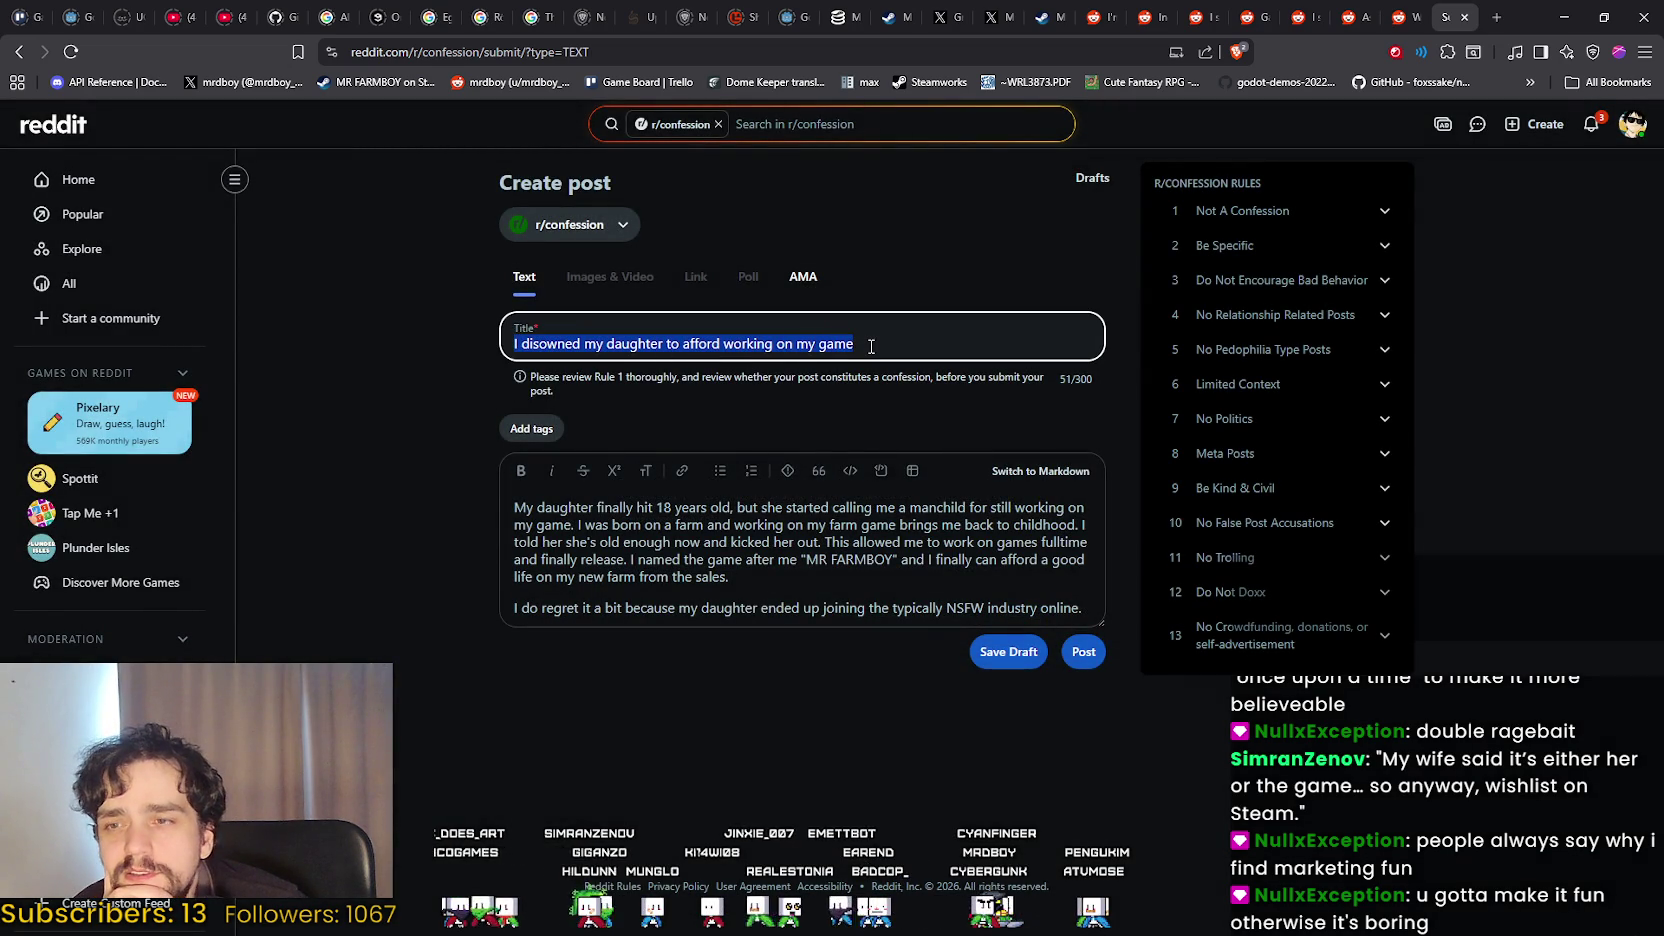
Expand and collapse the Not A Confession rule, dismissing stray browser context menus.
right_click(621, 229)
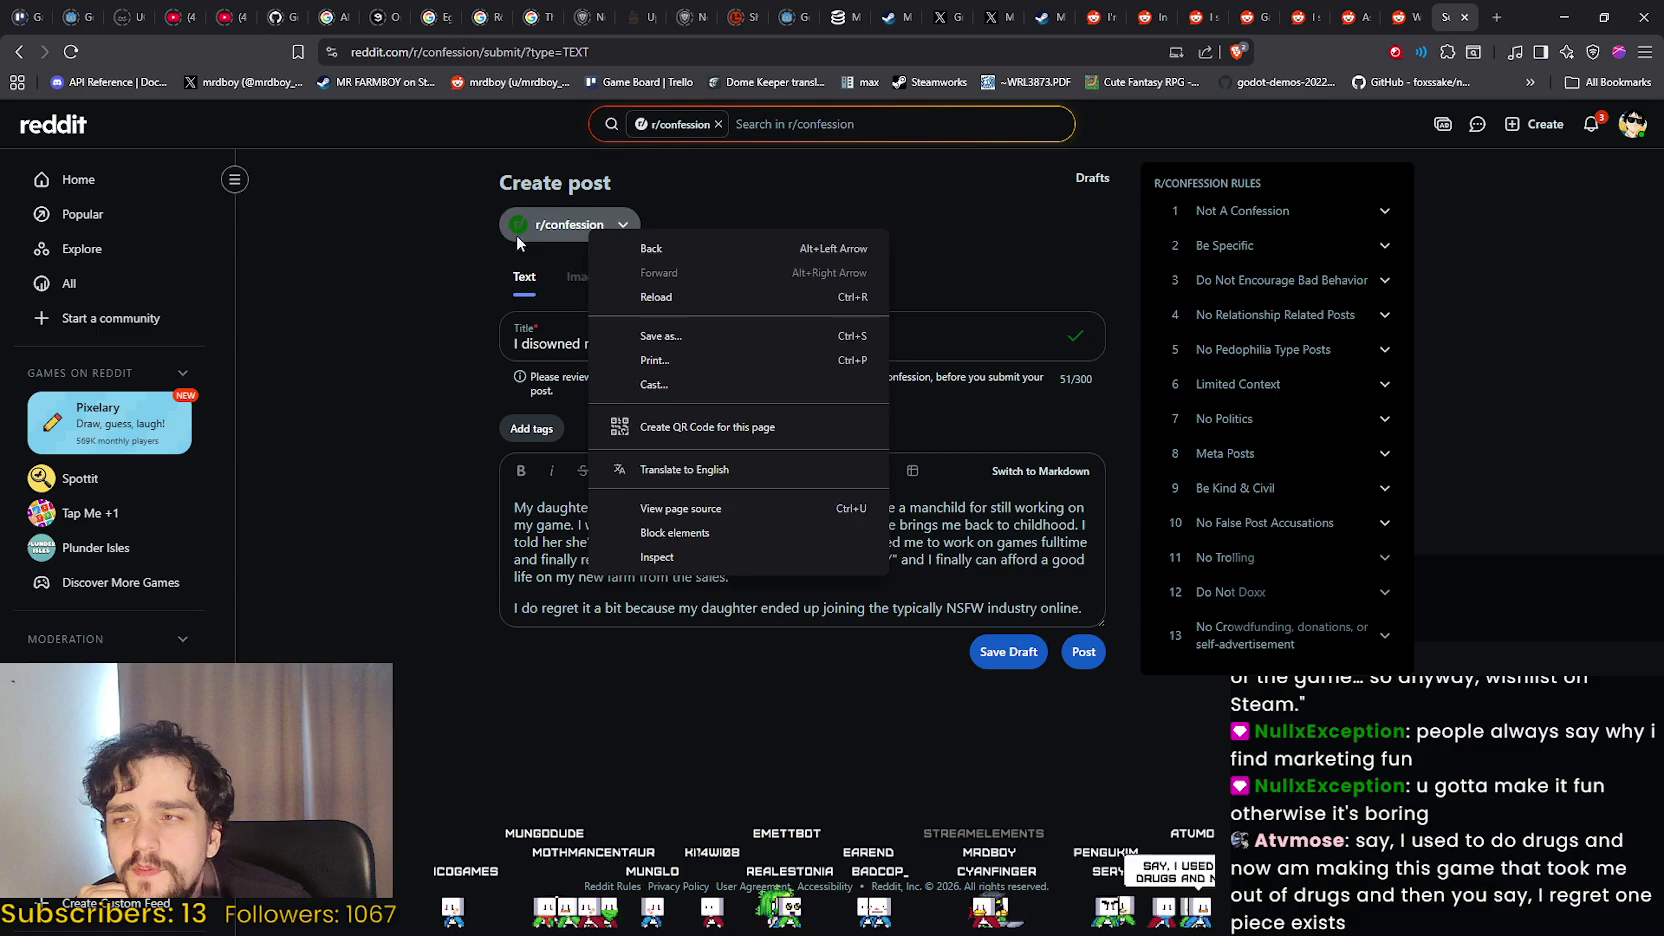
click(460, 290)
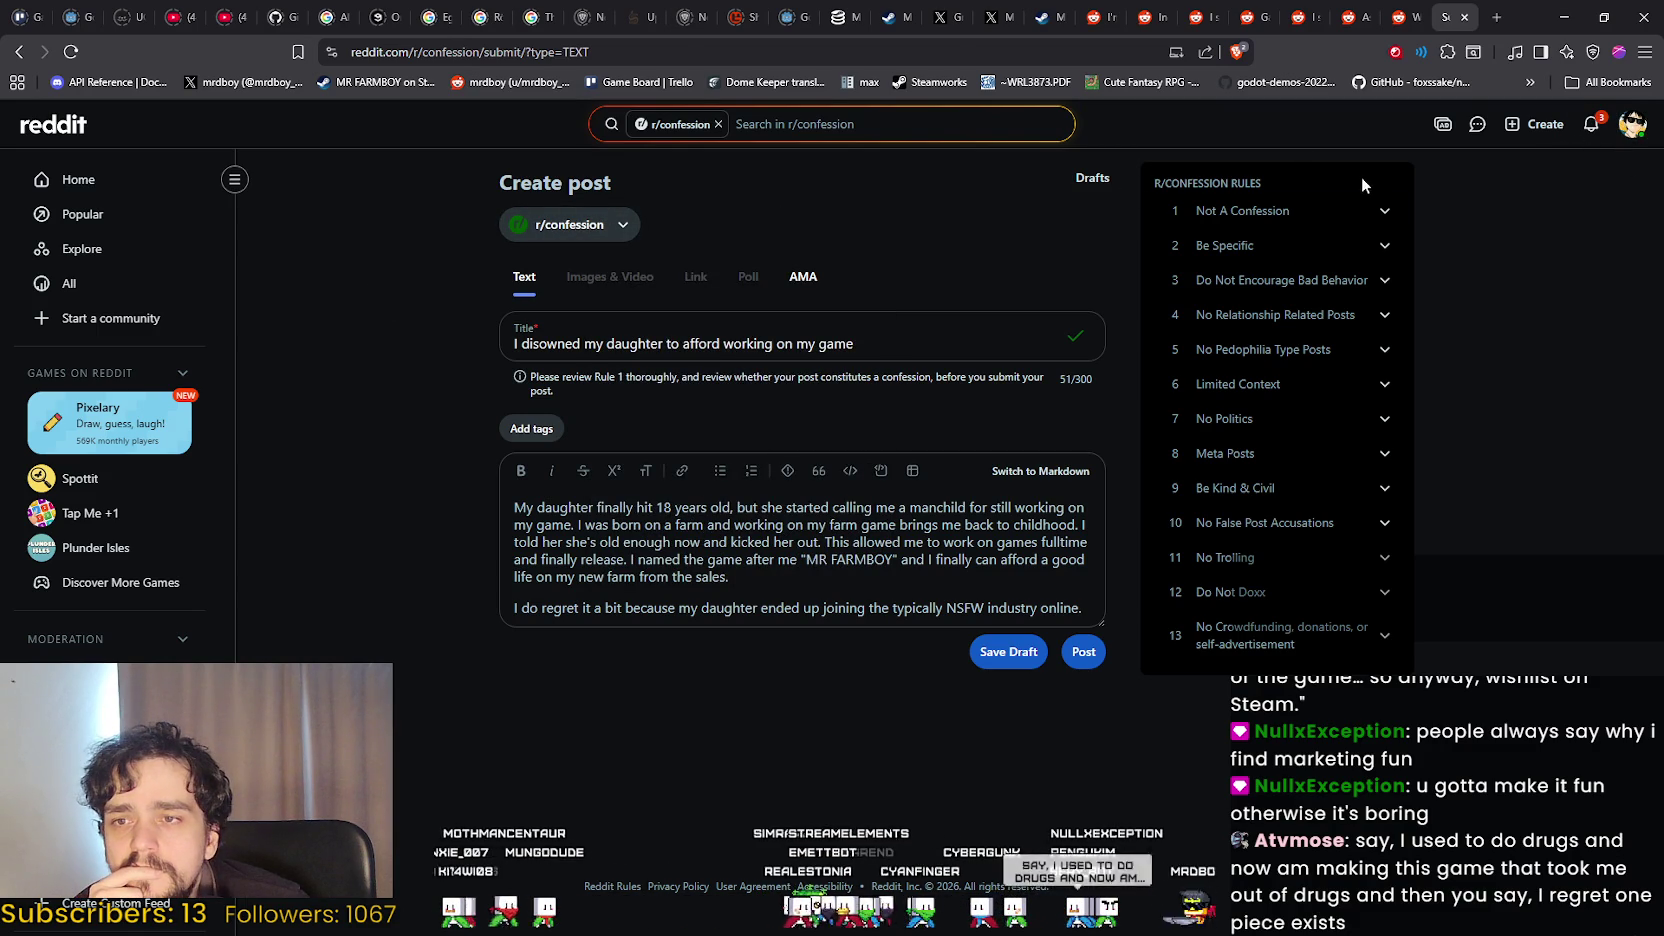
click(1310, 212)
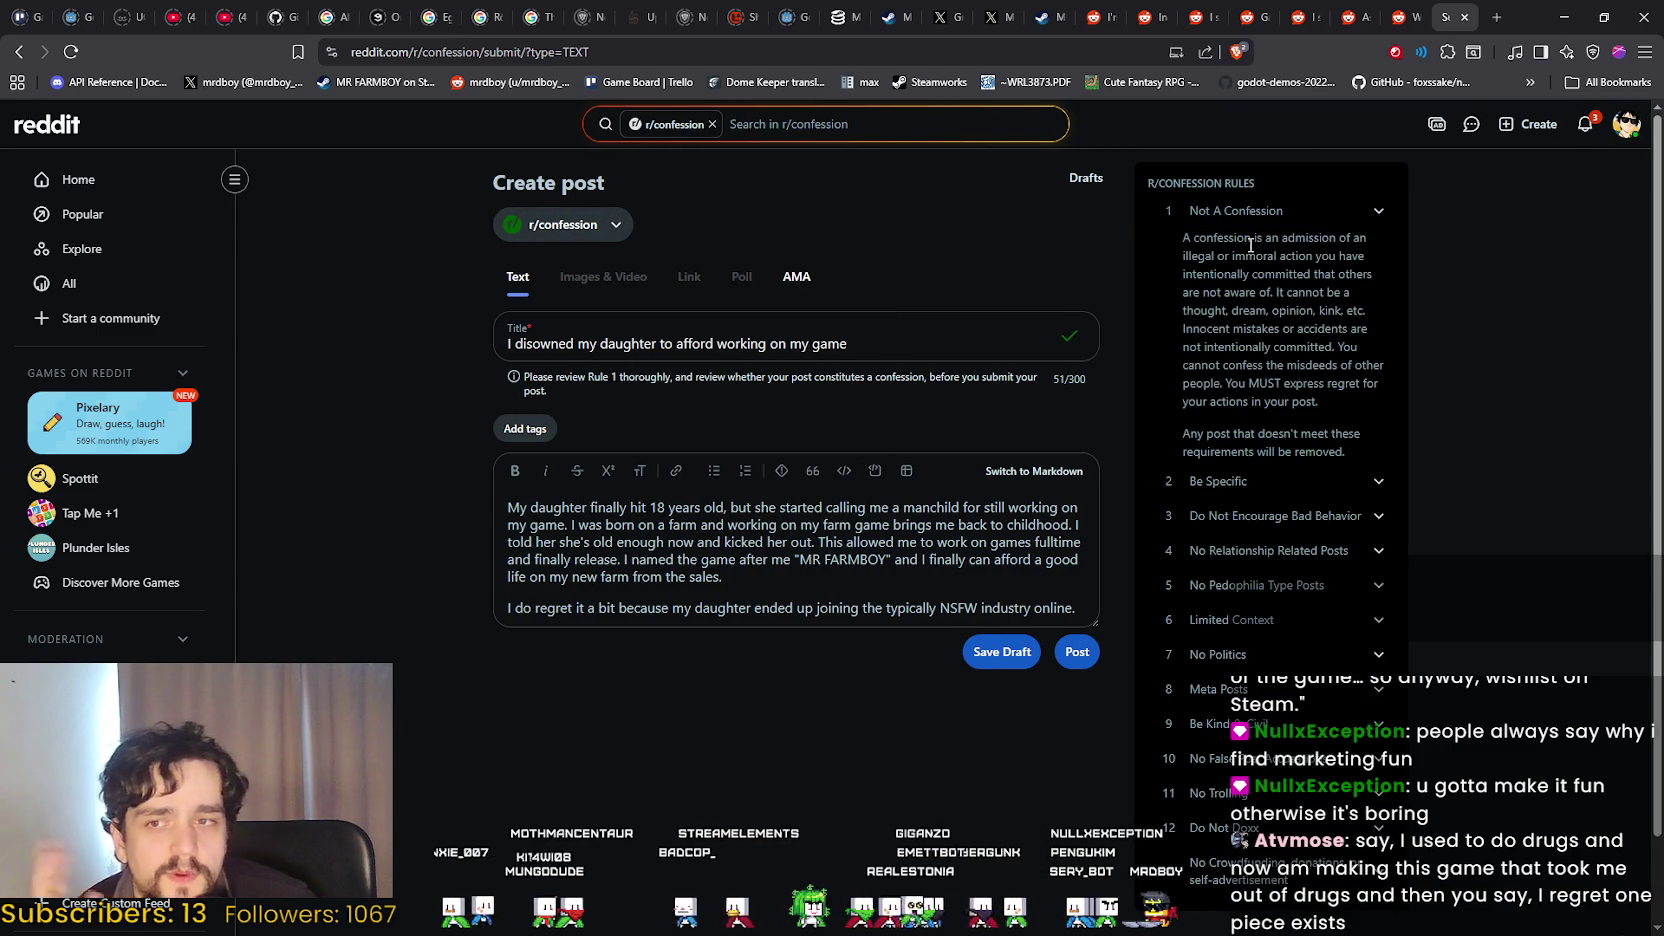
click(1261, 212)
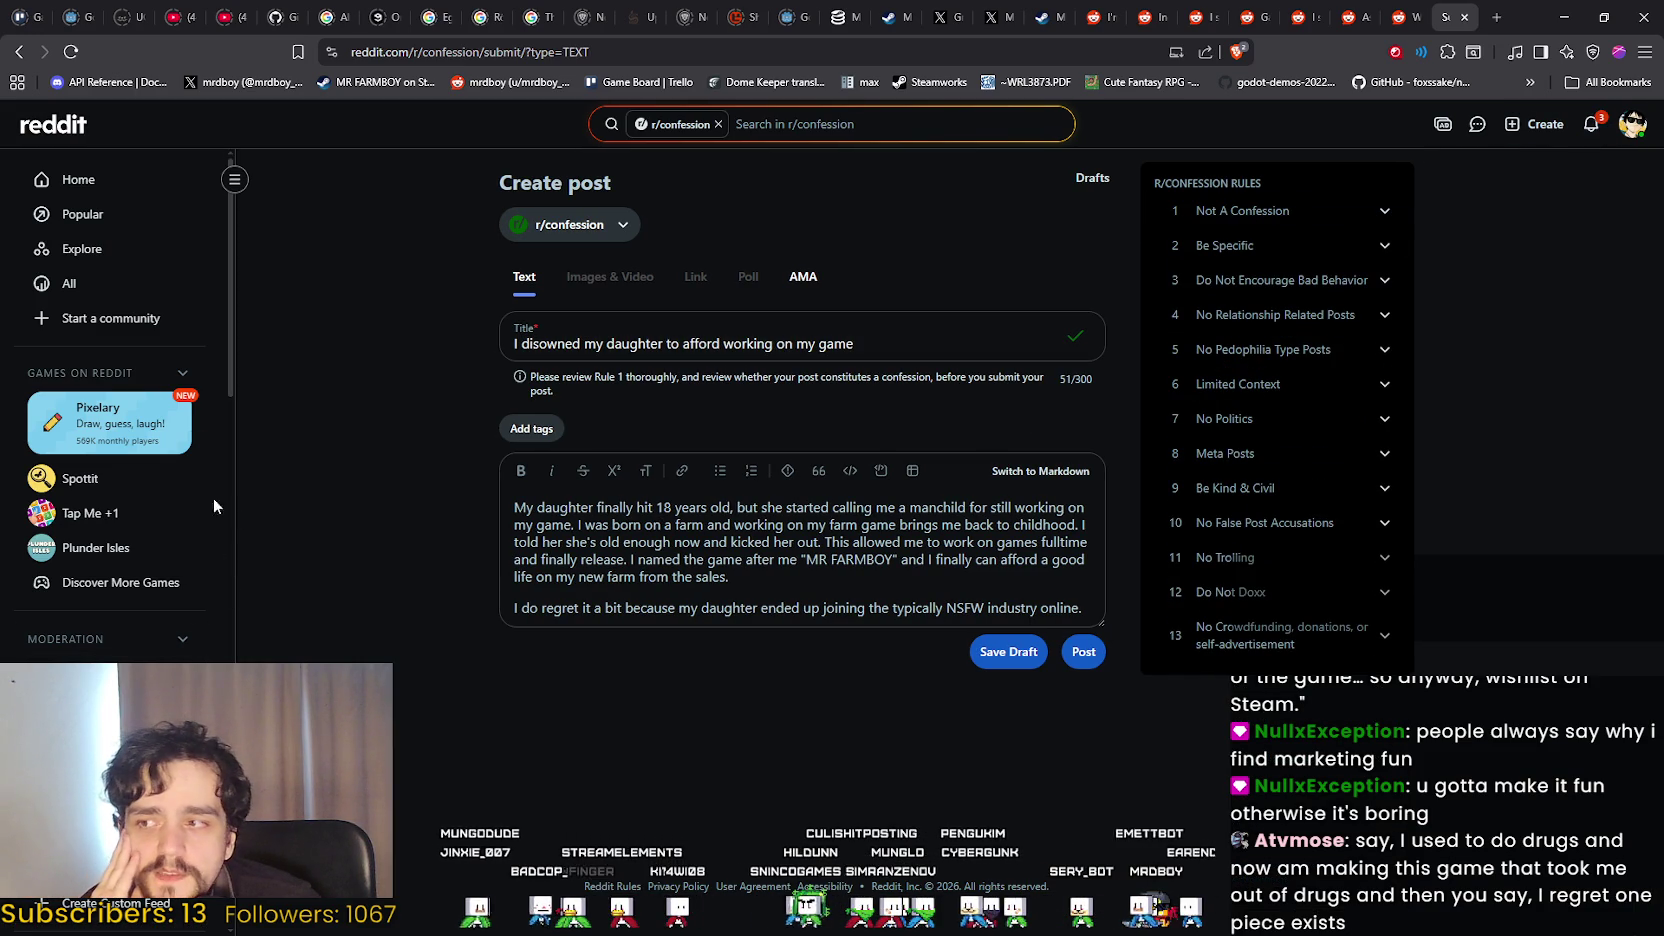
right_click(679, 125)
click(656, 168)
right_click(634, 222)
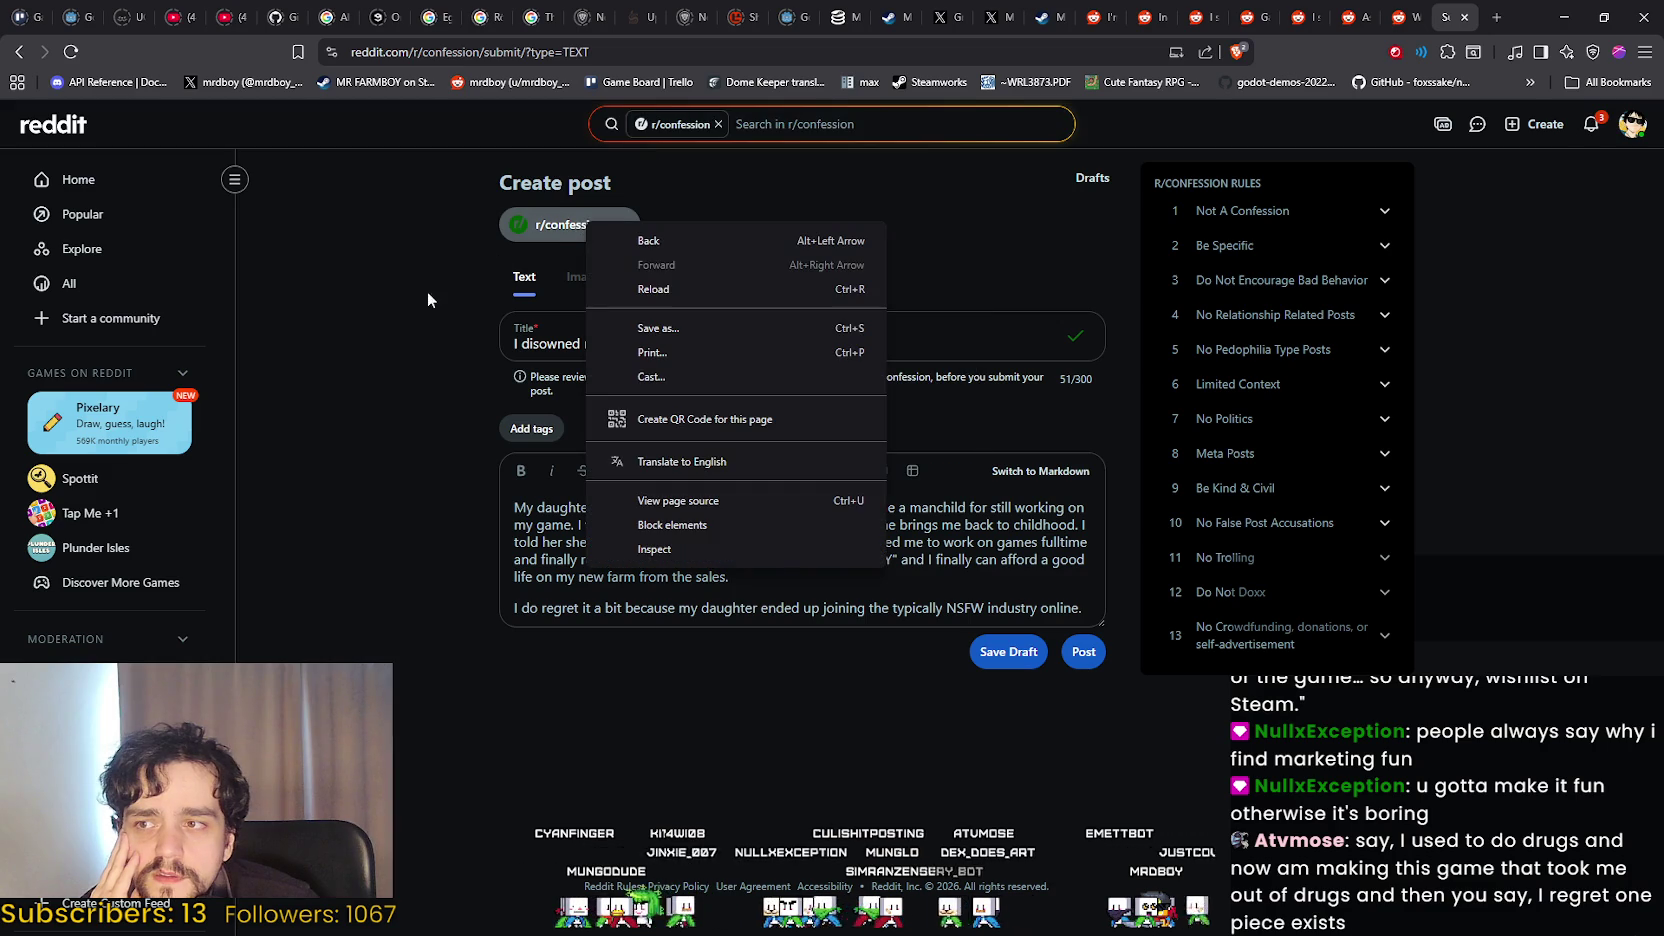
click(413, 394)
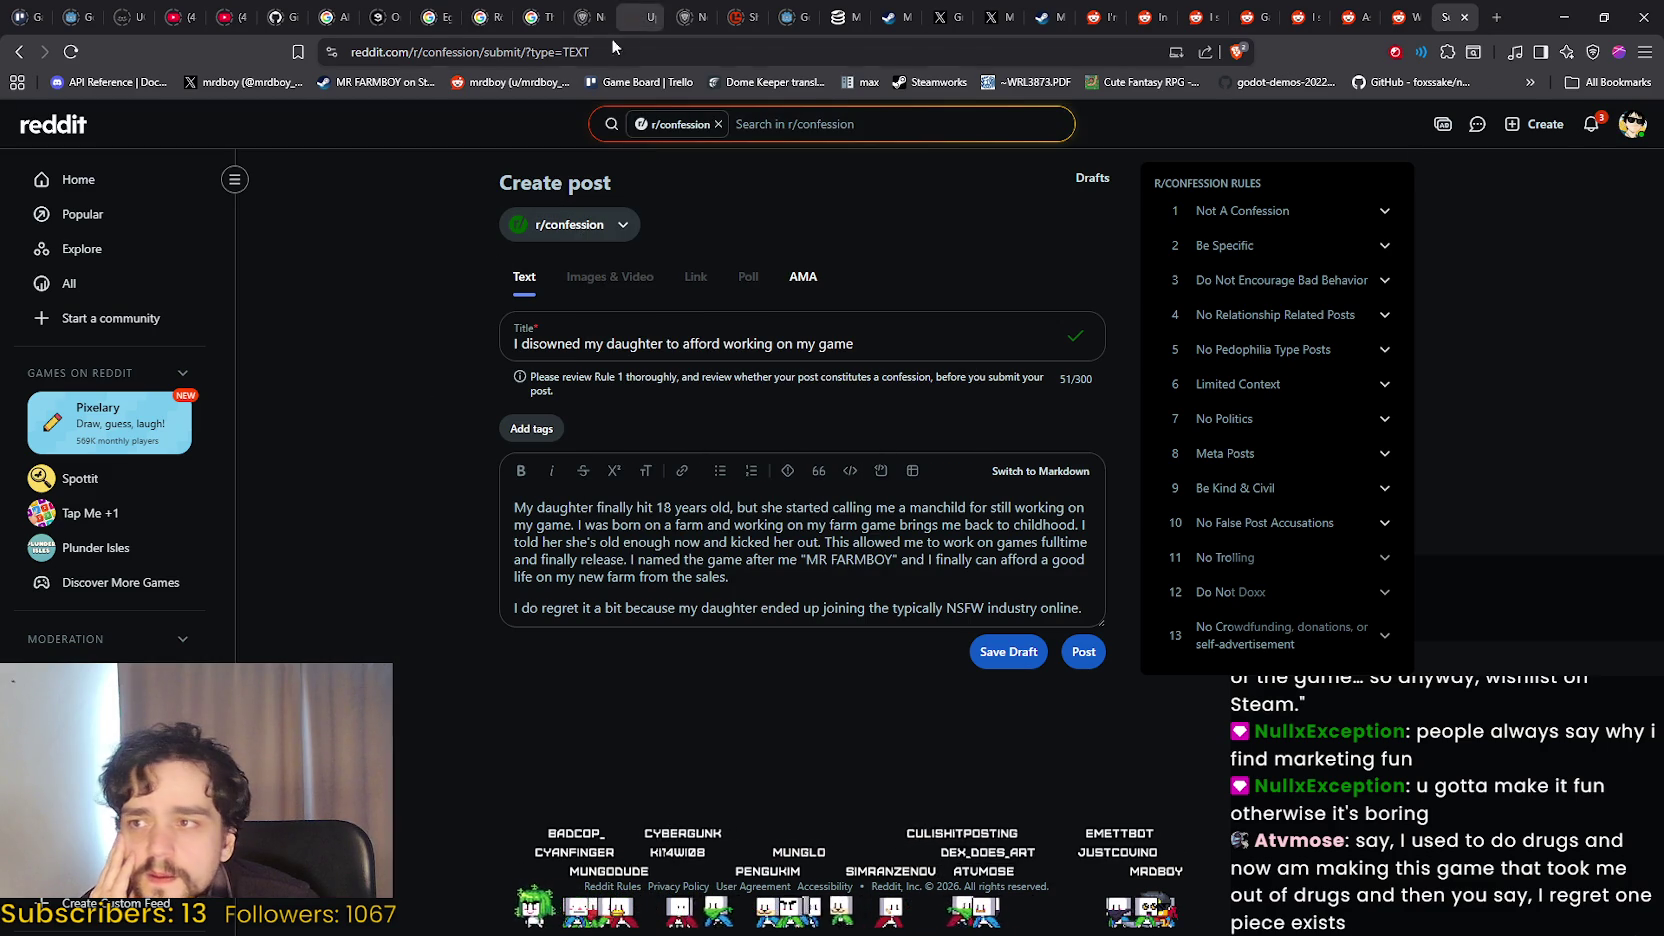
Copy the r/confession page address and paste it into a new browser tab.
drag(443, 55, 258, 120)
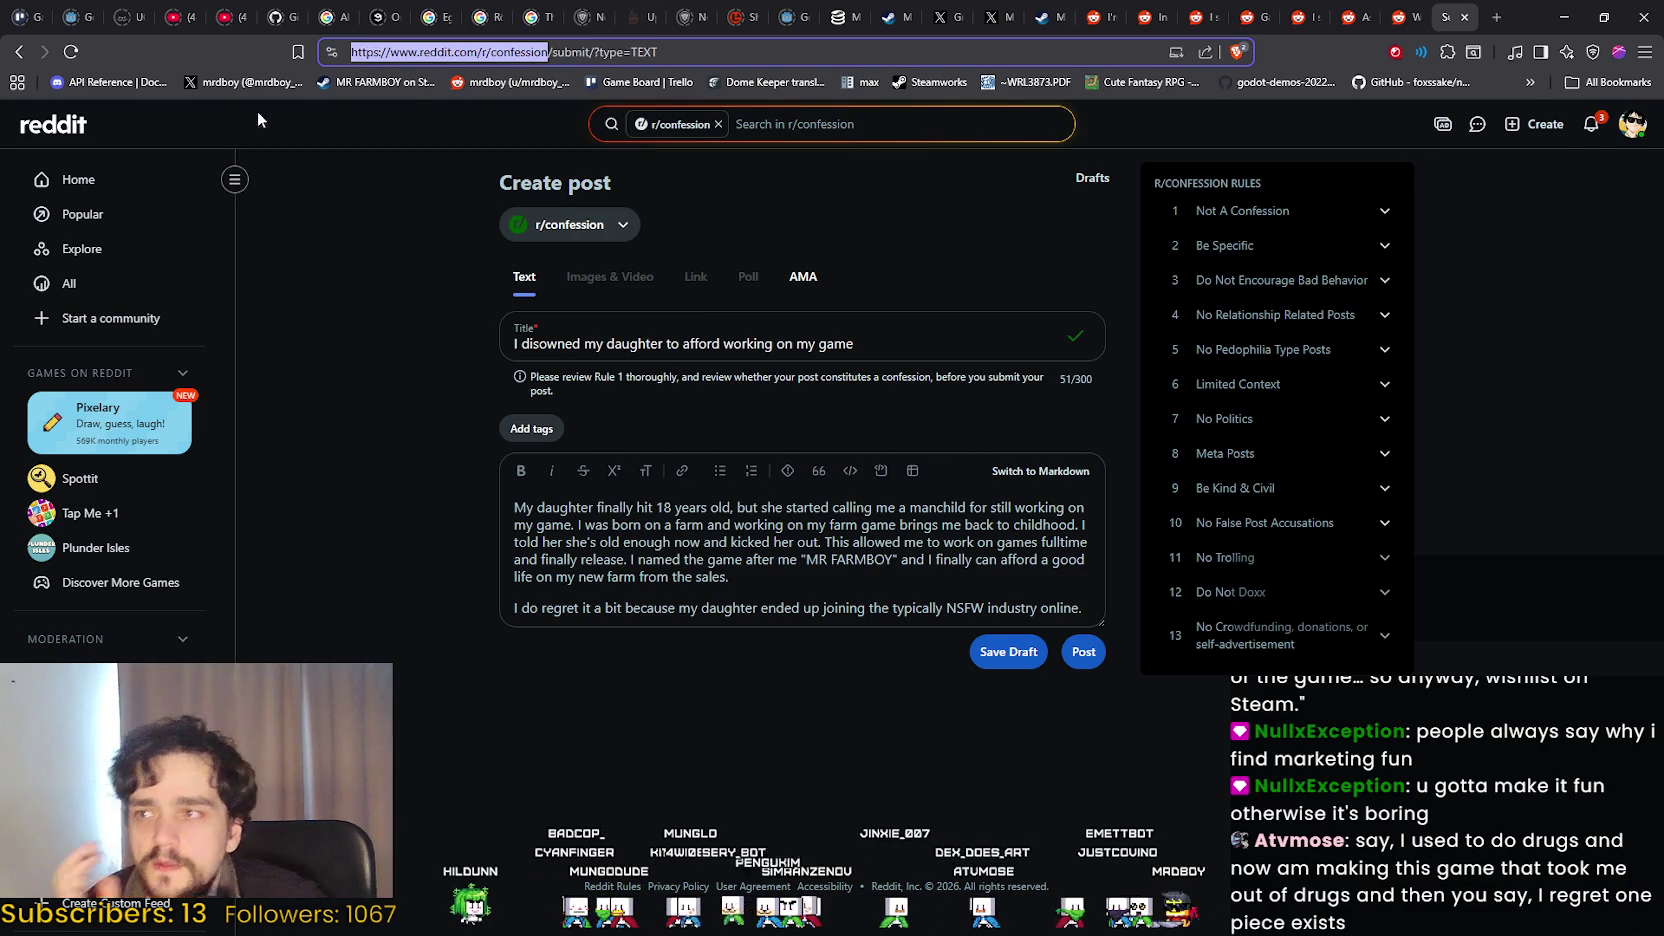
key(ctrl+c)
click(1497, 17)
key(ctrl+v)
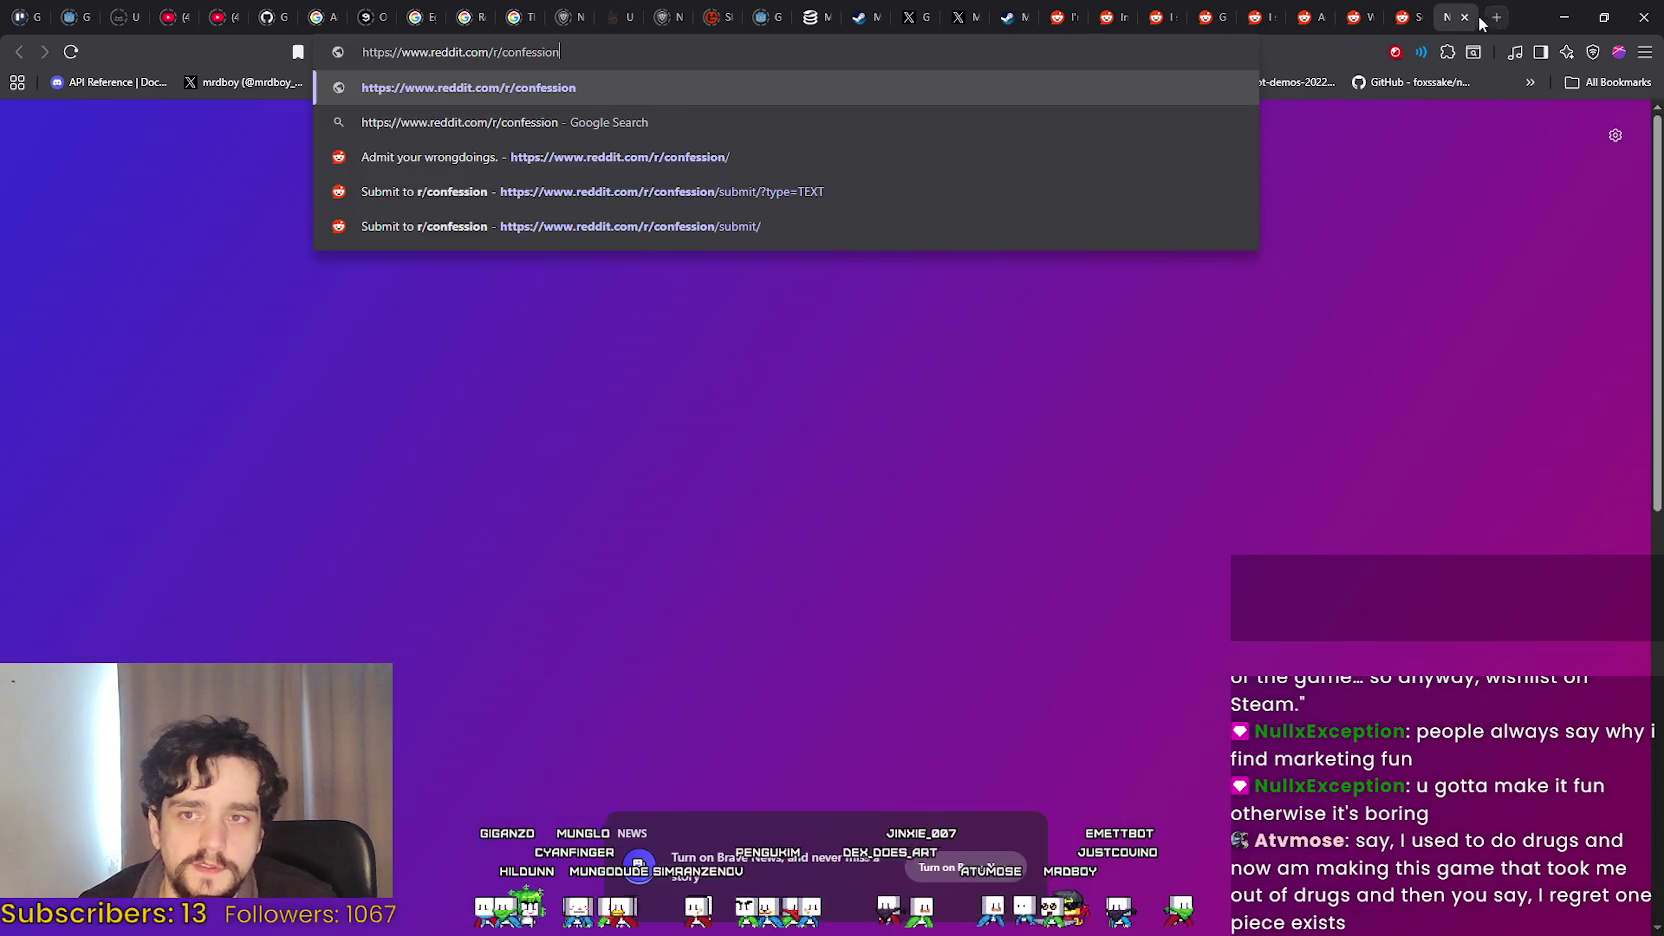
Load r/confession in the new tab and scroll through posts like the Pizza Hut driver theft story.
key(Return)
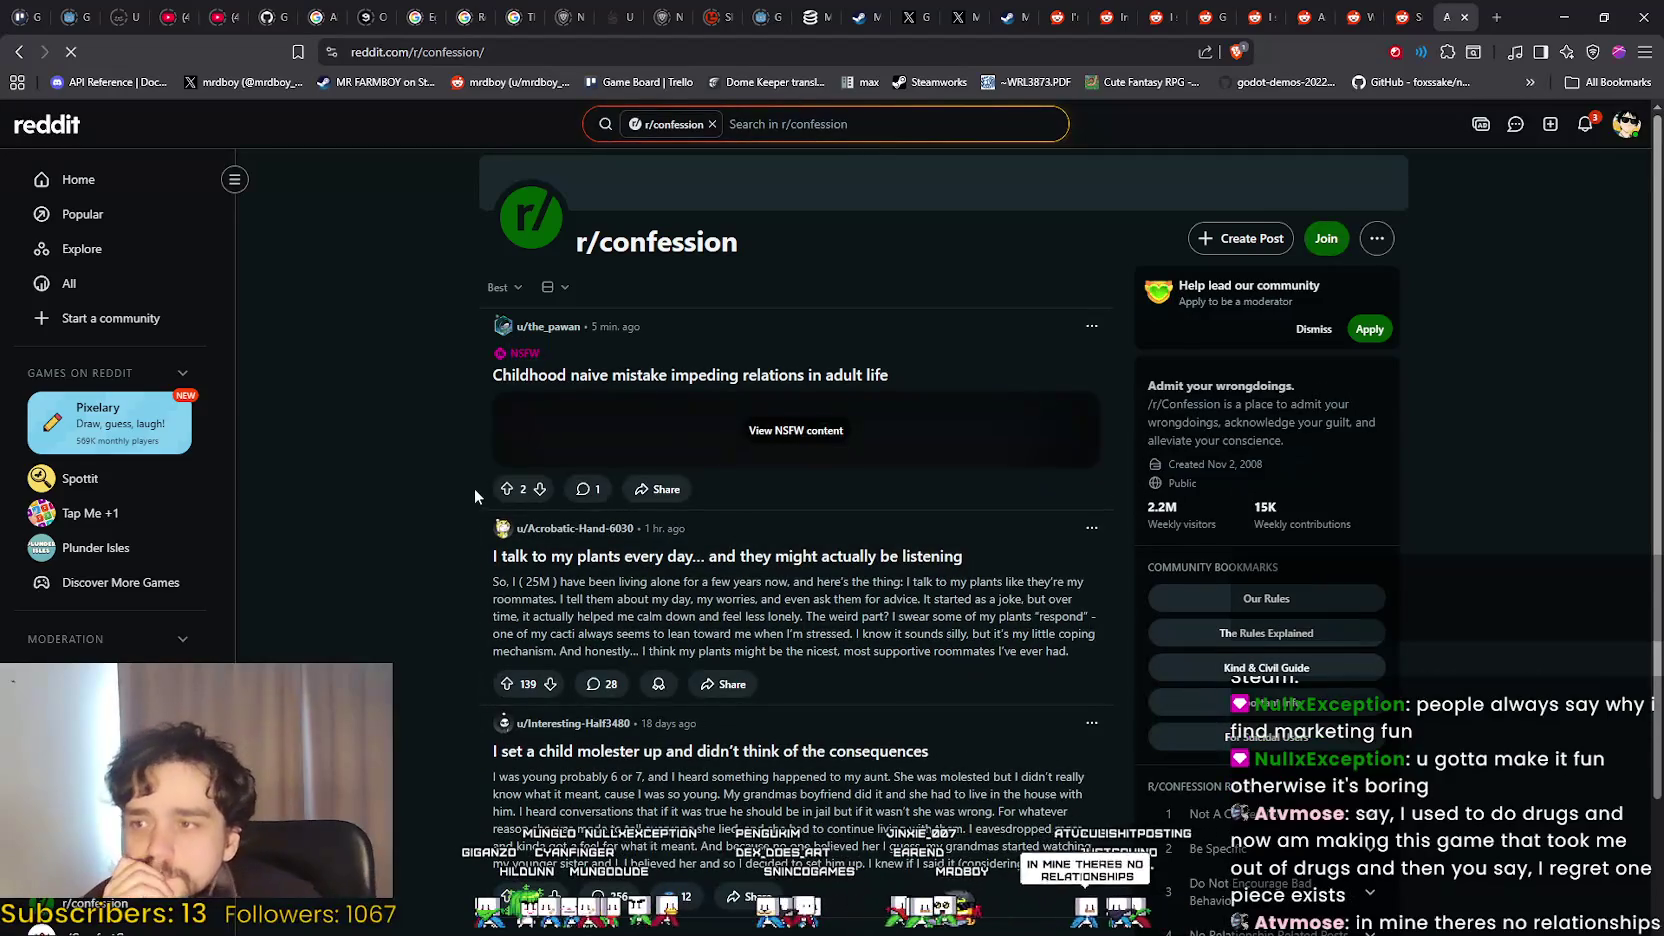
scroll(460, 490, down, 2)
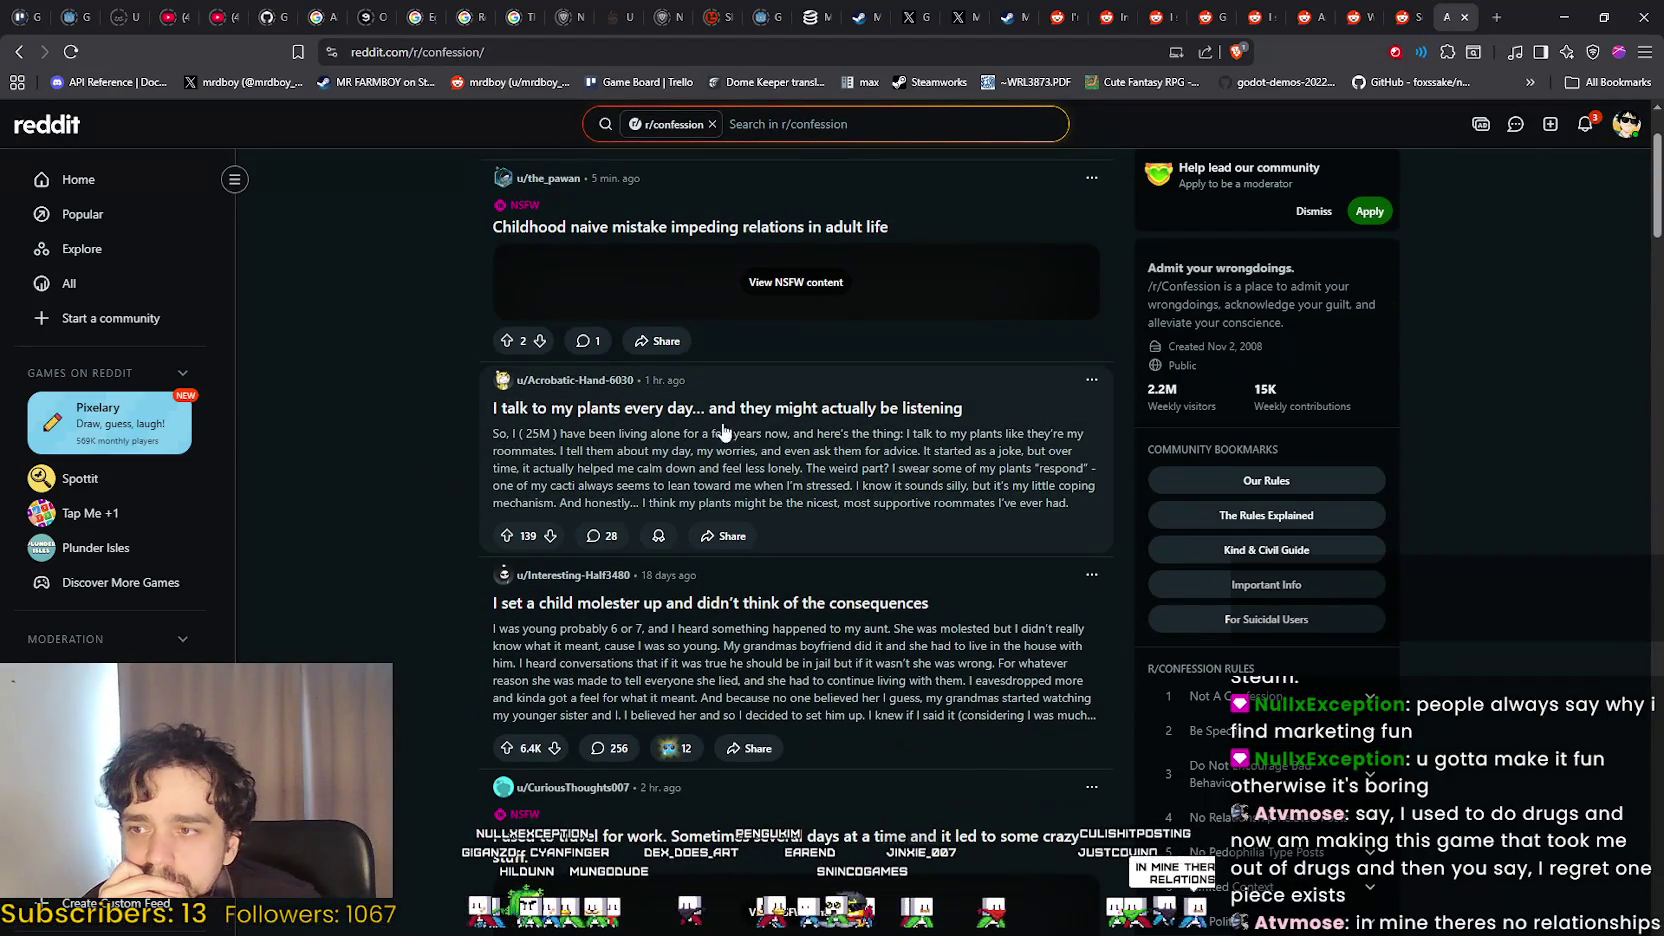
scroll(575, 540, down, 1)
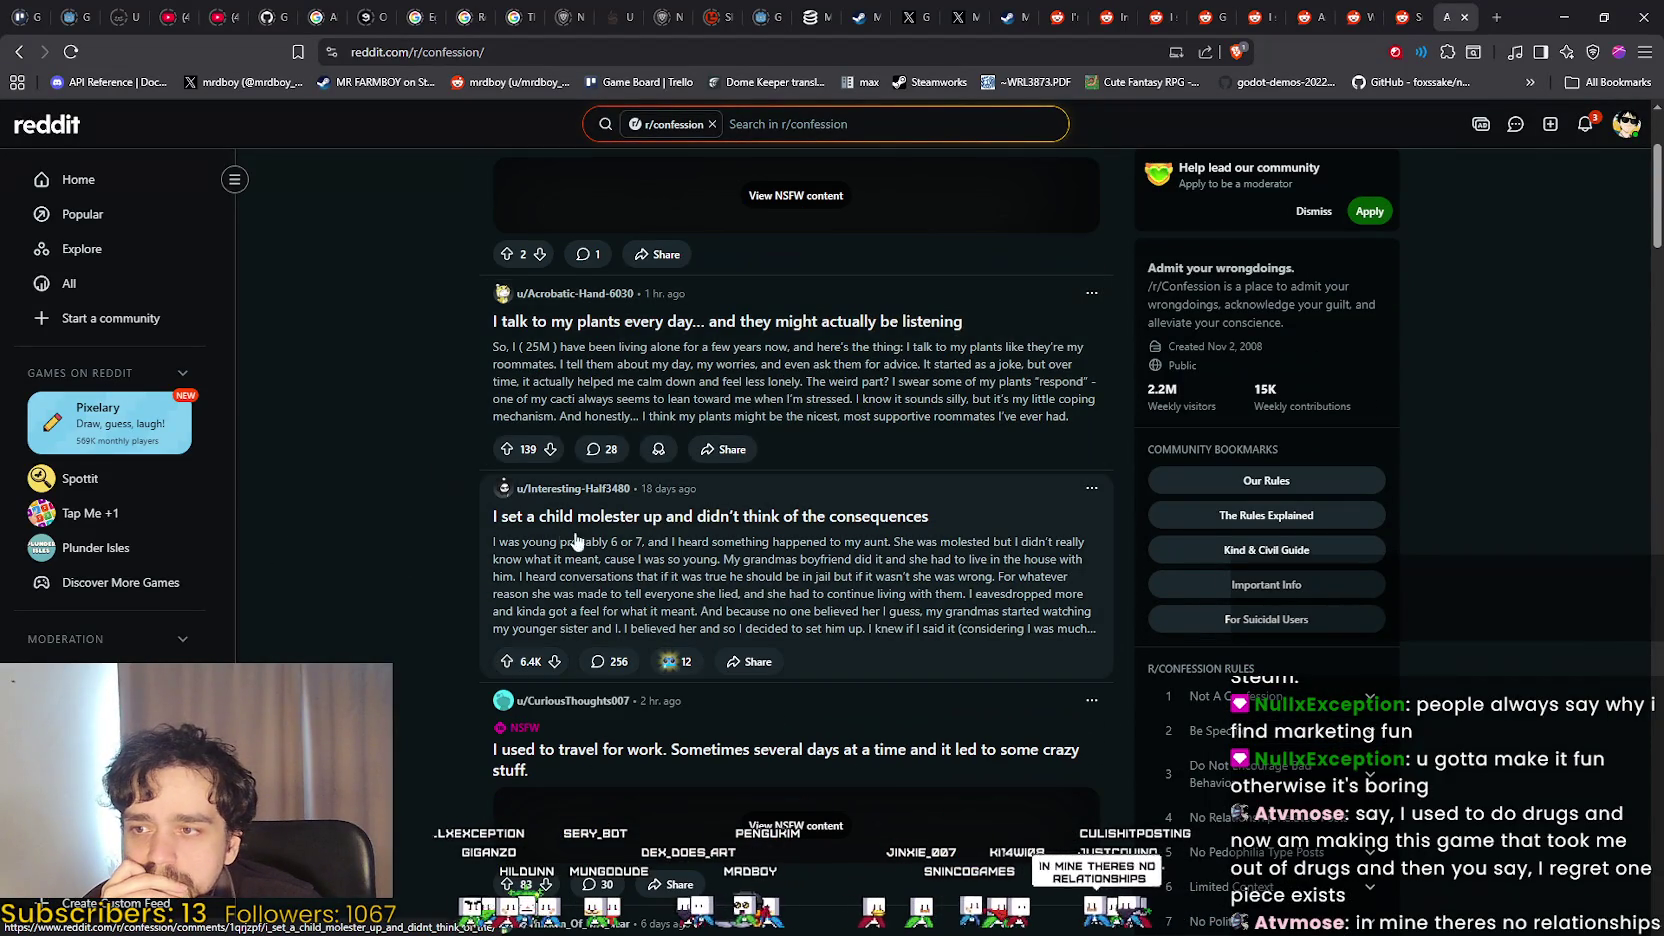
scroll(905, 506, down, 5)
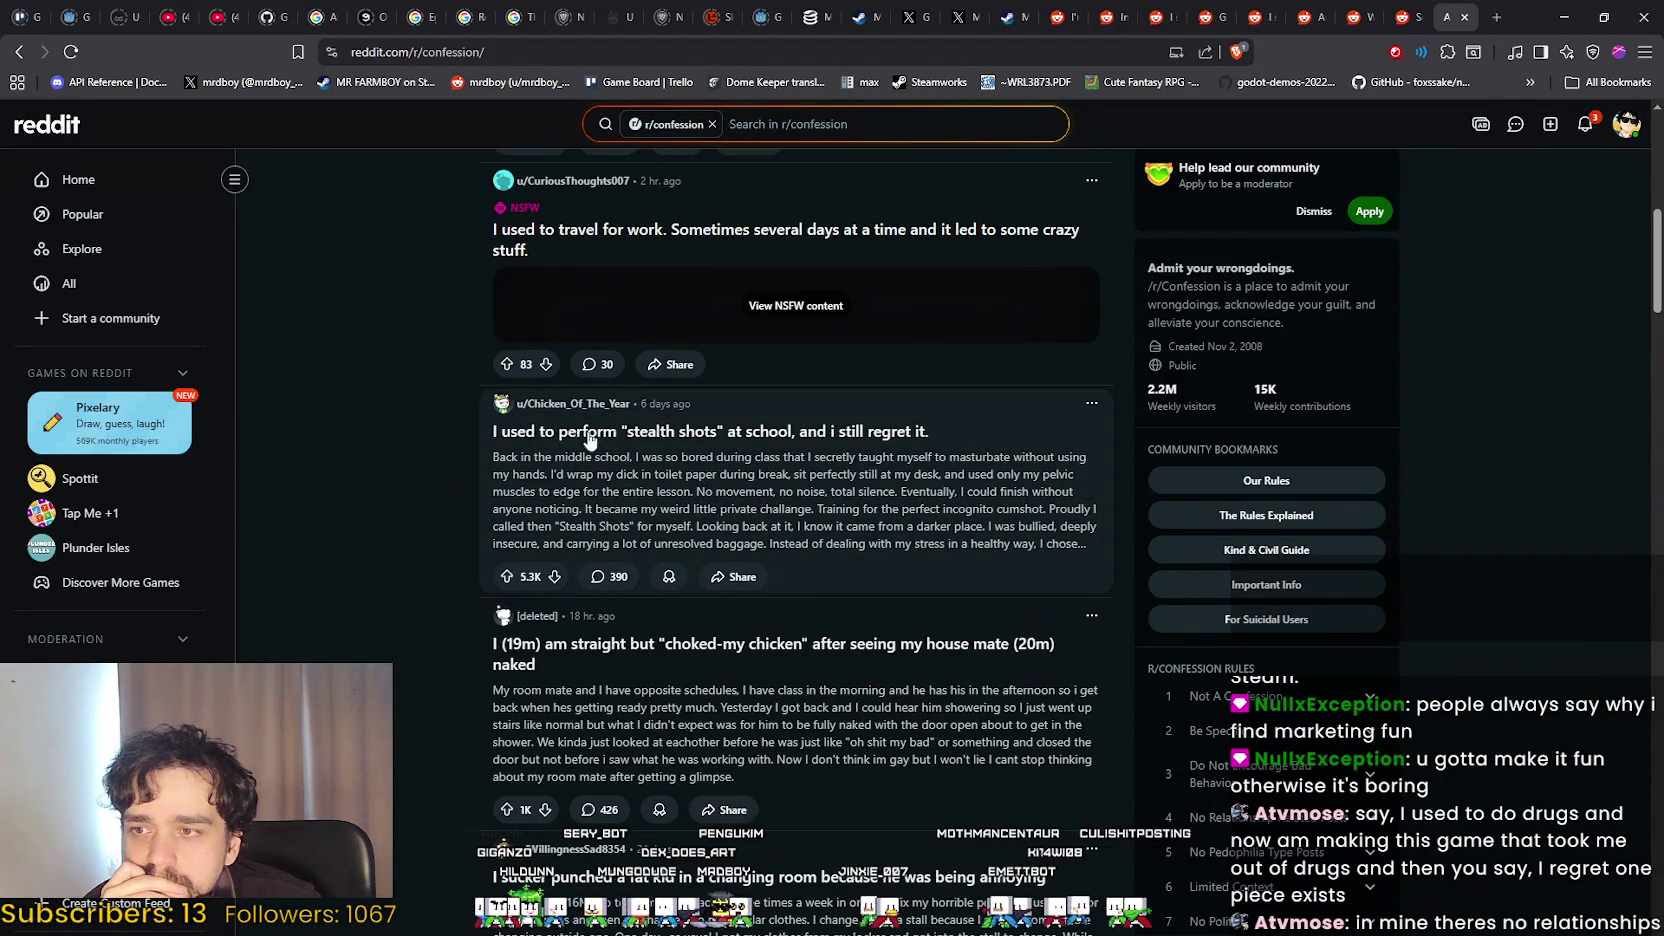
scroll(979, 428, down, 4)
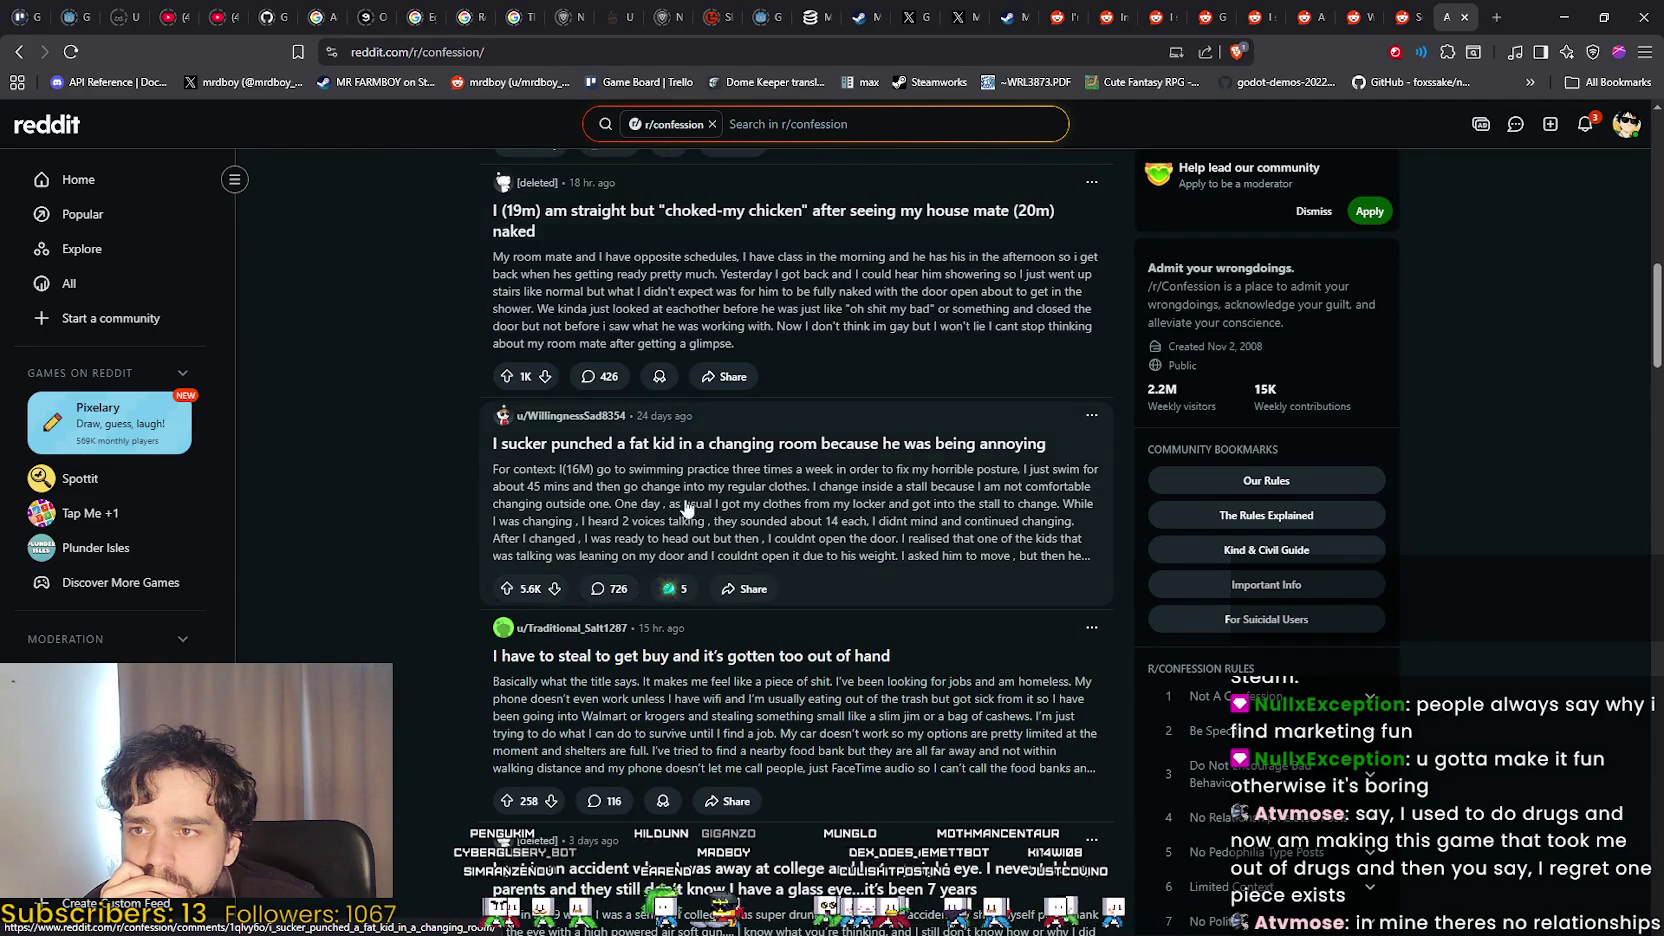
scroll(484, 500, down, 2)
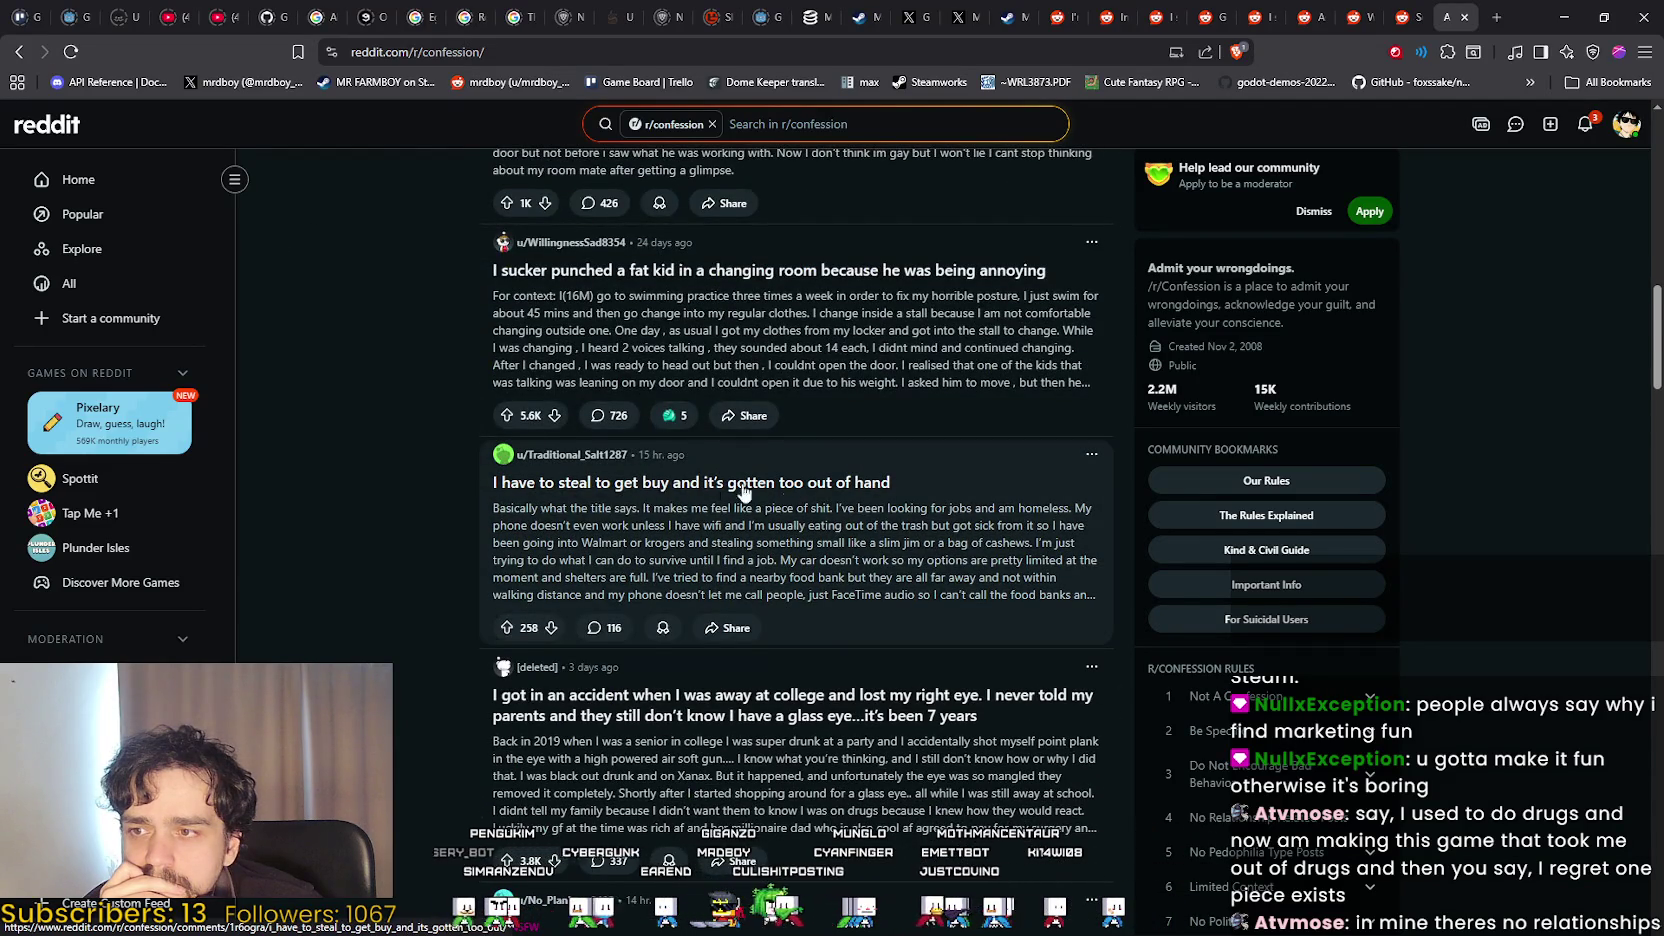
scroll(743, 492, down, 4)
scroll(418, 549, down, 1)
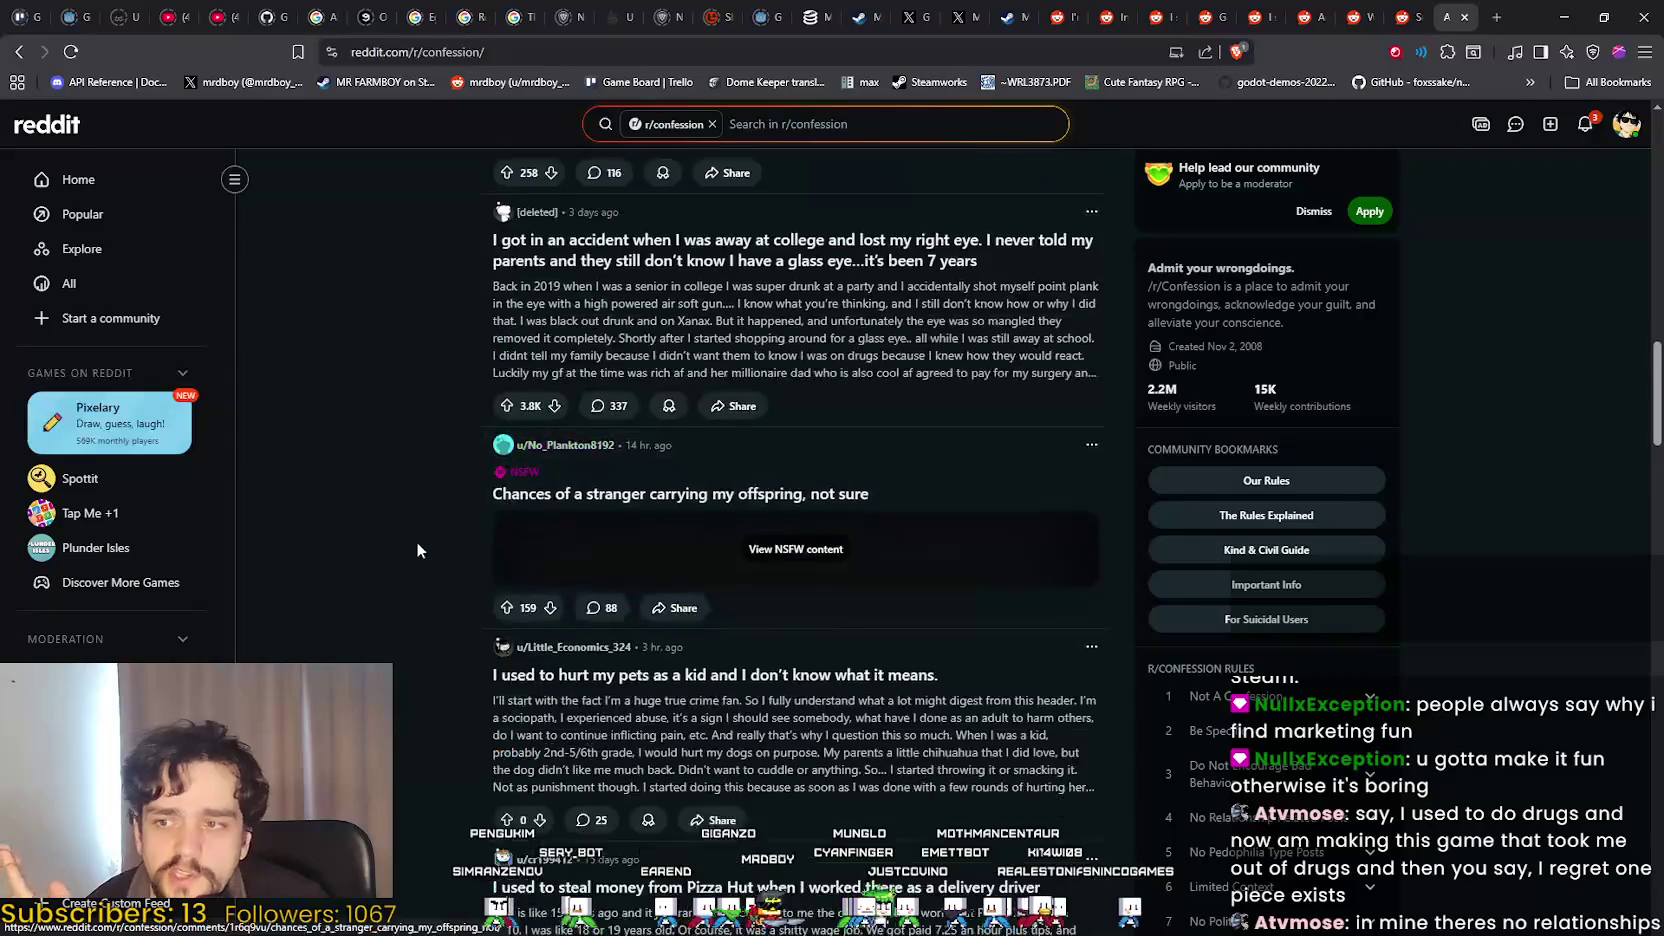
scroll(418, 549, down, 4)
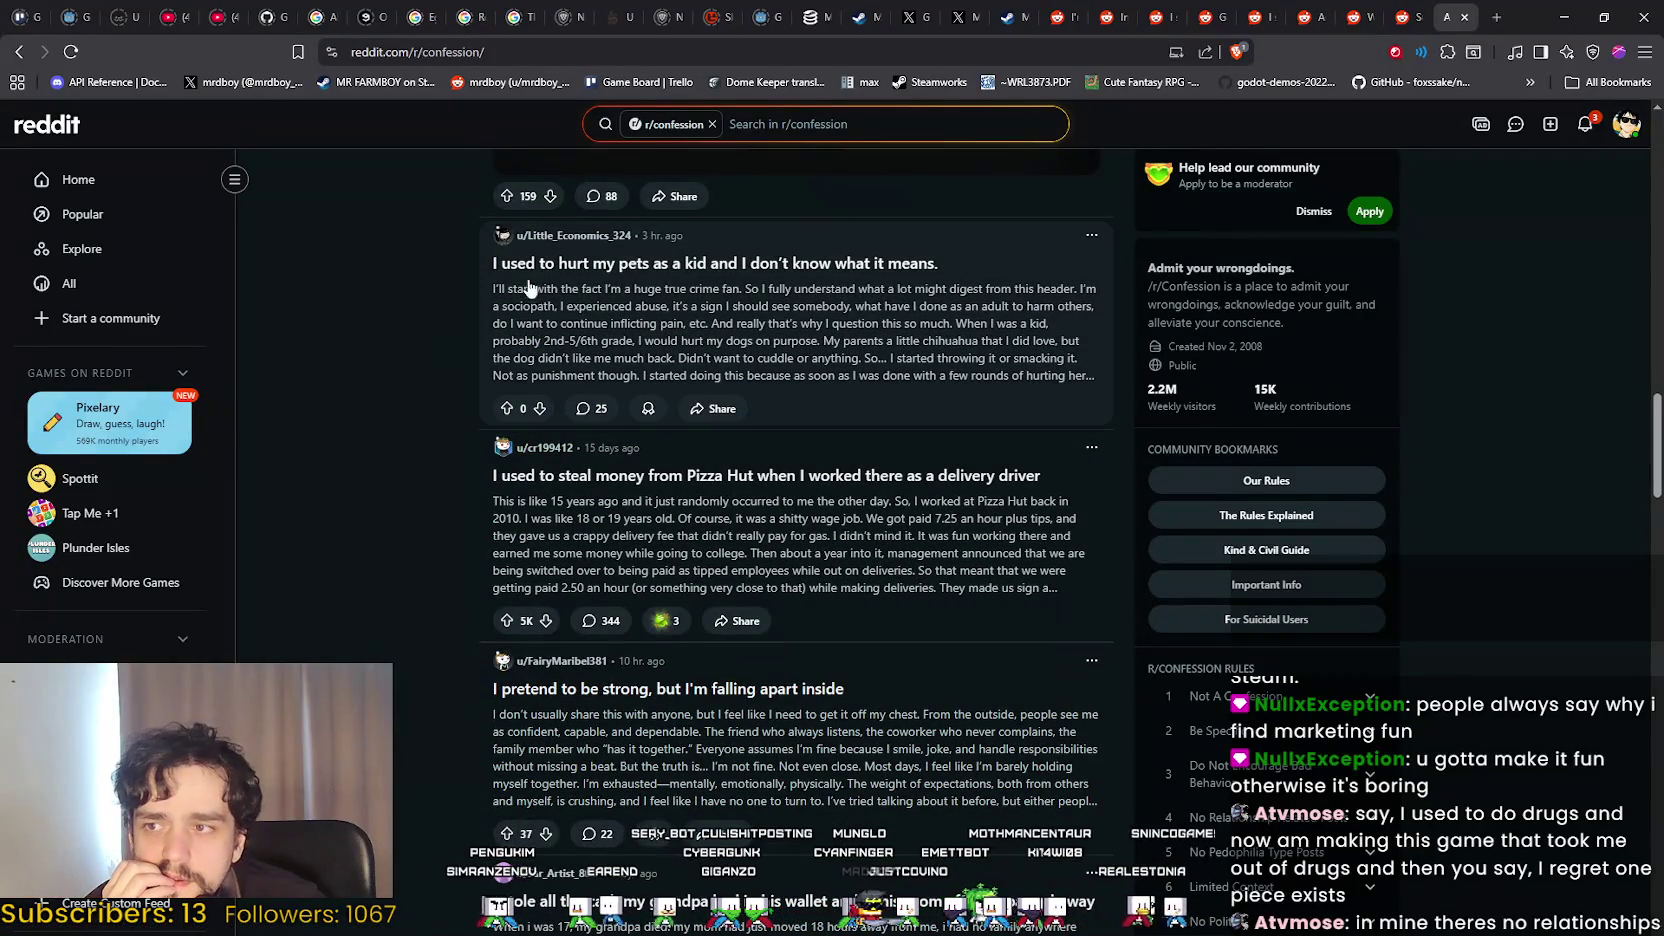
scroll(990, 450, down, 1)
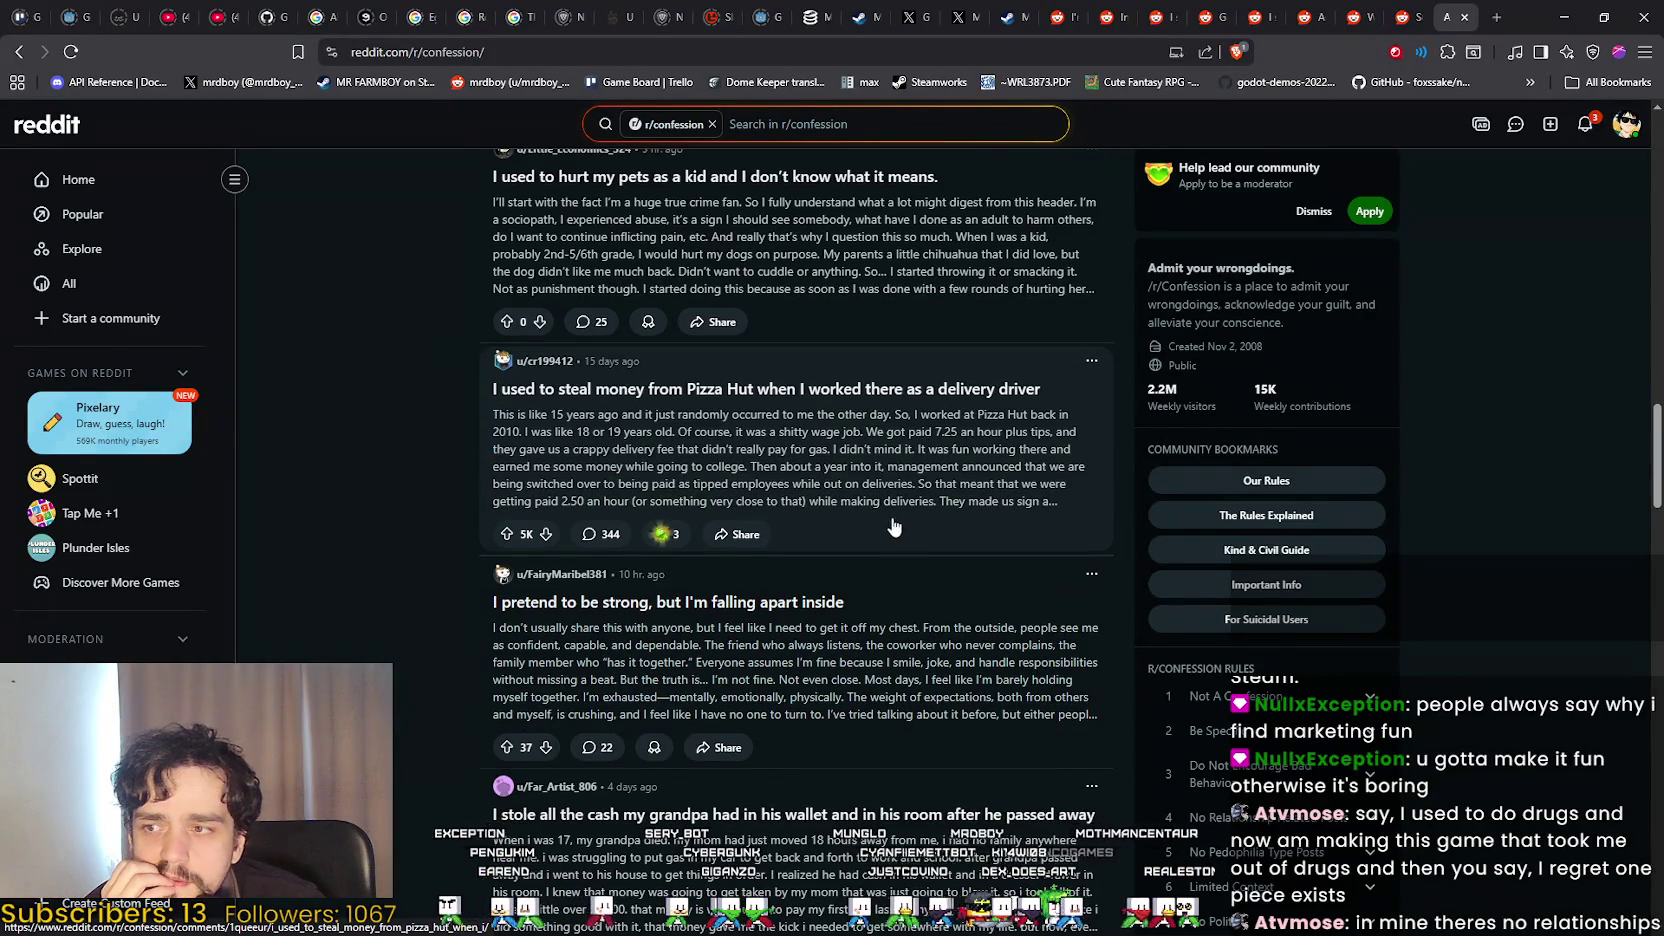
scroll(311, 344, up, 2)
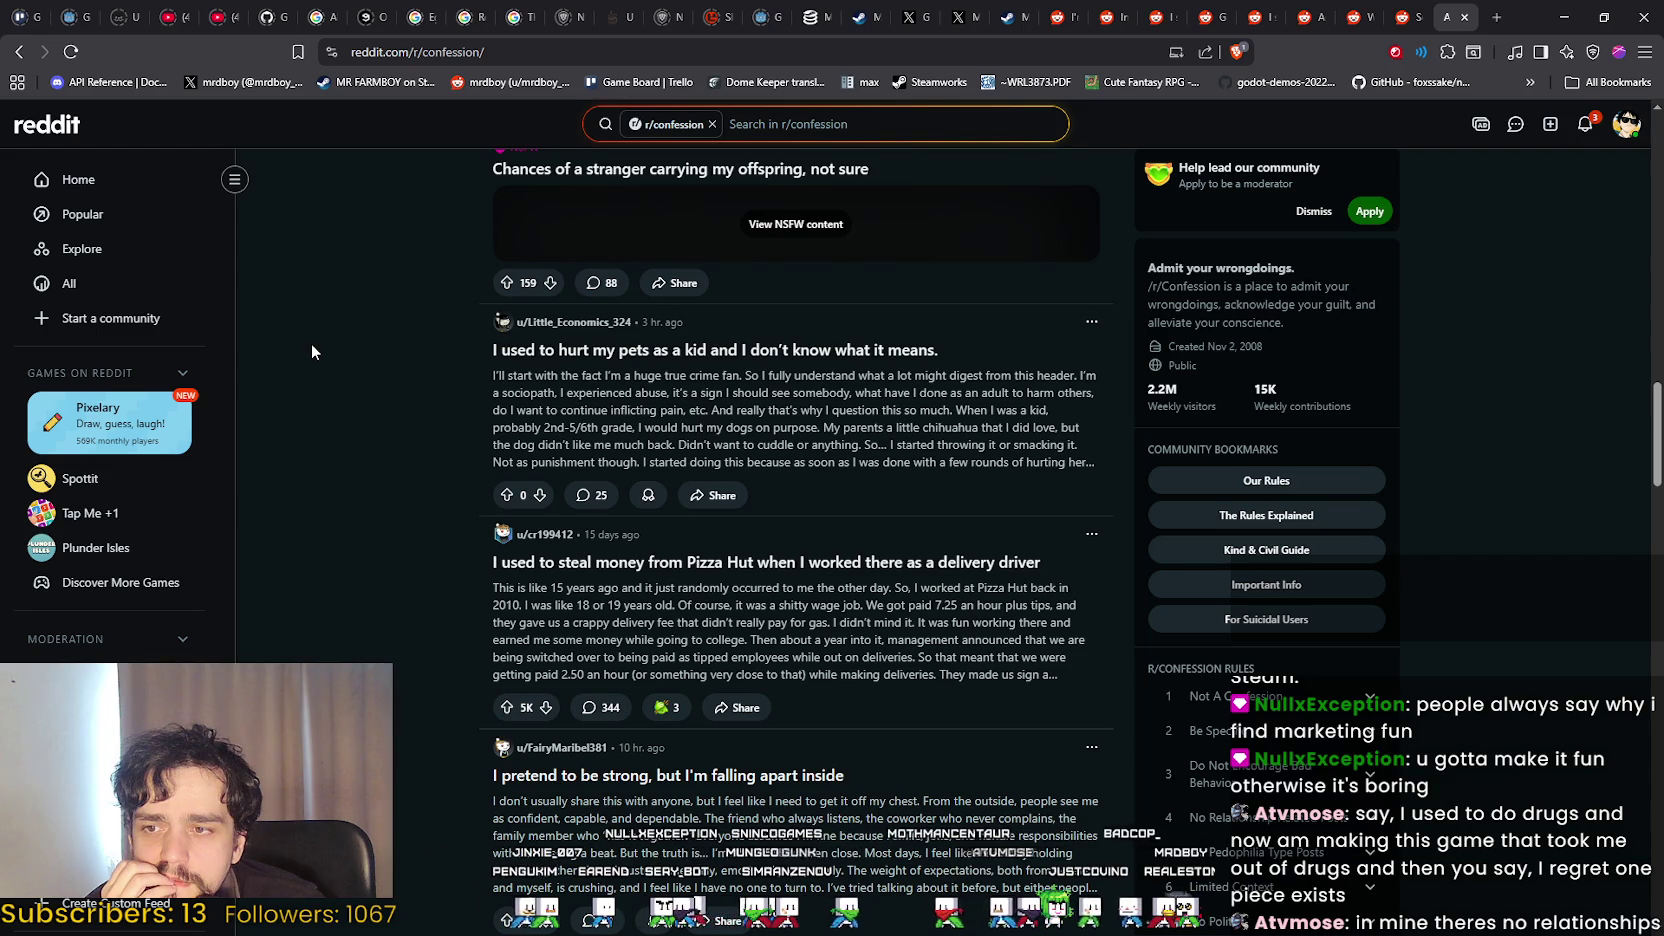
scroll(311, 343, down, 2)
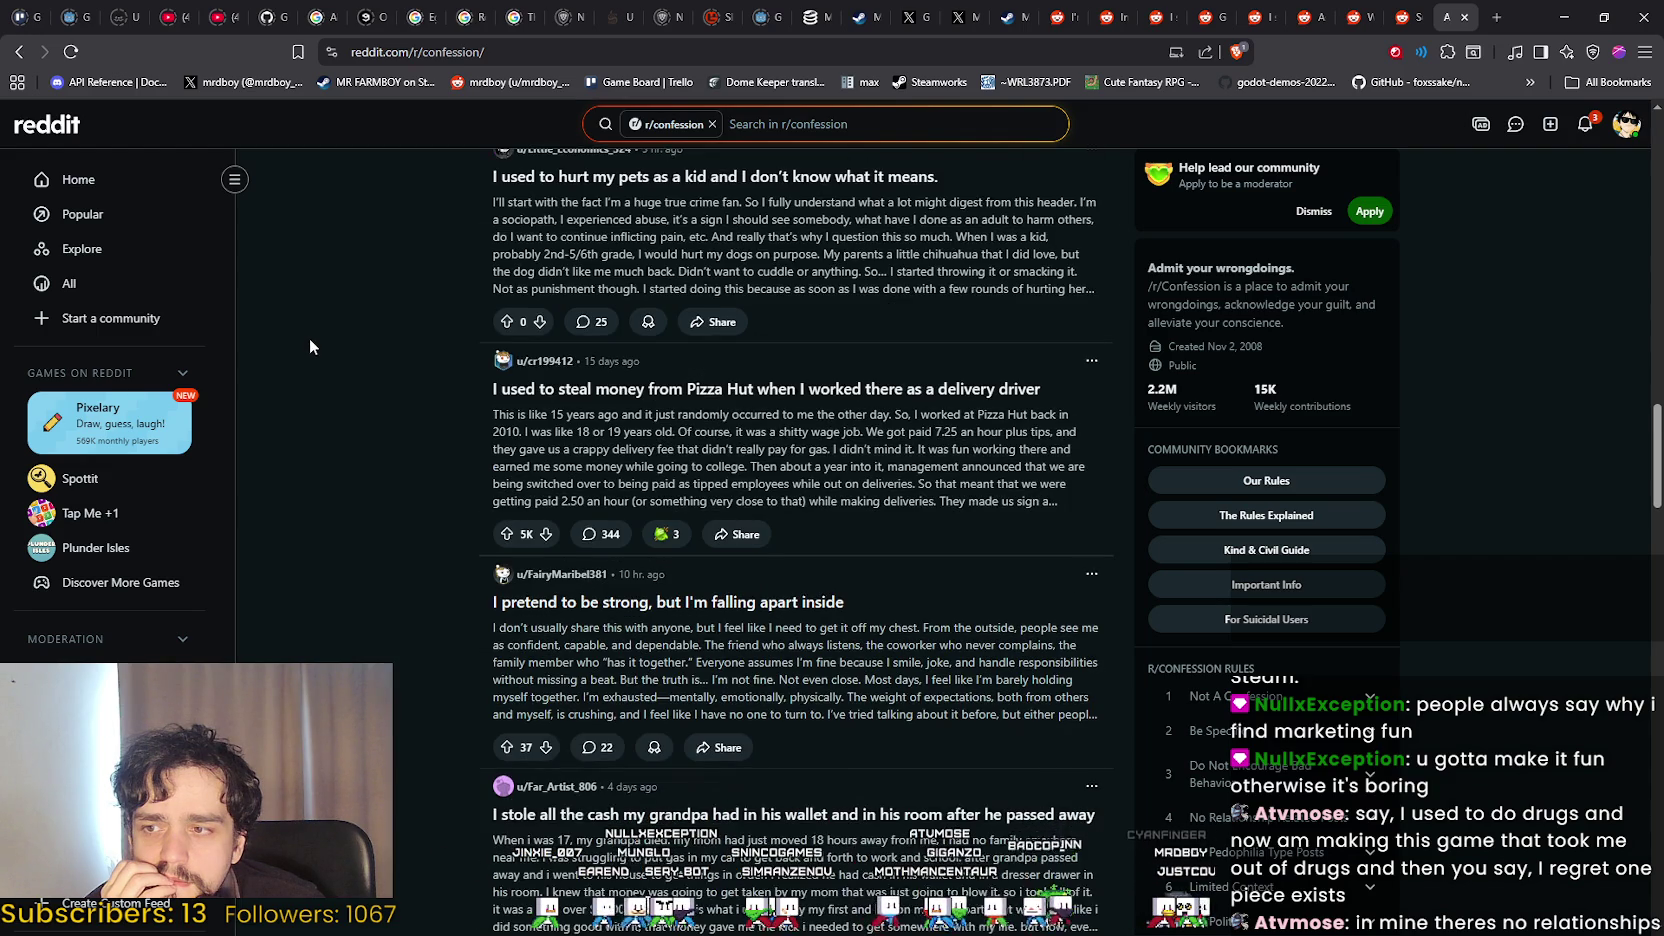
scroll(308, 345, down, 4)
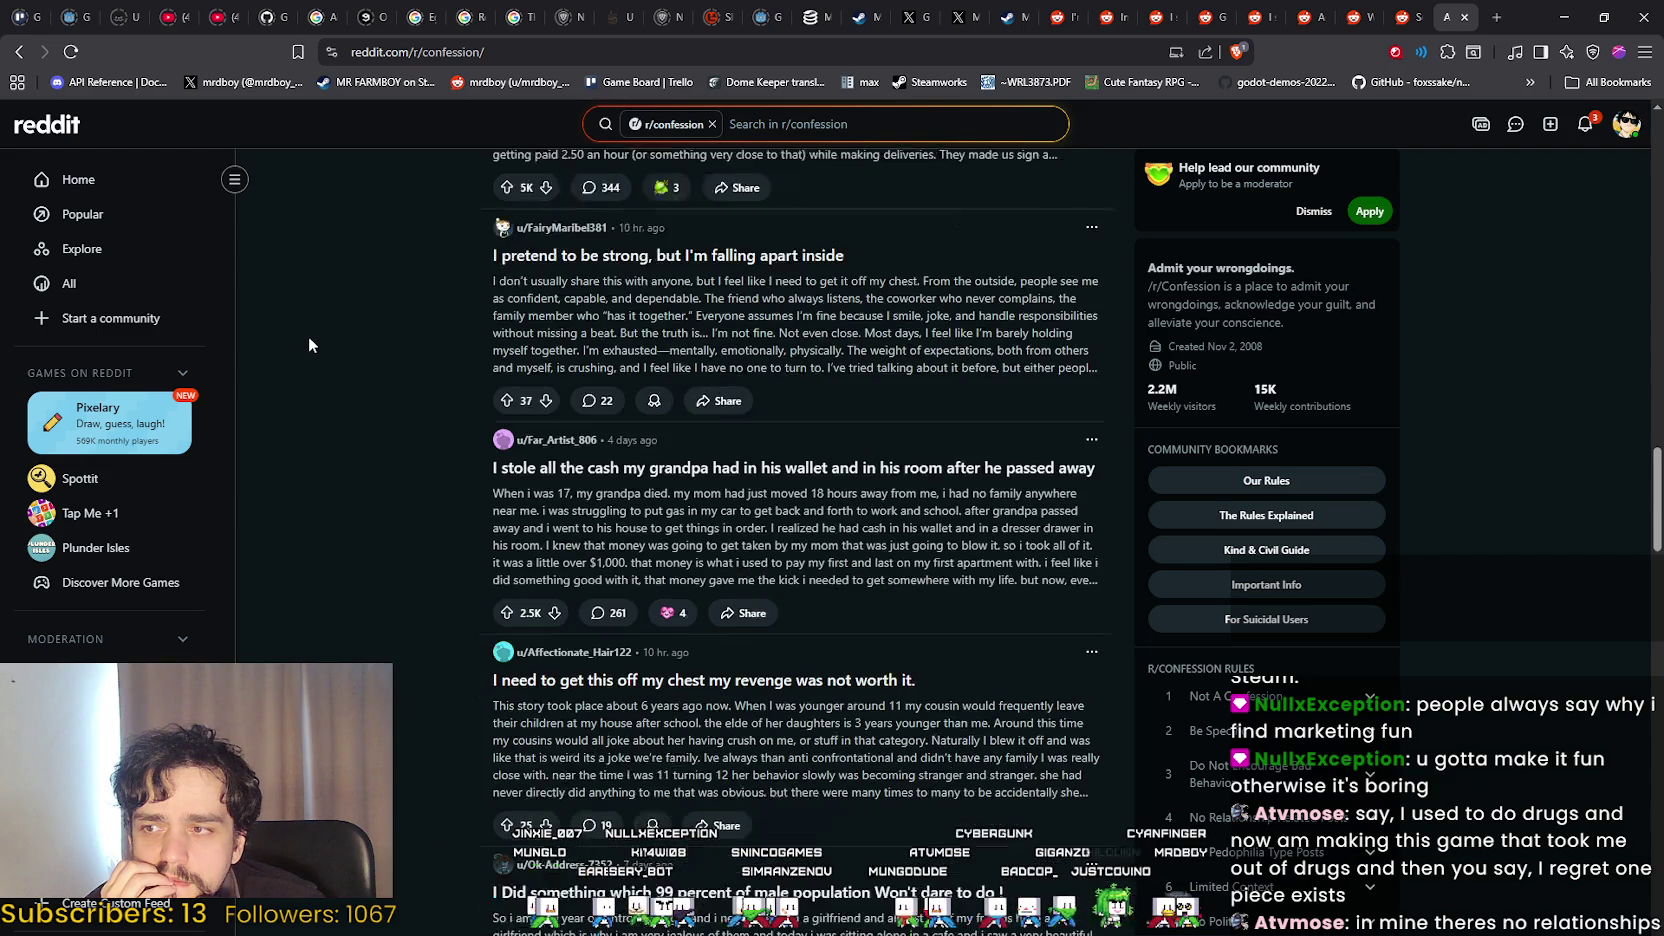